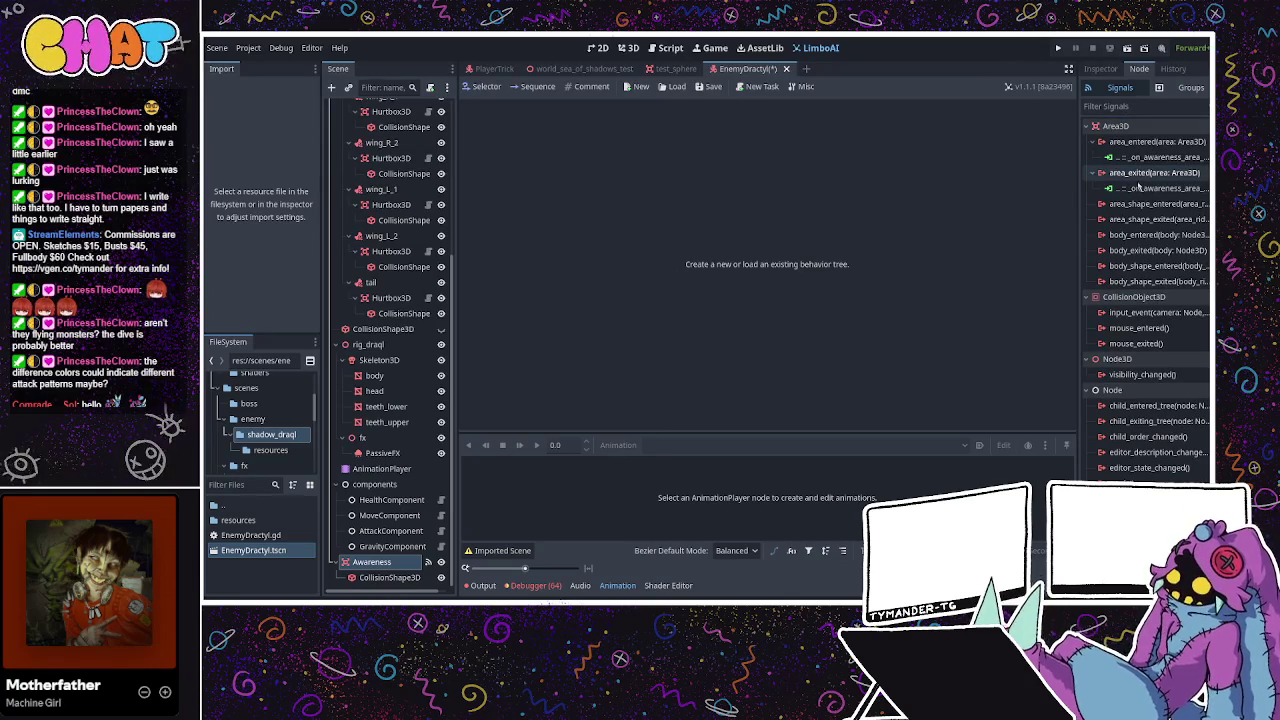
Select the EnemyDractyl root node after glancing at the PlayerTrick scene tree.
click(386, 406)
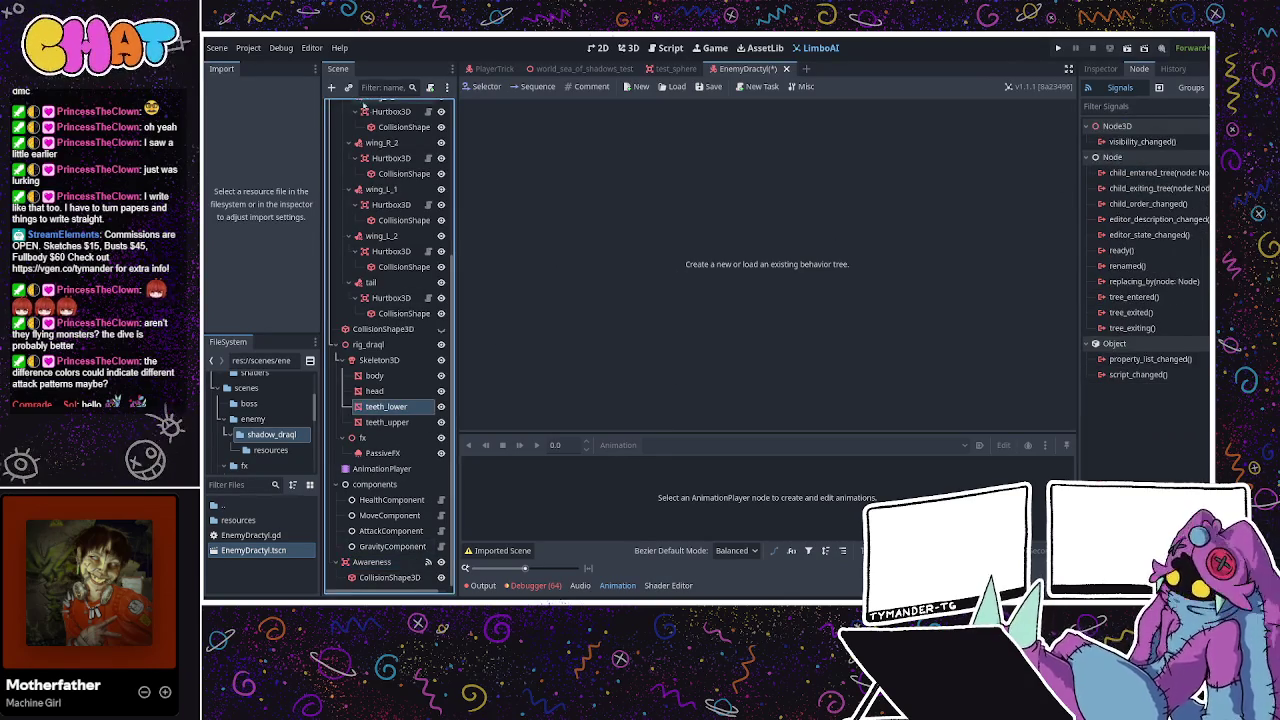
scroll(377, 213, up, 5)
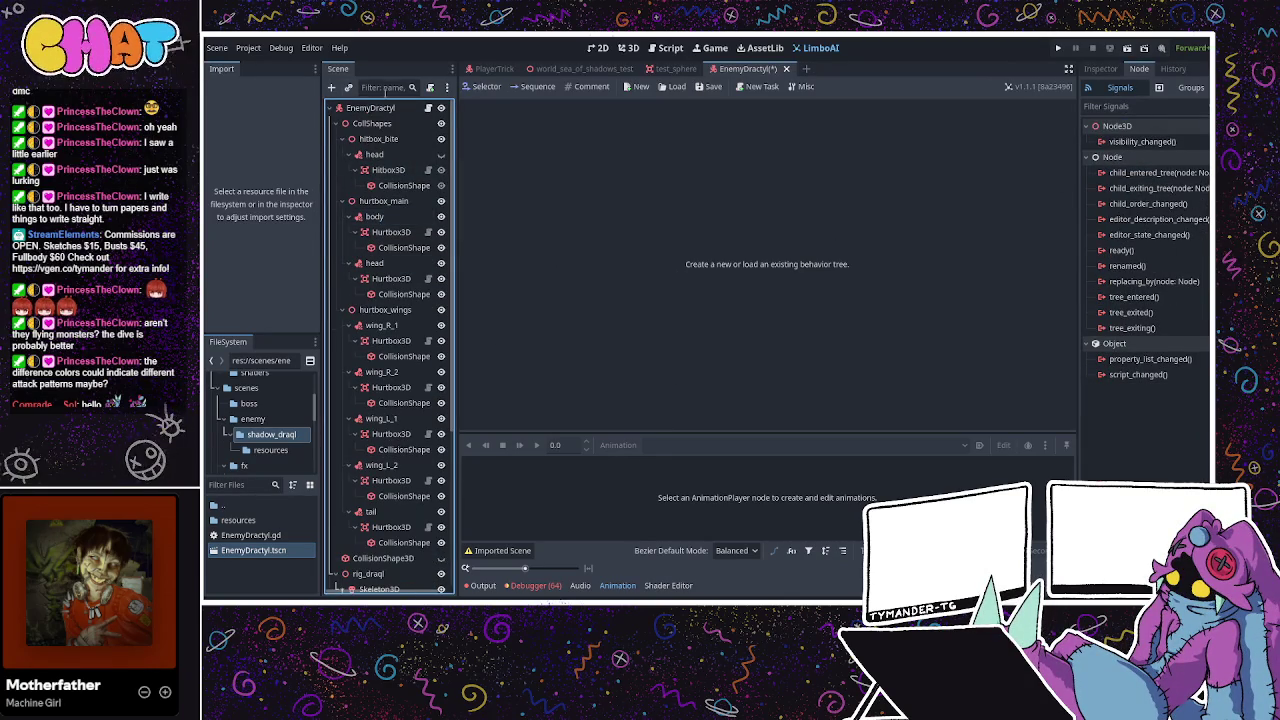
click(345, 107)
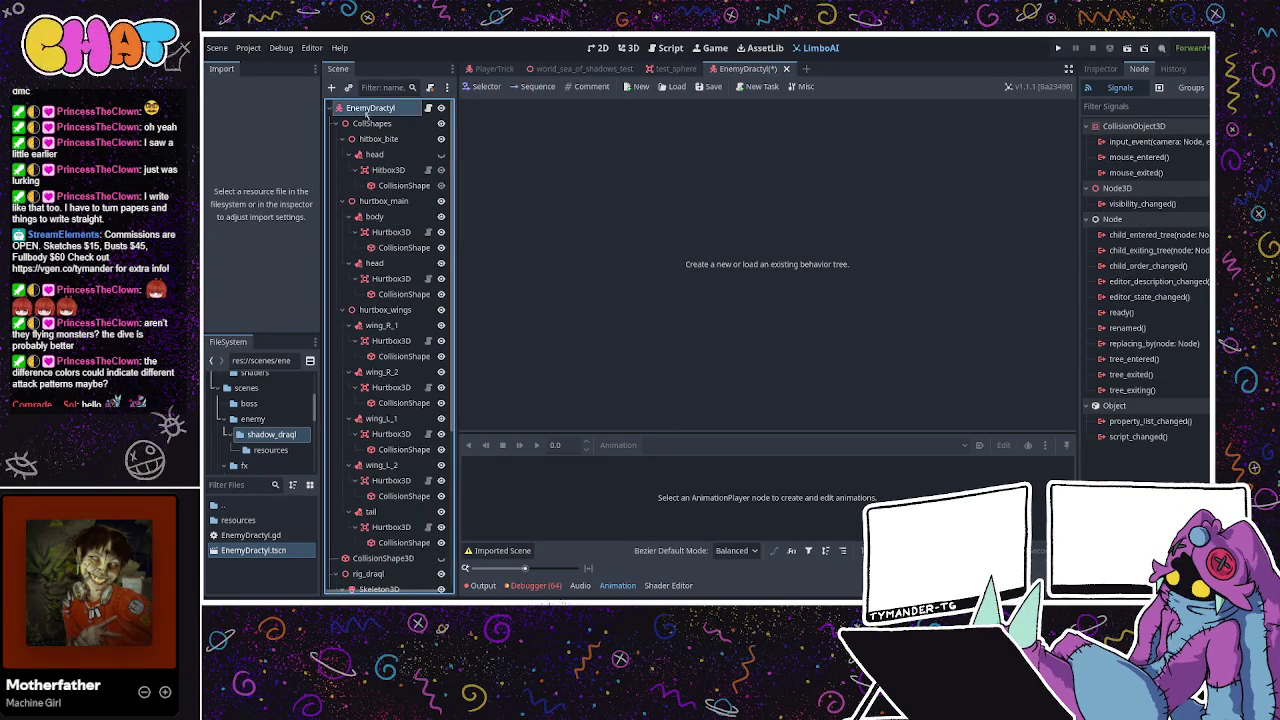
click(493, 68)
scroll(433, 157, up, 3)
scroll(432, 155, up, 3)
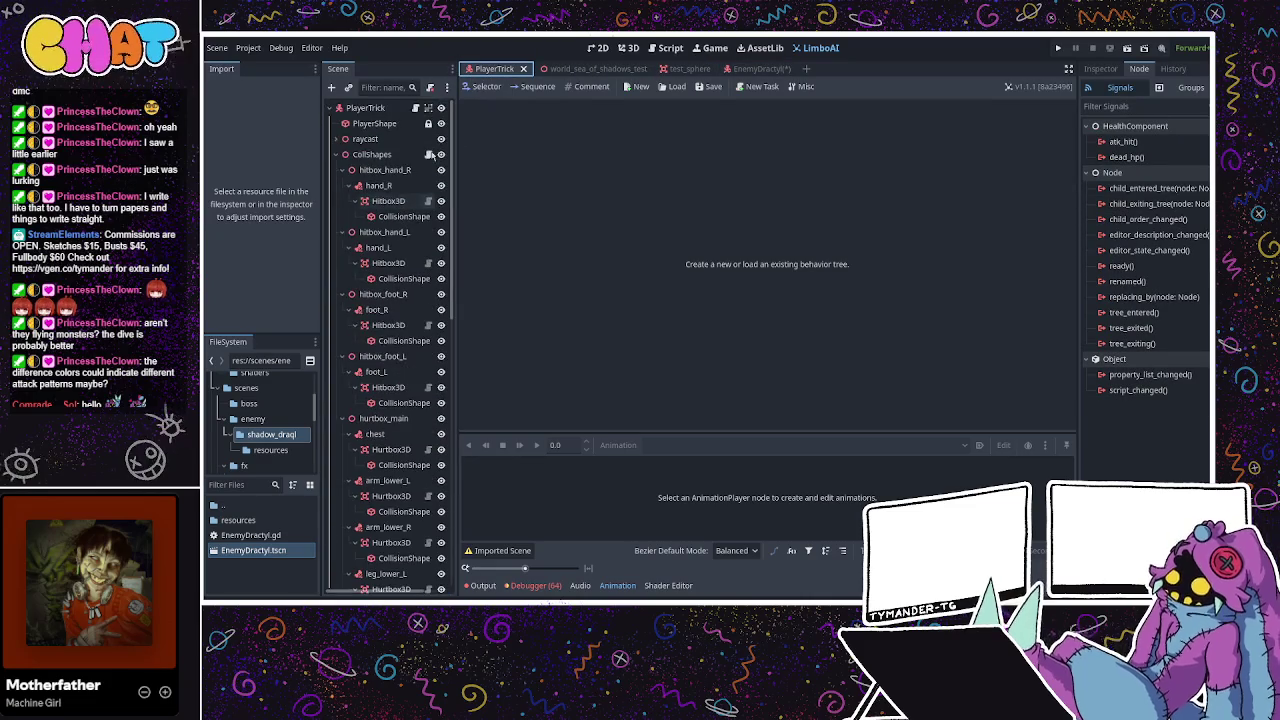
scroll(430, 152, up, 3)
scroll(433, 150, down, 9)
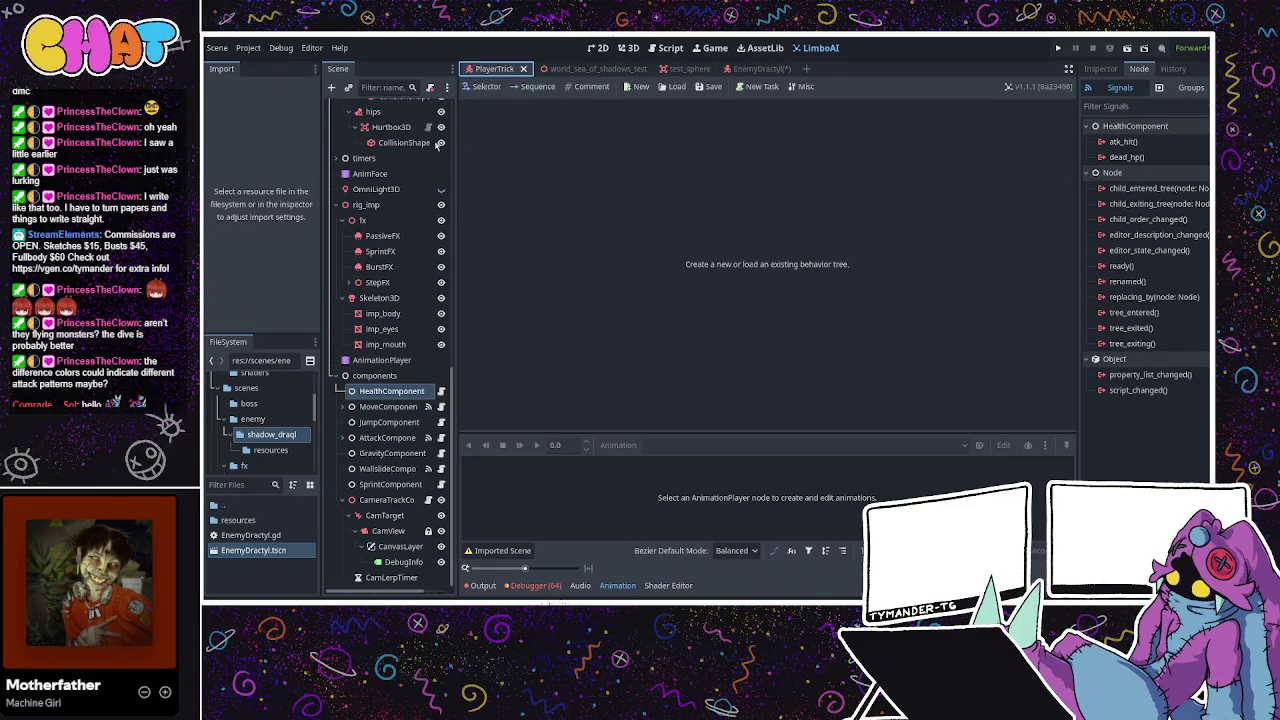
drag(760, 68, 634, 77)
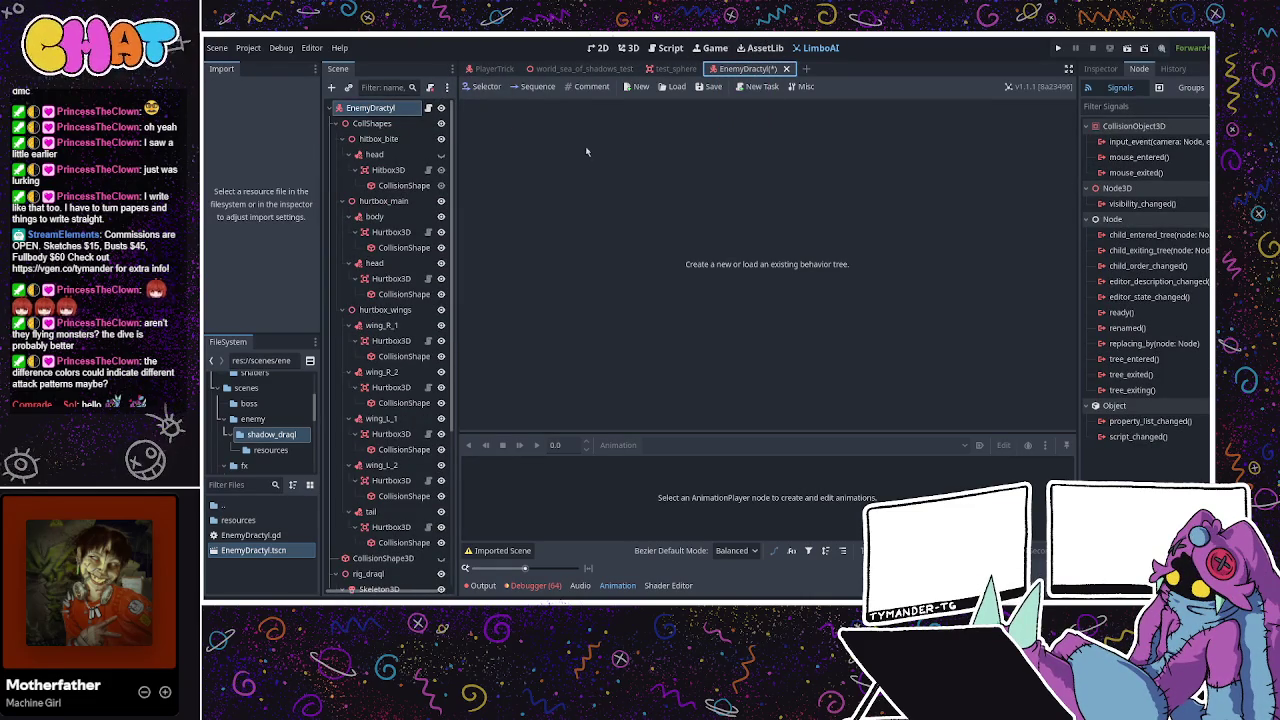
Add a plain node named 'timers' to EnemyDractyl with a Timer child under it.
key(ctrl+v)
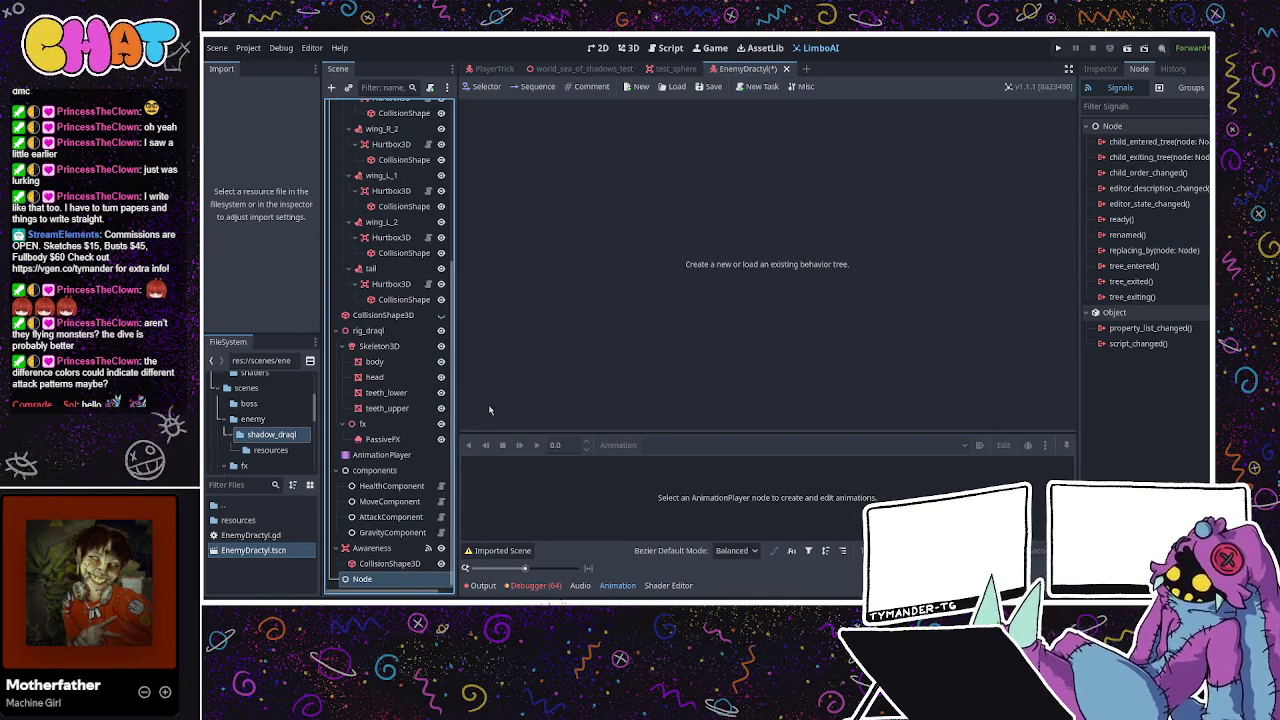
key(F2)
text(timers)
key(Return)
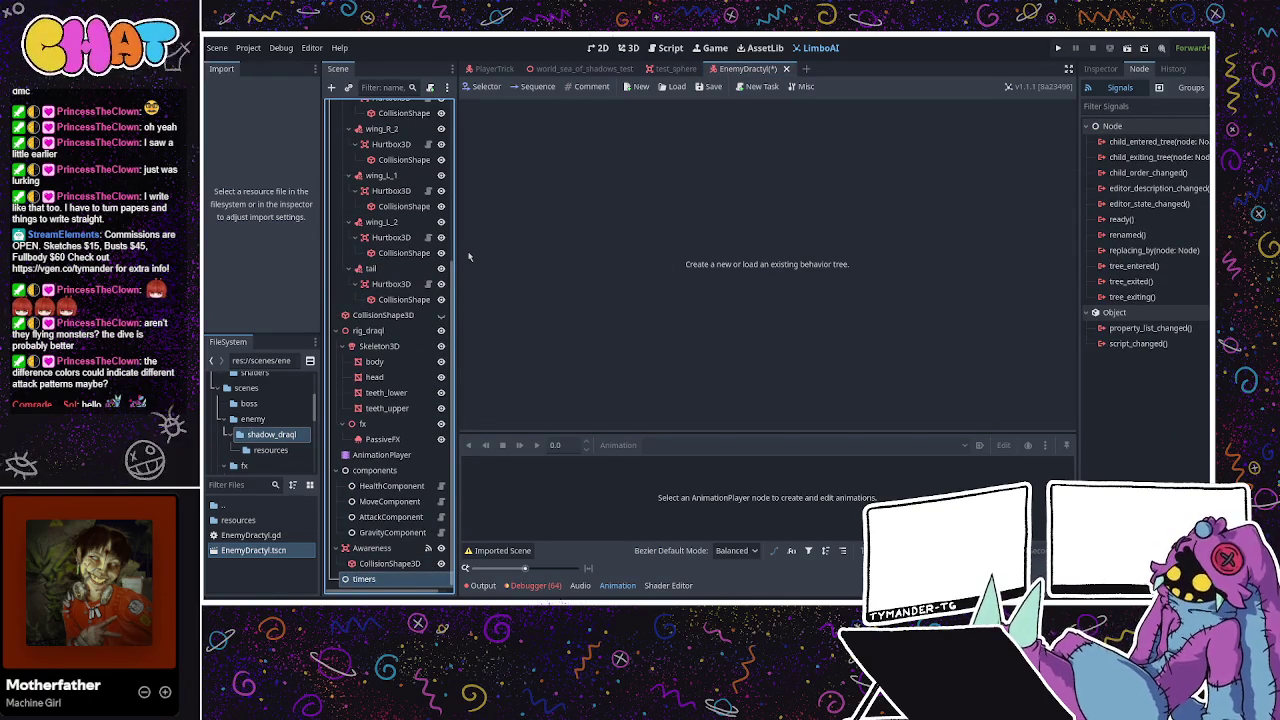
key(ctrl+v)
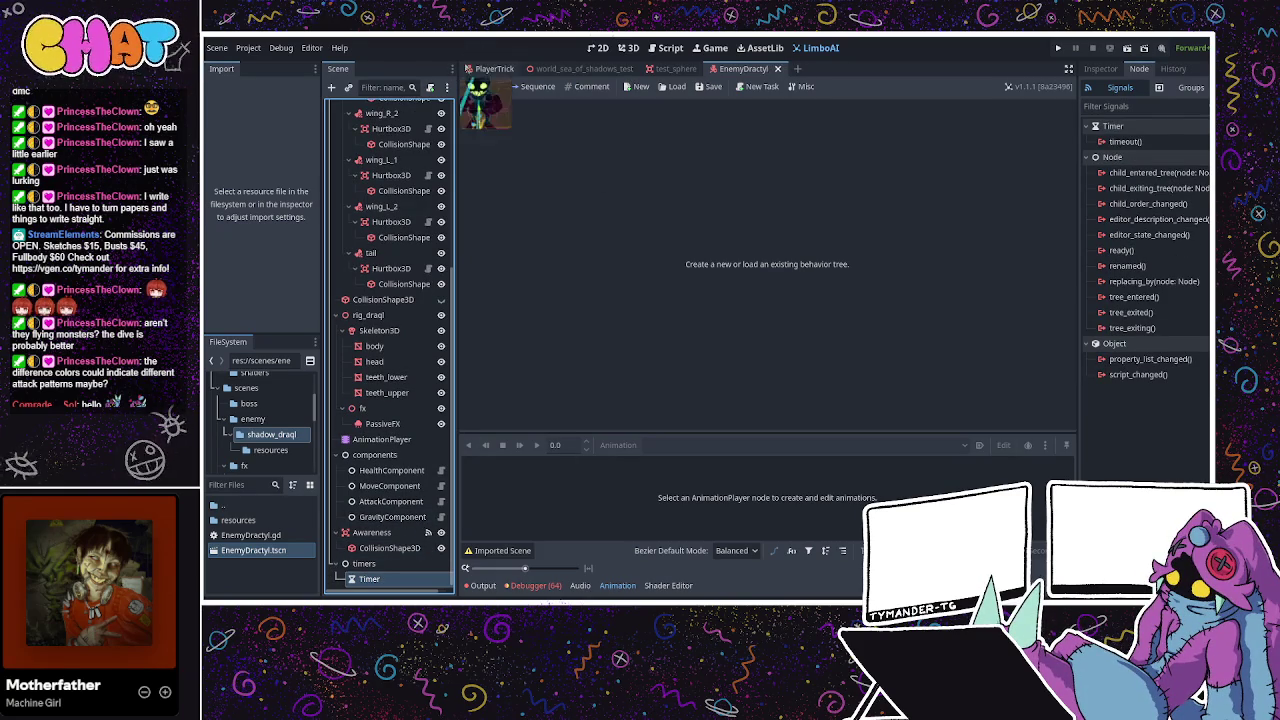
Compare with PlayerTrick's expanded timers node, then return to the EnemyDractyl tree.
key(ctrl+Tab)
scroll(400, 300, up, 5)
scroll(350, 160, down, 2)
scroll(350, 170, down, 5)
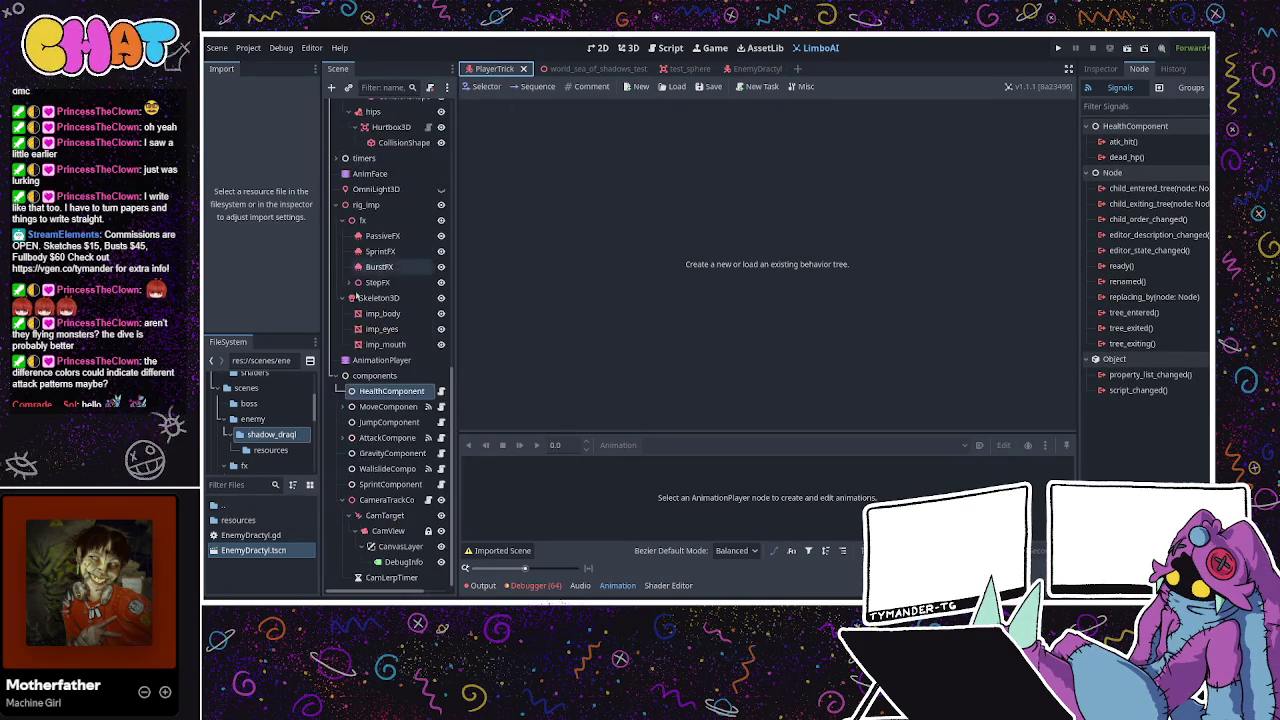
click(338, 158)
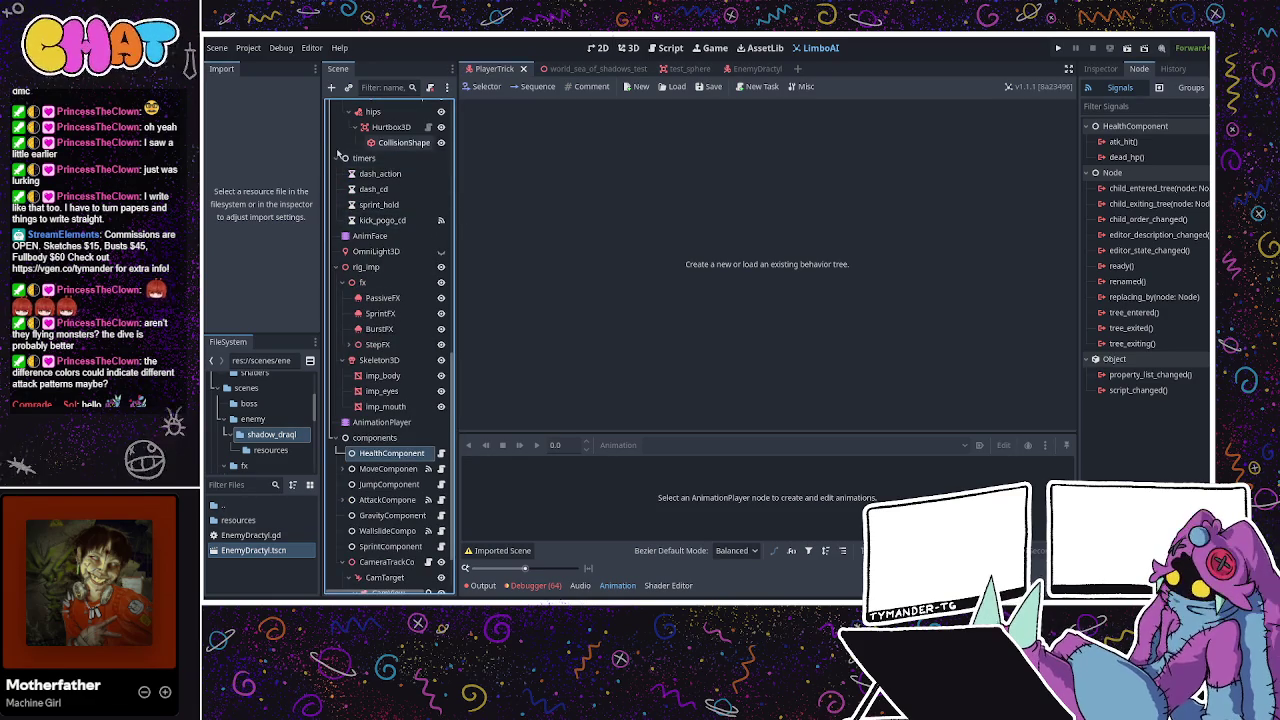
click(340, 158)
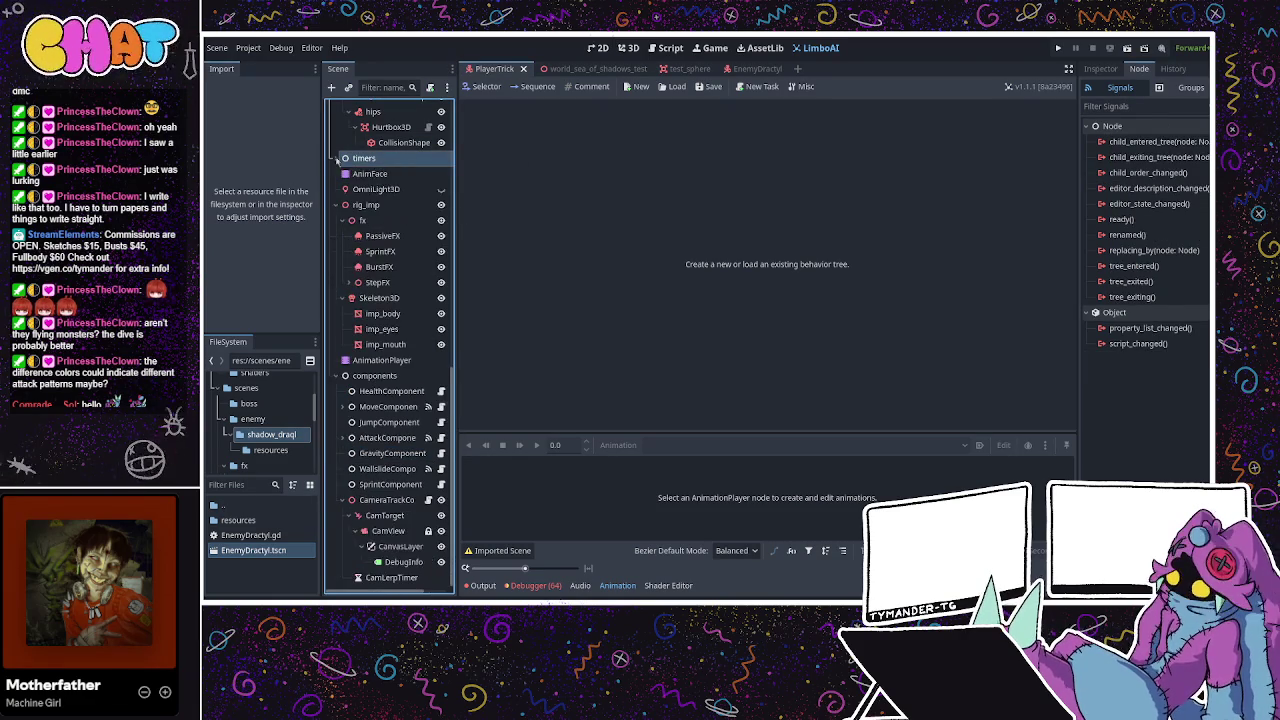
click(743, 68)
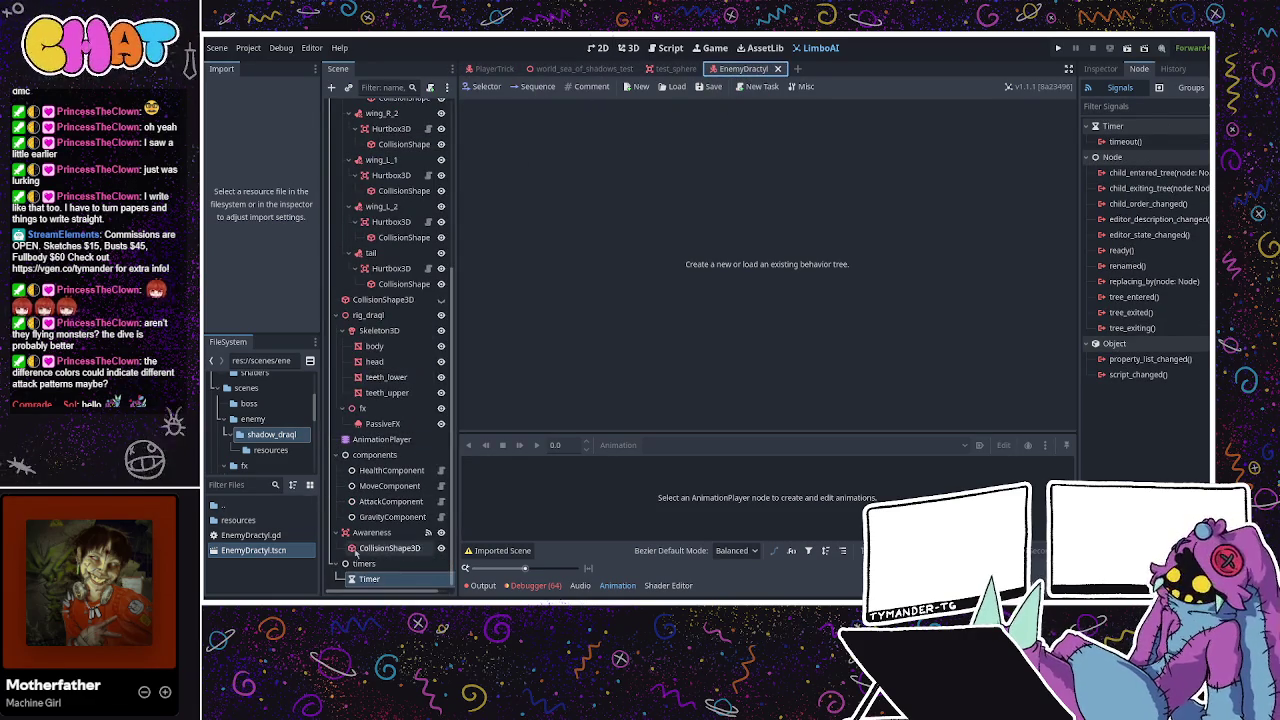
click(374, 580)
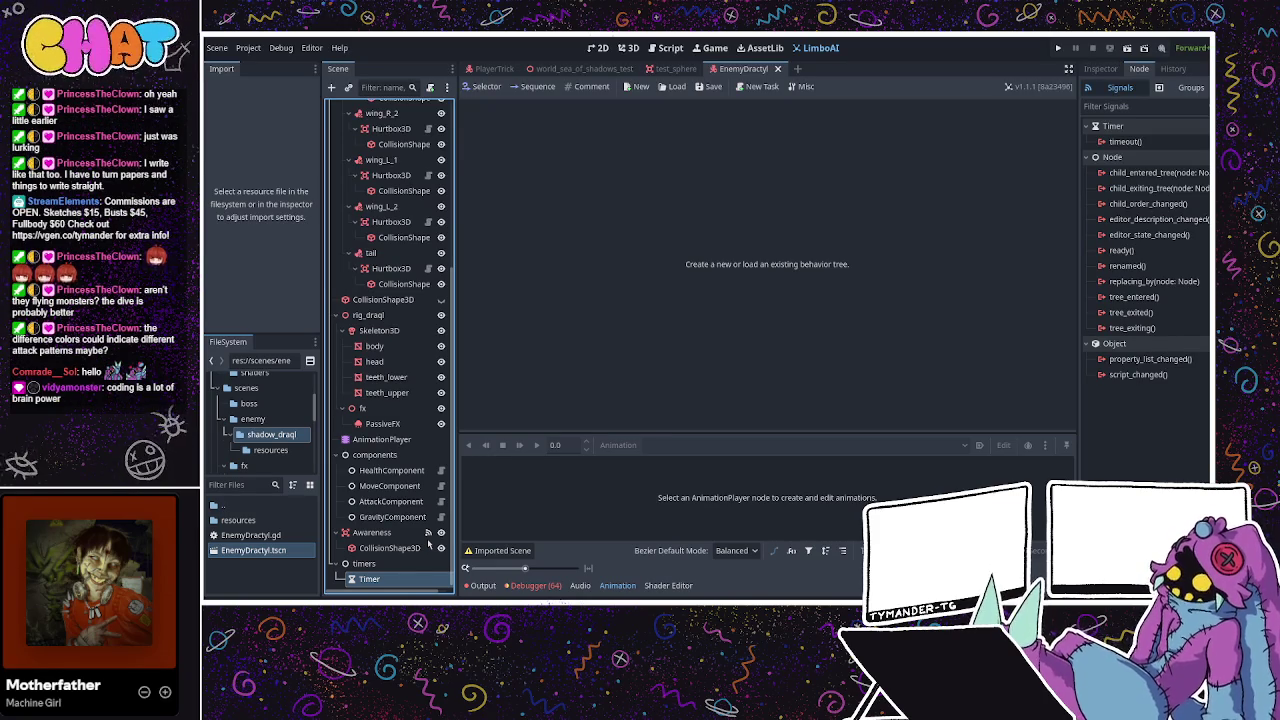
Rename the Timer to 'alert_timer' and save the EnemyDractyl scene.
text(alert_timer)
key(Return)
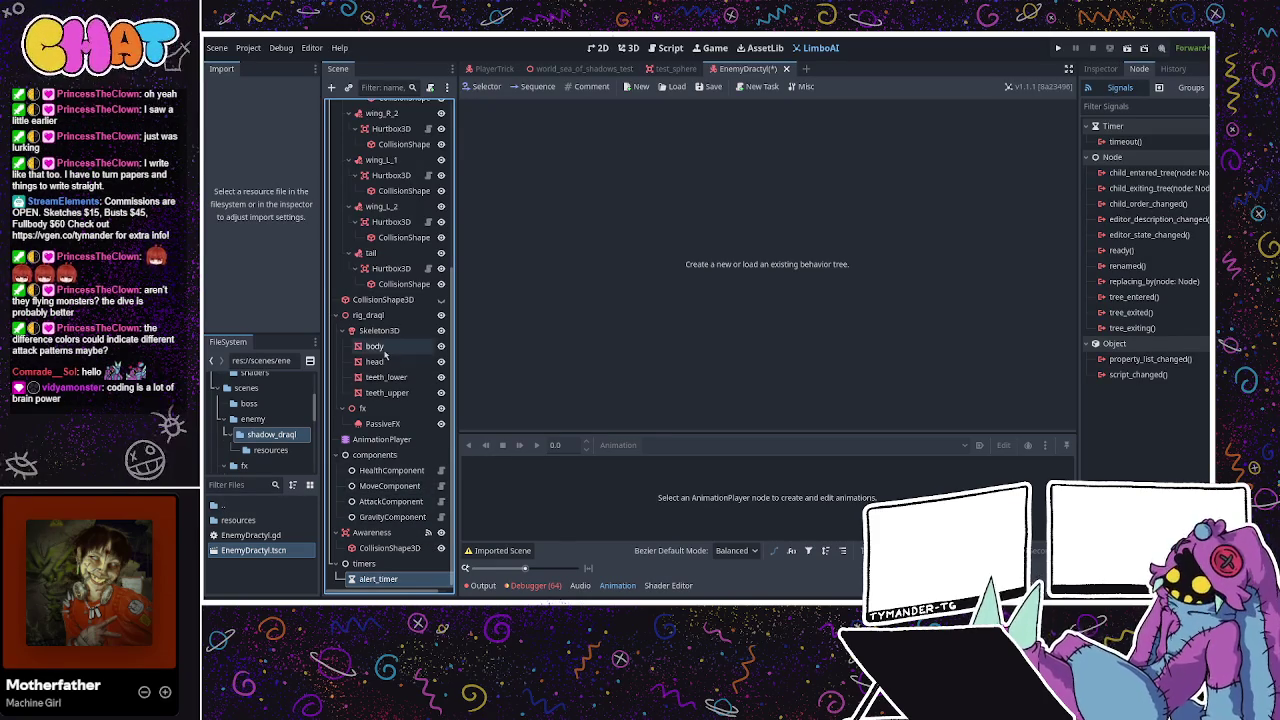
key(ctrl+s)
scroll(390, 350, up, 5)
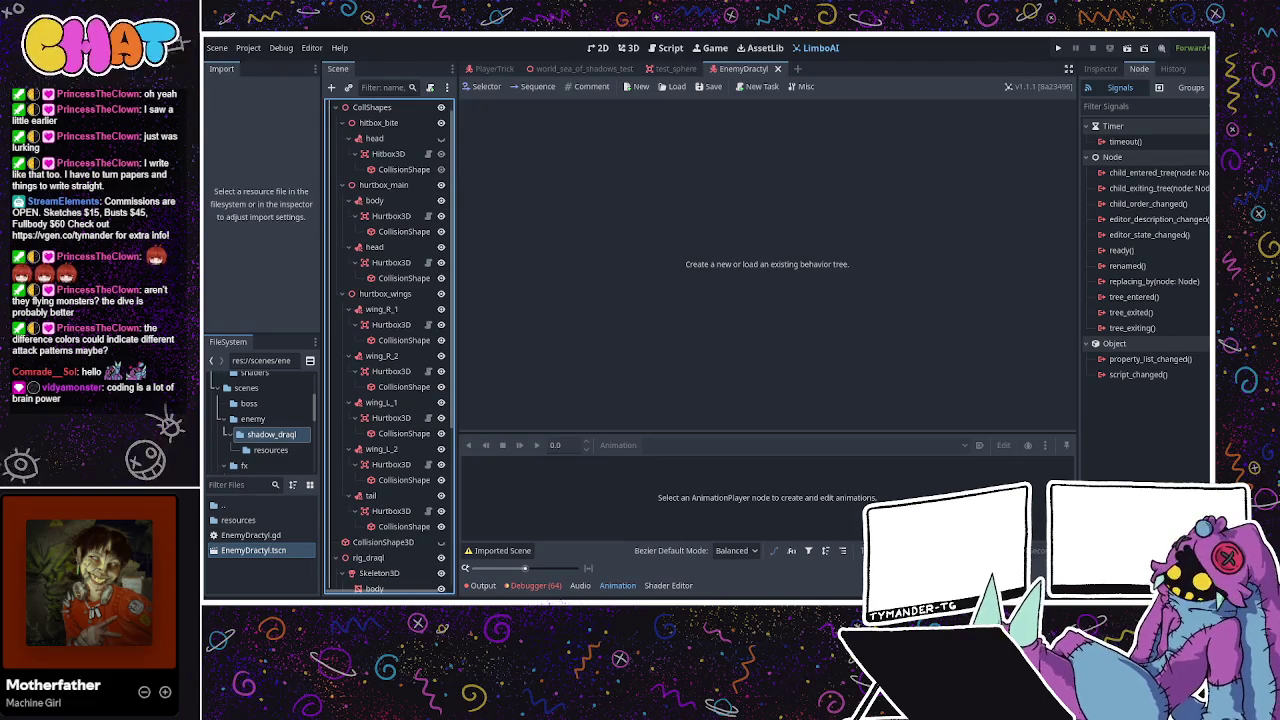
Glance at the EnemyDractyl script, check the scene tree again, then reopen EnemyDractyl.gd.
key(ctrl+F3)
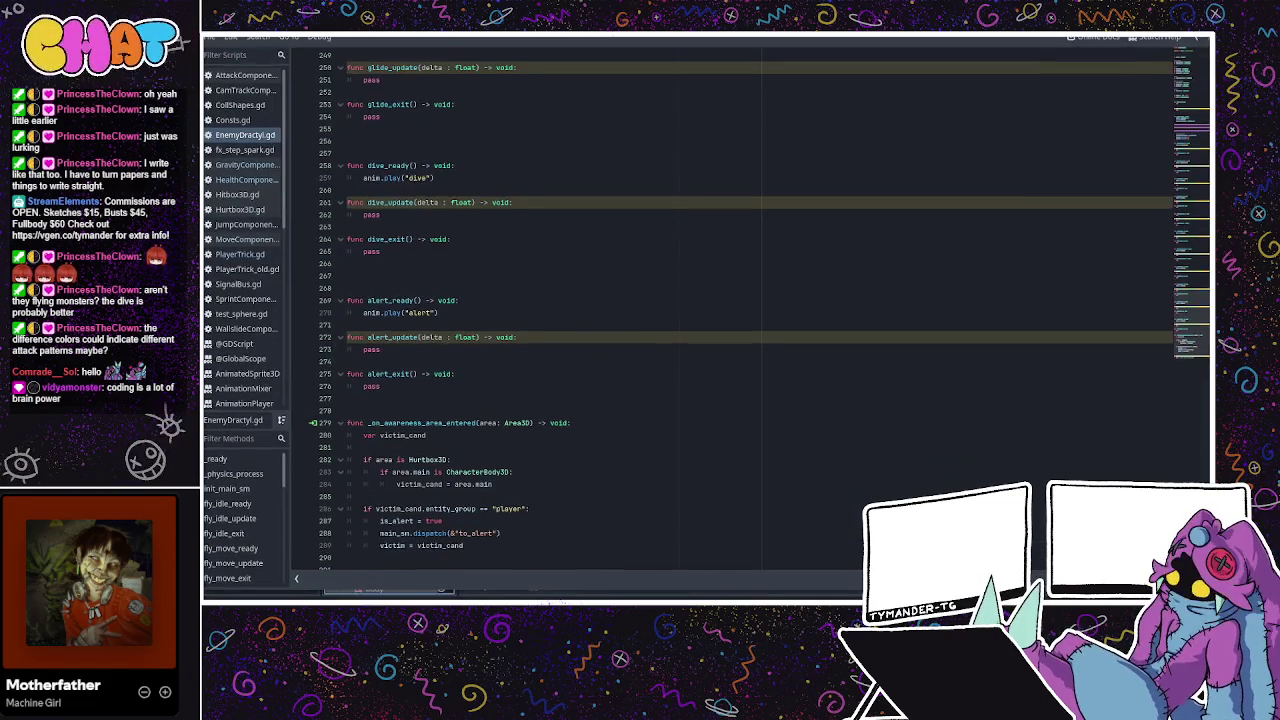
key(ctrl+F5)
scroll(403, 296, up, 2)
scroll(403, 296, down, 1)
scroll(395, 400, up, 5)
scroll(403, 402, down, 5)
scroll(376, 402, down, 1)
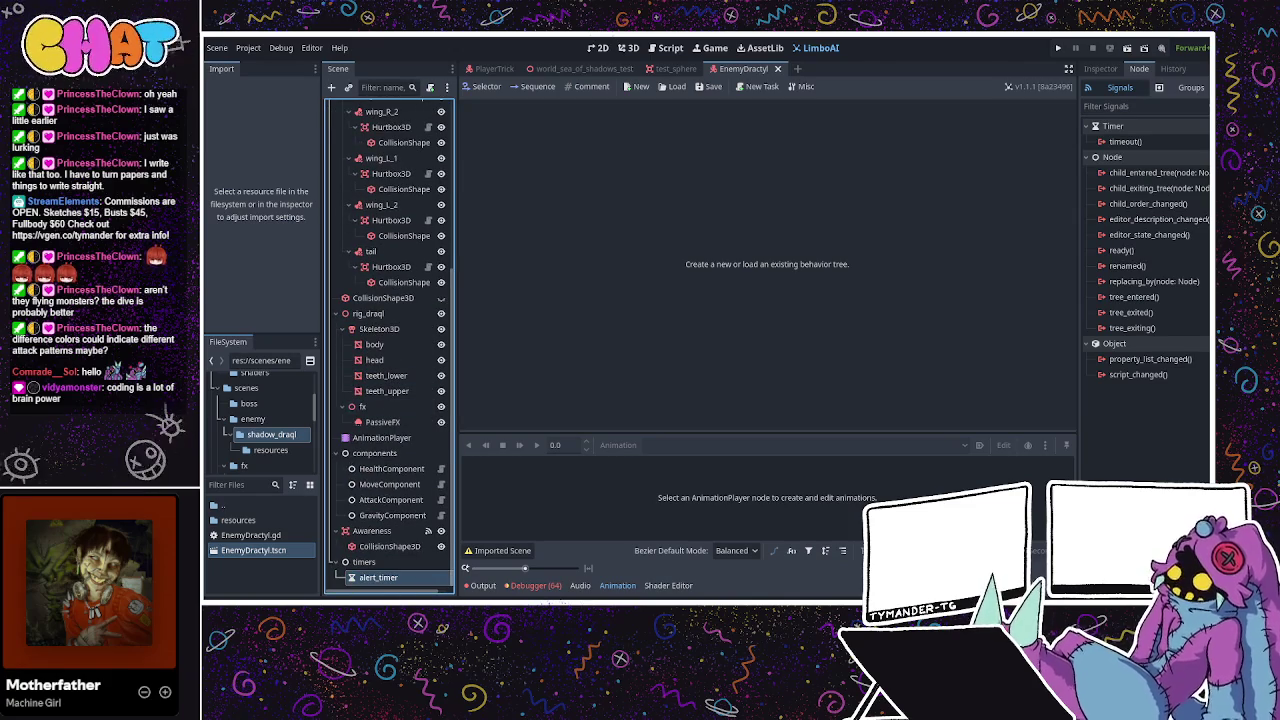
key(ctrl+F3)
Review alert_update's pass and the exited handler's placeholder body, then scroll to the script top.
click(550, 245)
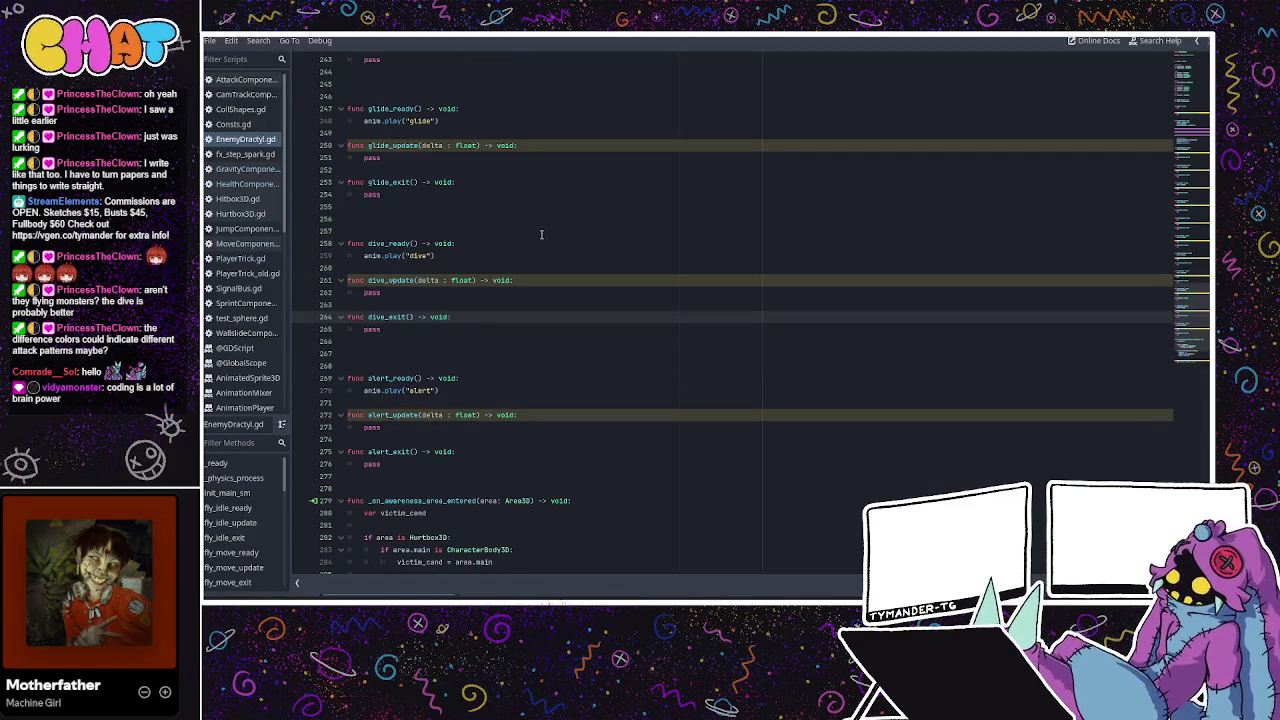
scroll(541, 234, up, 1)
scroll(541, 234, down, 2)
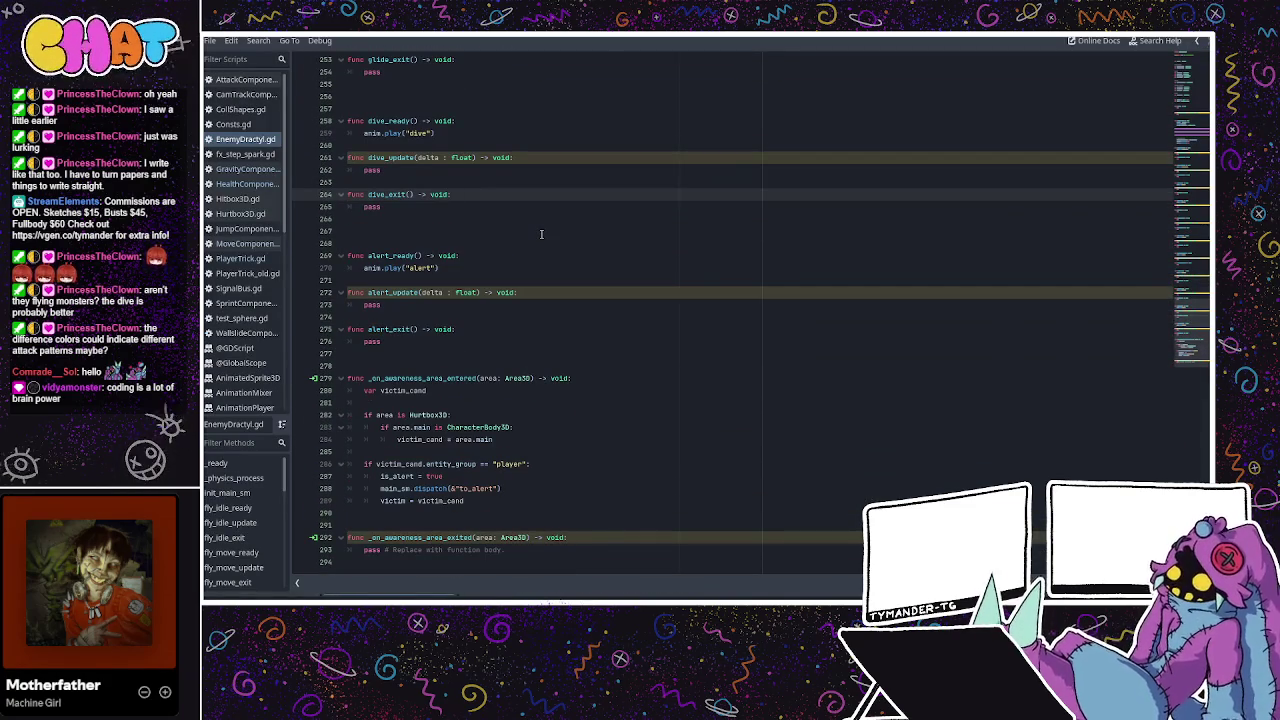
click(531, 292)
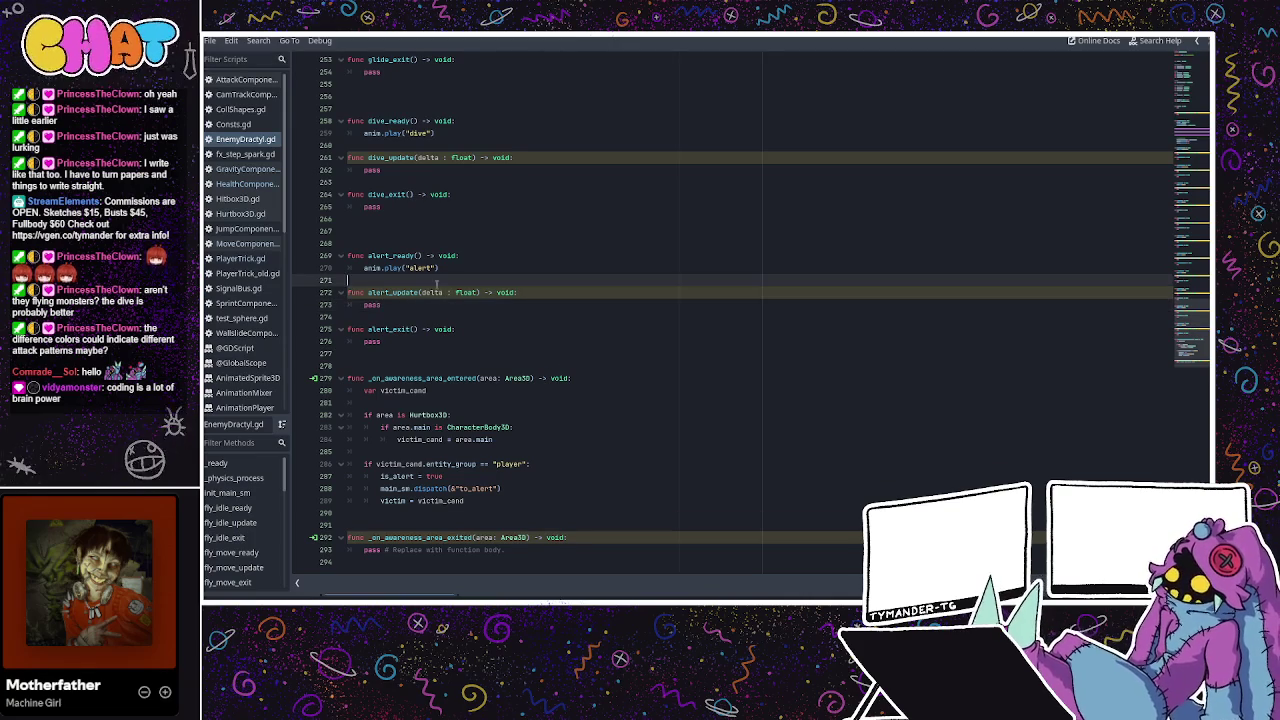
click(376, 304)
double_click(376, 304)
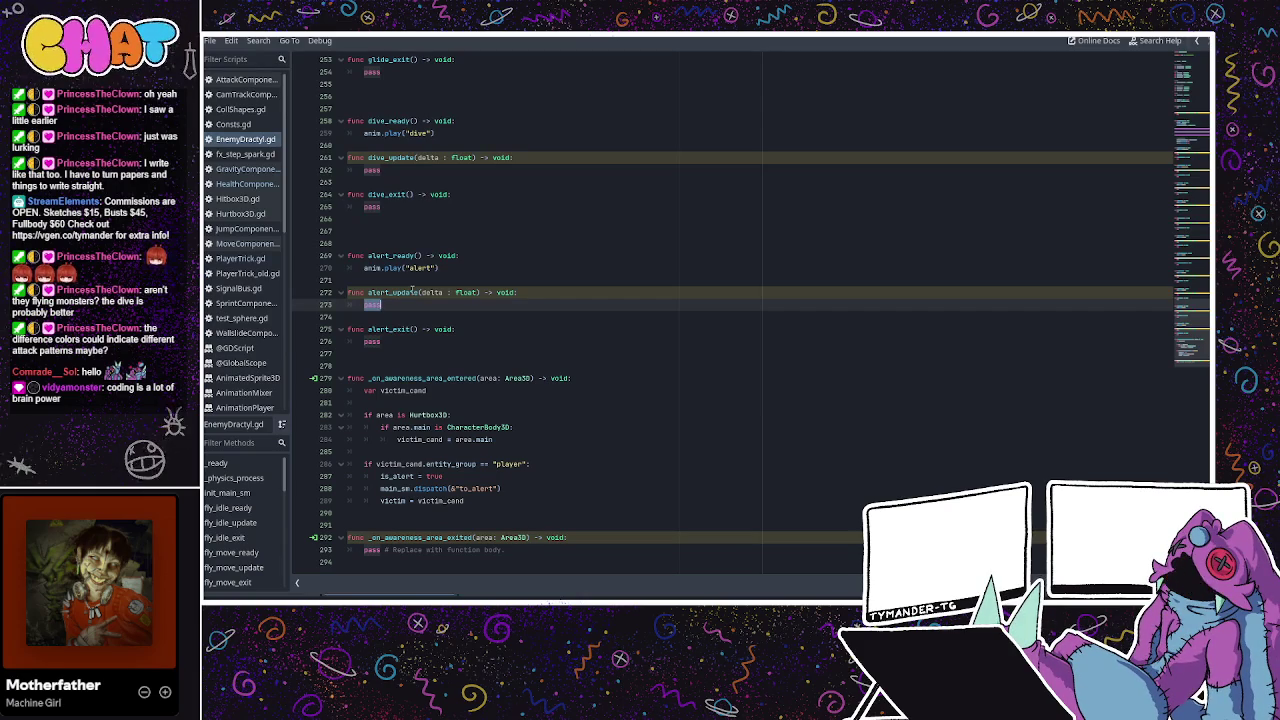
click(412, 283)
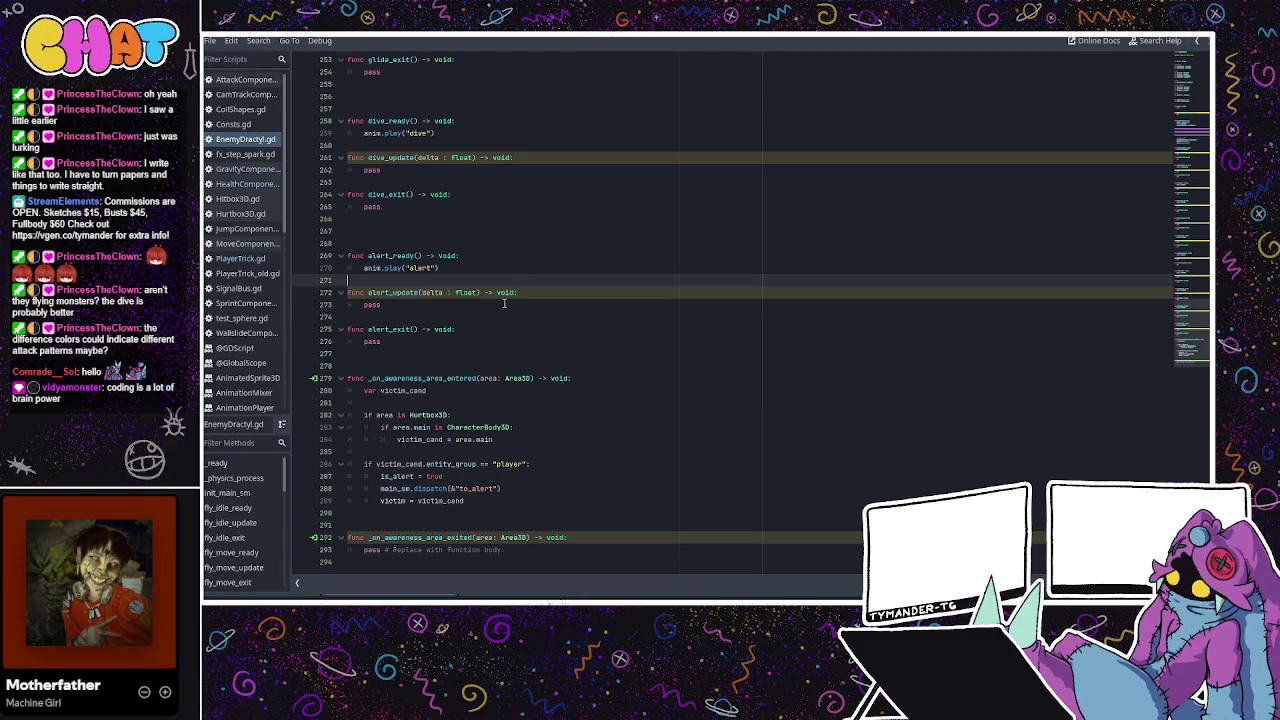
drag(505, 550, 352, 553)
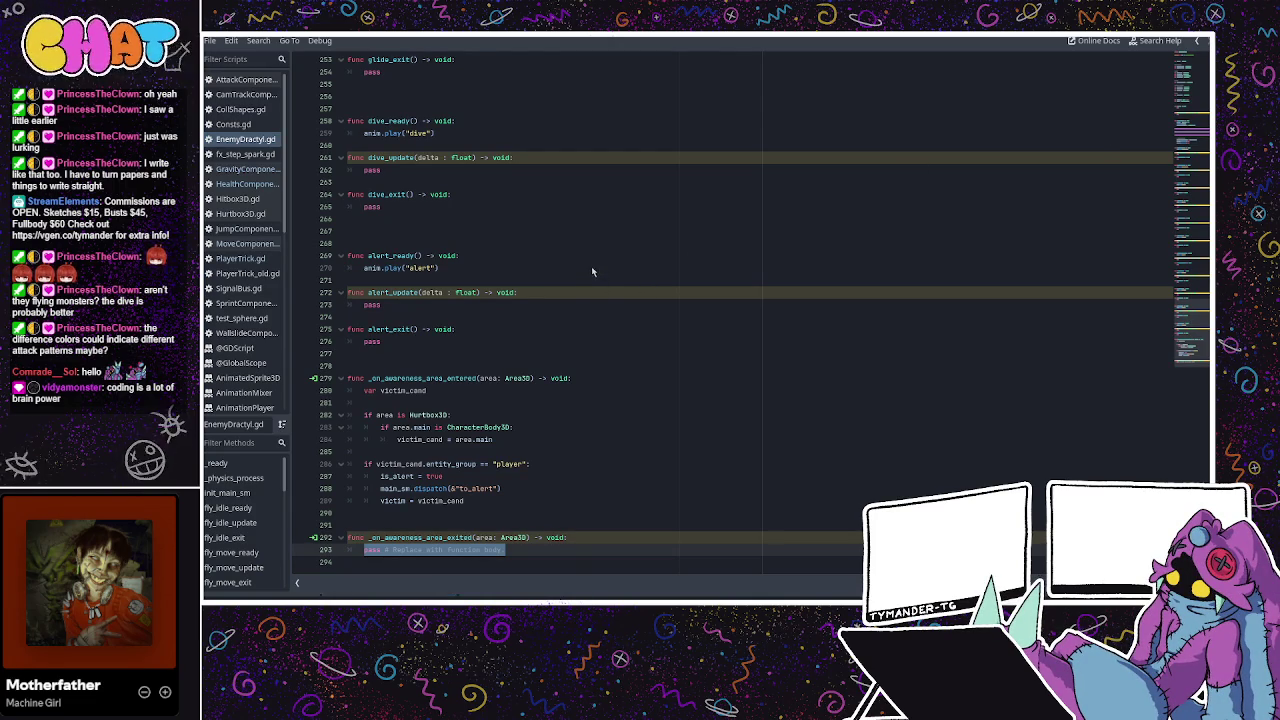
click(643, 417)
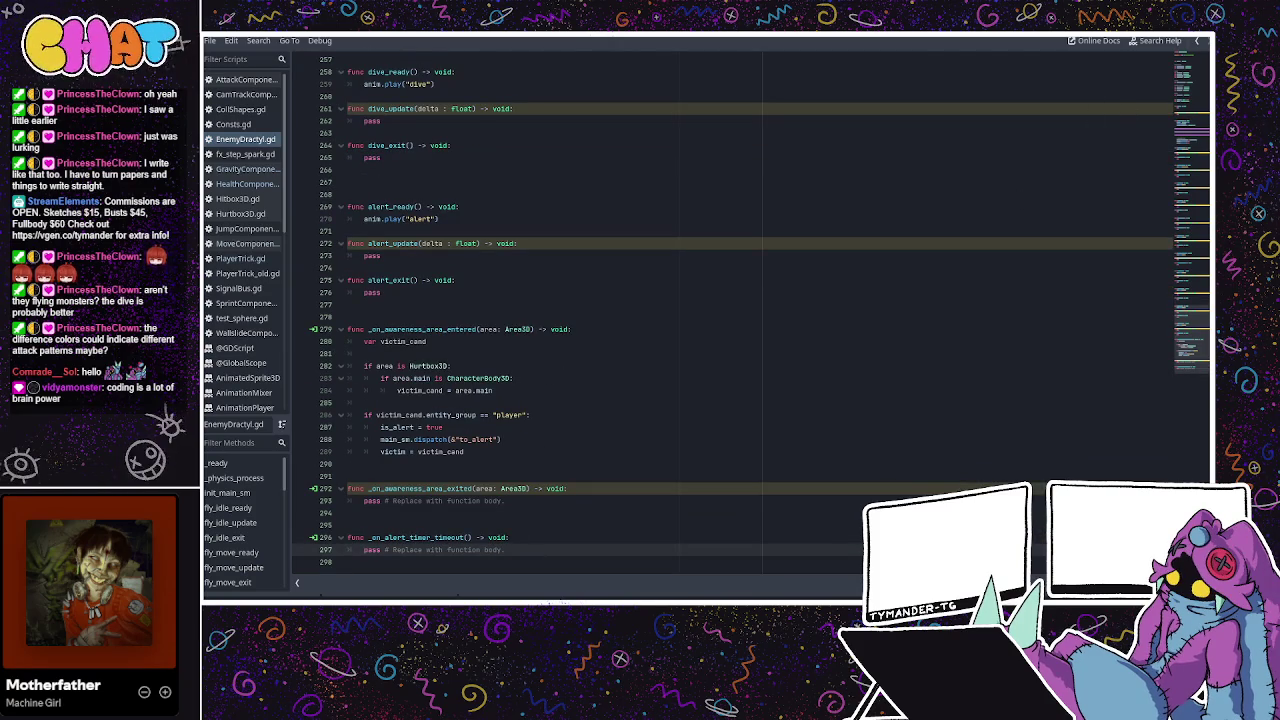
drag(1188, 330, 1162, 220)
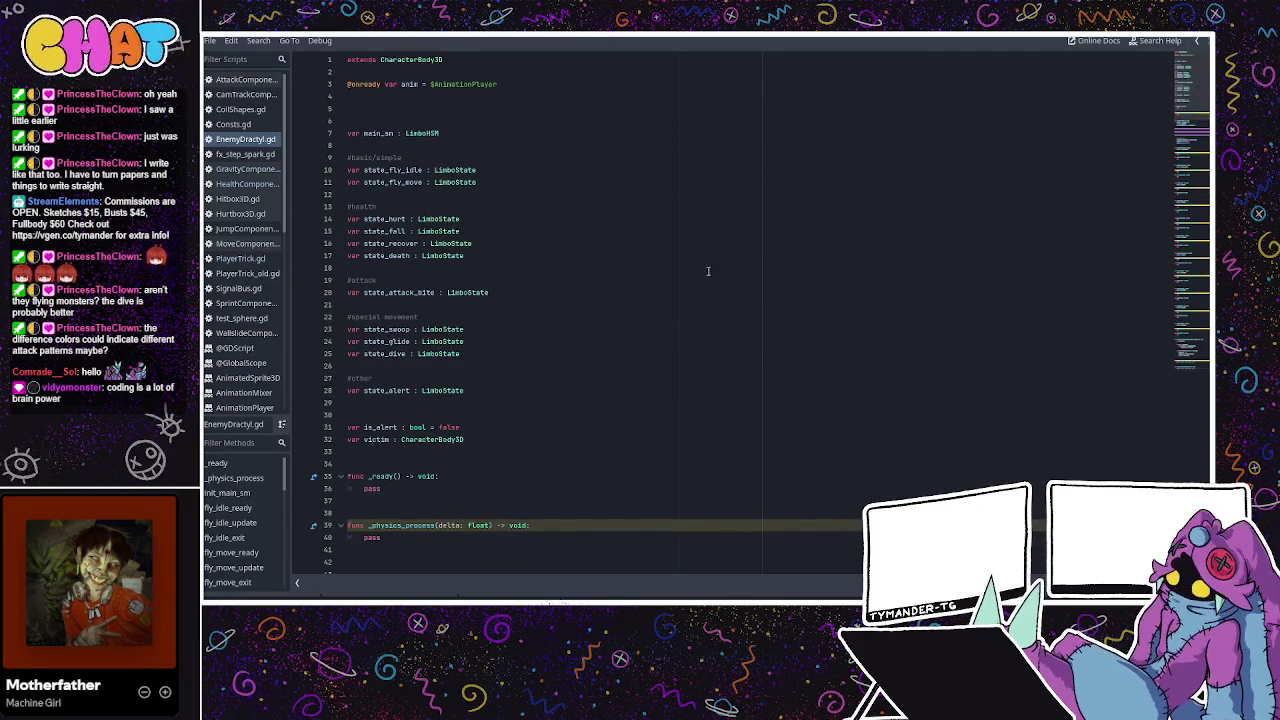
click(445, 108)
click(437, 96)
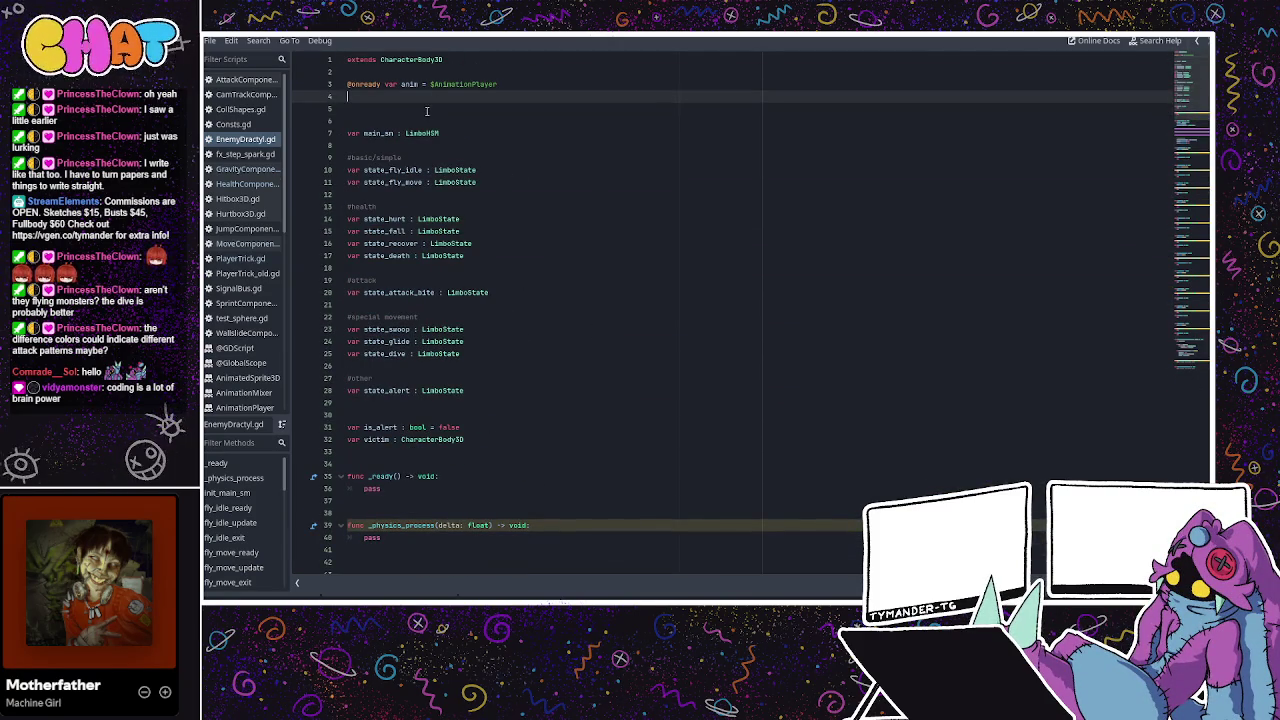
text(@onready )
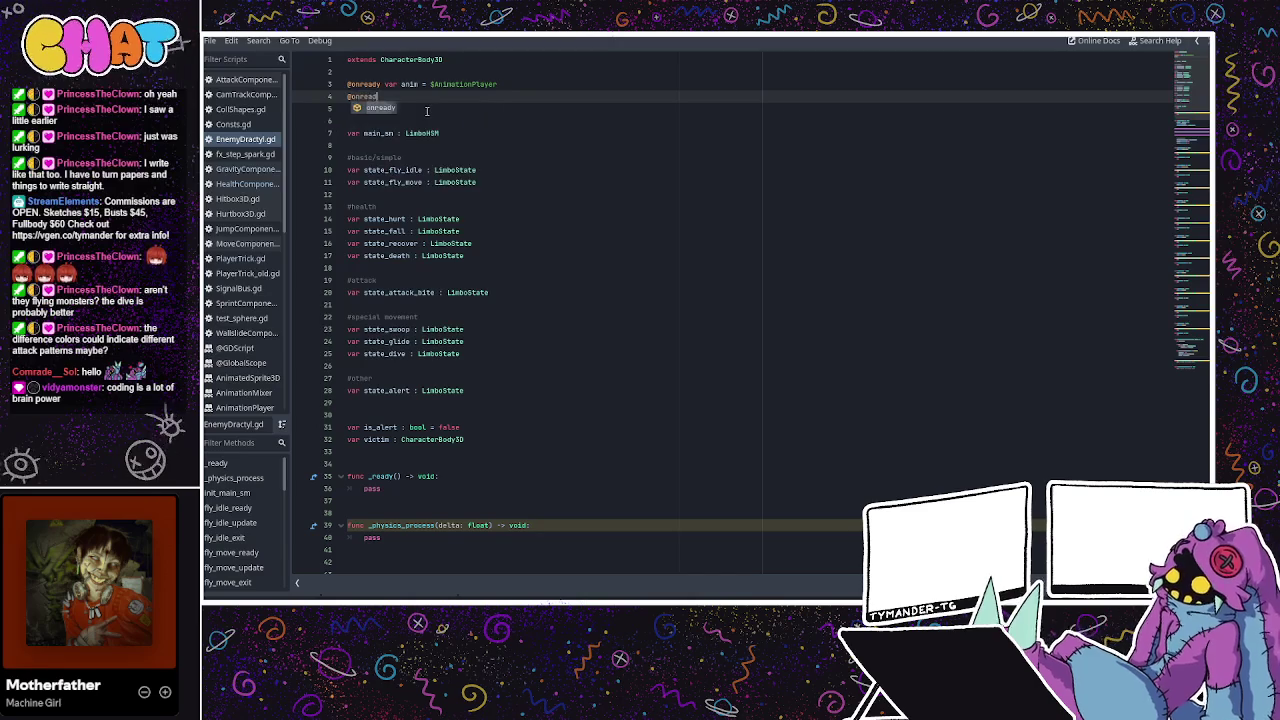
text(var alert_time)
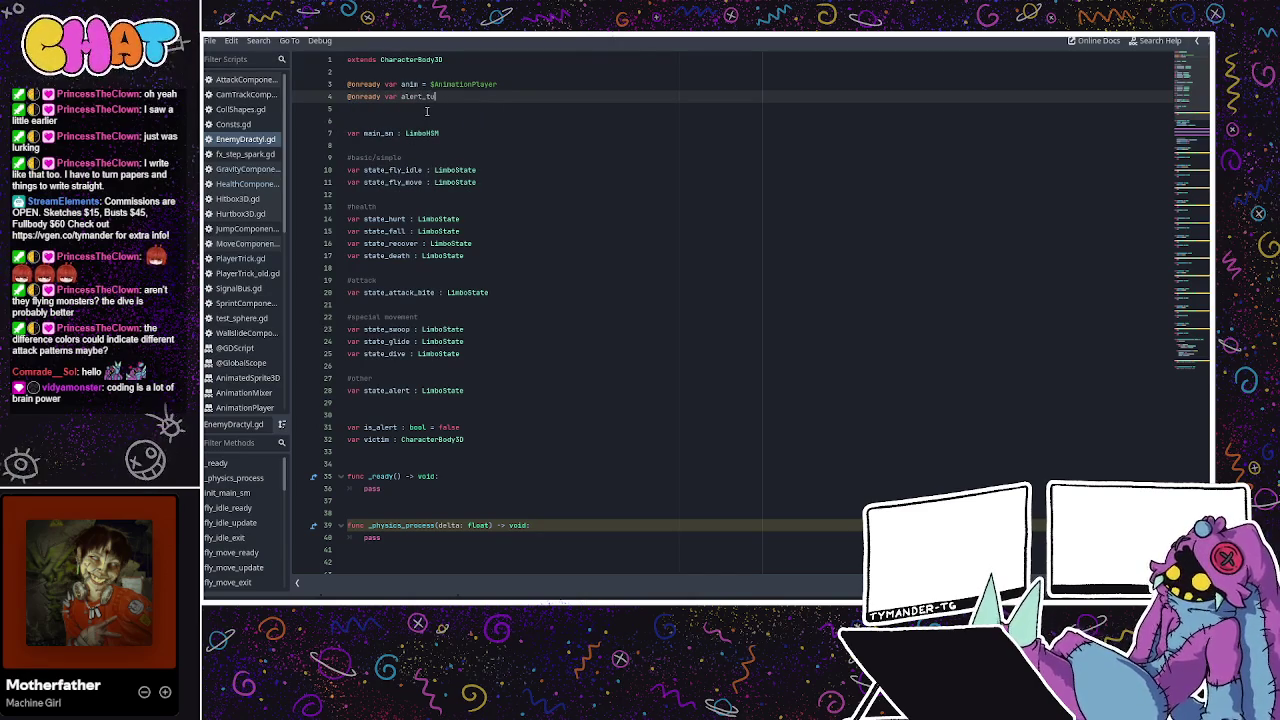
text(r = )
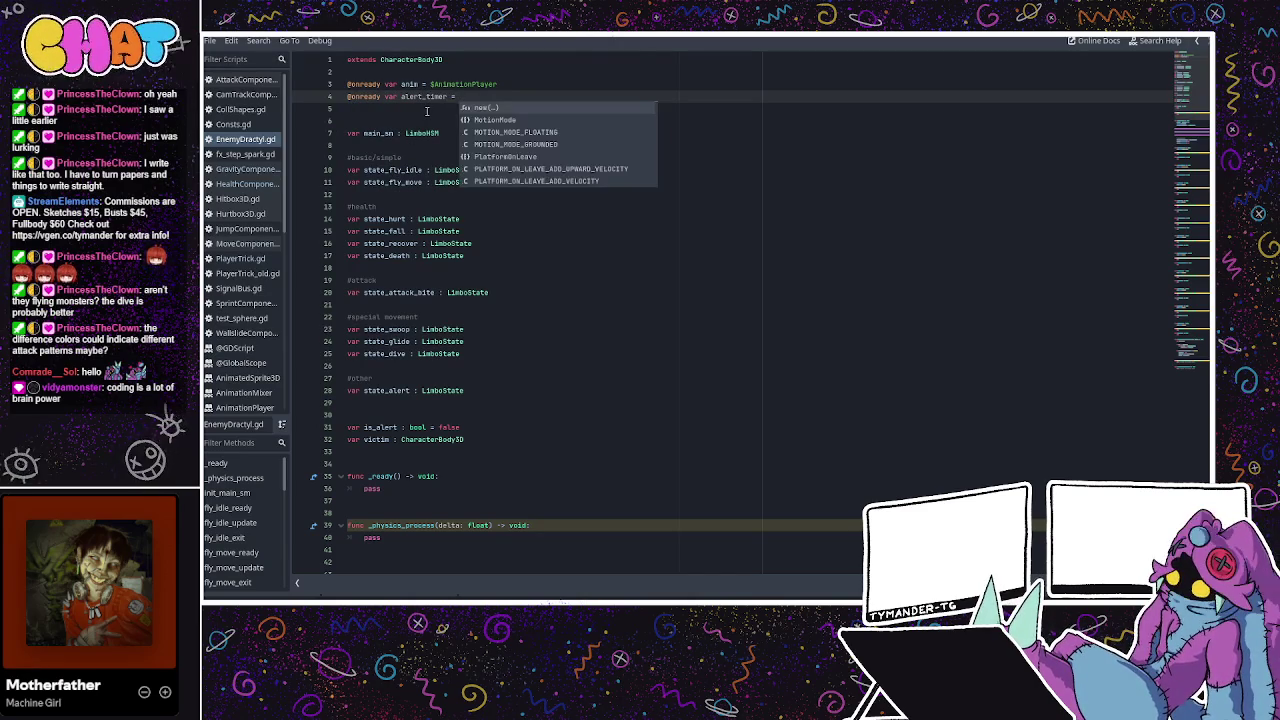
text($alert)
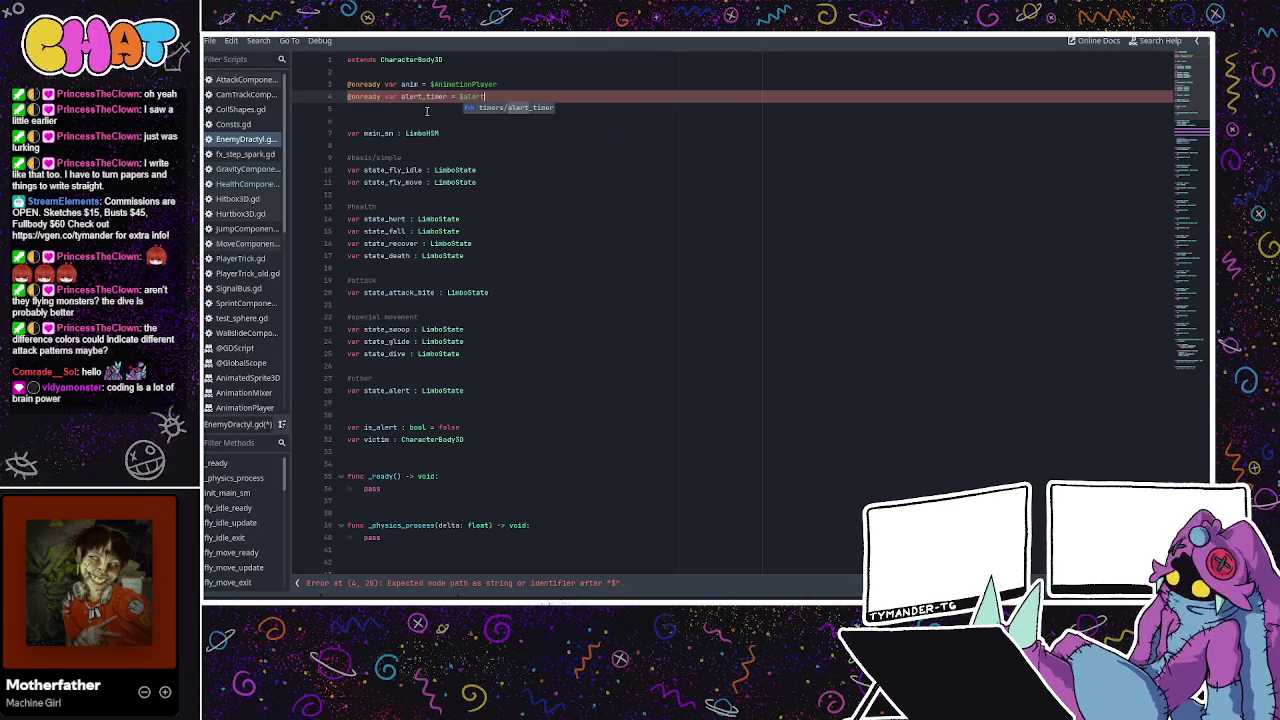
key(Return)
click(427, 110)
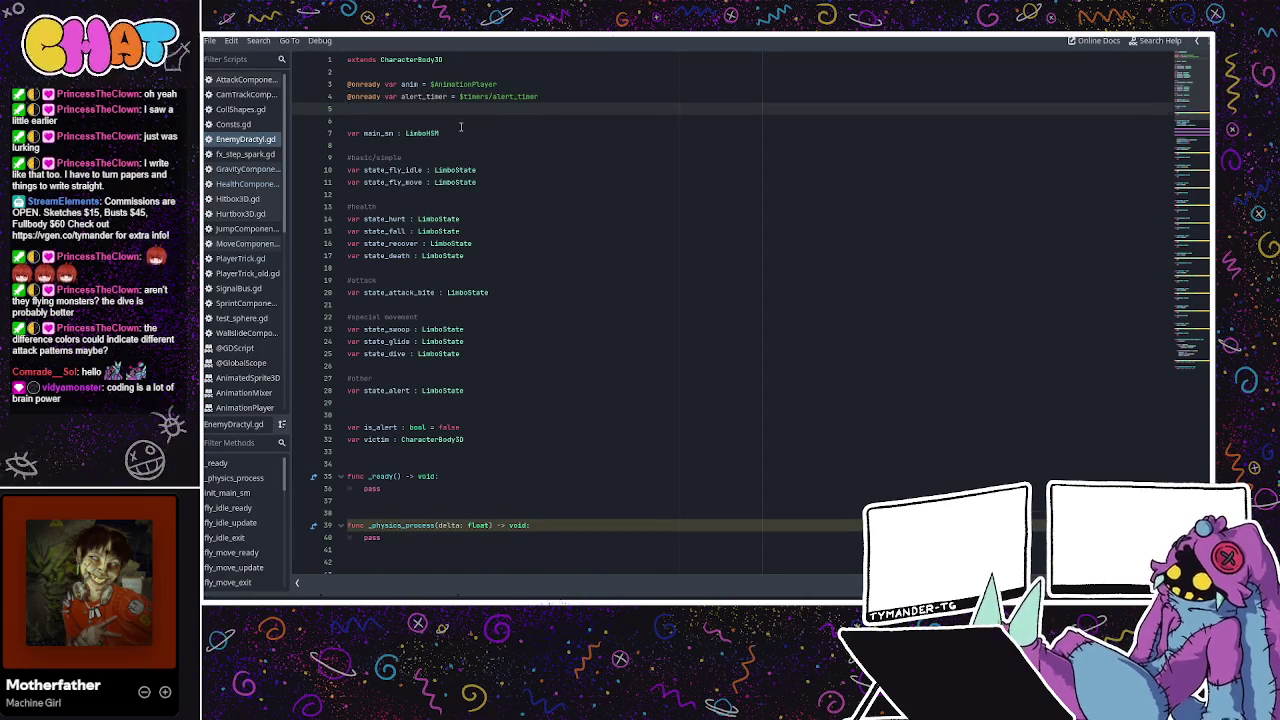
scroll(832, 292, down, 20)
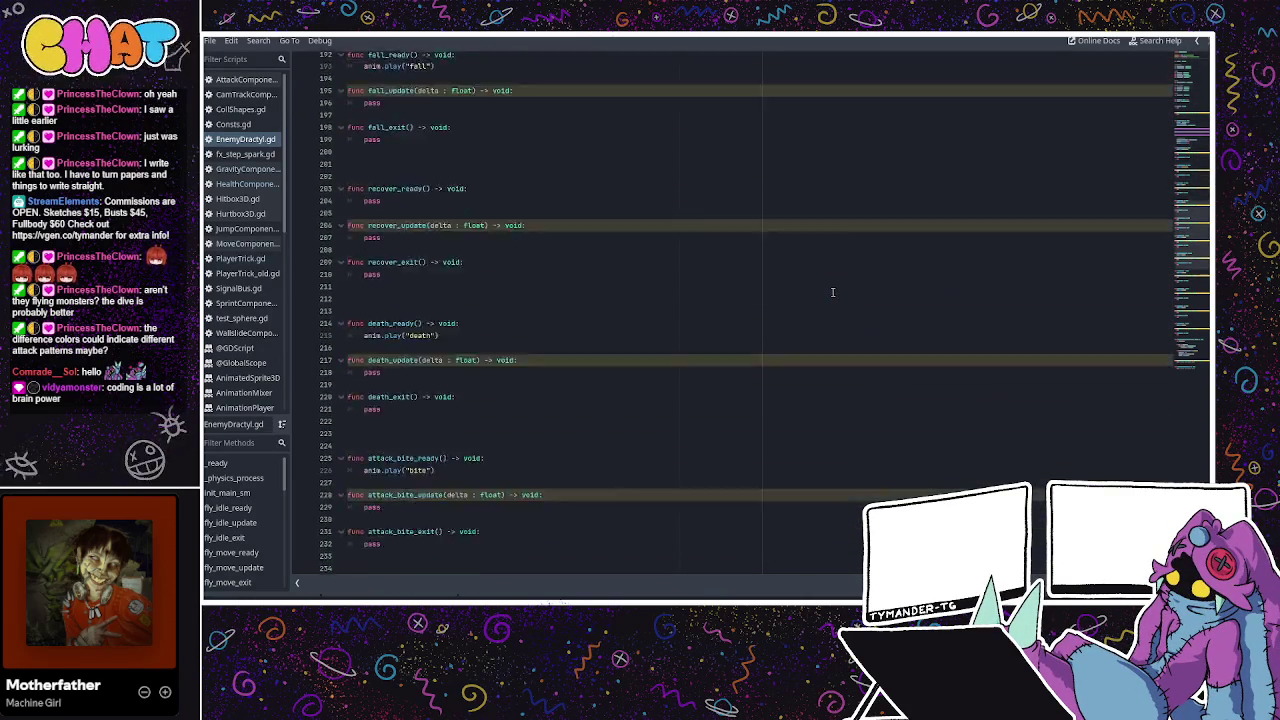
Fill the alert timer timeout handler with 'is_alert = false' and 'victim = null'.
scroll(832, 292, down, 15)
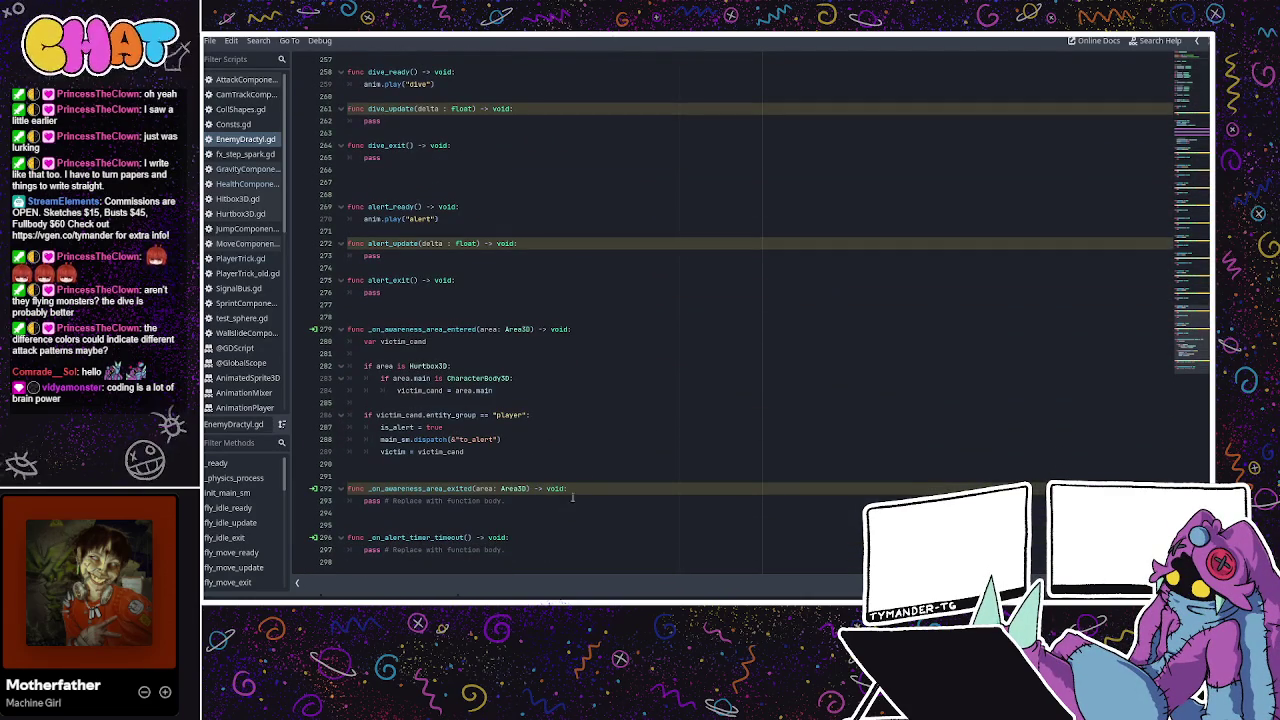
click(533, 536)
drag(525, 549, 364, 549)
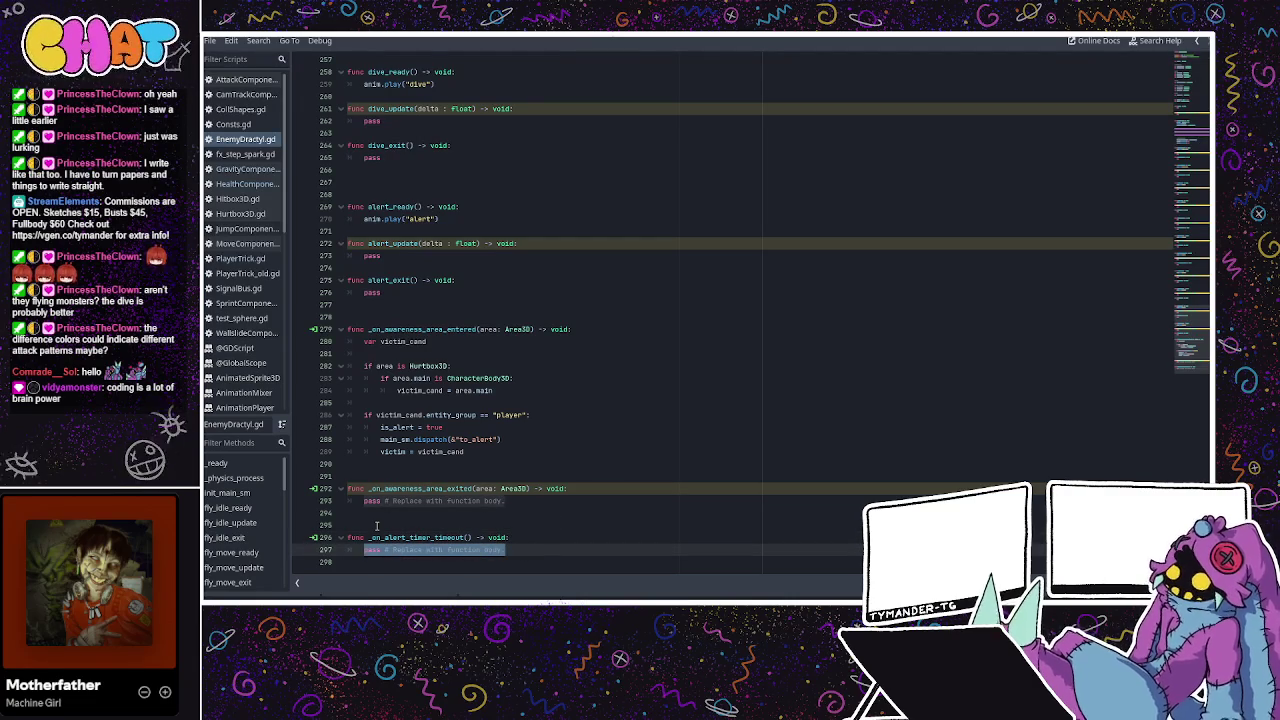
text(is_alert)
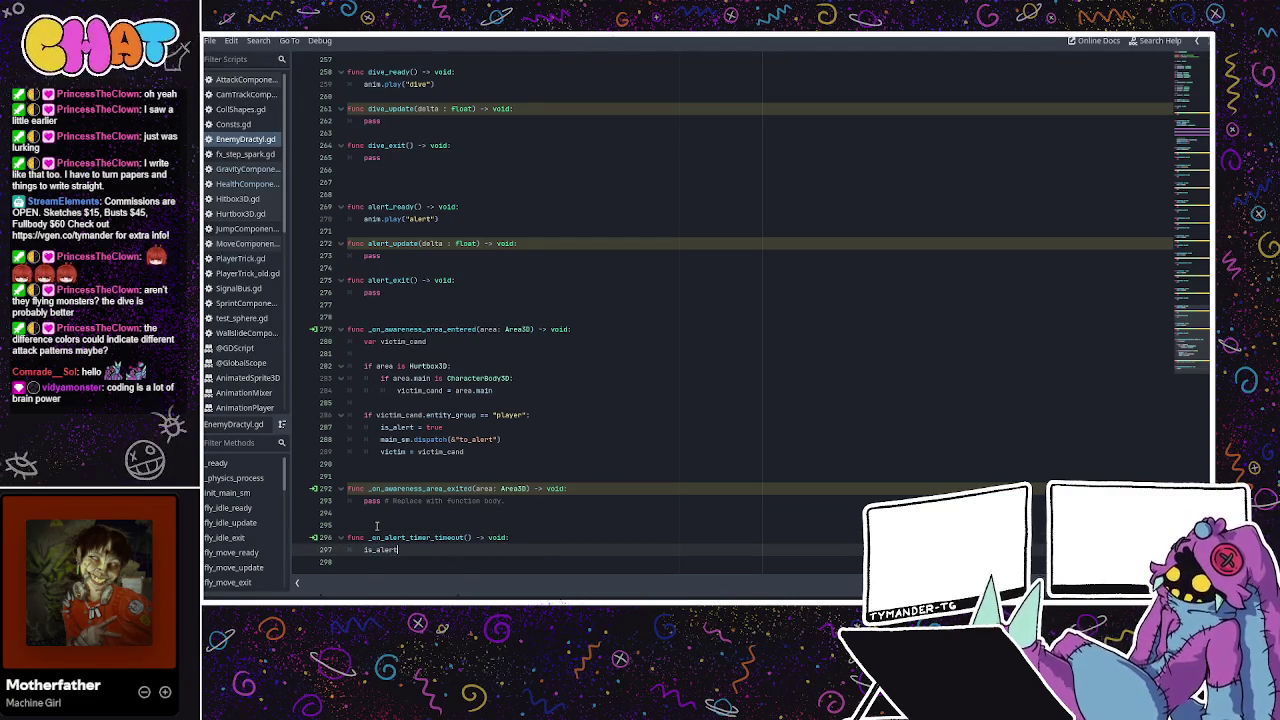
text( = false)
key(Return)
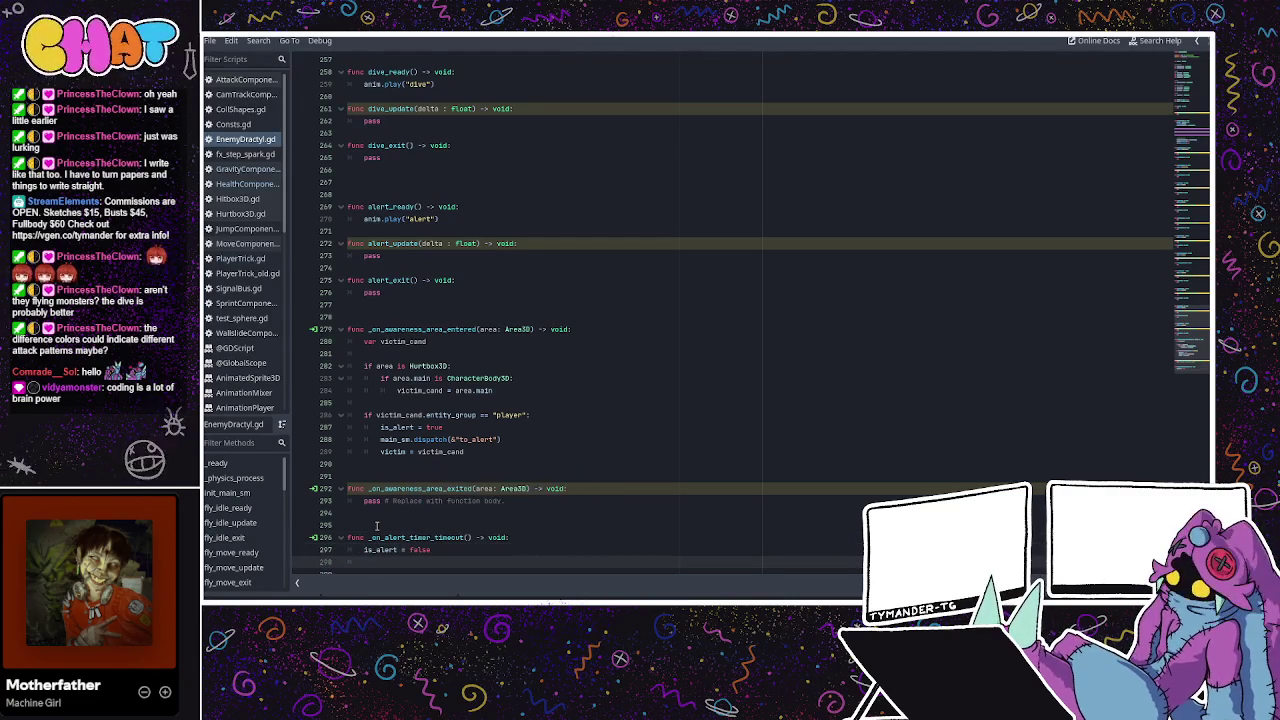
text(victim = )
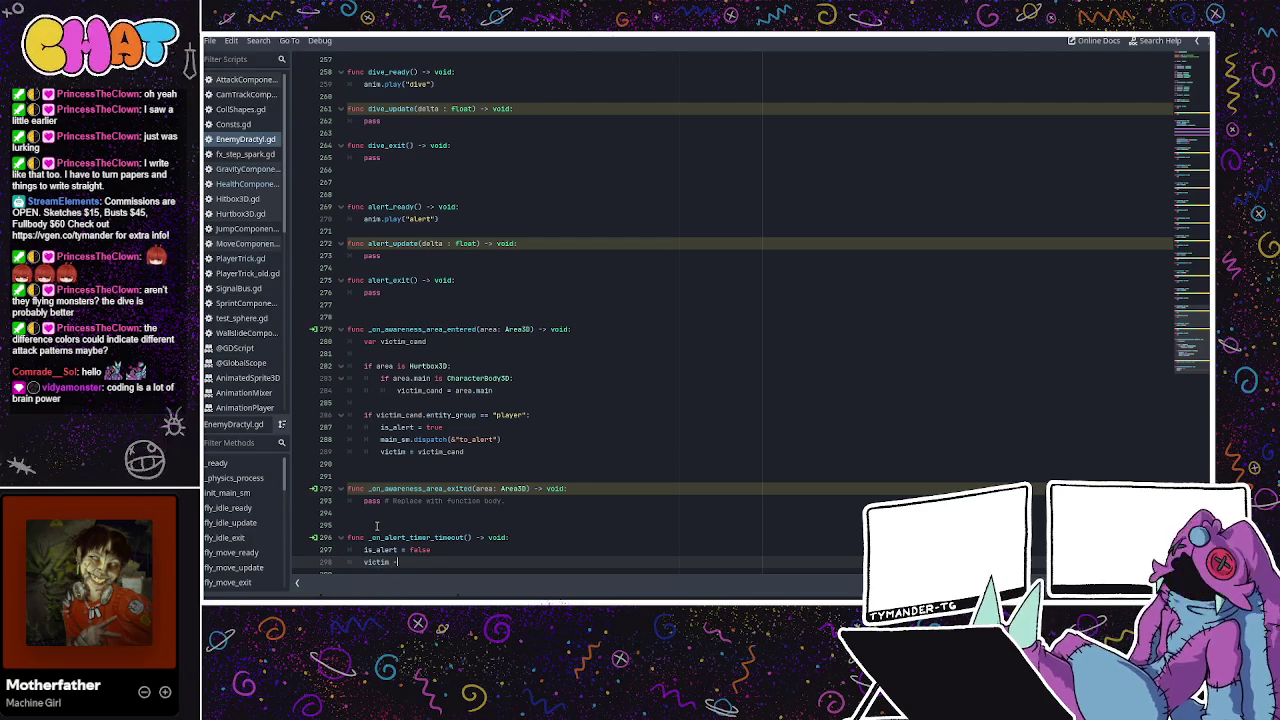
text(null)
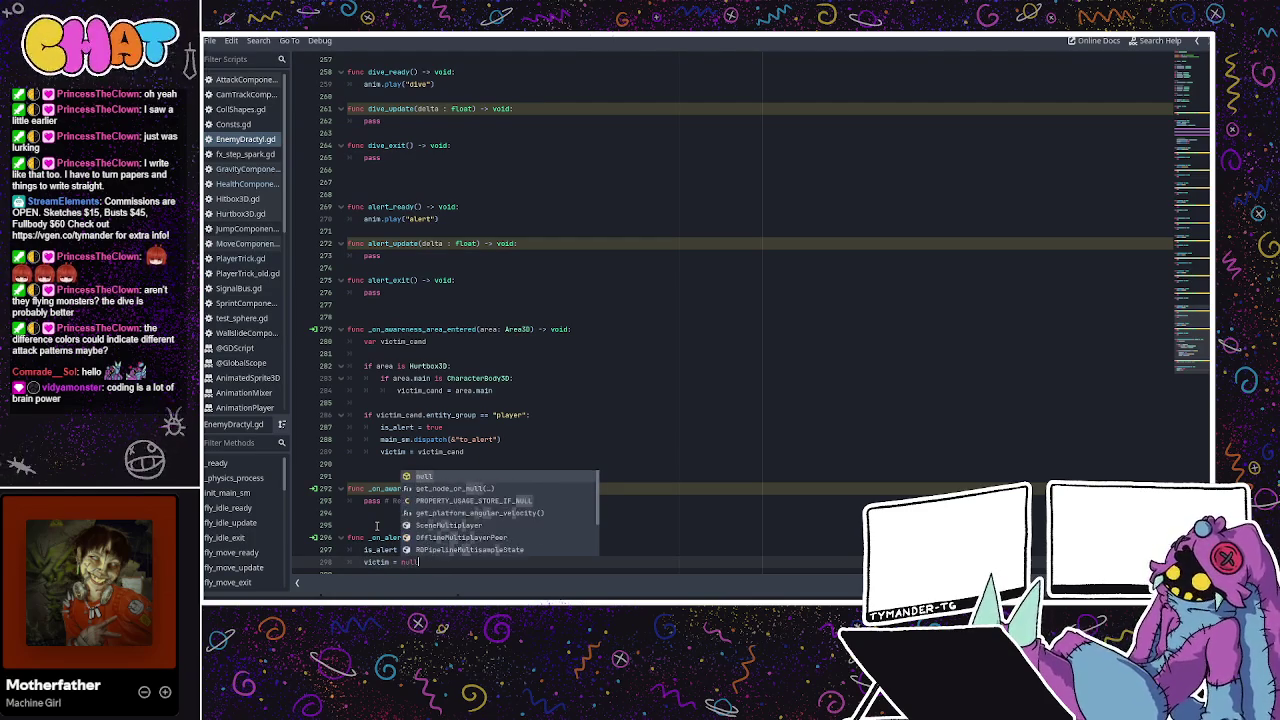
Replace the exited handler's placeholder with 'if area', consulting the entered handler's Hurtbox3D check.
click(377, 525)
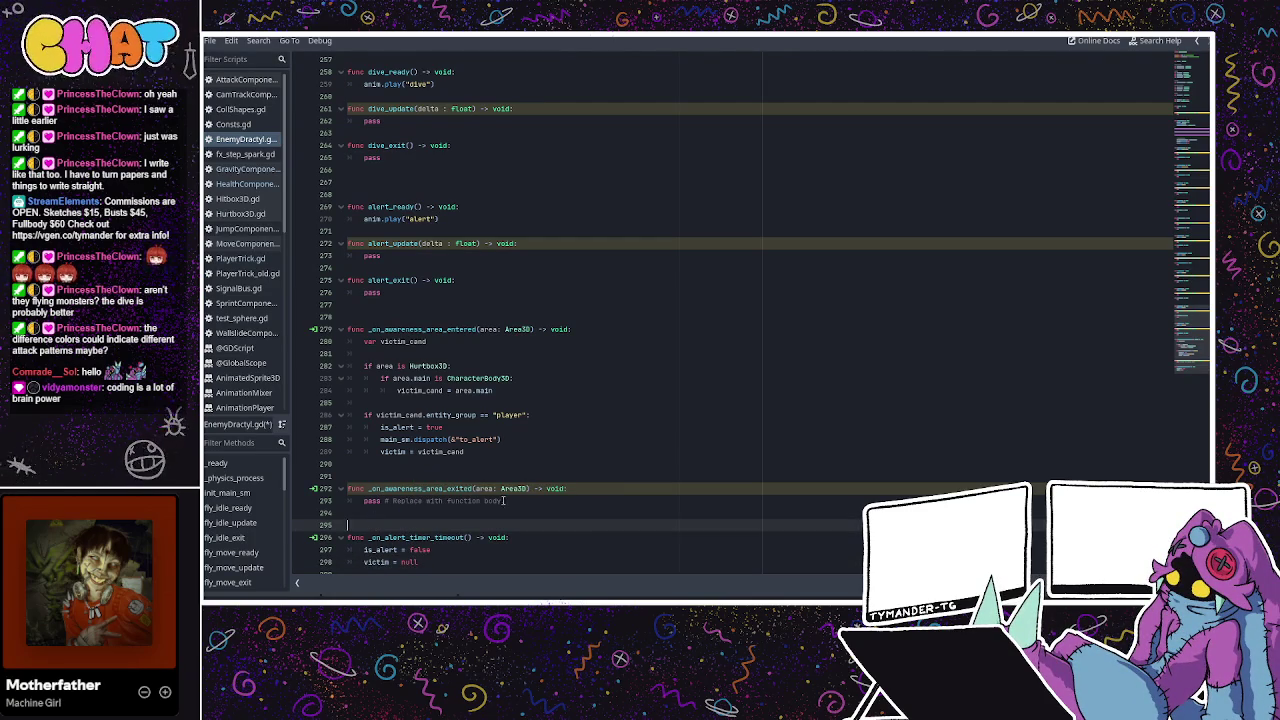
double_click(494, 500)
drag(458, 505, 361, 504)
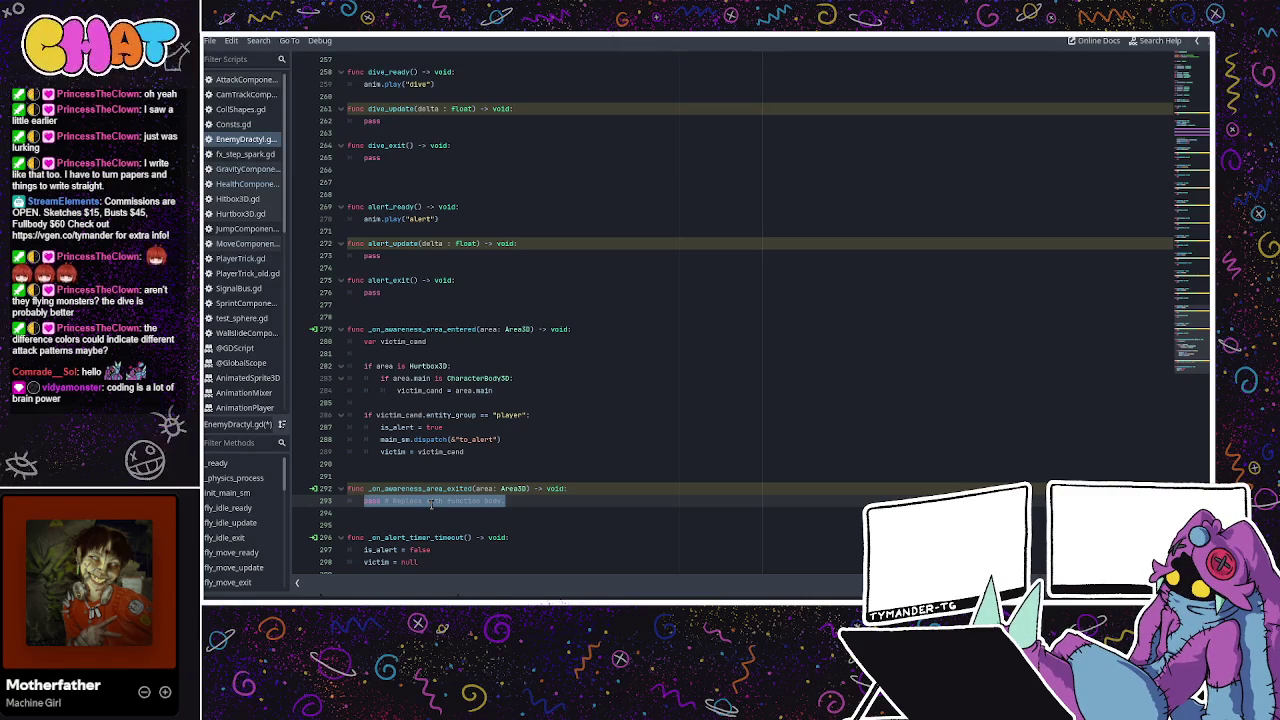
click(446, 463)
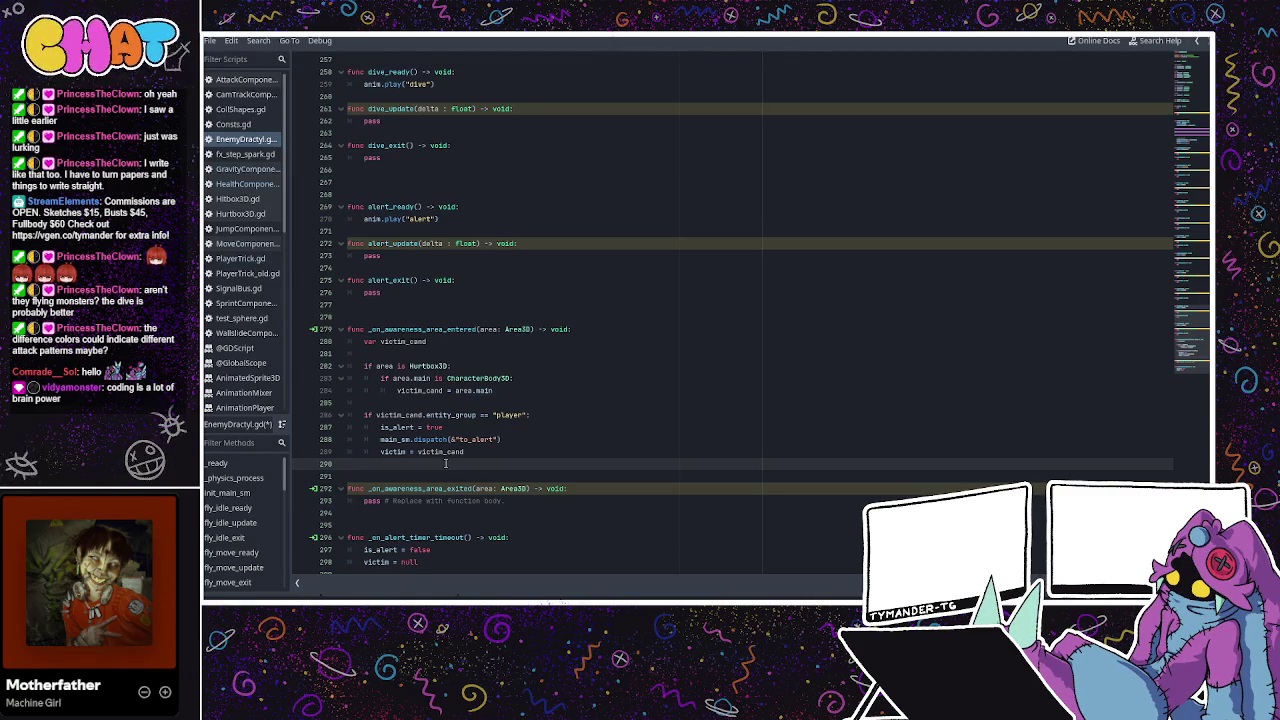
drag(506, 500, 366, 500)
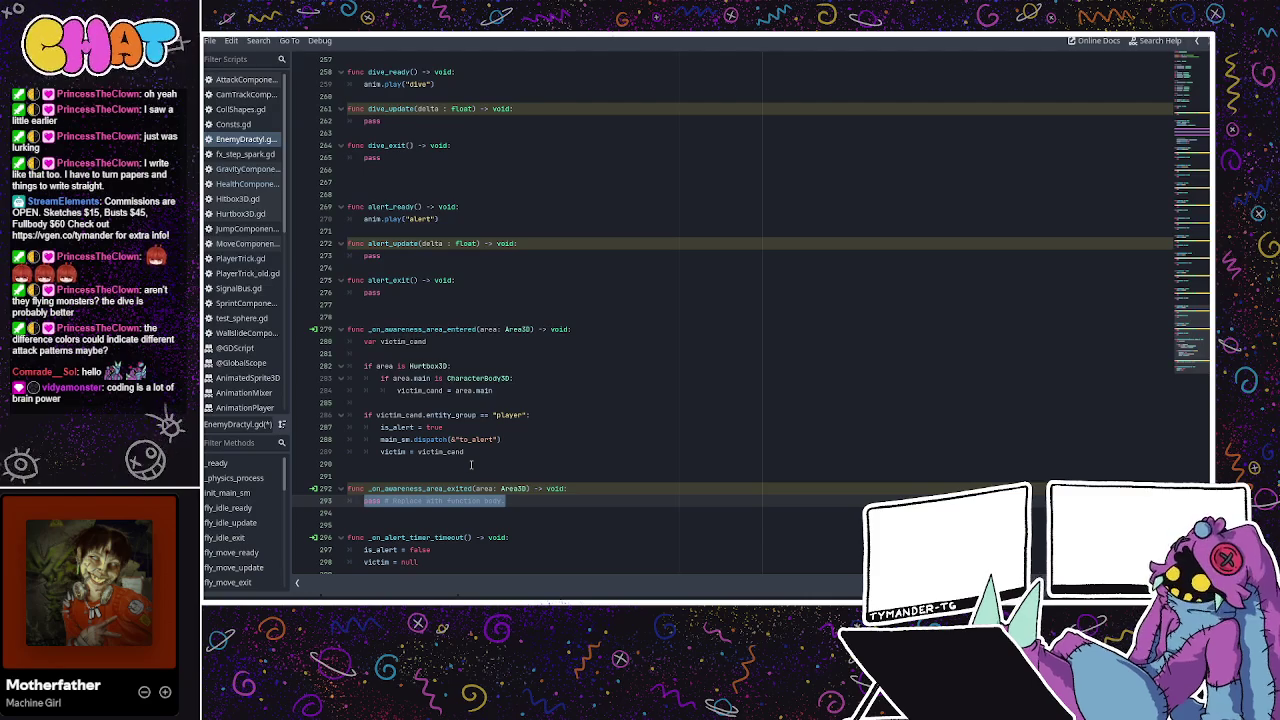
text(if )
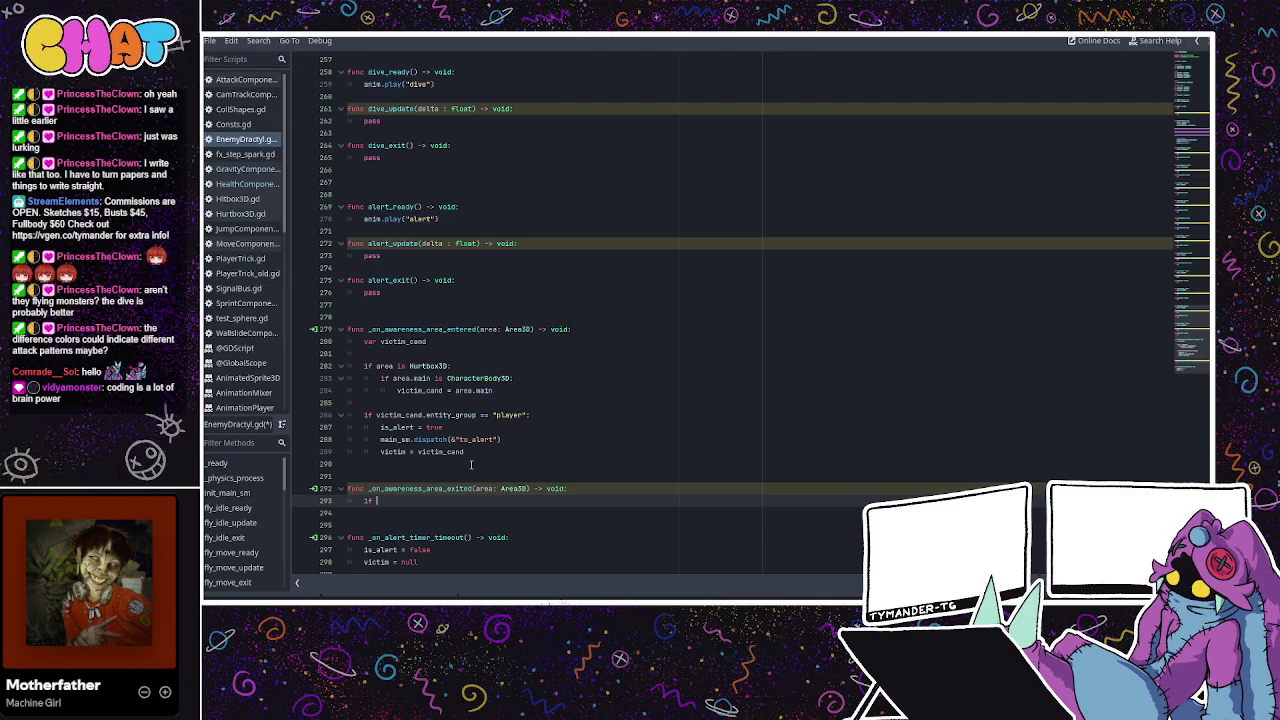
text(area)
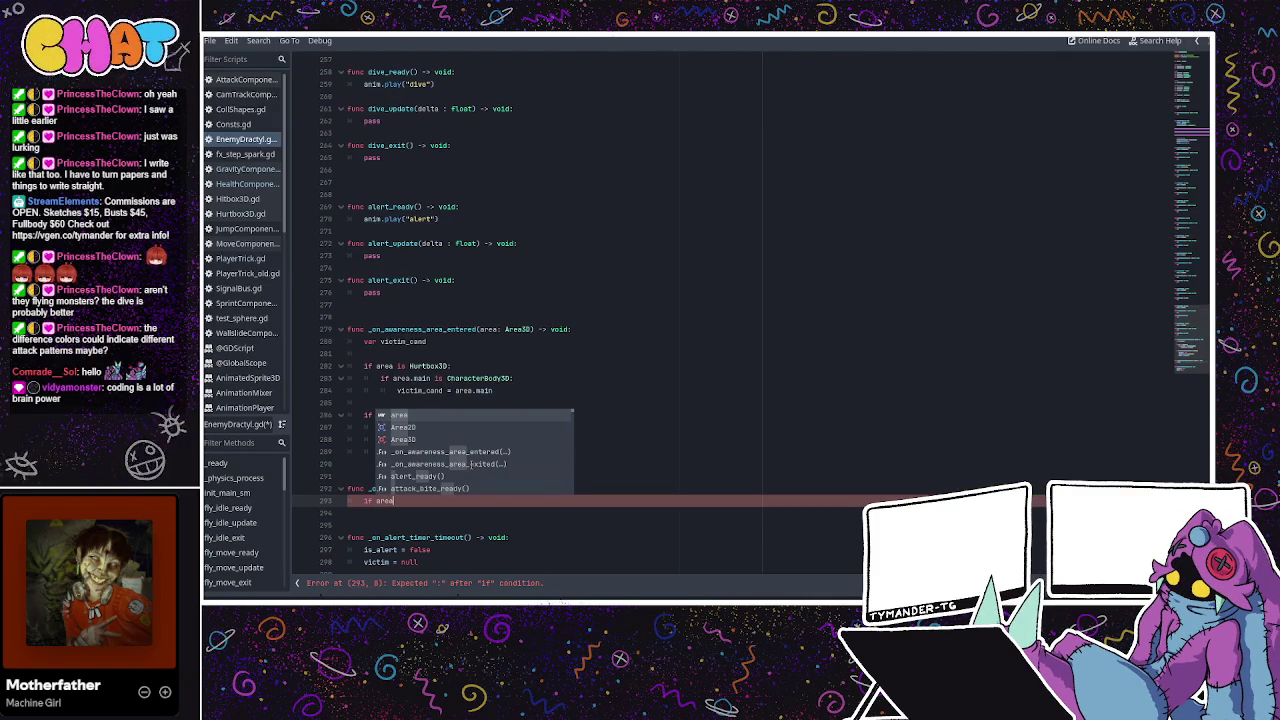
scroll(418, 402, down, 1)
click(418, 402)
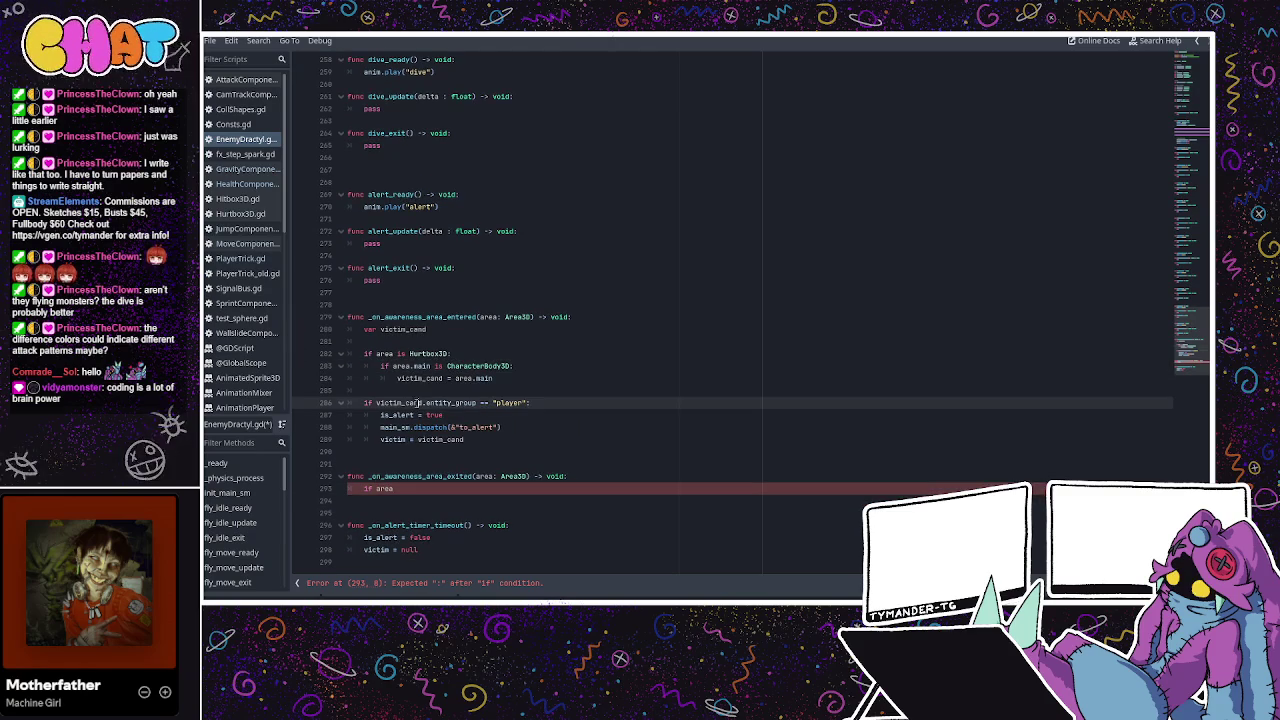
click(436, 353)
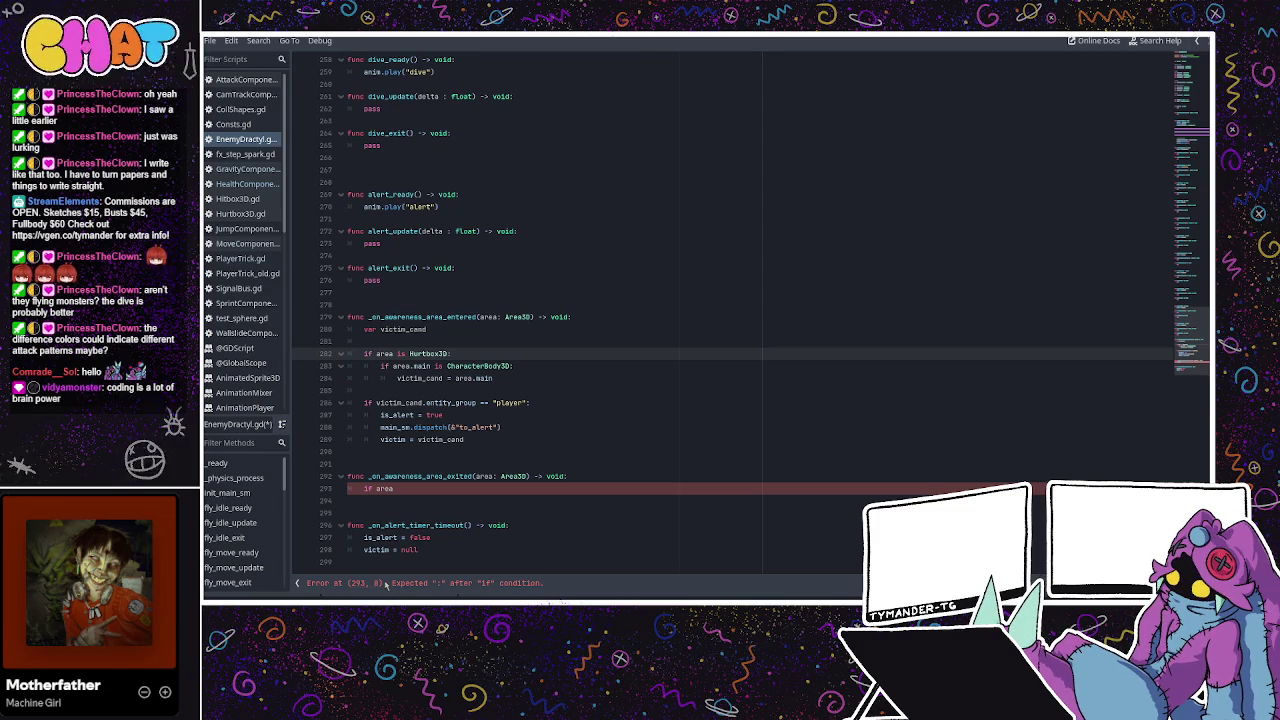
key(Up)
Complete 'if area is Hurtbox3D:' and paste in the copied Hurtbox3D check block, removing the duplicate line.
click(440, 488)
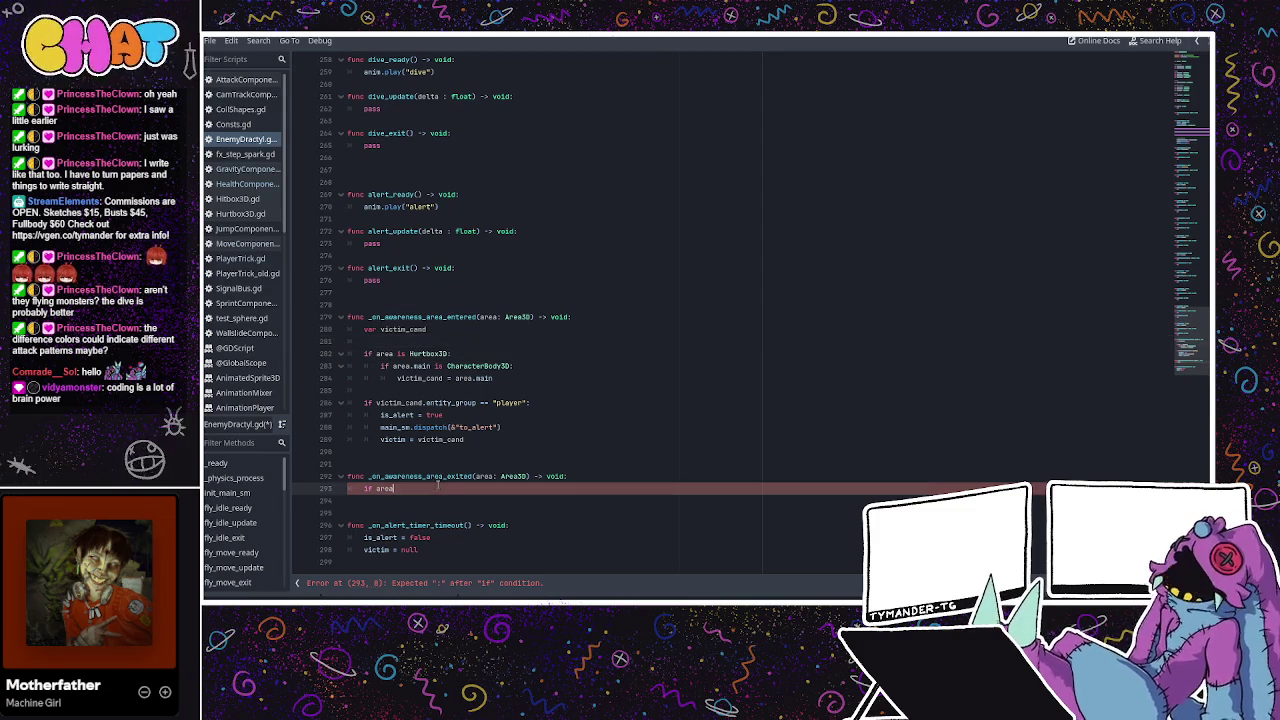
text(is Hurtbo)
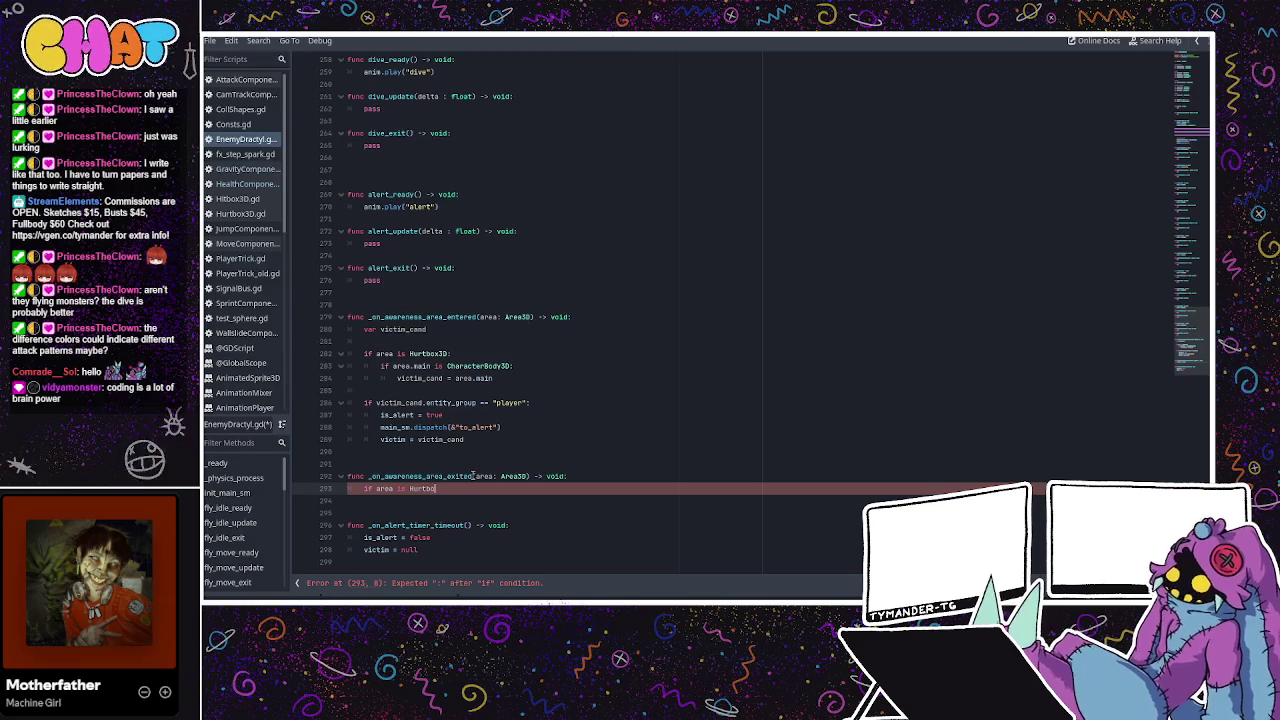
text(x3D)
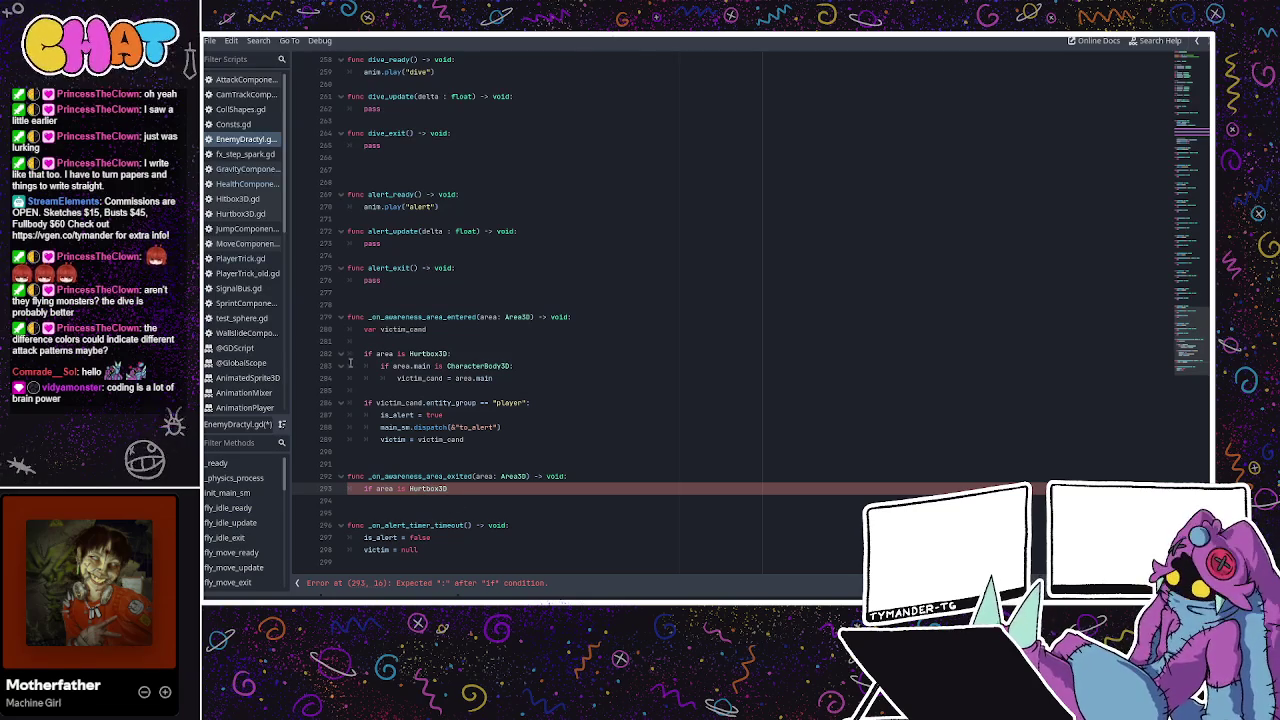
drag(507, 380, 364, 353)
key(ctrl+c)
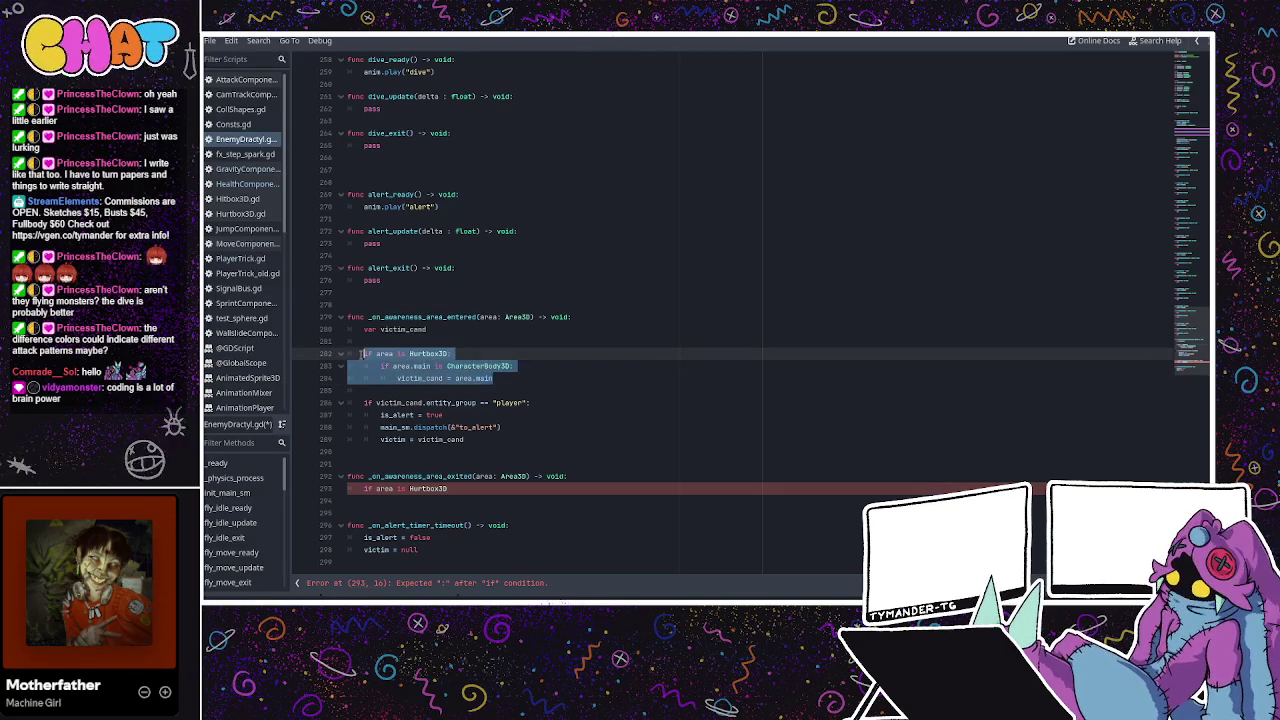
click(464, 490)
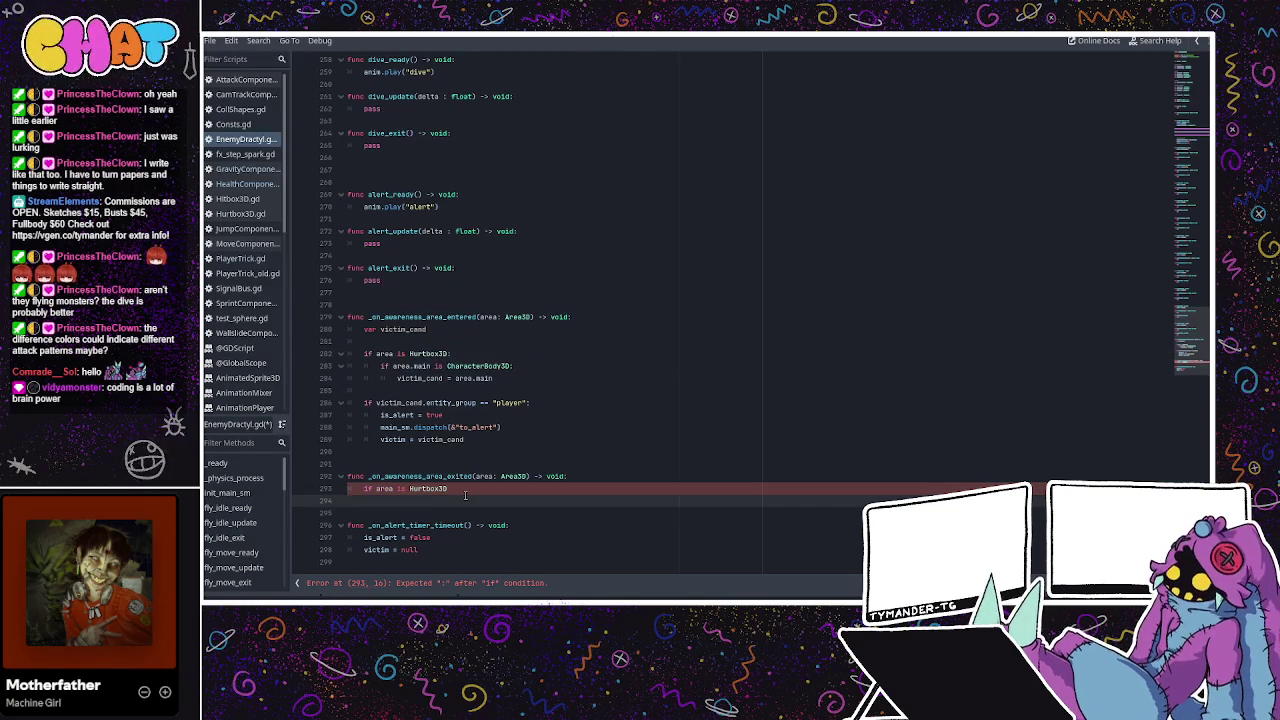
text(:)
key(Return)
key(ctrl+v)
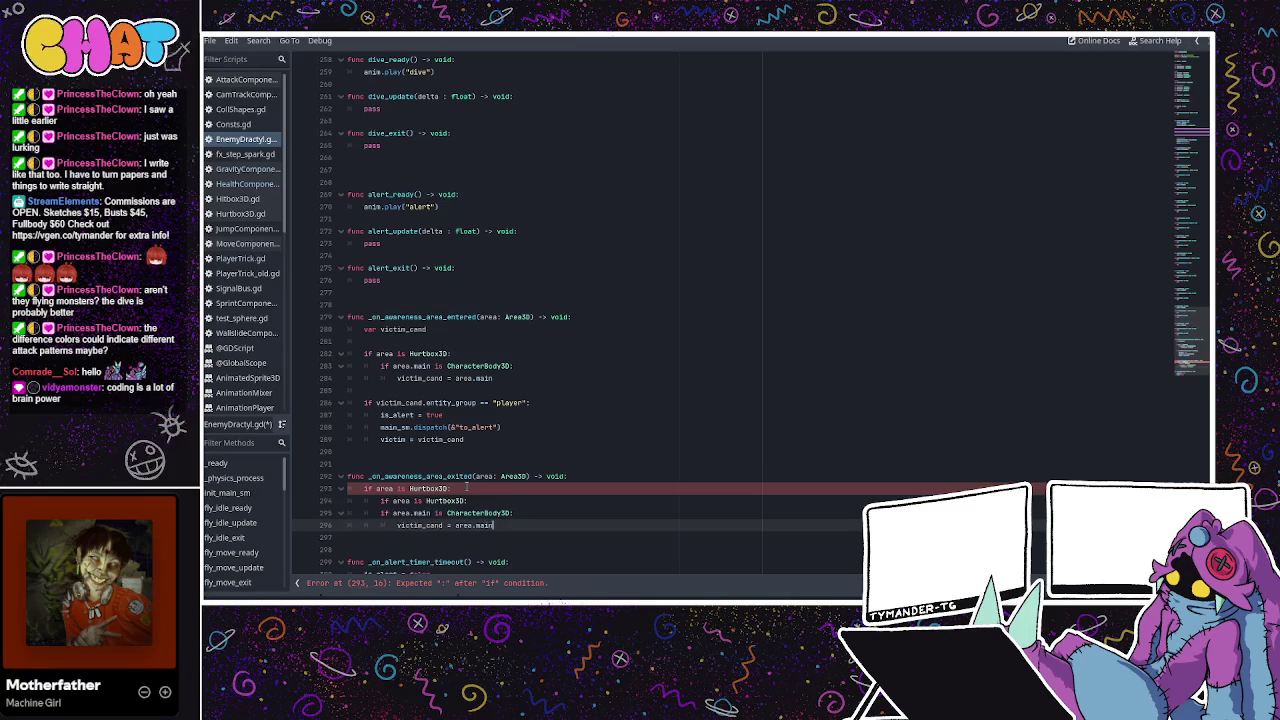
key(ctrl+z)
key(ctrl+shift+z)
drag(468, 500, 346, 500)
key(BackSpace)
key(BackSpace)
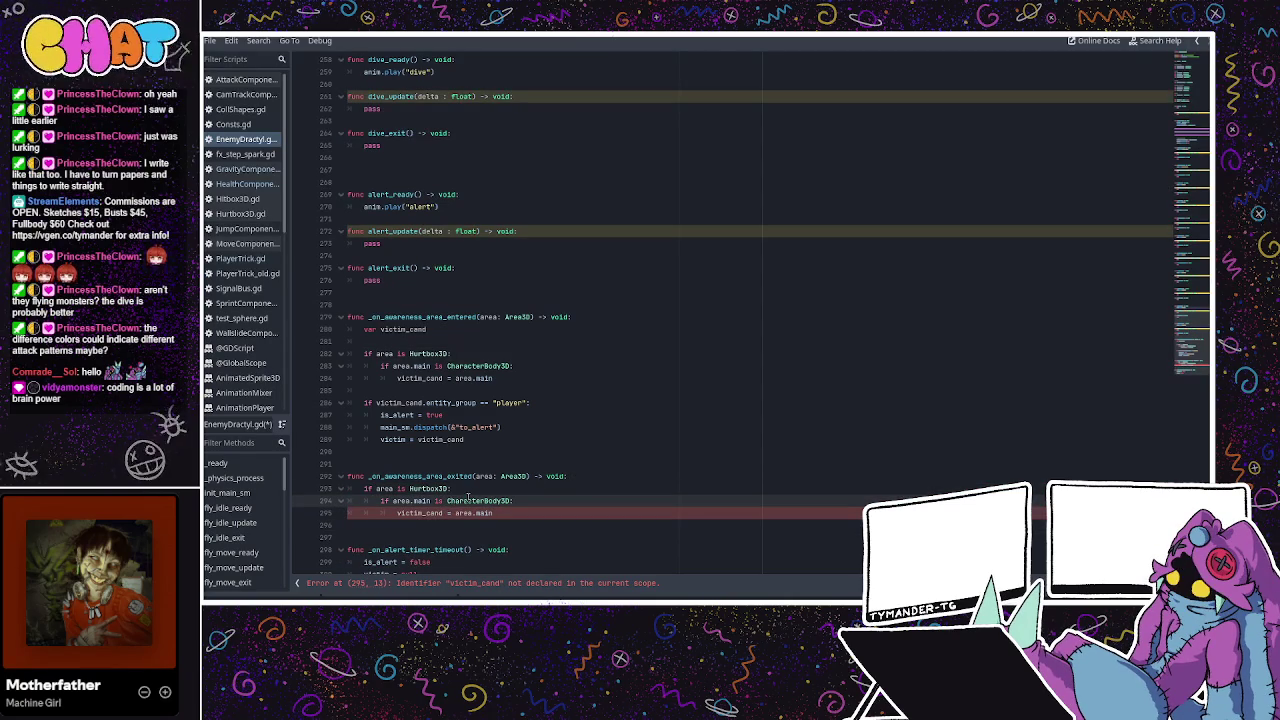
Declare 'var victim_cand' at the top of the exited handler.
click(578, 477)
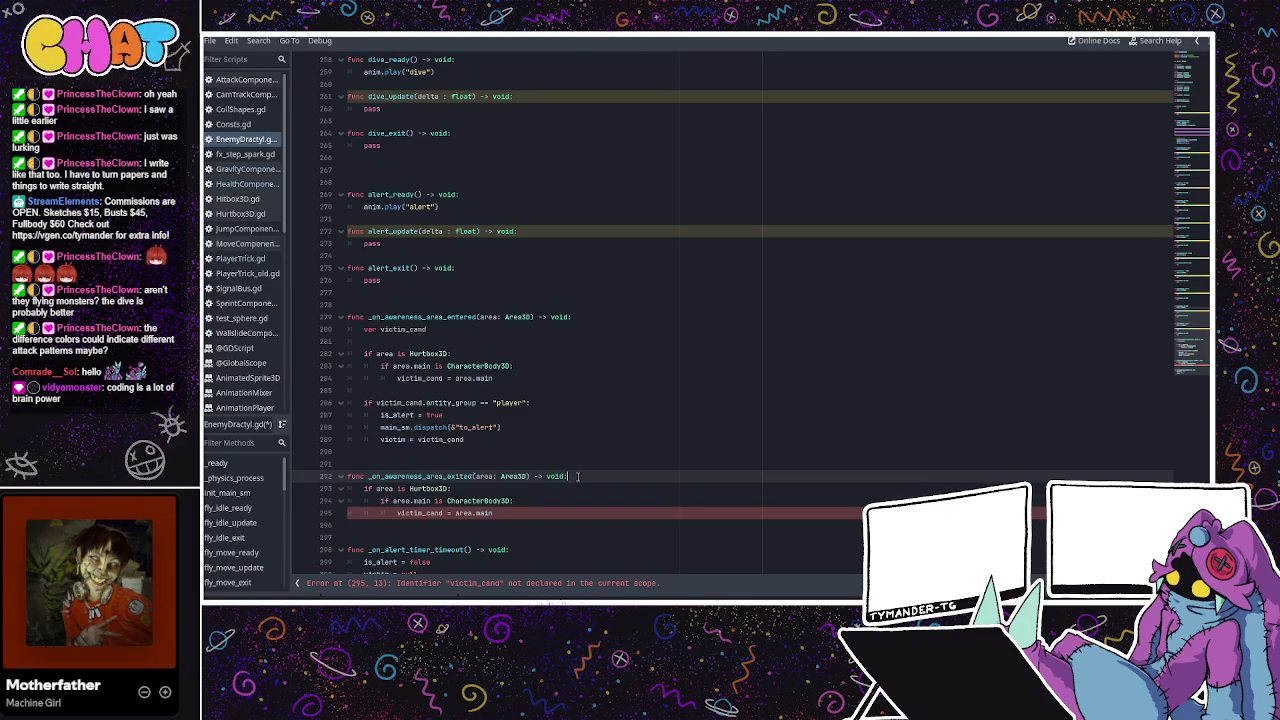
scroll(479, 470, down, 1)
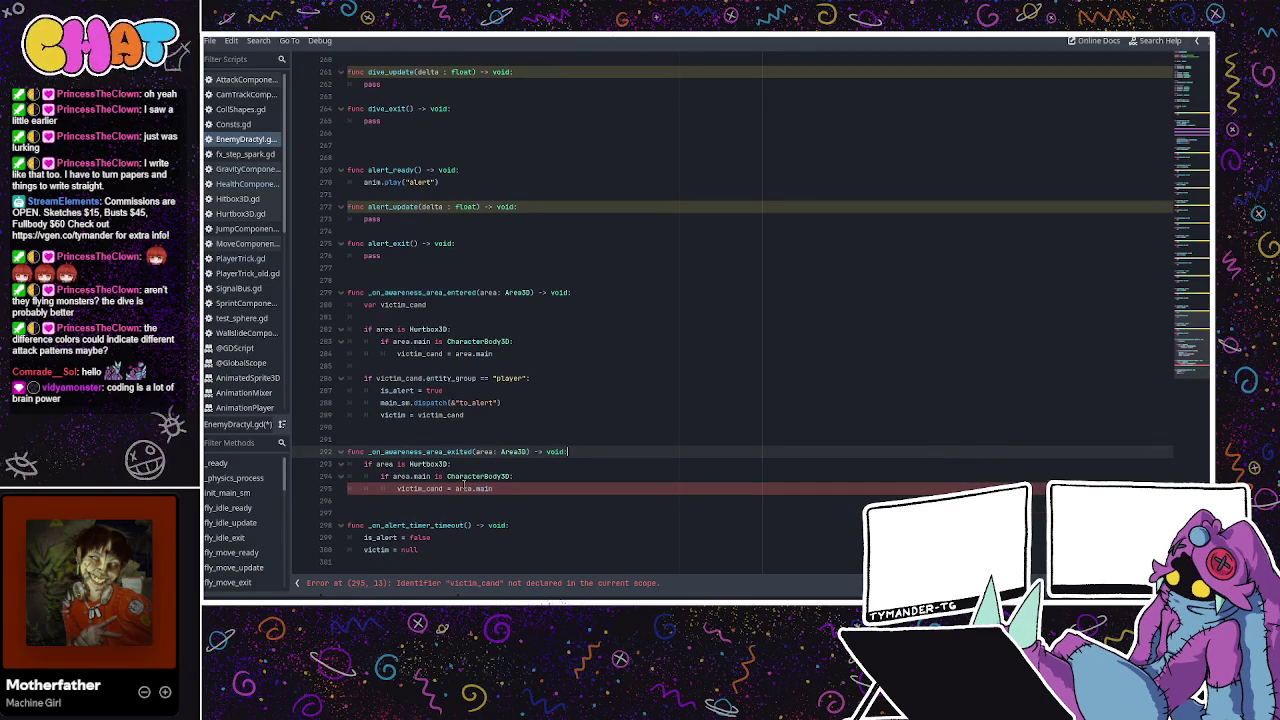
click(504, 488)
mouse_move(495, 488)
mouse_down()
mouse_move(380, 488)
mouse_move(404, 488)
mouse_up()
click(436, 488)
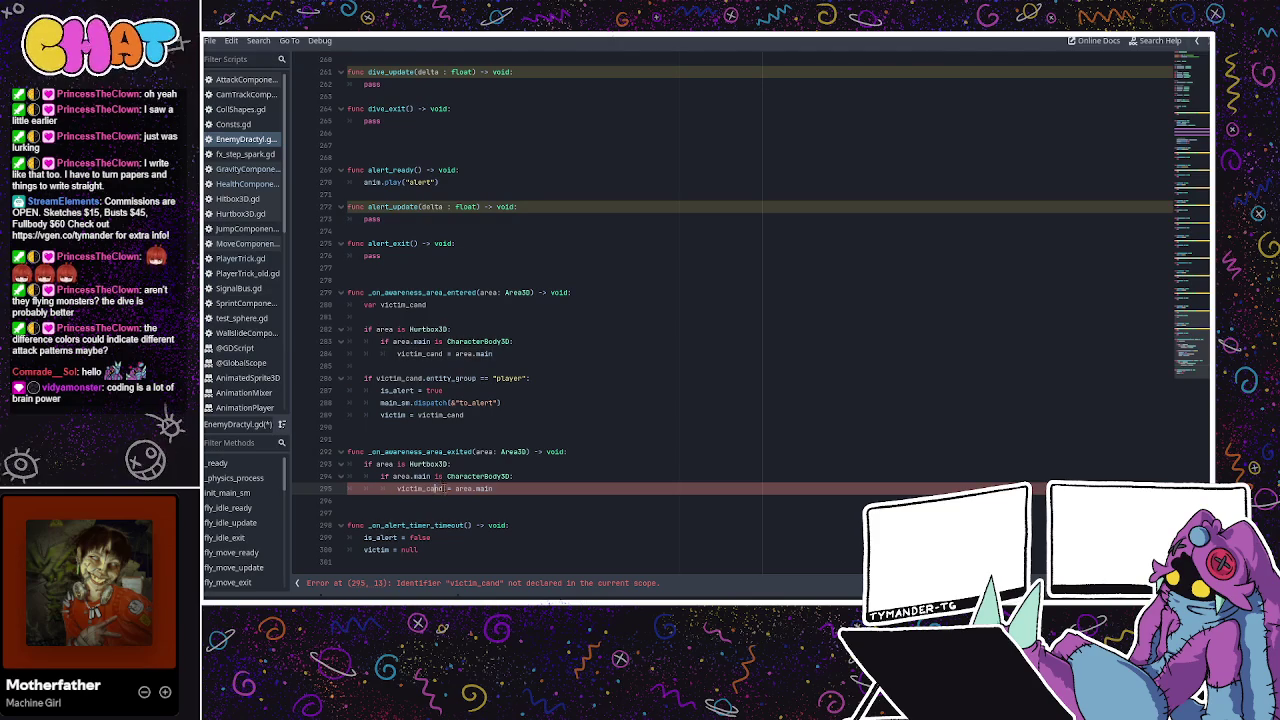
click(590, 452)
key(Return)
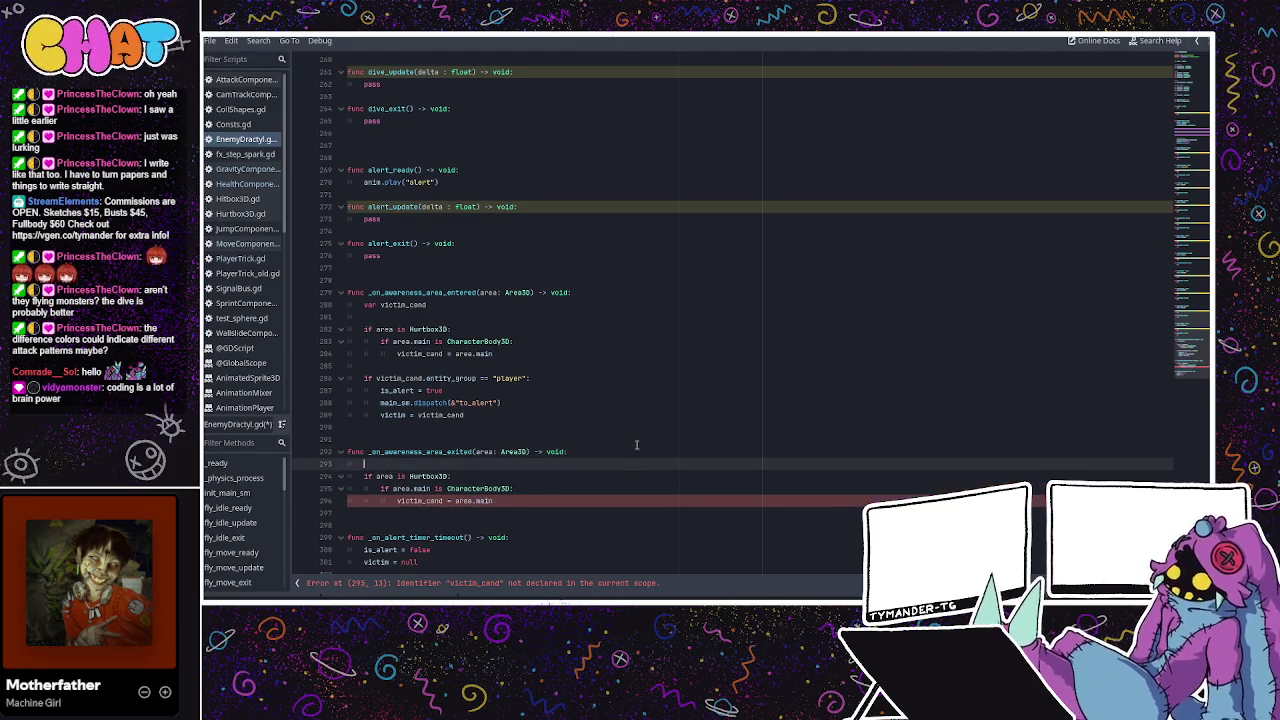
text(var victim_)
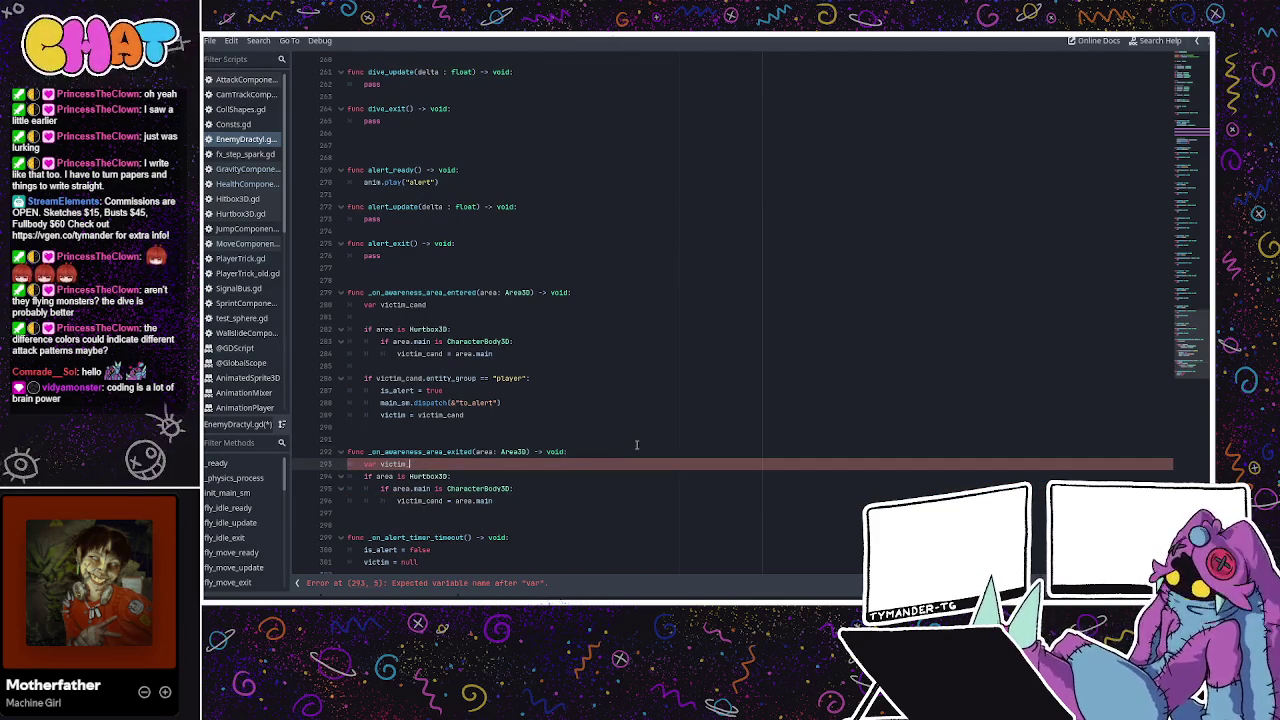
text(cand)
key(Return)
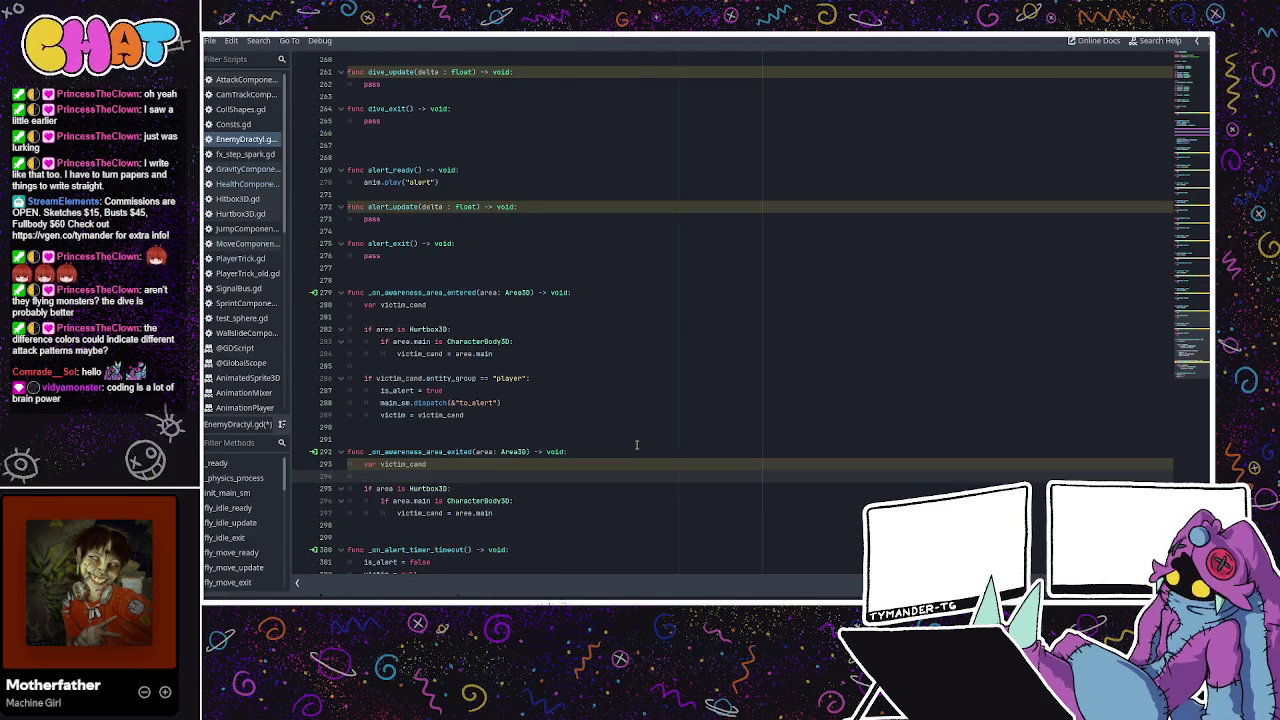
scroll(636, 444, down, 1)
click(511, 477)
click(507, 489)
mouse_move(540, 354)
mouse_down()
mouse_move(350, 342)
mouse_move(340, 353)
mouse_move(362, 353)
mouse_up()
key(ctrl+c)
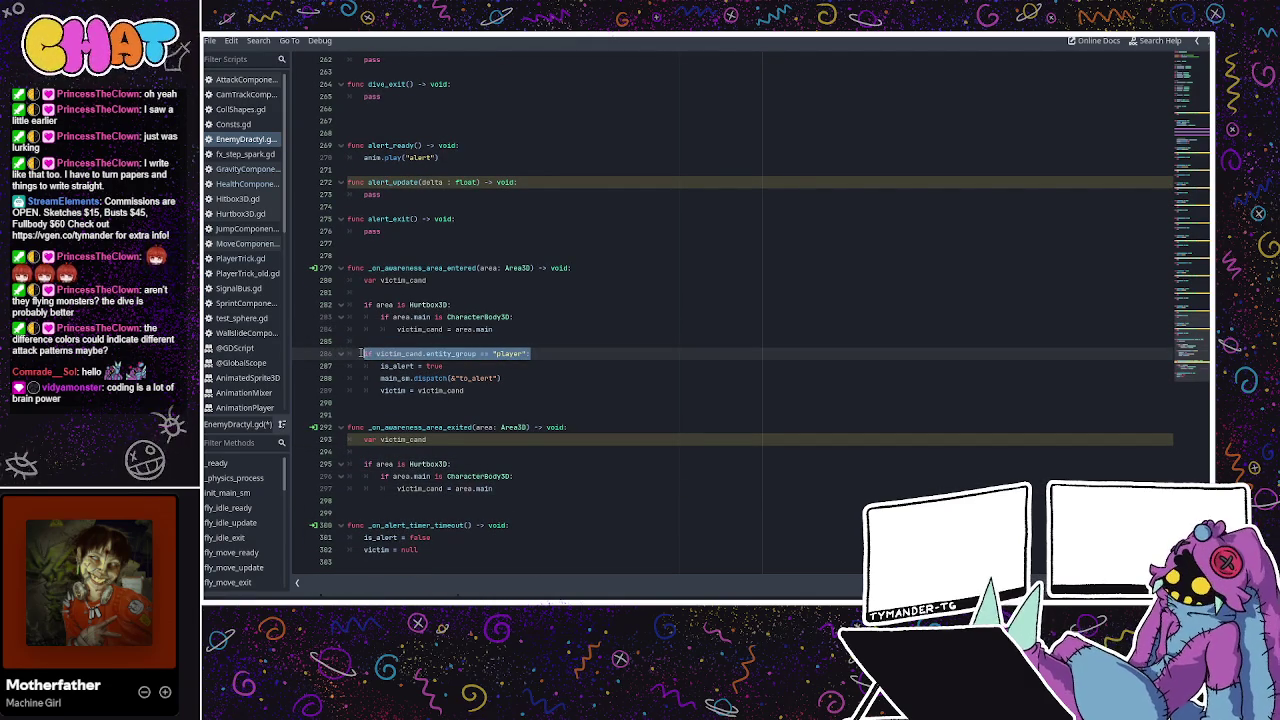
Paste the 'if victim_cand.entity_group == "player"' check below the victim_cand assignment.
click(513, 488)
key(Return)
key(Return)
key(ctrl+v)
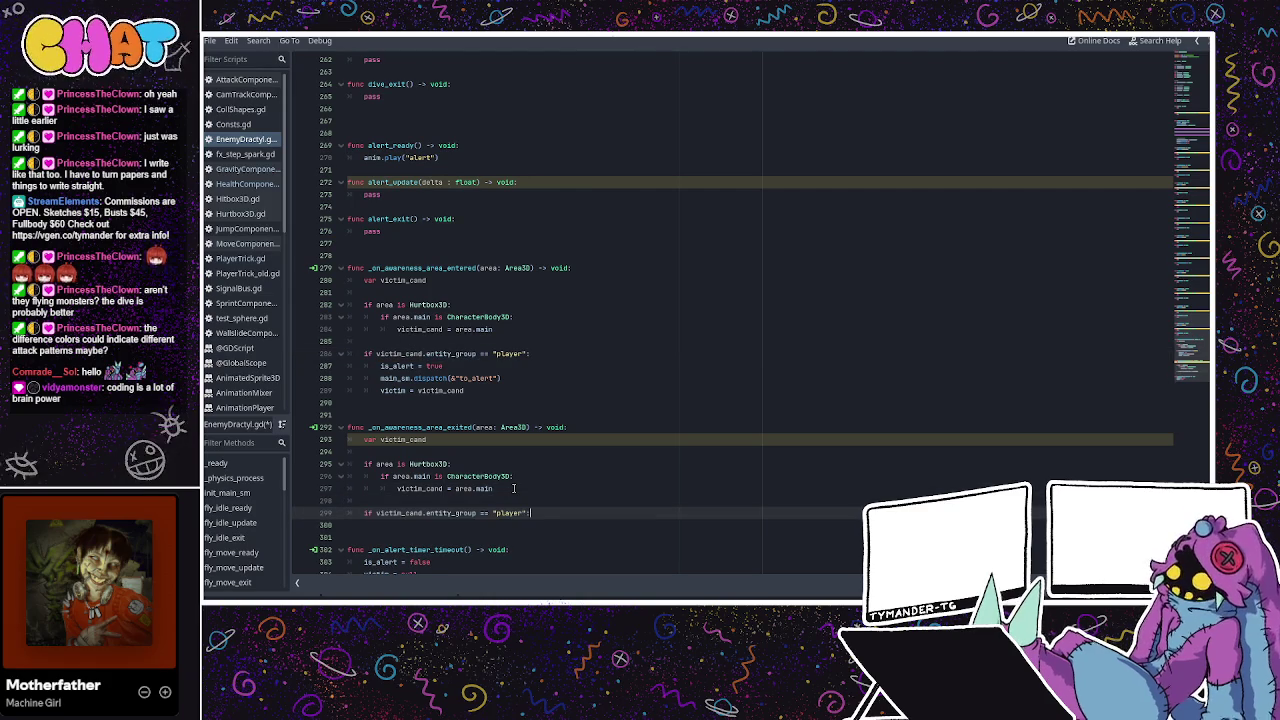
key(Return)
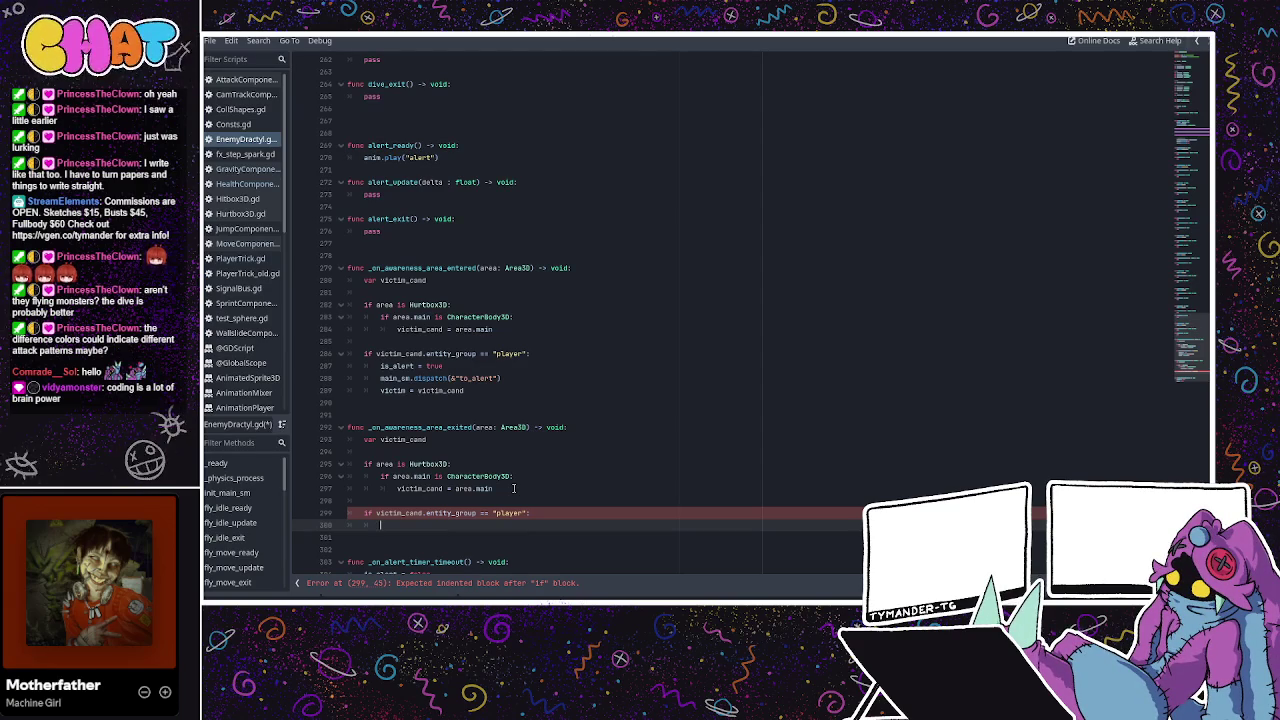
scroll(500, 420, down, 1)
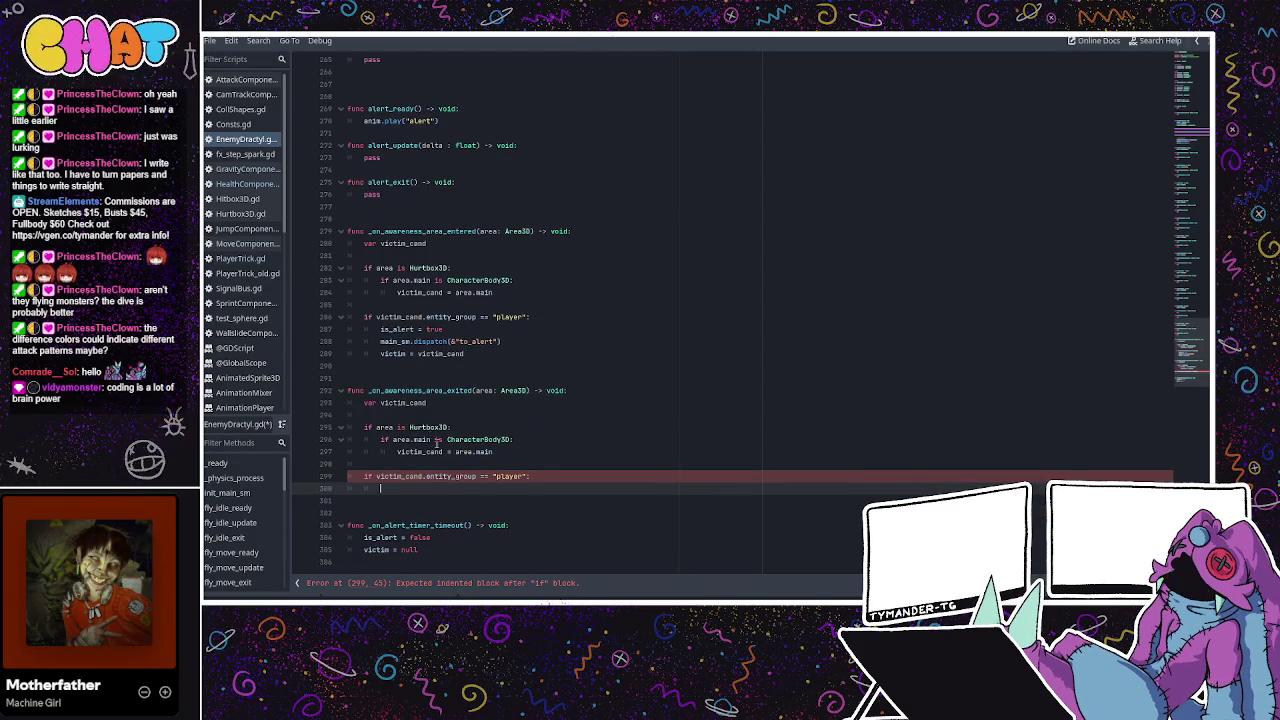
double_click(424, 404)
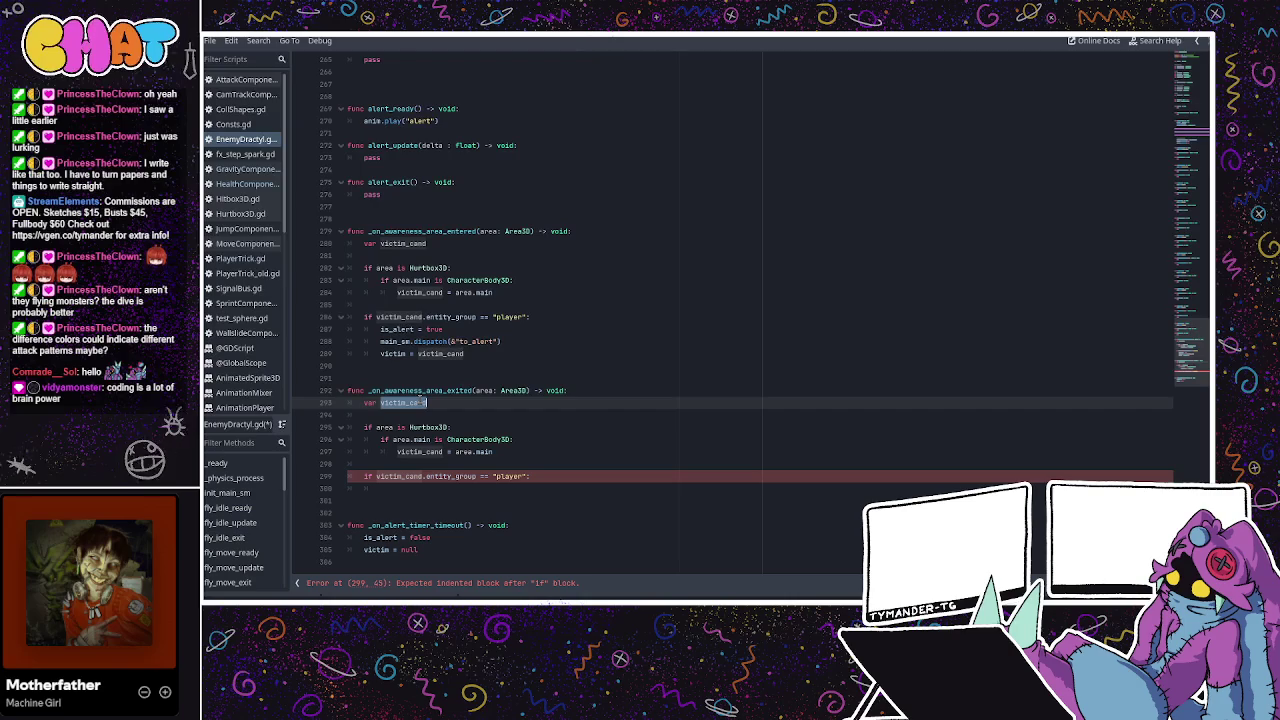
click(425, 490)
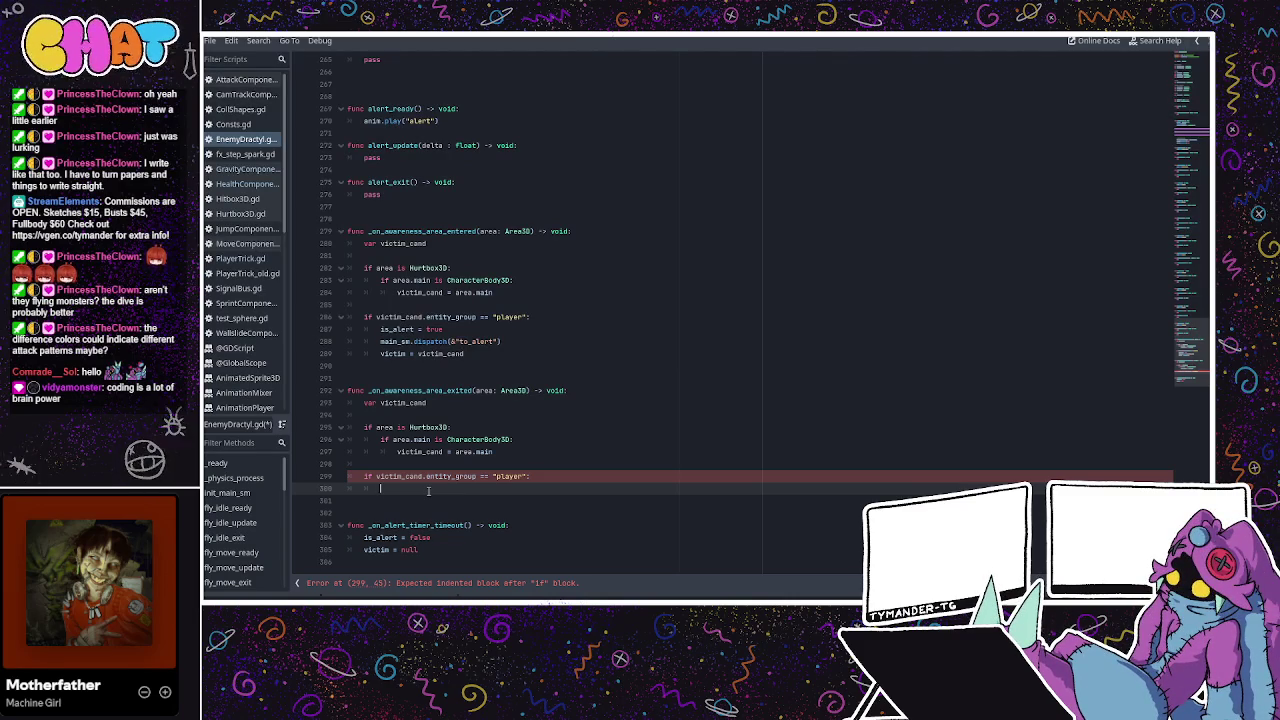
Add an alert_timer.start() call under the player check, first trying alert_time as the argument.
text(alert_timer)
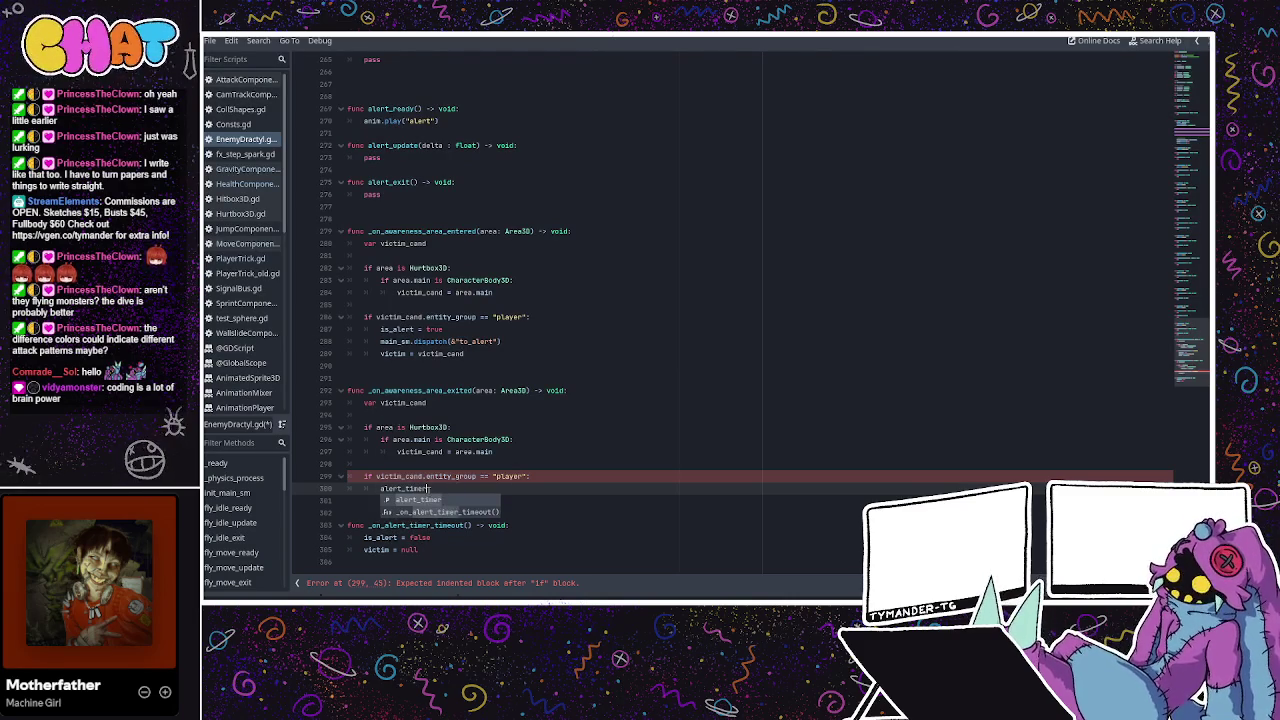
text(.start)
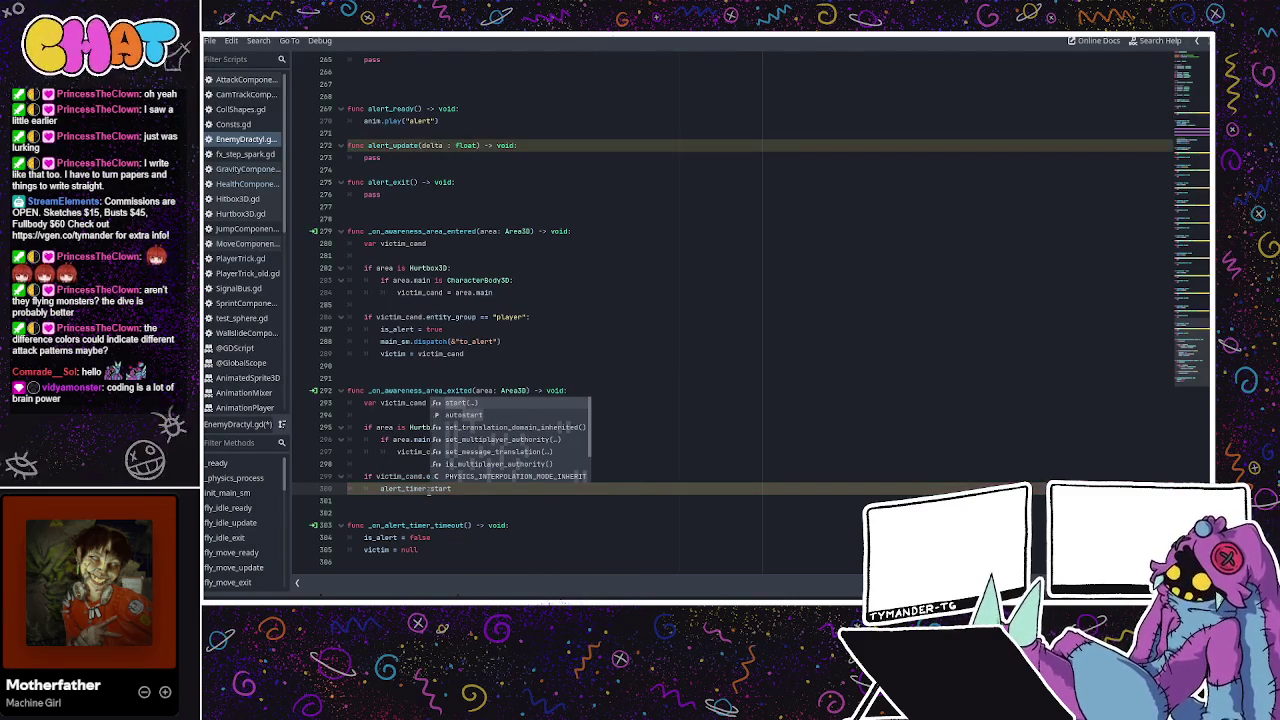
key(Return)
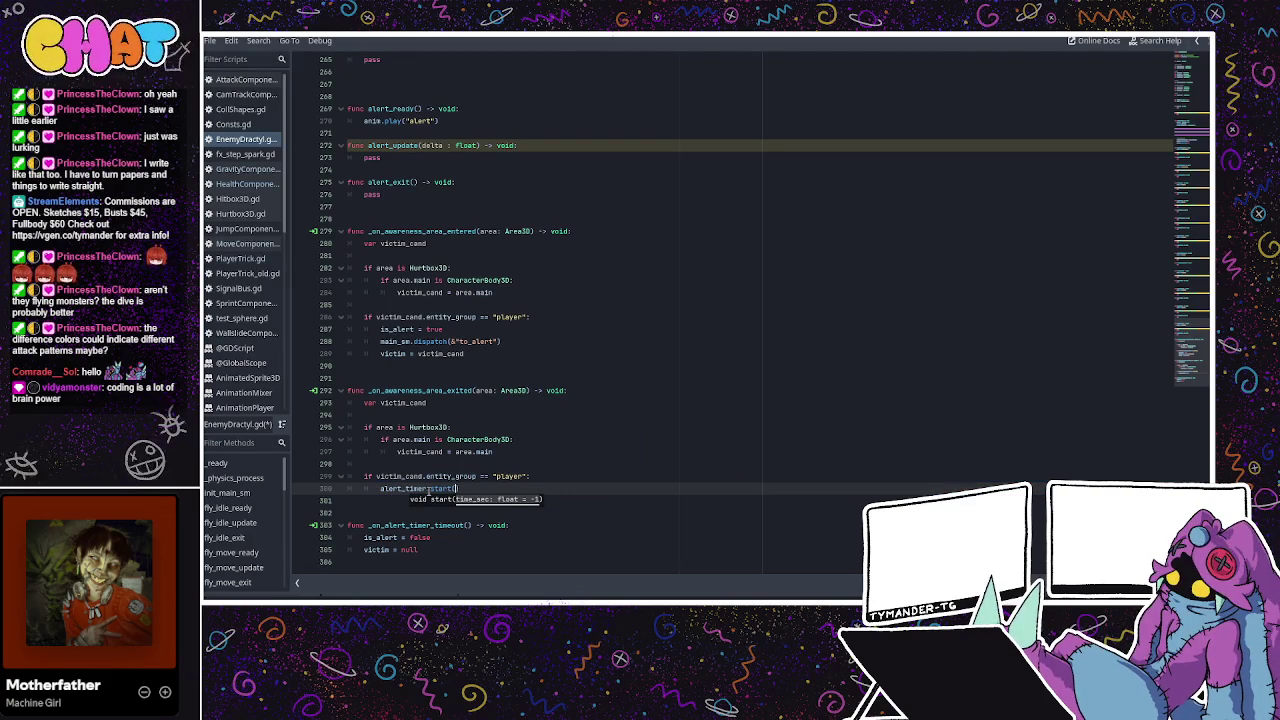
text(al)
key(BackSpace)
key(BackSpace)
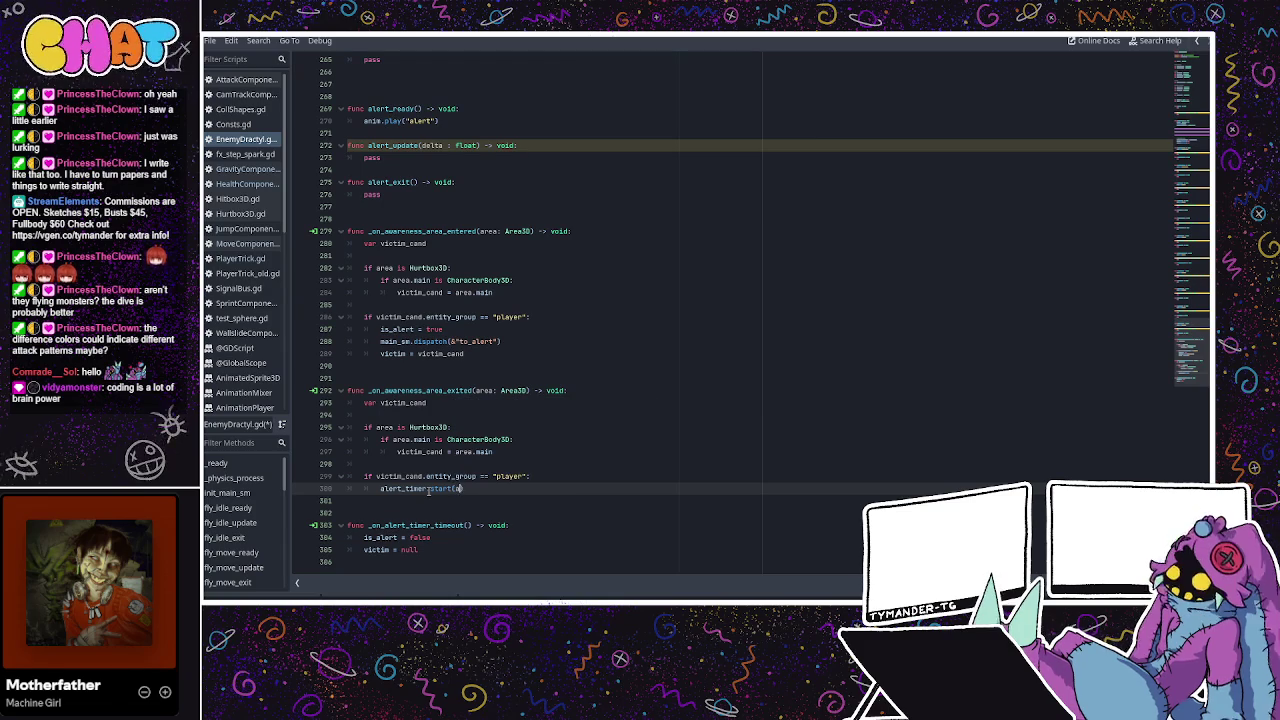
text(alert_timer)
key(BackSpace)
key(BackSpace)
key(BackSpace)
key(BackSpace)
key(BackSpace)
key(BackSpace)
key(BackSpace)
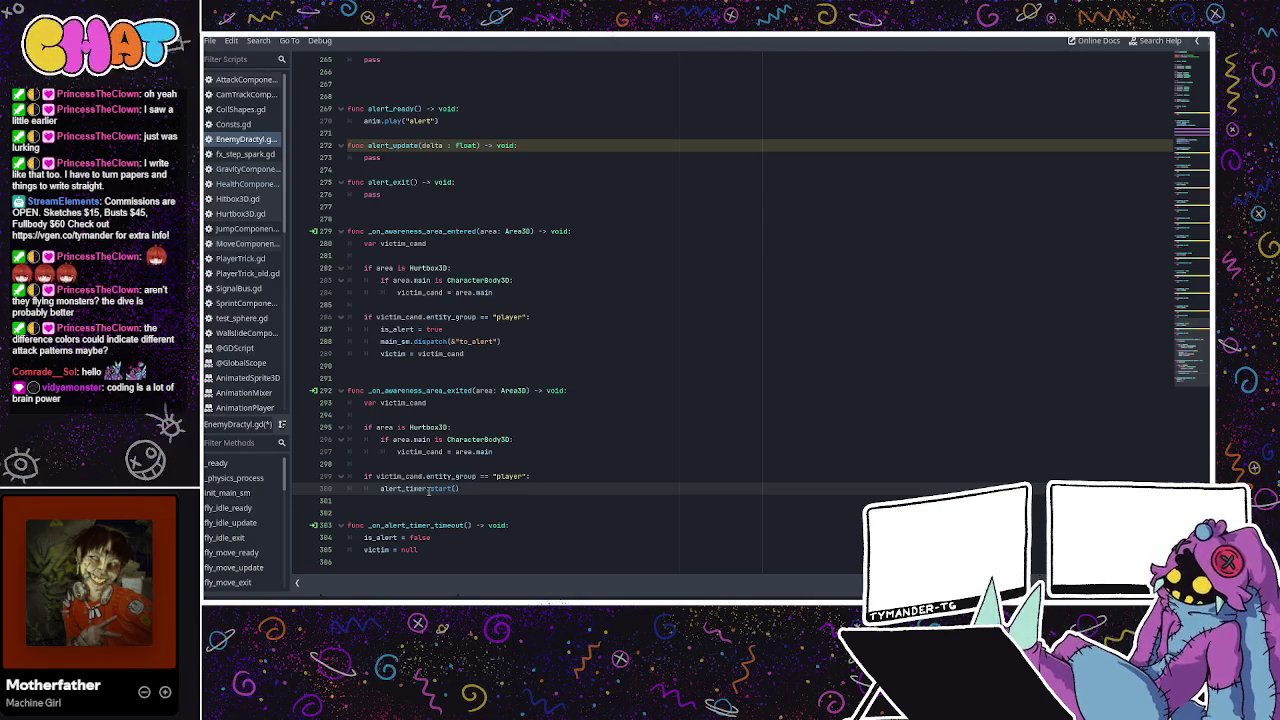
text())
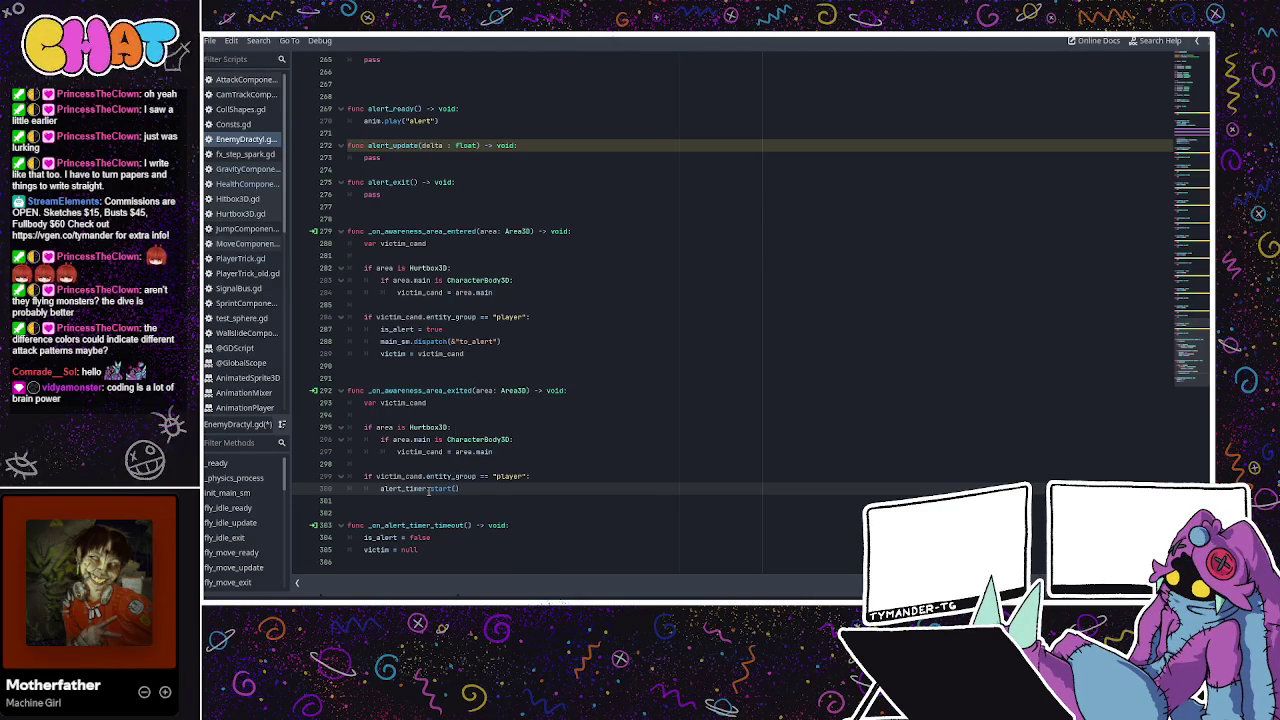
text(alert_tim)
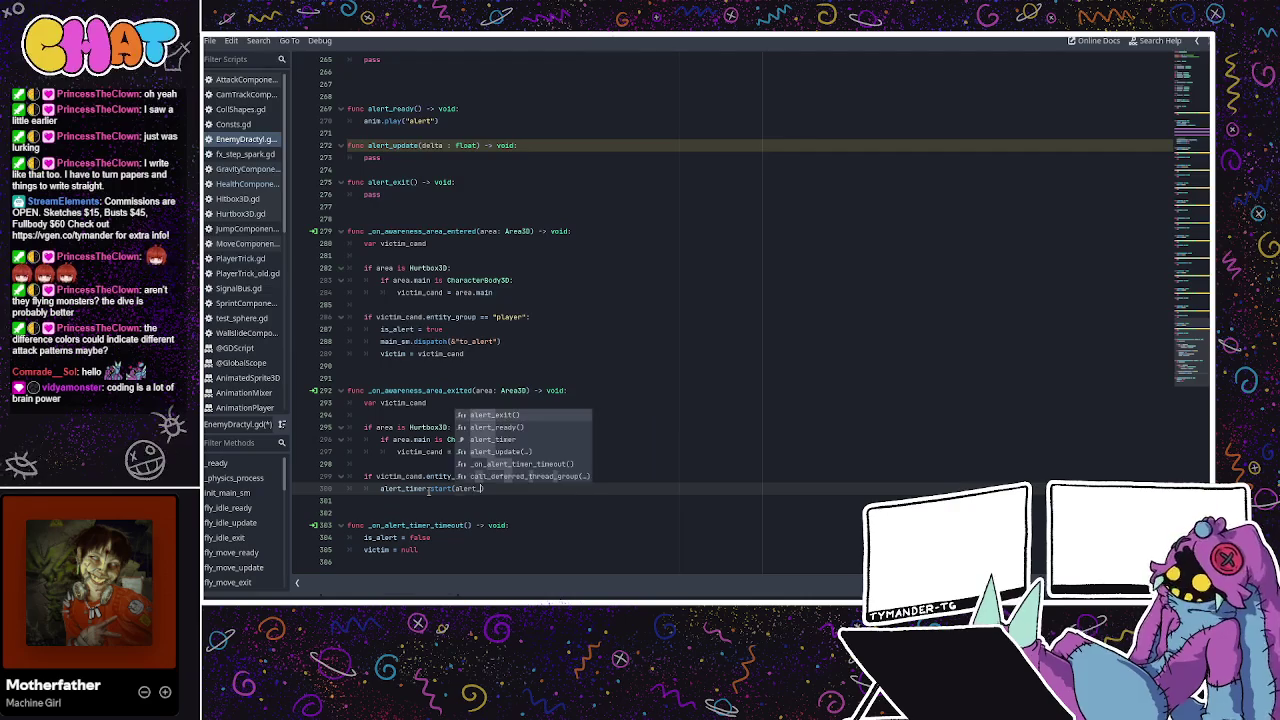
text(e)
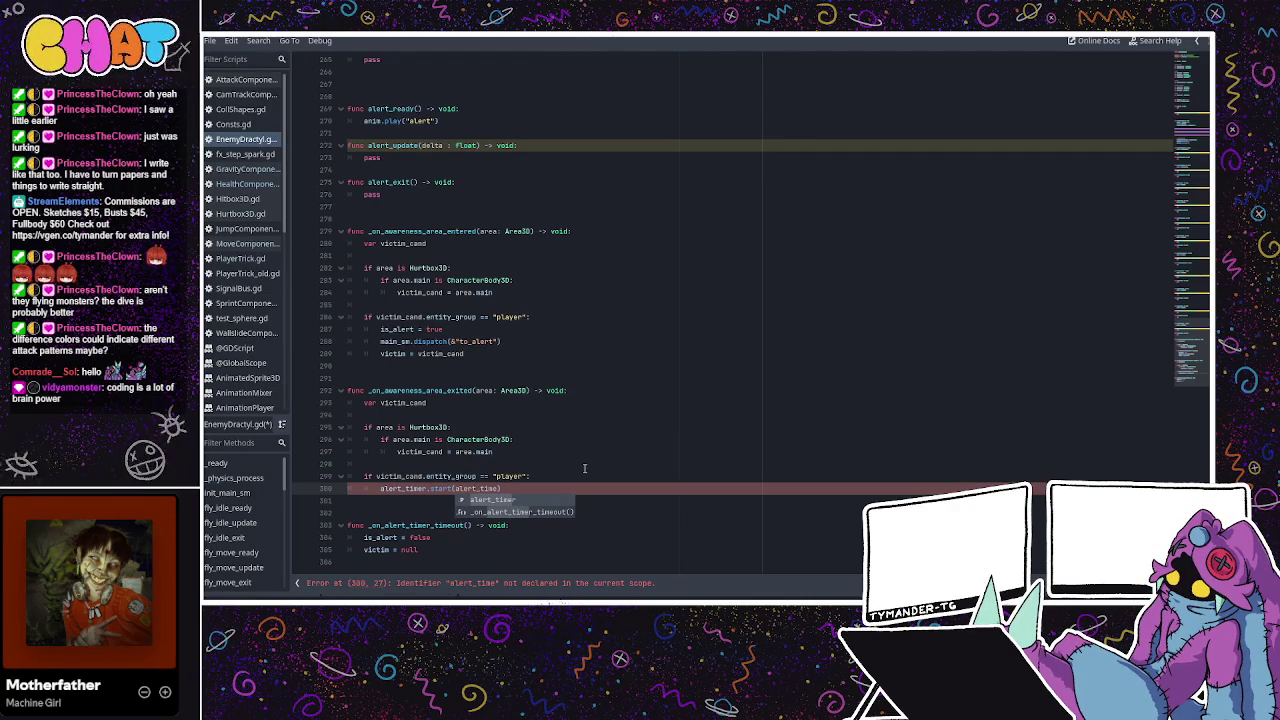
Change the argument to give alert_timer.start(attention) and save EnemyDractyl.gd.
click(490, 485)
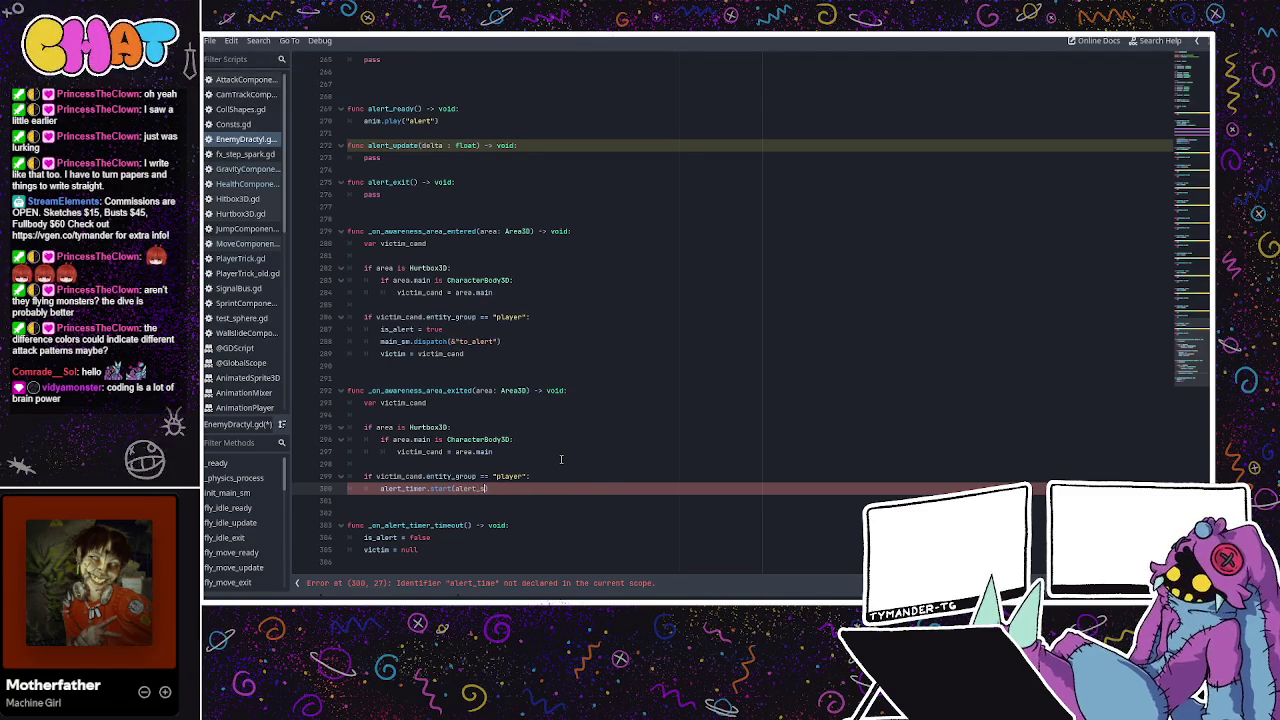
key(BackSpace)
text(time)
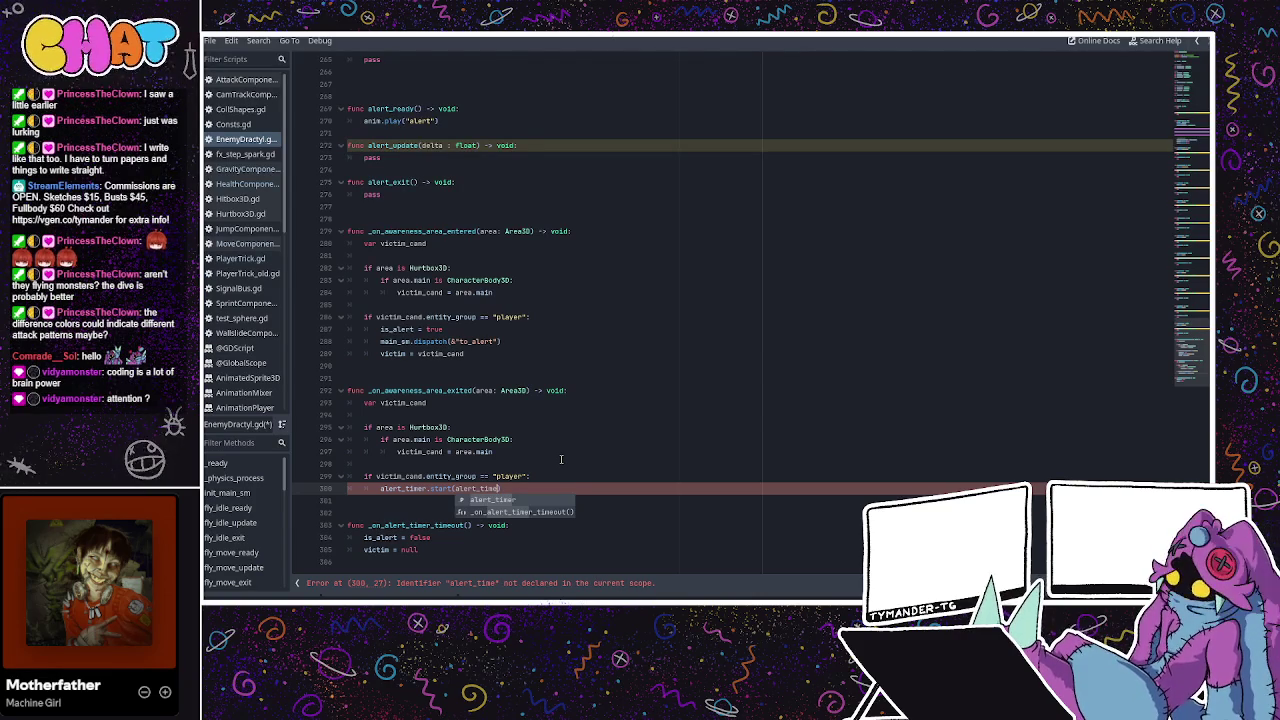
double_click(476, 487)
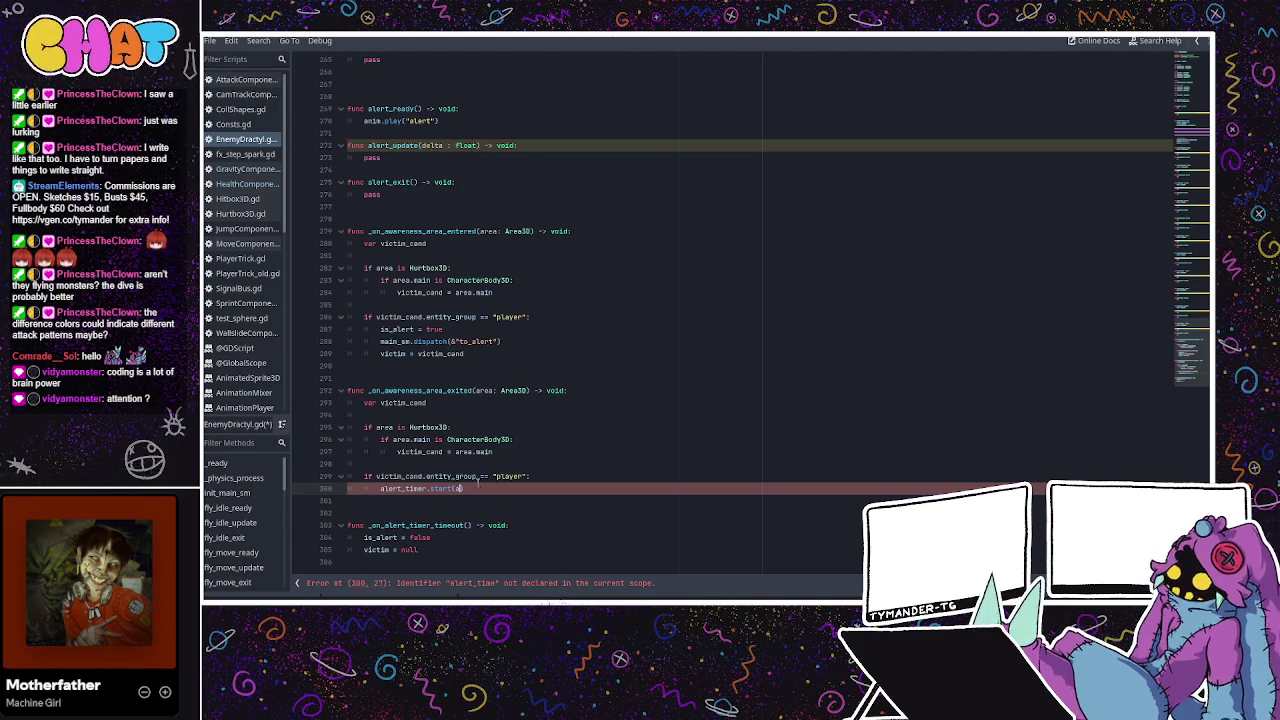
text(attention)
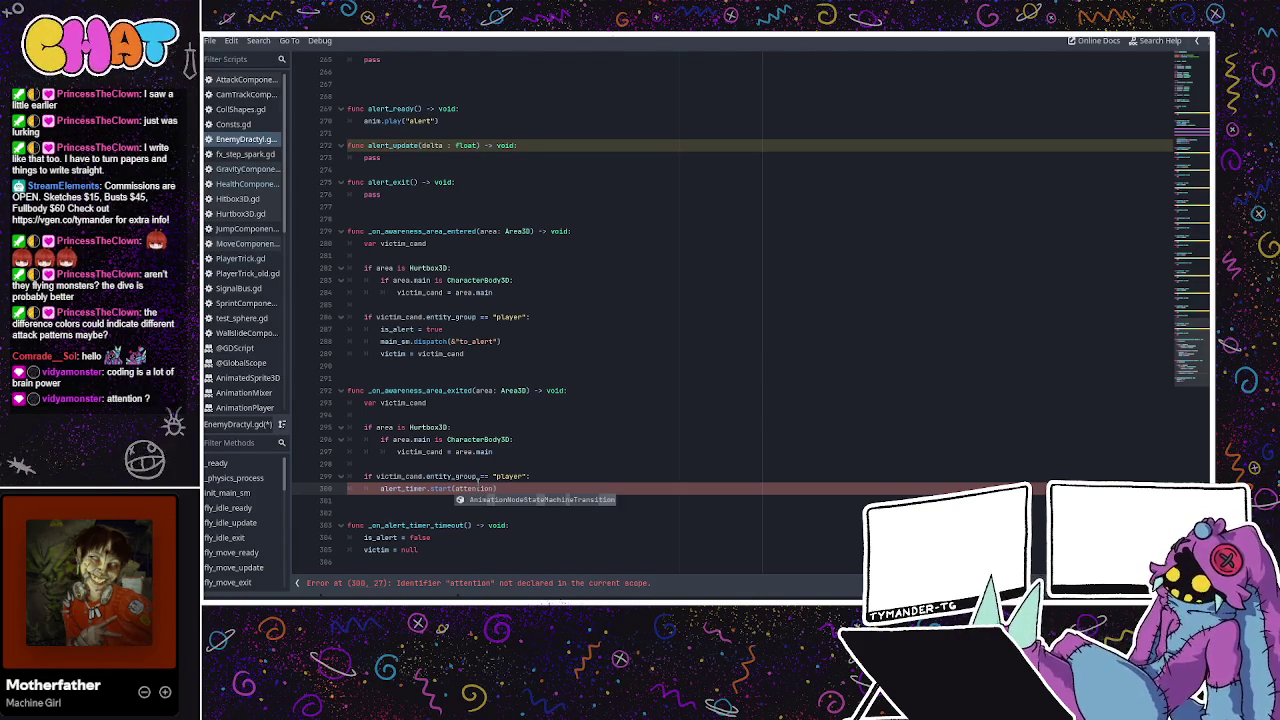
click(498, 466)
key(ctrl+s)
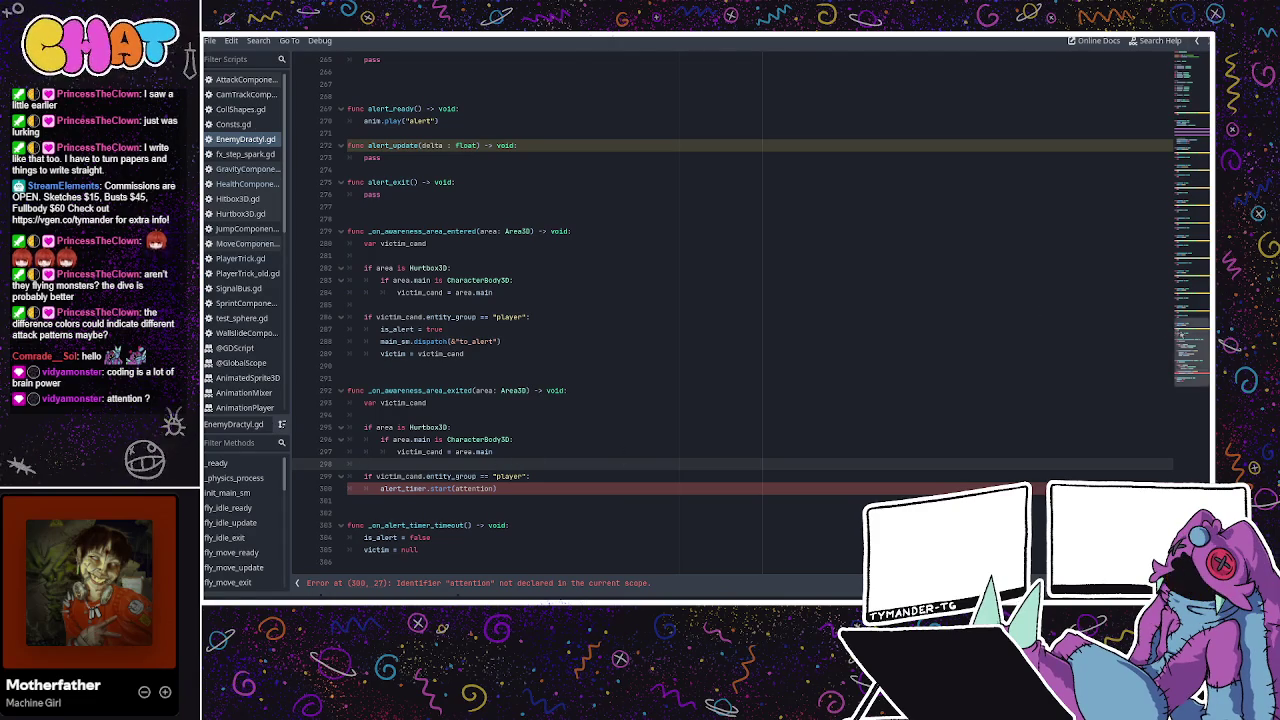
drag(1163, 328, 1190, 50)
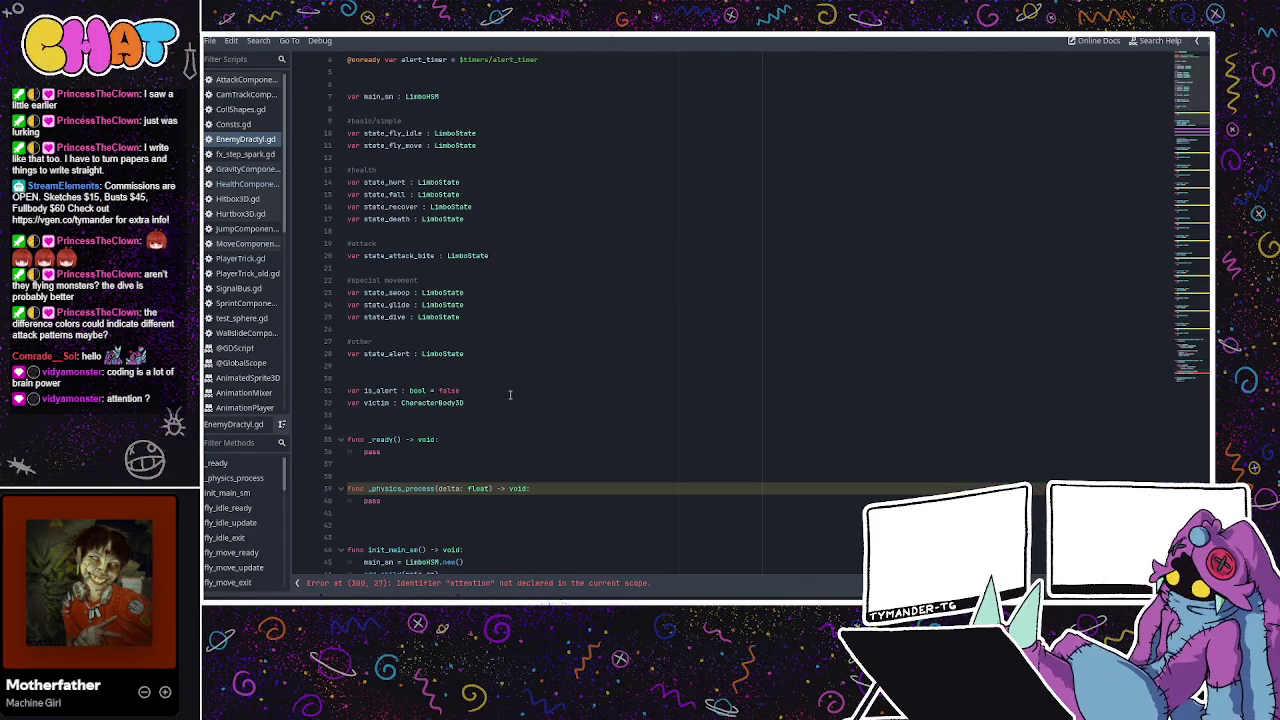
click(492, 392)
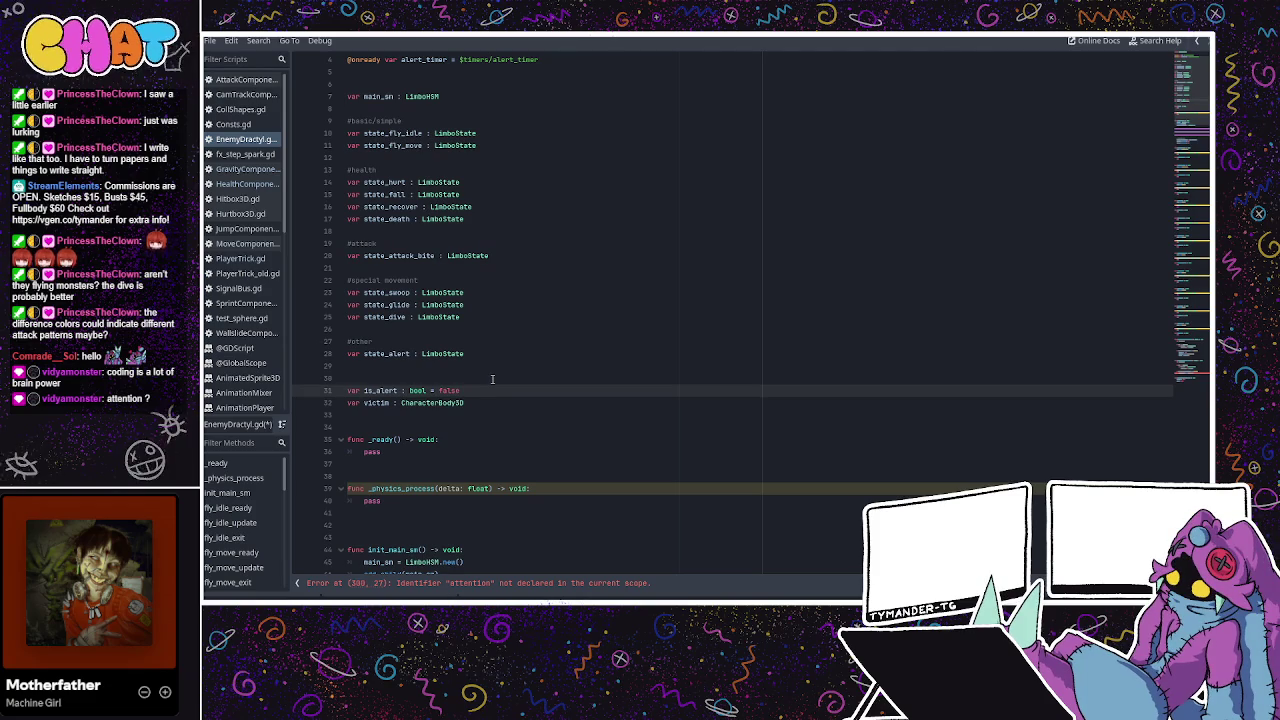
key(Return)
text(var)
key(BackSpace)
key(BackSpace)
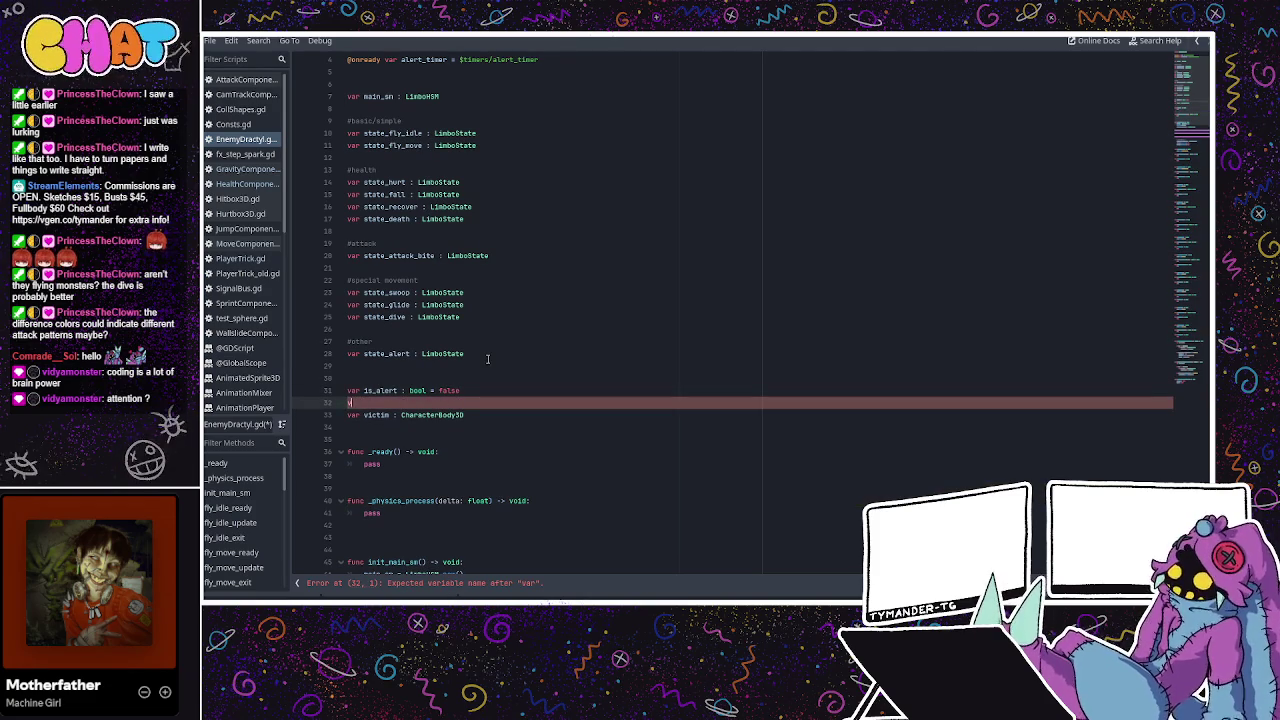
text(@export var)
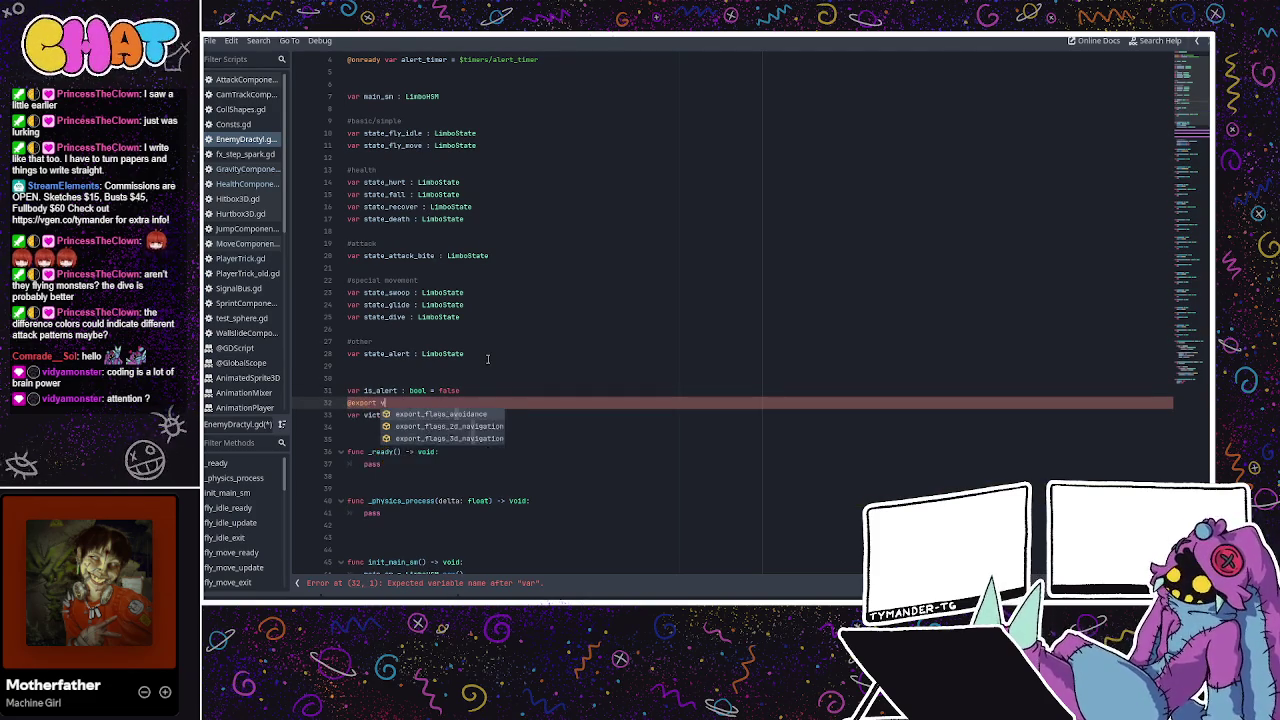
text( attention :)
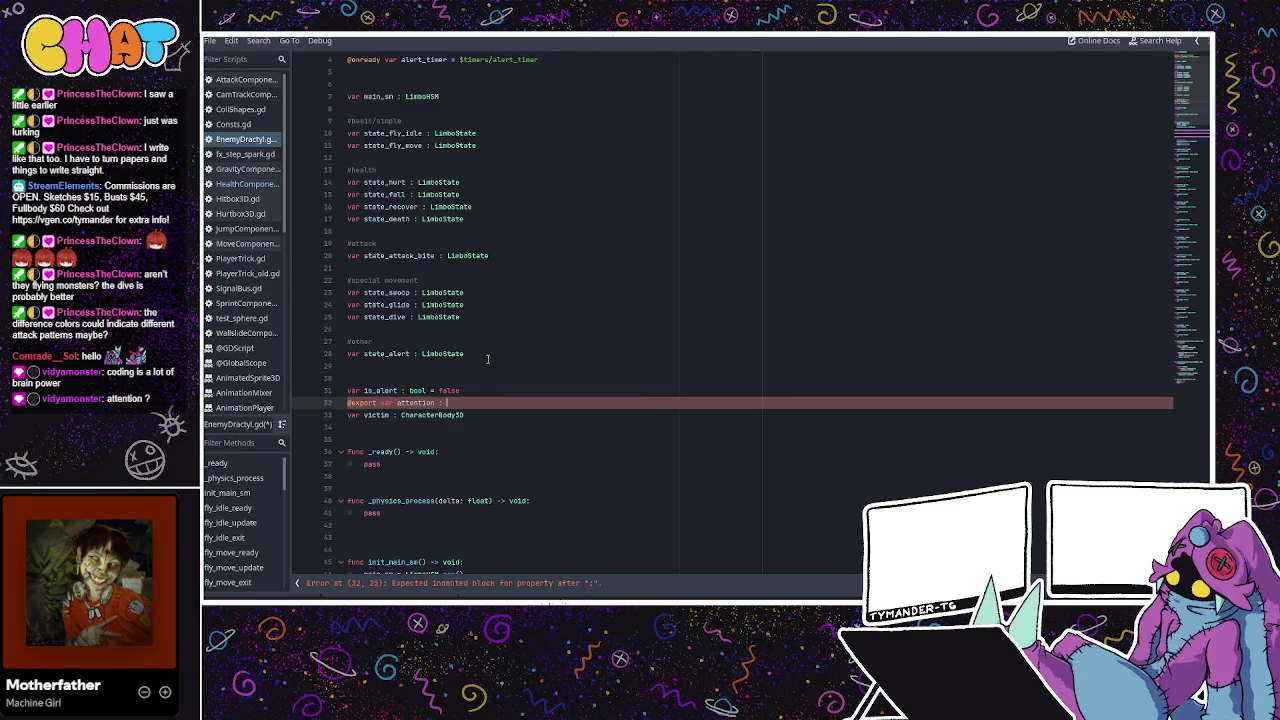
text( float)
key(Escape)
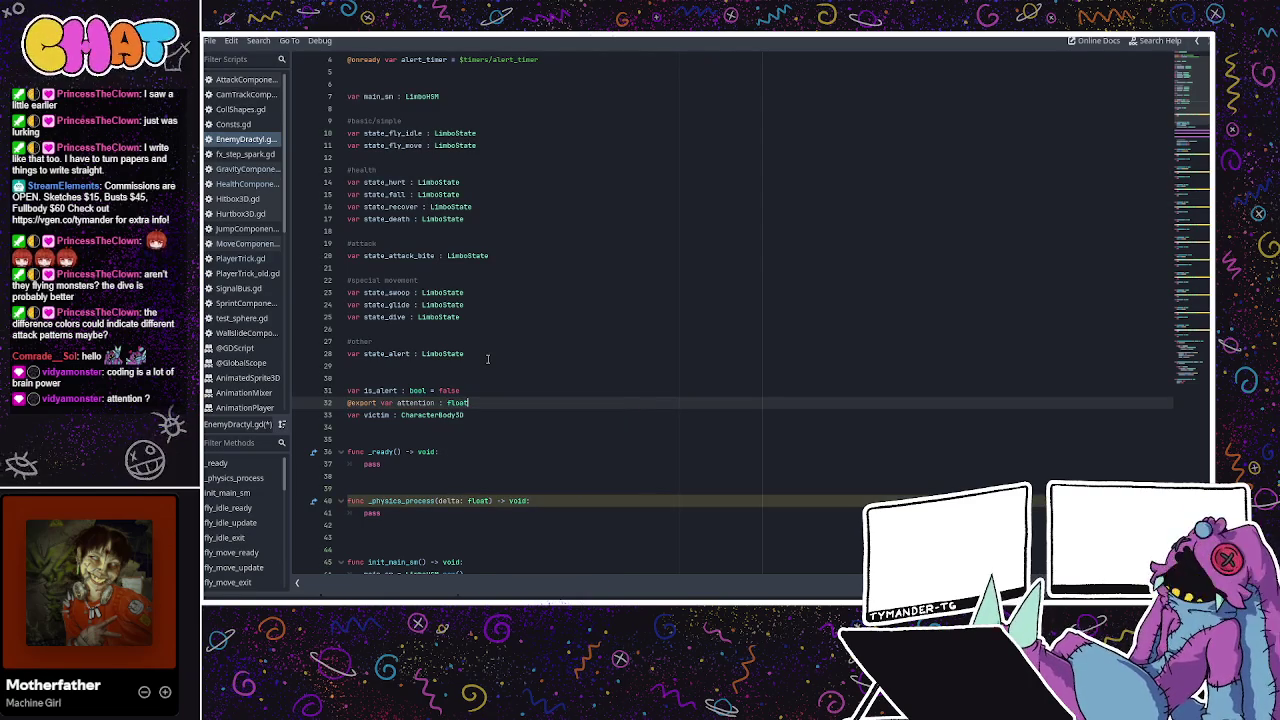
key(Return)
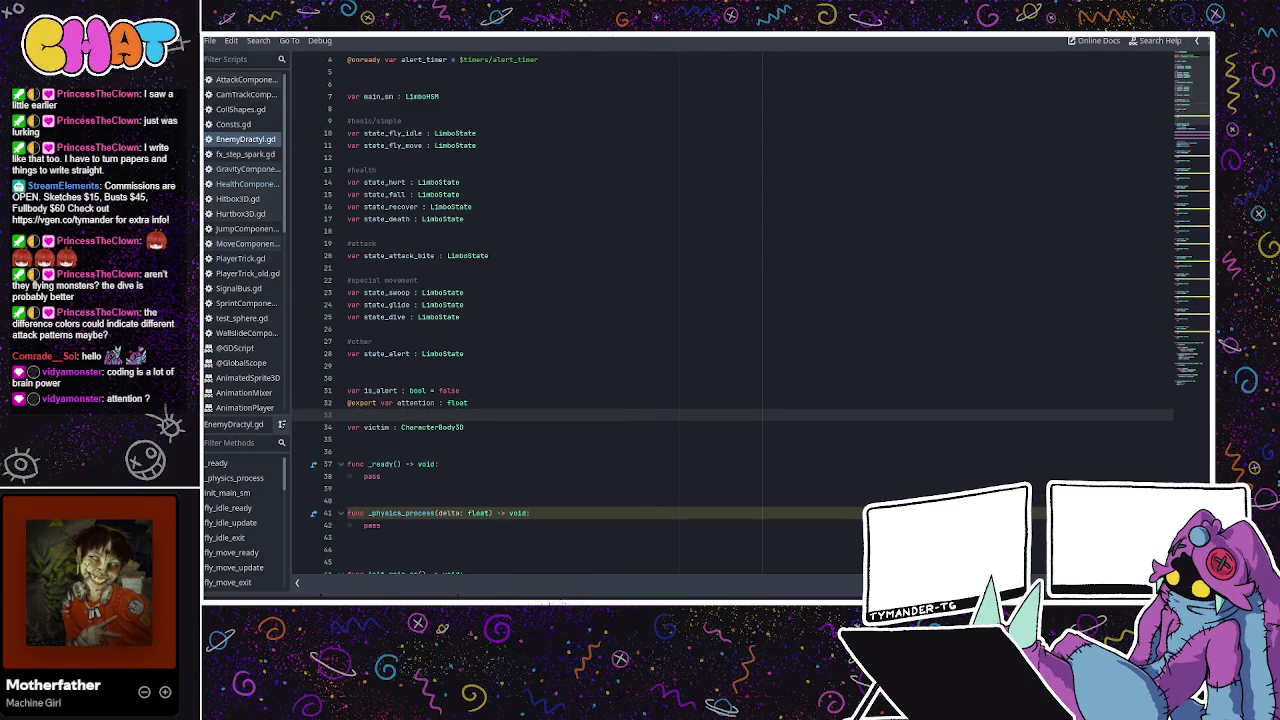
key(ctrl+F5)
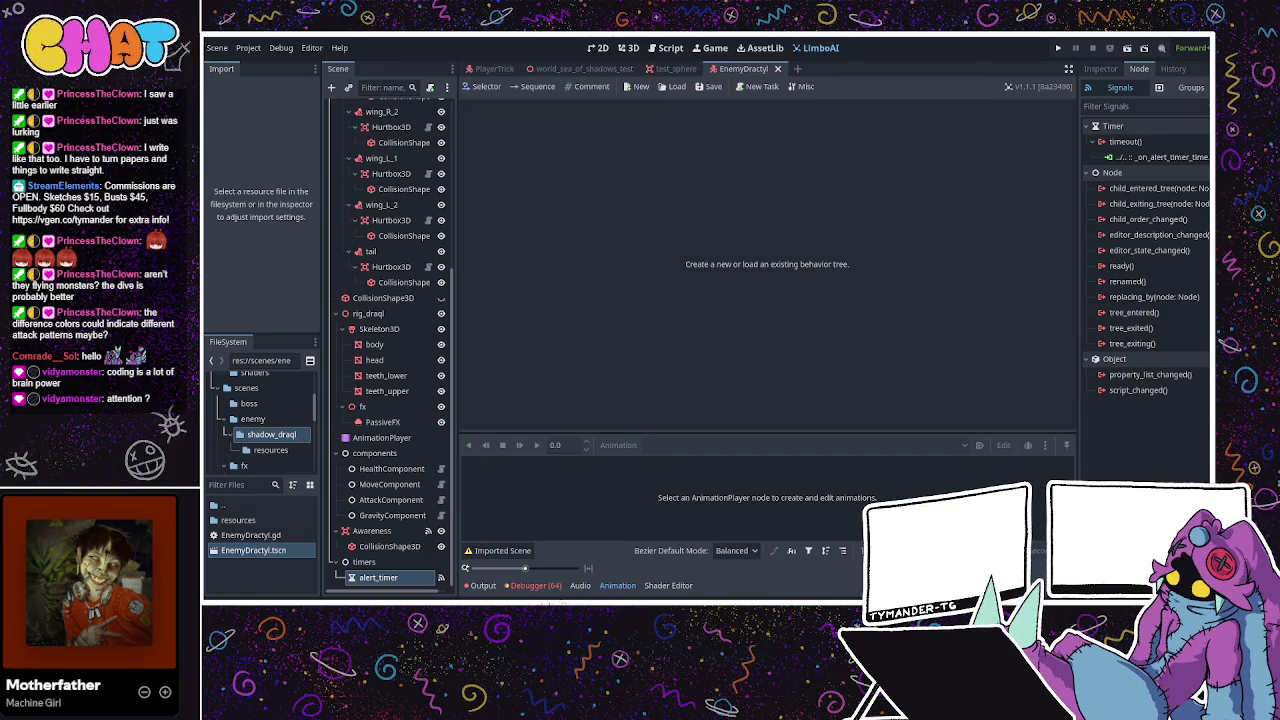
scroll(395, 280, up, 5)
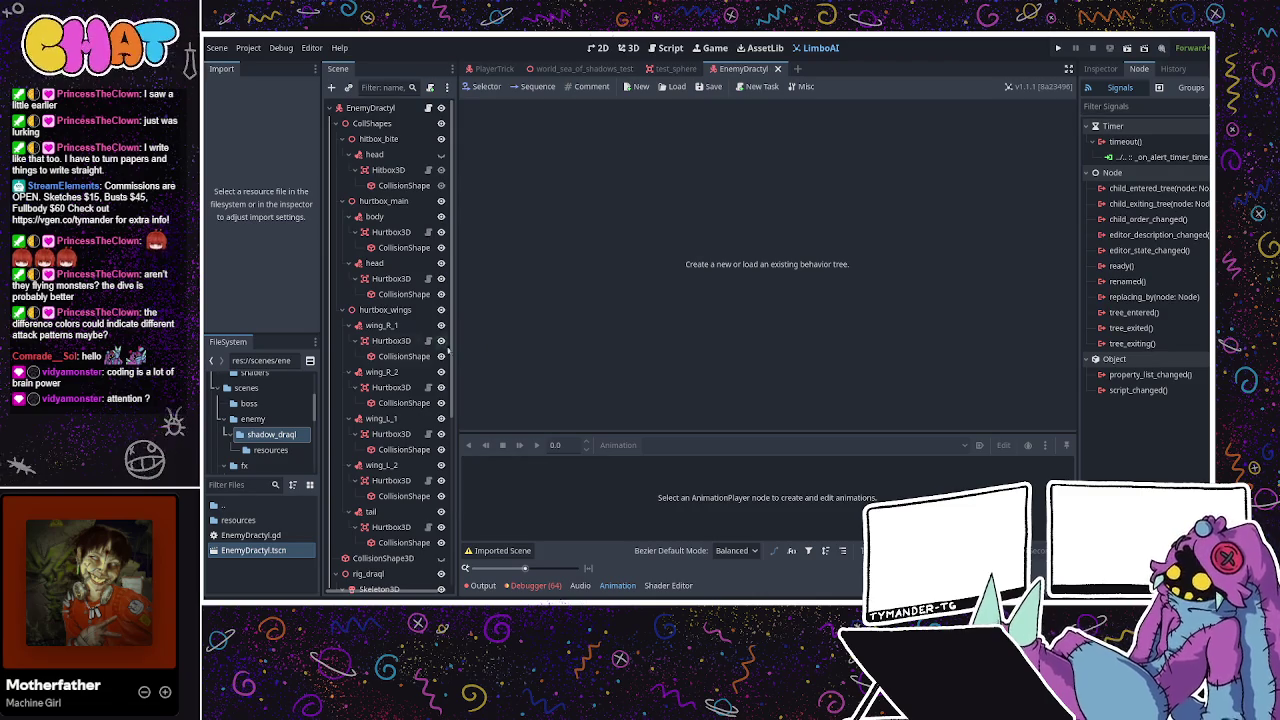
scroll(407, 376, down, 5)
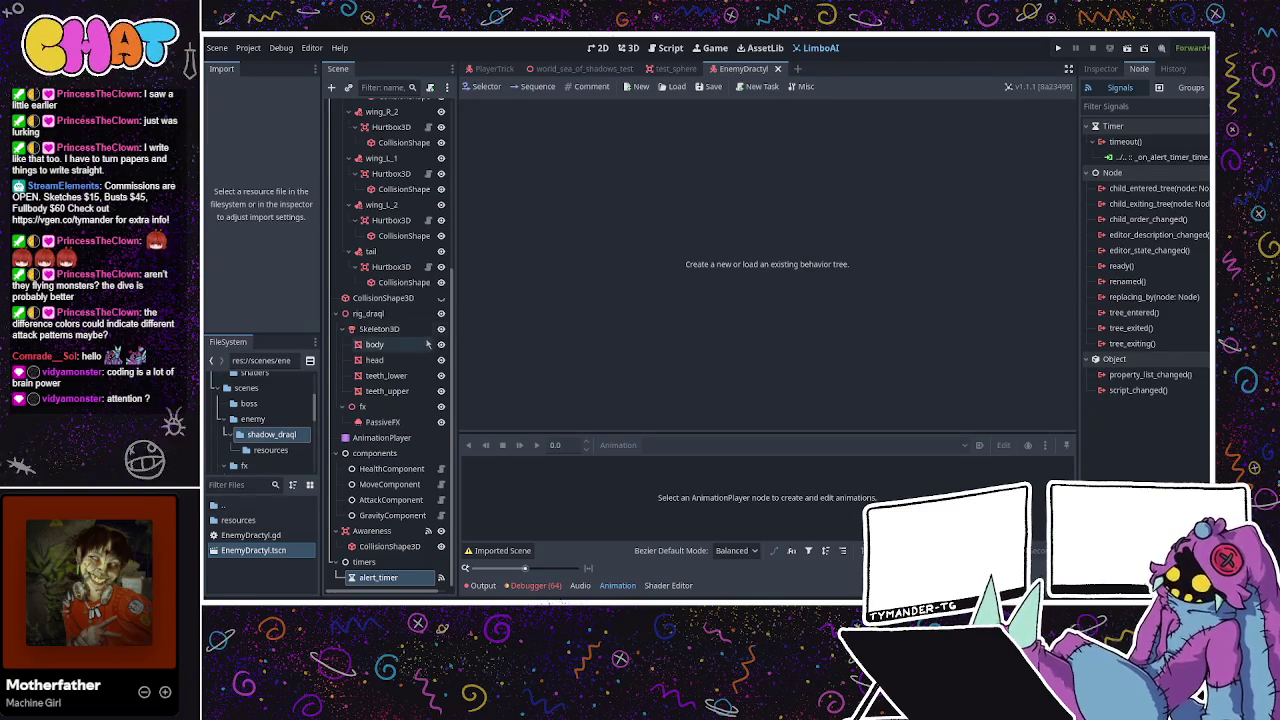
scroll(436, 329, up, 5)
click(370, 107)
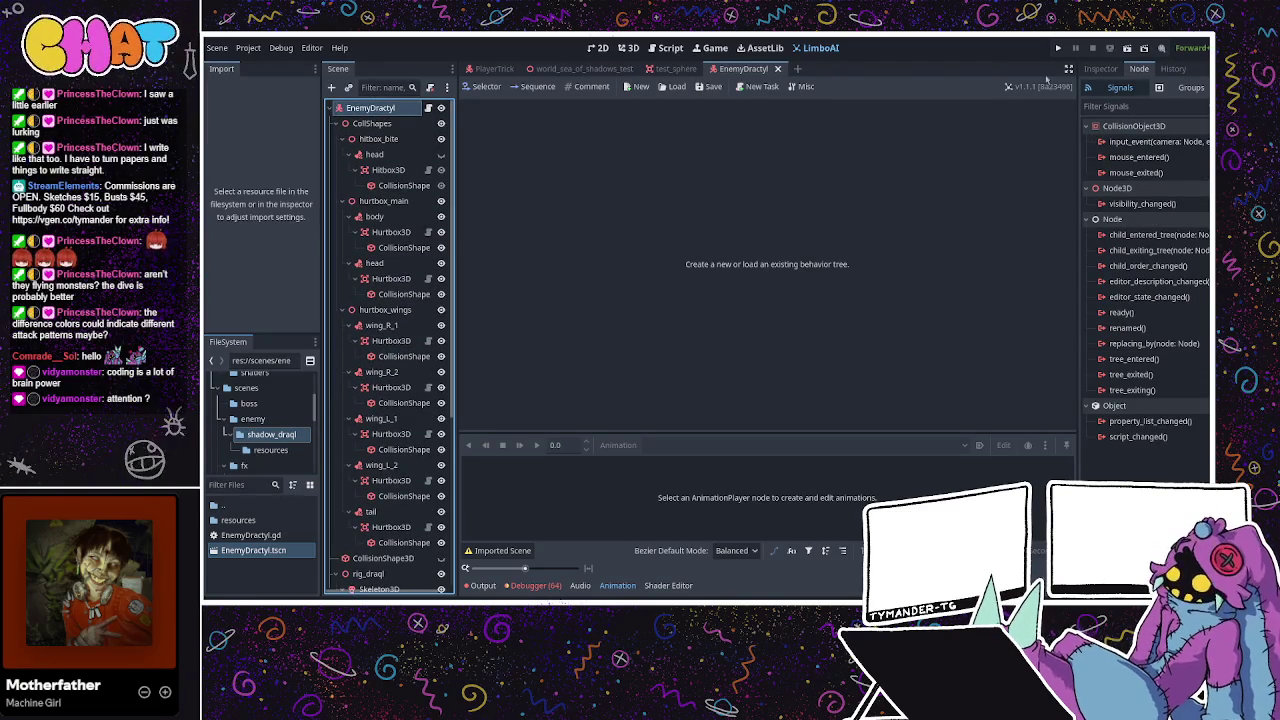
Set the EnemyDractyl root's Attention to 5.0 in the Inspector and save the scene.
click(1100, 68)
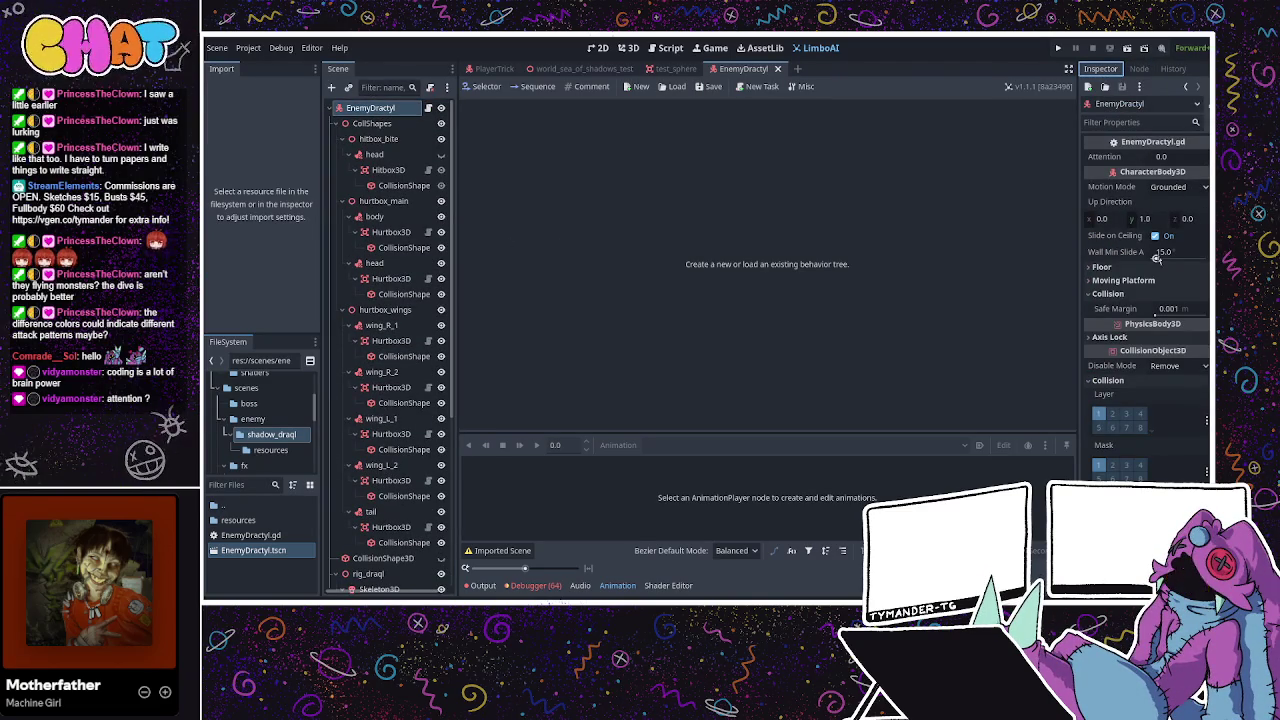
click(1161, 157)
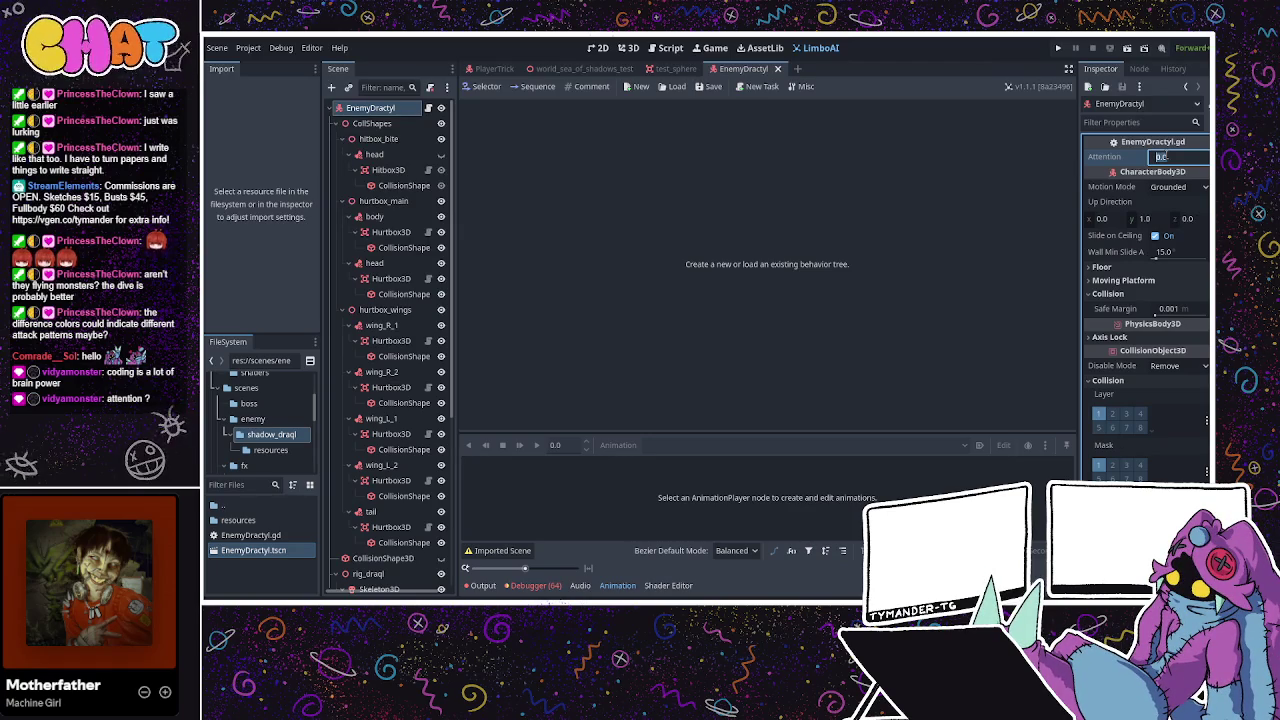
text(0.1)
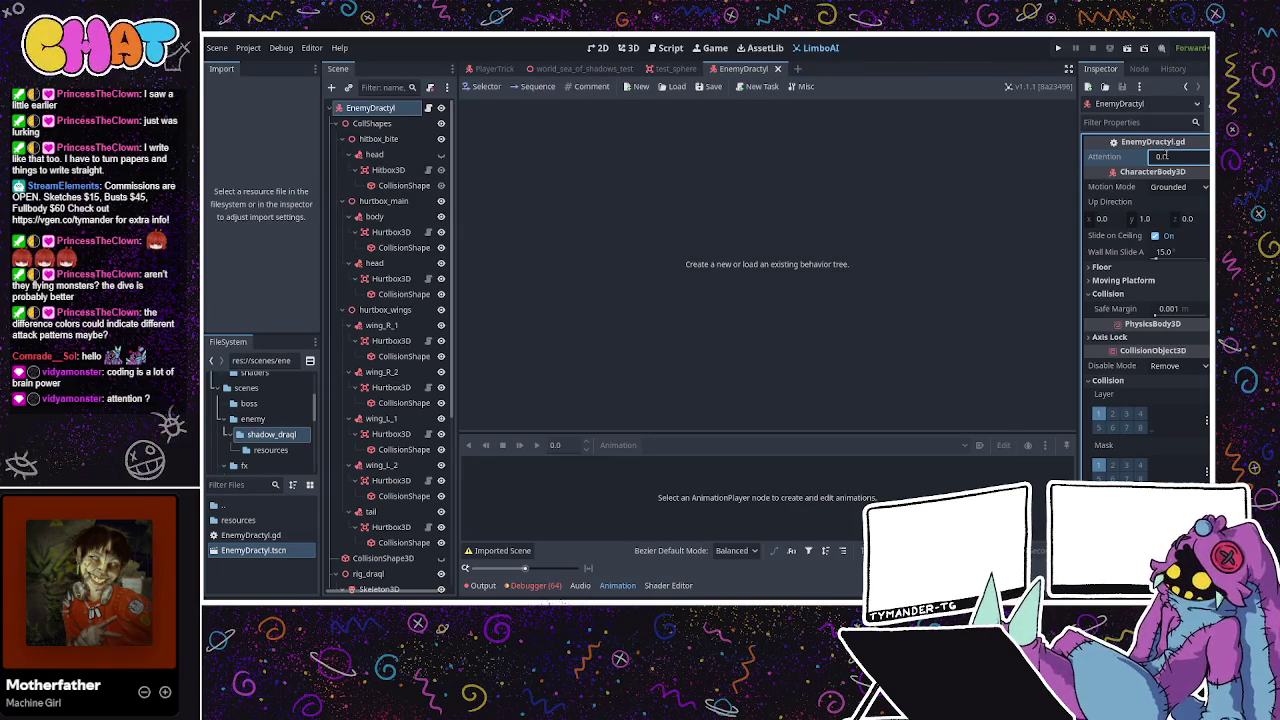
key(Return)
click(1170, 157)
text(5)
key(Return)
key(ctrl+s)
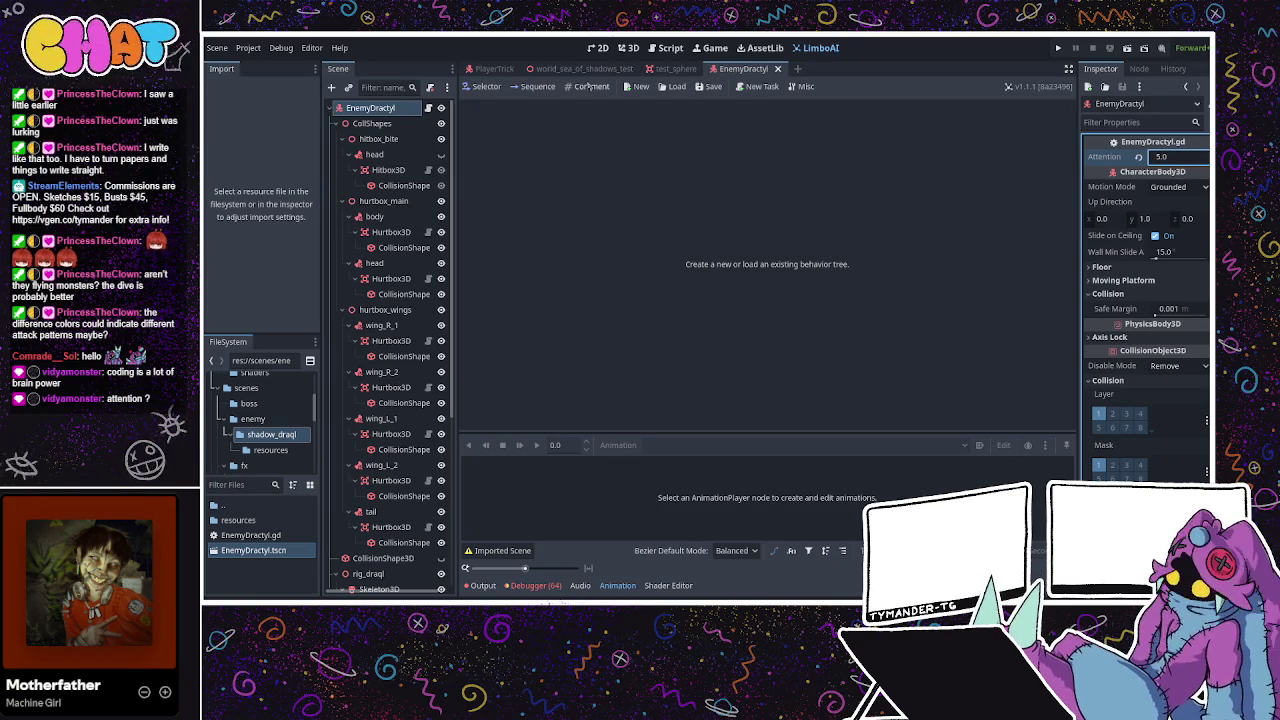
Peek at the PlayerTrick scene, then return and open EnemyDractyl.gd from the root node.
click(488, 68)
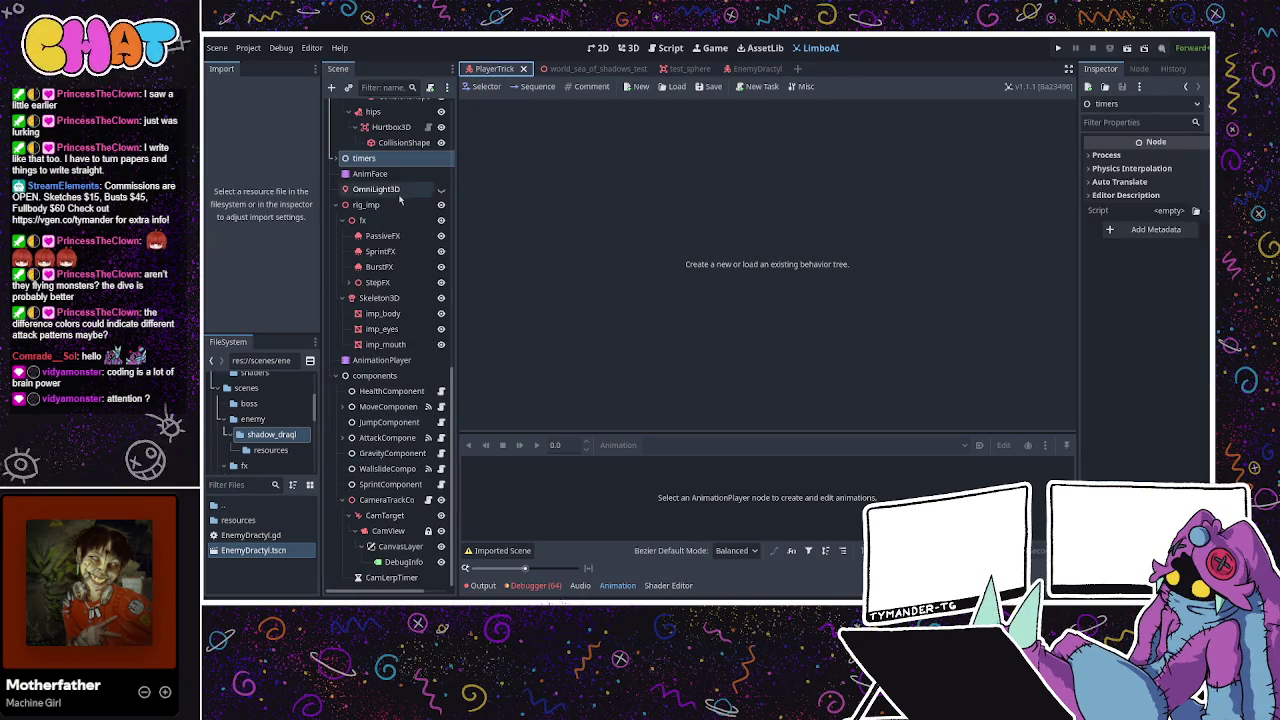
scroll(410, 192, up, 15)
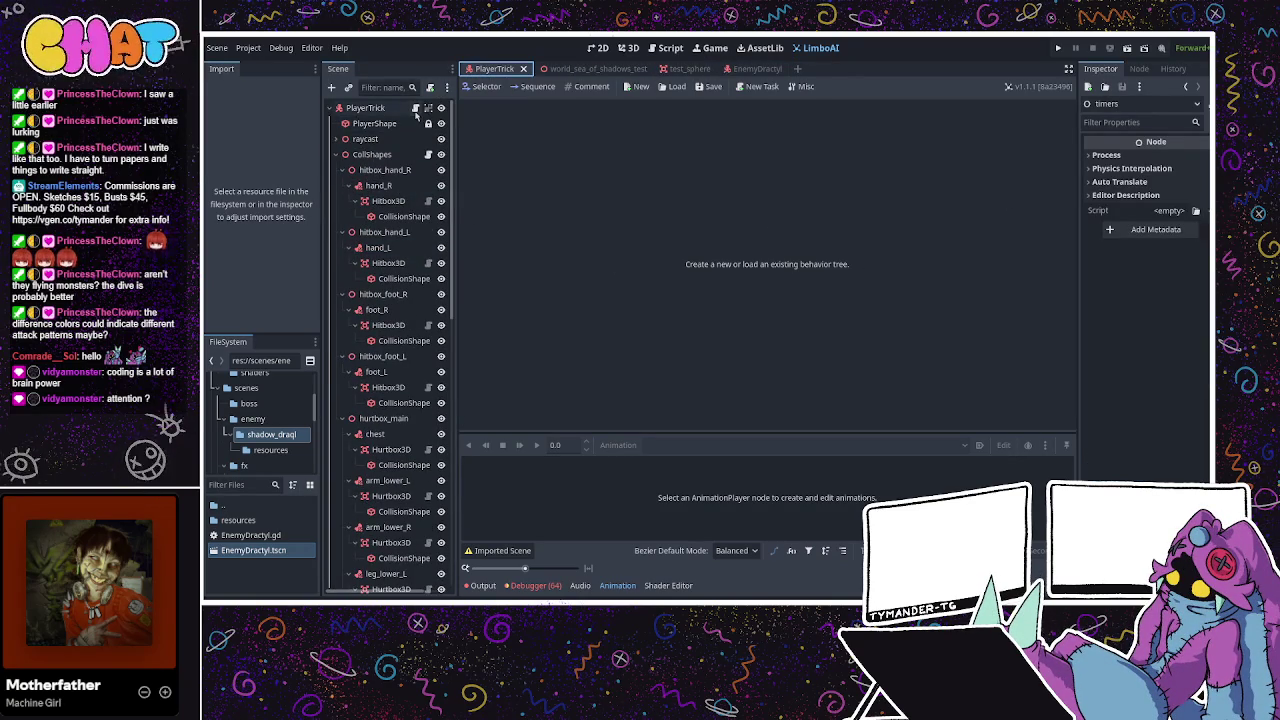
click(745, 68)
click(428, 110)
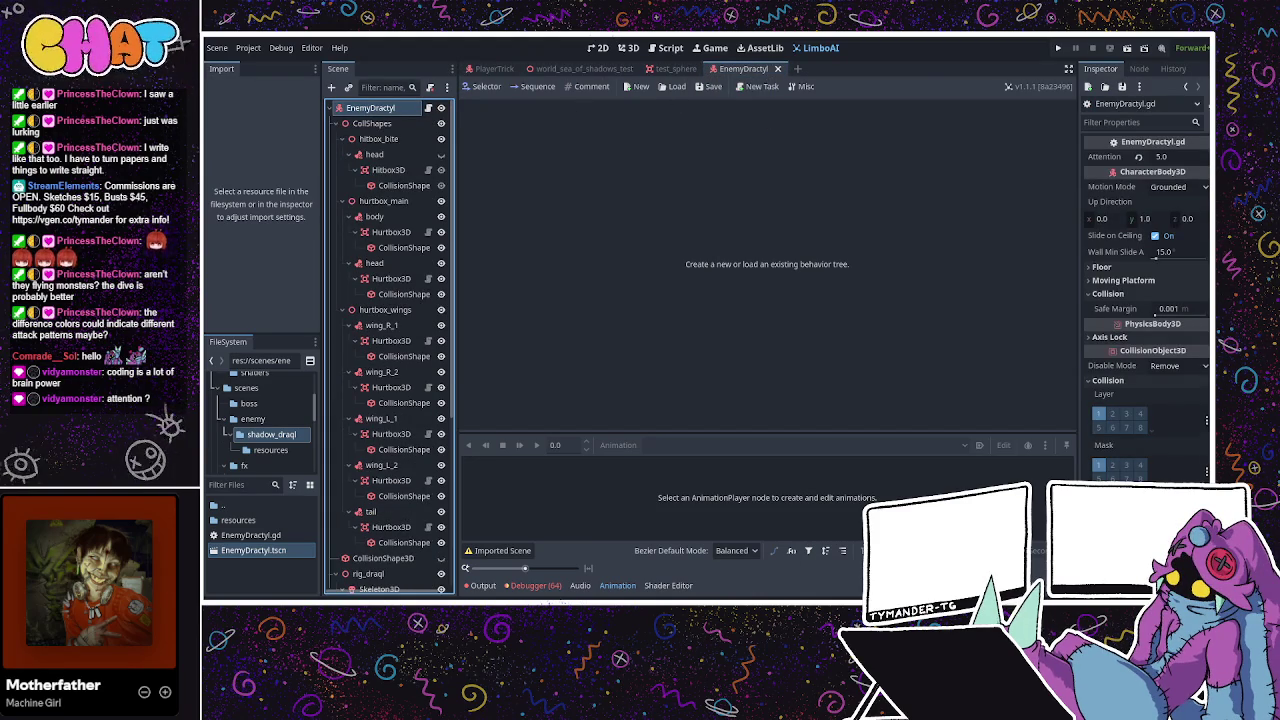
click(428, 107)
Scroll to the awareness-area entered handler and look over its player check.
scroll(554, 385, down, 5)
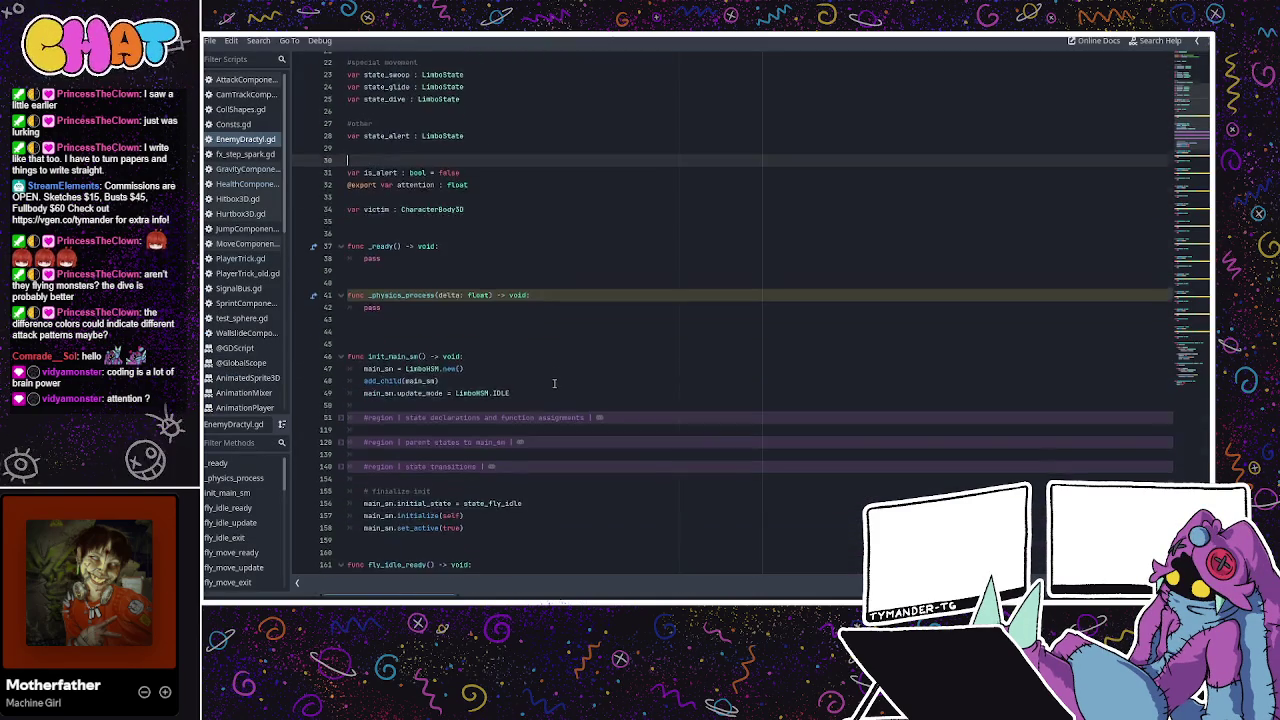
scroll(554, 385, down, 10)
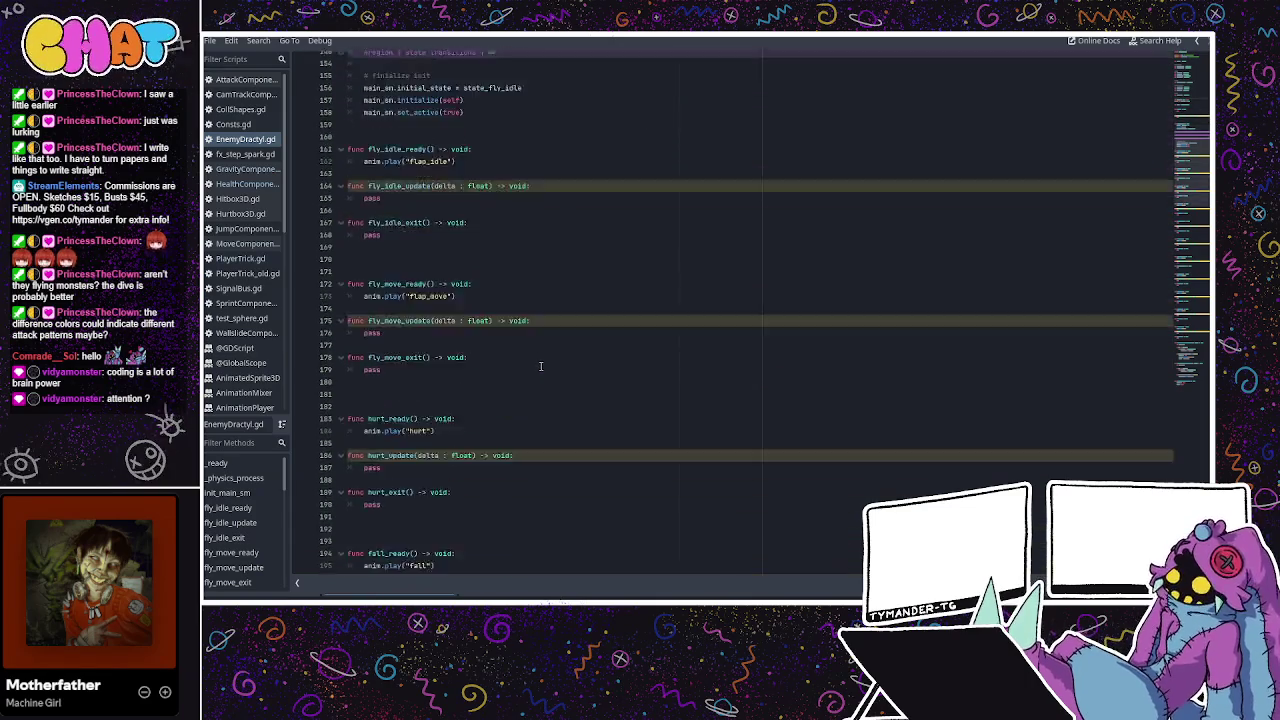
scroll(540, 366, up, 8)
scroll(540, 366, down, 15)
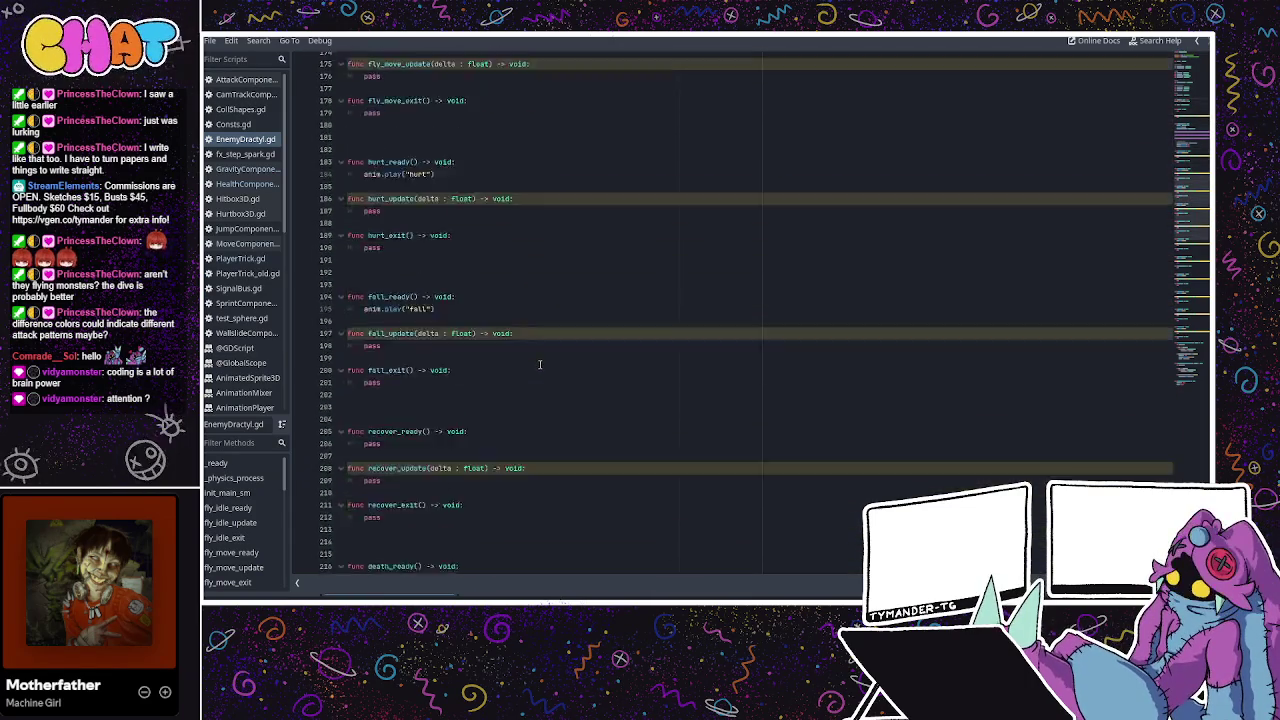
scroll(540, 366, down, 20)
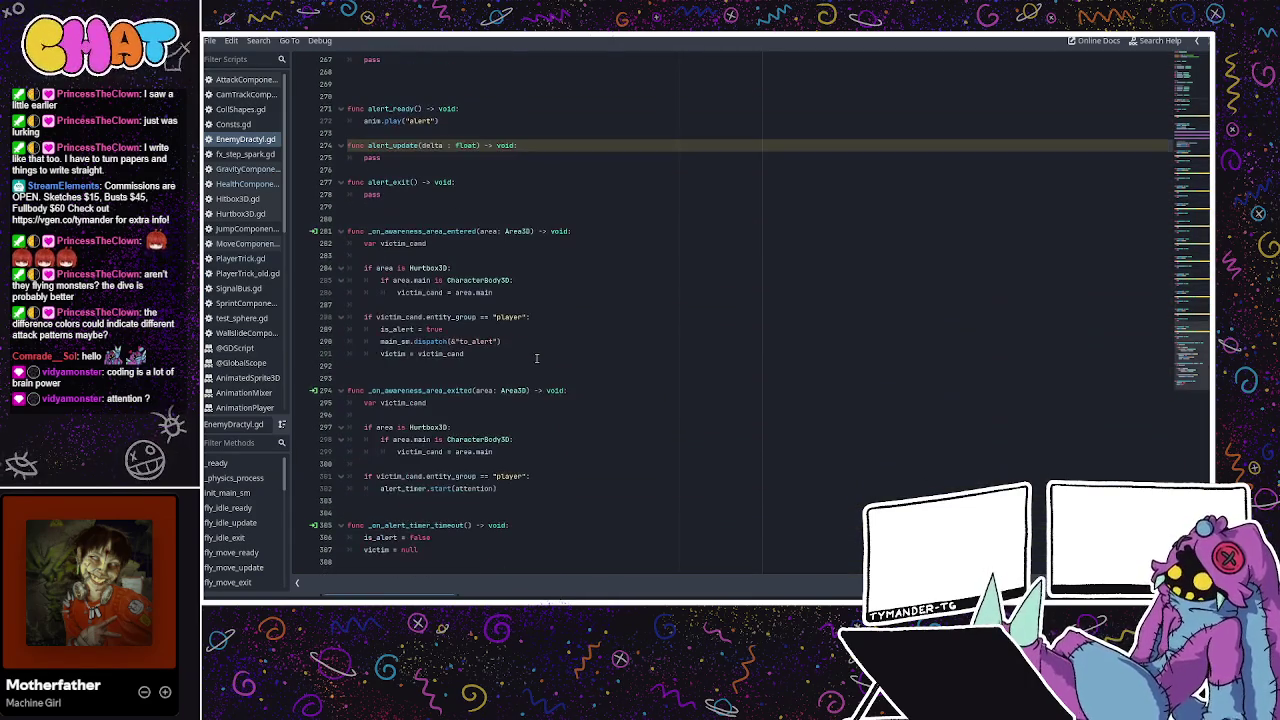
click(394, 243)
mouse_move(396, 292)
mouse_down()
mouse_move(430, 300)
mouse_move(460, 350)
mouse_up()
Step through the entered handler's victim and dispatch lines and the exited handler's alert_timer.start.
click(452, 353)
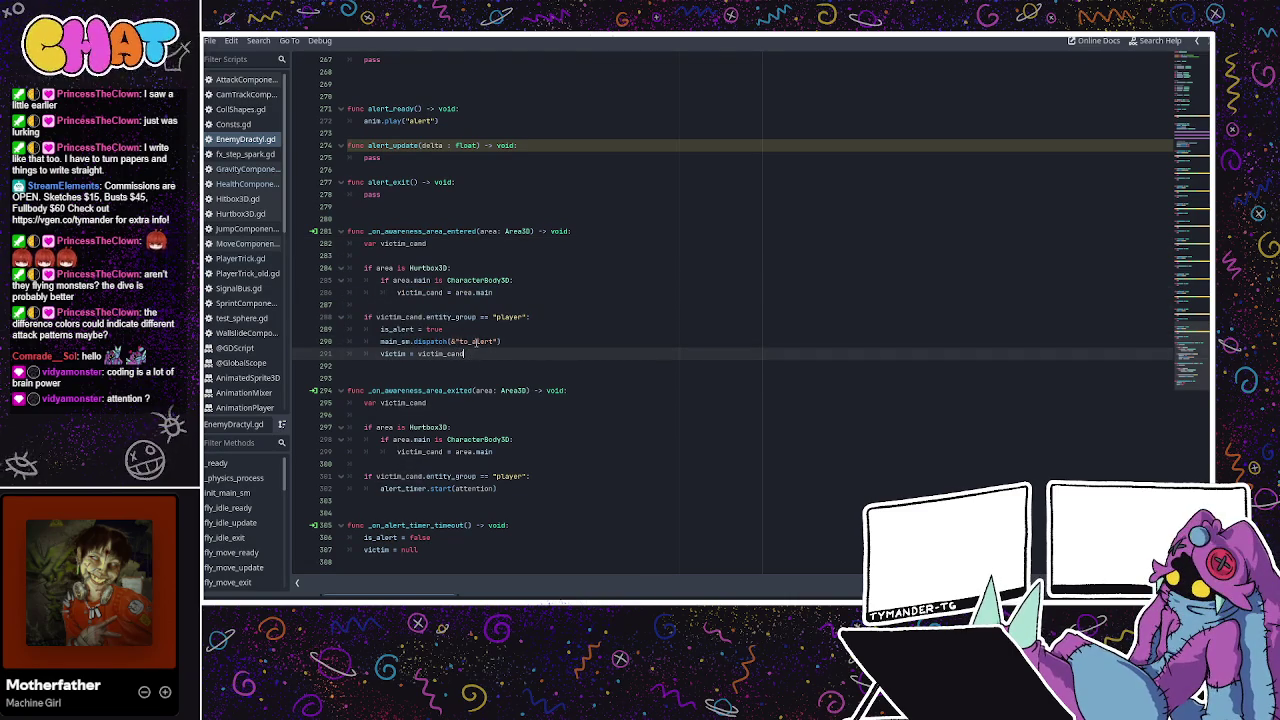
click(472, 341)
click(429, 329)
click(430, 341)
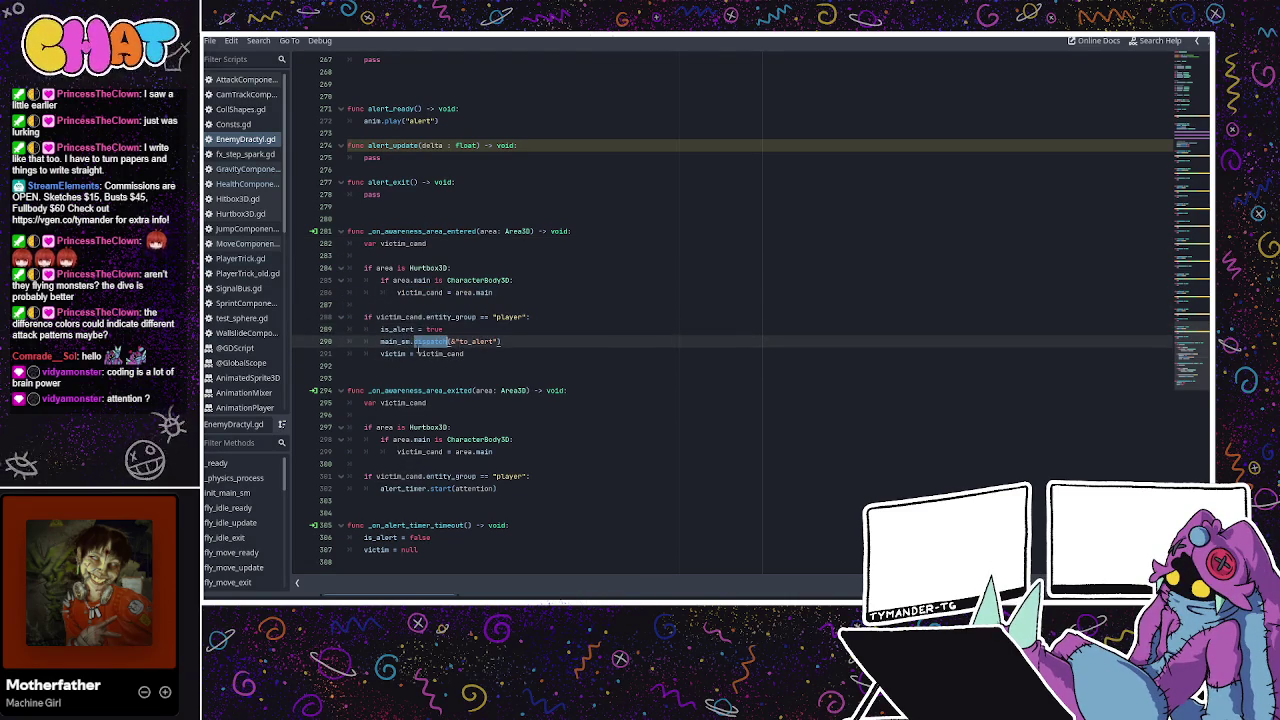
click(448, 365)
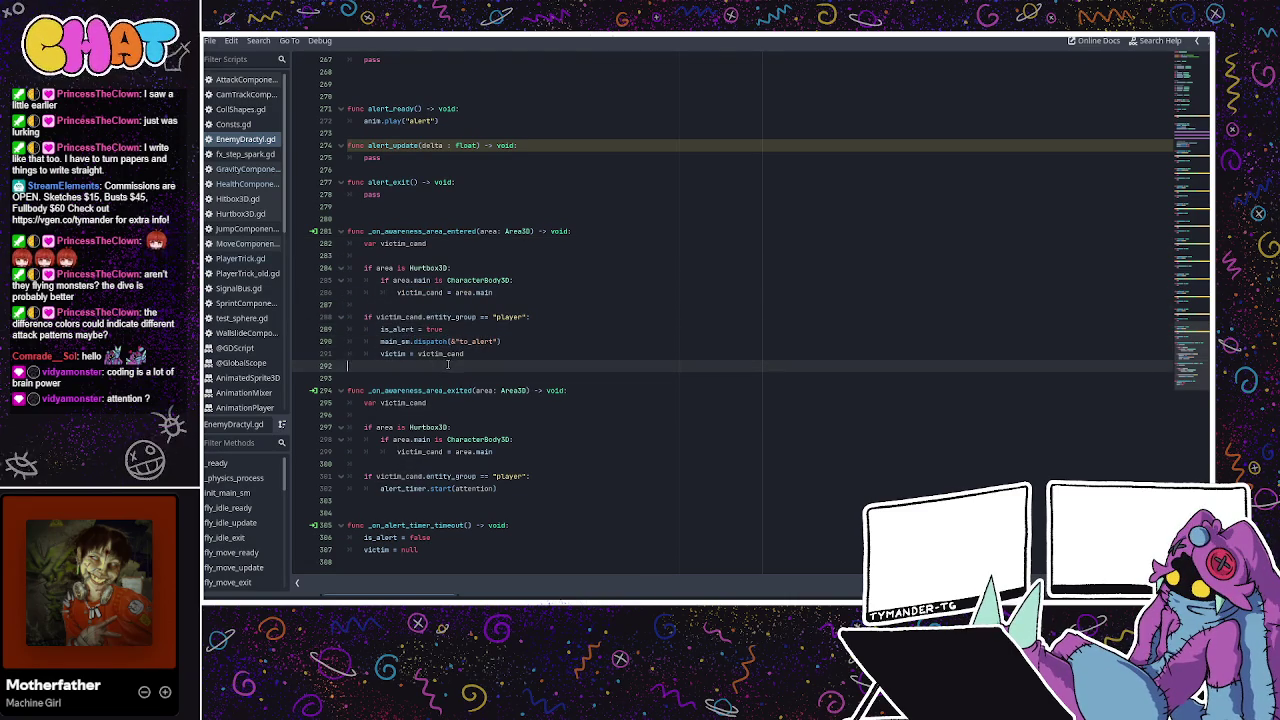
click(411, 427)
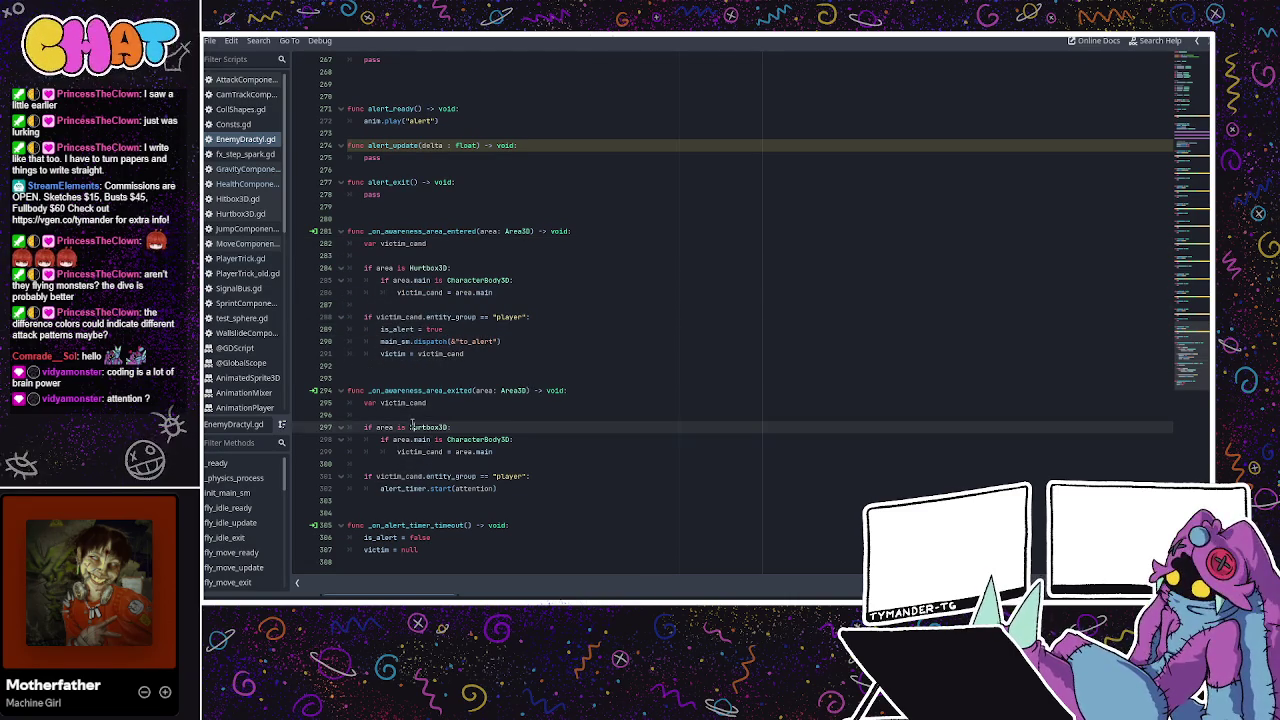
click(443, 488)
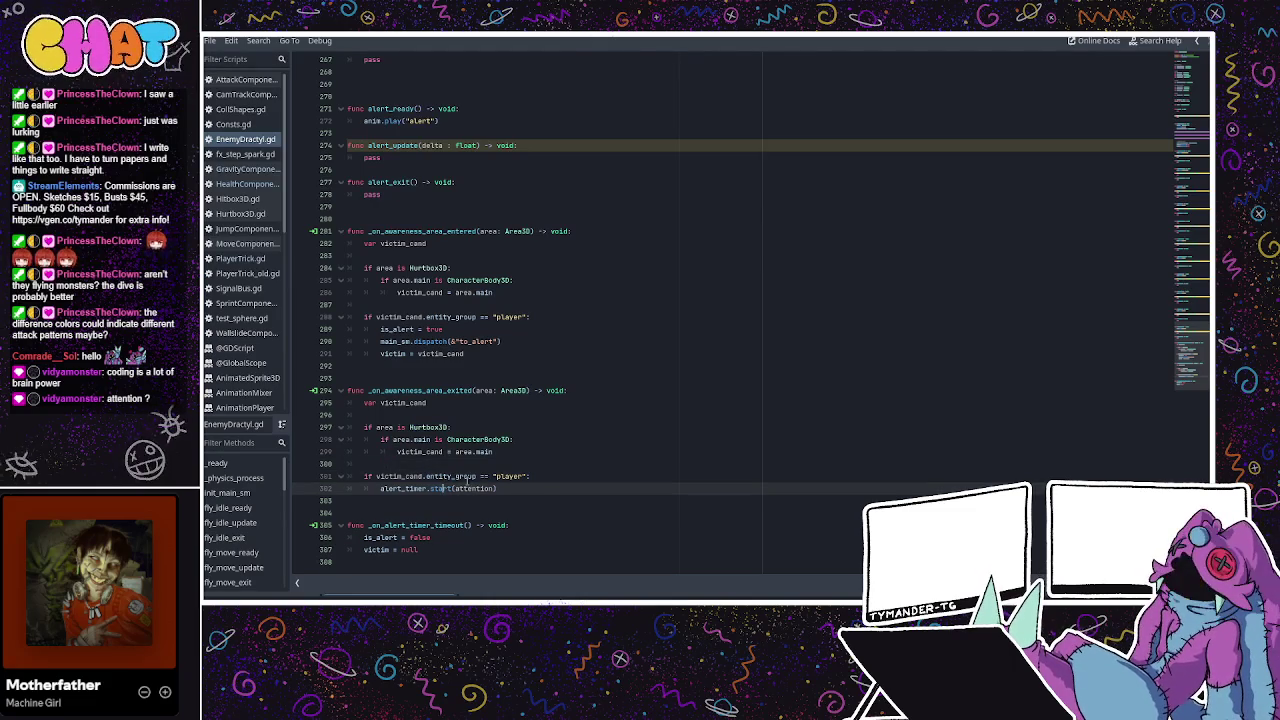
click(399, 488)
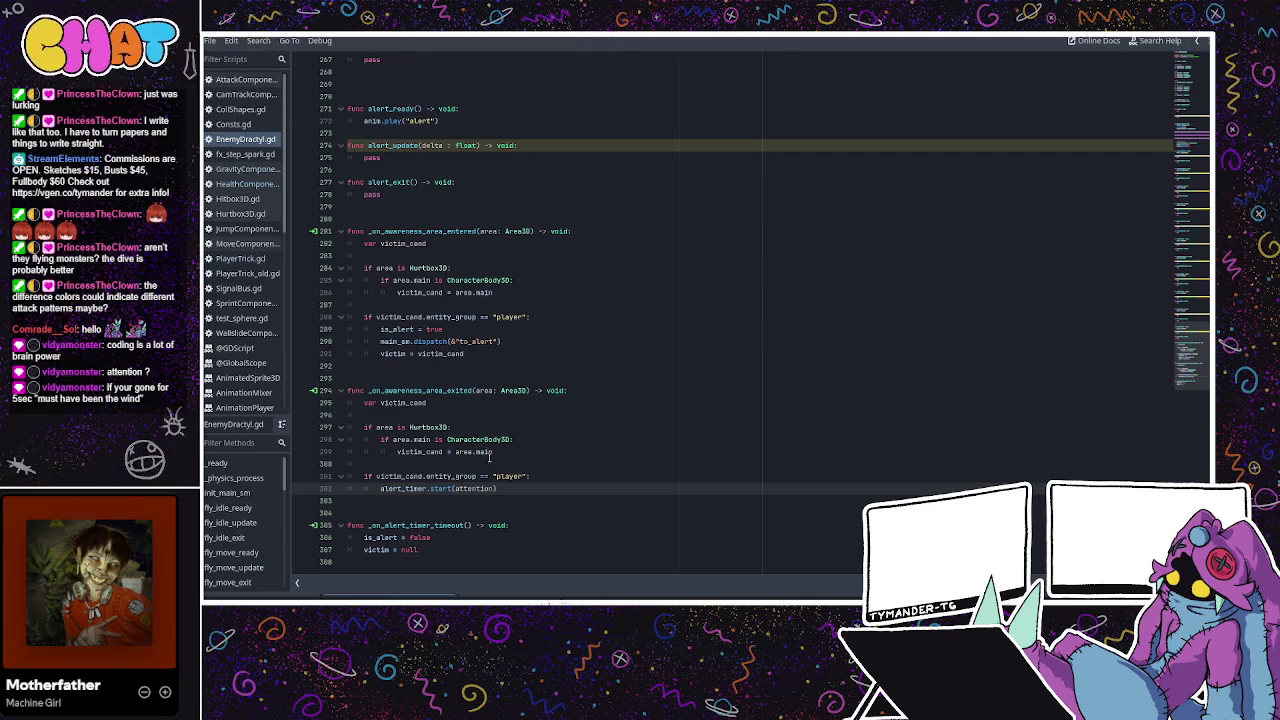
Change the condition on line 301 to 'if victim_cand == victim:'.
click(487, 476)
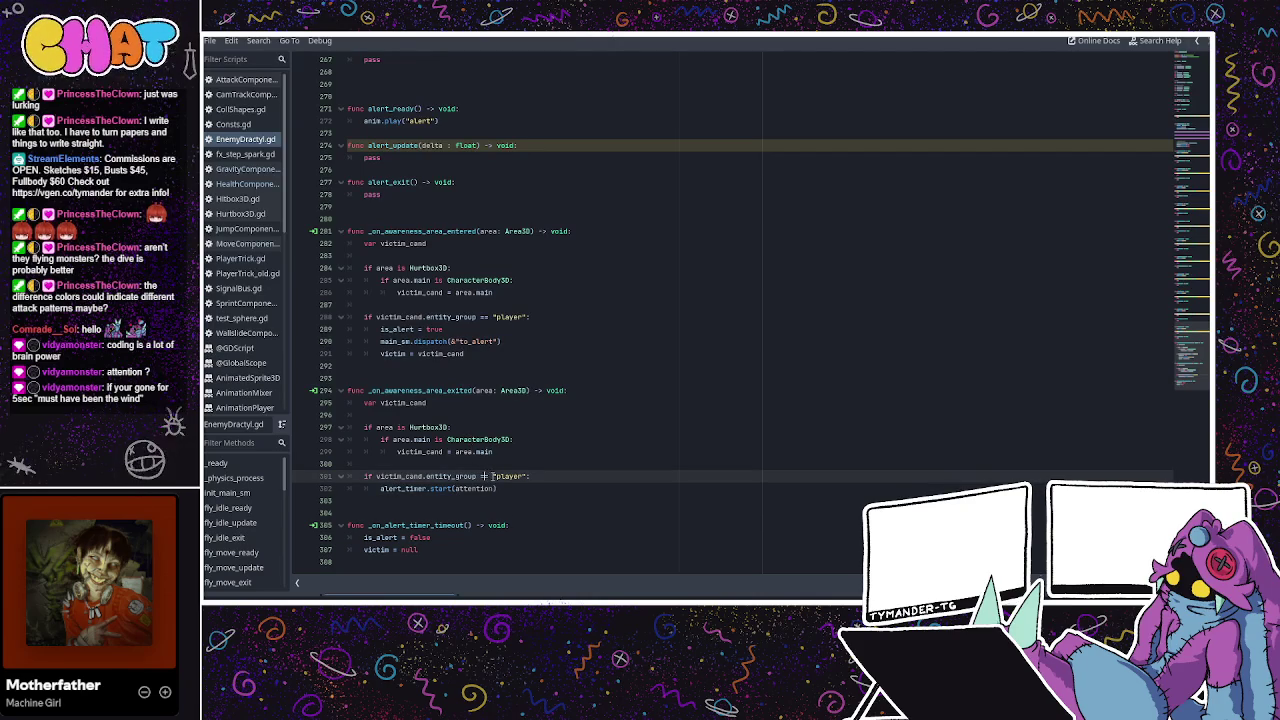
double_click(464, 476)
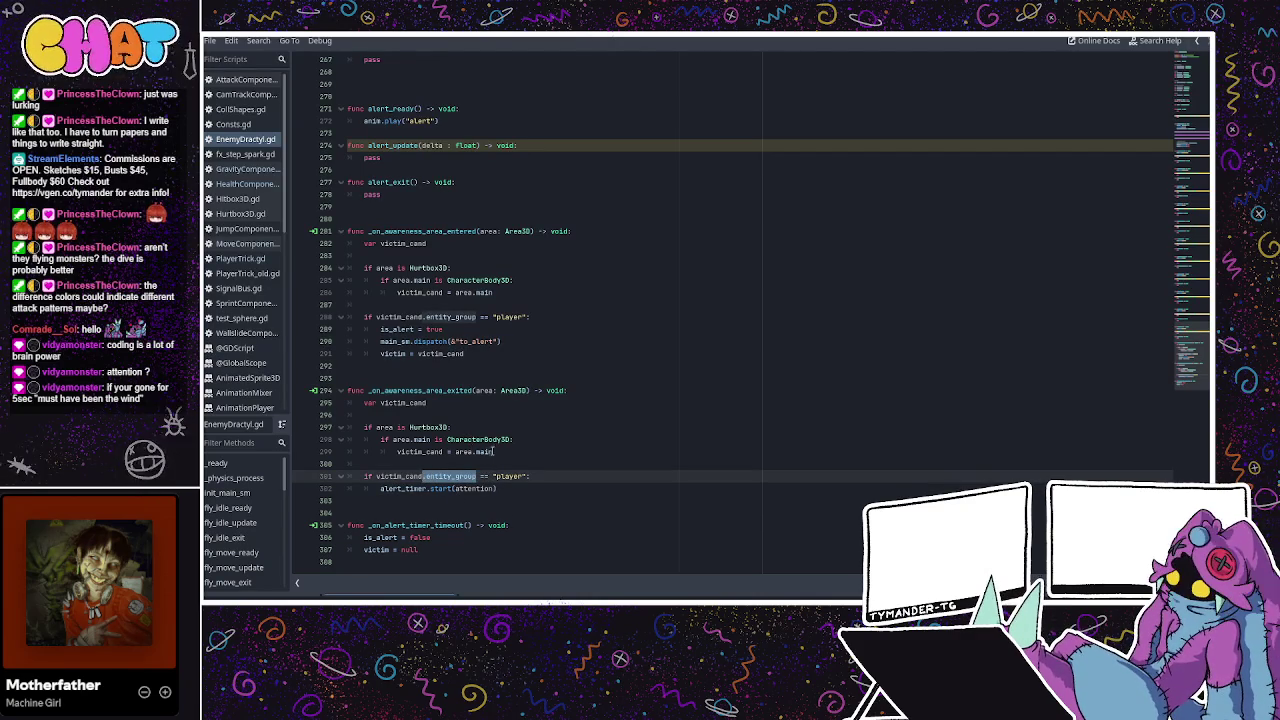
key(BackSpace)
key(BackSpace)
drag(474, 476, 440, 477)
text(victim_cand == v)
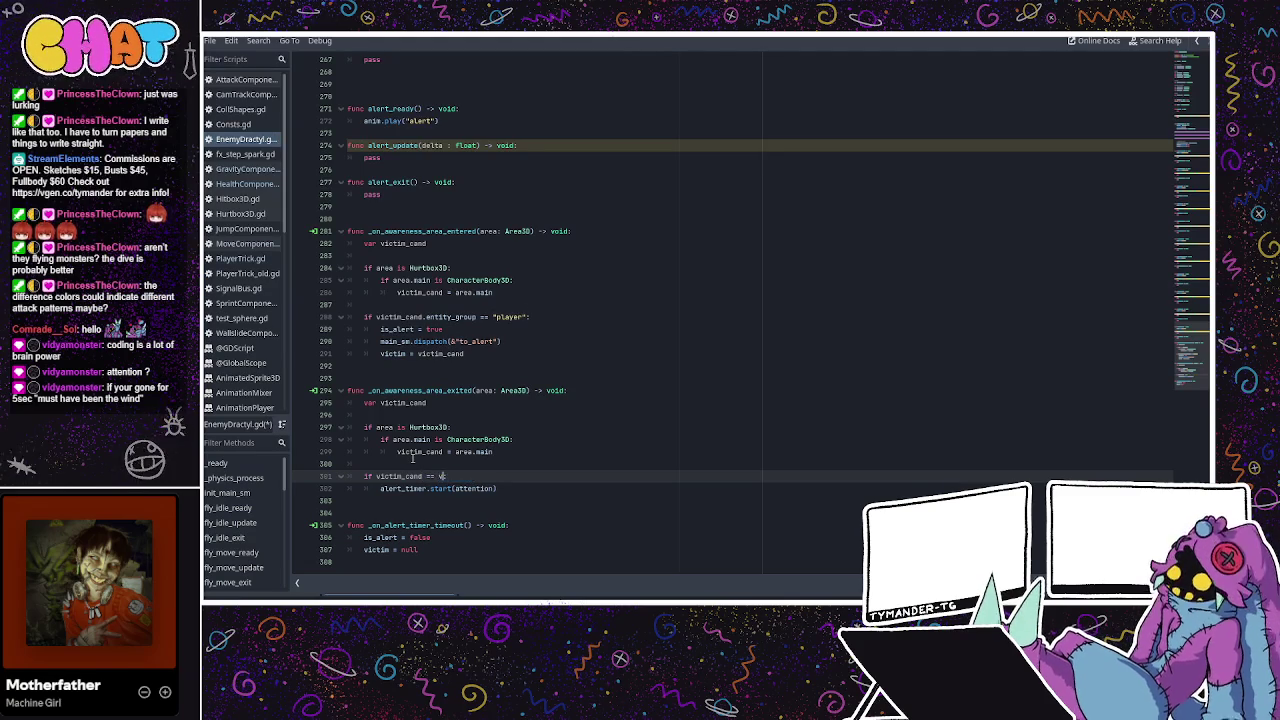
text(:)
click(412, 460)
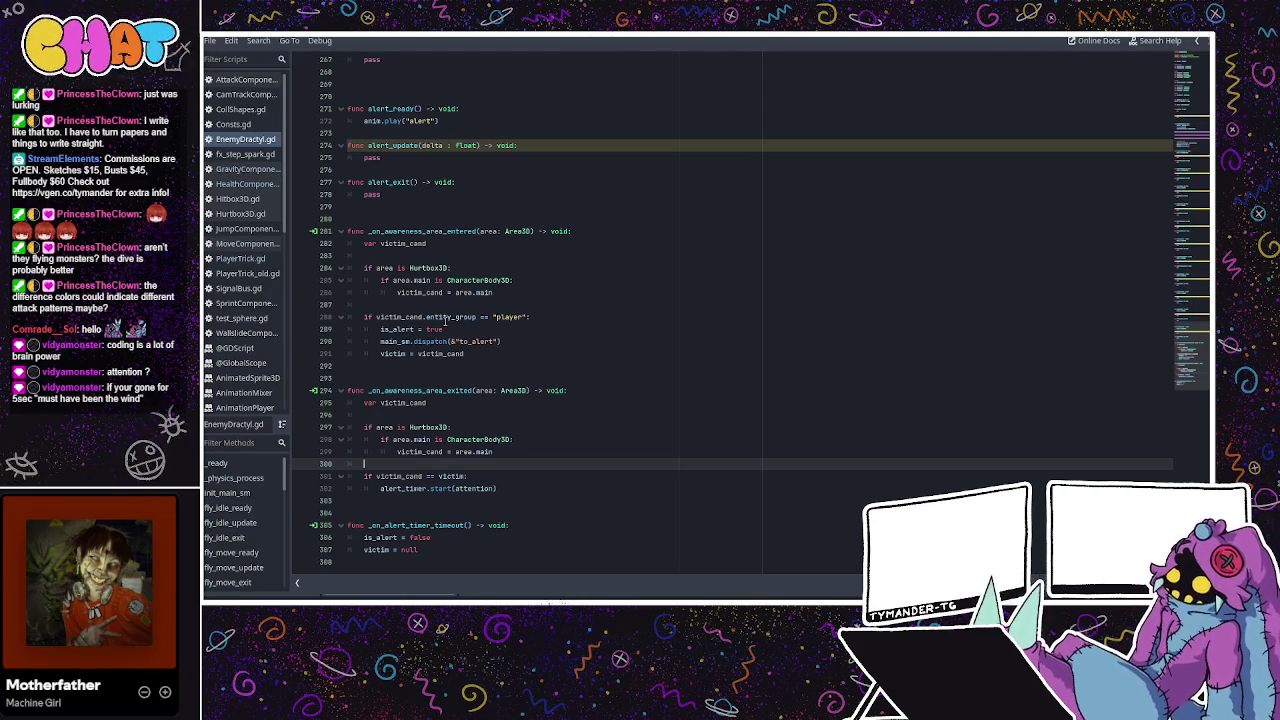
Inspect the alert timer timeout handler that resets is_alert and victim.
click(476, 488)
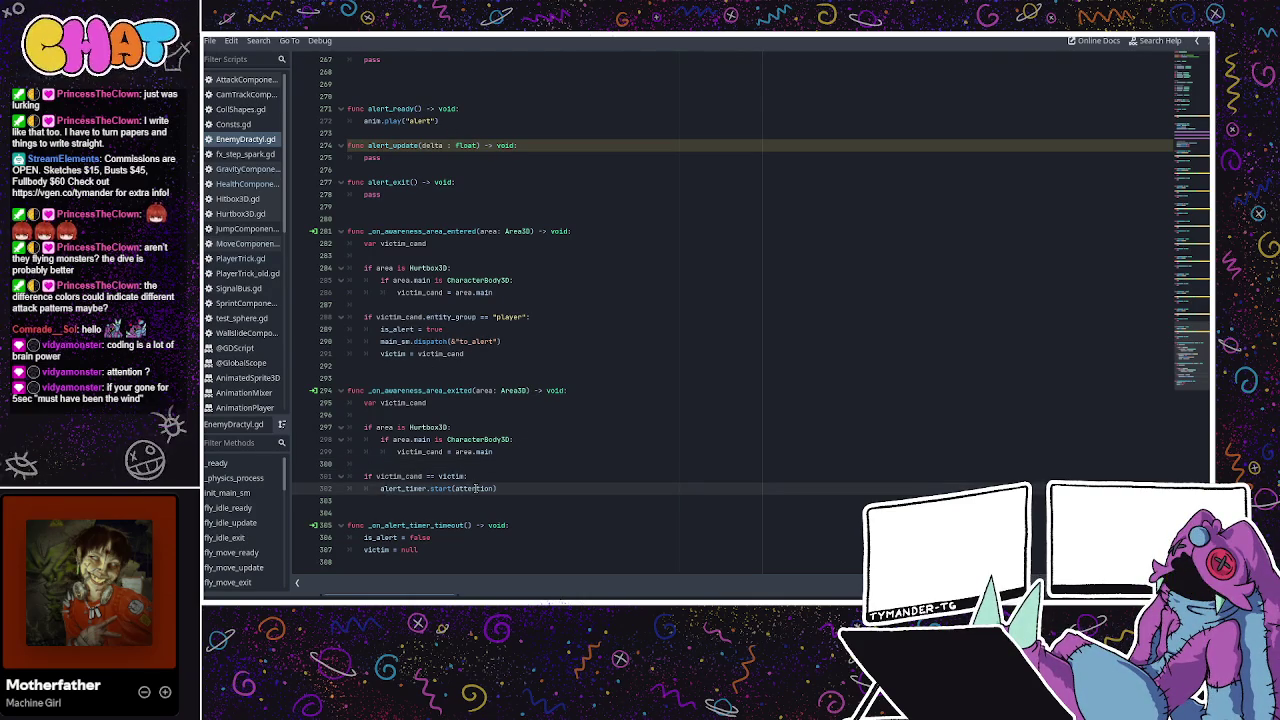
click(419, 525)
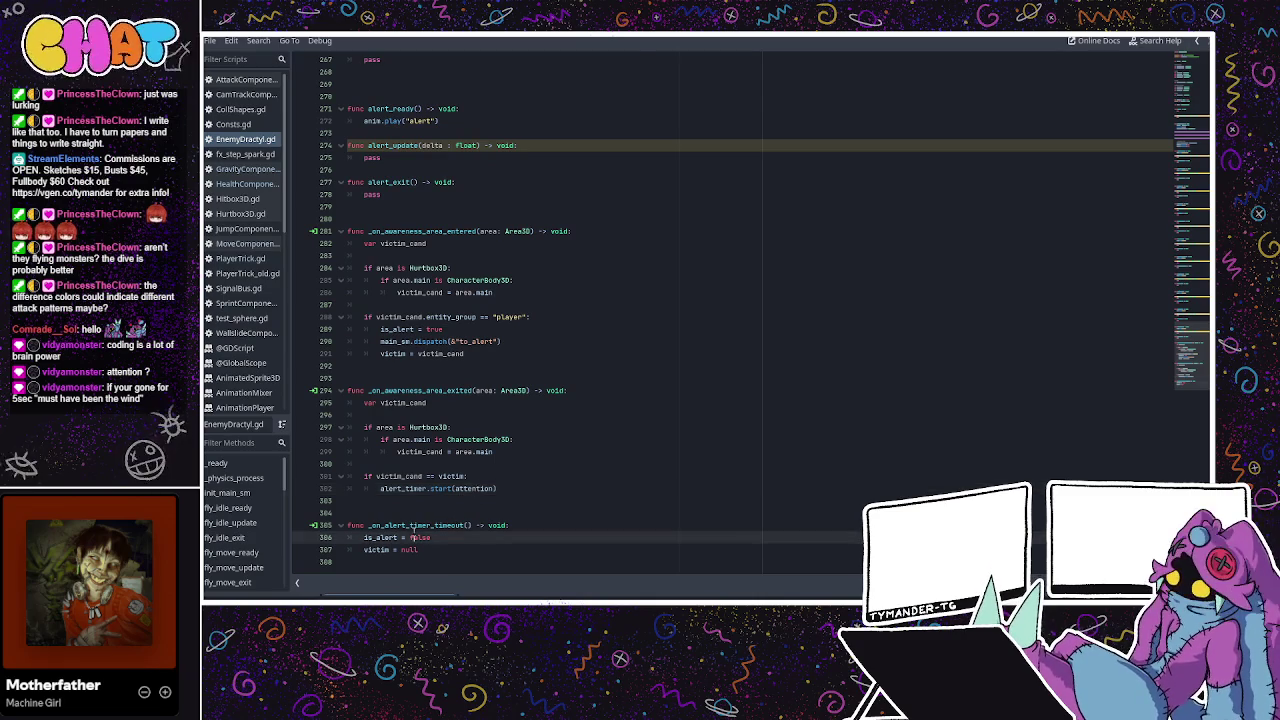
double_click(380, 537)
double_click(376, 549)
click(455, 537)
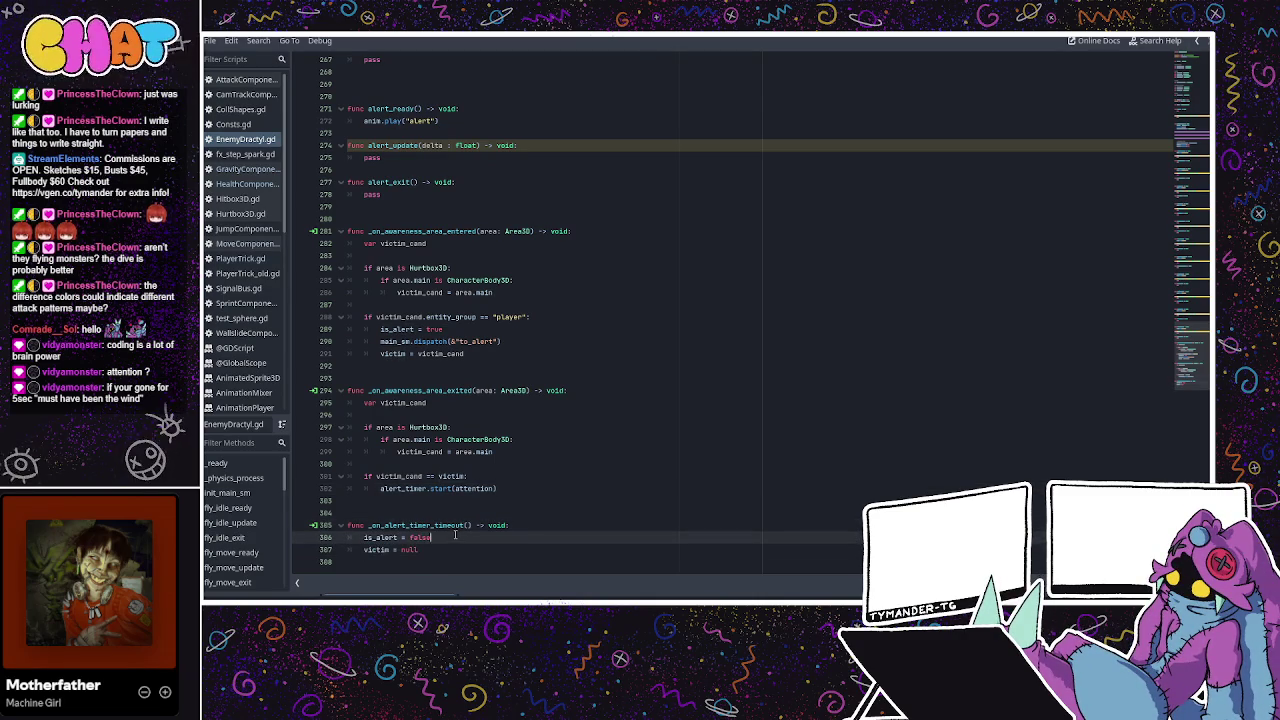
click(523, 525)
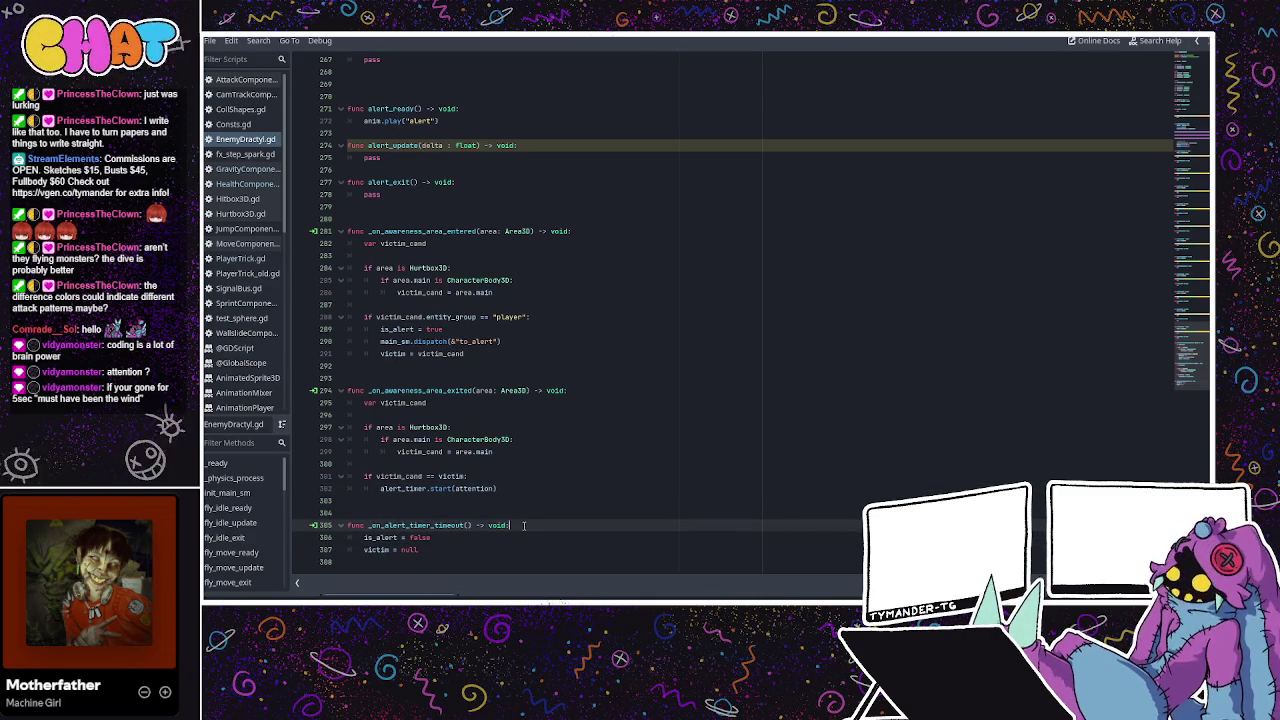
click(503, 537)
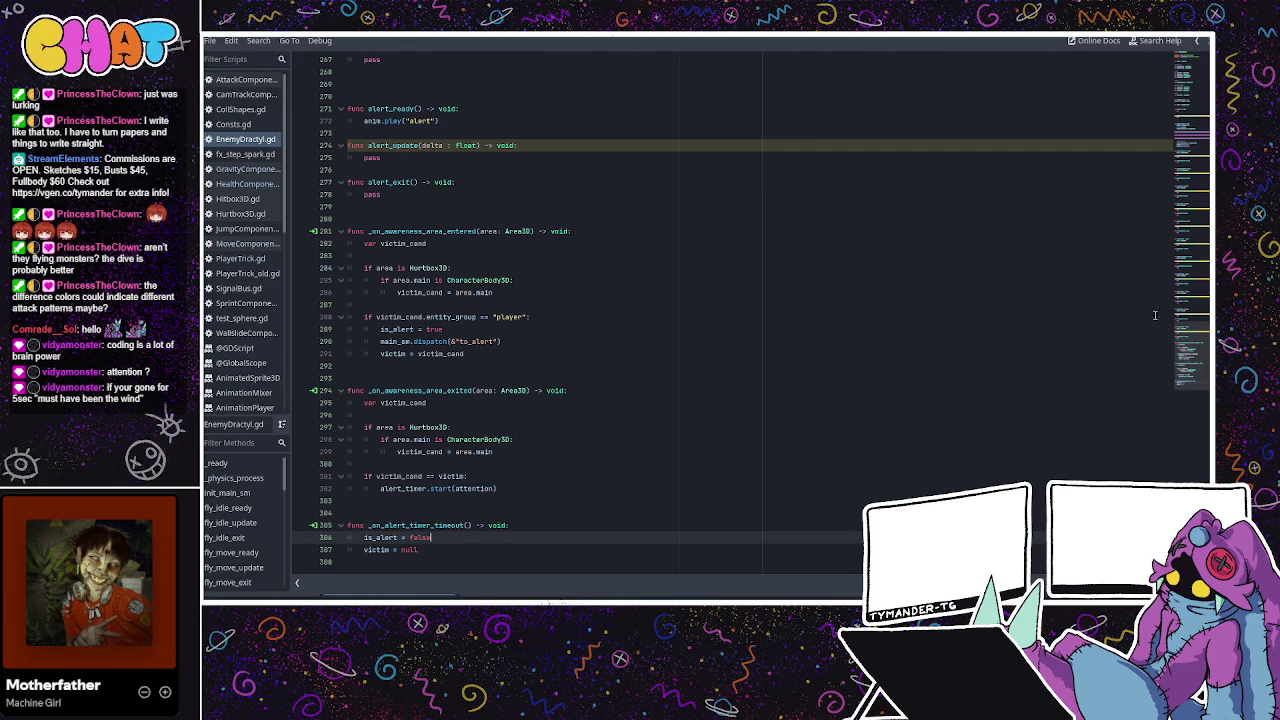
drag(1180, 340, 1174, 119)
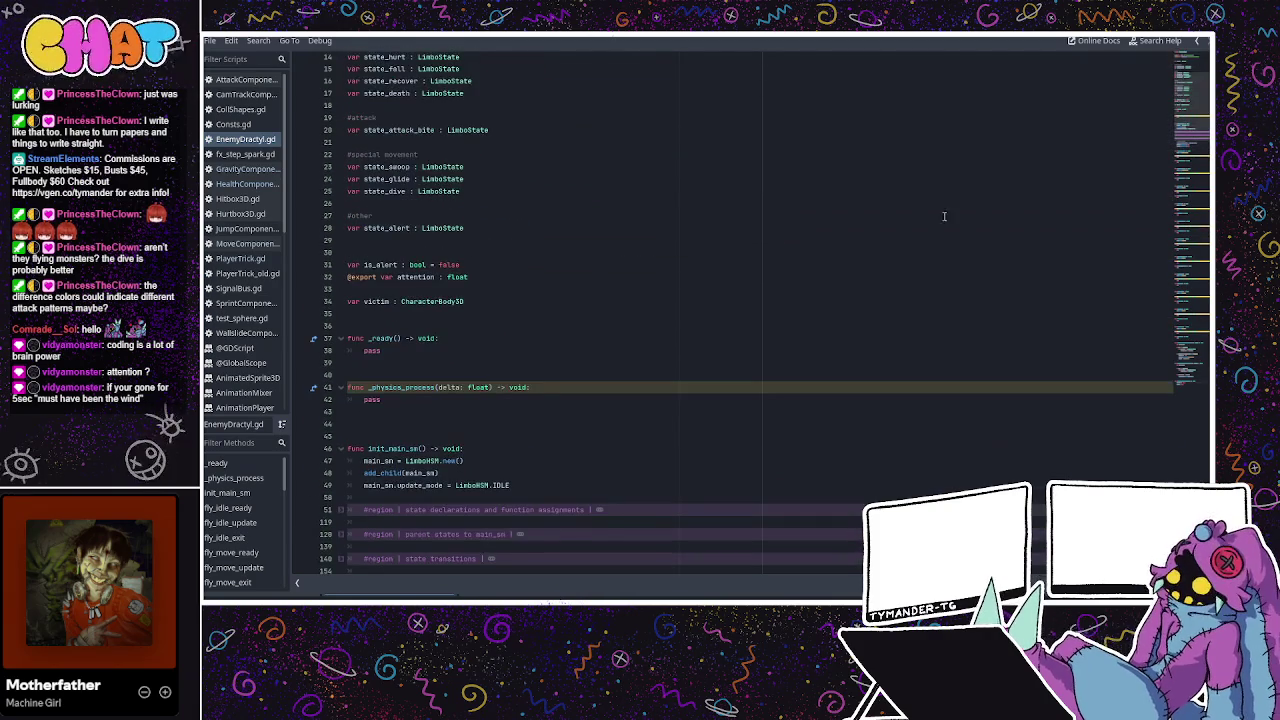
Add the header 'func main_sm_manager() -> void:' on a new line above init_main_sm.
click(436, 428)
click(430, 440)
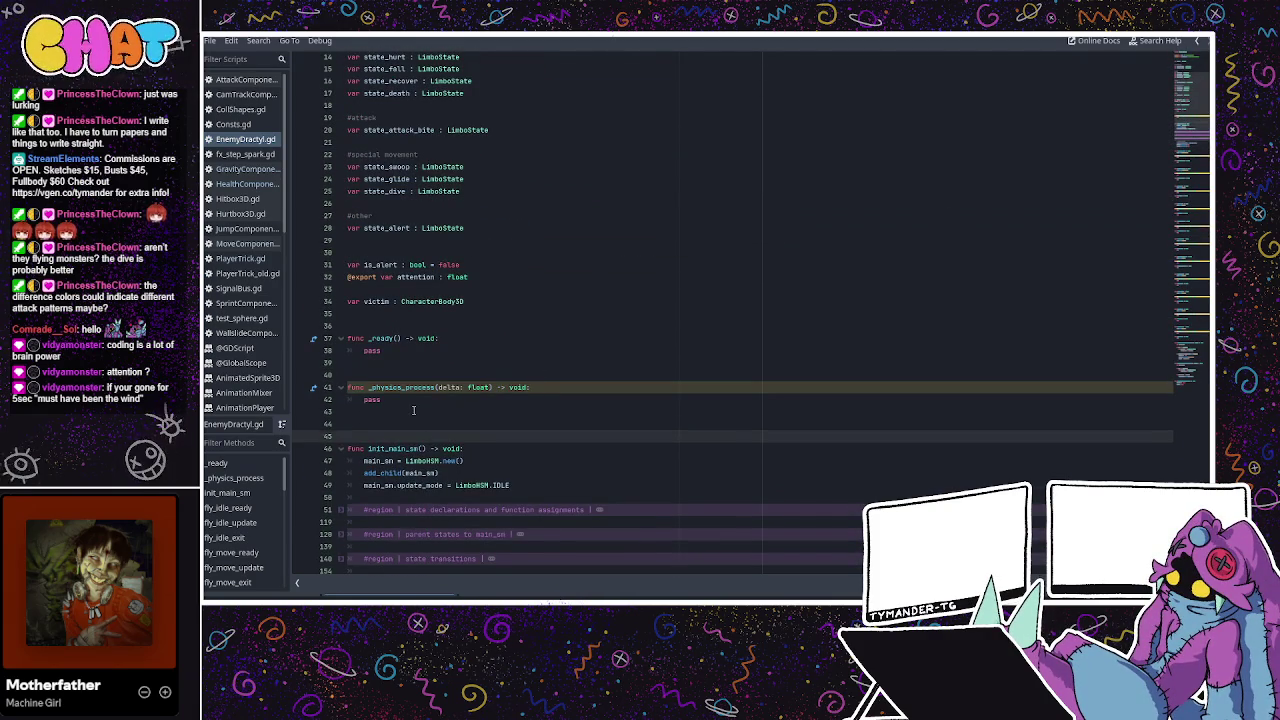
key(Return)
text(func m)
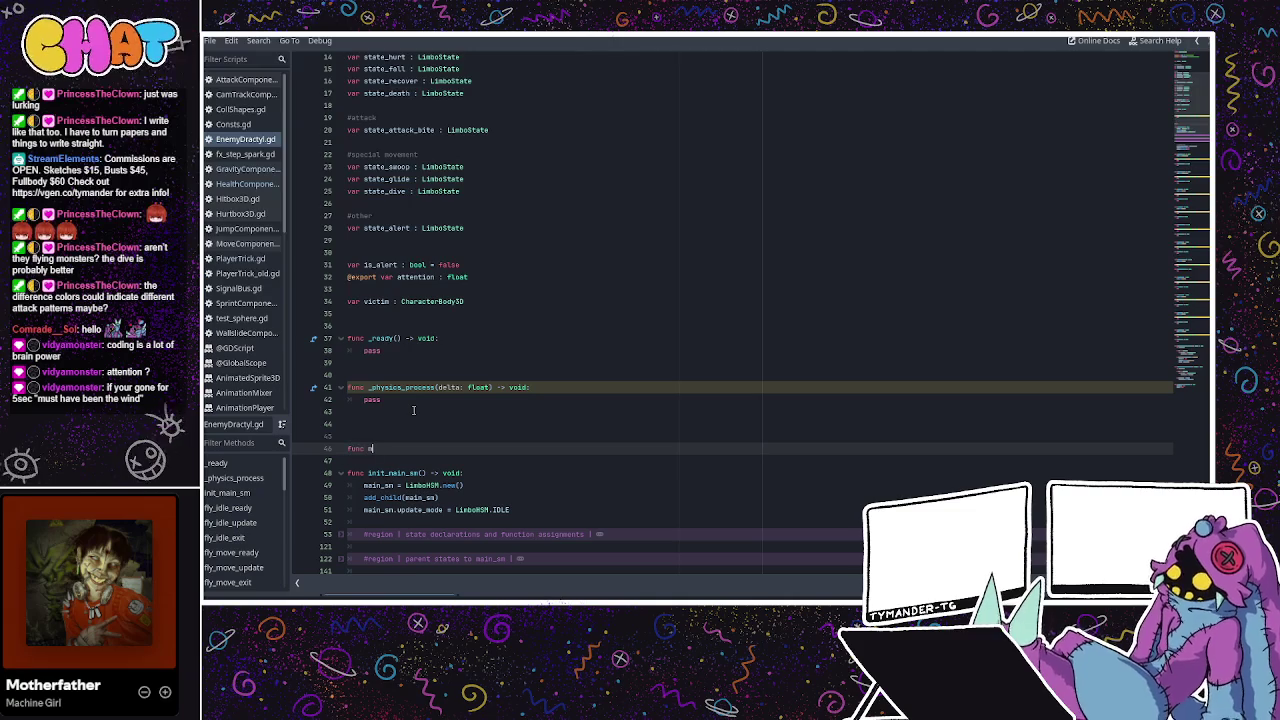
text(ain_sm_mono)
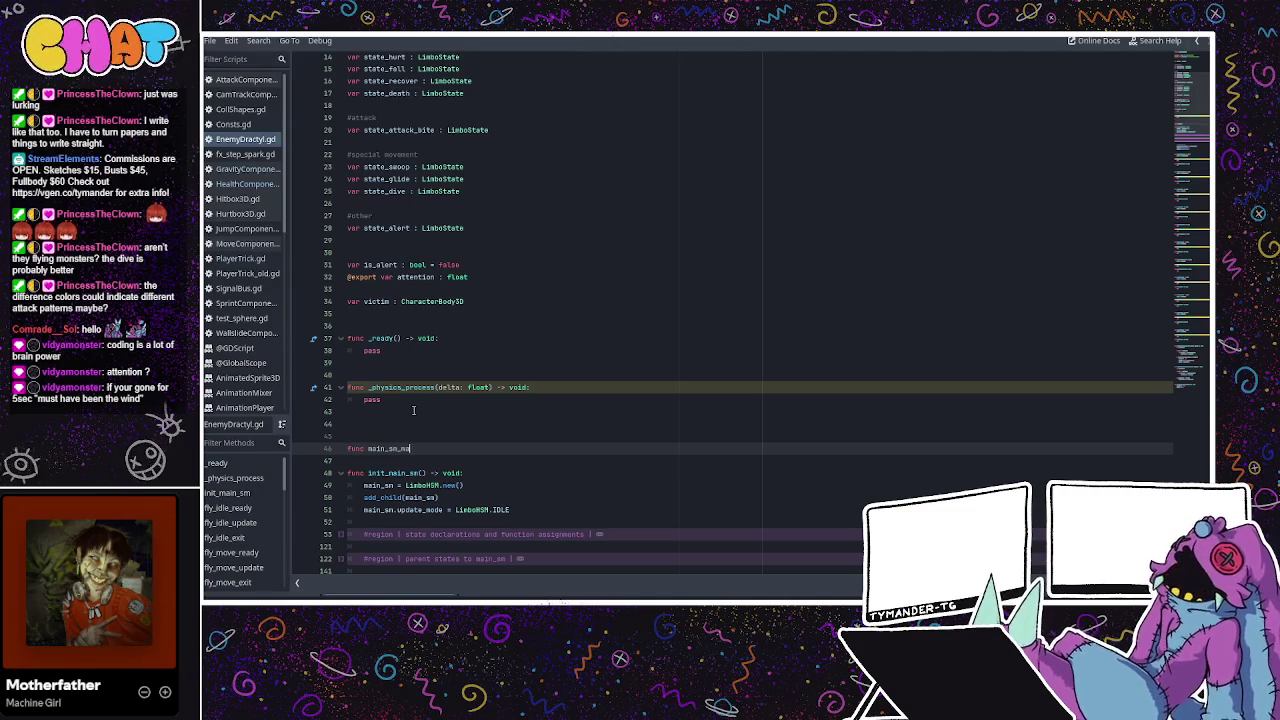
text(ger)
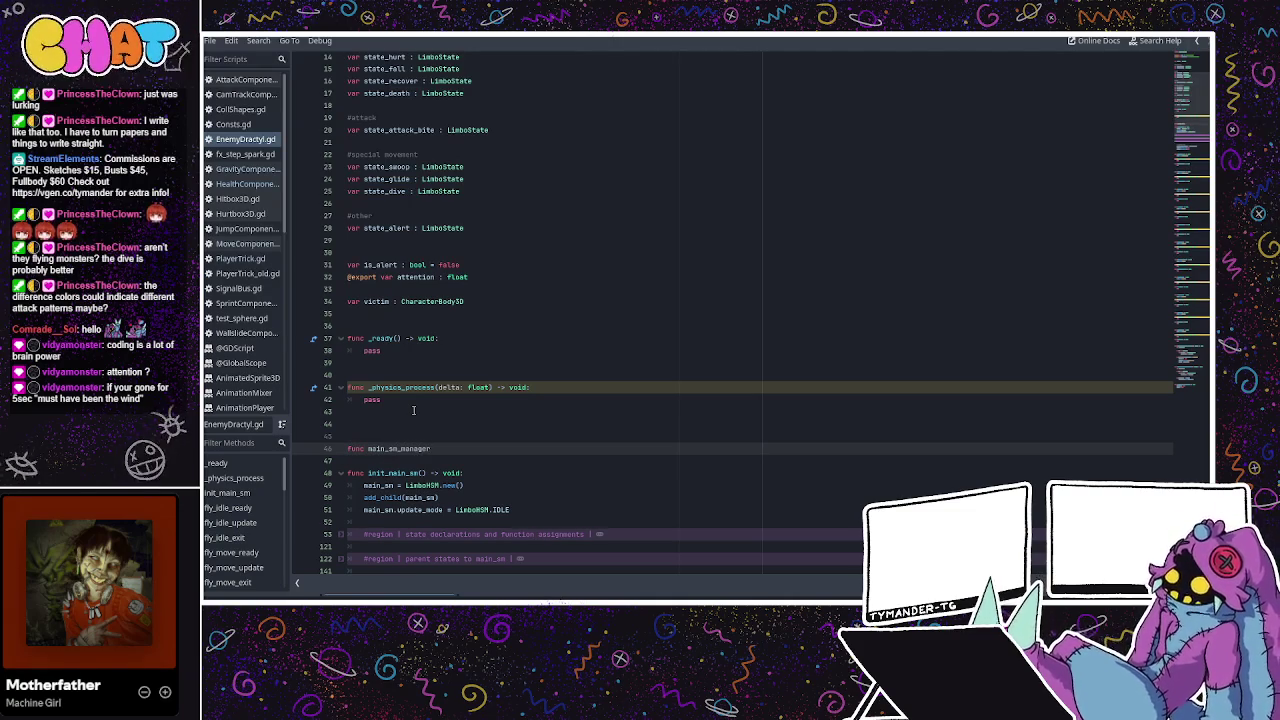
text(() -)
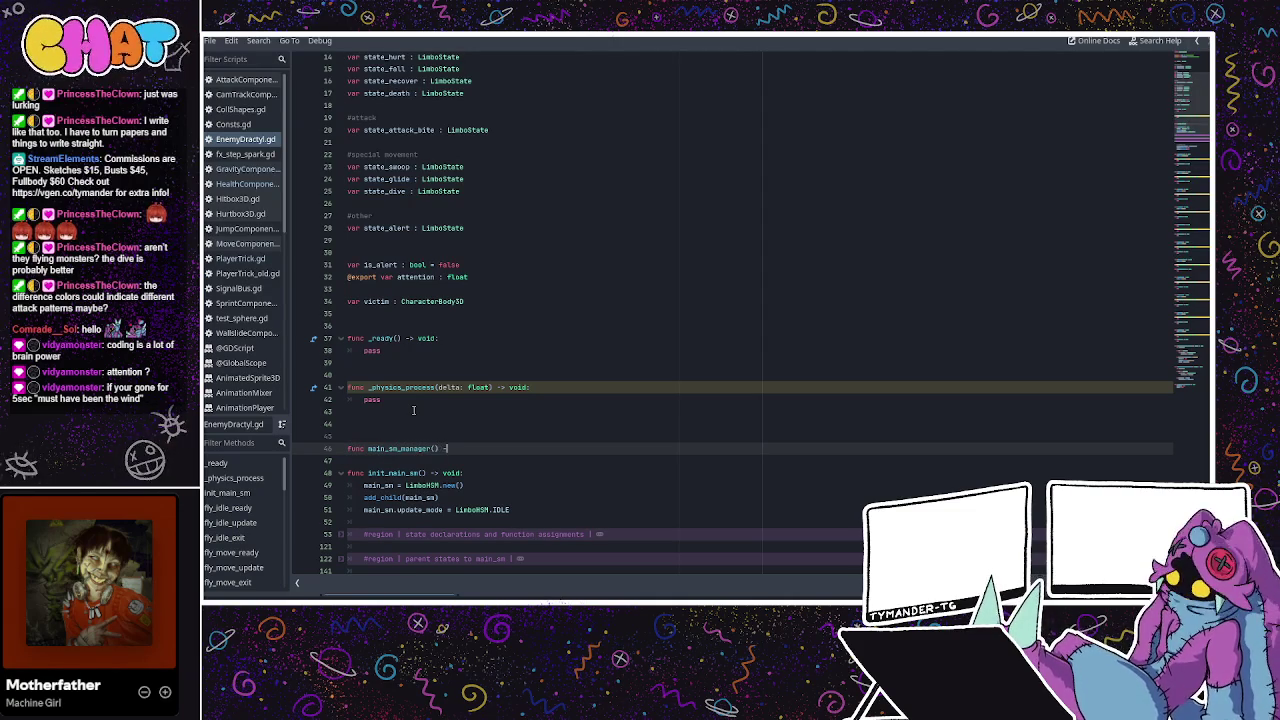
text(> void:)
key(Return)
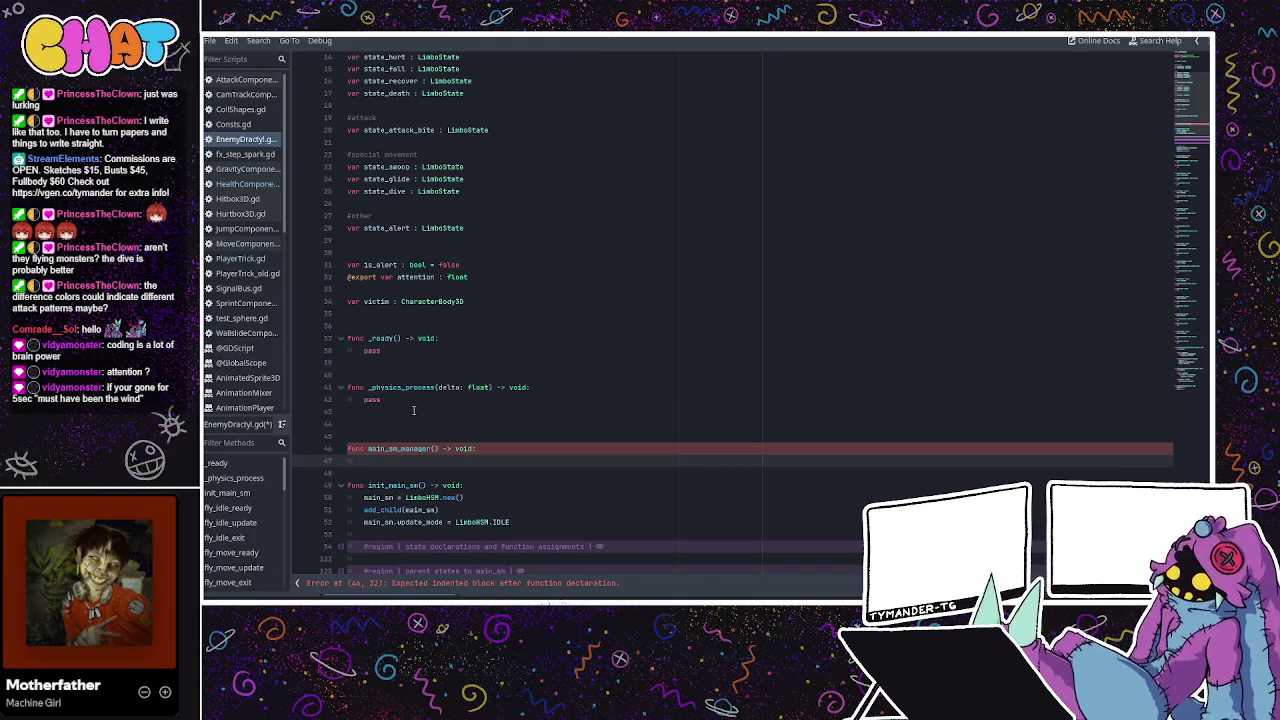
text(pa)
key(BackSpace)
key(BackSpace)
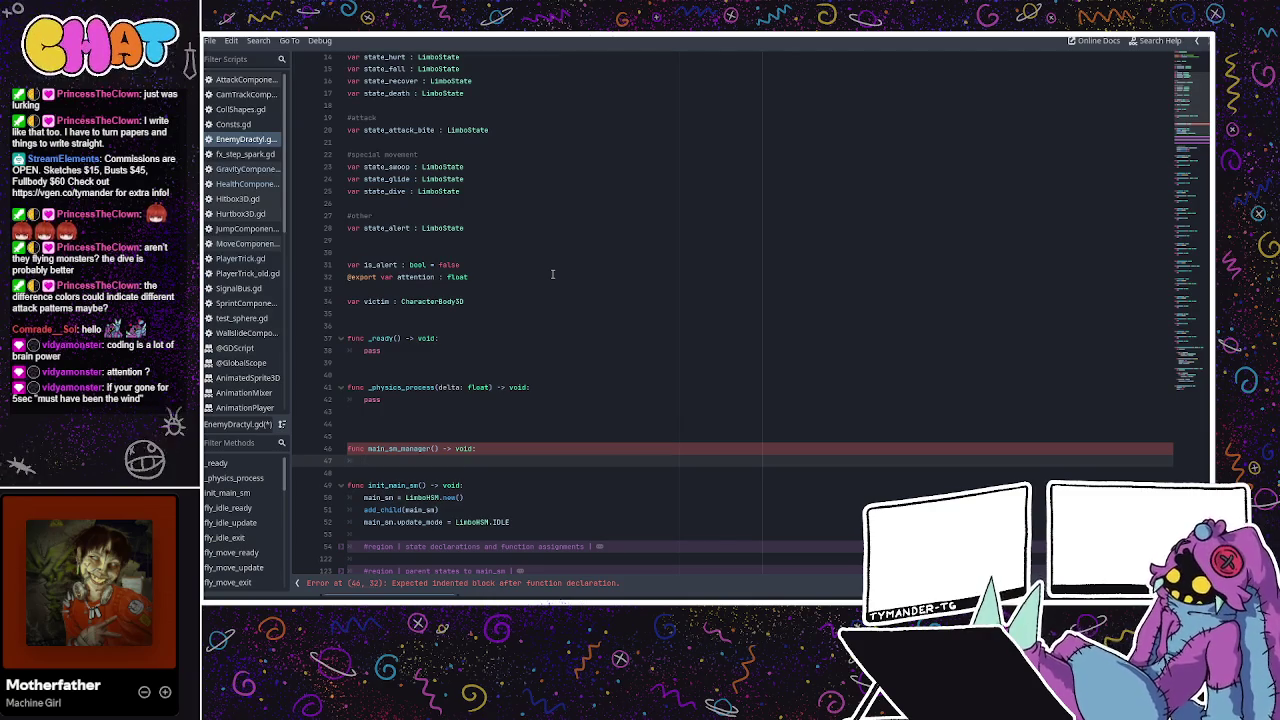
Begin main_sm_manager's body with the condition 'if not is_alert:'.
drag(471, 506, 441, 500)
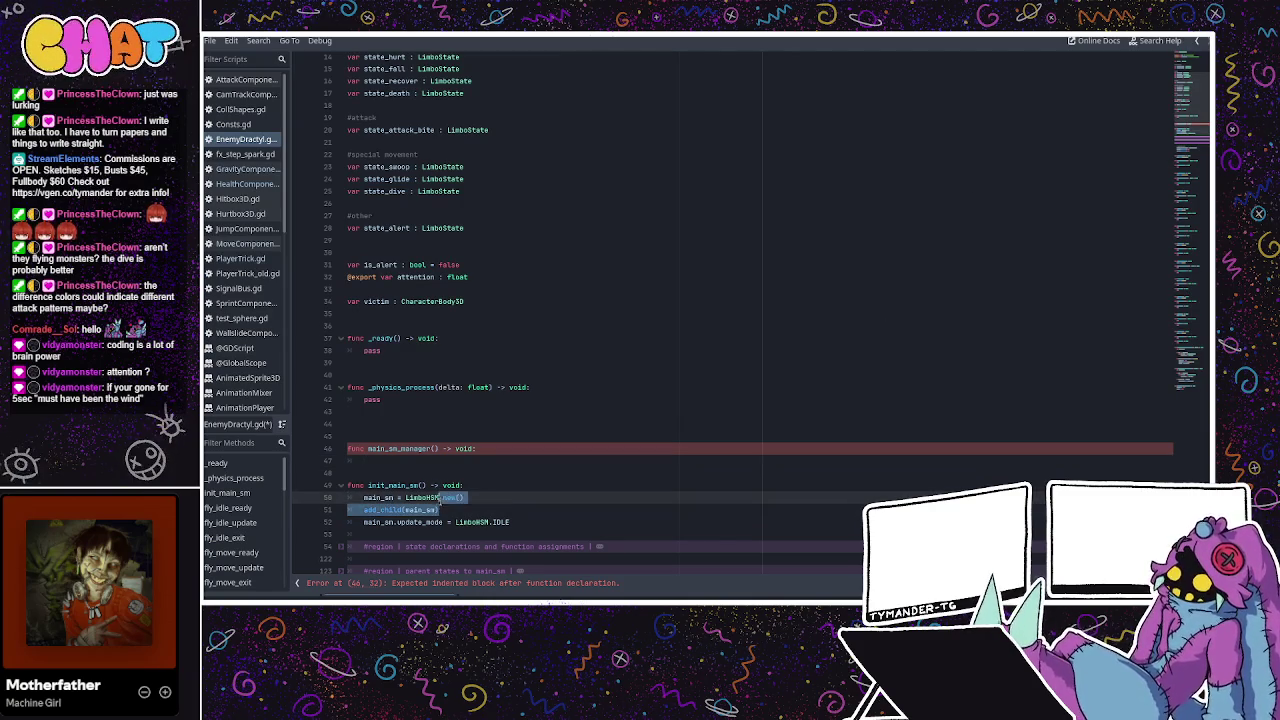
click(417, 401)
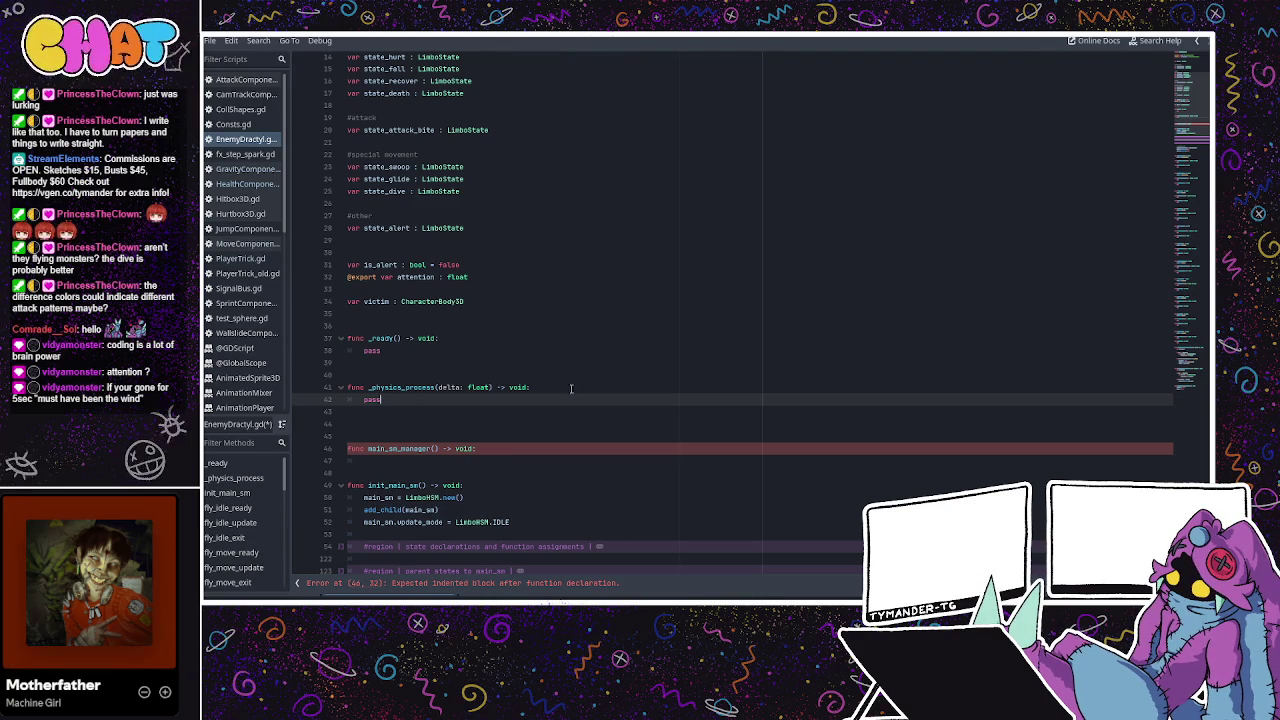
click(369, 460)
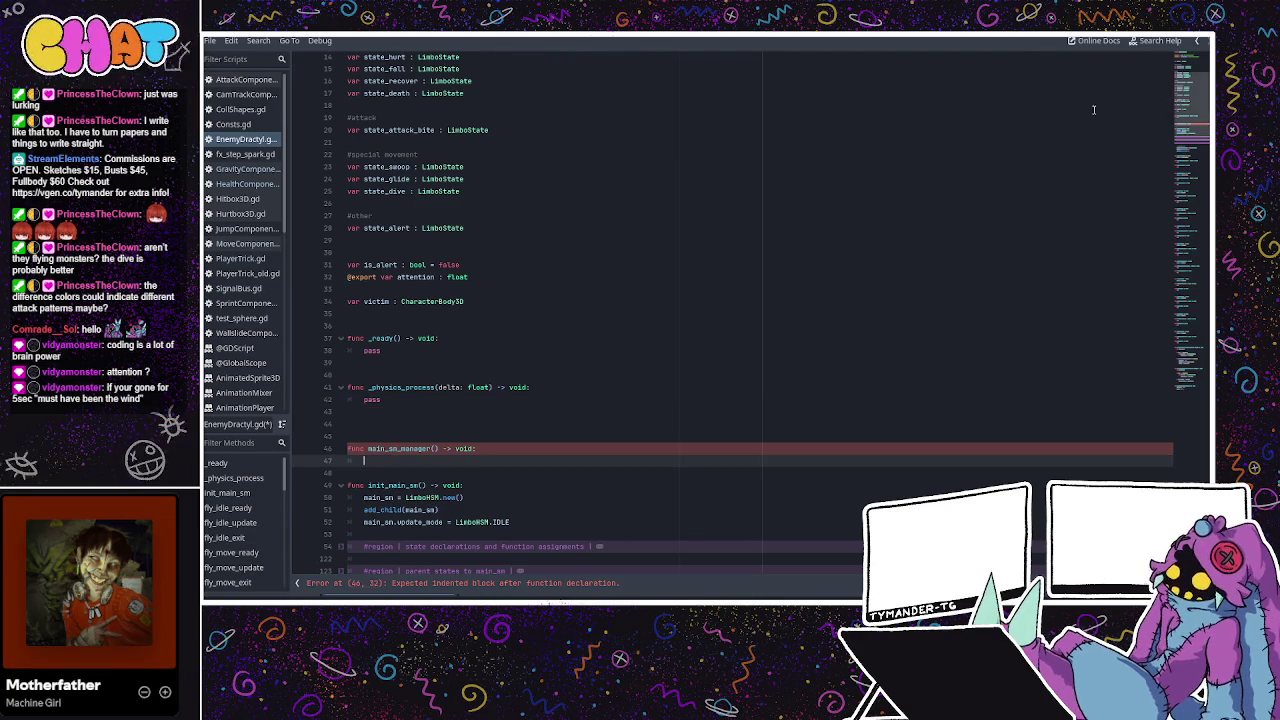
scroll(815, 158, down, 1)
text(if not al)
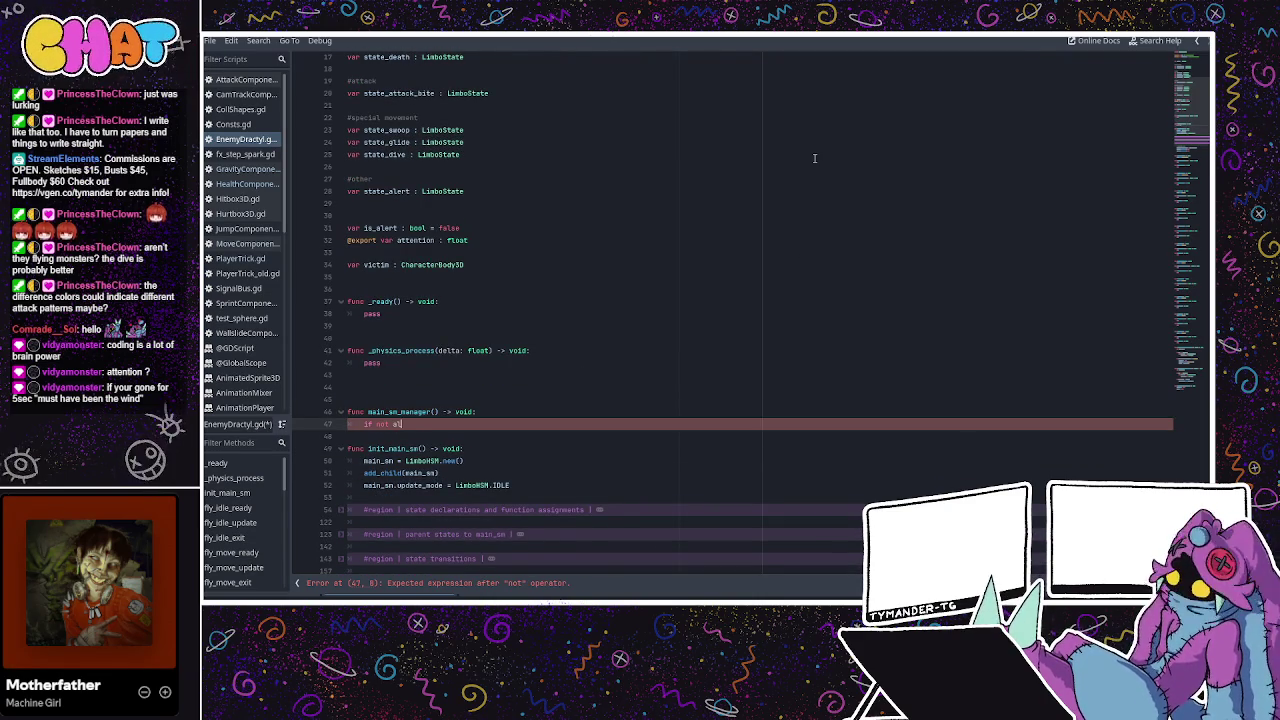
key(BackSpace)
text(is_)
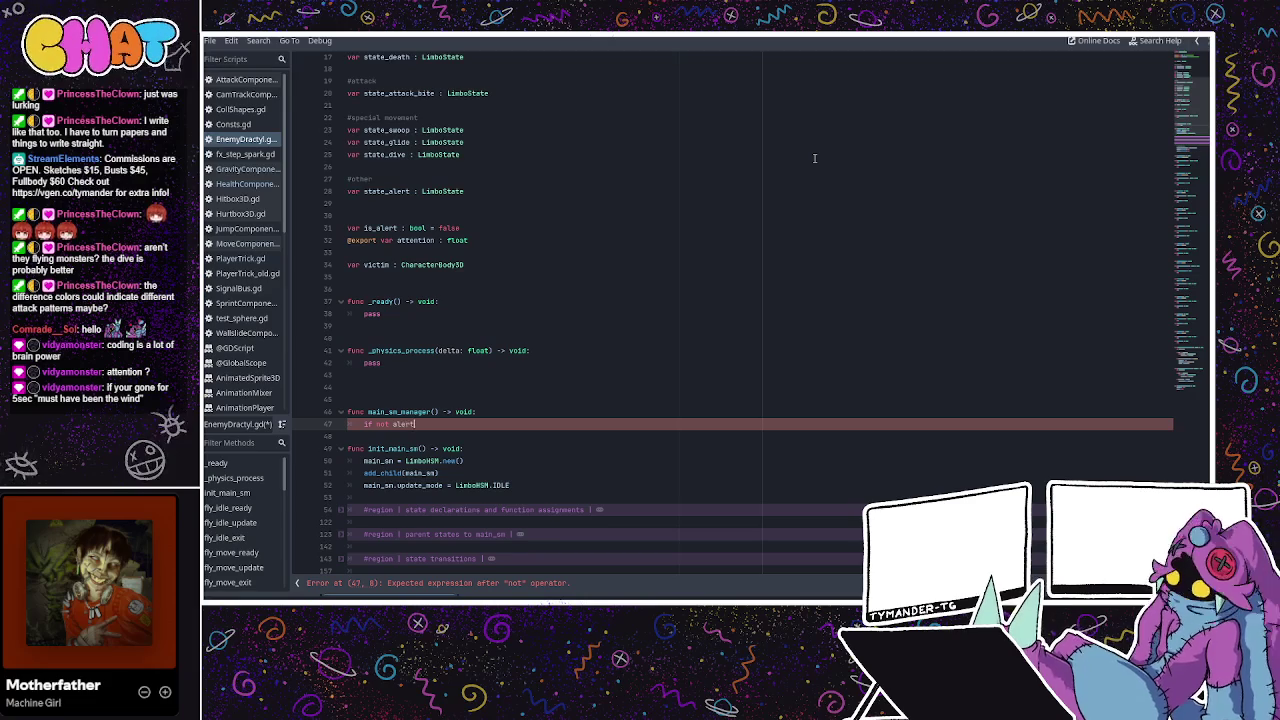
text(alert)
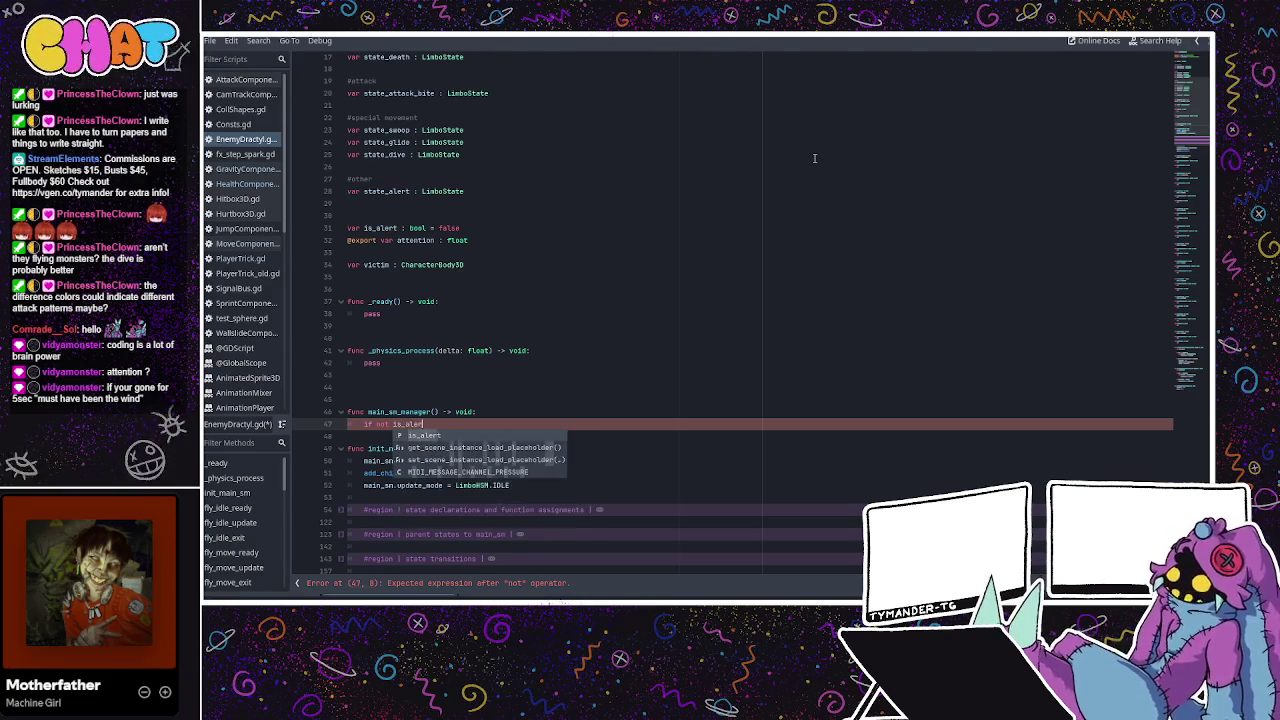
text(:)
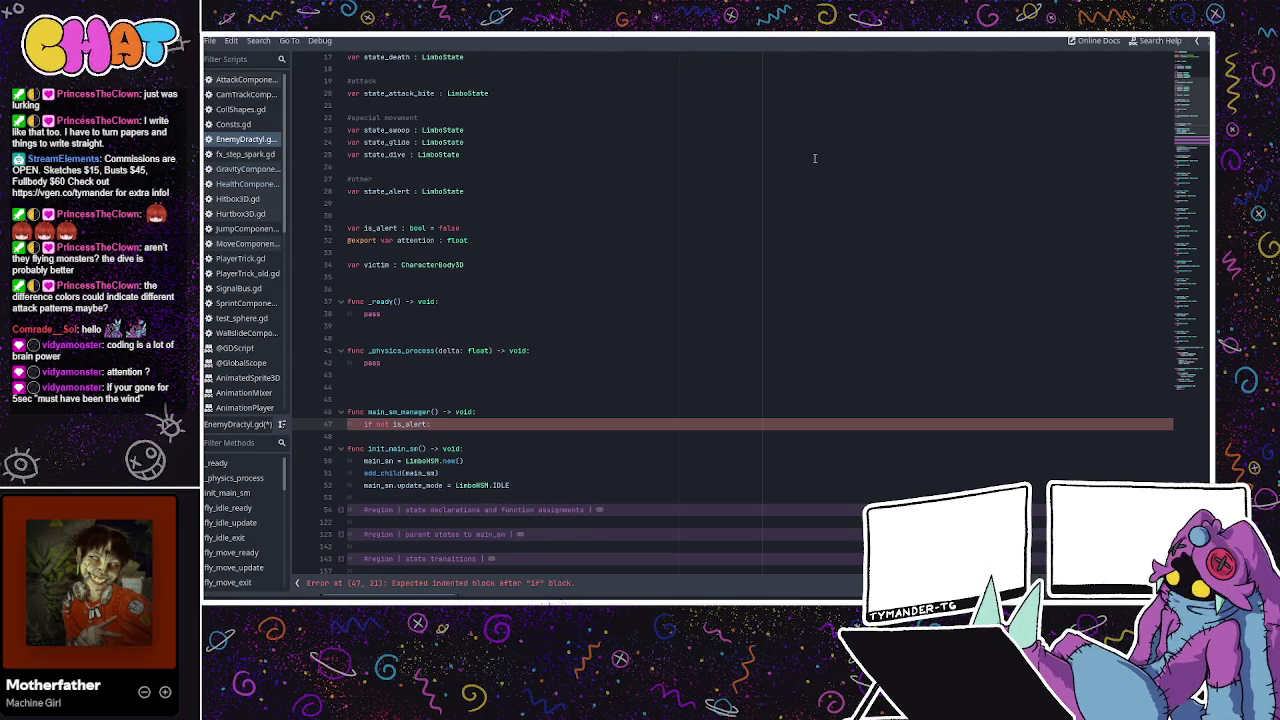
key(Return)
Add main_sm.dispatch(&"to_idle") as the indented body of the if.
text(if)
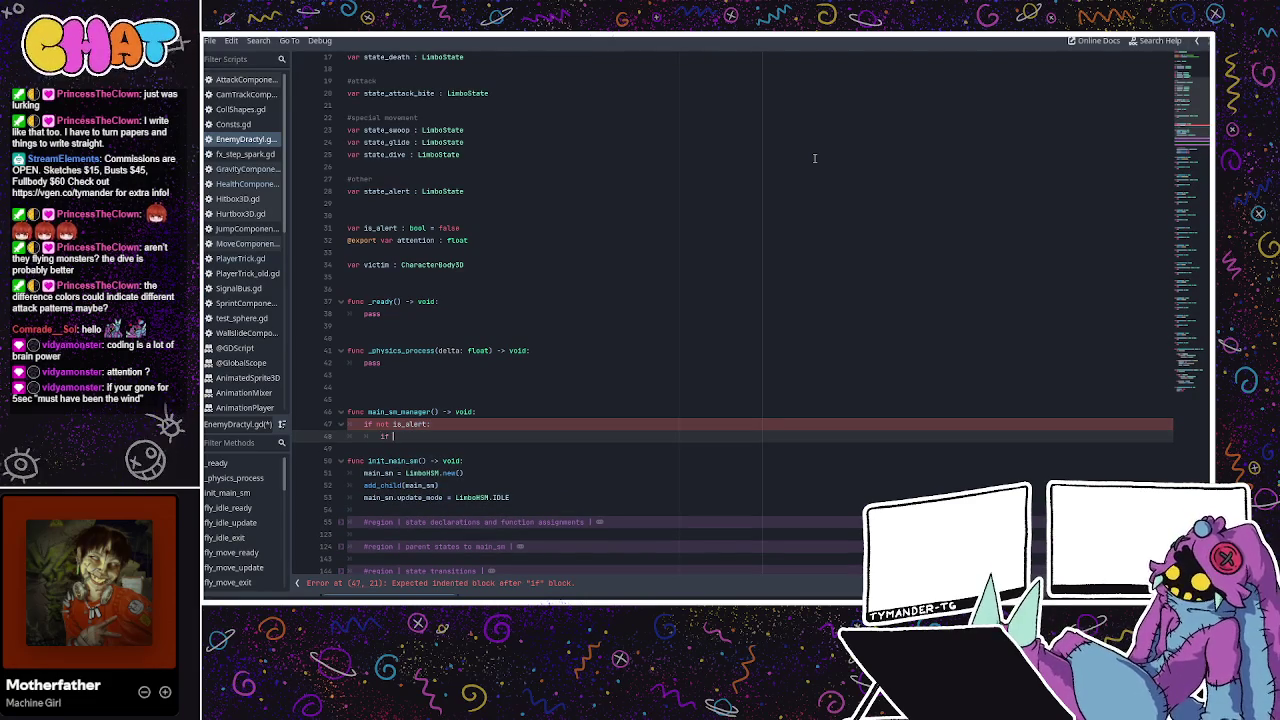
key(BackSpace)
key(BackSpace)
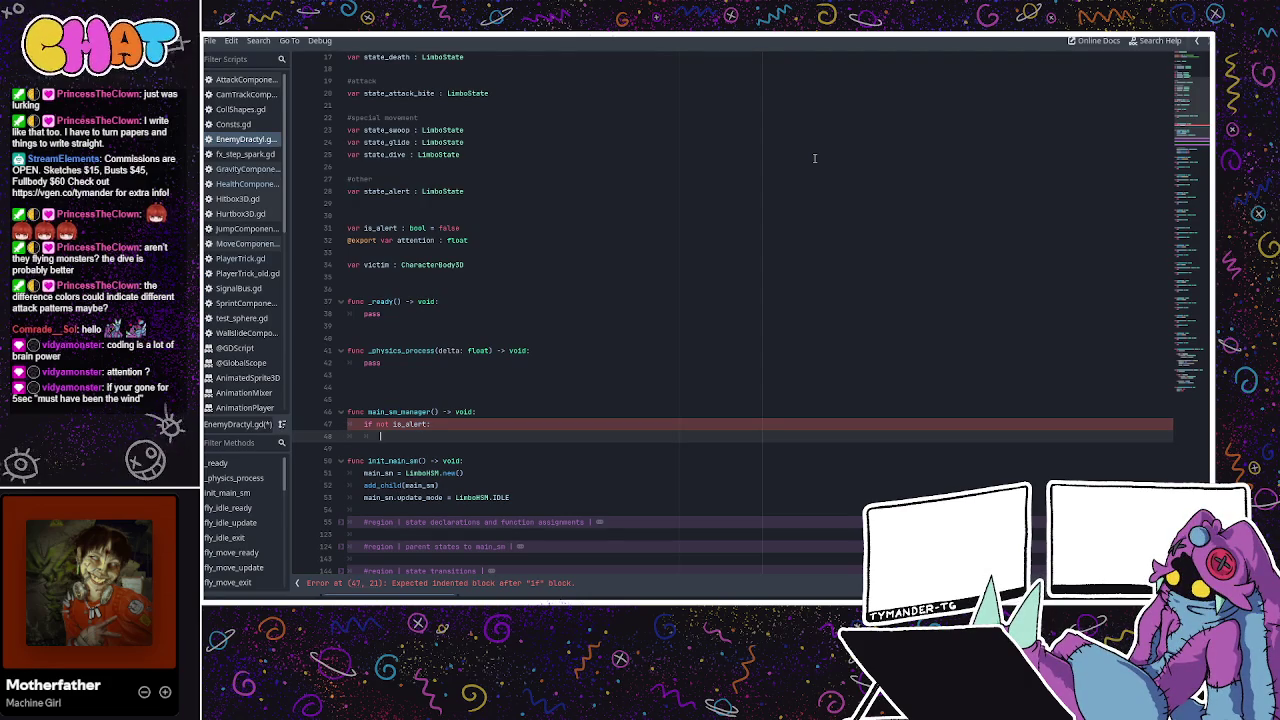
text(main_sm)
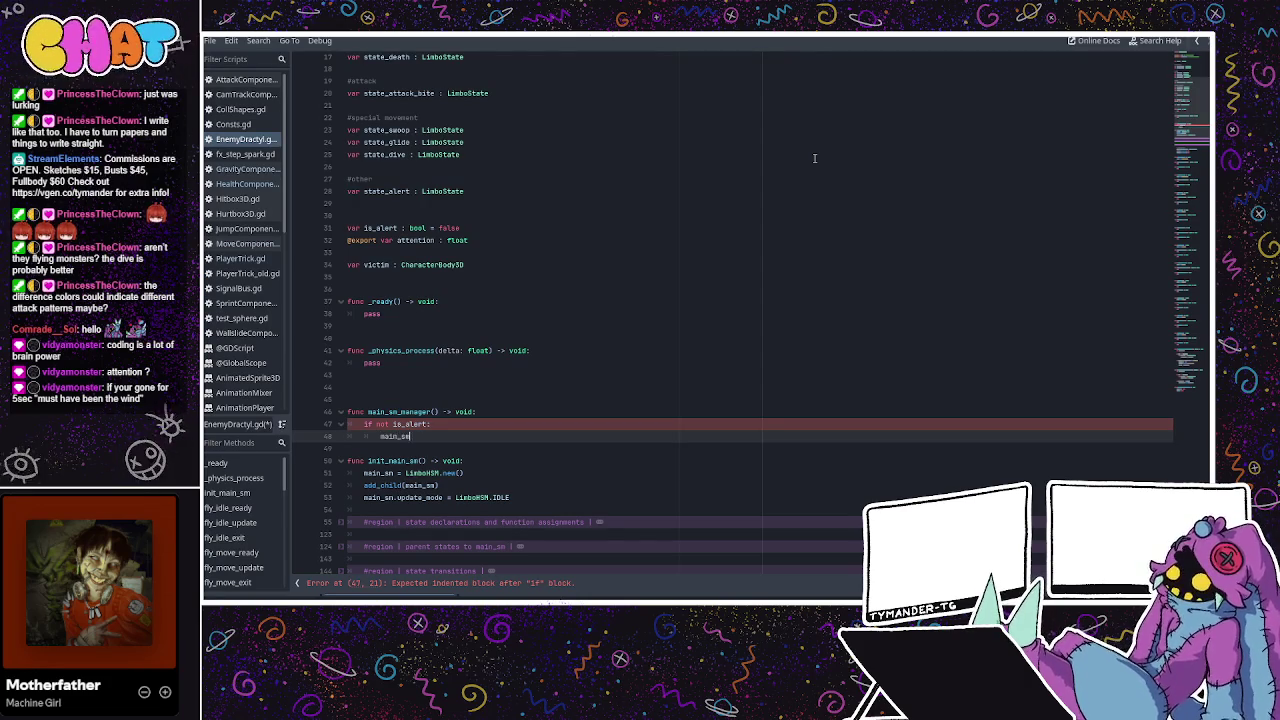
text(.dis)
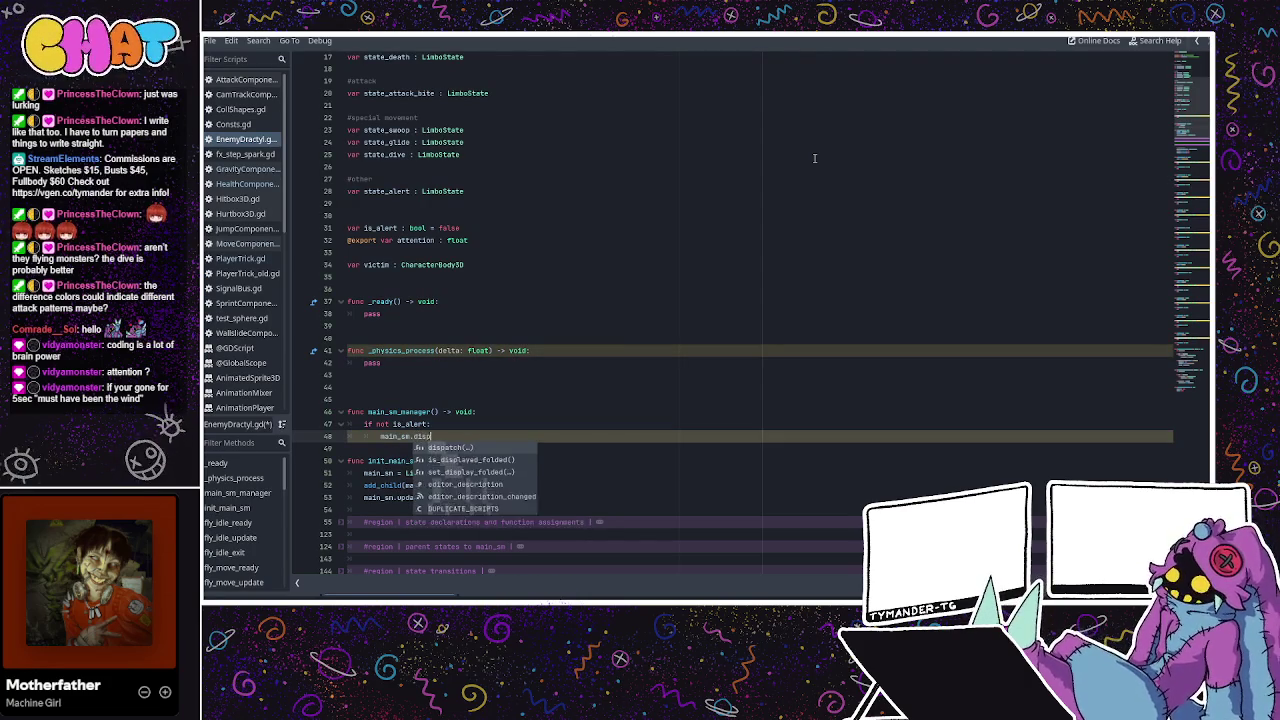
text(patch(&t)
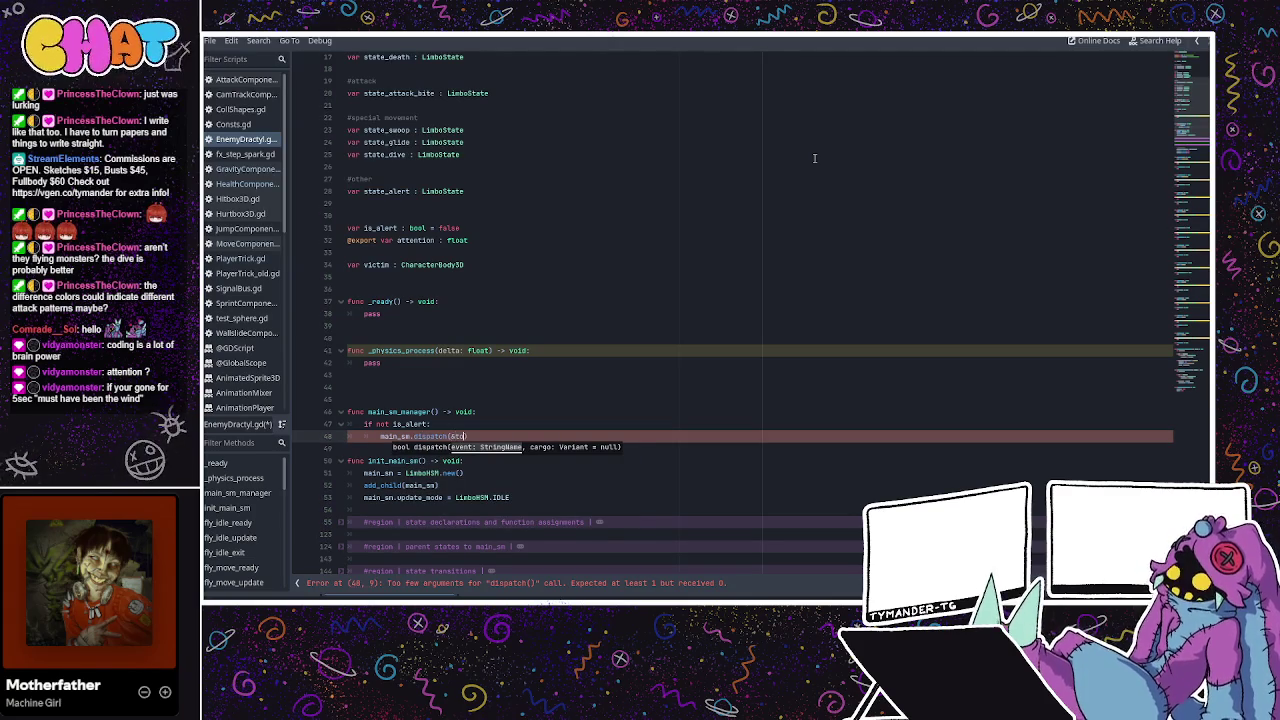
key(Escape)
text("to_)
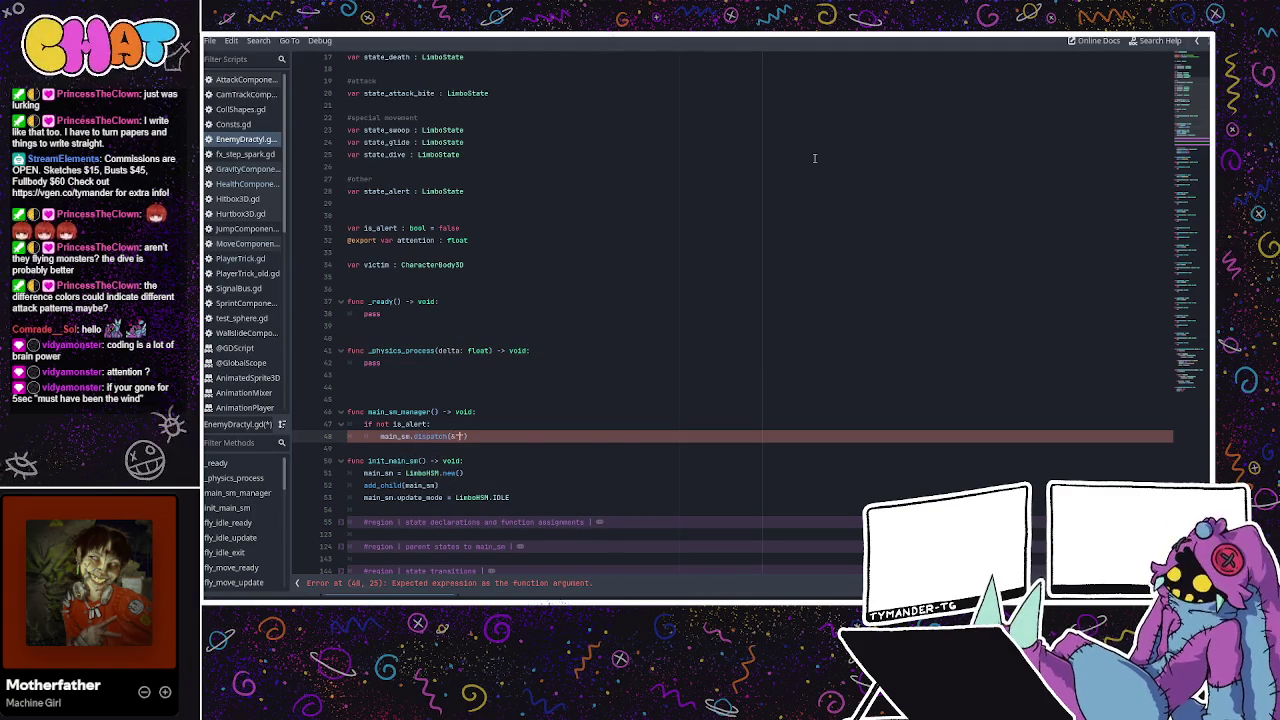
text(idle)
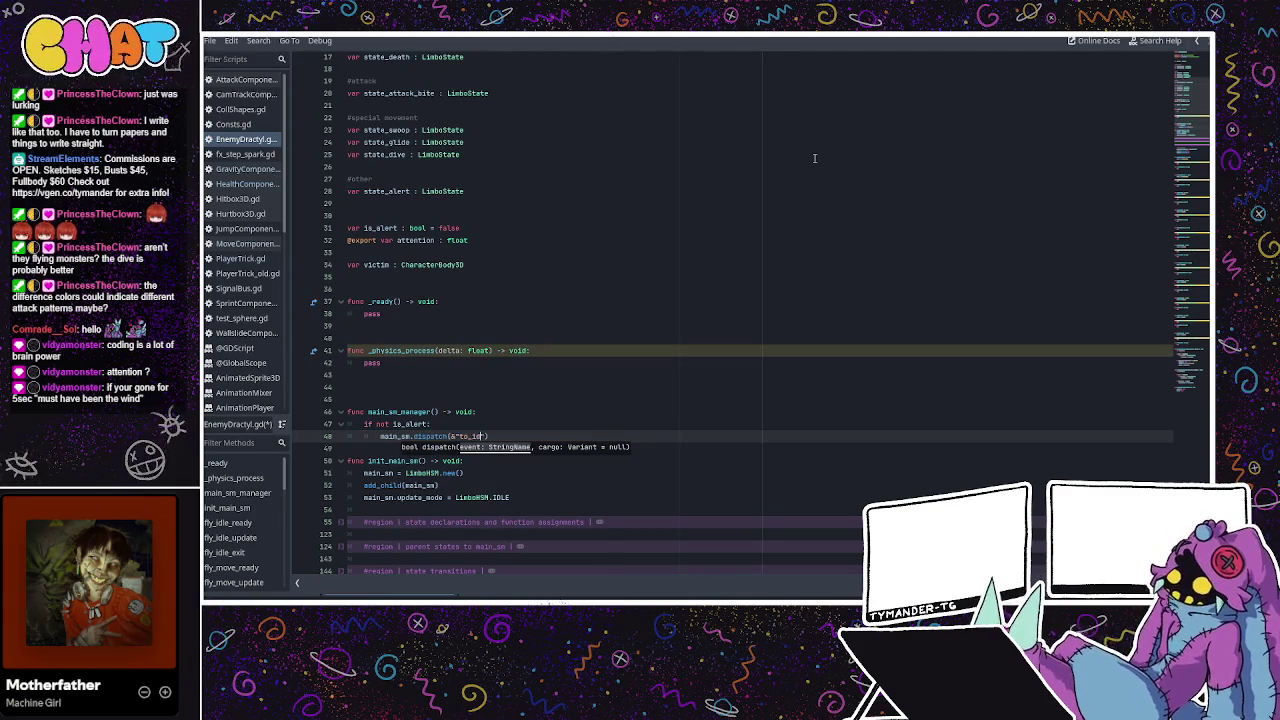
click(499, 398)
Start a velocity check after the dispatch, then erase it and the extra blank lines.
scroll(522, 405, down, 2)
click(535, 352)
click(533, 364)
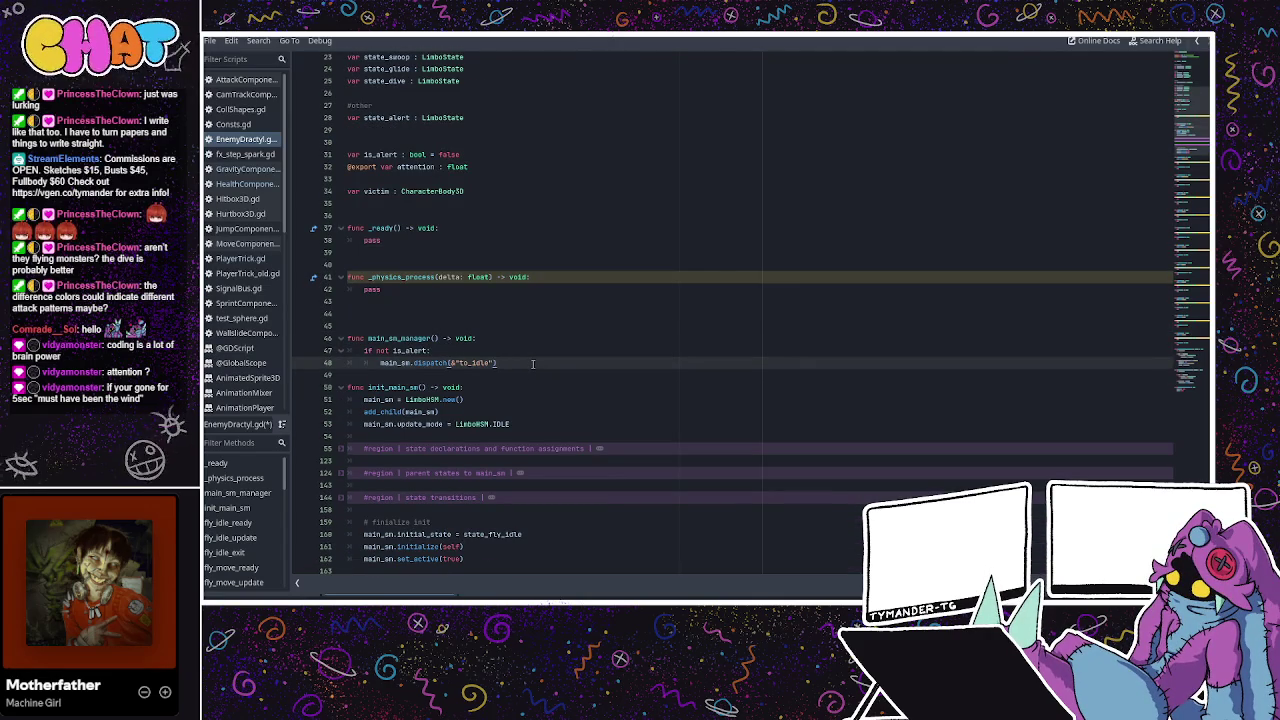
key(Return)
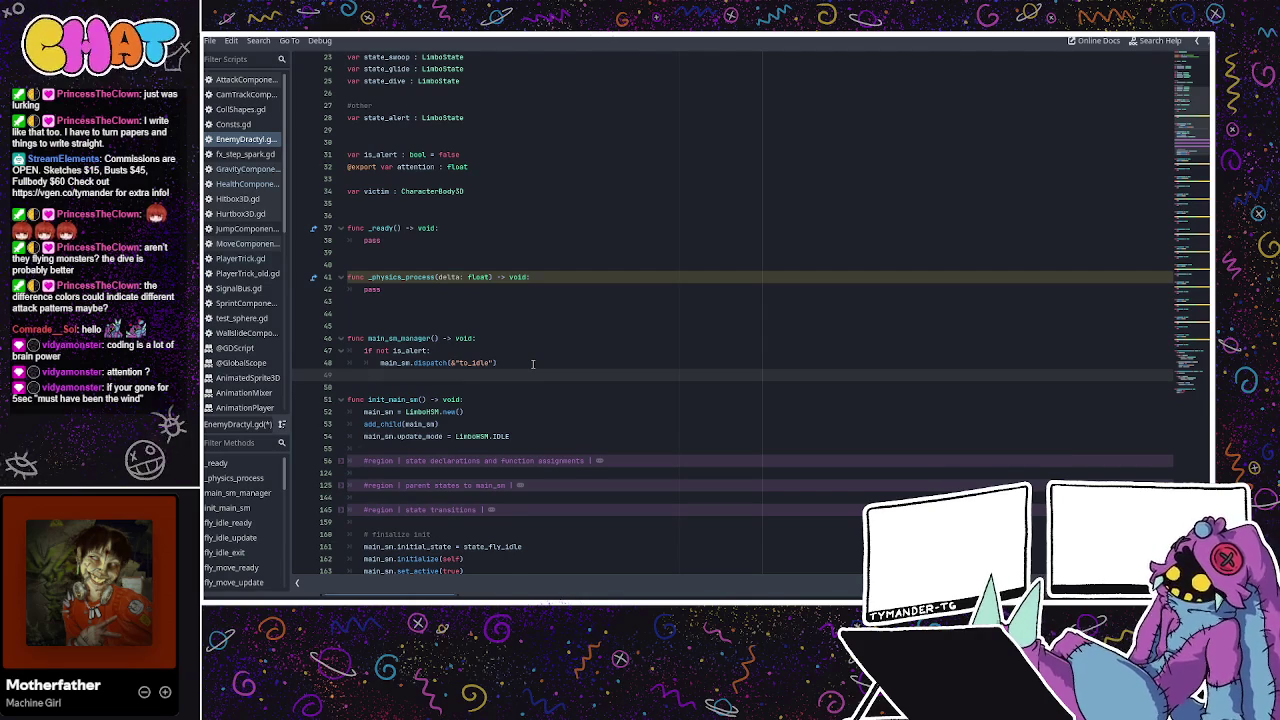
key(BackSpace)
key(Return)
key(Return)
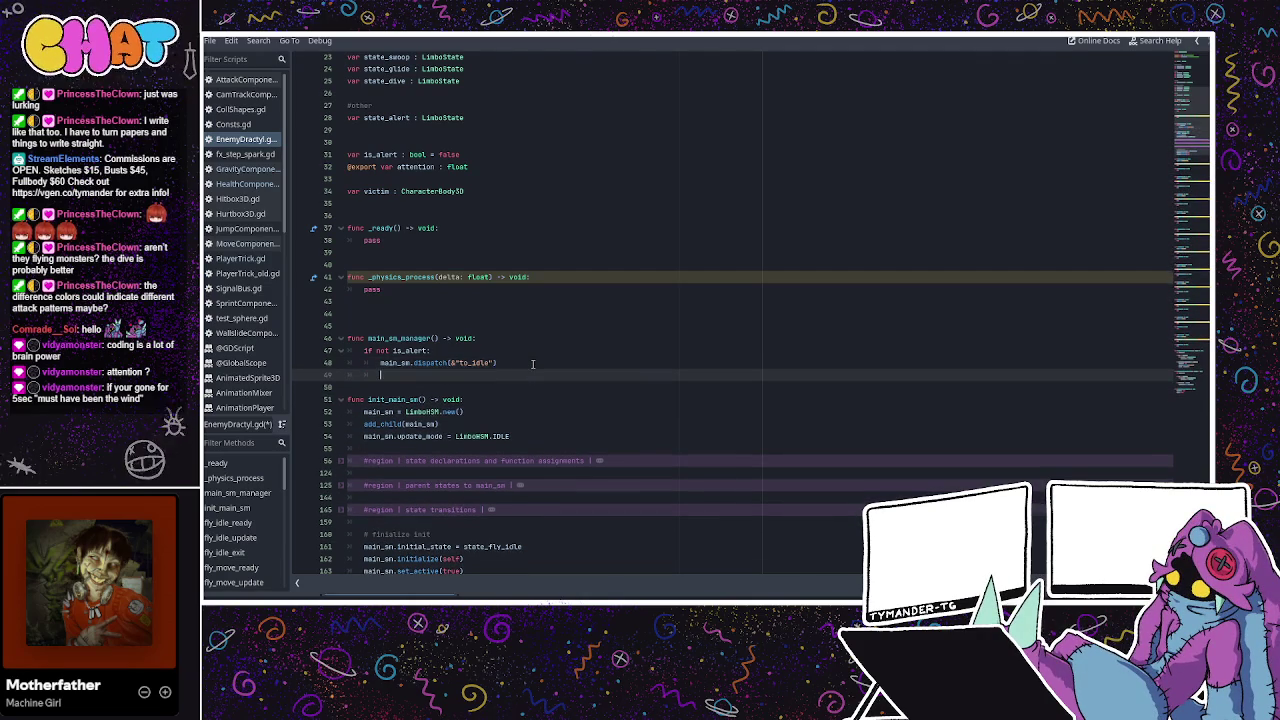
key(BackSpace)
key(Return)
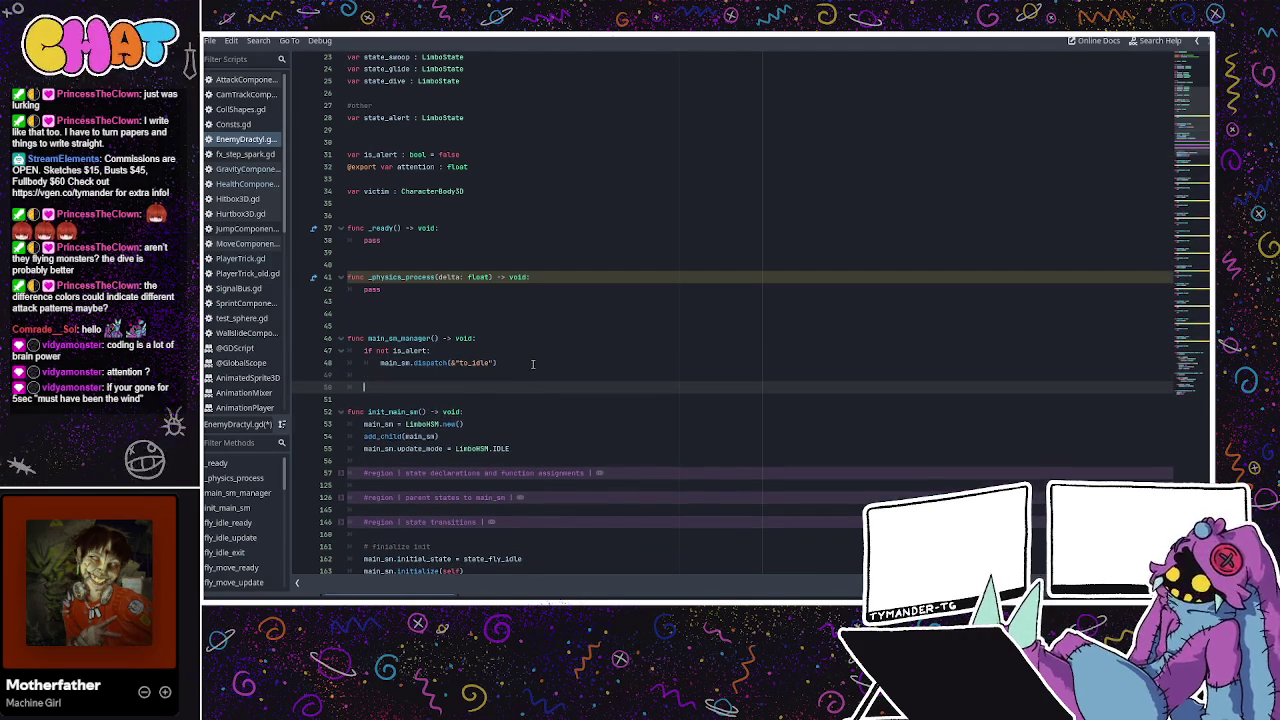
text(if va)
text(elocity)
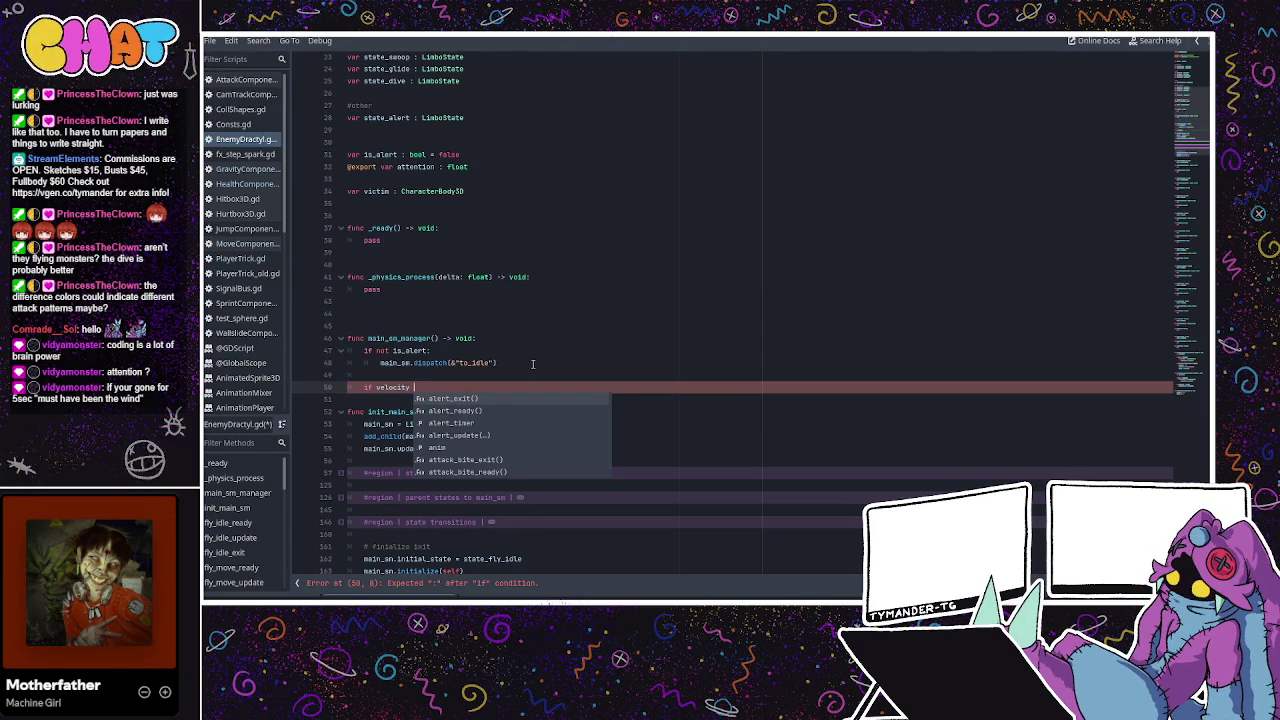
key(BackSpace)
key(BackSpace)
key(BackSpace)
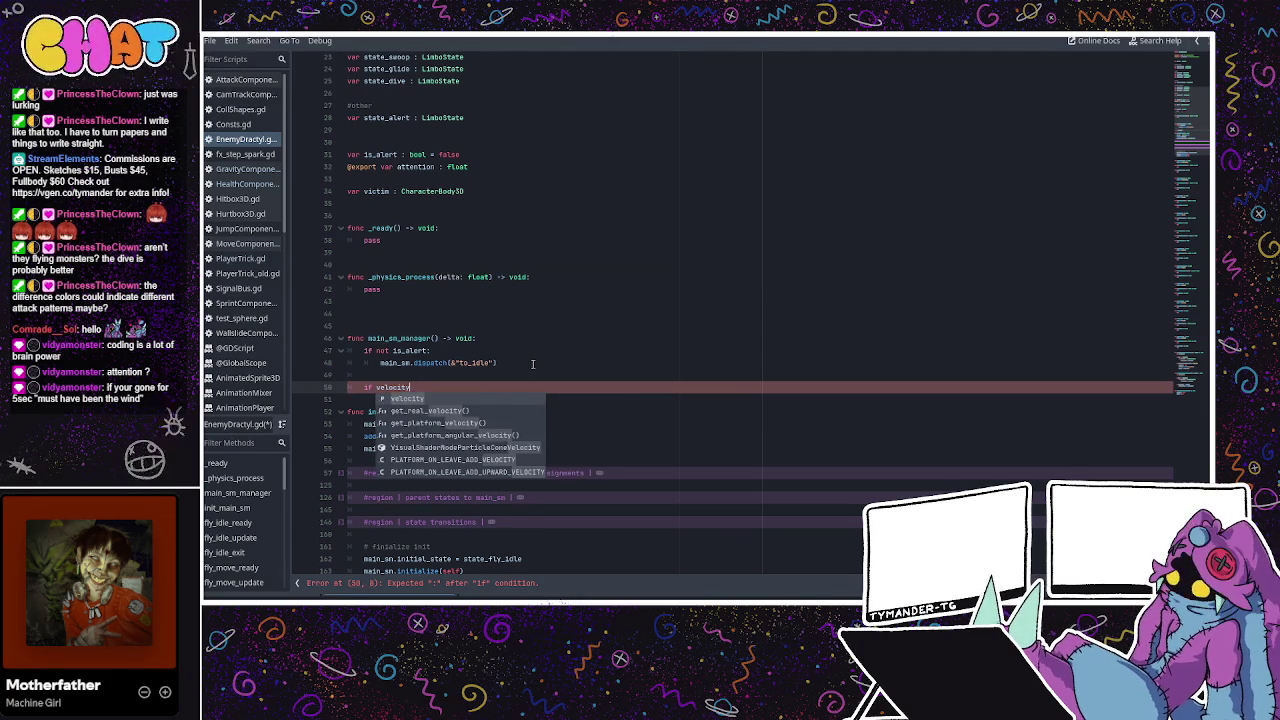
key(BackSpace)
key(BackSpace)
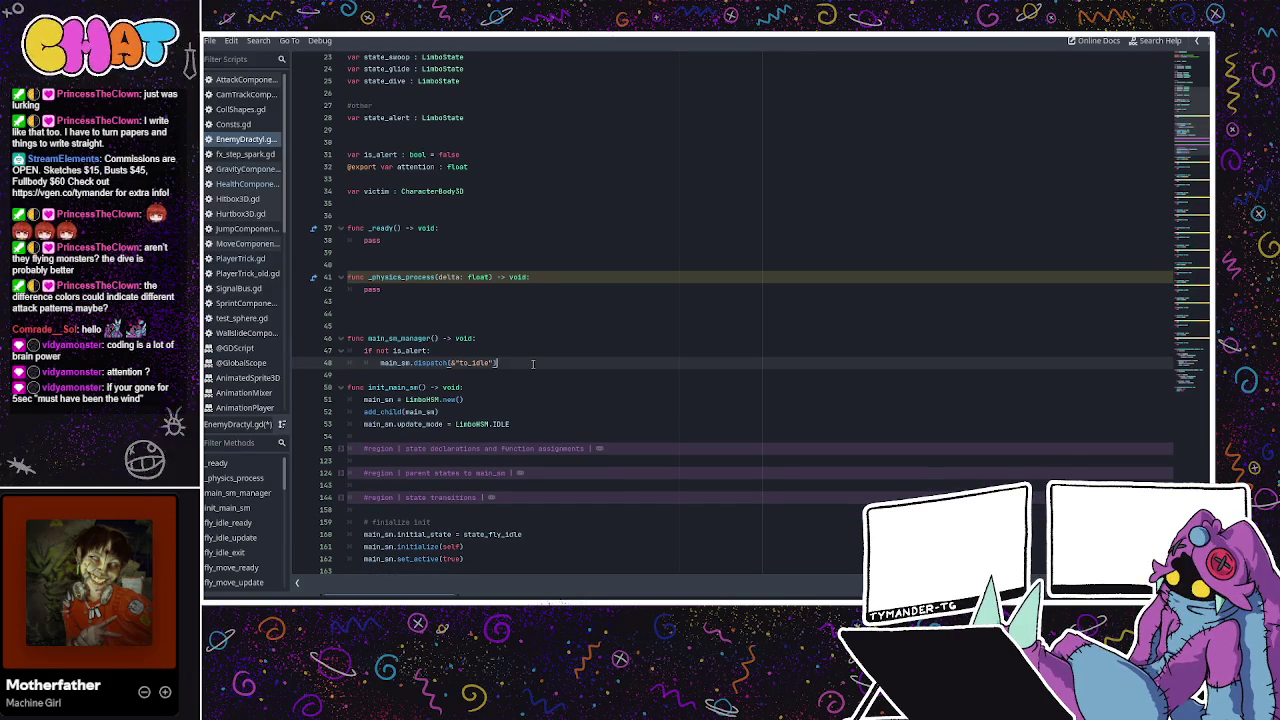
Move around init_main_sm and the main_sm_manager dispatch line.
scroll(524, 364, down, 1)
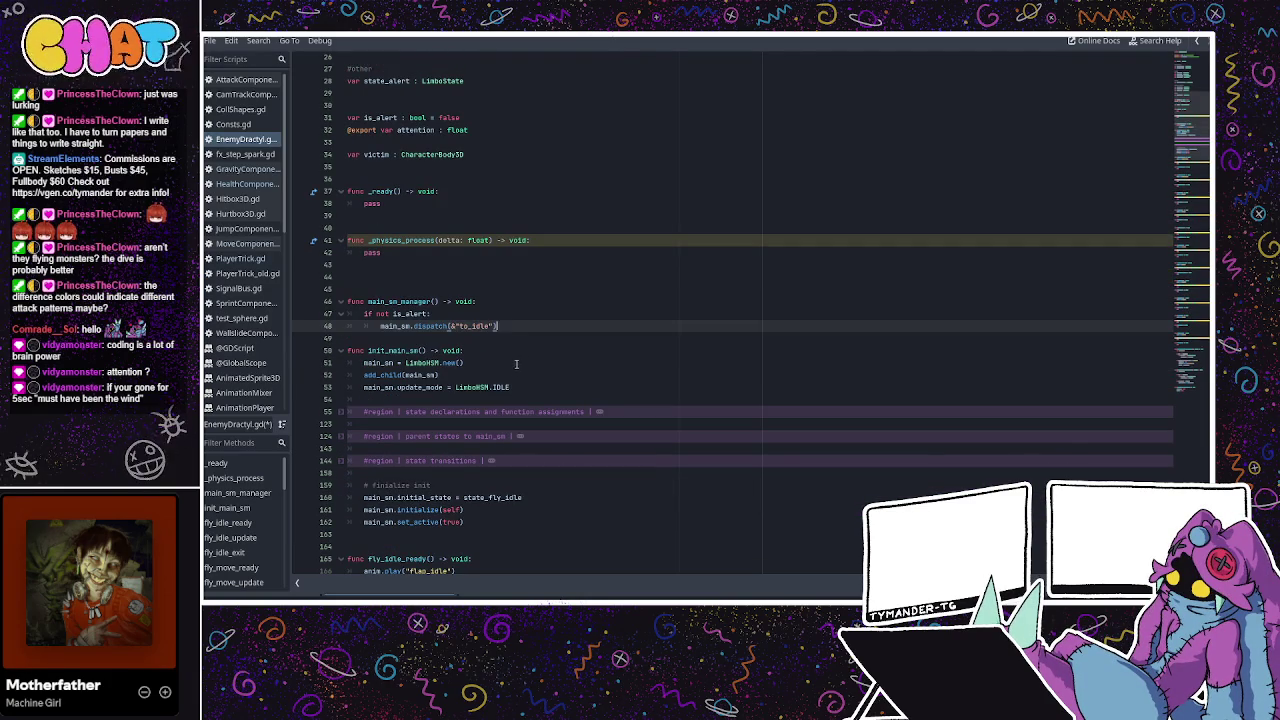
click(515, 360)
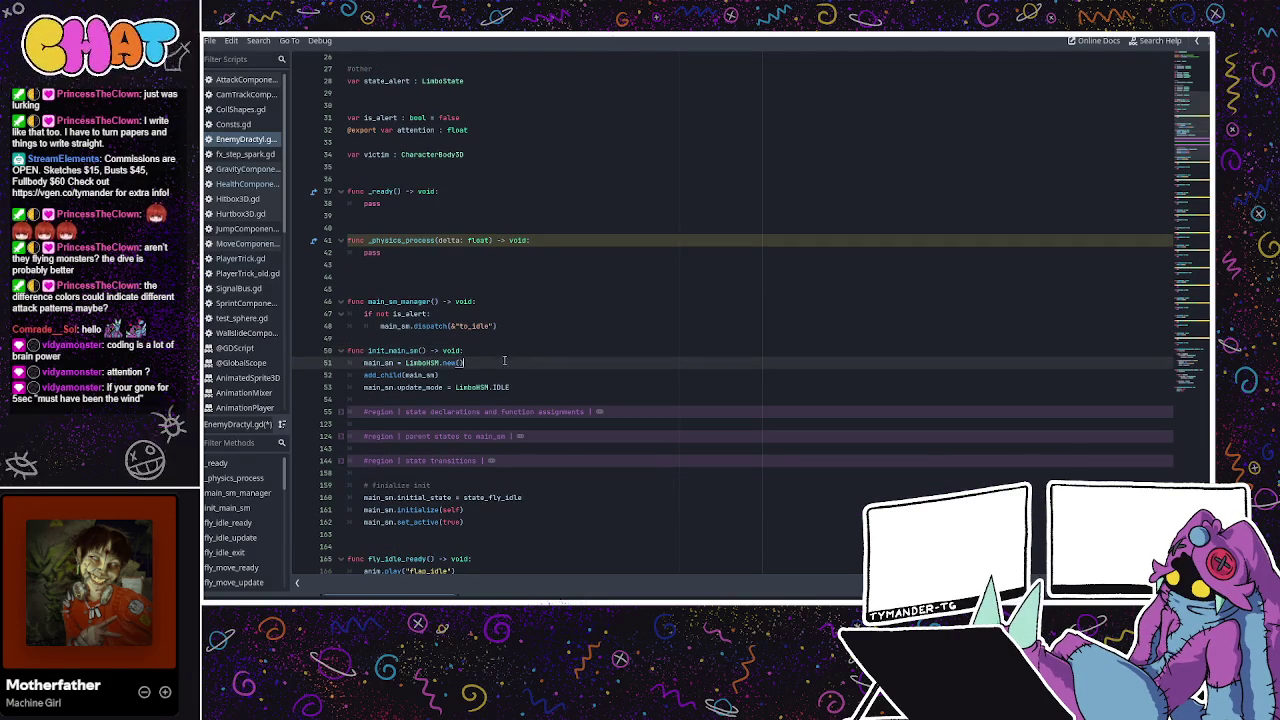
key(Up)
click(492, 360)
key(Up)
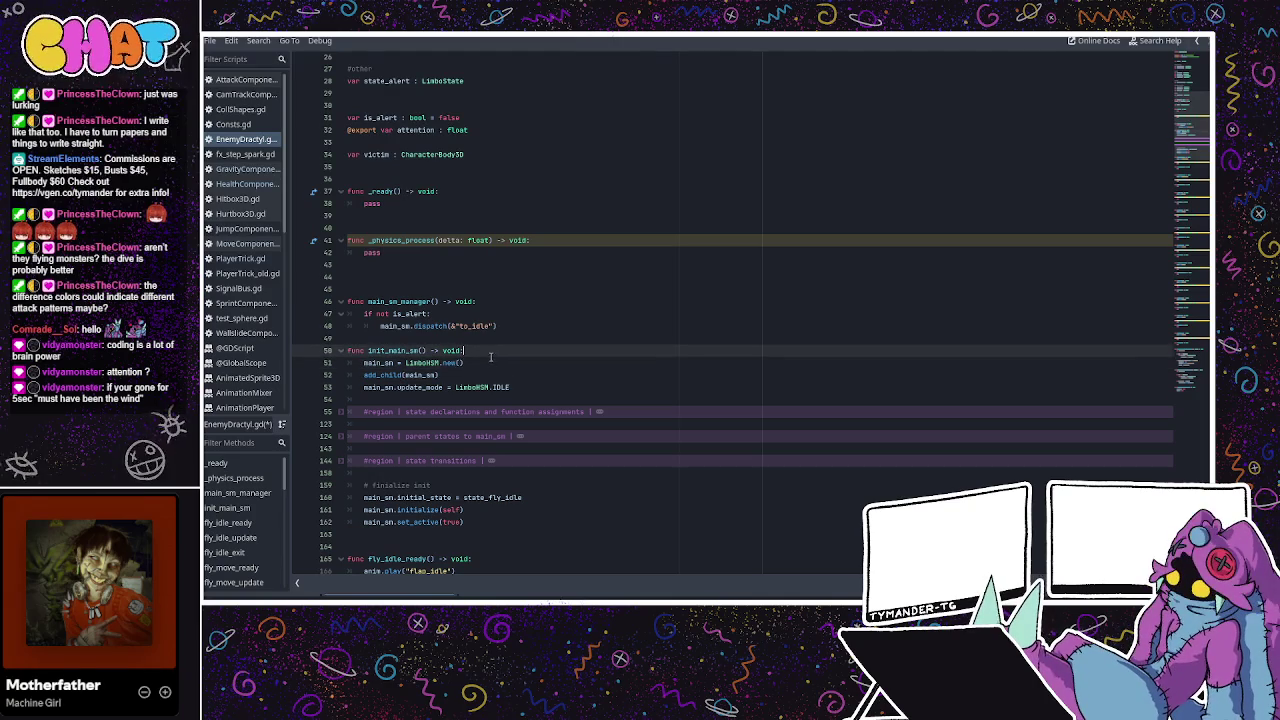
click(497, 327)
scroll(500, 313, up, 8)
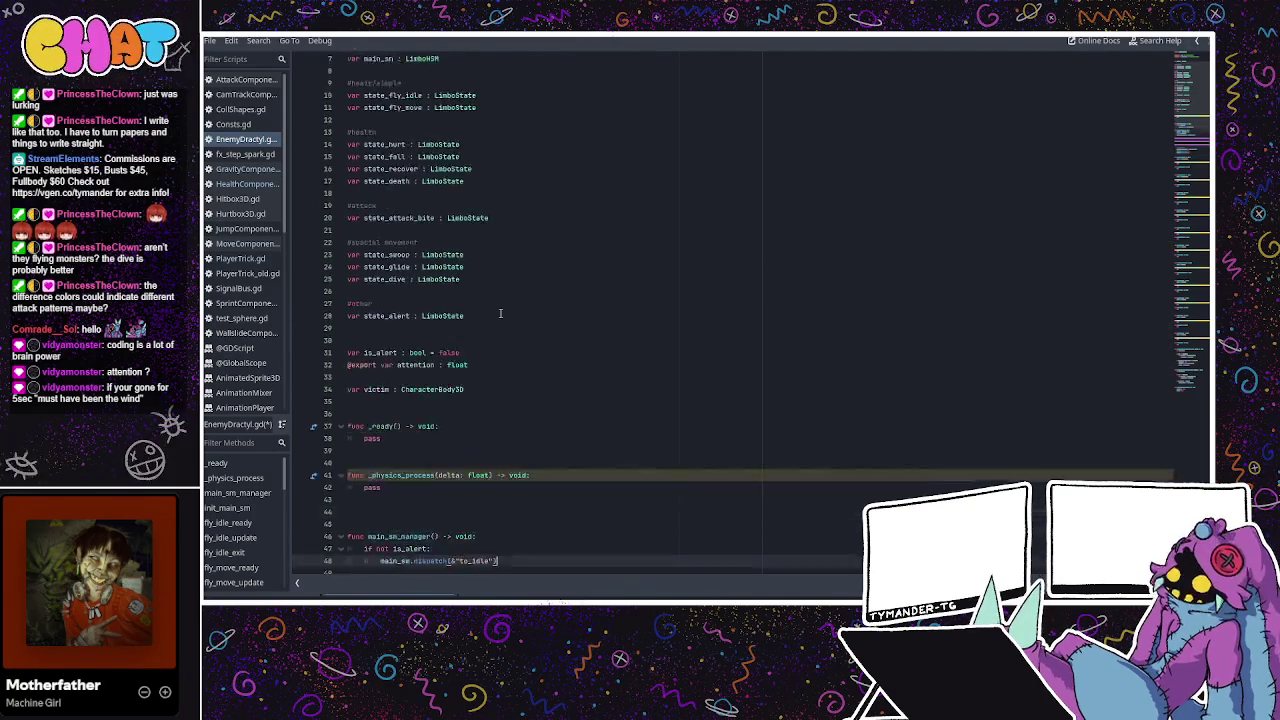
scroll(452, 395, down, 2)
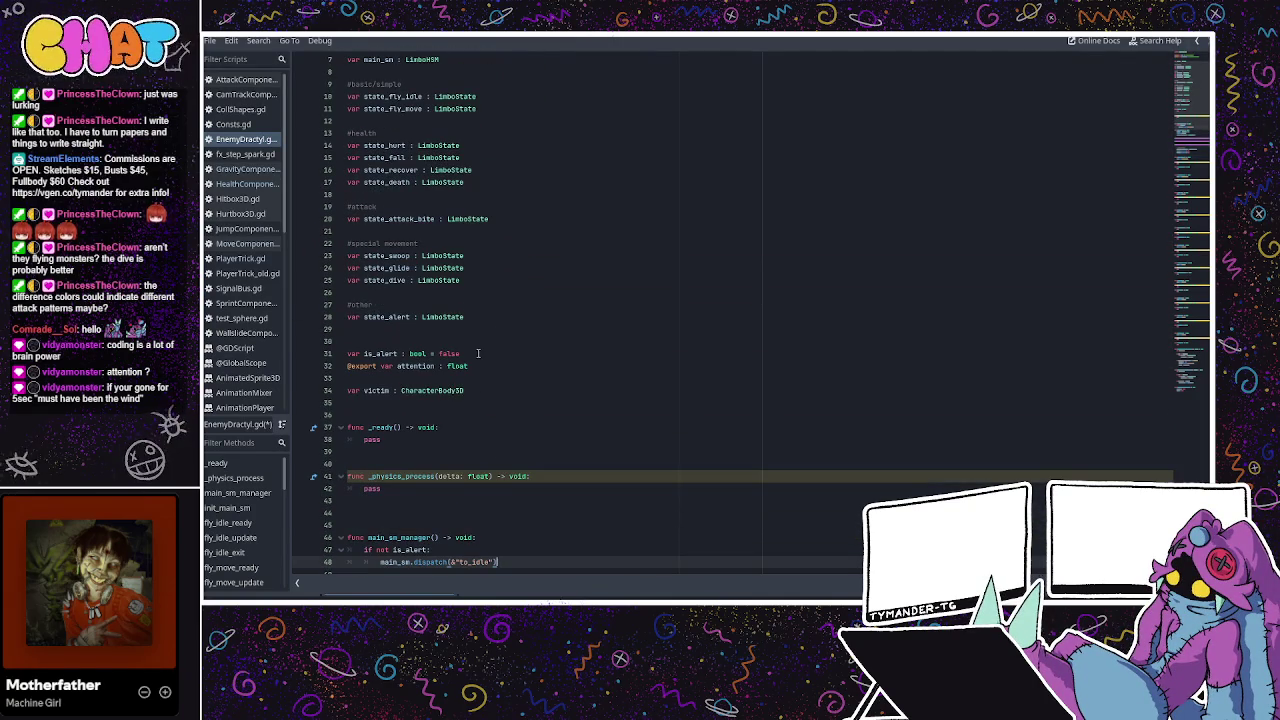
Declare 'var is_hurt : bool = false' on a new line below is_alert.
click(479, 354)
key(Return)
text(var i)
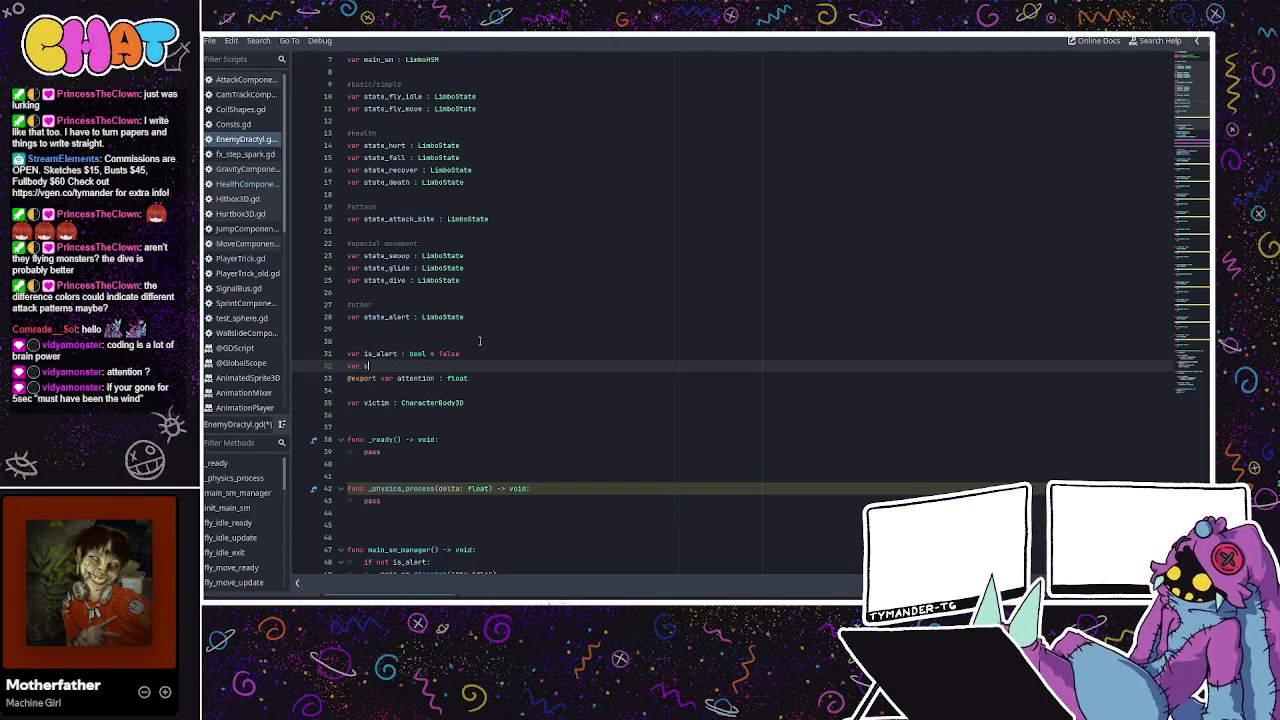
text(s_hurt : bool)
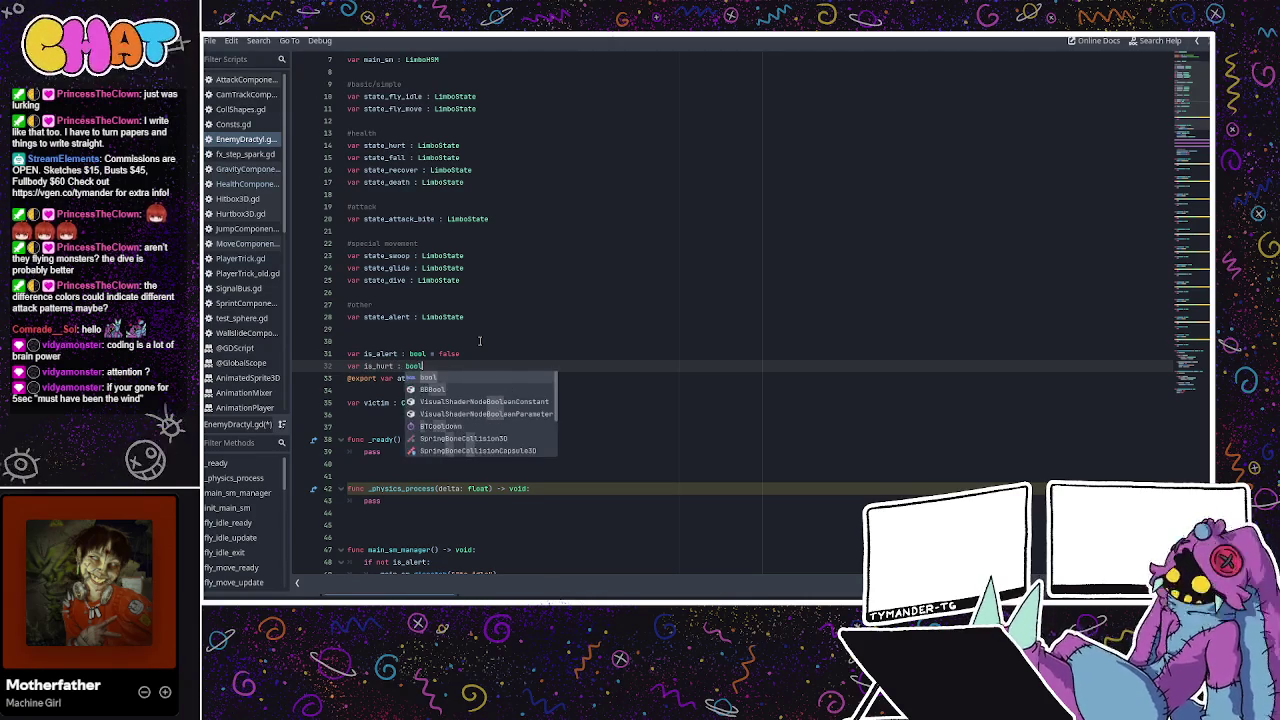
text( = false)
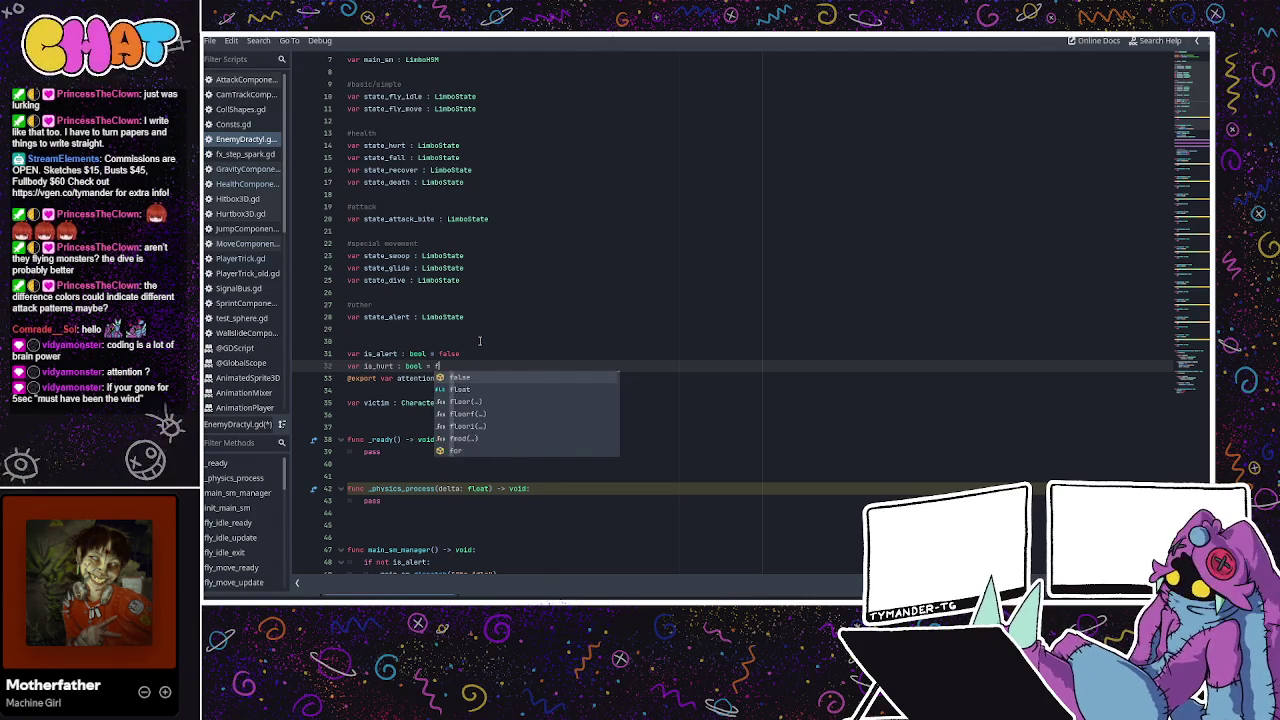
key(Escape)
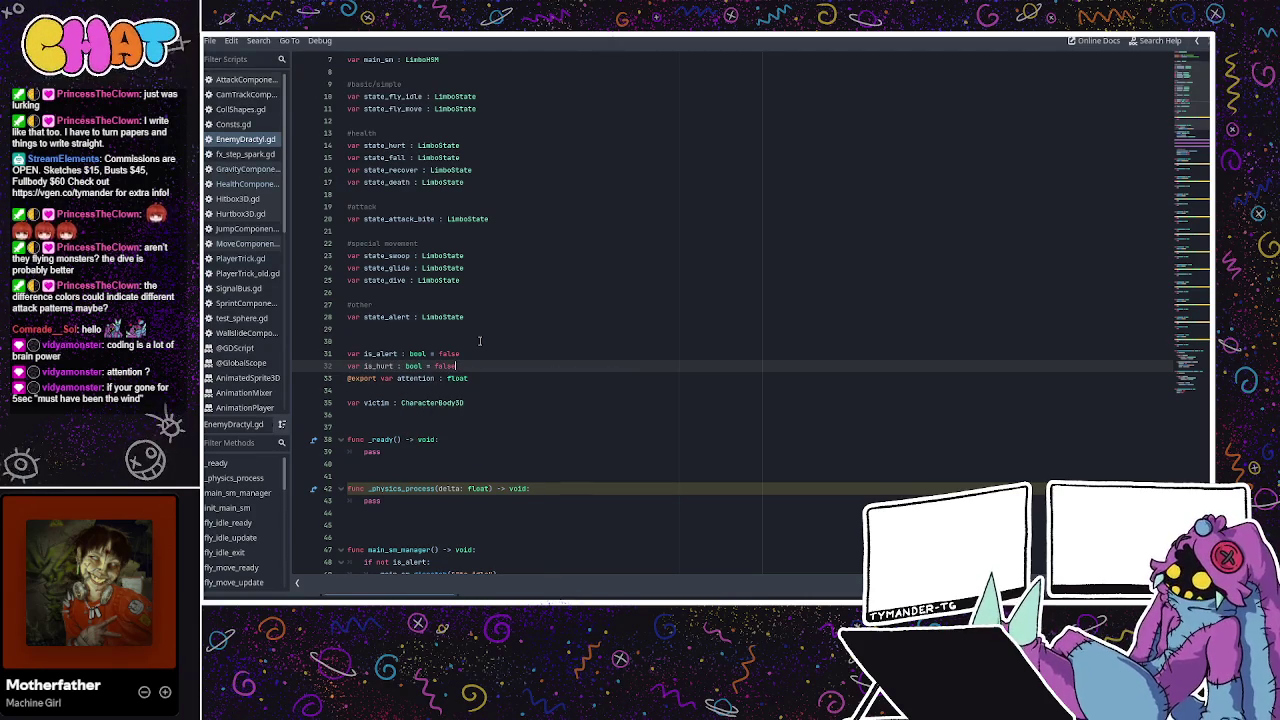
click(479, 341)
Review the new is_hurt line and the fly_idle_ready state machine code.
scroll(460, 321, down, 4)
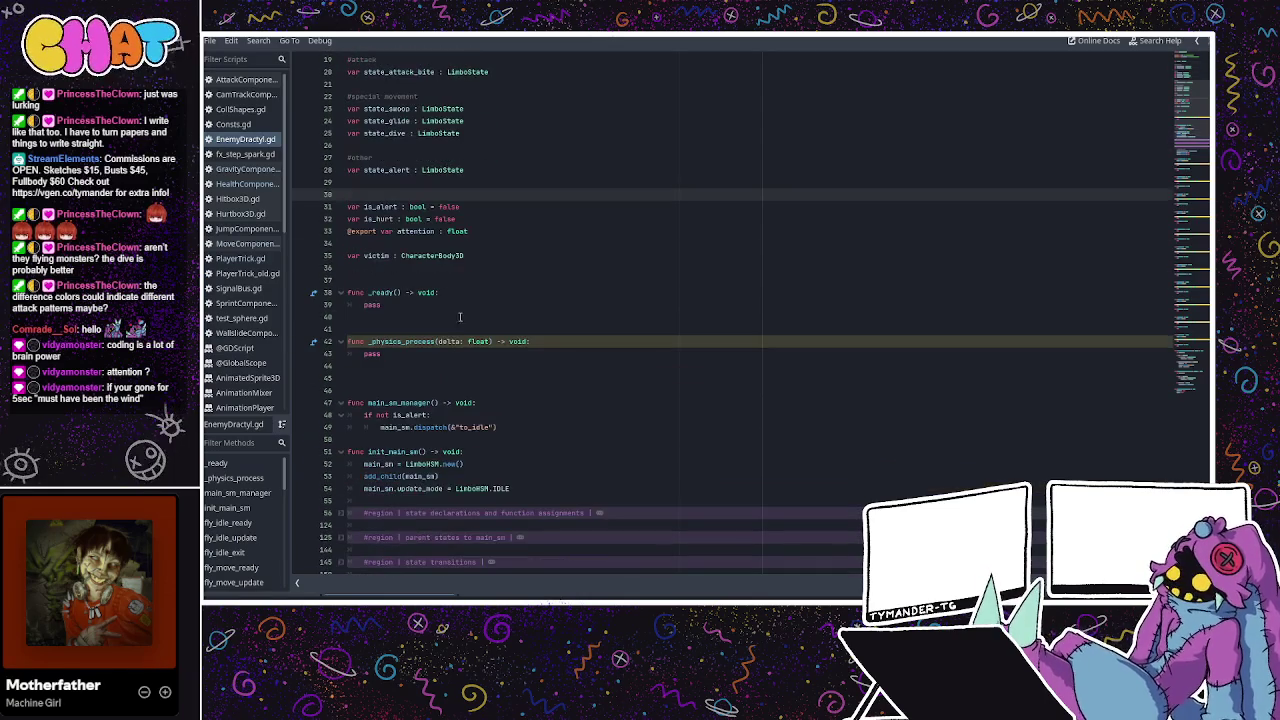
click(455, 214)
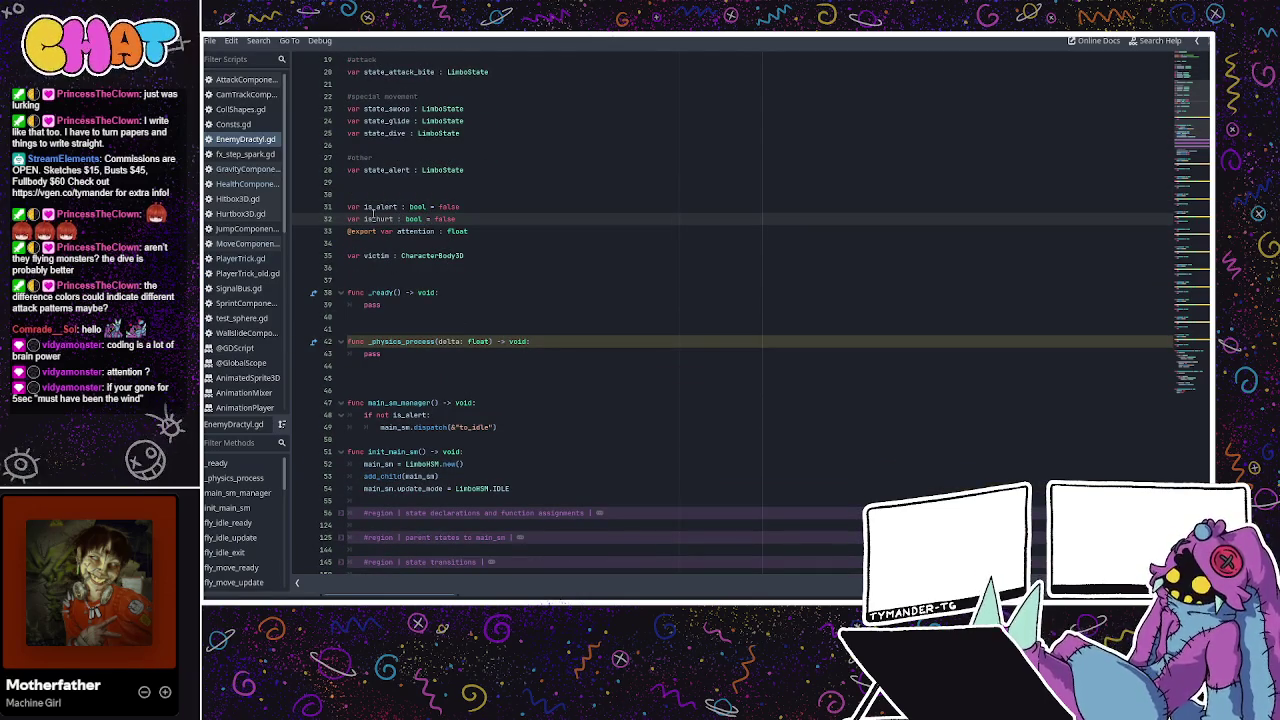
scroll(485, 263, down, 8)
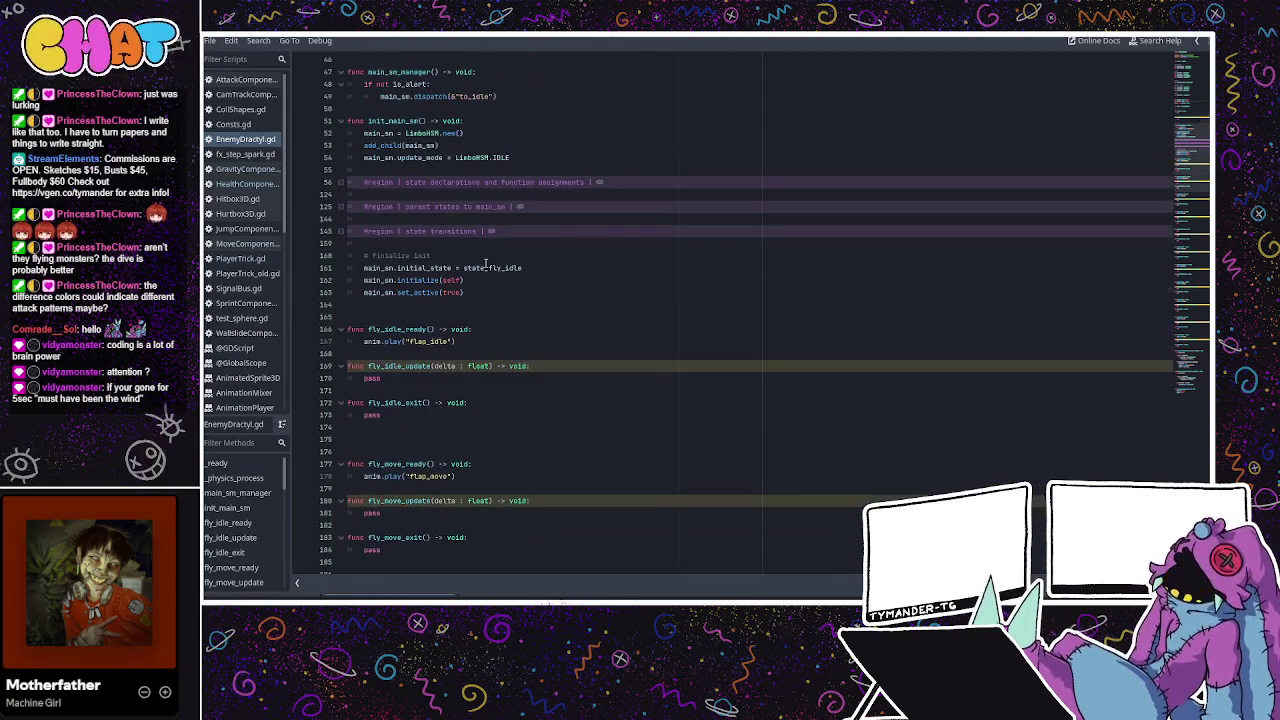
click(486, 294)
click(490, 331)
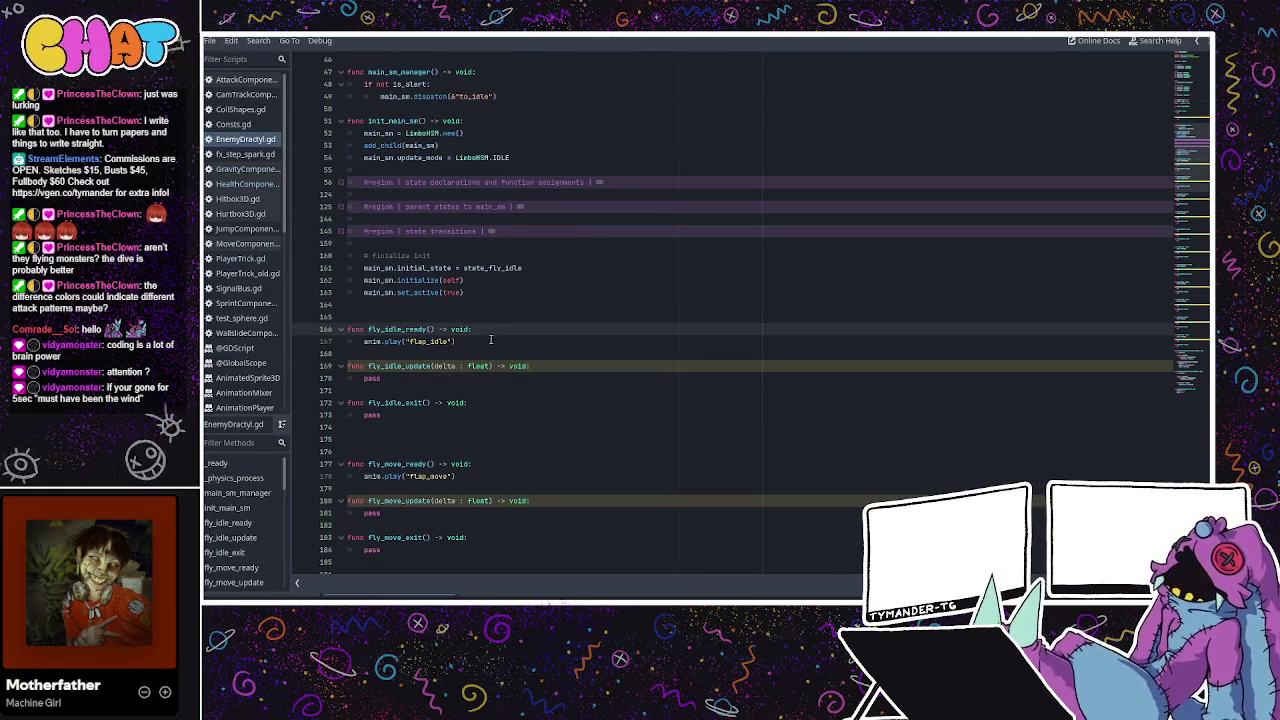
click(490, 340)
scroll(491, 330, up, 6)
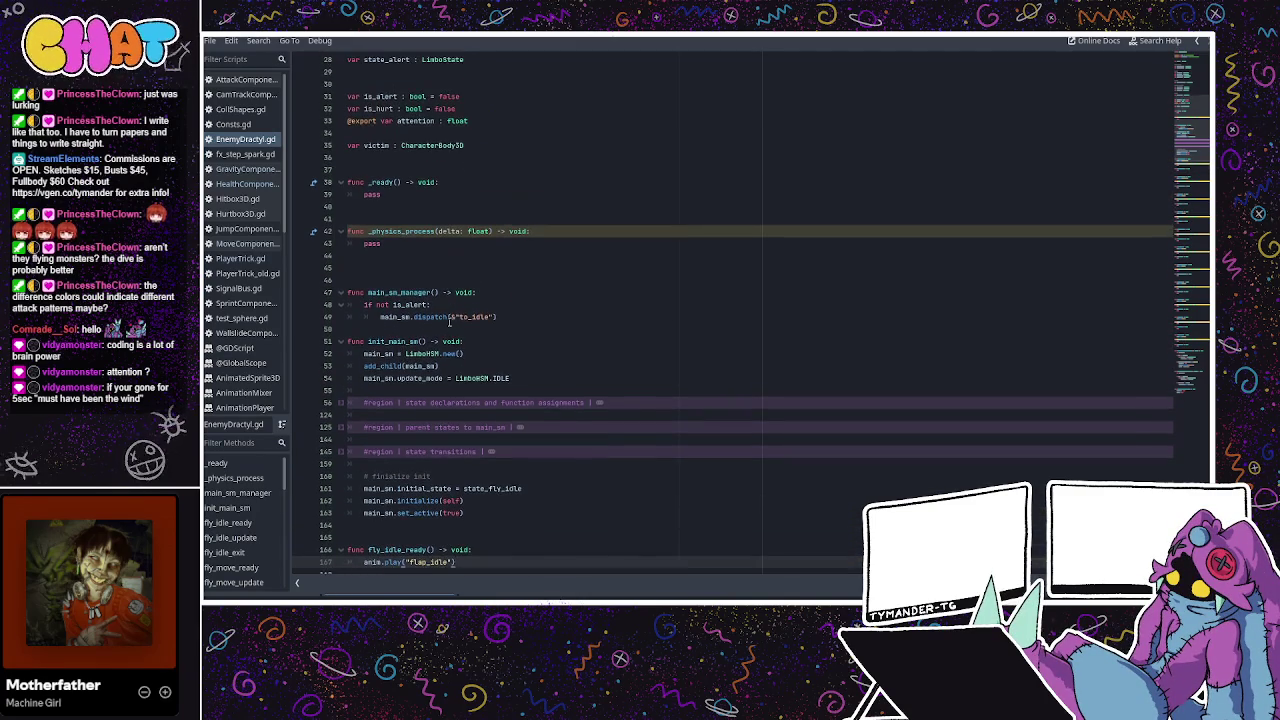
scroll(460, 300, down, 1)
click(572, 280)
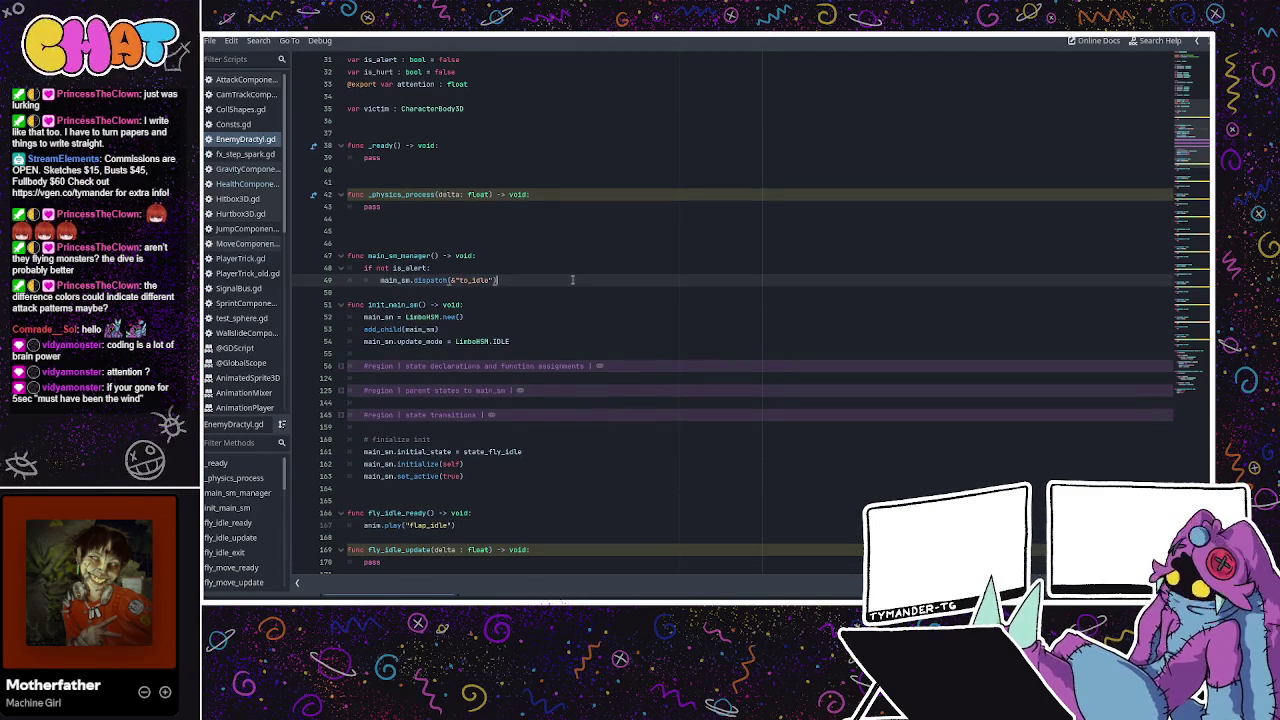
Add 'if velocity != Vector3.ZERO && not is_hurt:' dispatching &"to_fly_move" in main_sm_manager.
key(Return)
key(BackSpace)
key(Return)
text(if )
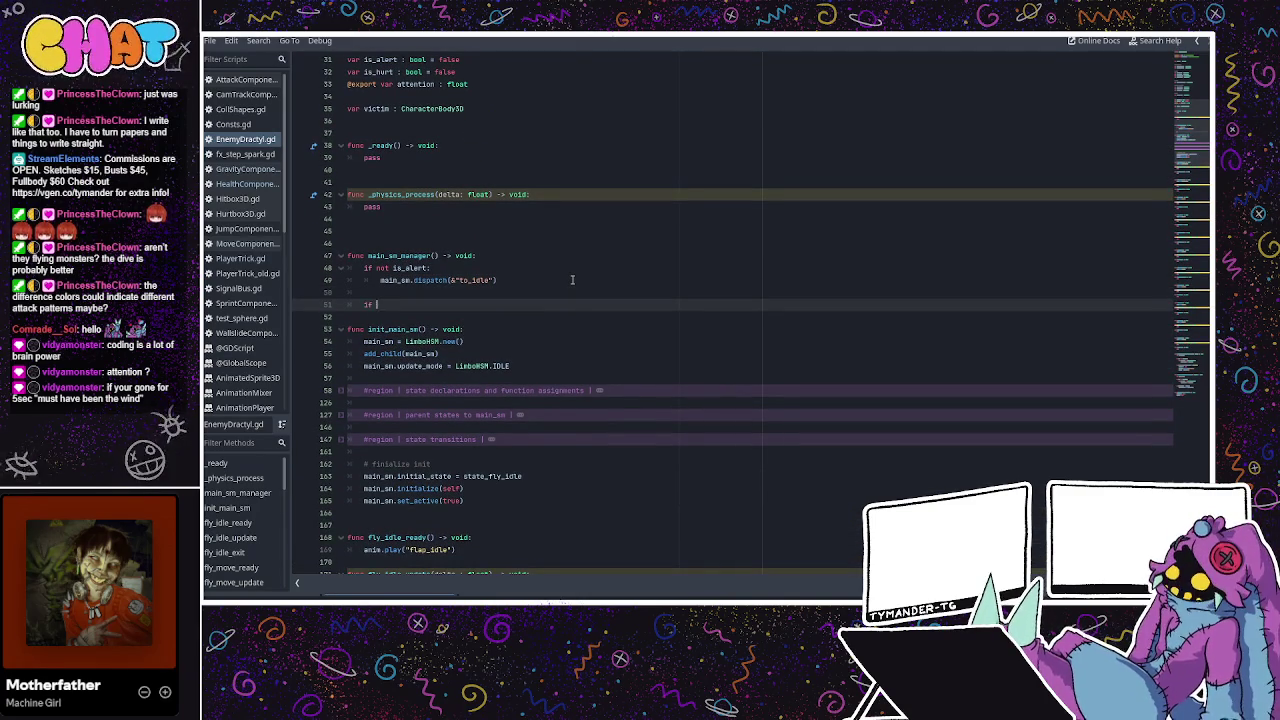
text(valocity )
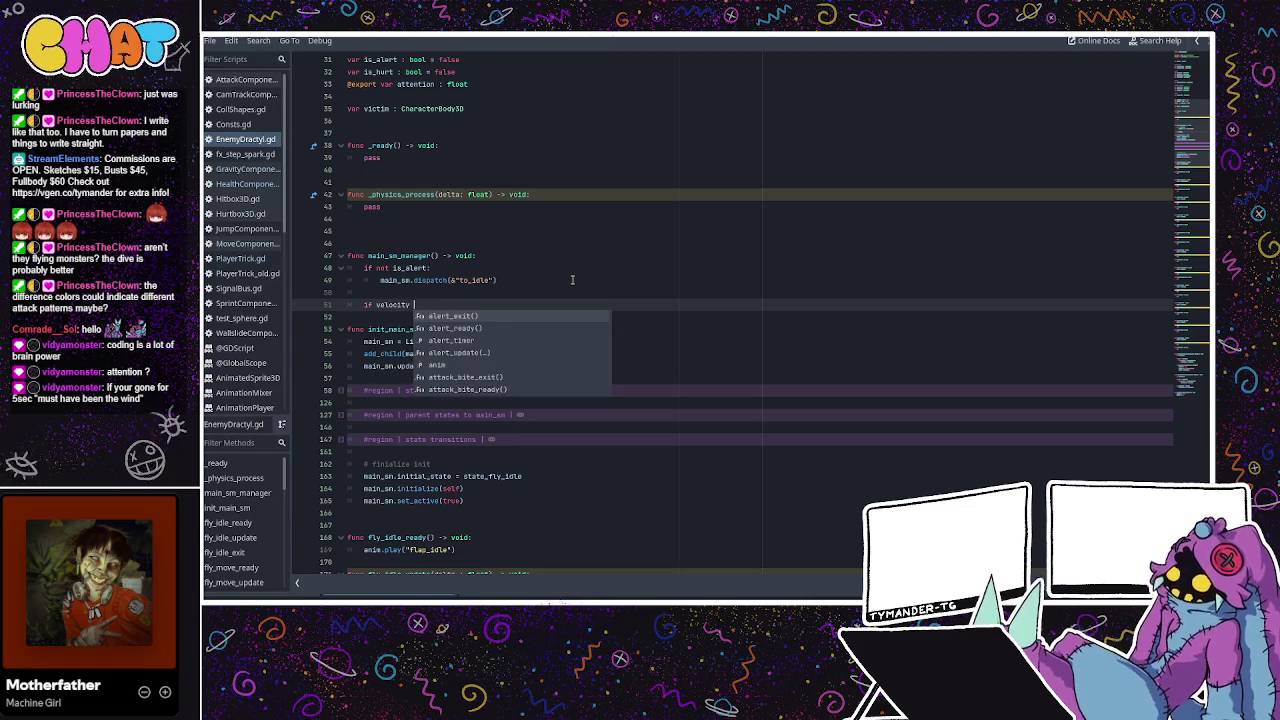
text(!=)
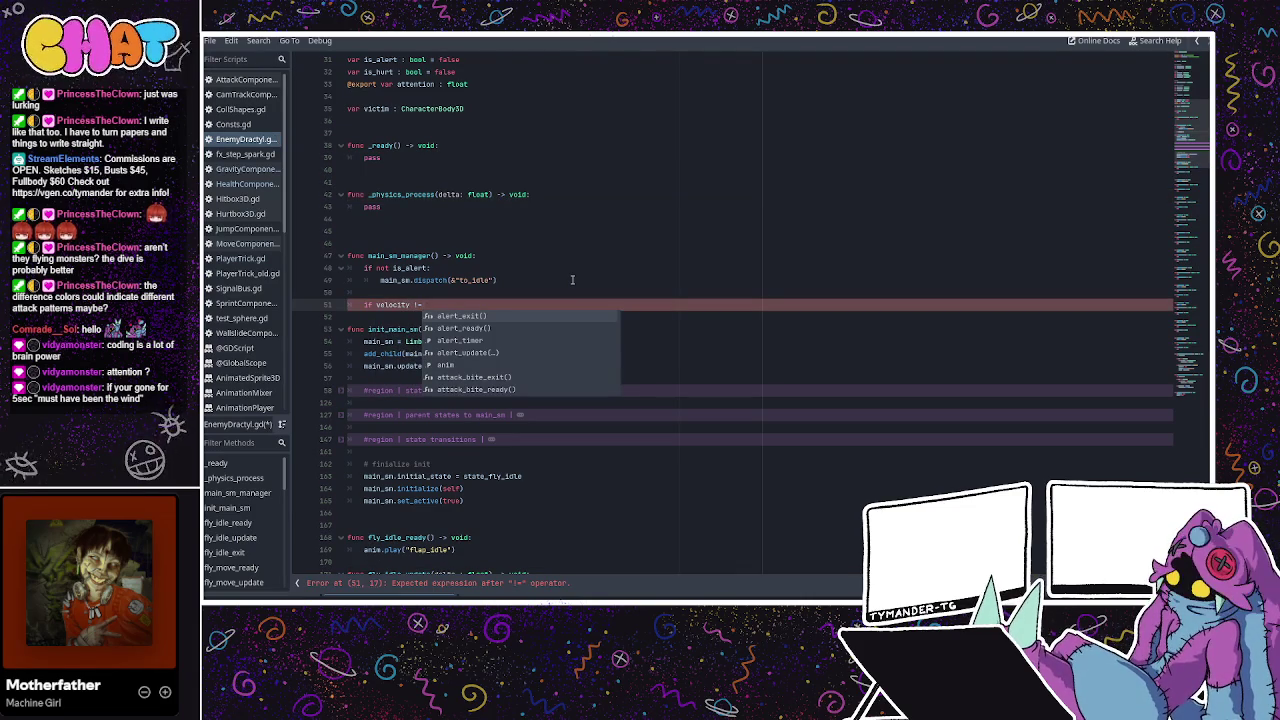
text( 0)
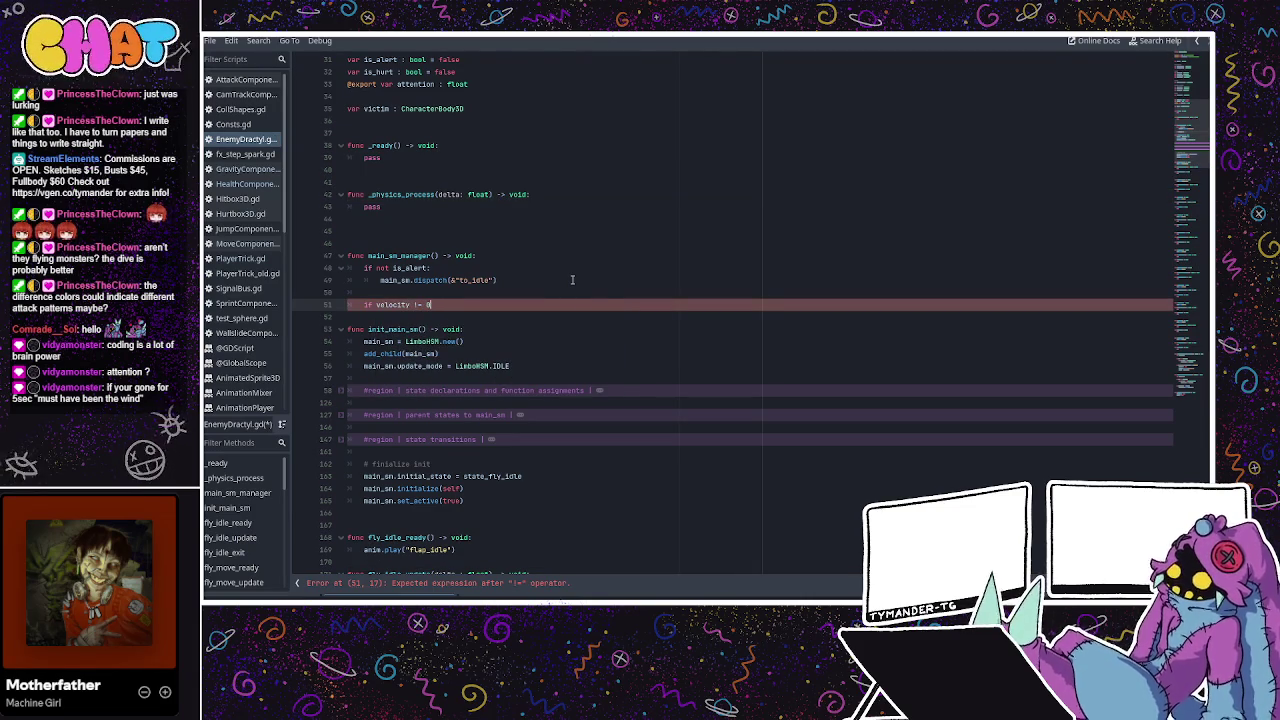
key(BackSpace)
text(Vec)
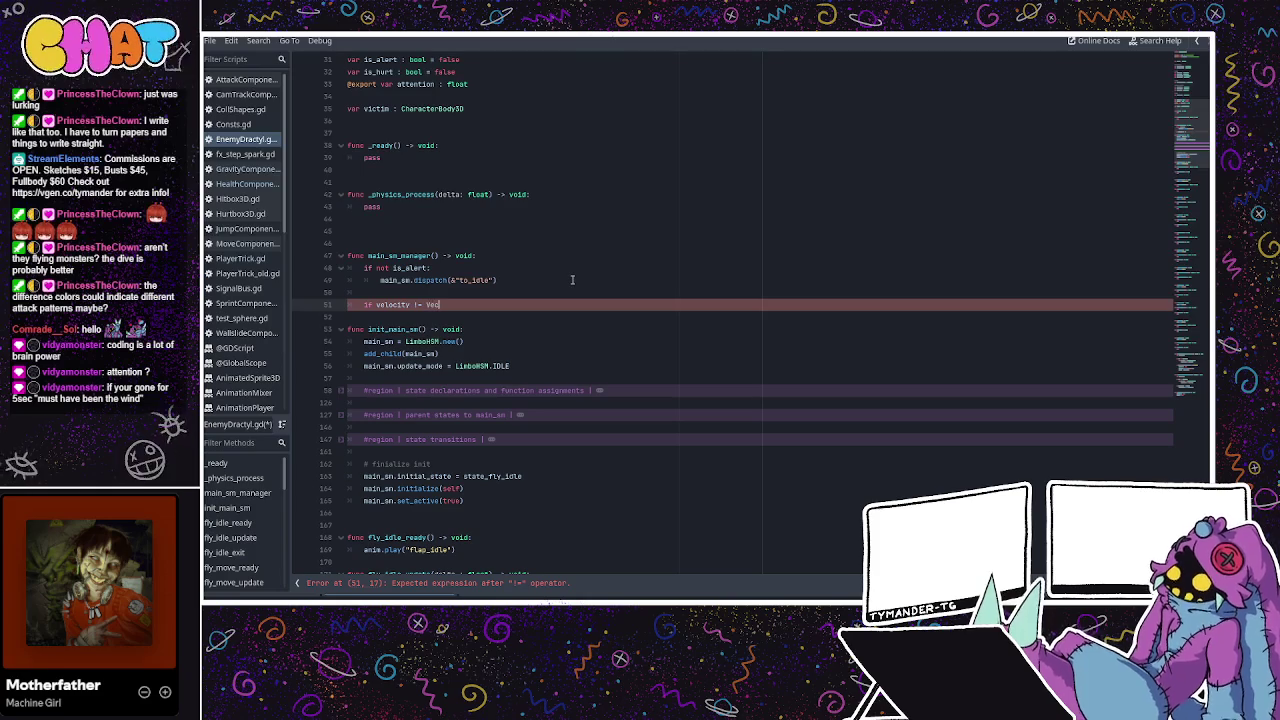
text(tor3.ZERO &&)
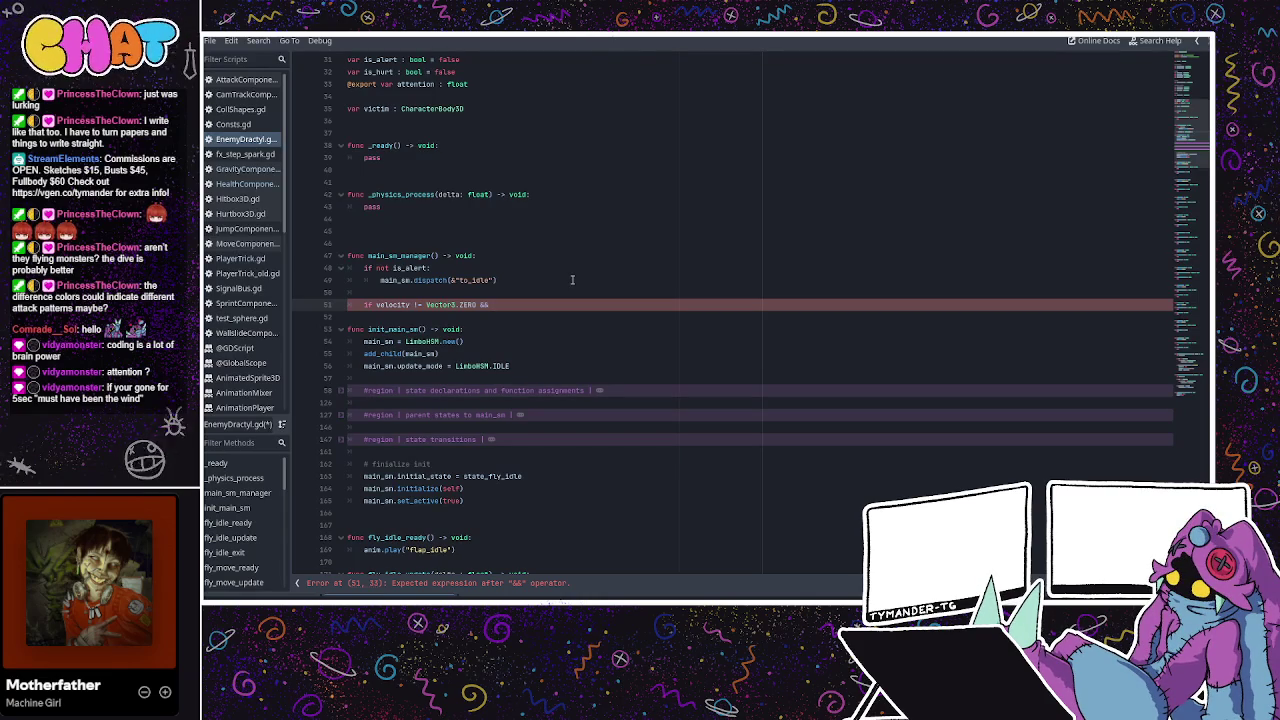
text(not is_)
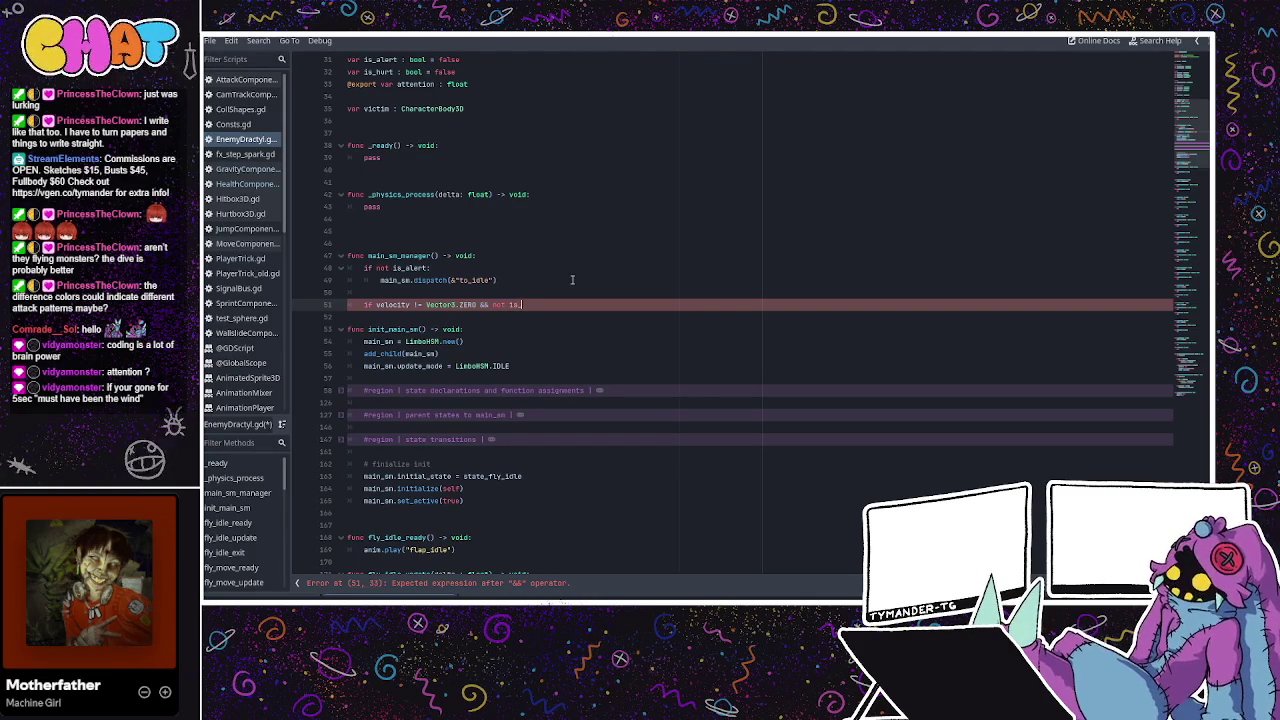
text(hur)
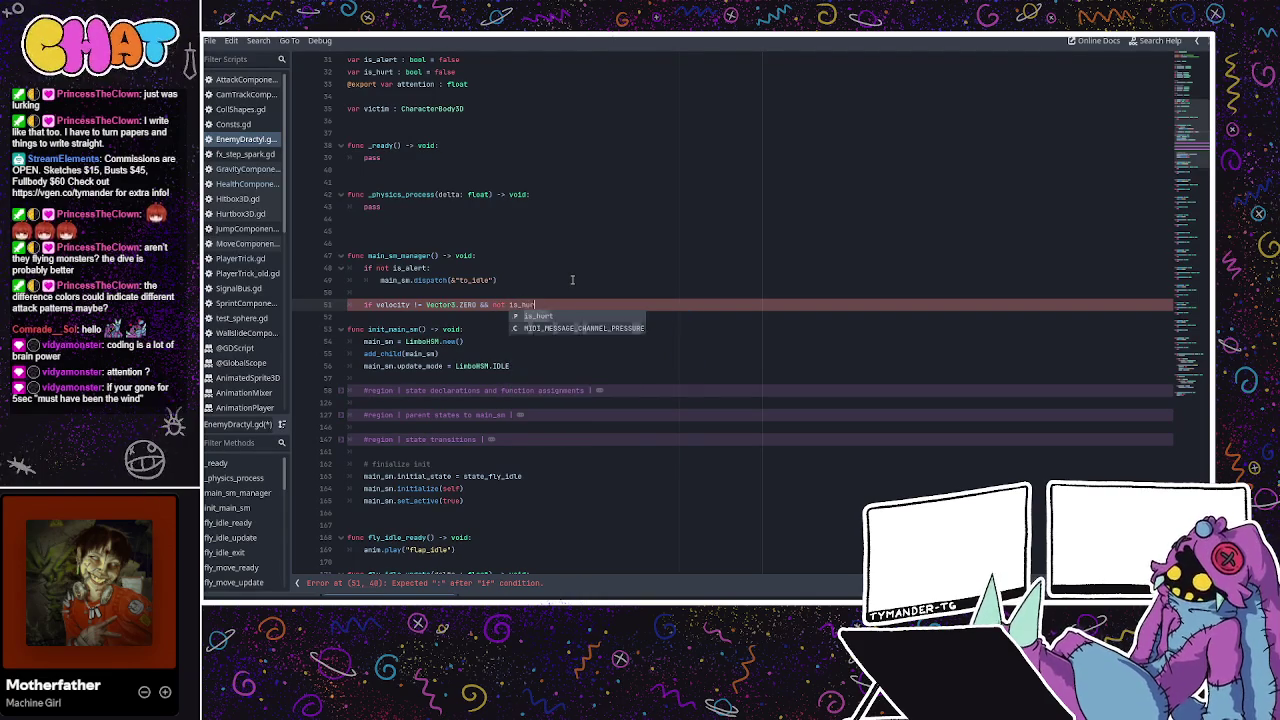
key(Return)
key(Return)
text(main_sm.dispatch)
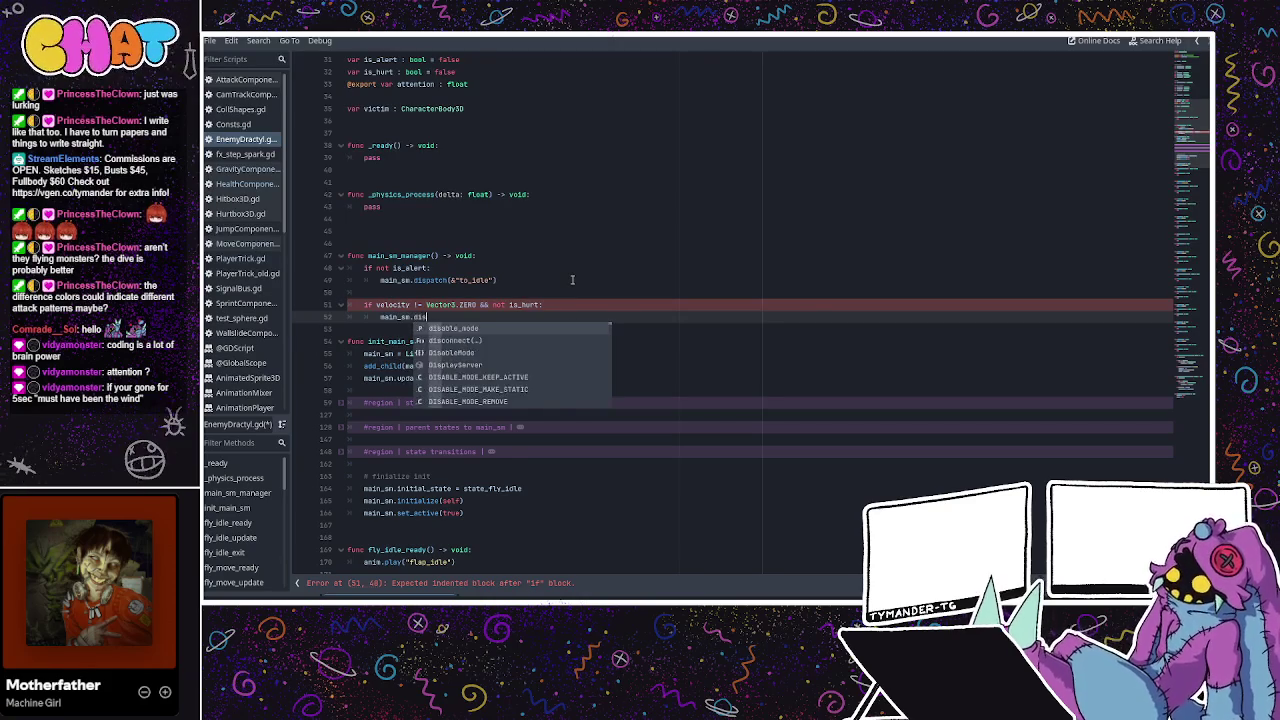
text(()
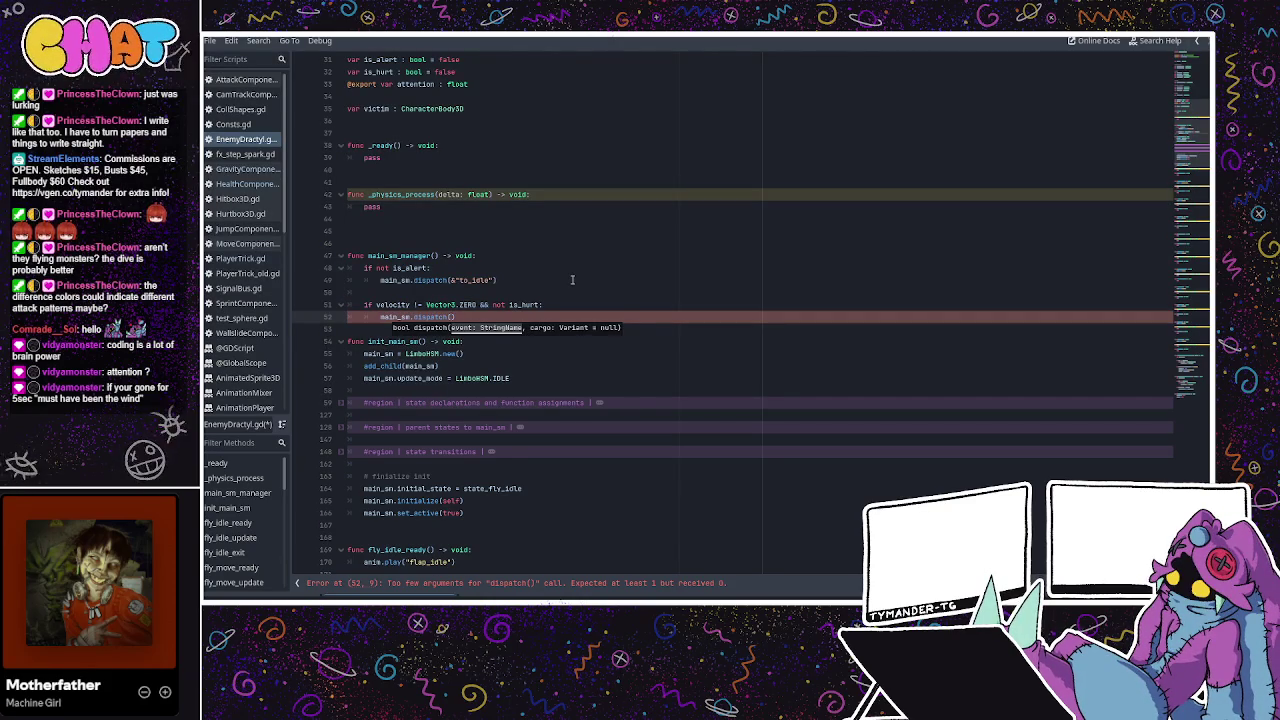
text(&)
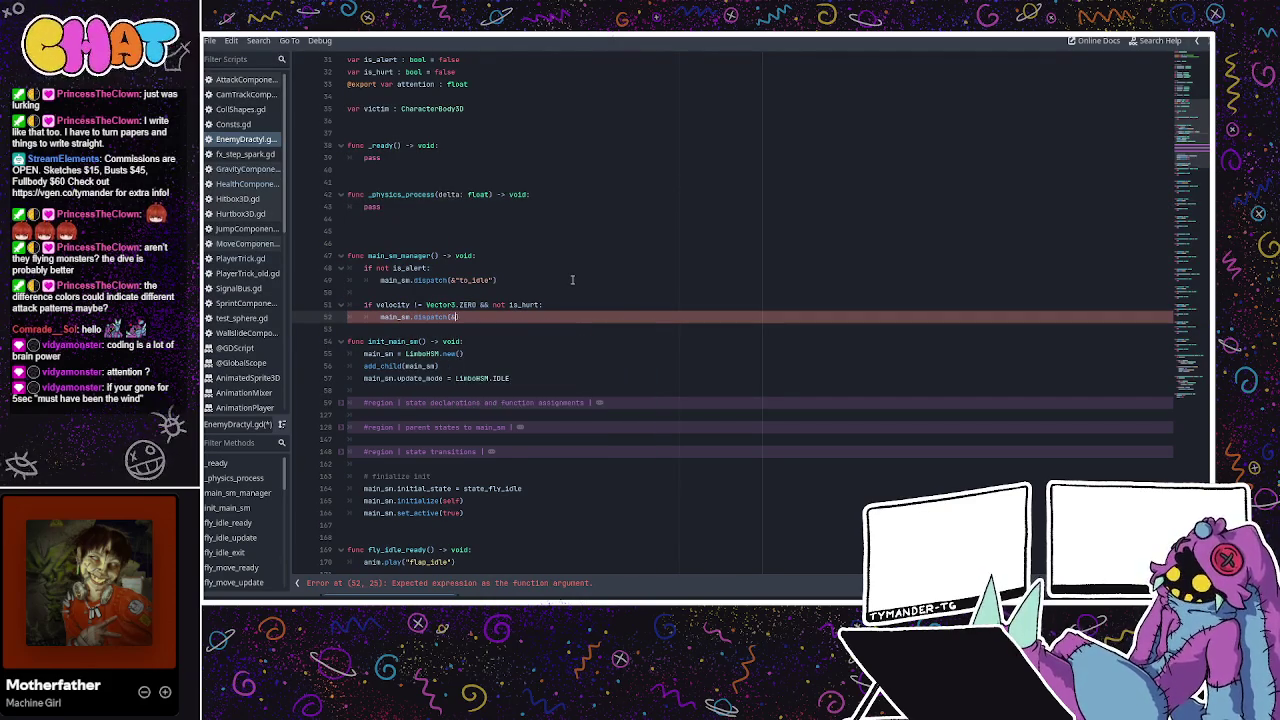
text("to_)
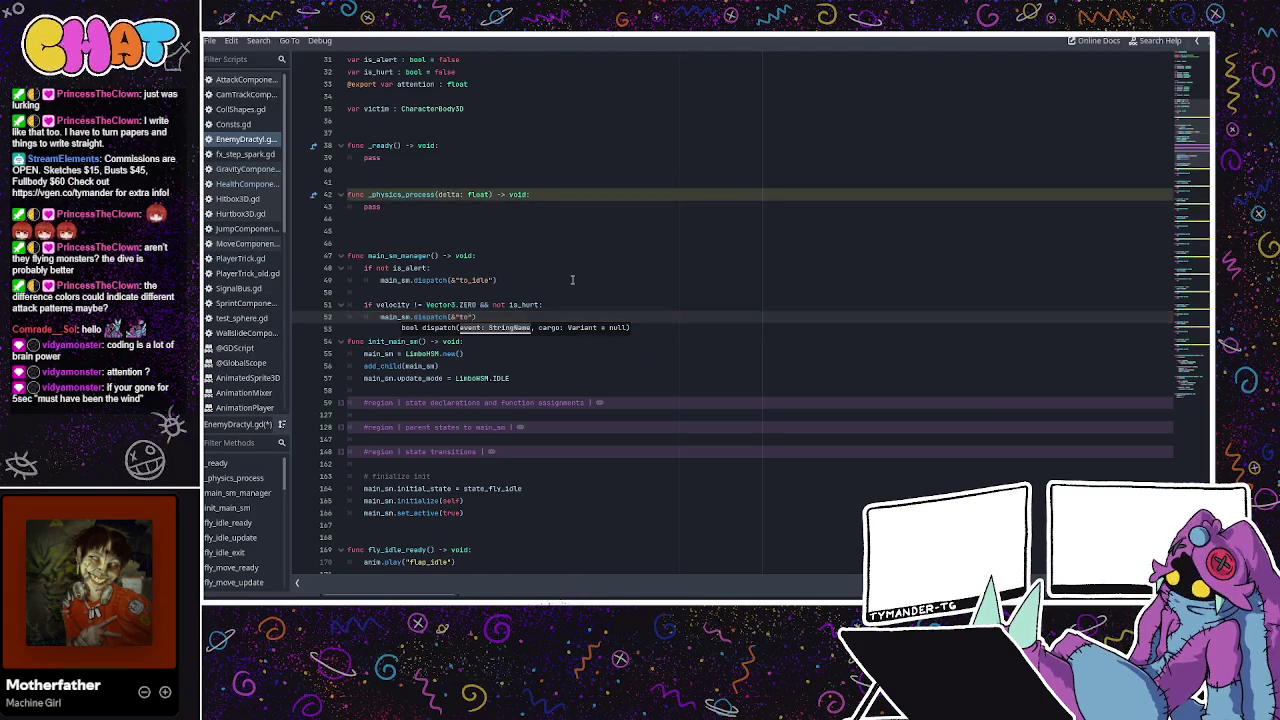
text(move)
key(BackSpace)
key(BackSpace)
key(BackSpace)
text(fly_move)
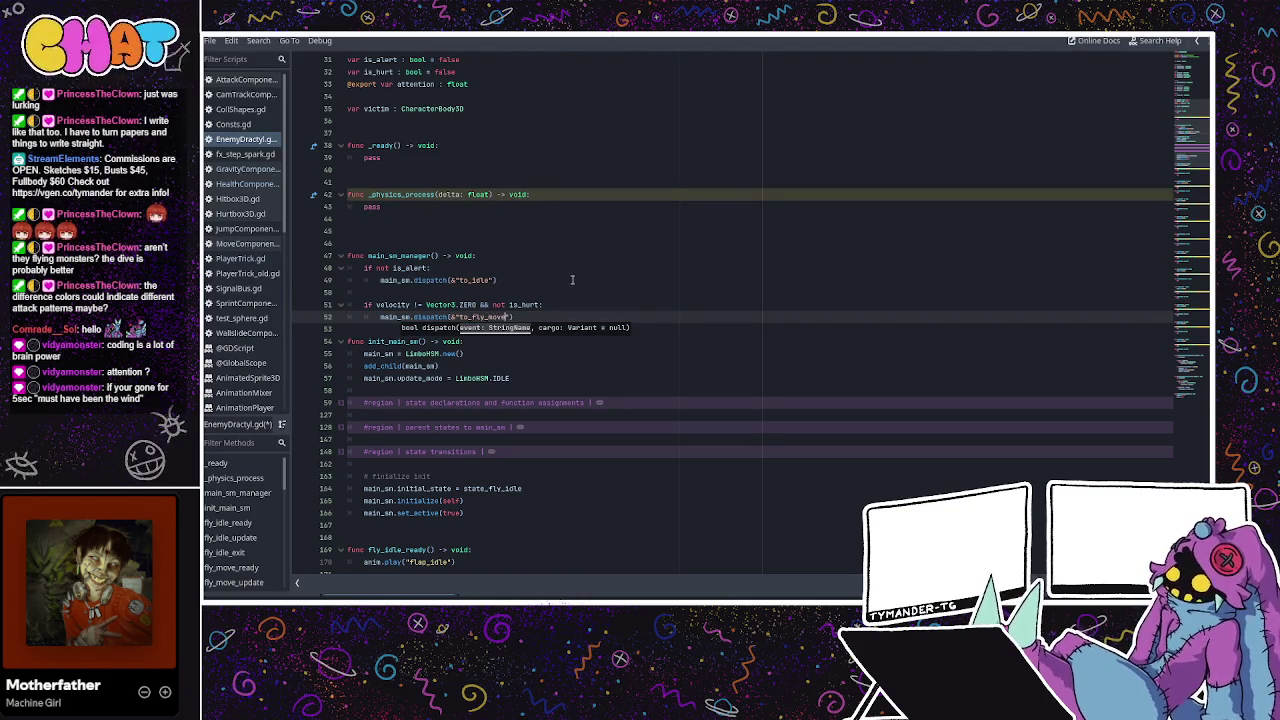
Change the to_idle event to to_fly_idle and save EnemyDractyl.gd.
click(472, 281)
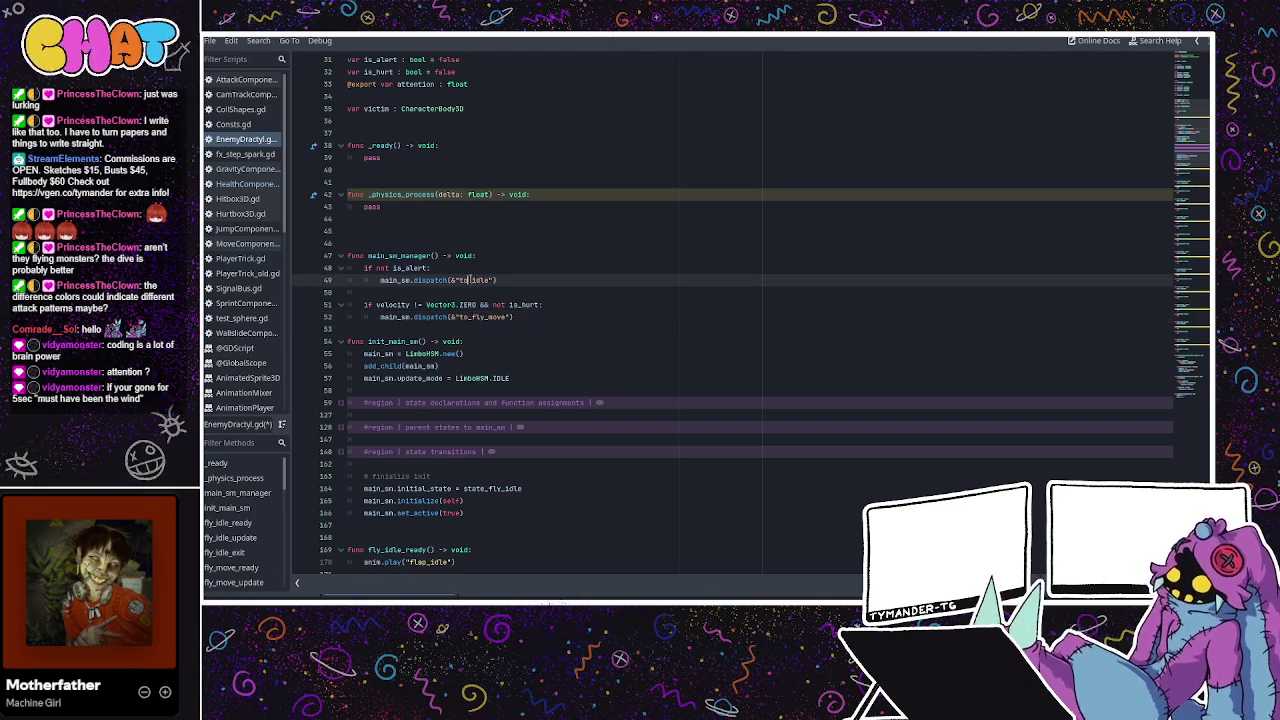
text(fly_)
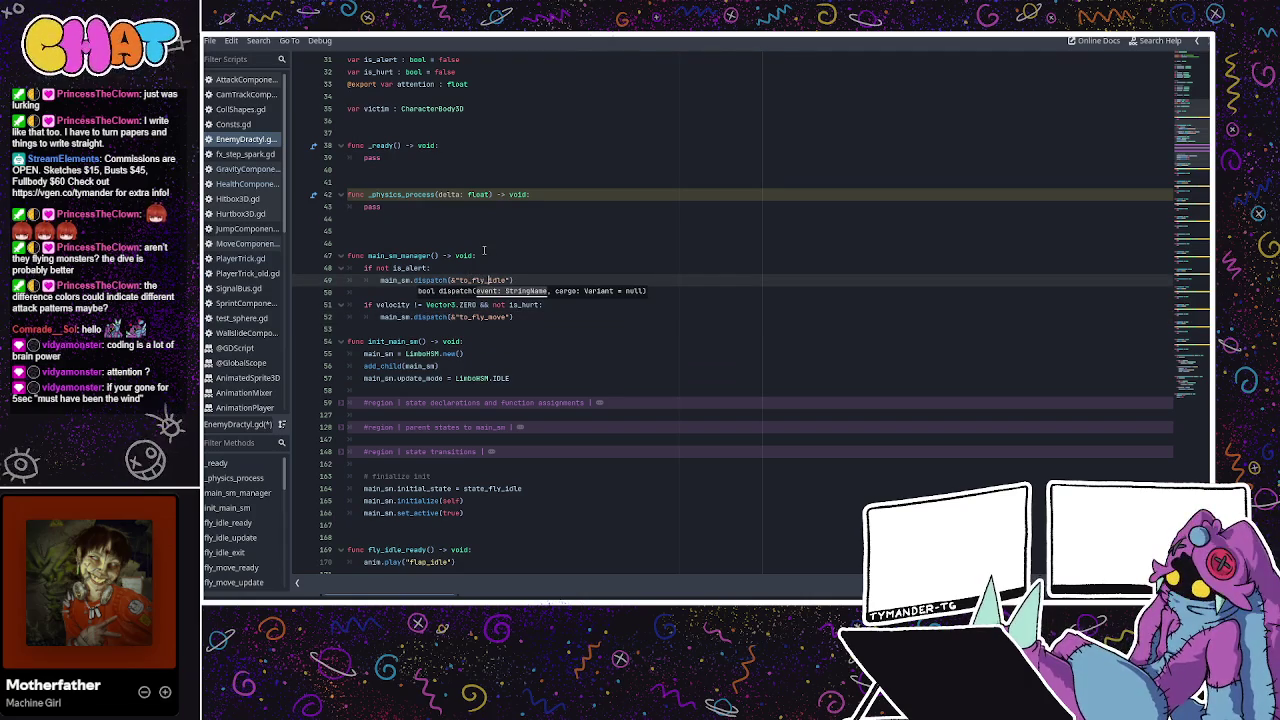
click(484, 254)
key(ctrl+s)
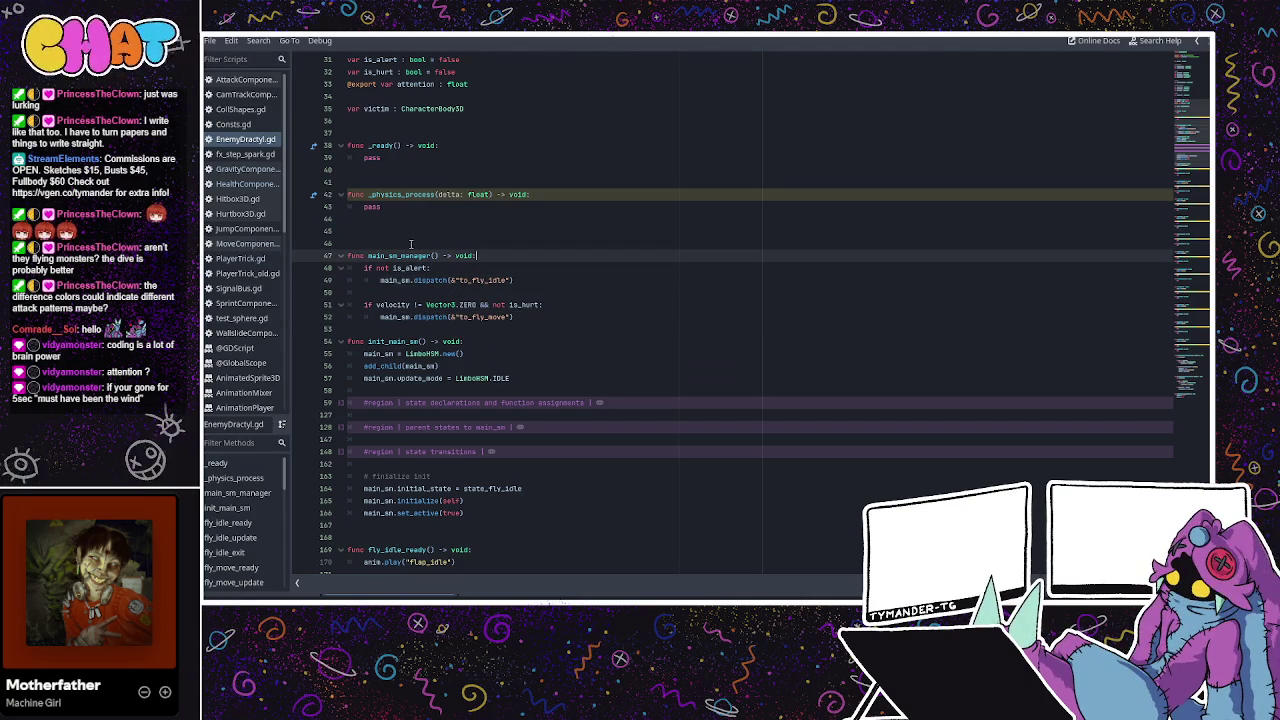
Review the to_fly_idle and to_fly_move dispatch lines in main_sm_manager.
click(453, 280)
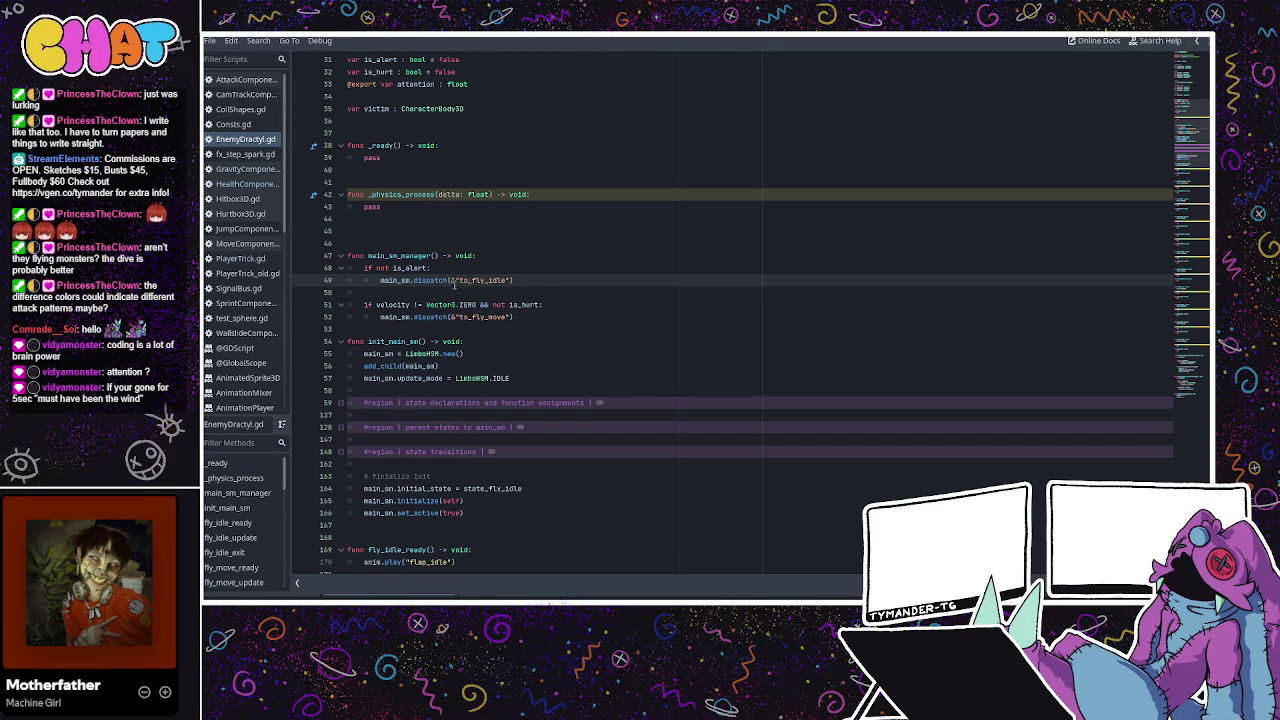
click(473, 289)
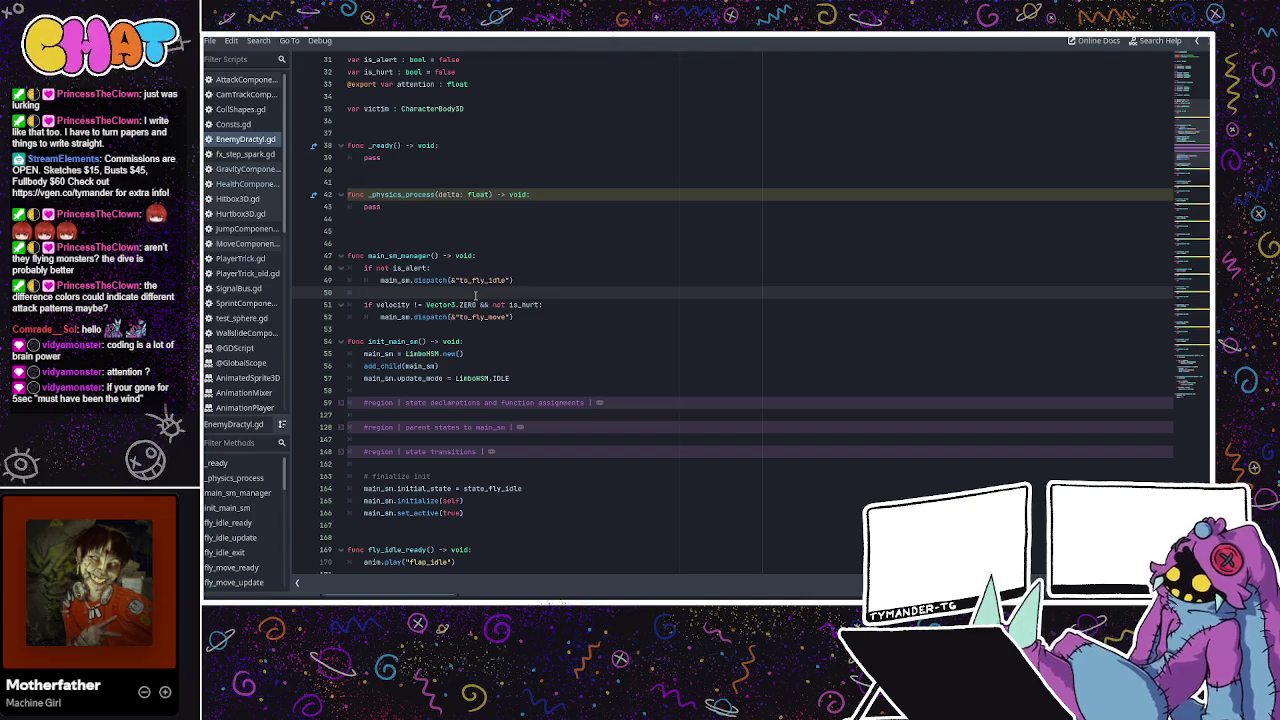
click(505, 316)
scroll(536, 310, down, 2)
click(537, 243)
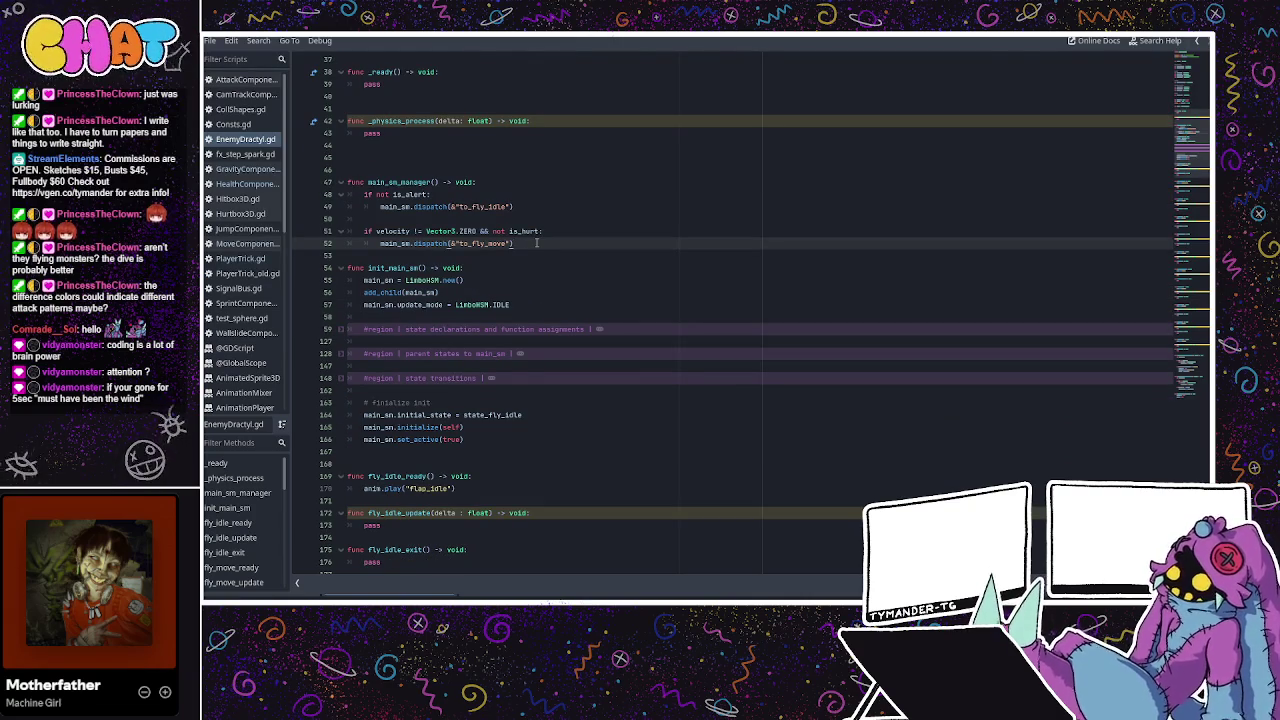
scroll(534, 243, down, 8)
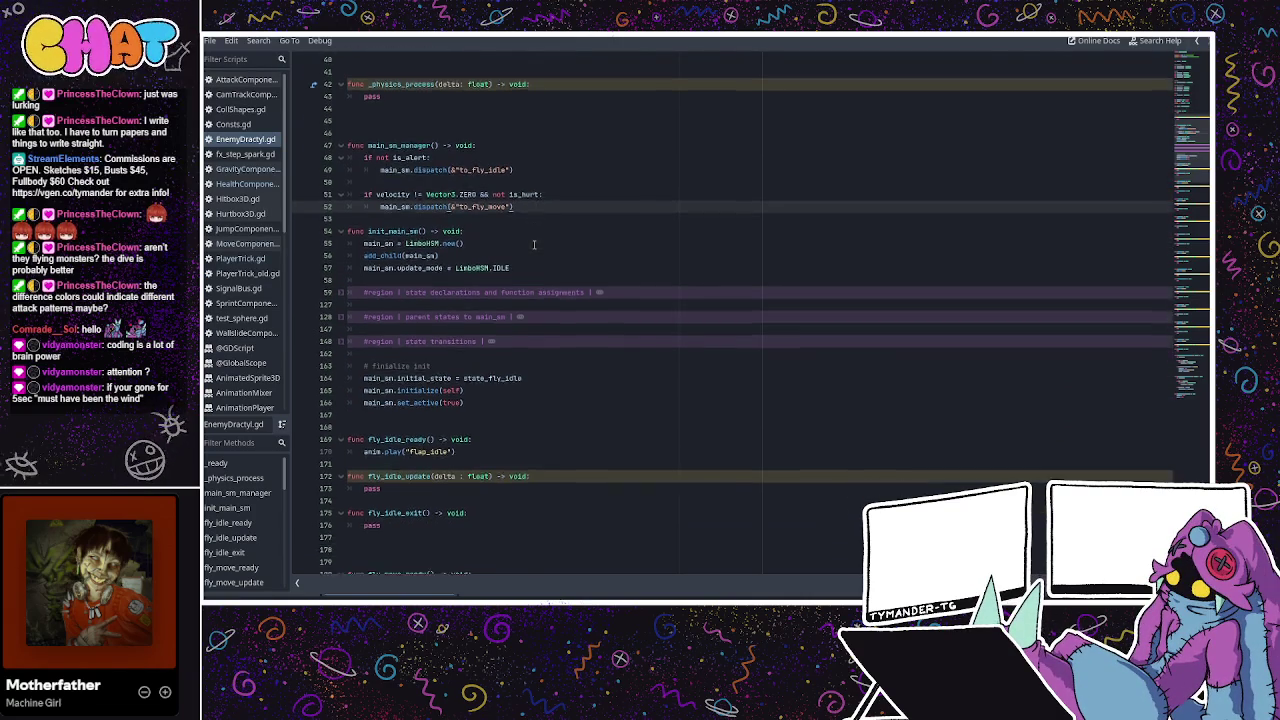
Comment out the velocity check and its to_fly_move dispatch with Ctrl+K.
scroll(533, 236, down, 8)
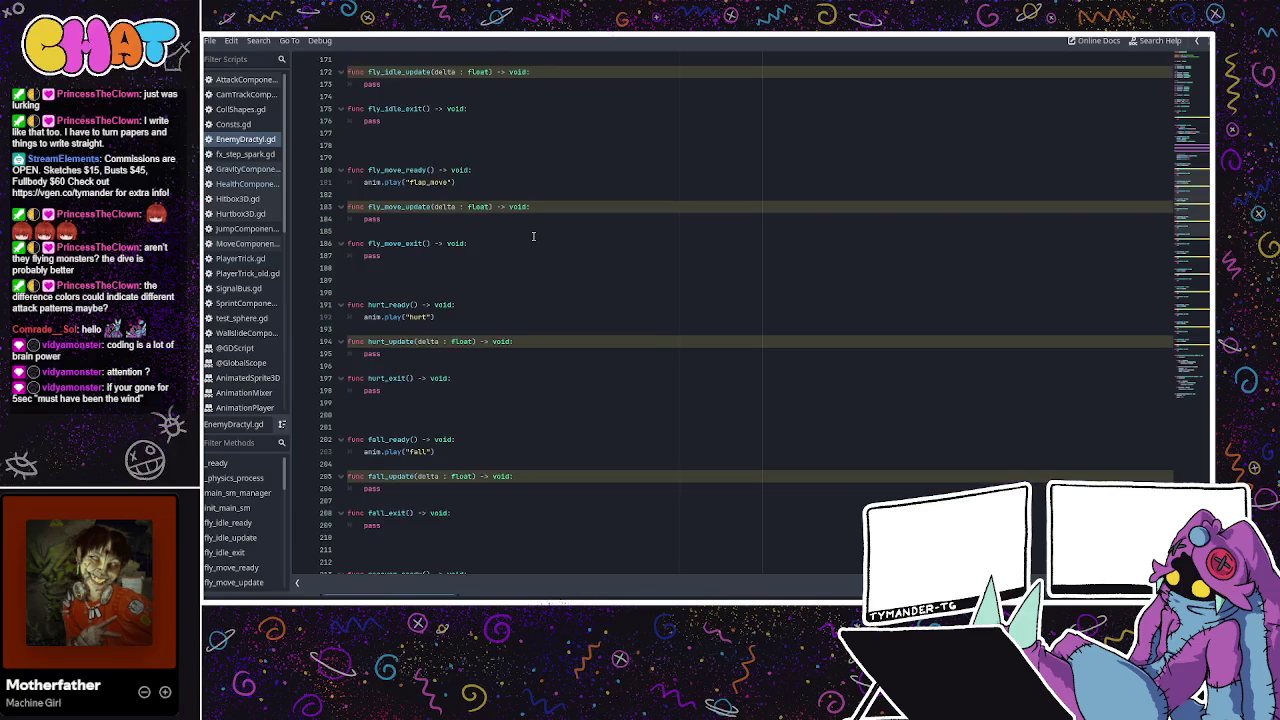
scroll(533, 236, down, 3)
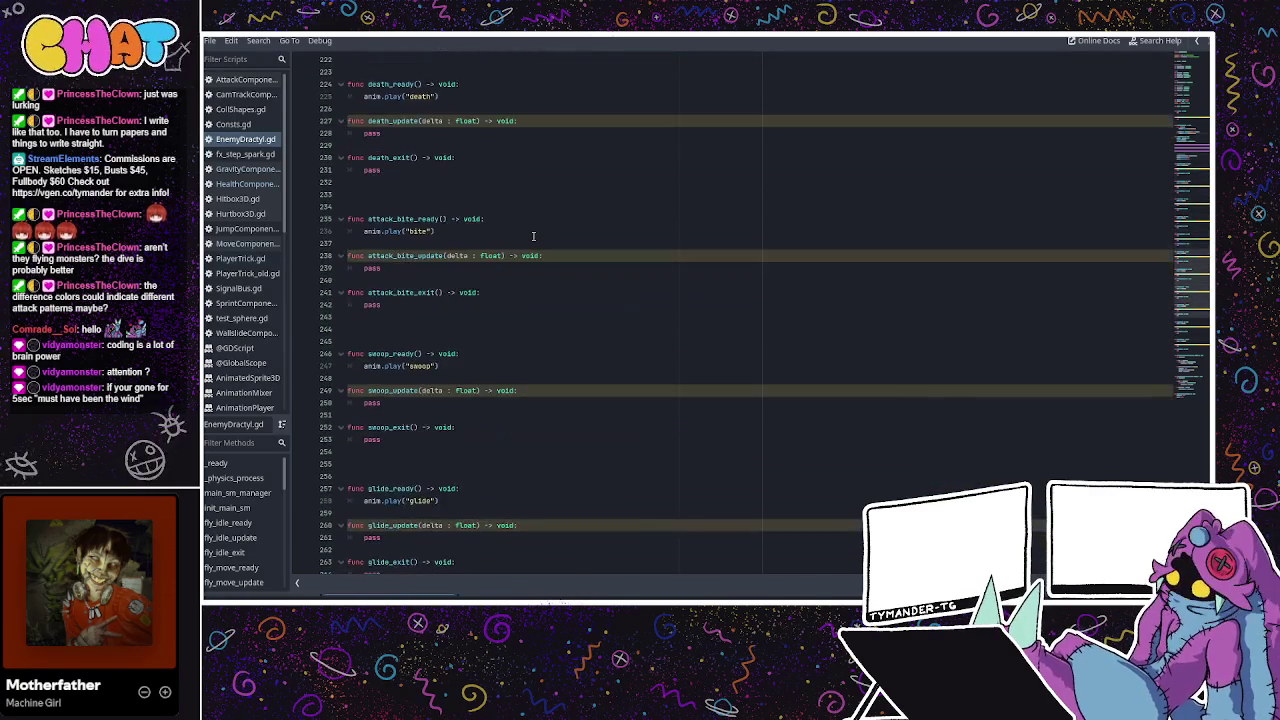
scroll(533, 236, up, 7)
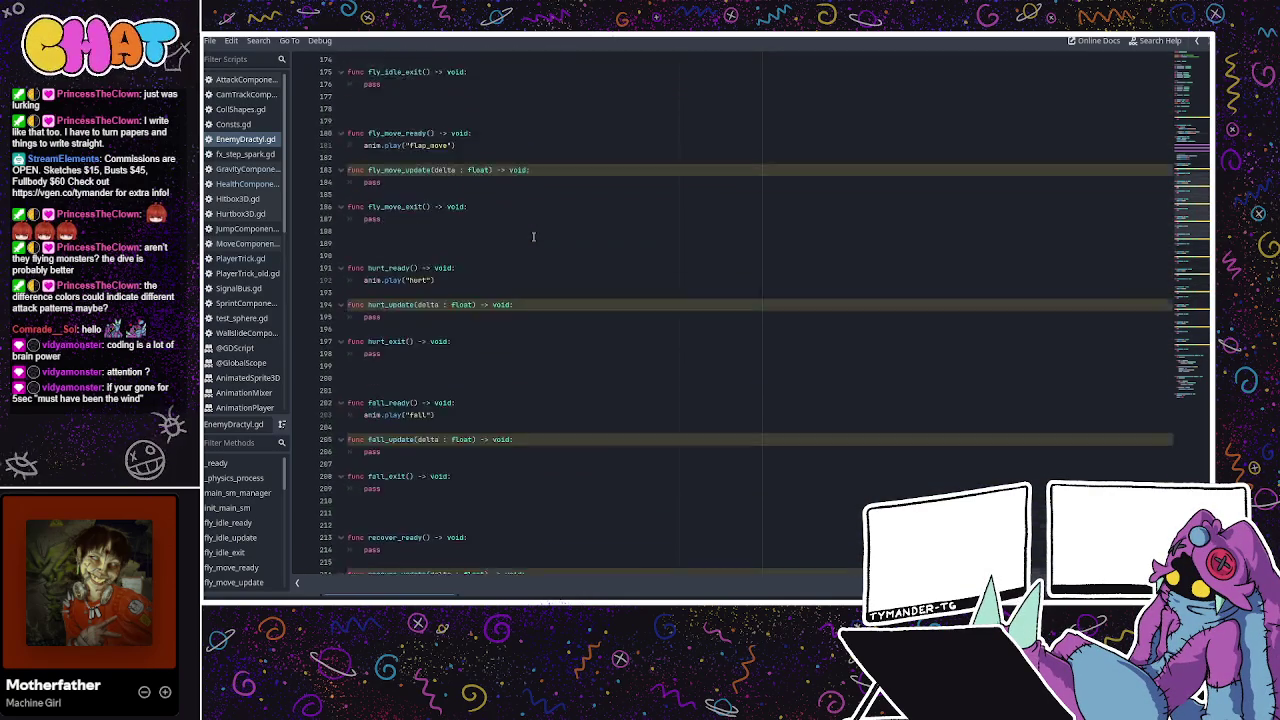
scroll(533, 236, up, 12)
drag(513, 206, 348, 194)
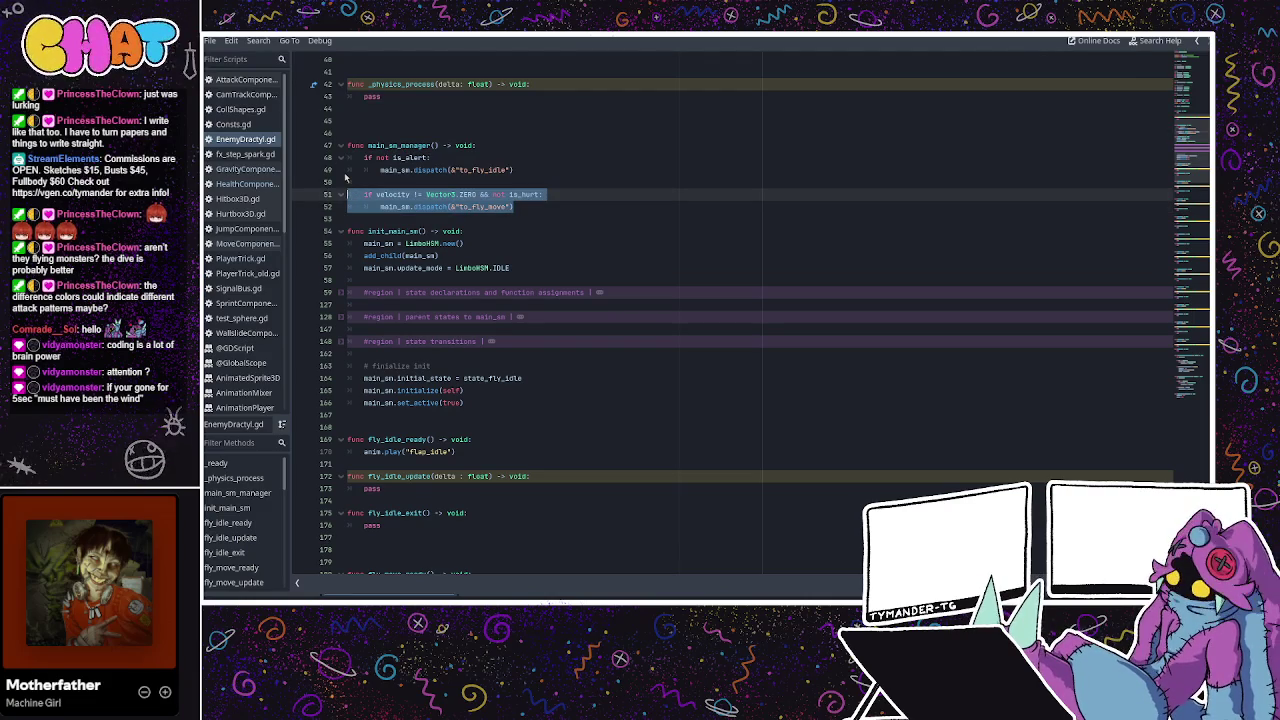
key(ctrl+k)
click(430, 160)
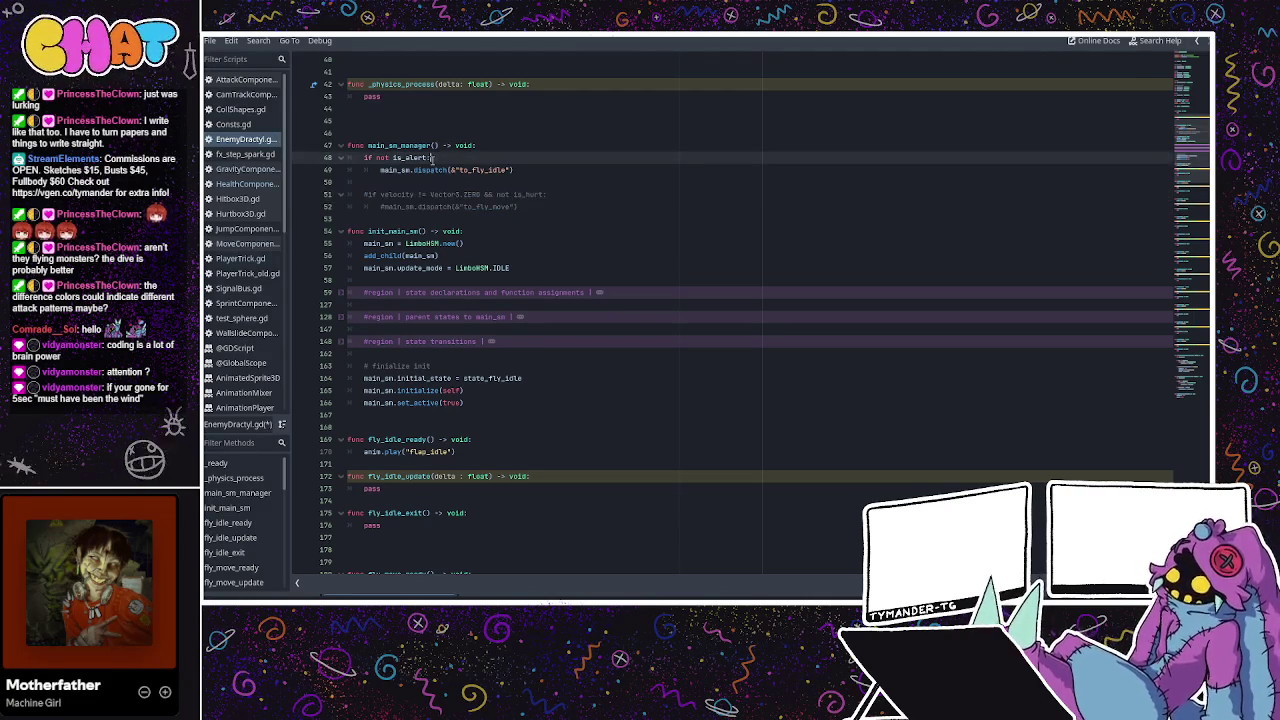
Scroll down to alert_update and inspect its pass placeholder and alert animation call.
scroll(467, 286, down, 15)
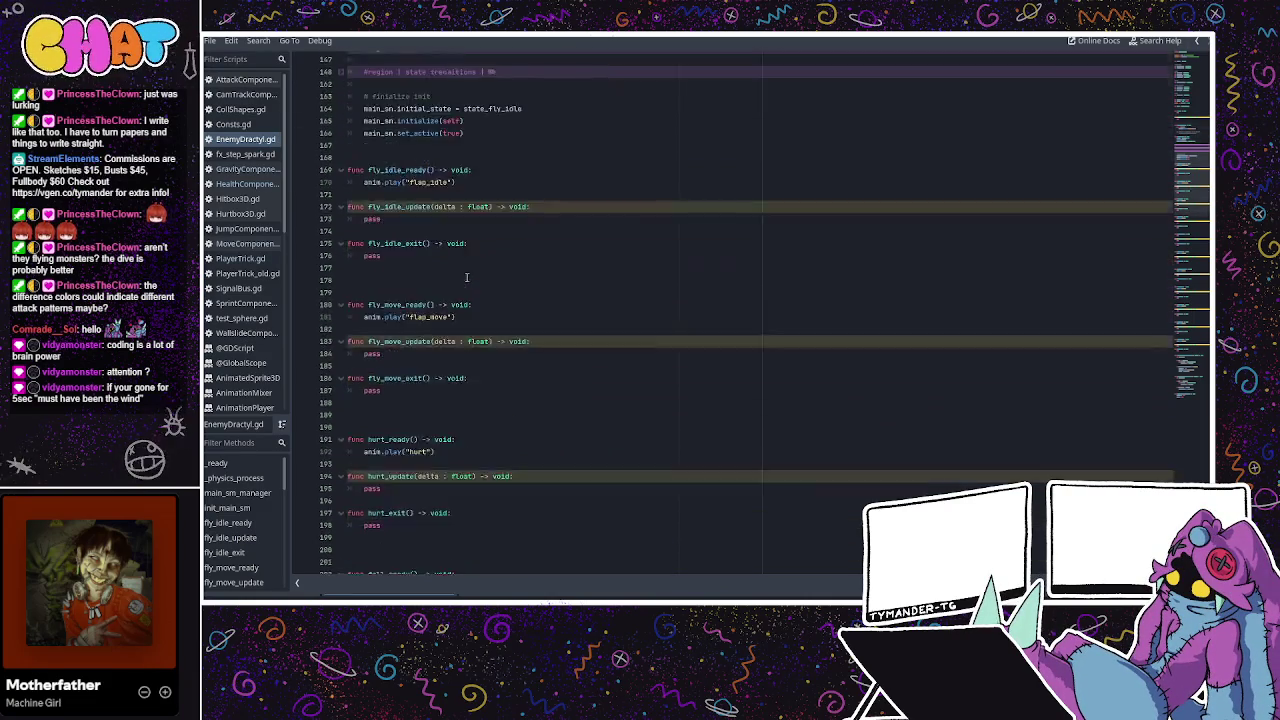
scroll(458, 290, down, 5)
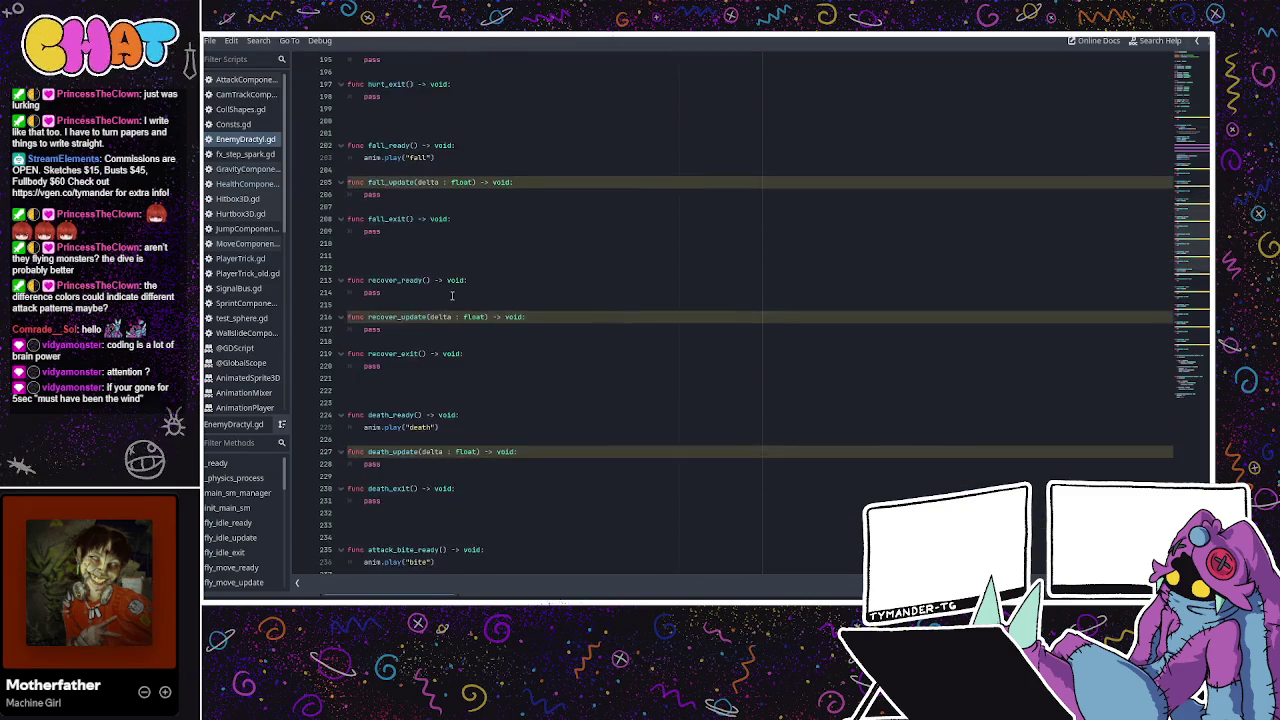
scroll(452, 296, down, 7)
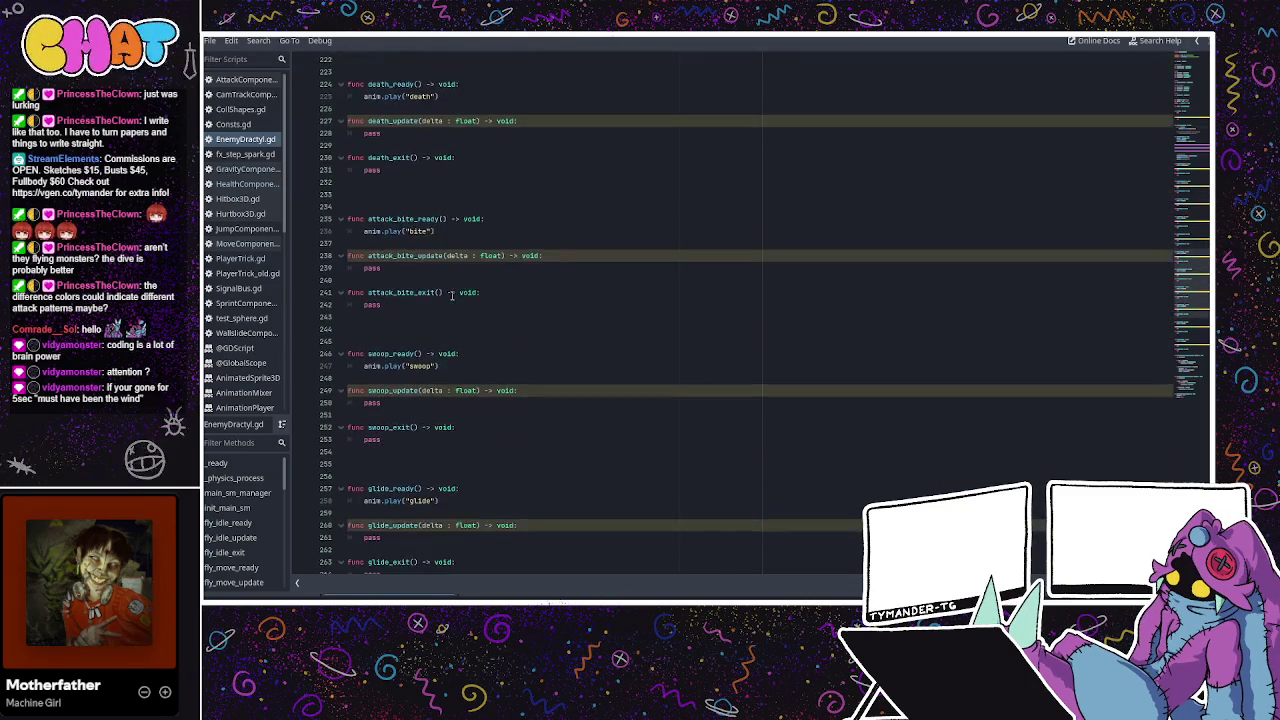
scroll(455, 300, down, 10)
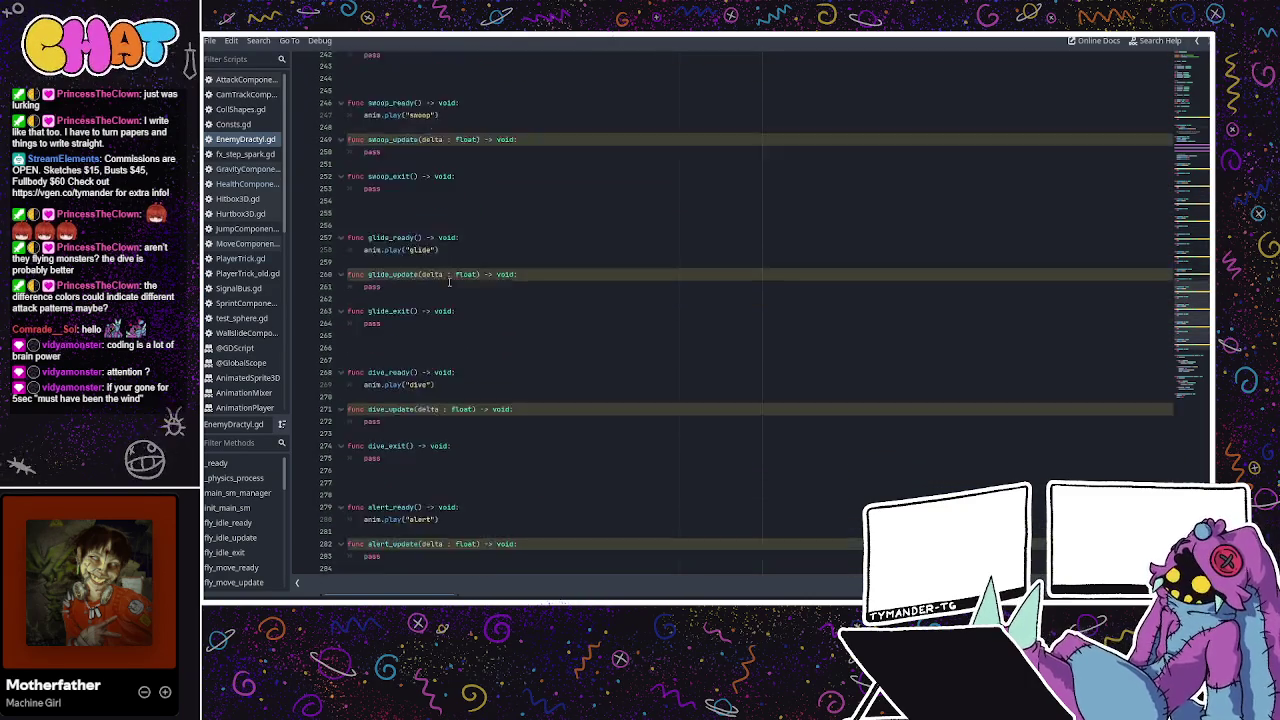
scroll(465, 327, down, 1)
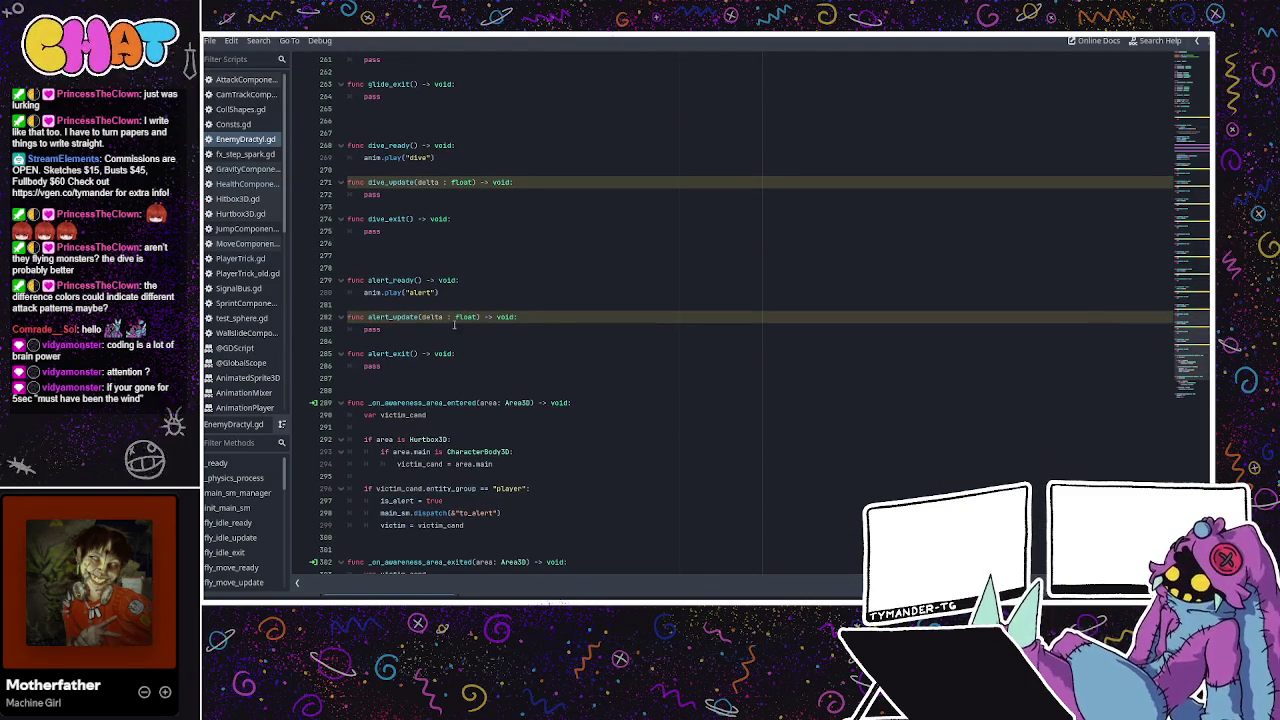
double_click(371, 328)
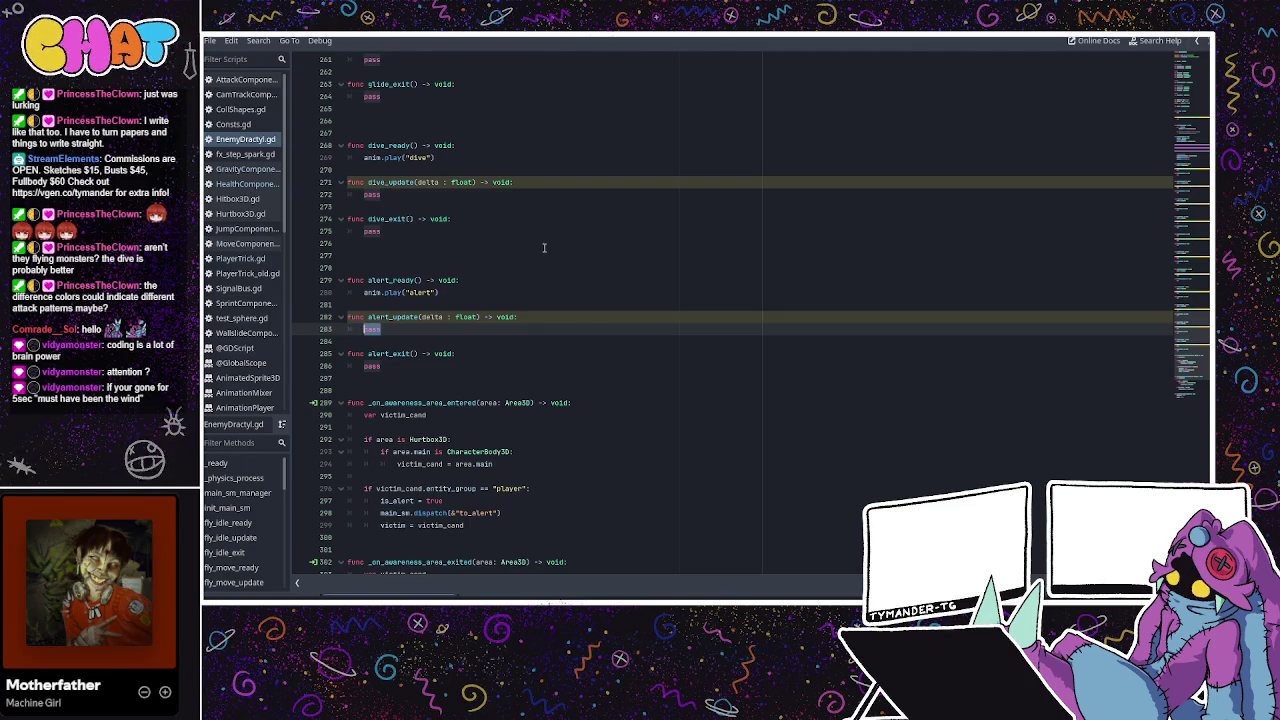
click(505, 289)
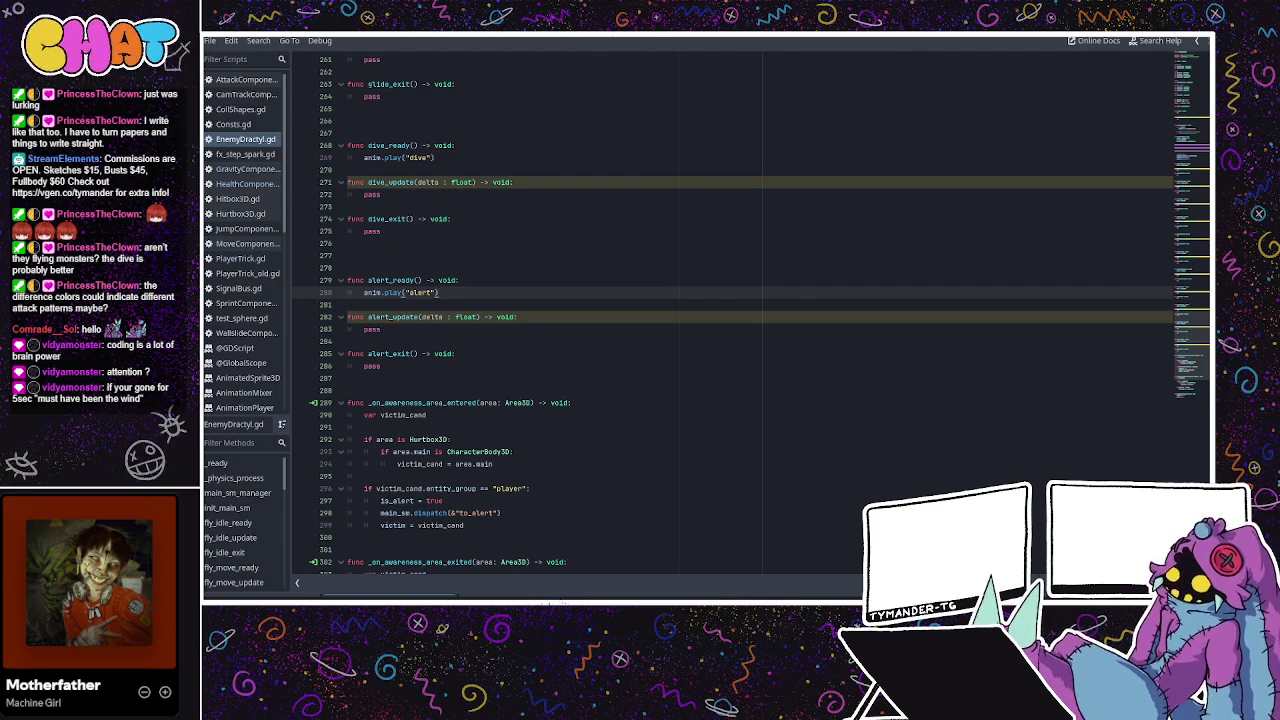
key(alt+Tab)
Add a new Timer node, alert_action, under the timers group.
scroll(262, 425, down, 5)
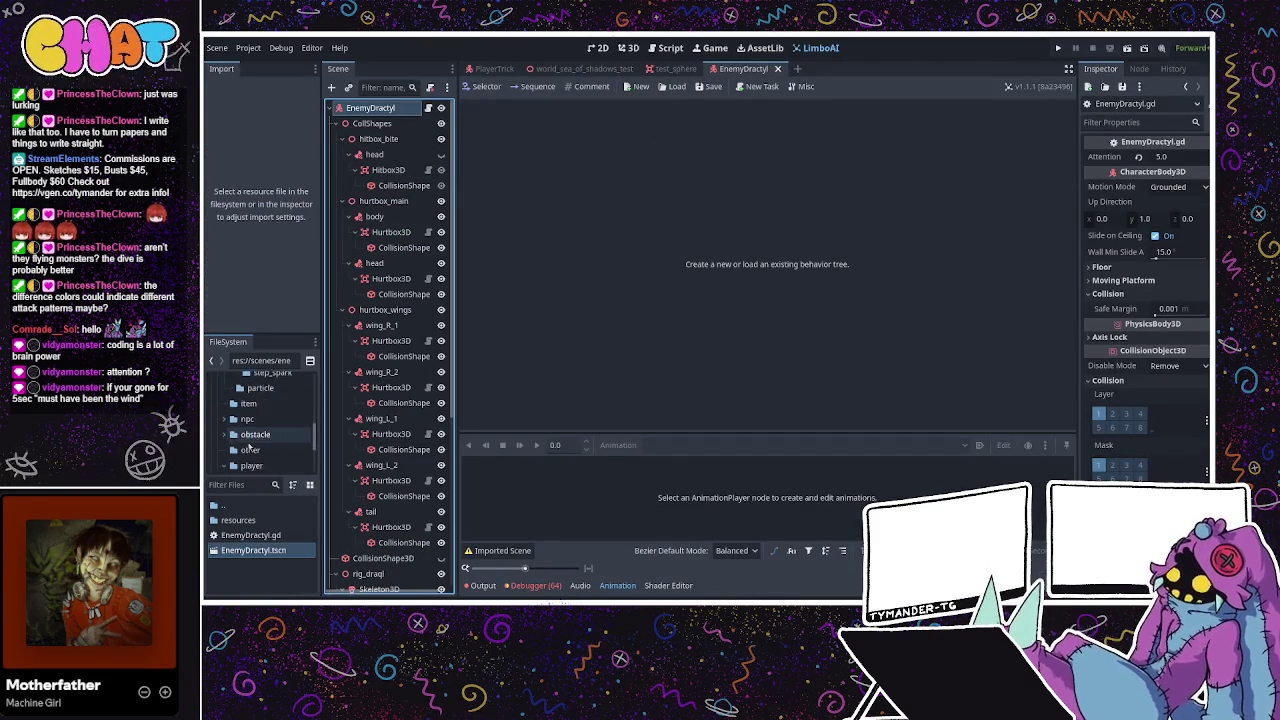
scroll(390, 450, down, 6)
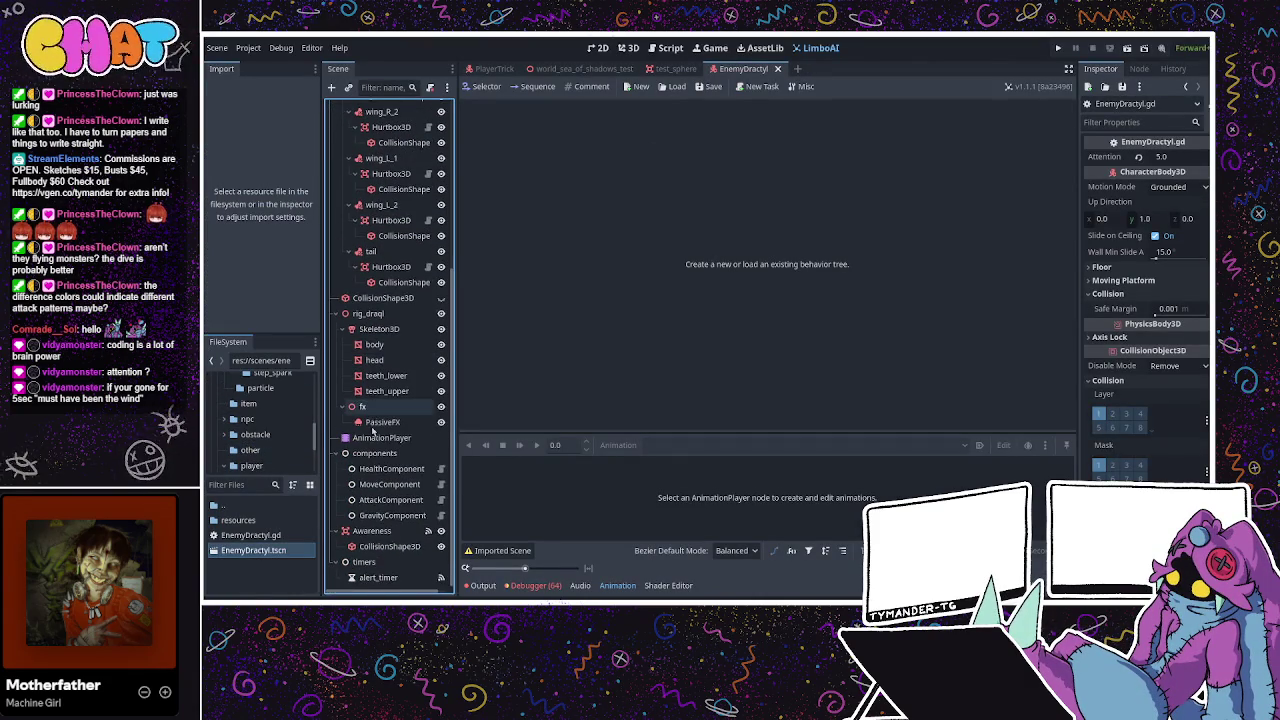
click(375, 578)
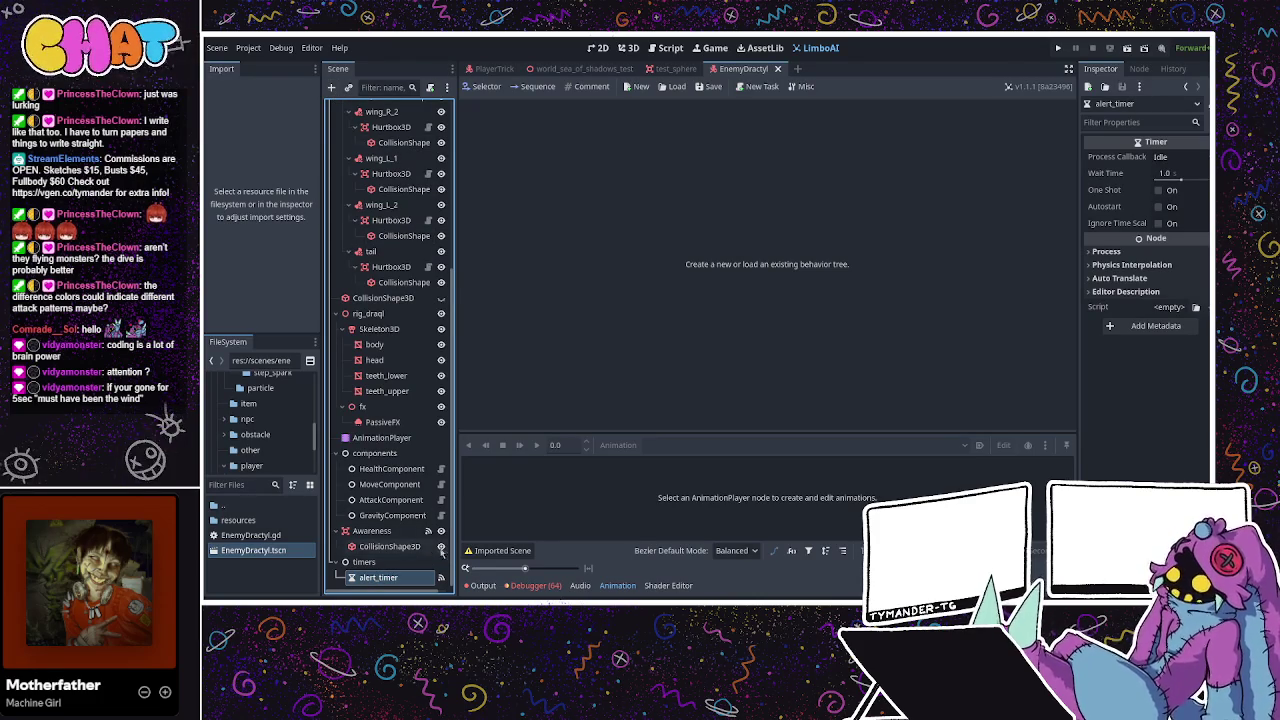
click(364, 562)
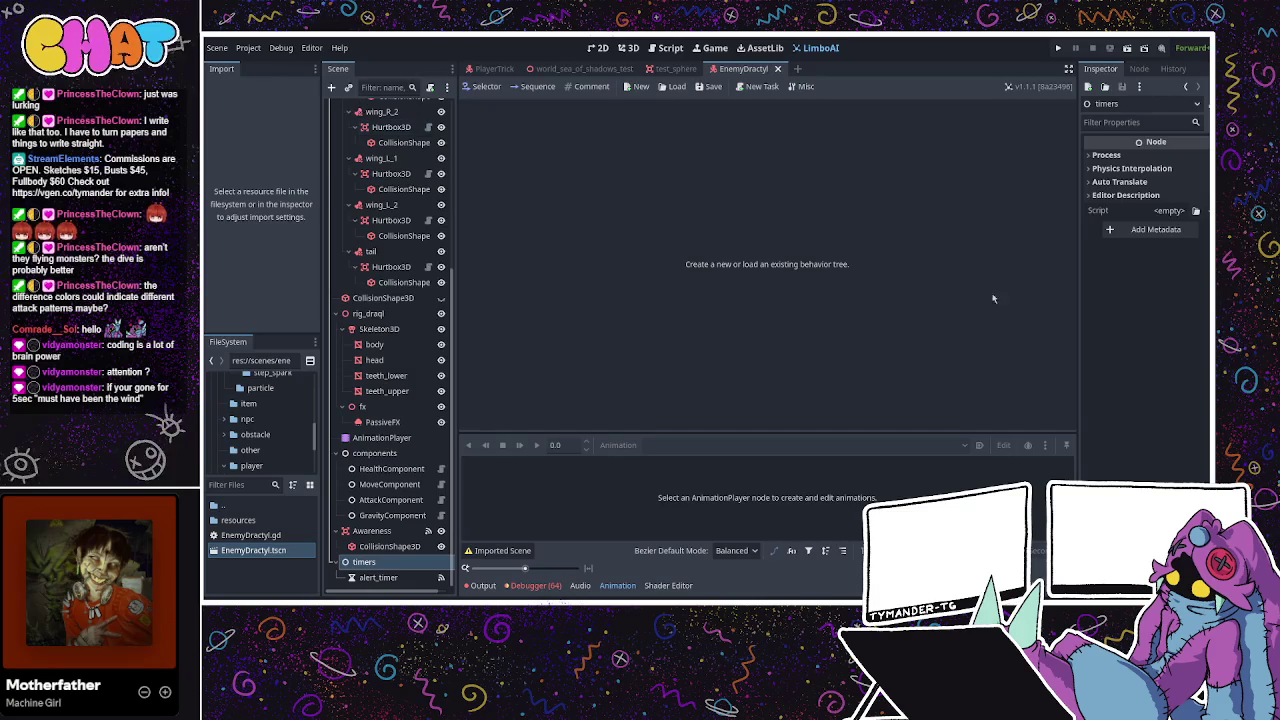
key(ctrl+v)
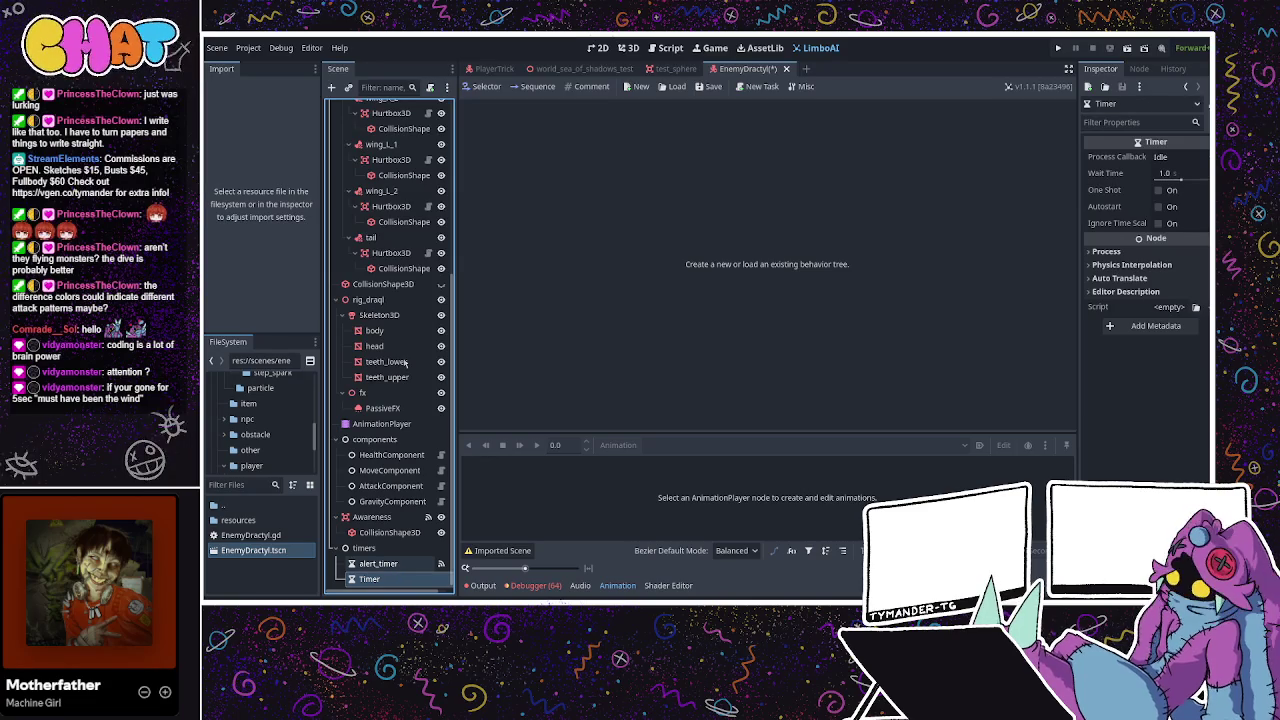
text(alert_action)
Rename alert_timer to alert_duration and save the EnemyDractyl scene.
click(416, 566)
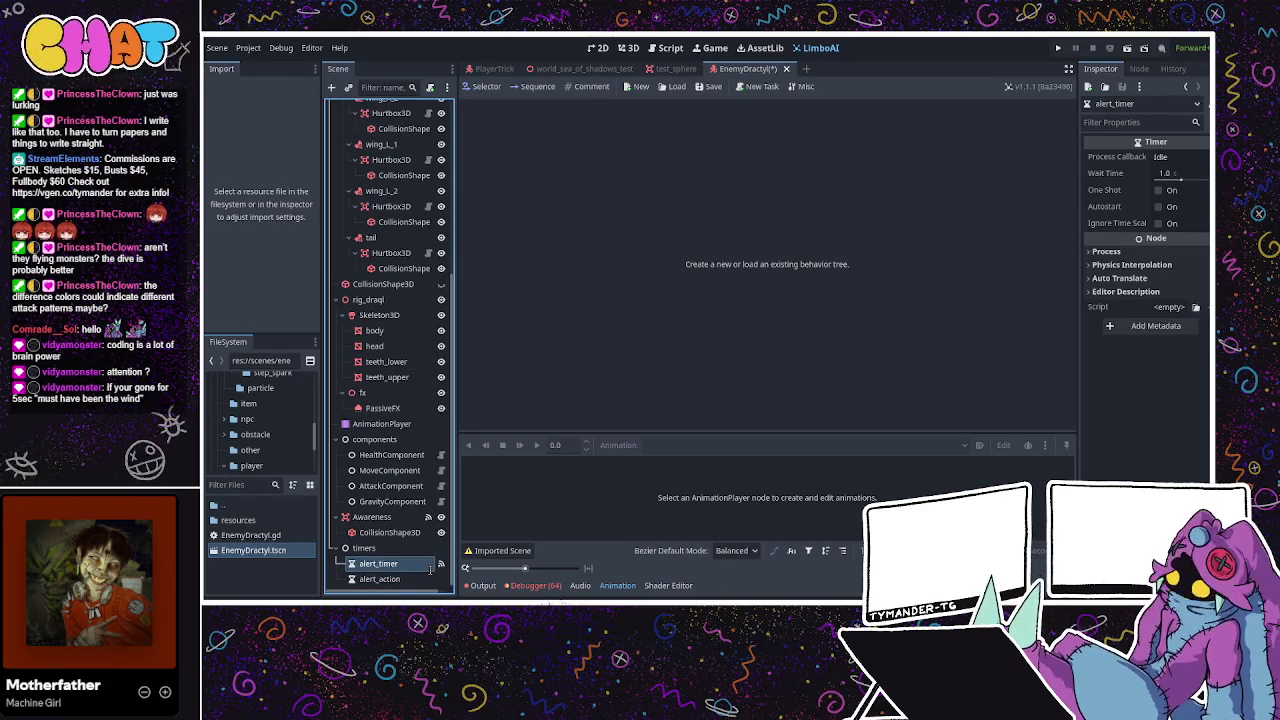
text(duration)
key(Return)
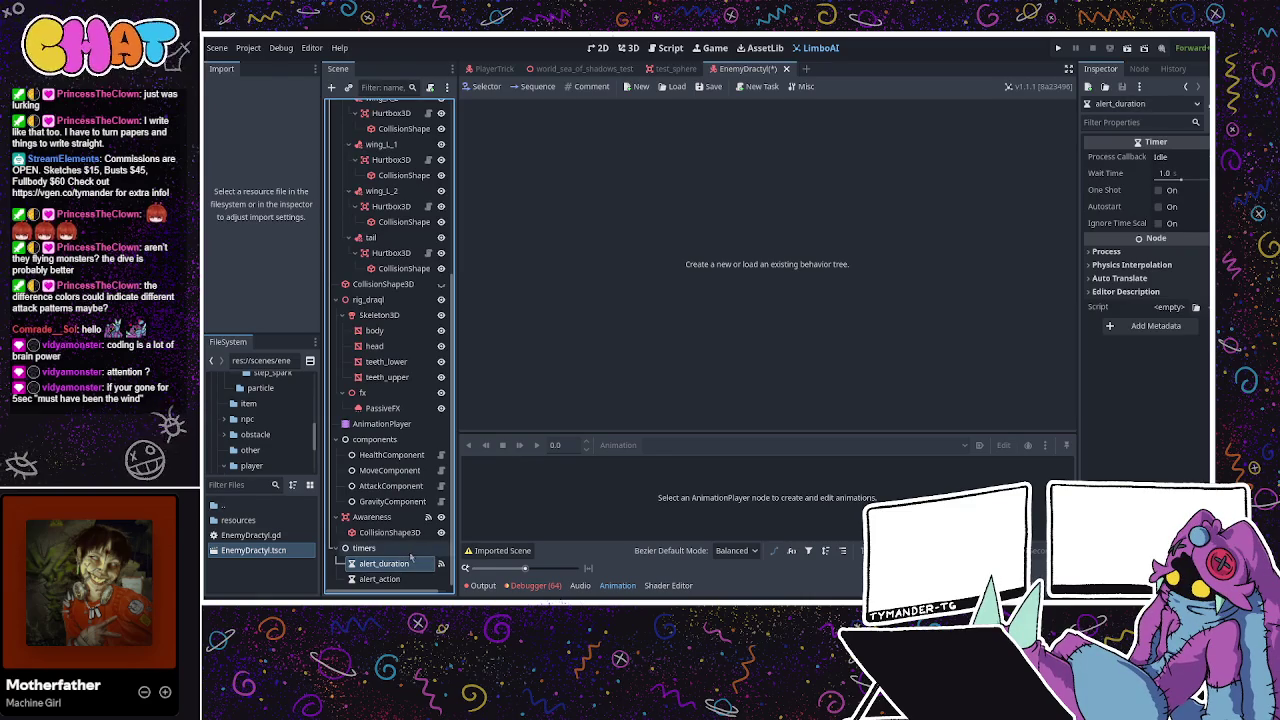
key(ctrl+s)
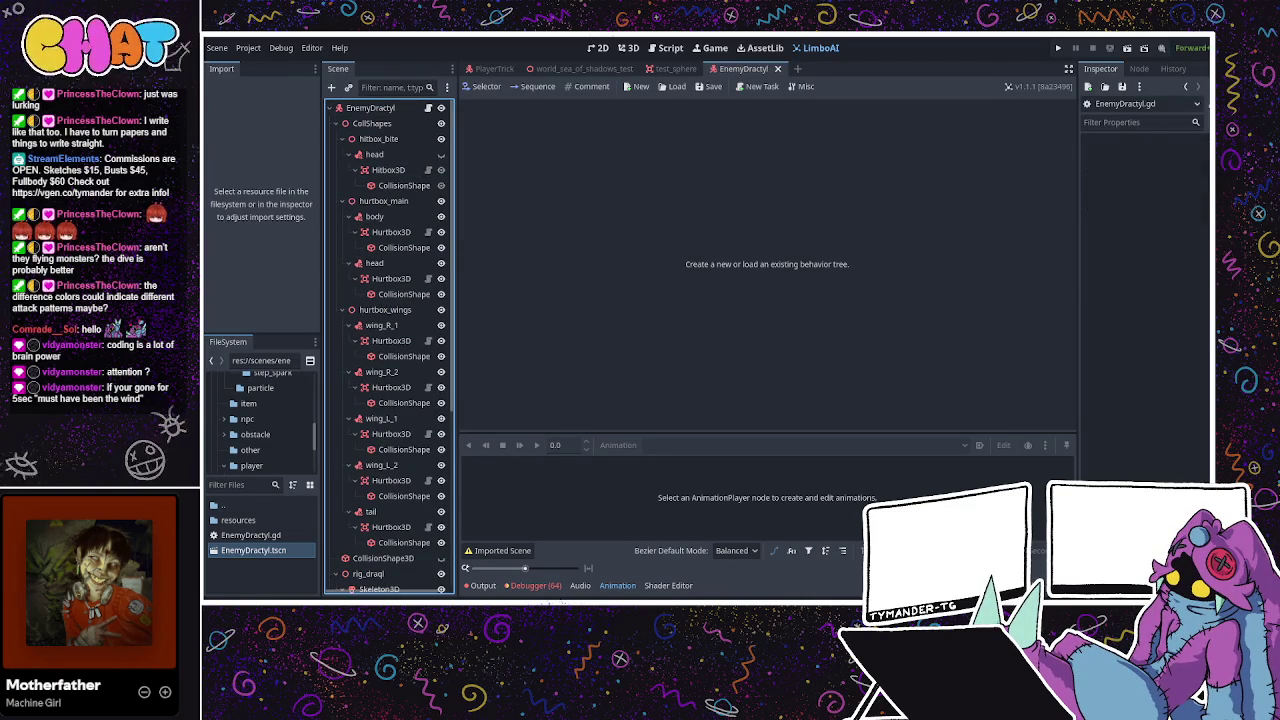
key(ctrl+F3)
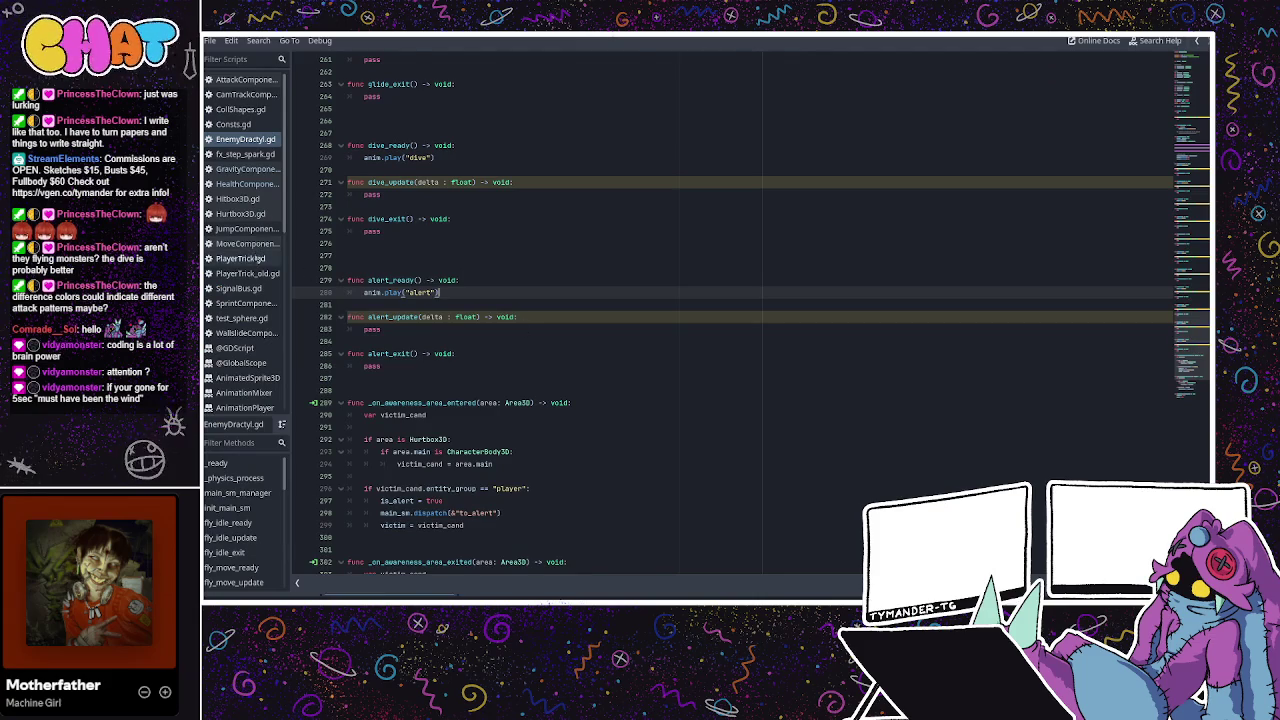
Check PlayerTrick.gd's variables, then return to the top of EnemyDractyl.gd.
click(240, 258)
scroll(700, 300, down, 10)
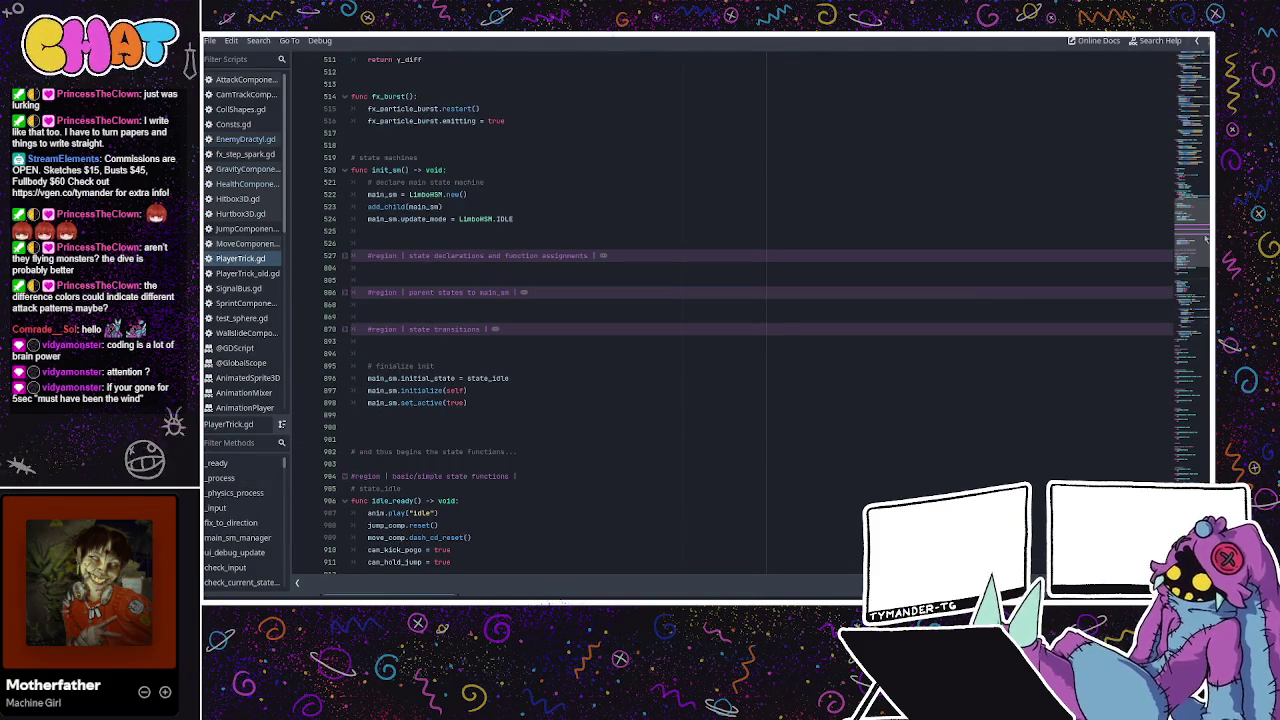
scroll(723, 260, up, 20)
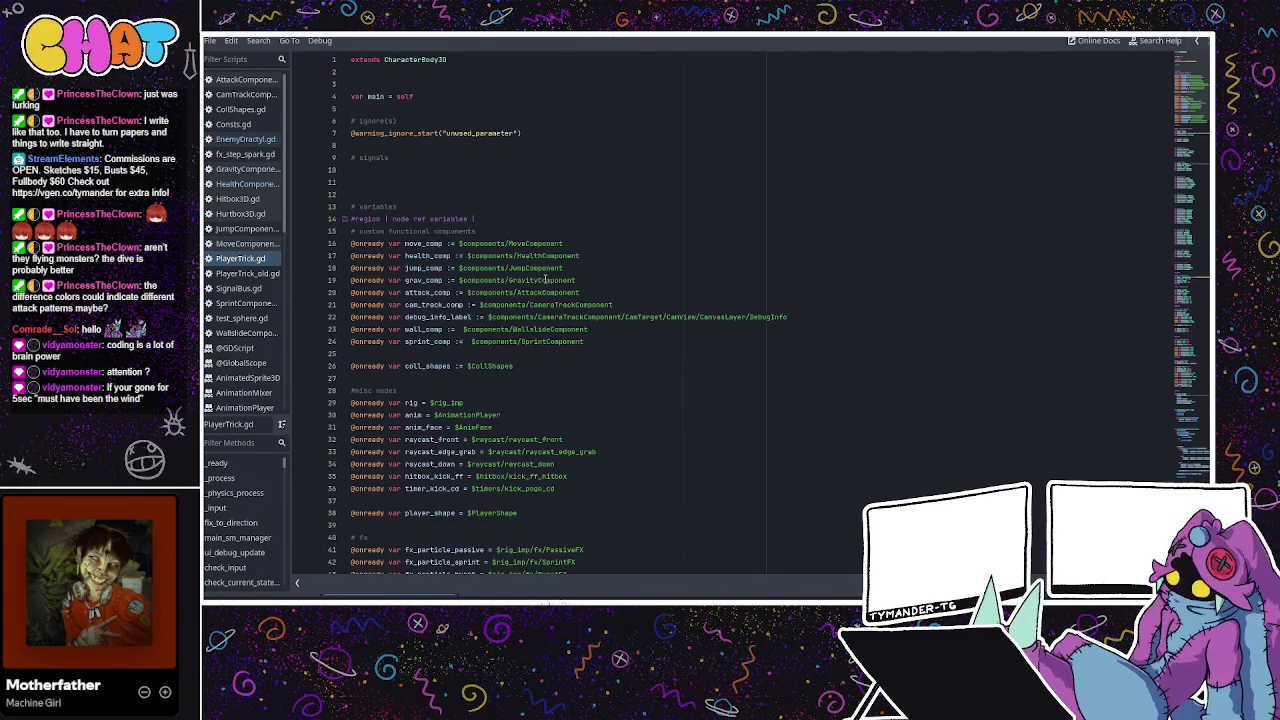
scroll(545, 280, down, 8)
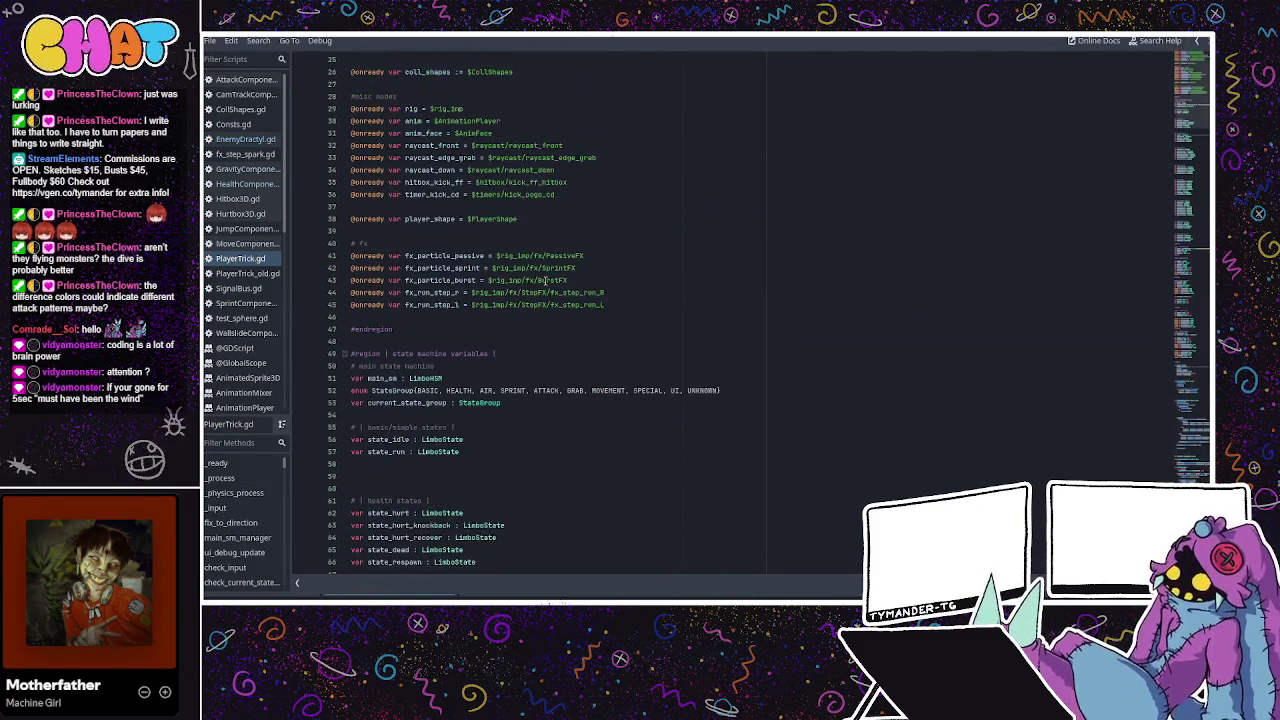
scroll(545, 281, down, 4)
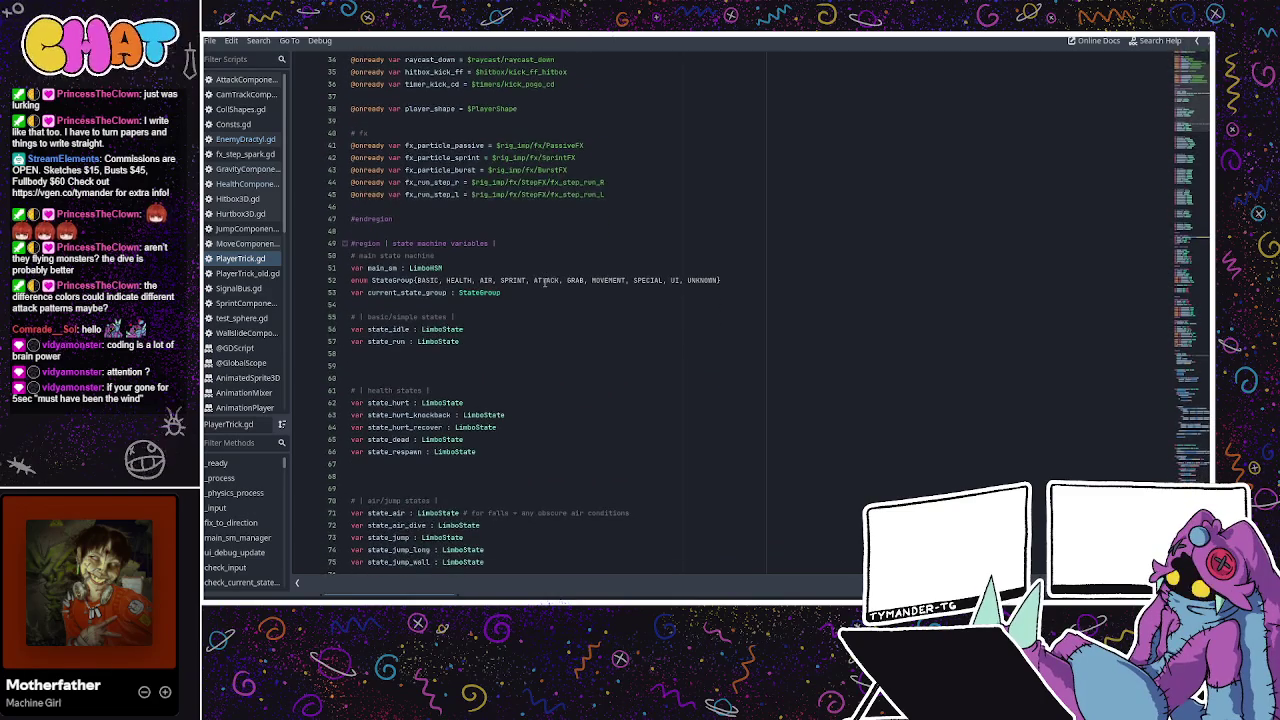
scroll(545, 283, up, 6)
scroll(545, 283, up, 3)
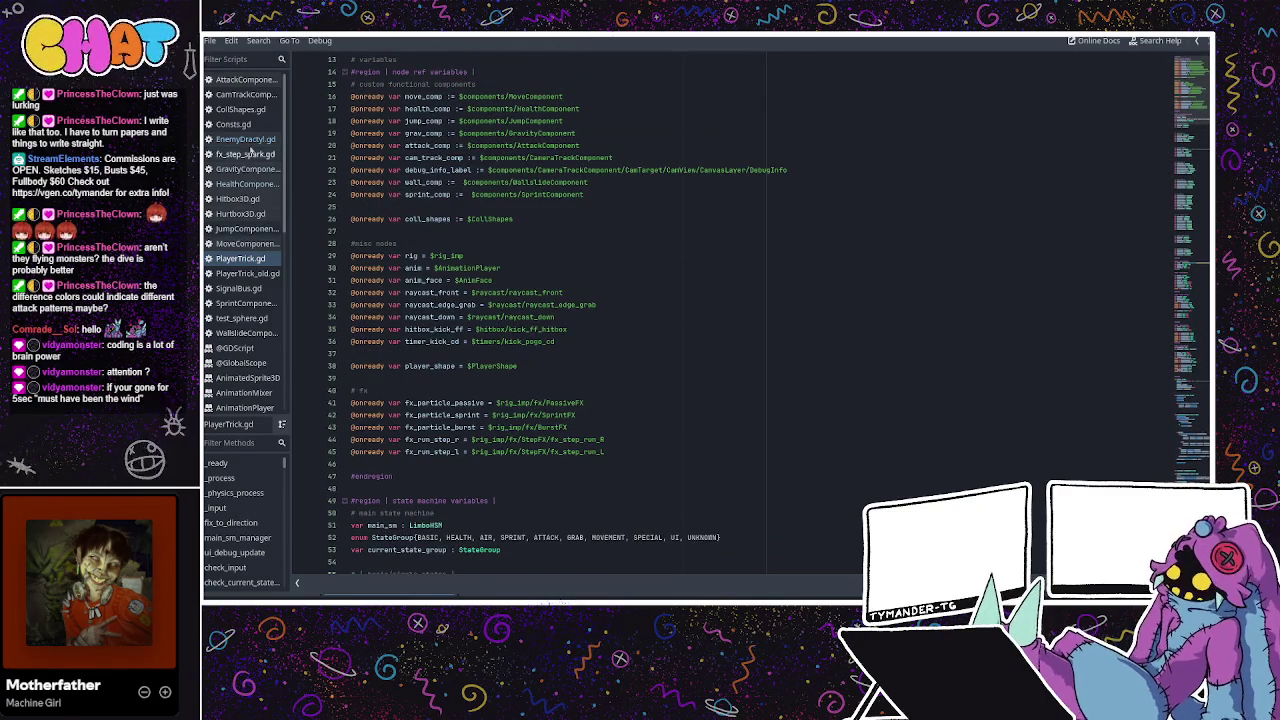
click(245, 139)
scroll(700, 300, up, 20)
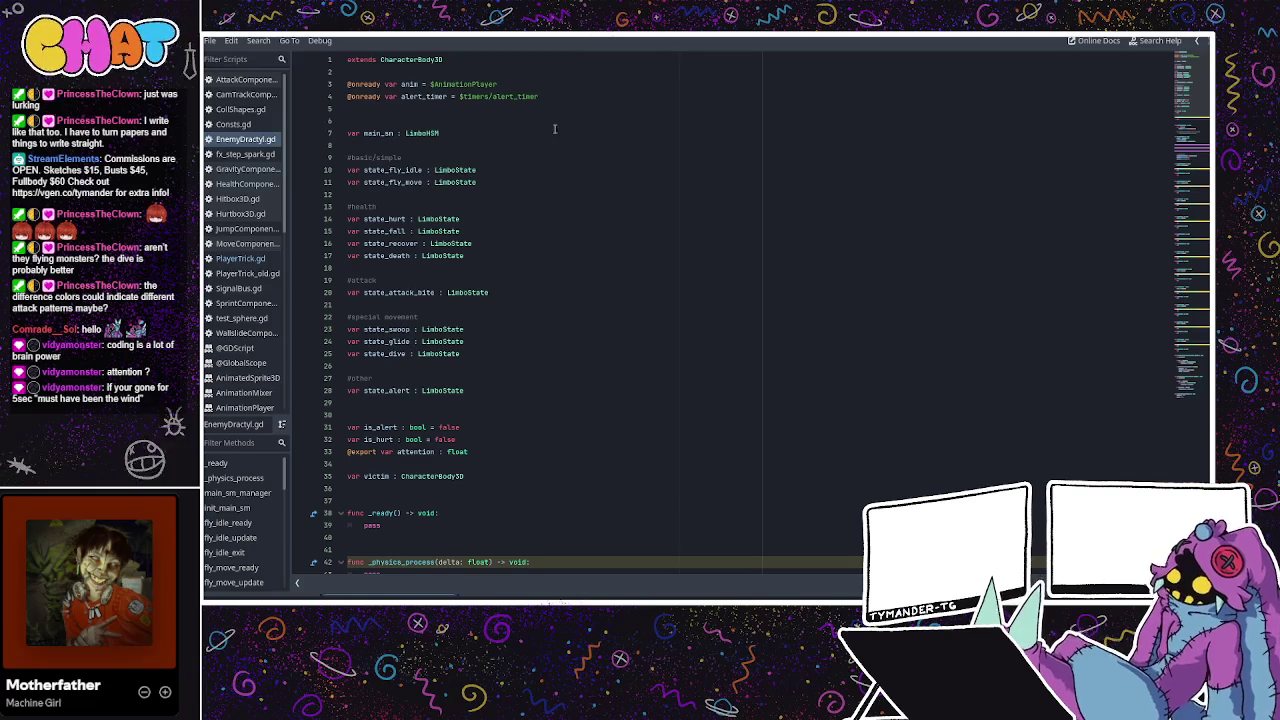
Rename the alert_timer variable on line 4 to timer_alert_dur.
drag(540, 96, 400, 92)
click(430, 96)
double_click(430, 96)
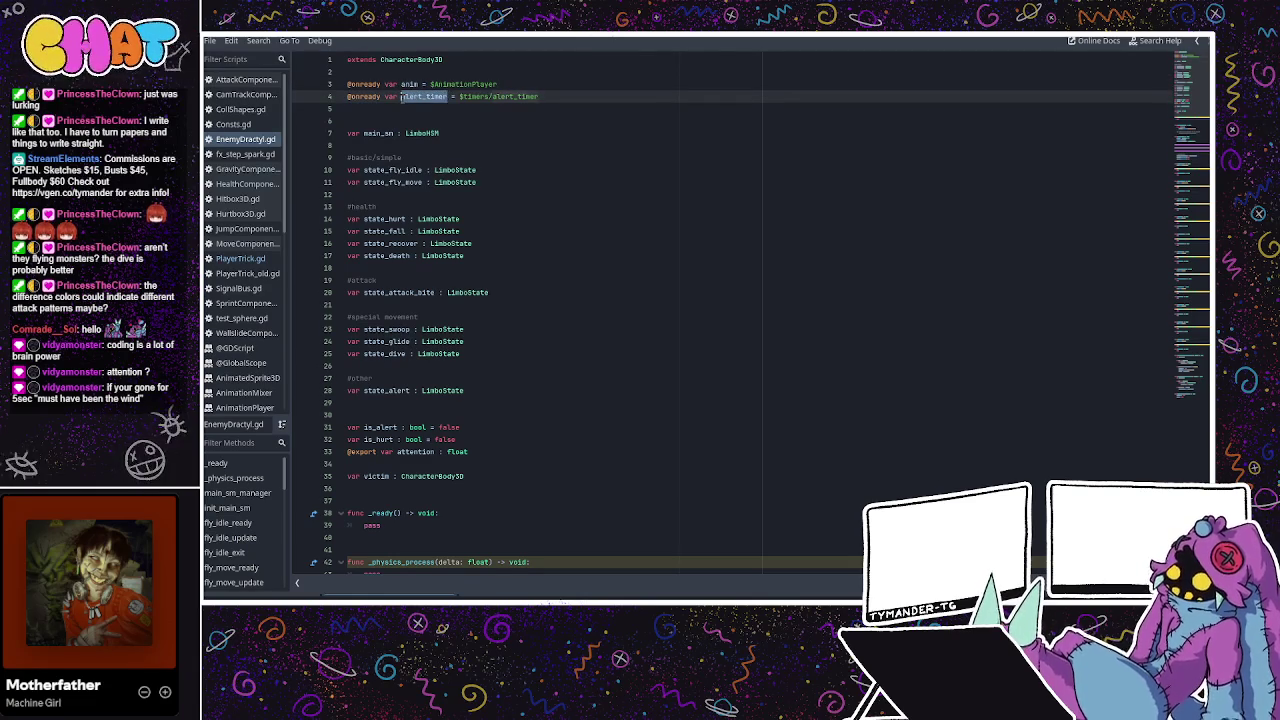
text(timer_a)
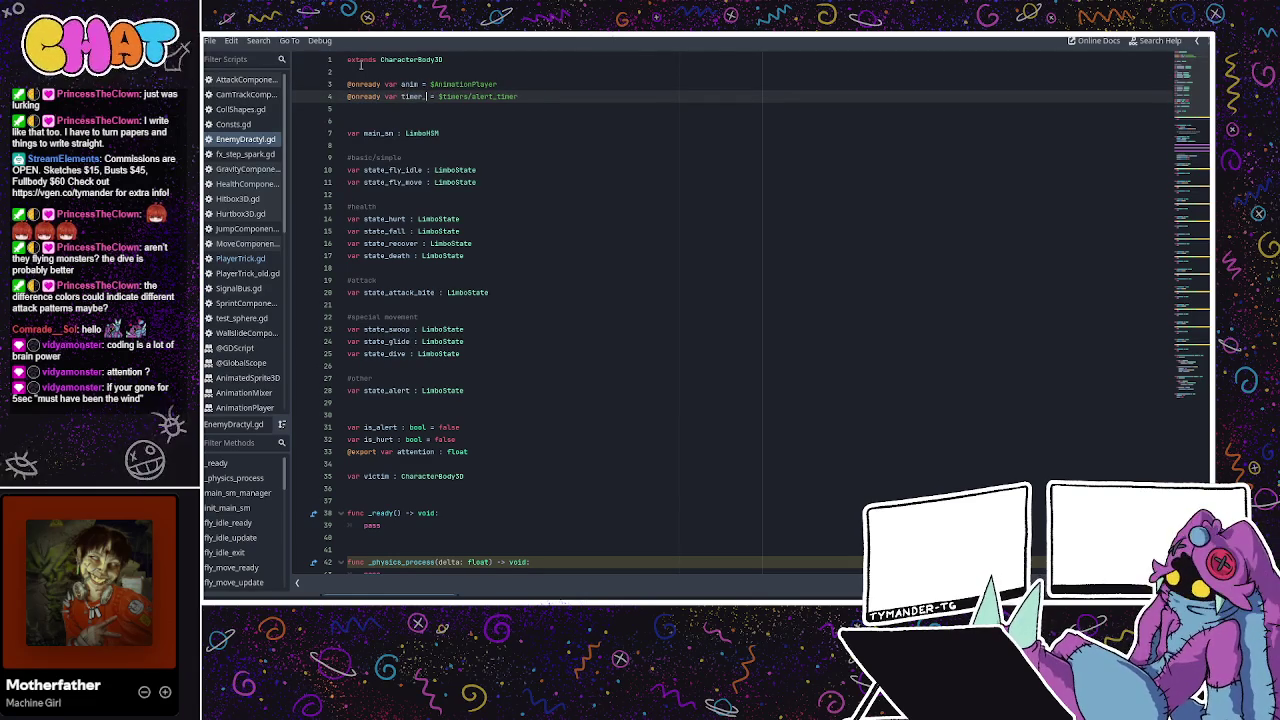
text(lert_dur)
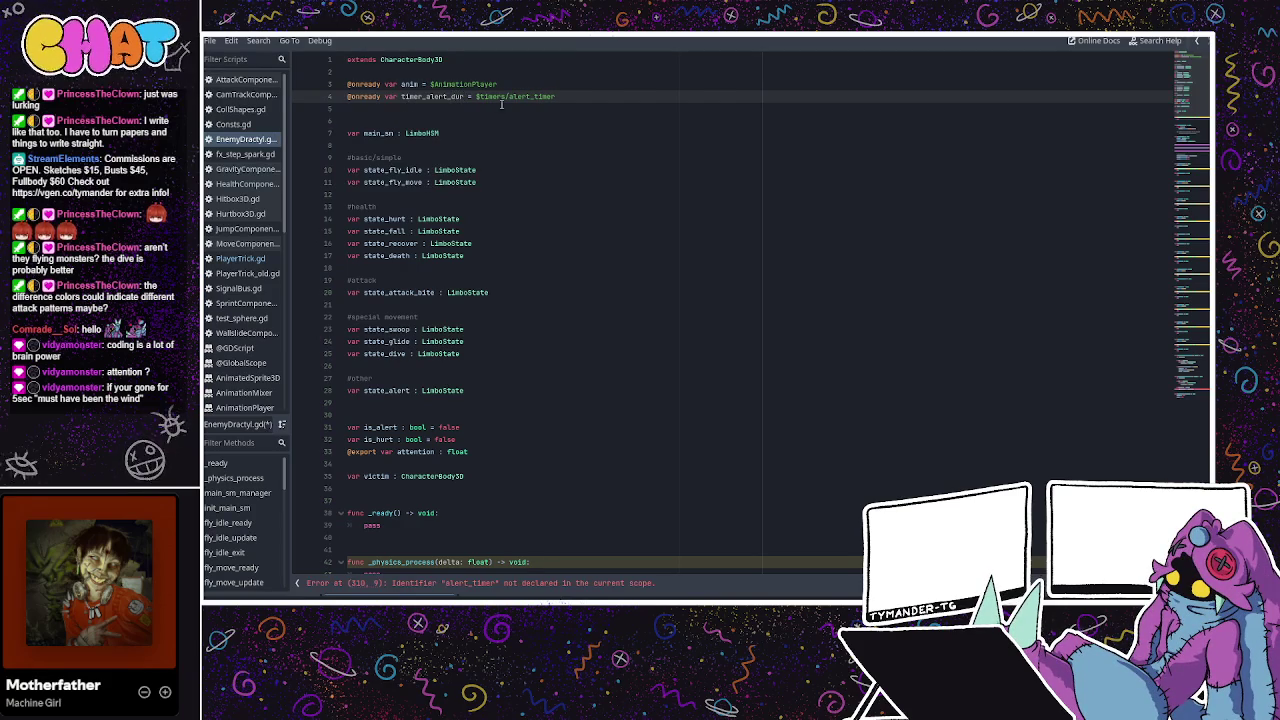
click(562, 97)
key(Return)
text(@onreadyu)
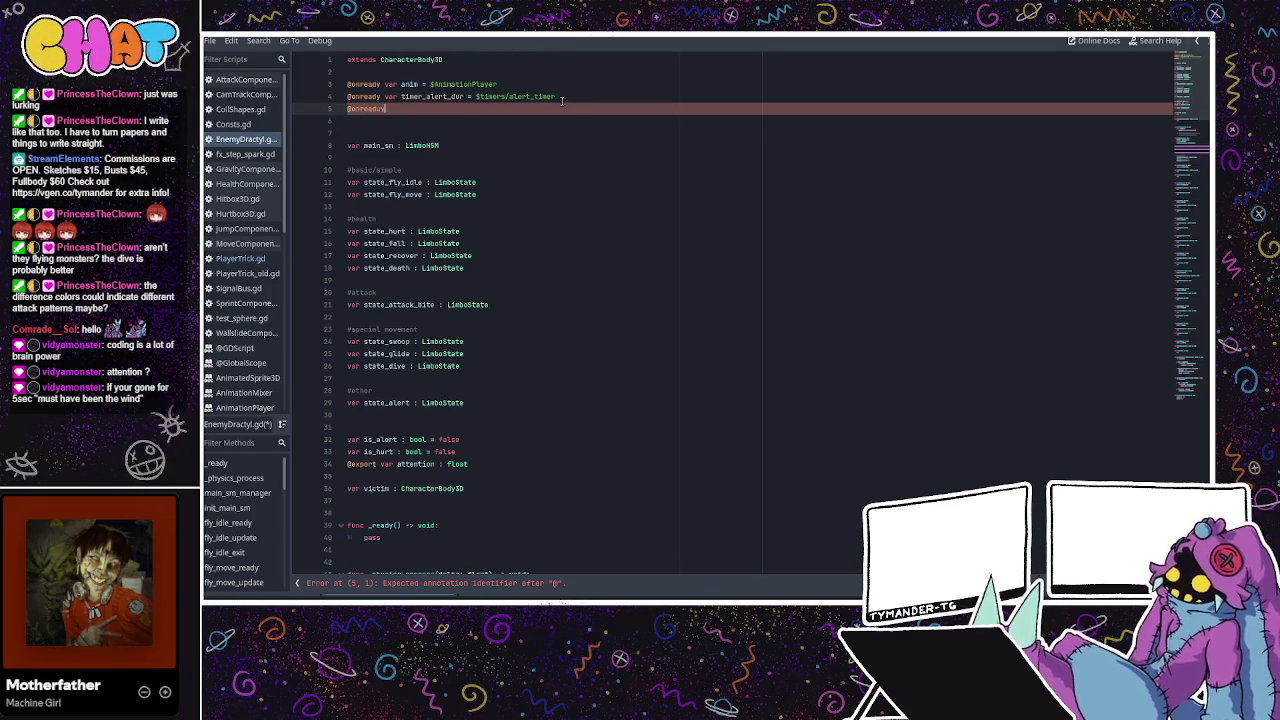
text(ar t)
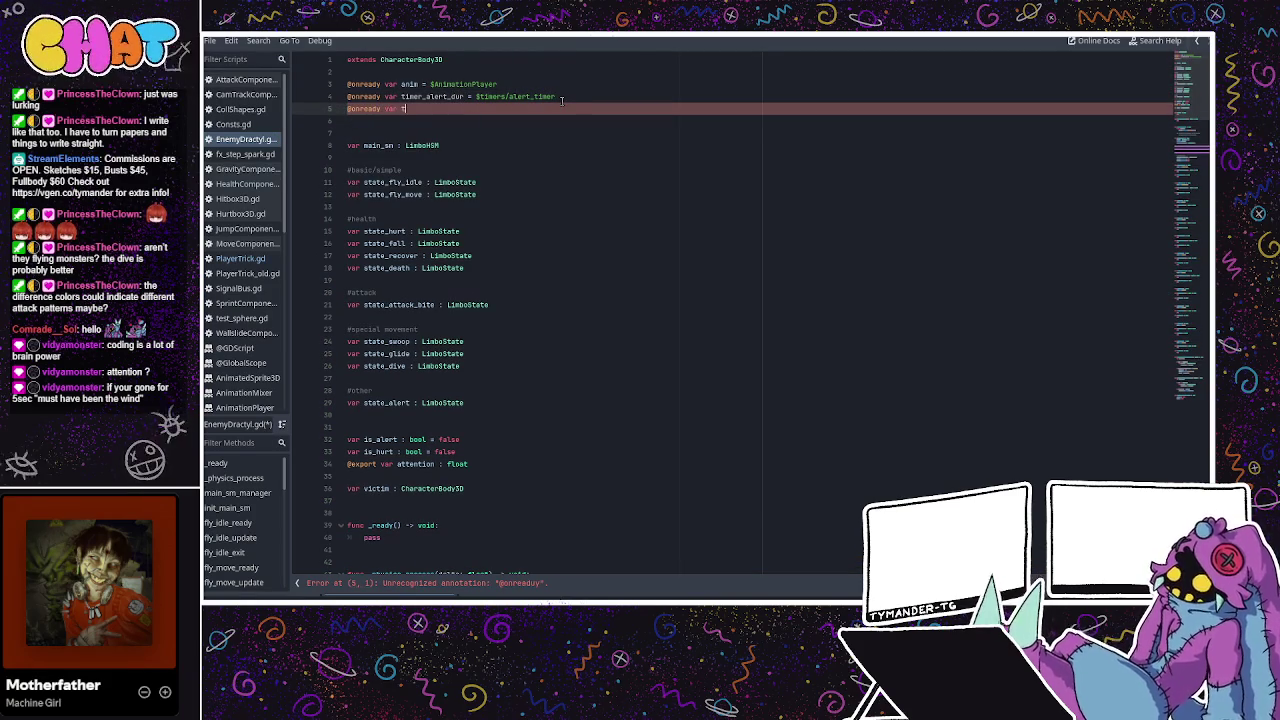
text(imer_al)
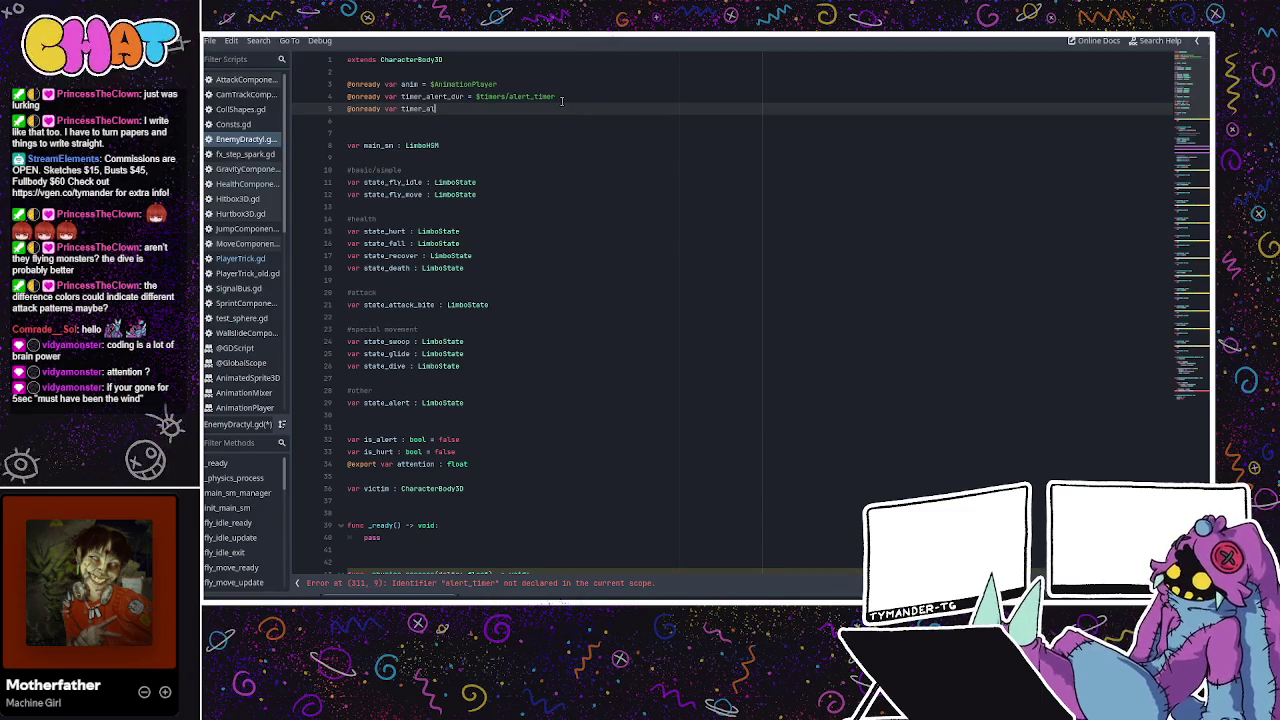
text(ert_act)
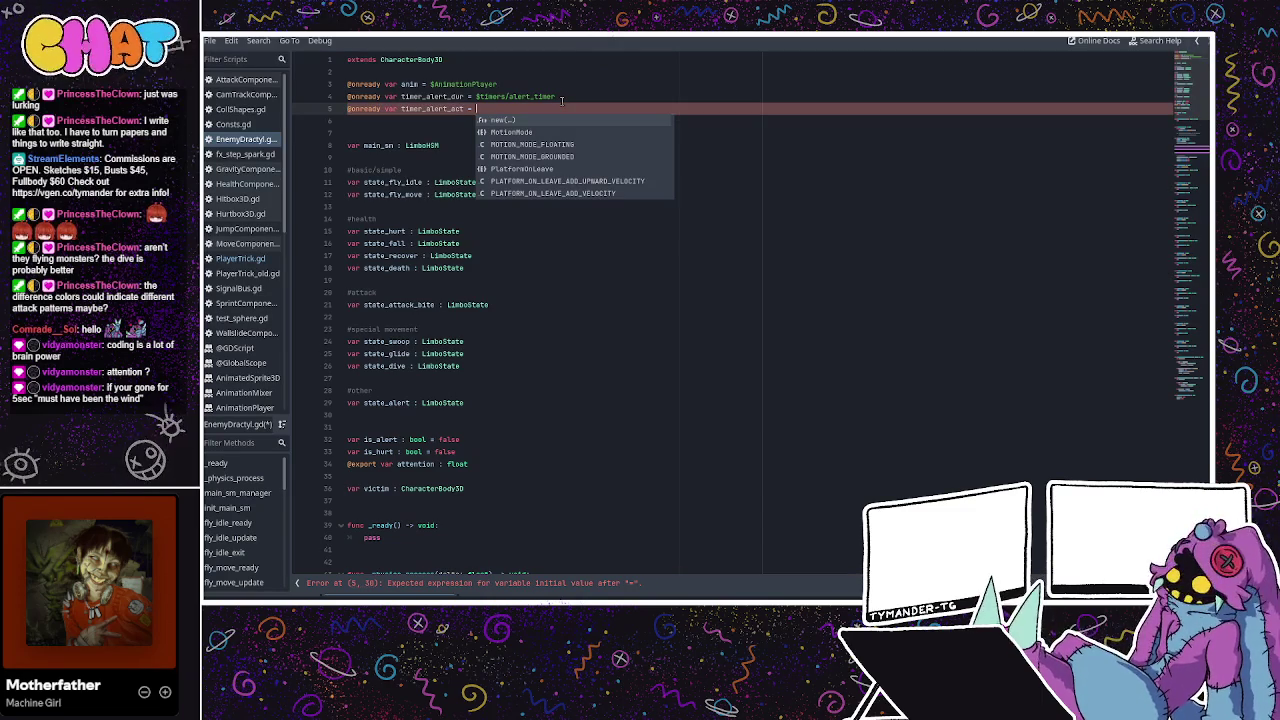
text($)
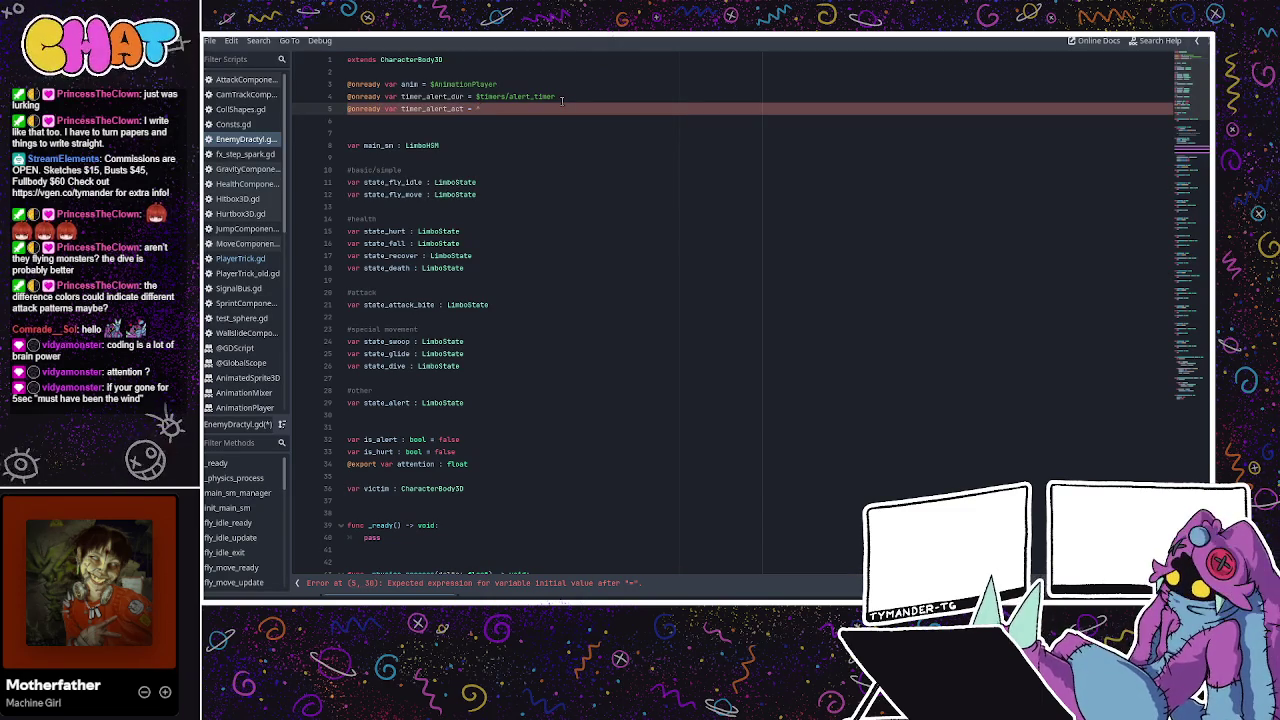
text(timer)
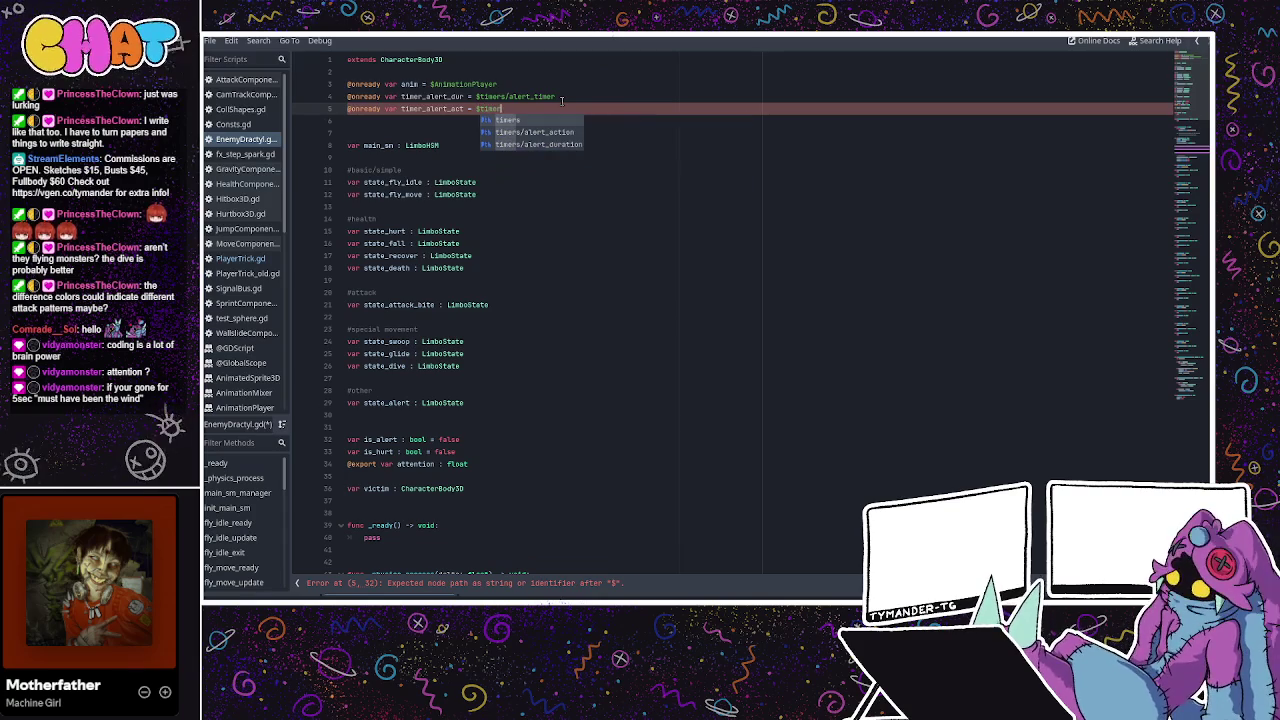
click(556, 132)
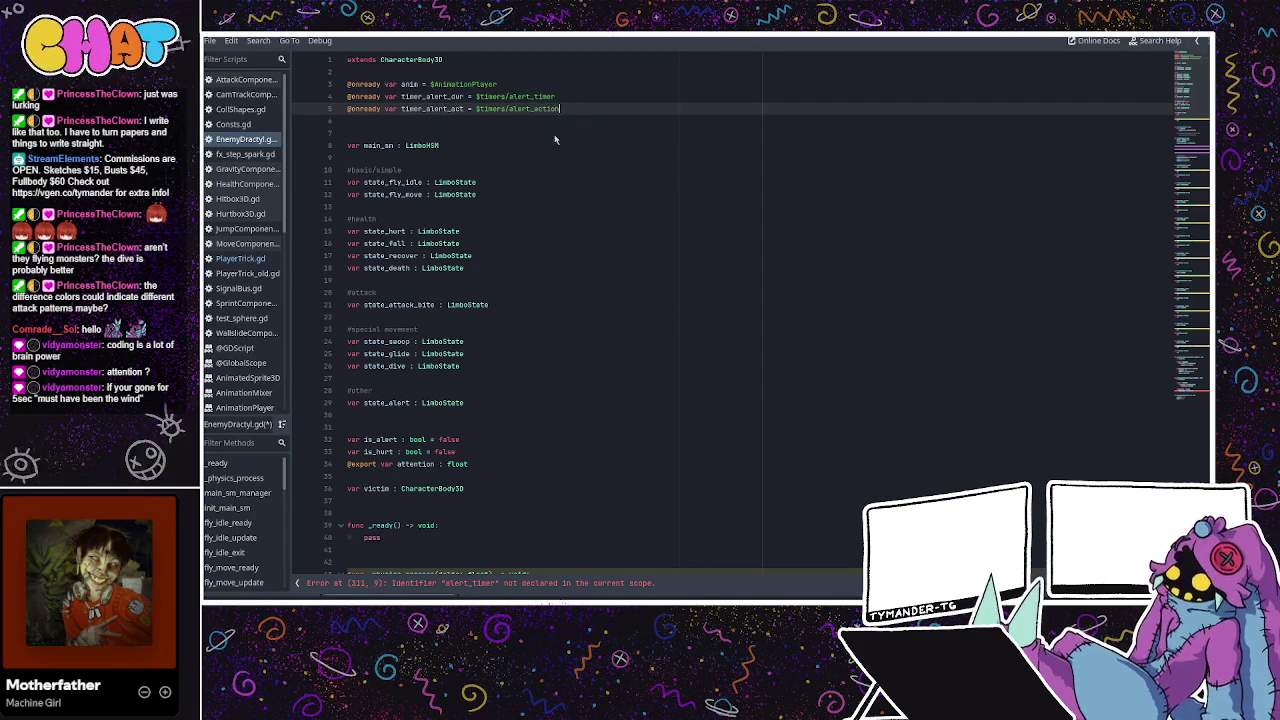
Change line 4's node path to $timers/alert_duration.
click(567, 99)
key(BackSpace)
key(BackSpace)
key(BackSpace)
text(dura)
key(Return)
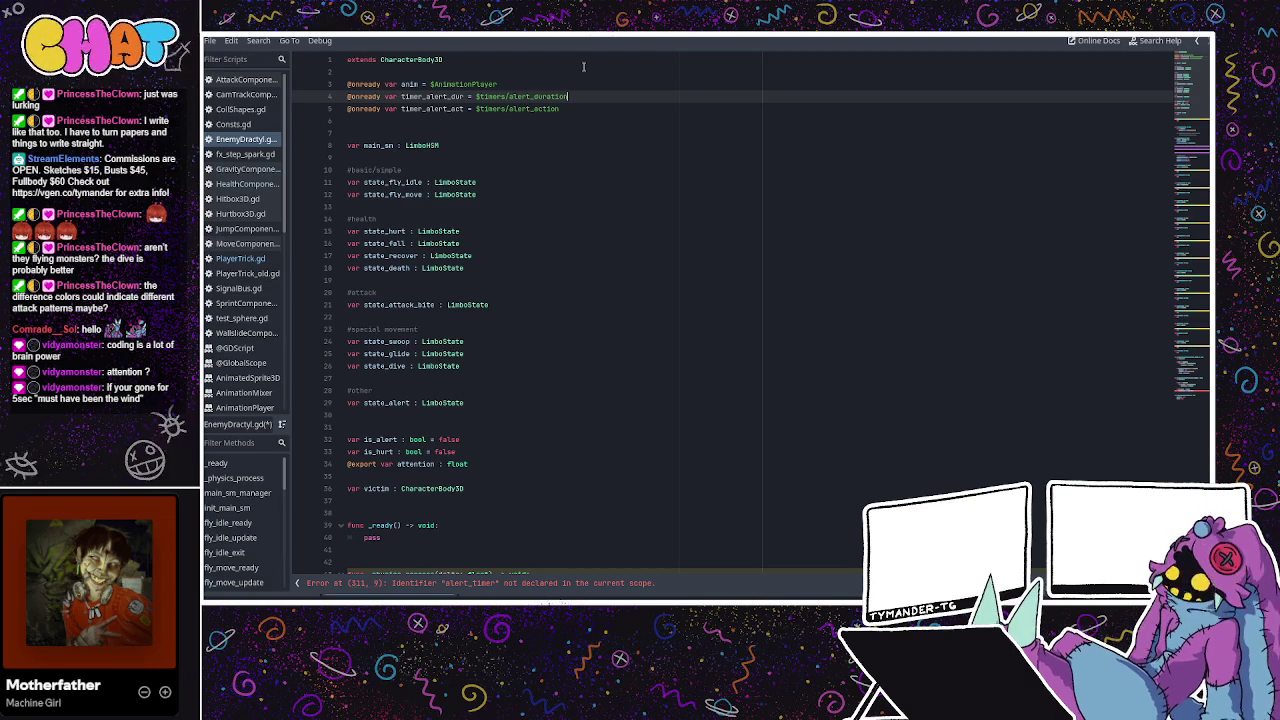
Comment the attention declaration on line 34 with #alert_duration.
click(238, 478)
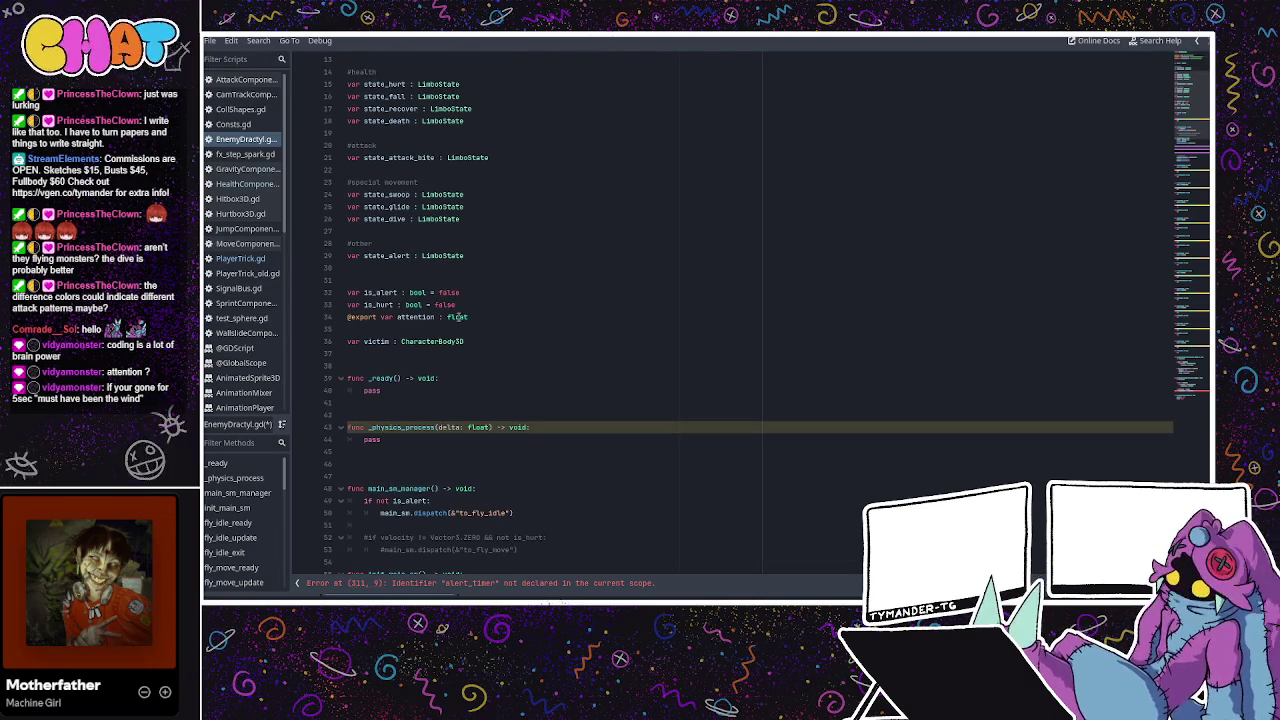
double_click(423, 318)
click(462, 305)
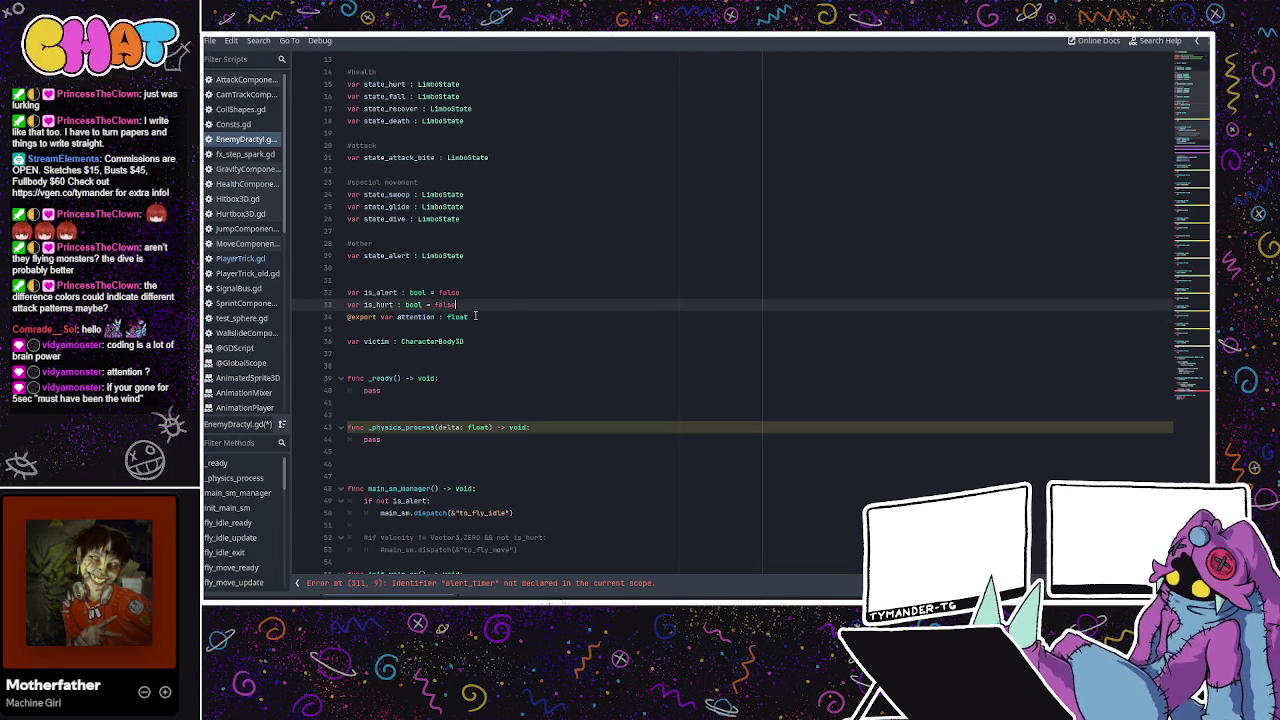
click(495, 256)
scroll(440, 160, up, 3)
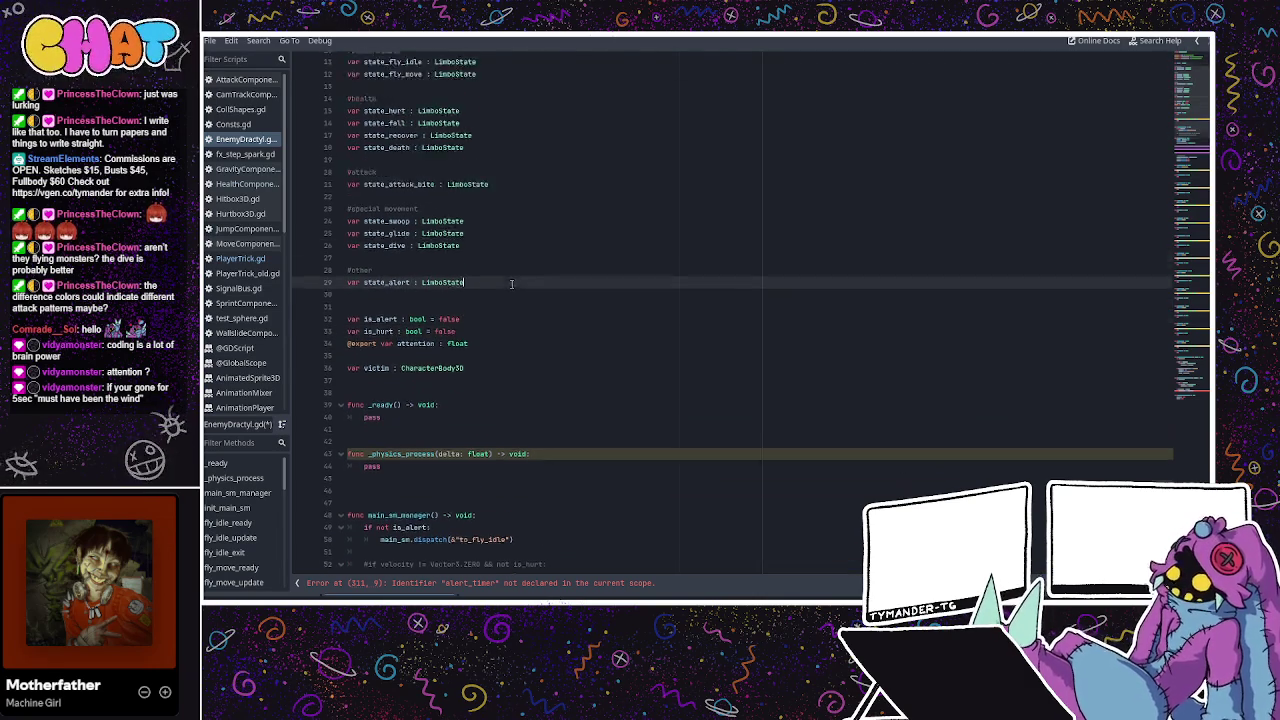
scroll(550, 122, up, 1)
click(560, 108)
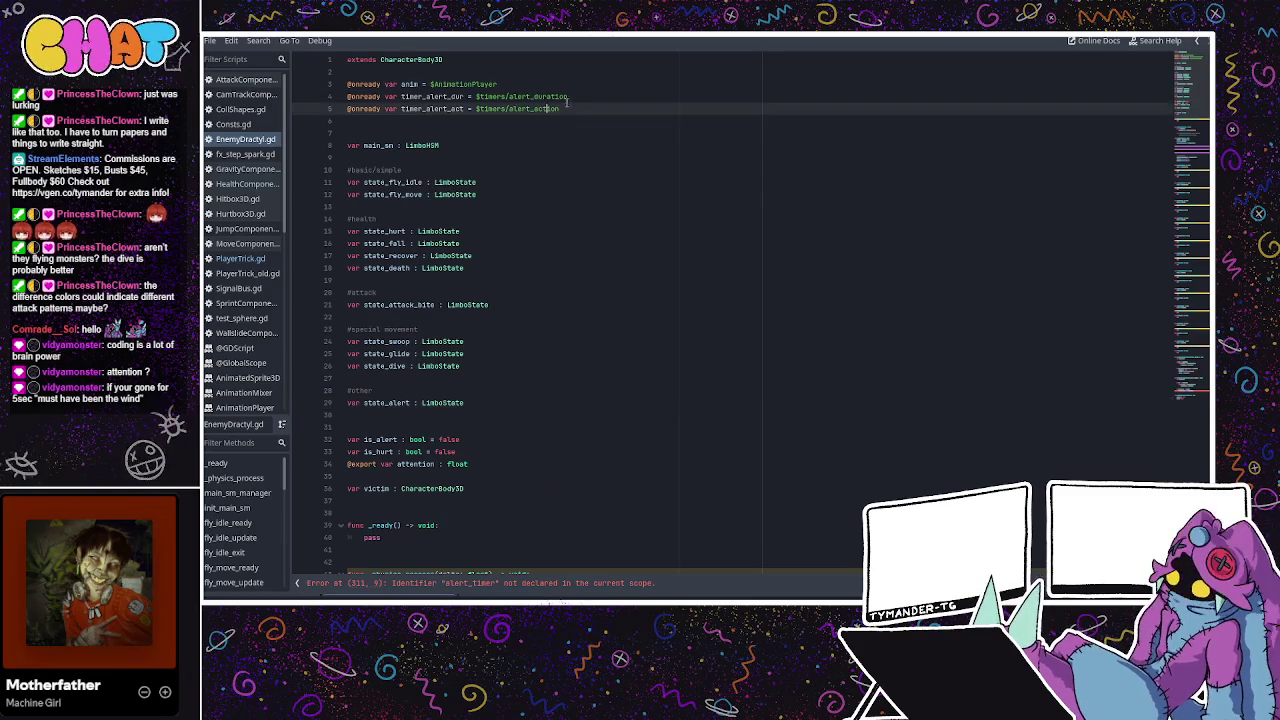
click(518, 463)
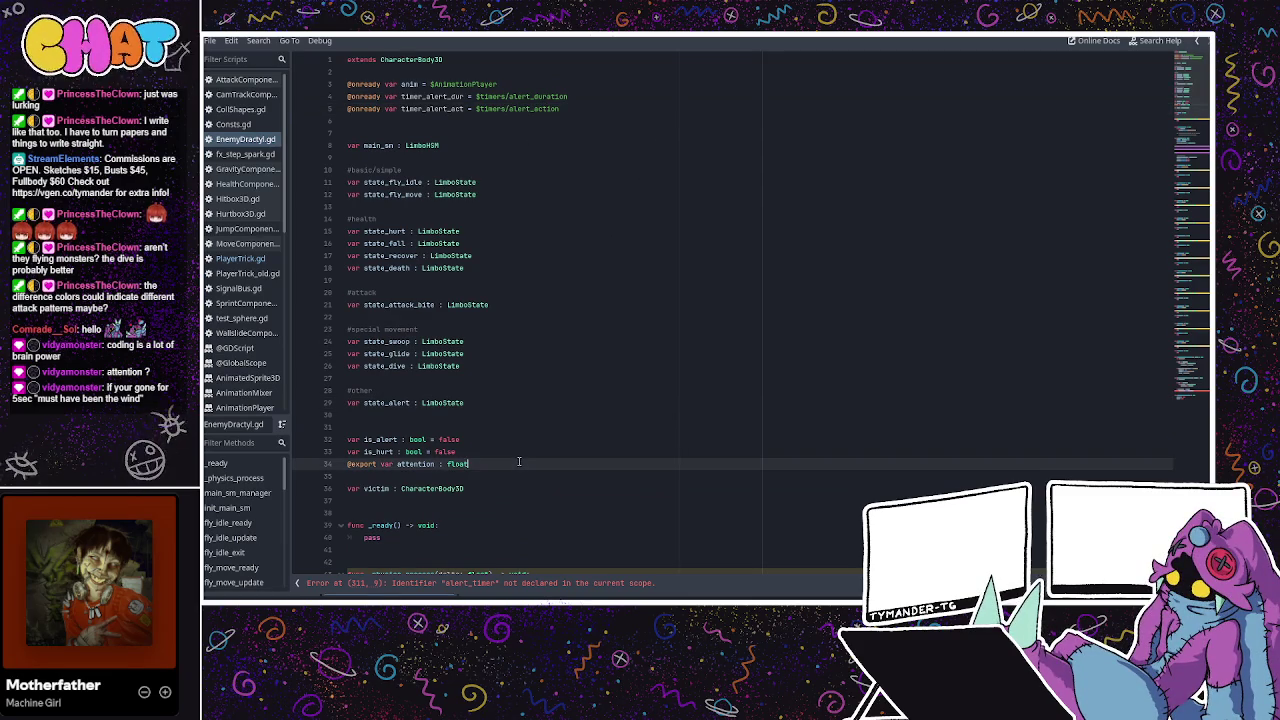
text(=)
text(ler)
text(dur)
text(ation)
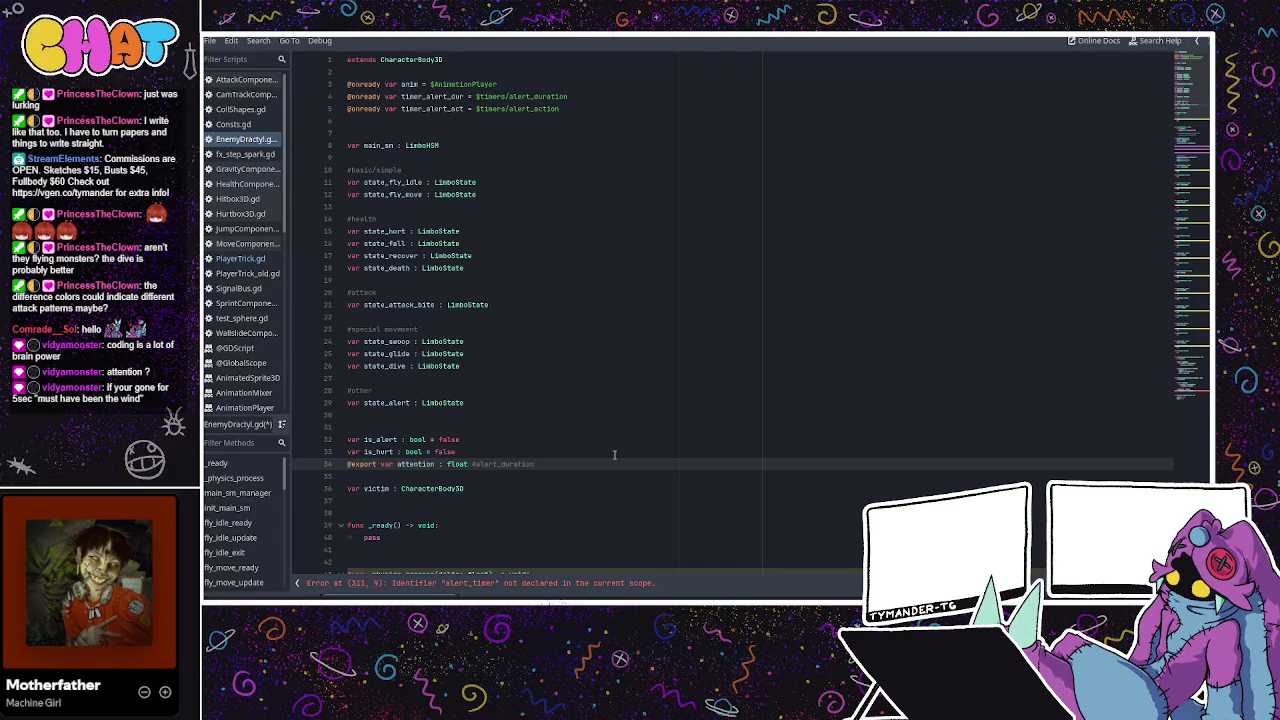
key(Return)
text(@e)
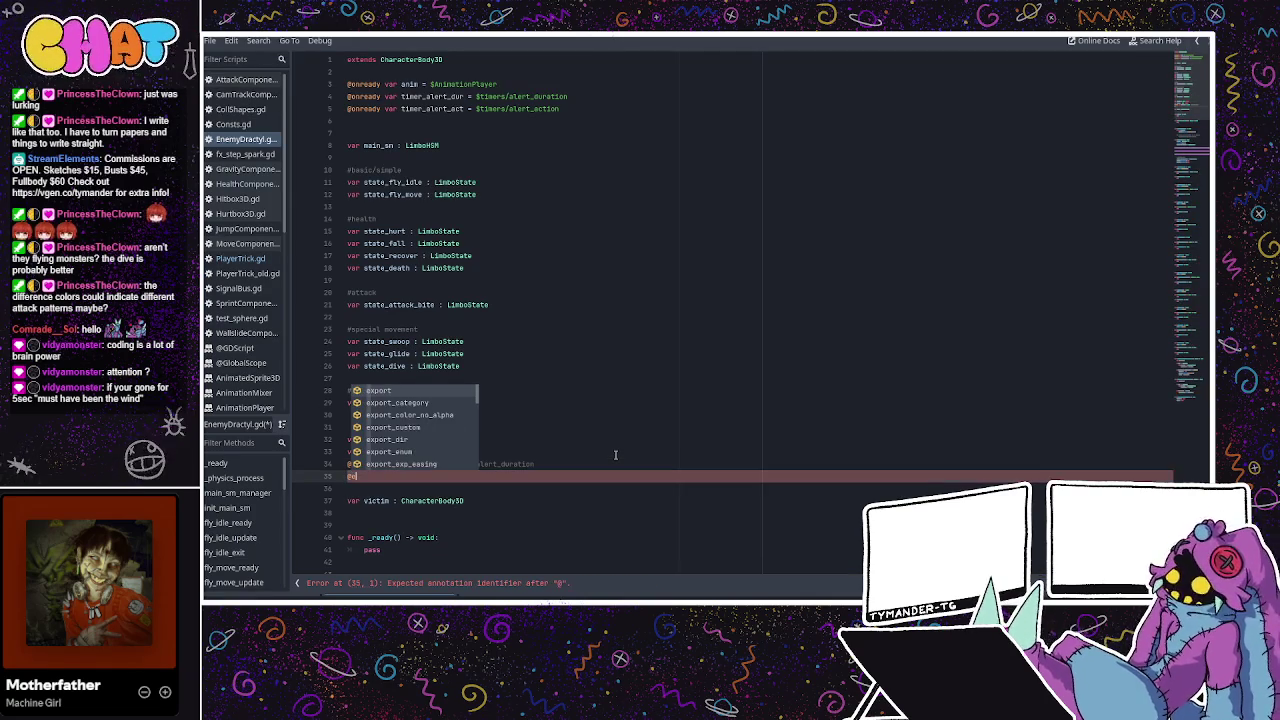
text(xport var)
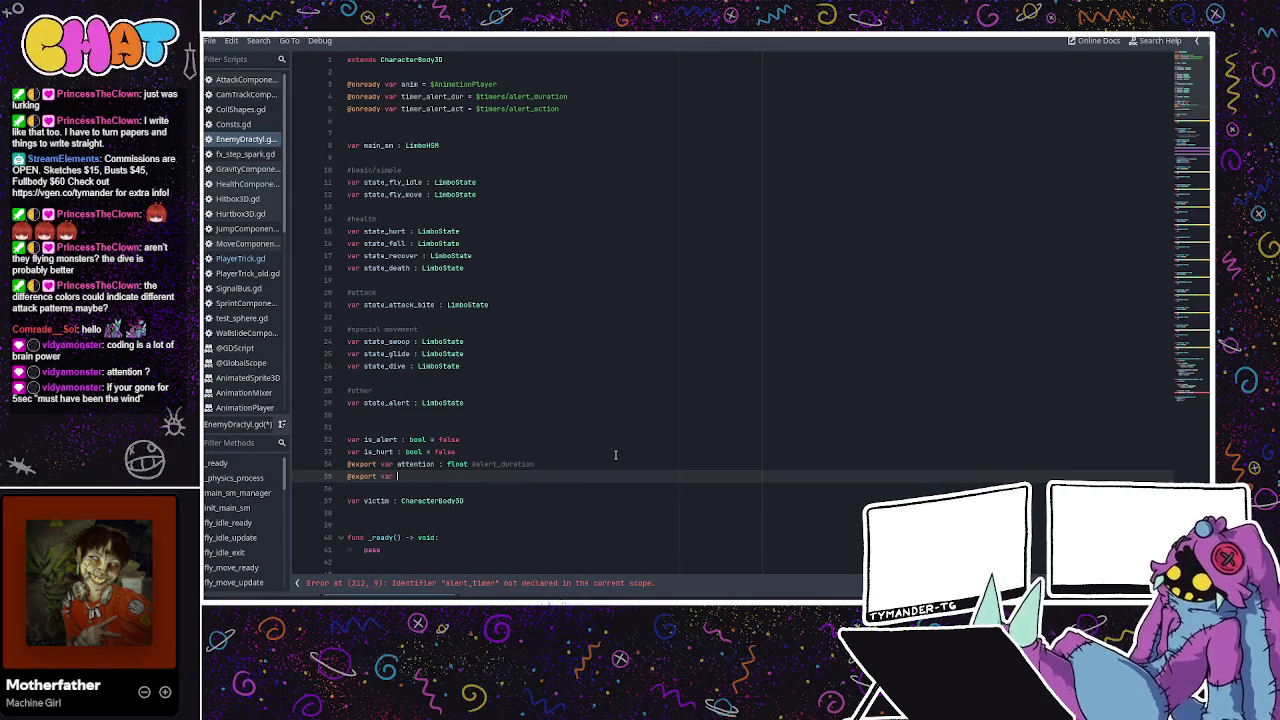
text( at)
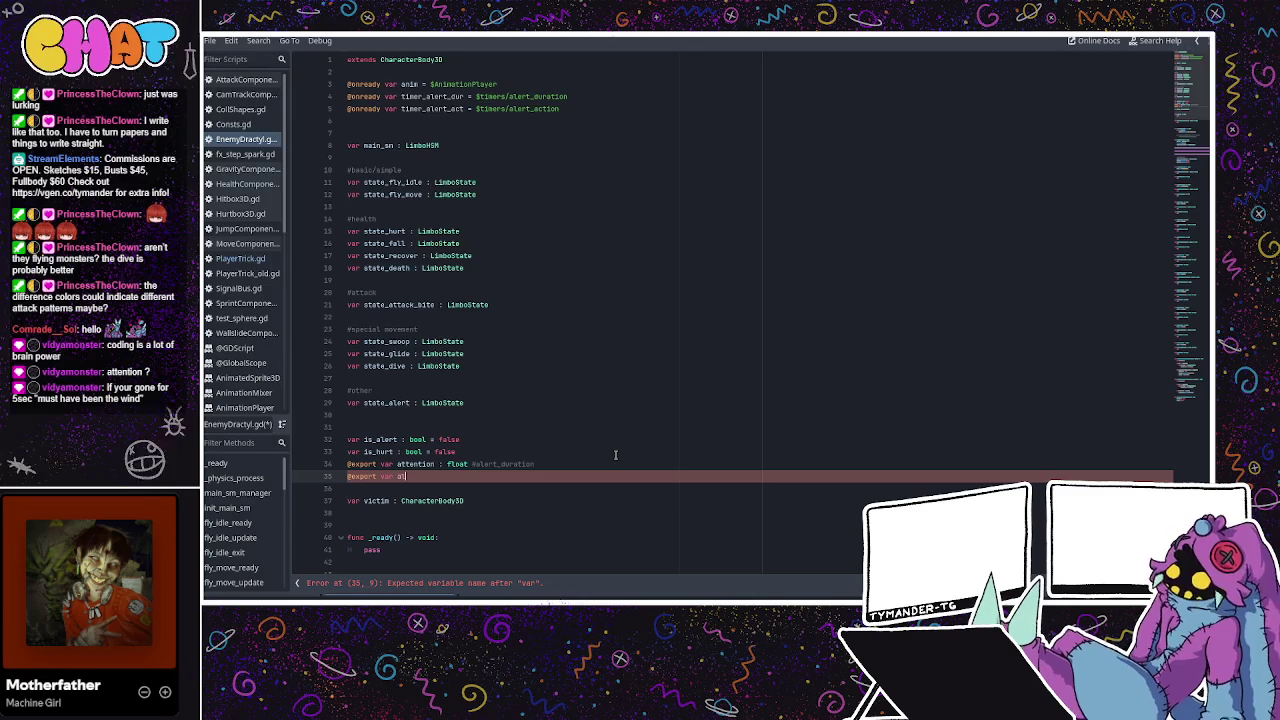
text(ert)
text(_ac)
text(t_length)
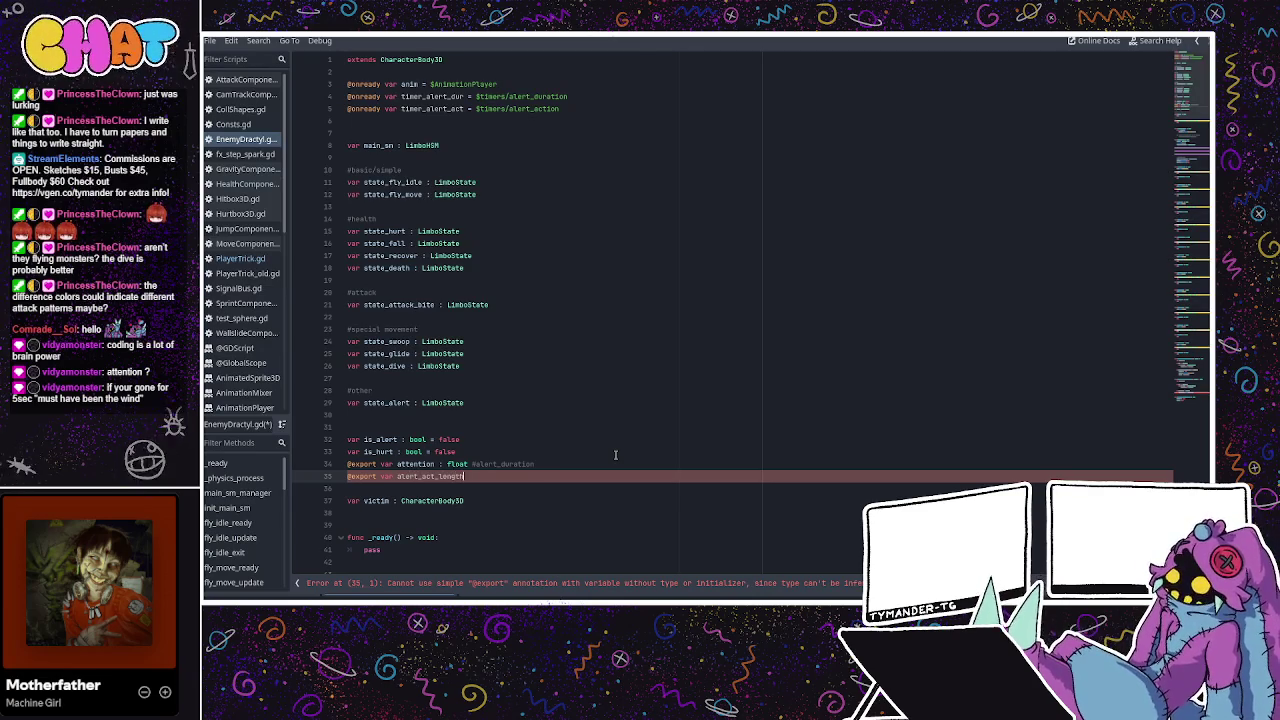
key(Return)
key(BackSpace)
key(BackSpace)
key(BackSpace)
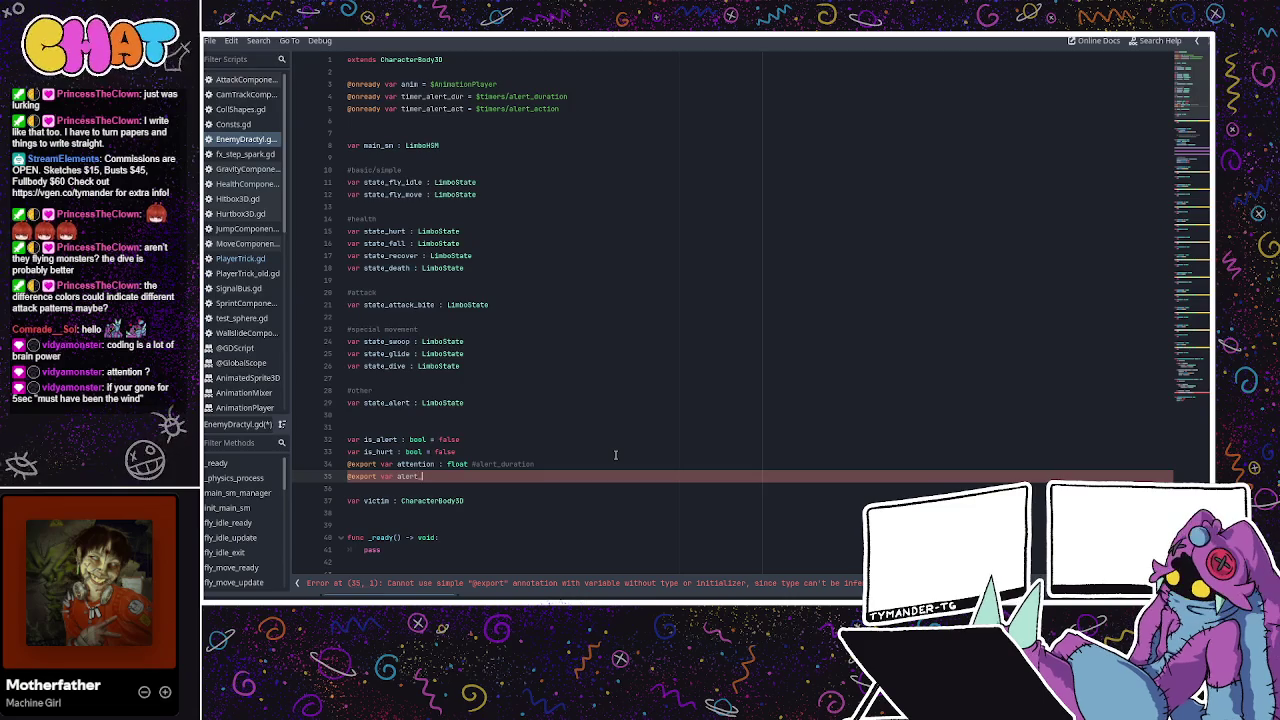
text(action_)
text(tim)
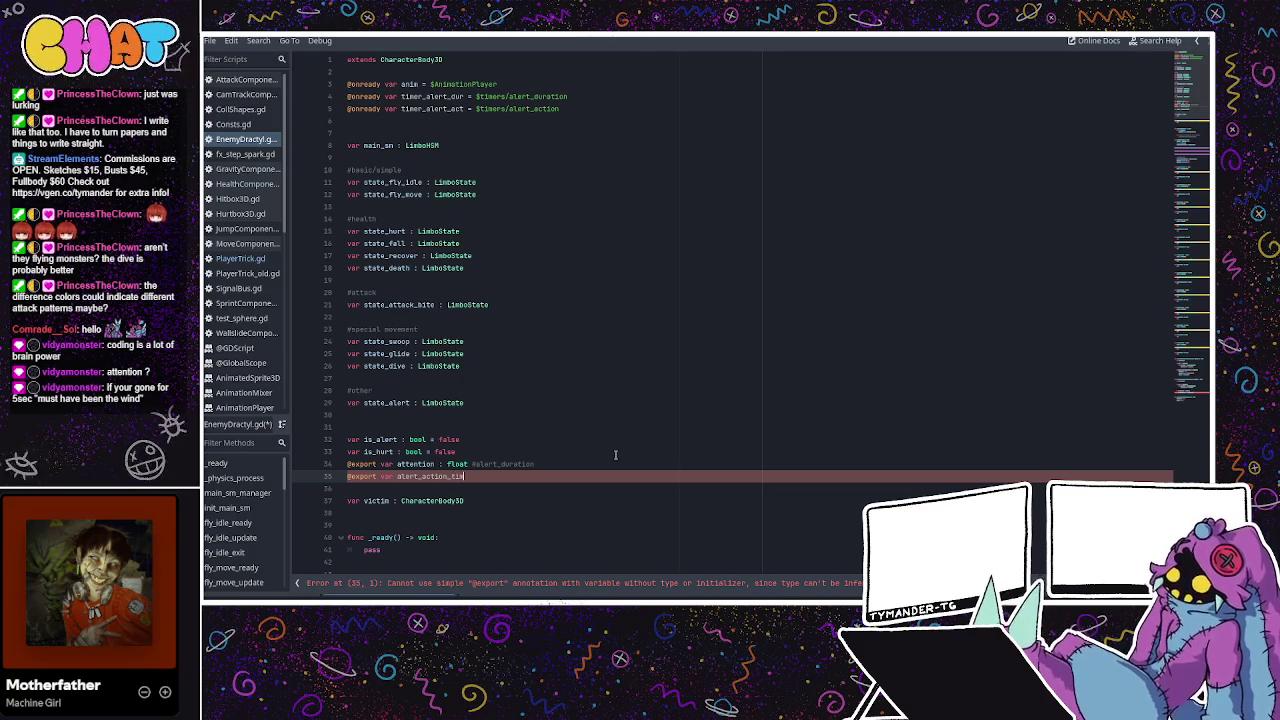
key(BackSpace)
key(BackSpace)
key(BackSpace)
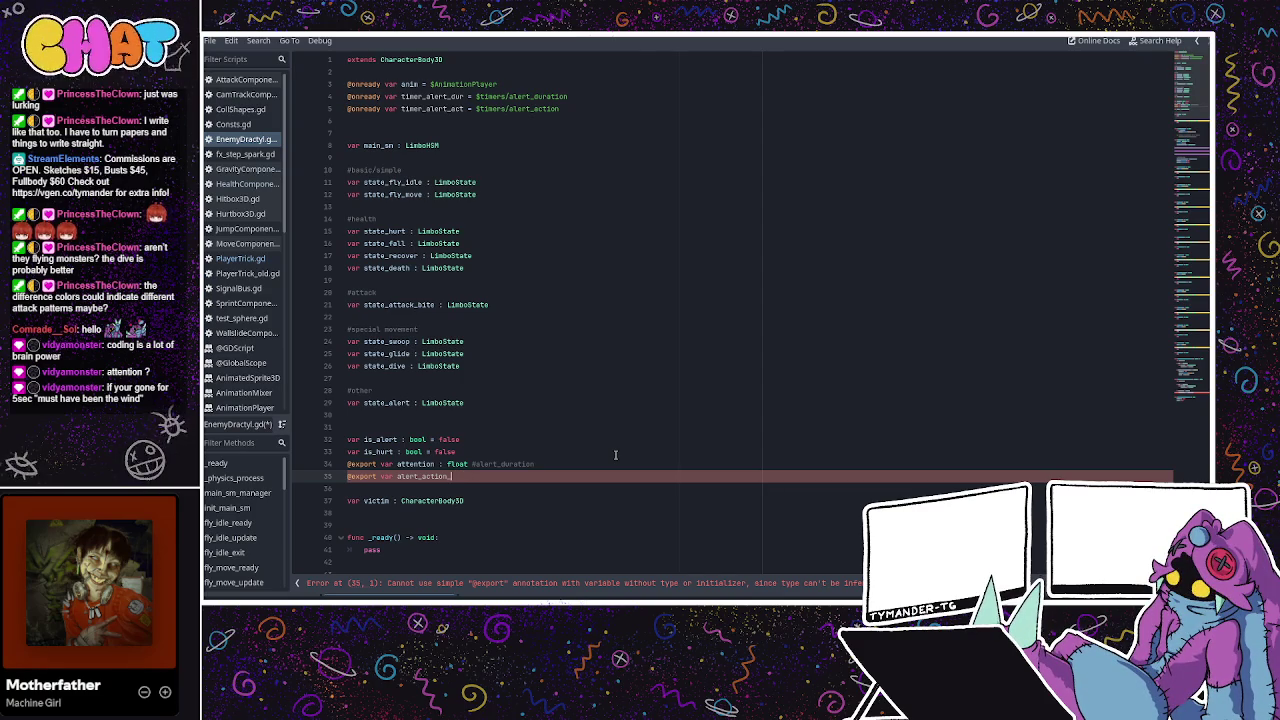
text(_time)
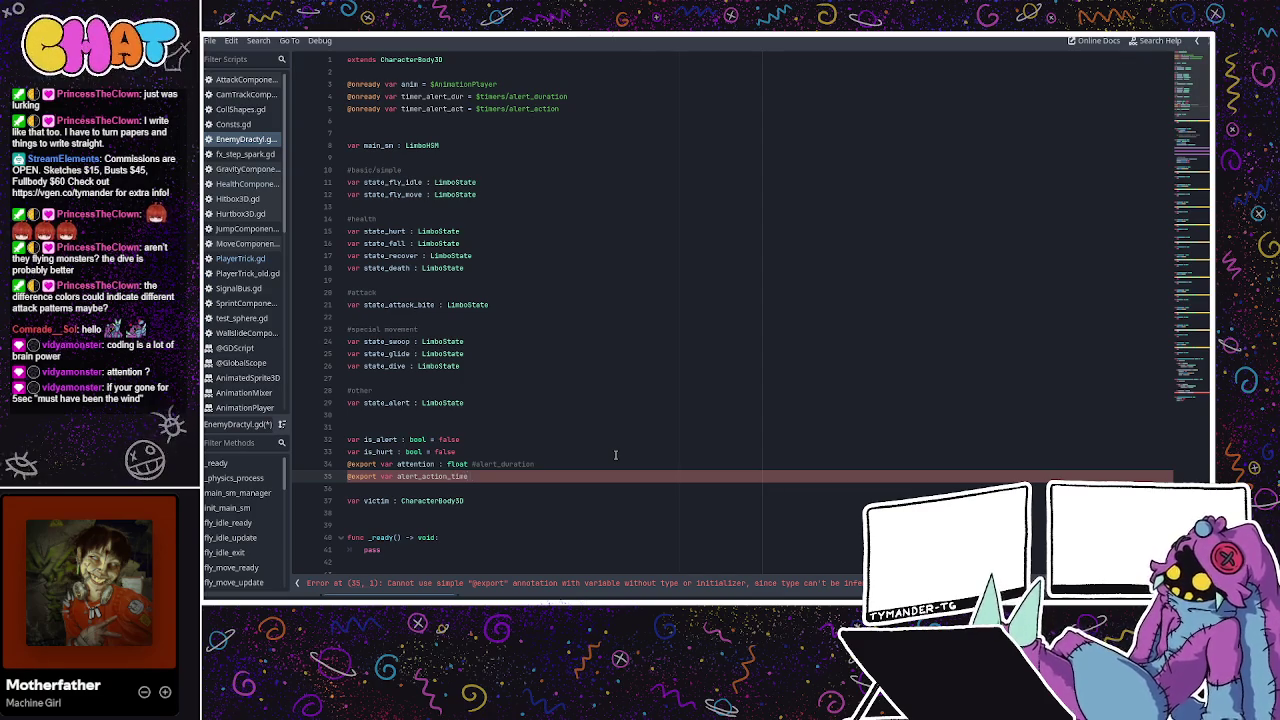
text( : float)
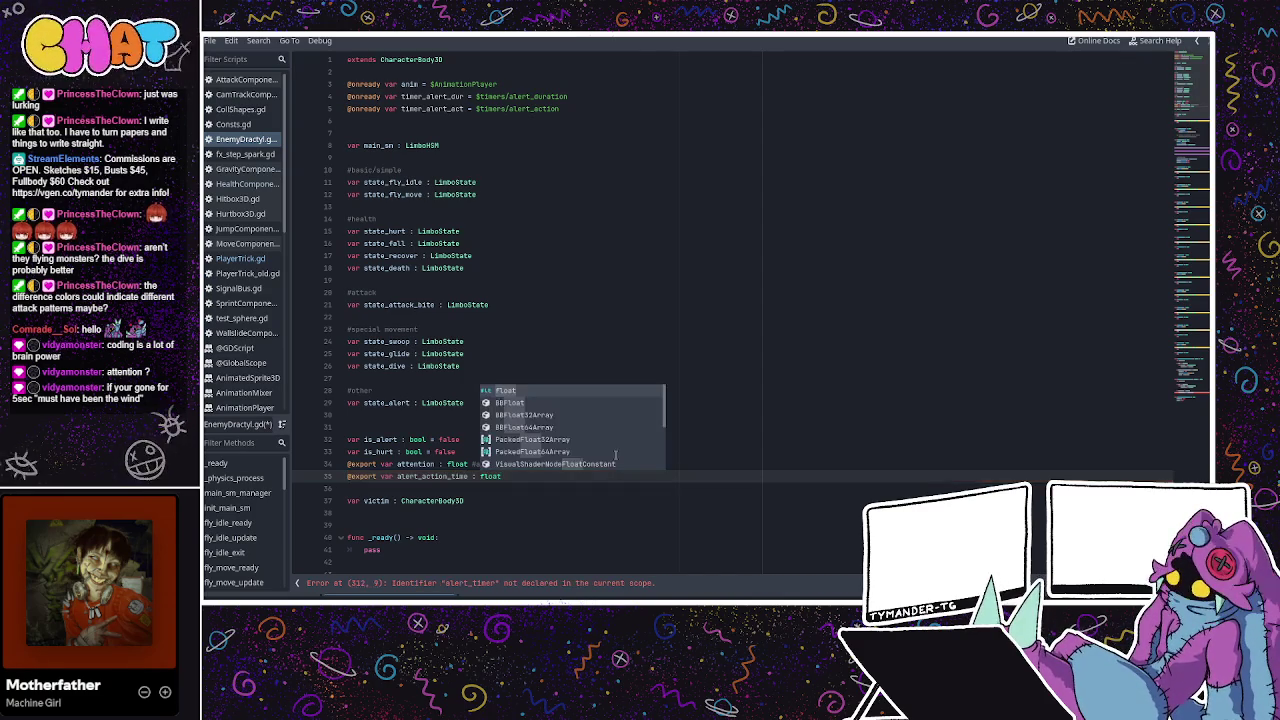
click(641, 356)
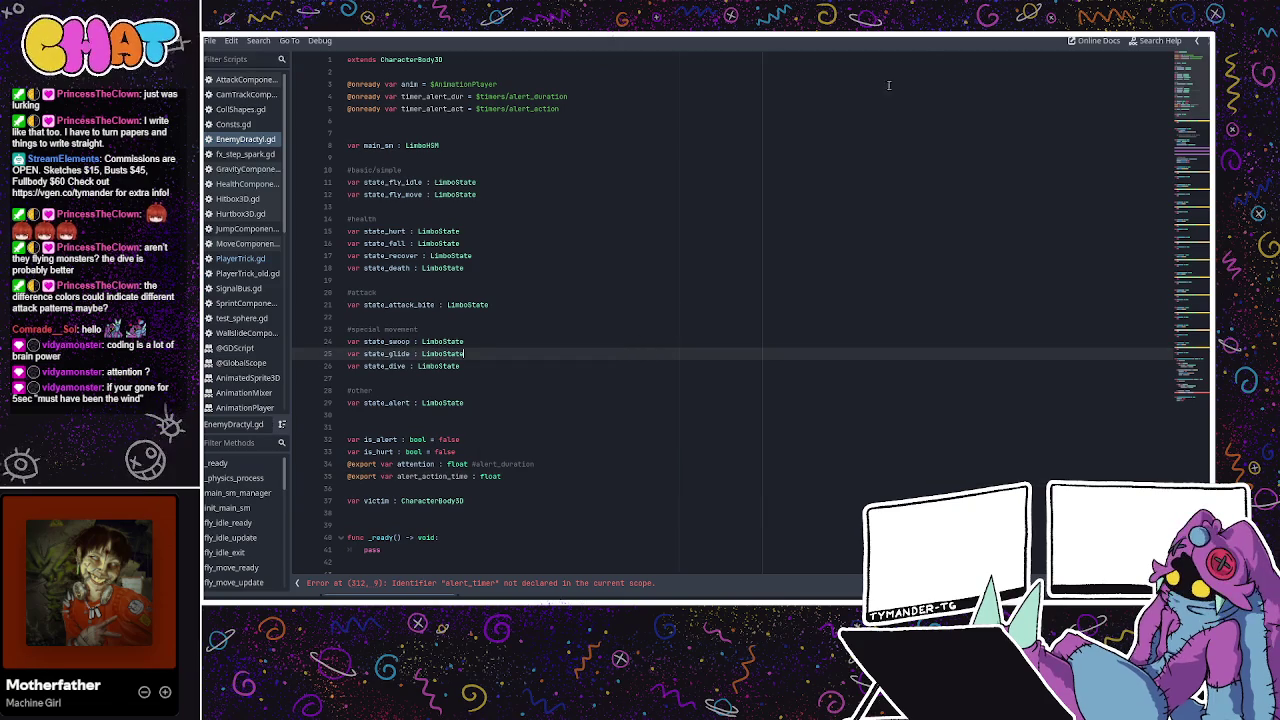
key(alt+Tab)
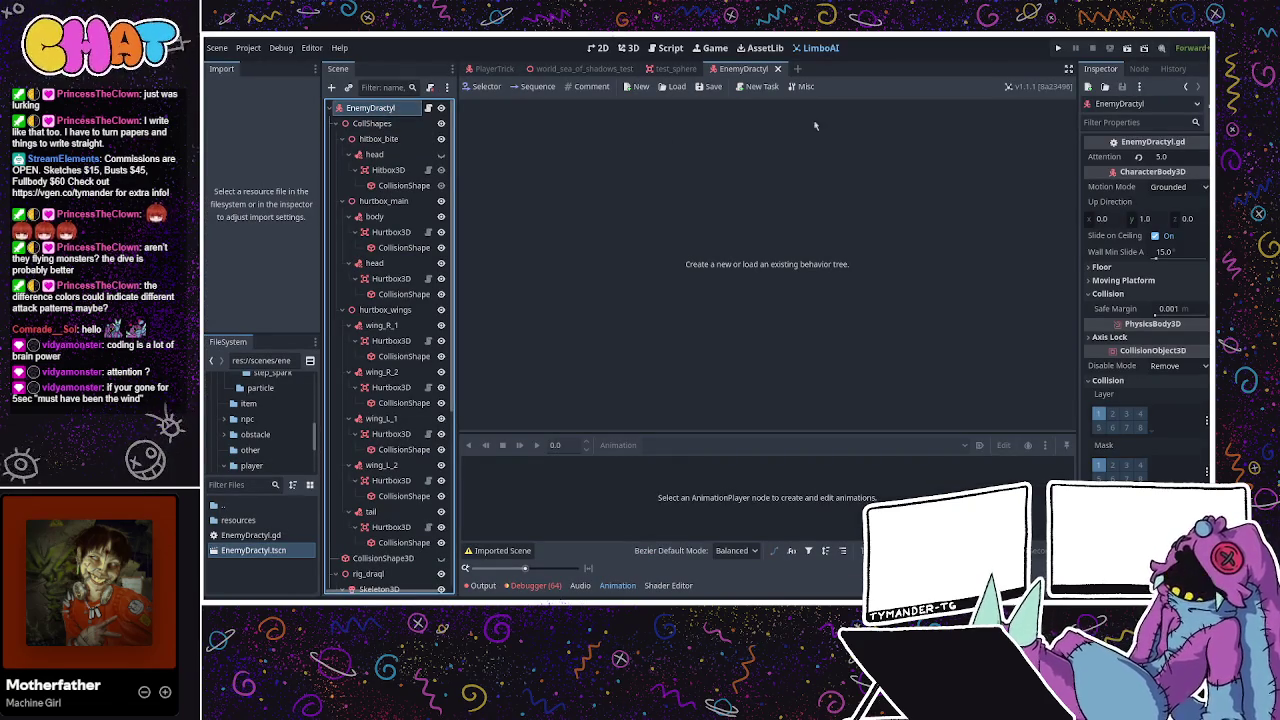
click(387, 121)
click(372, 108)
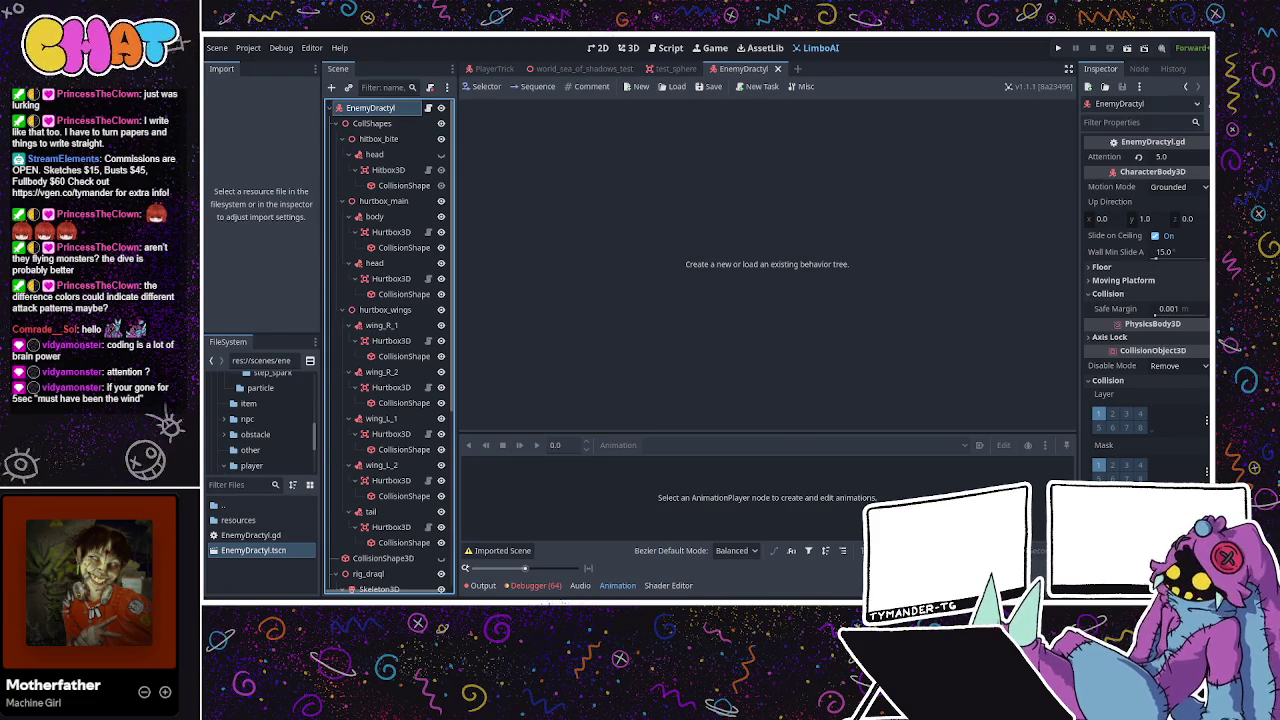
key(alt+Tab)
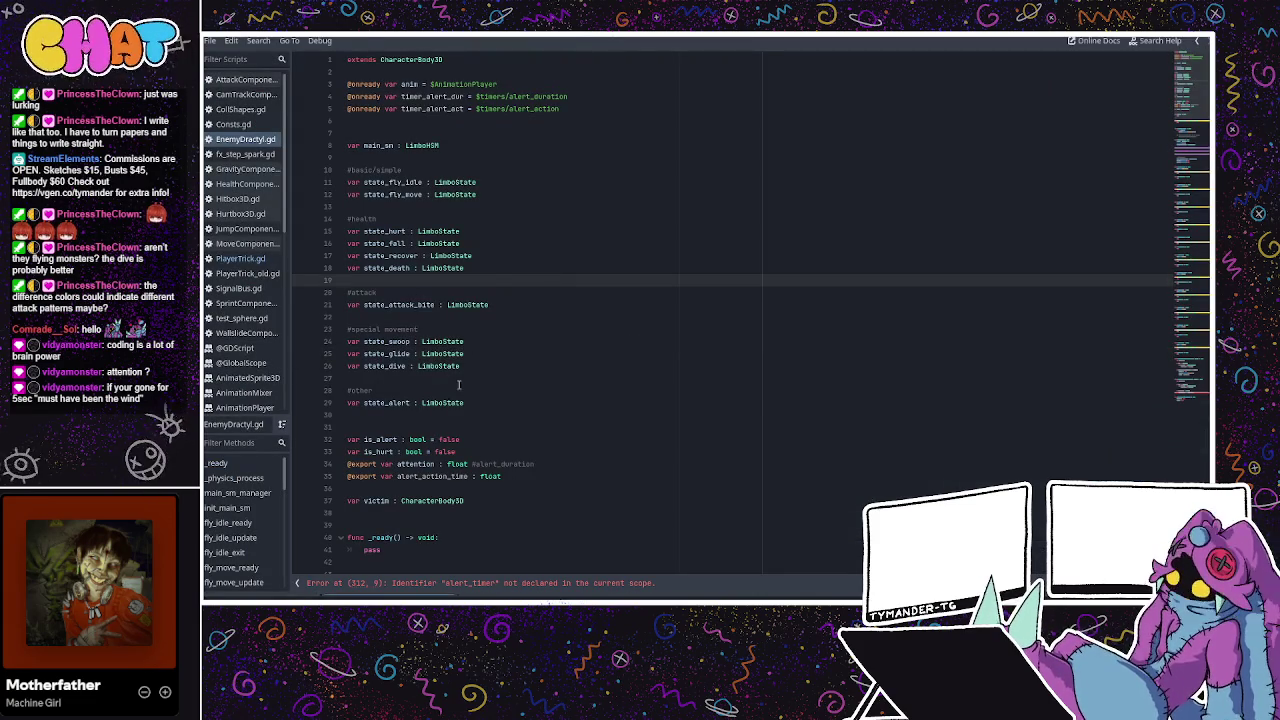
click(464, 389)
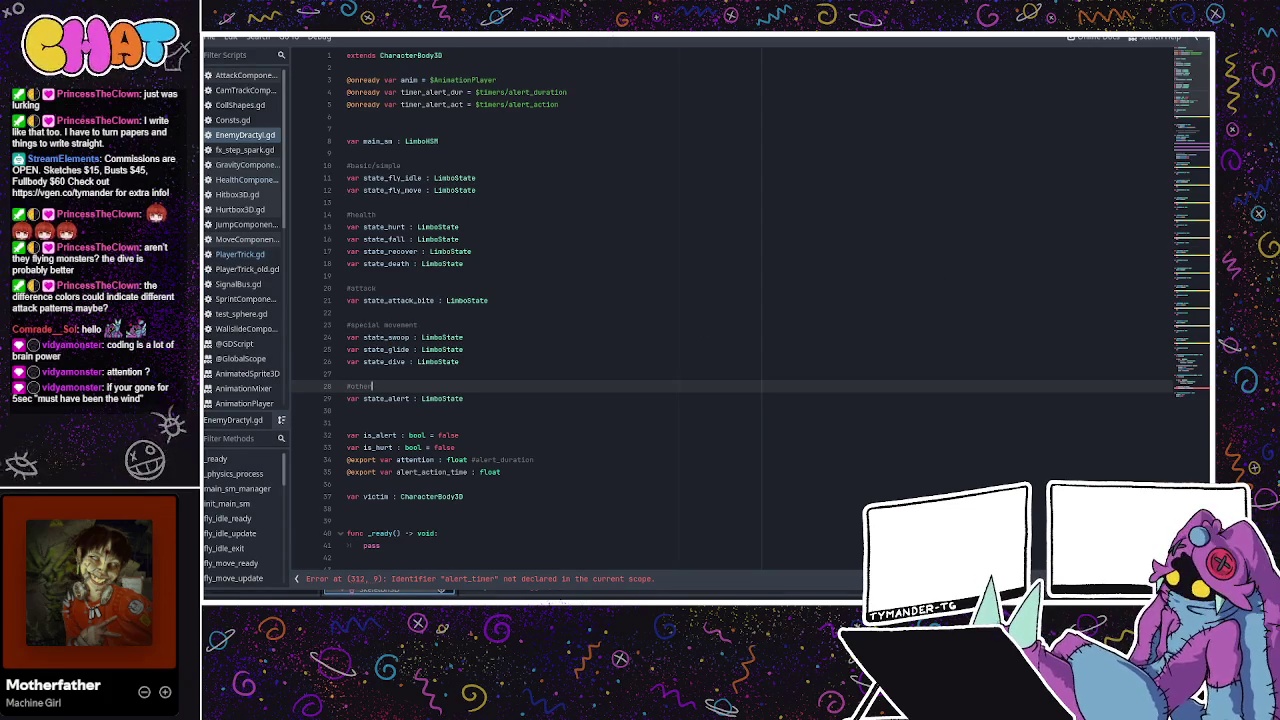
click(480, 583)
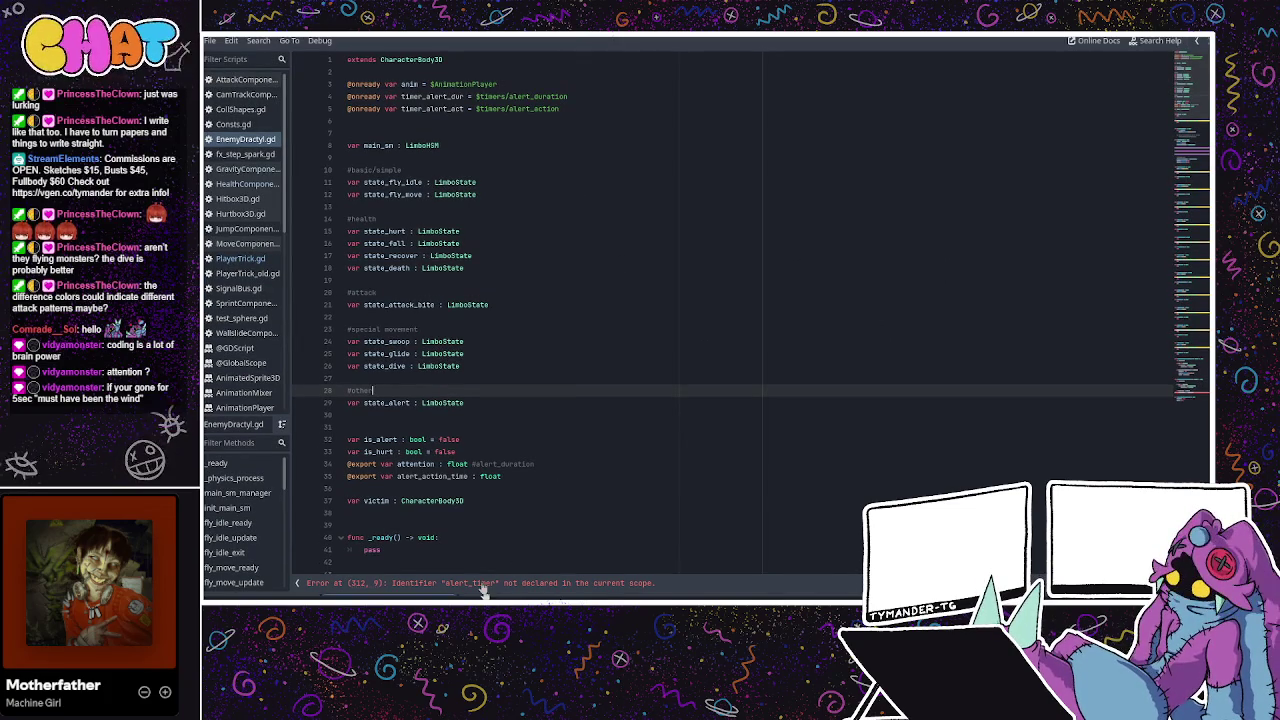
Replace alert_timer on line 312 with timer_alert_dur, making it timer_alert_dur.start(attention).
double_click(418, 489)
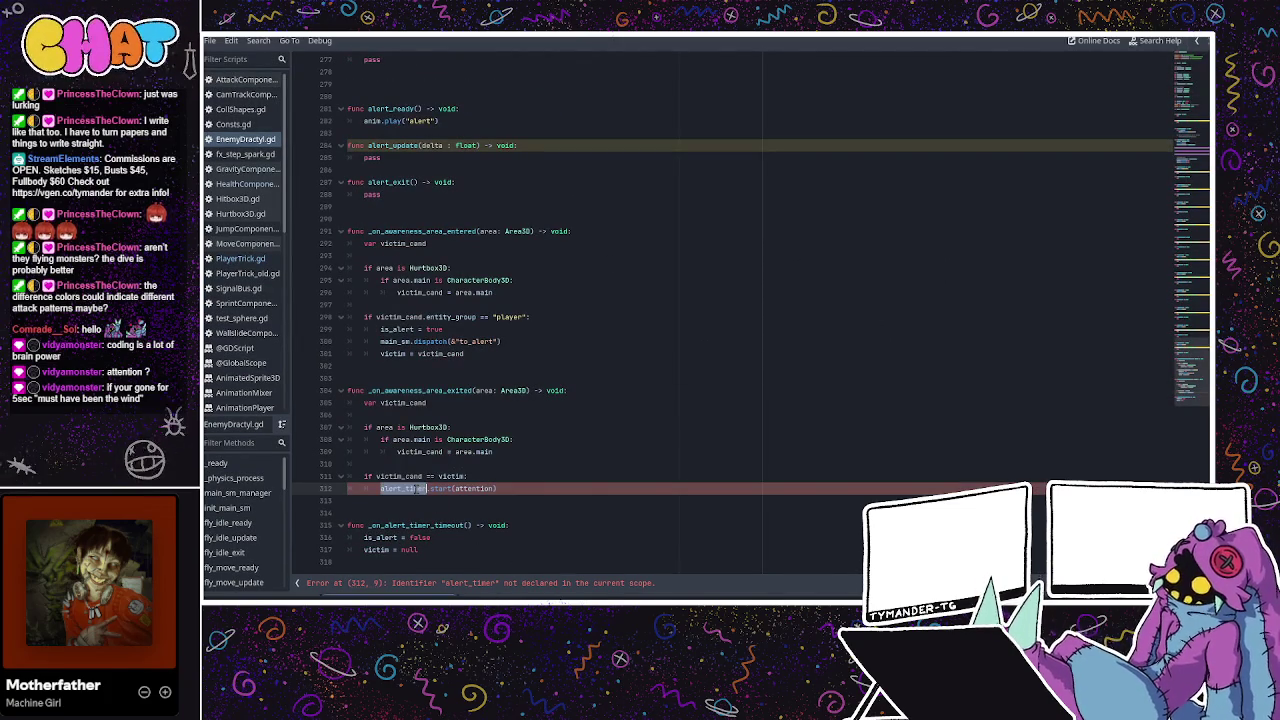
text(al)
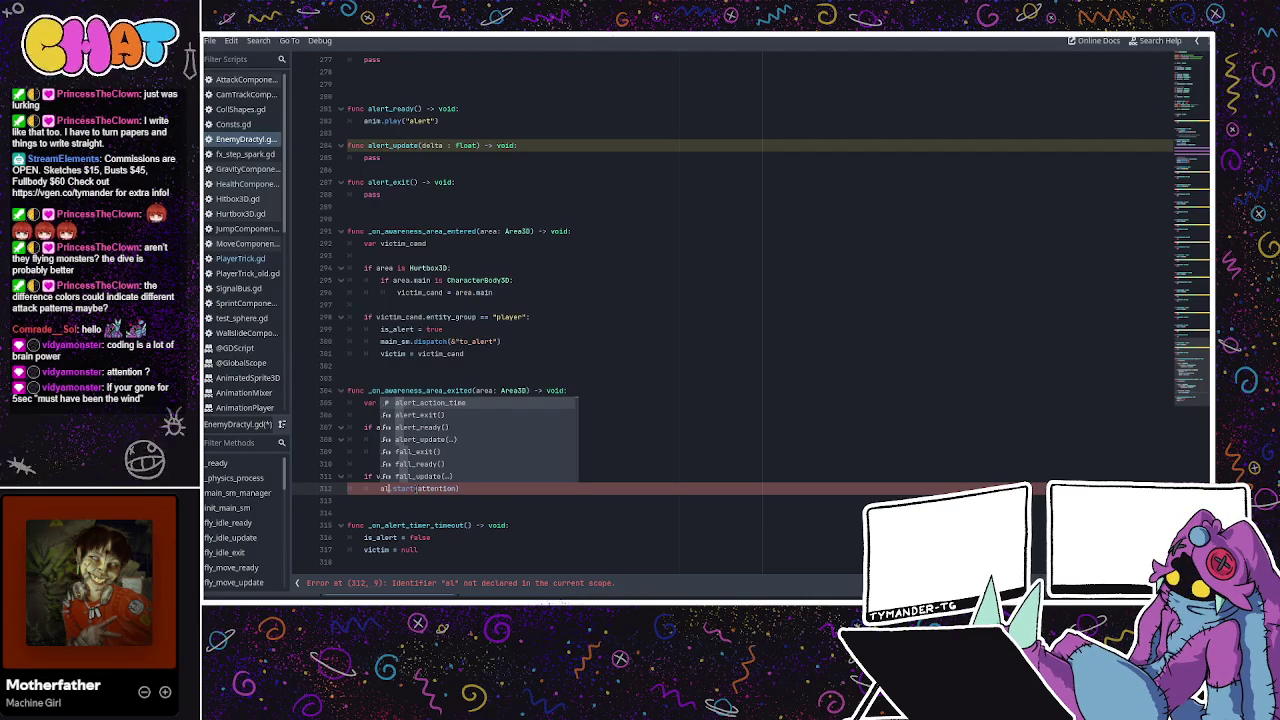
key(BackSpace)
key(BackSpace)
text(tion)
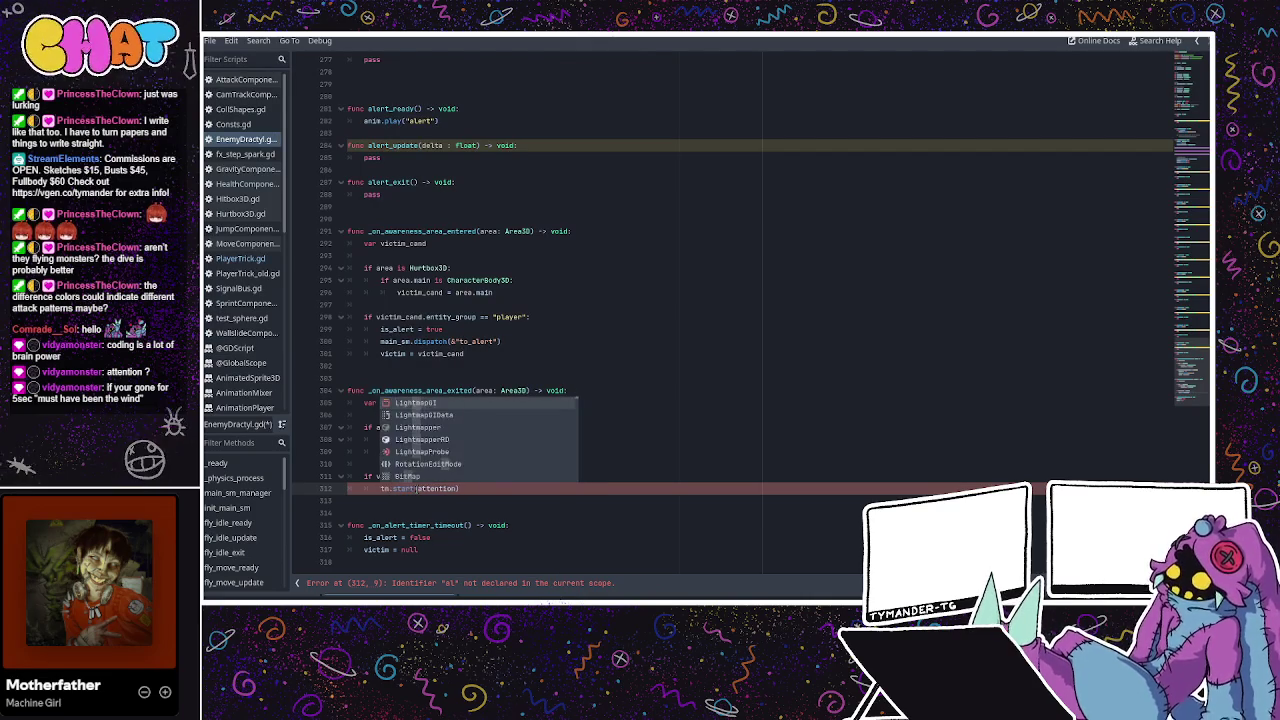
key(BackSpace)
key(BackSpace)
key(BackSpace)
text(timer)
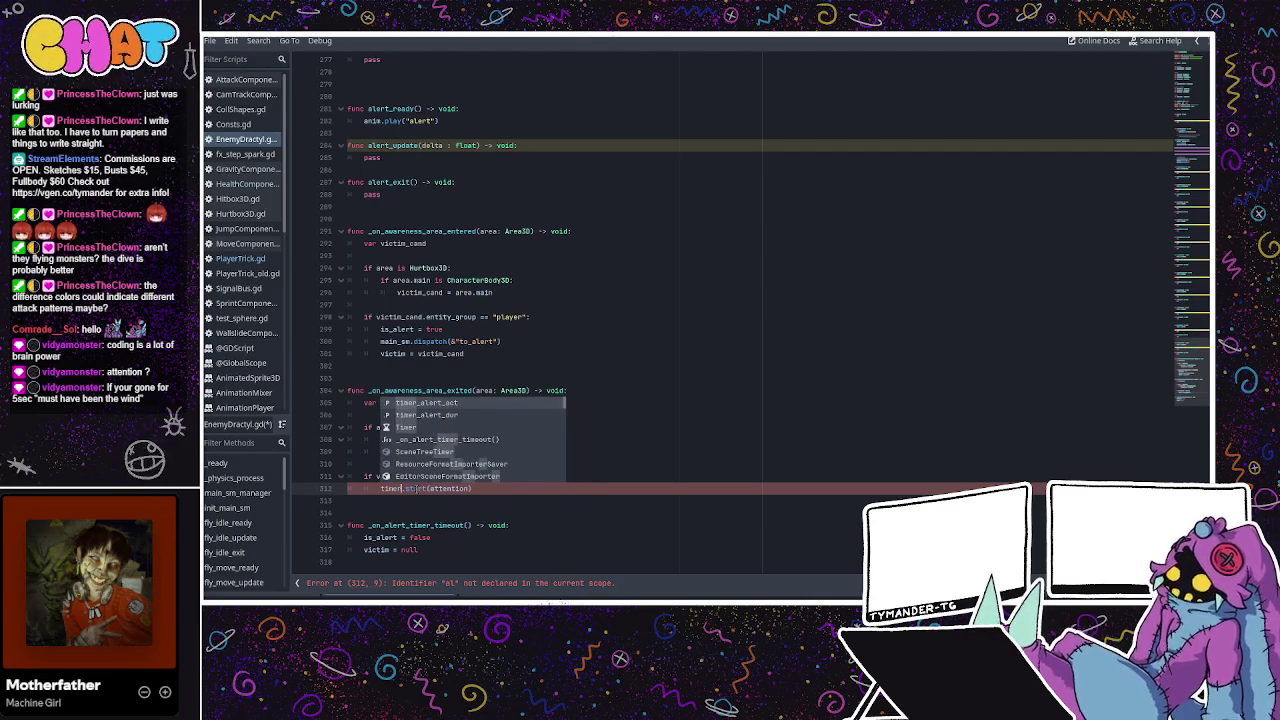
click(449, 414)
click(462, 426)
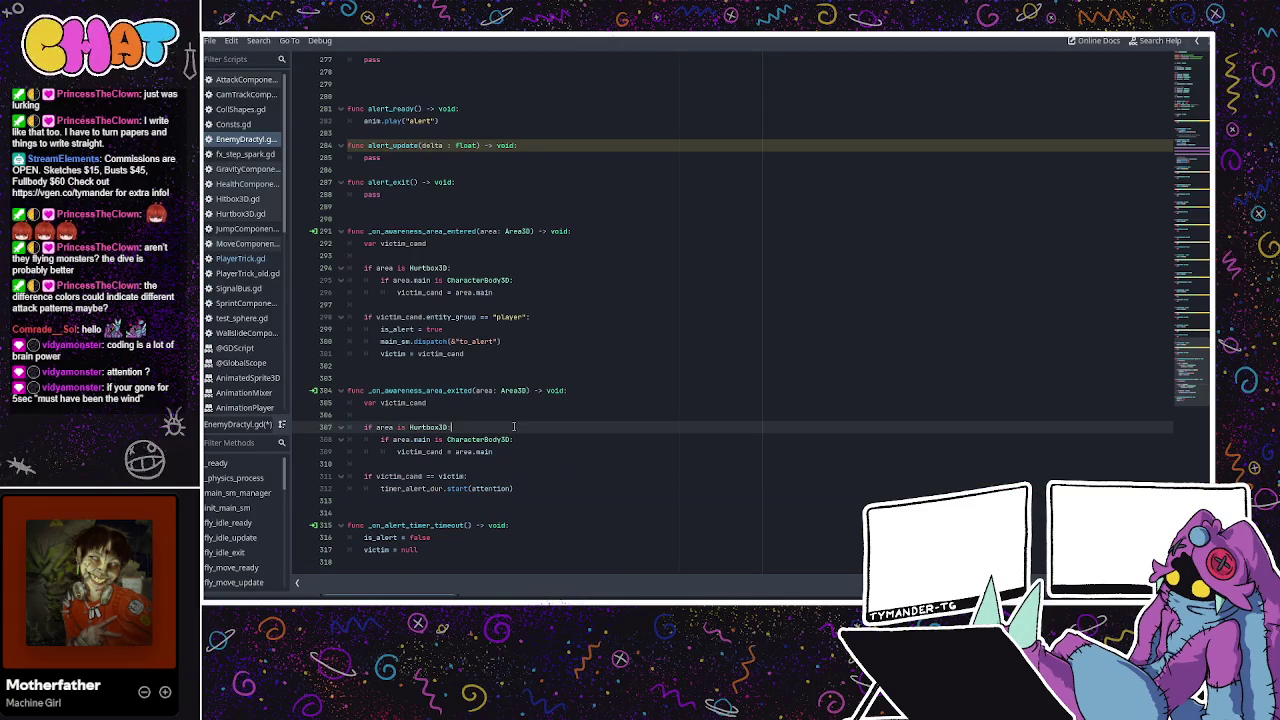
scroll(755, 170, up, 4)
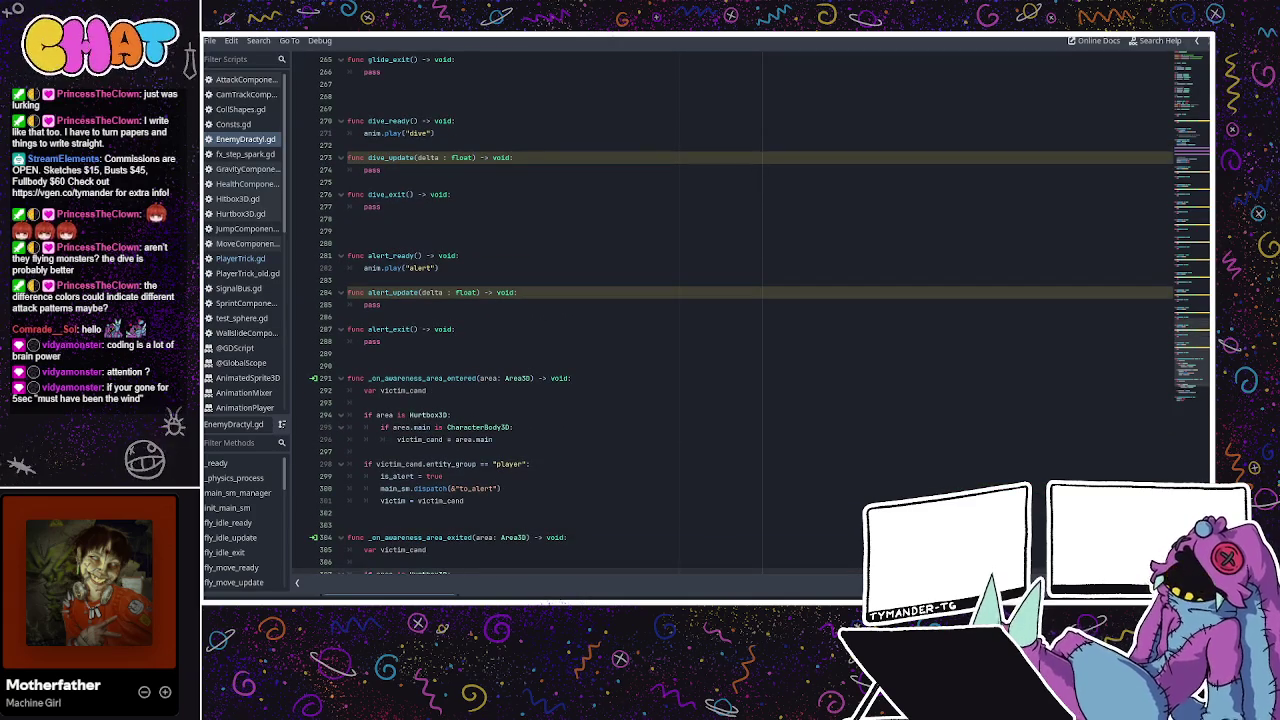
key(alt+Tab)
click(1177, 173)
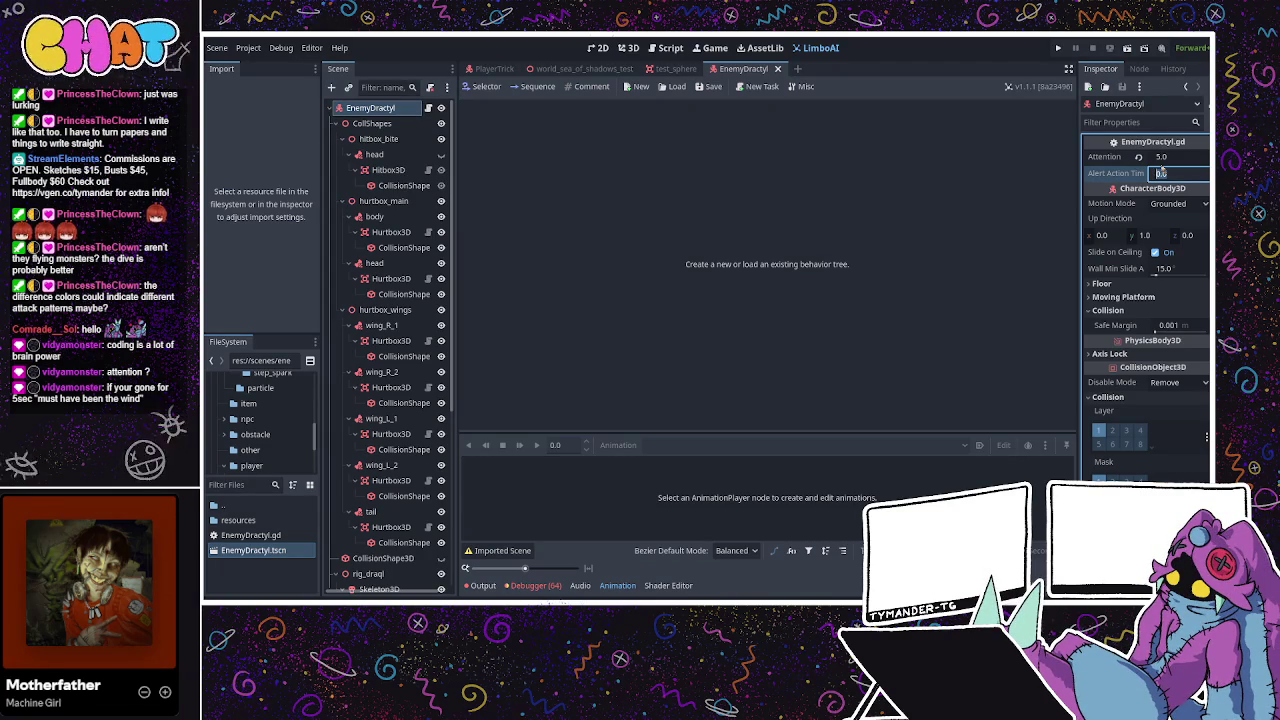
Set the EnemyDractyl Inspector's Alert Action Time to 1.2 and save the scene.
text(1)
key(Return)
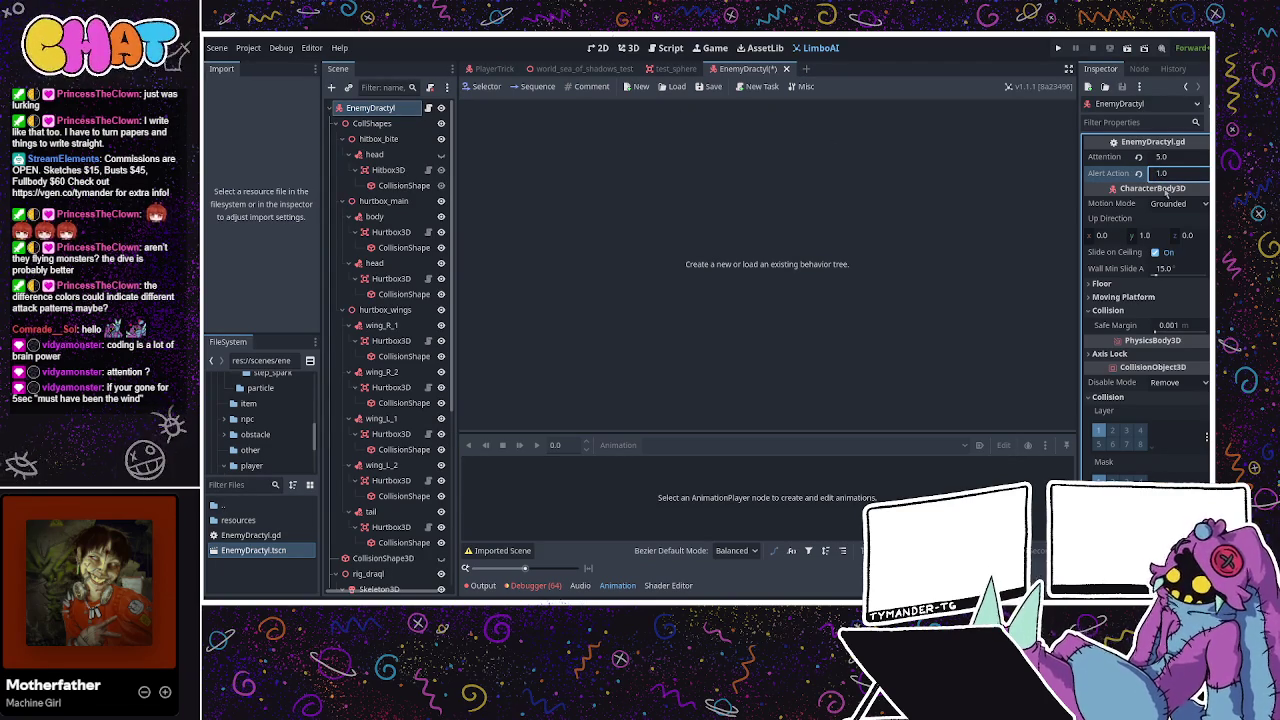
click(1178, 172)
text(102.0)
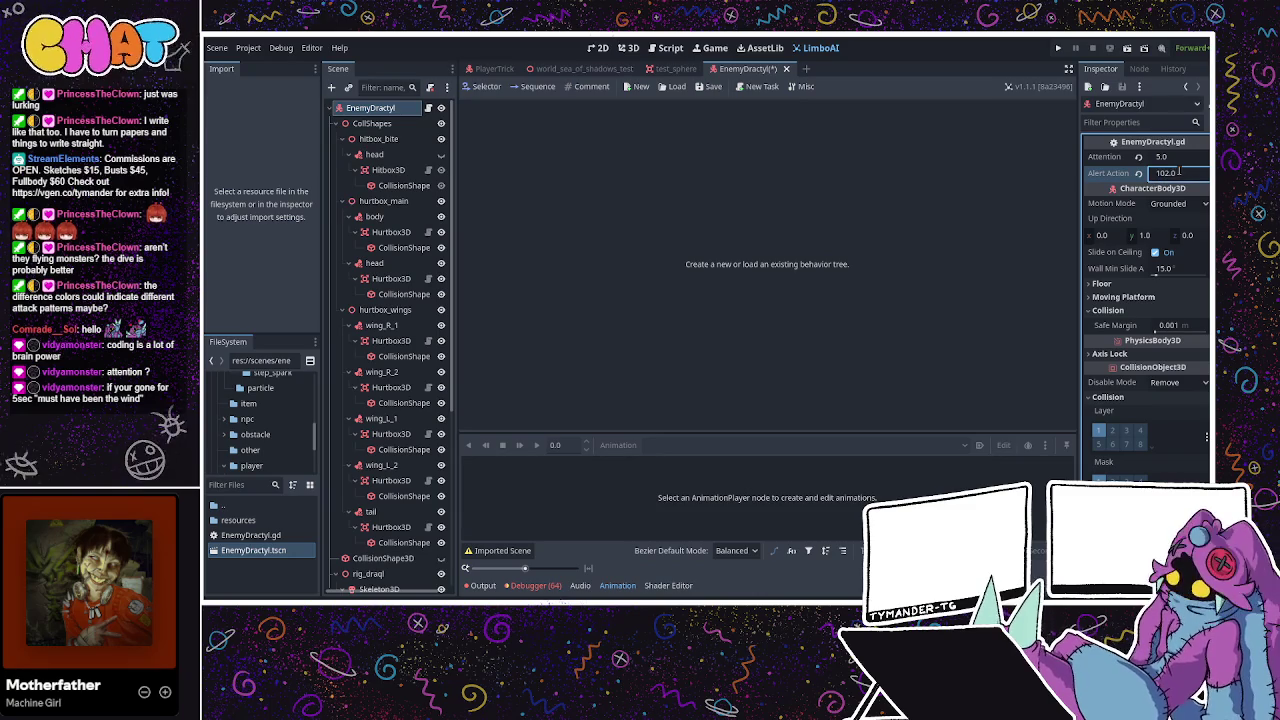
key(BackSpace)
key(BackSpace)
key(BackSpace)
text(.2)
key(ctrl+s)
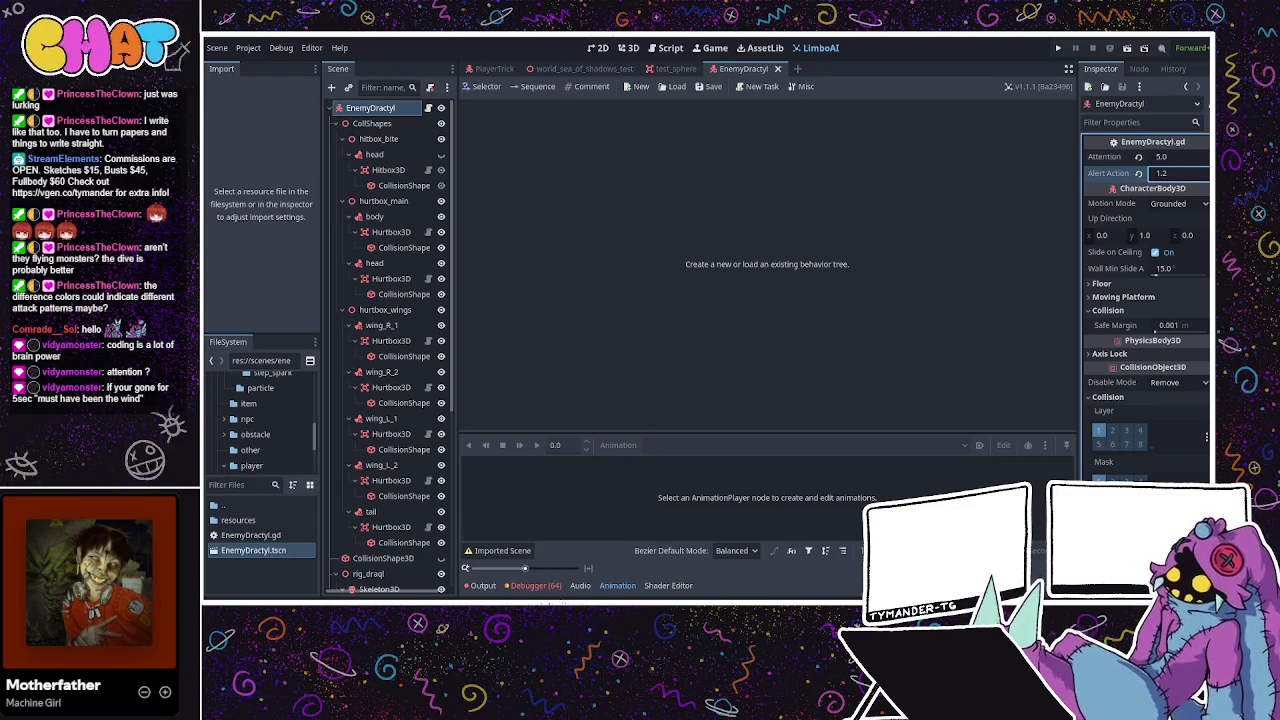
click(664, 47)
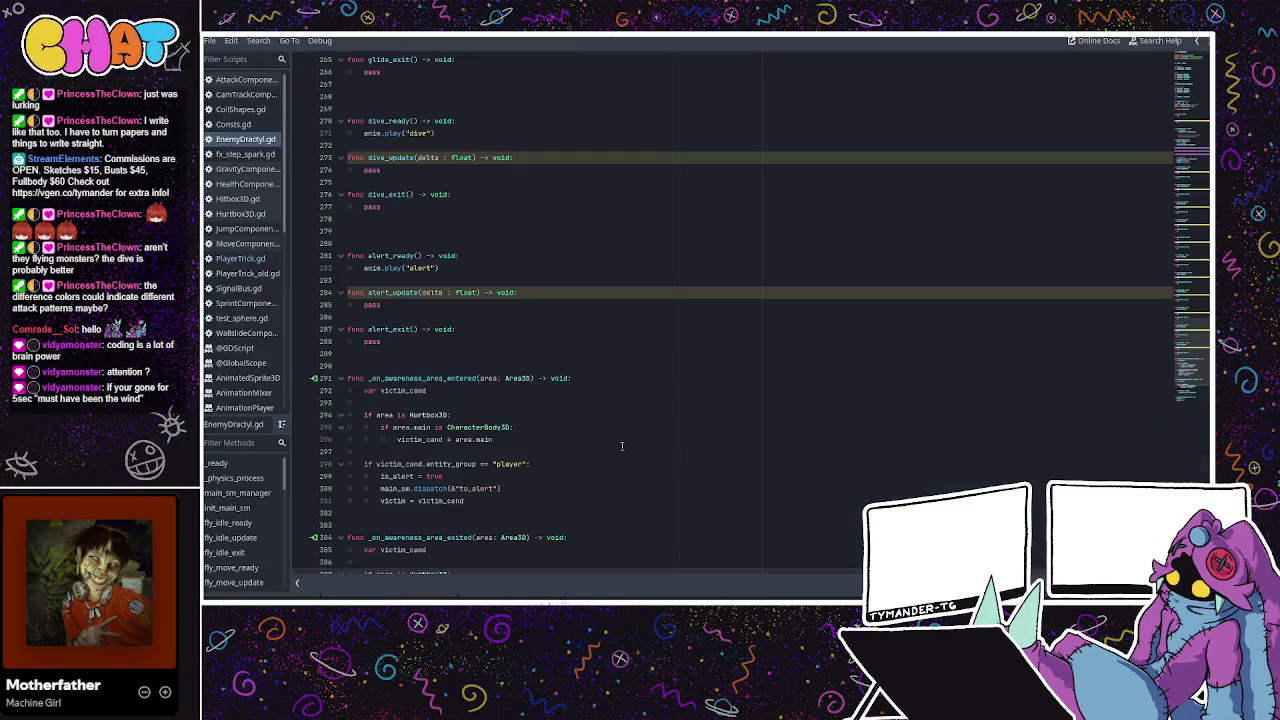
Scroll through EnemyDractyl.gd to the alert_ready, alert_update and alert_exit functions.
click(492, 364)
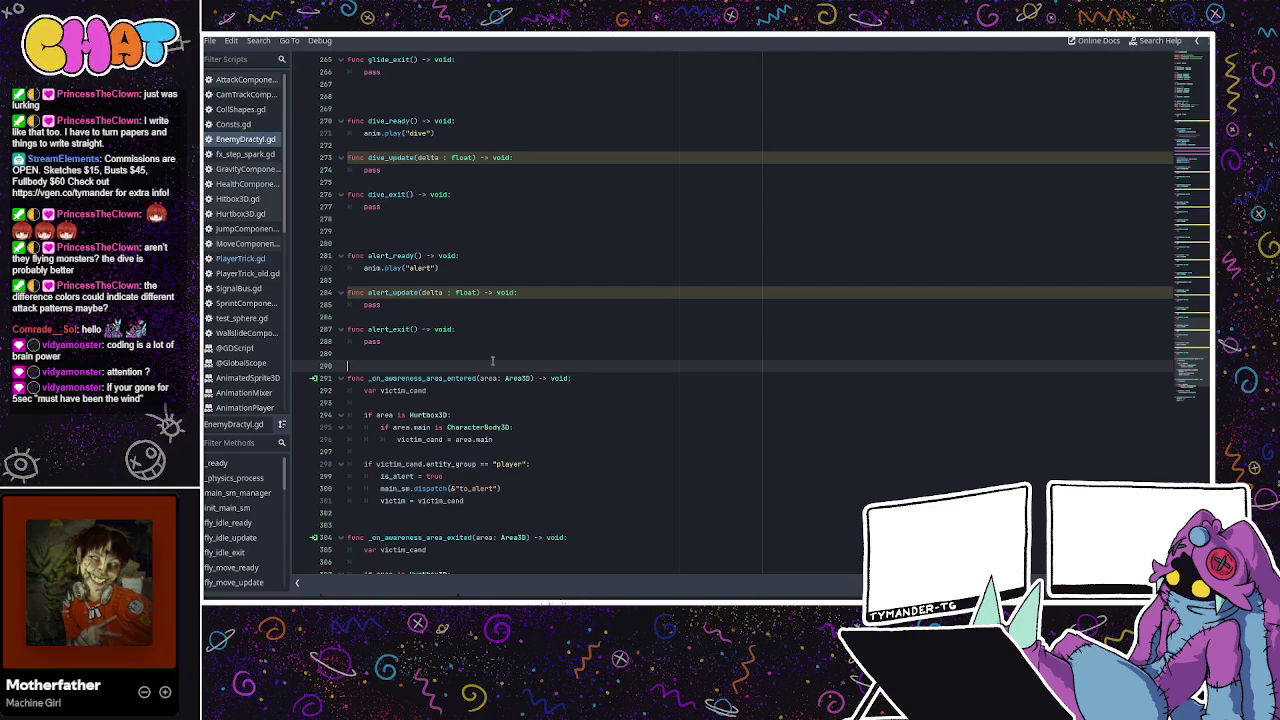
scroll(579, 205, up, 6)
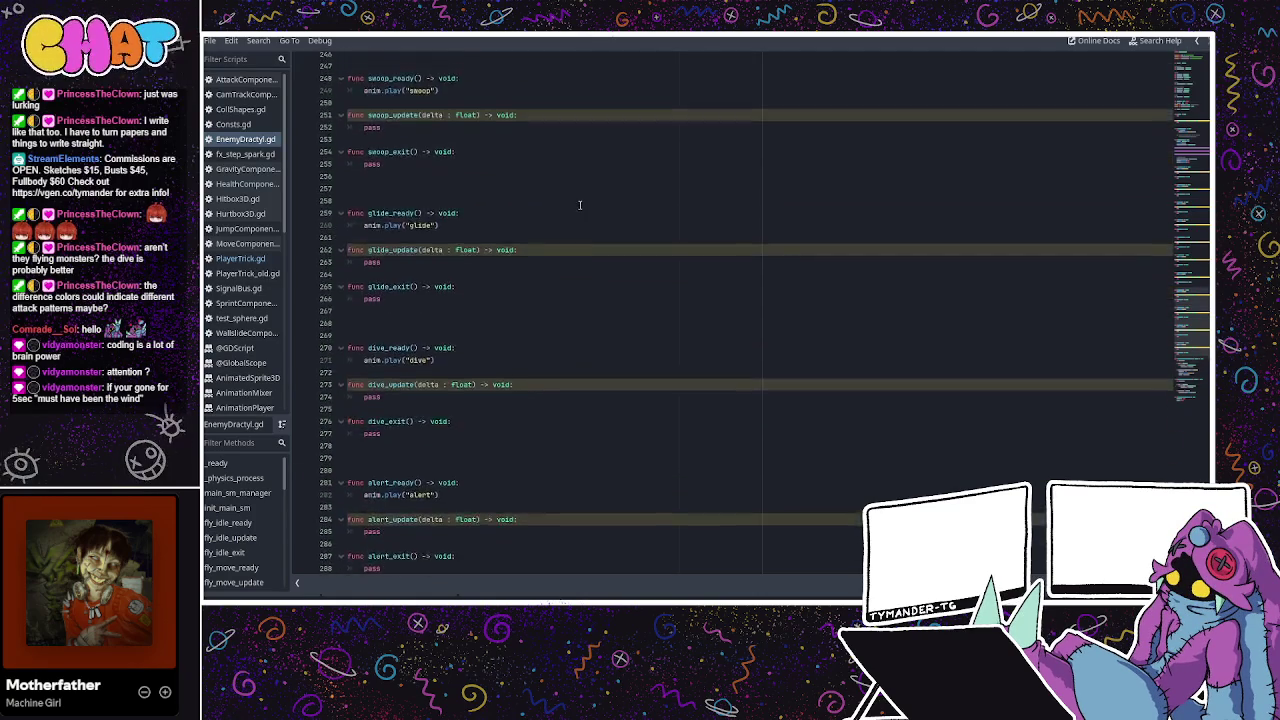
scroll(579, 205, up, 14)
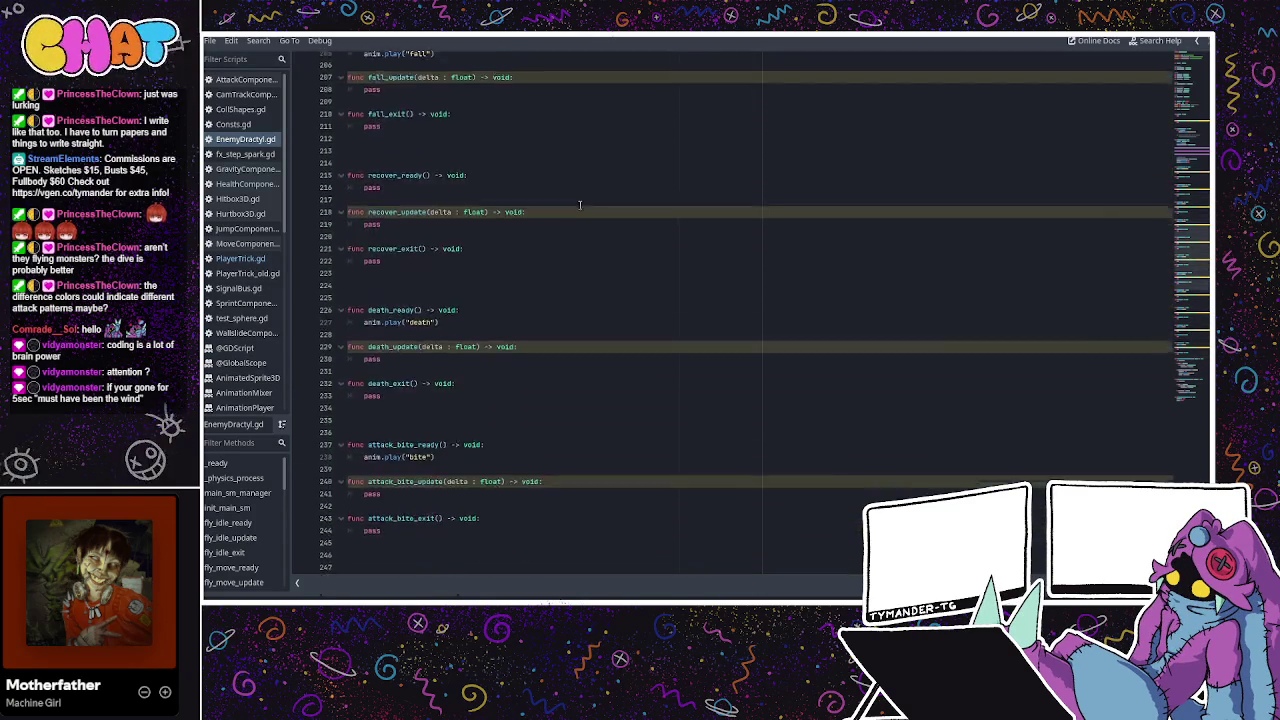
scroll(579, 205, down, 11)
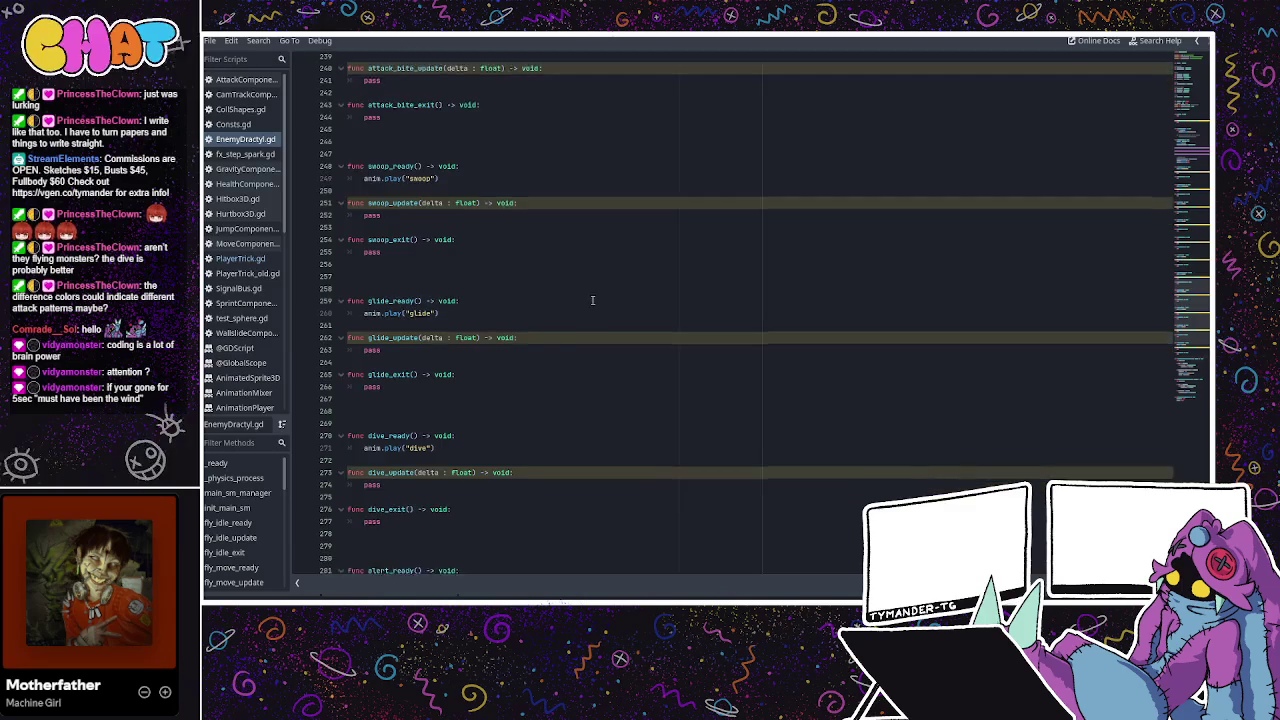
scroll(592, 300, down, 10)
click(593, 292)
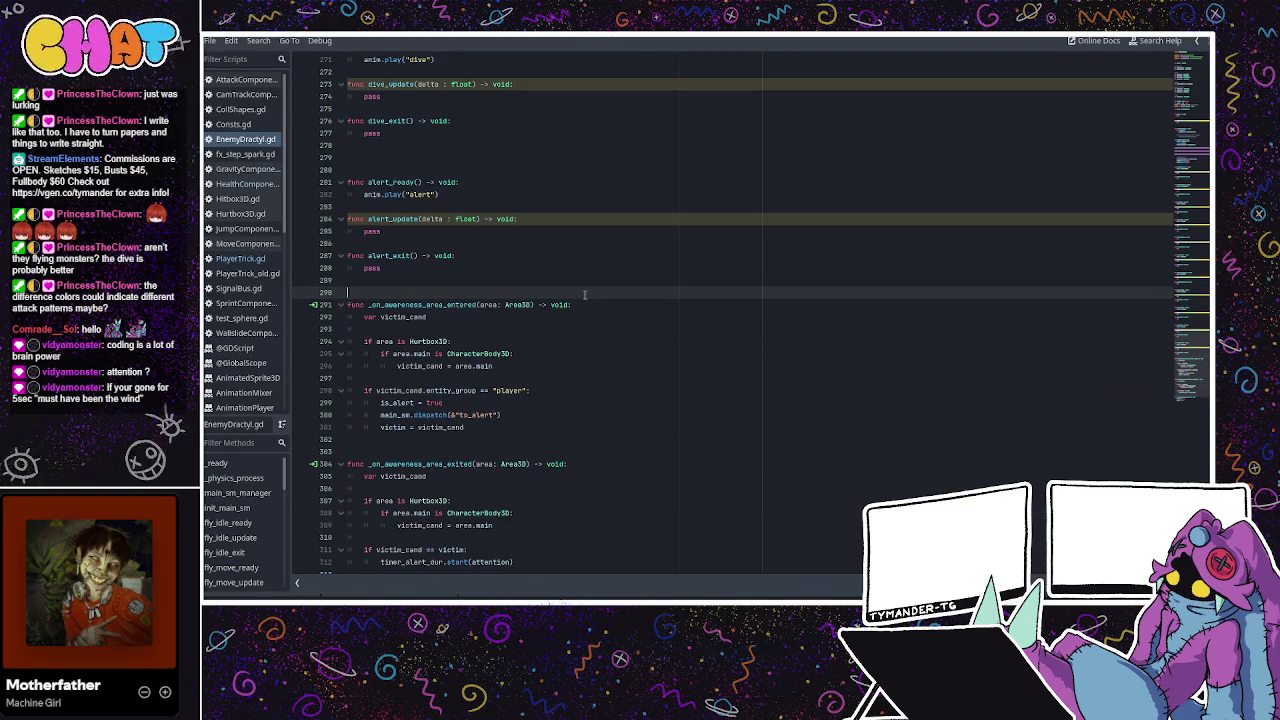
click(539, 353)
scroll(539, 352, down, 2)
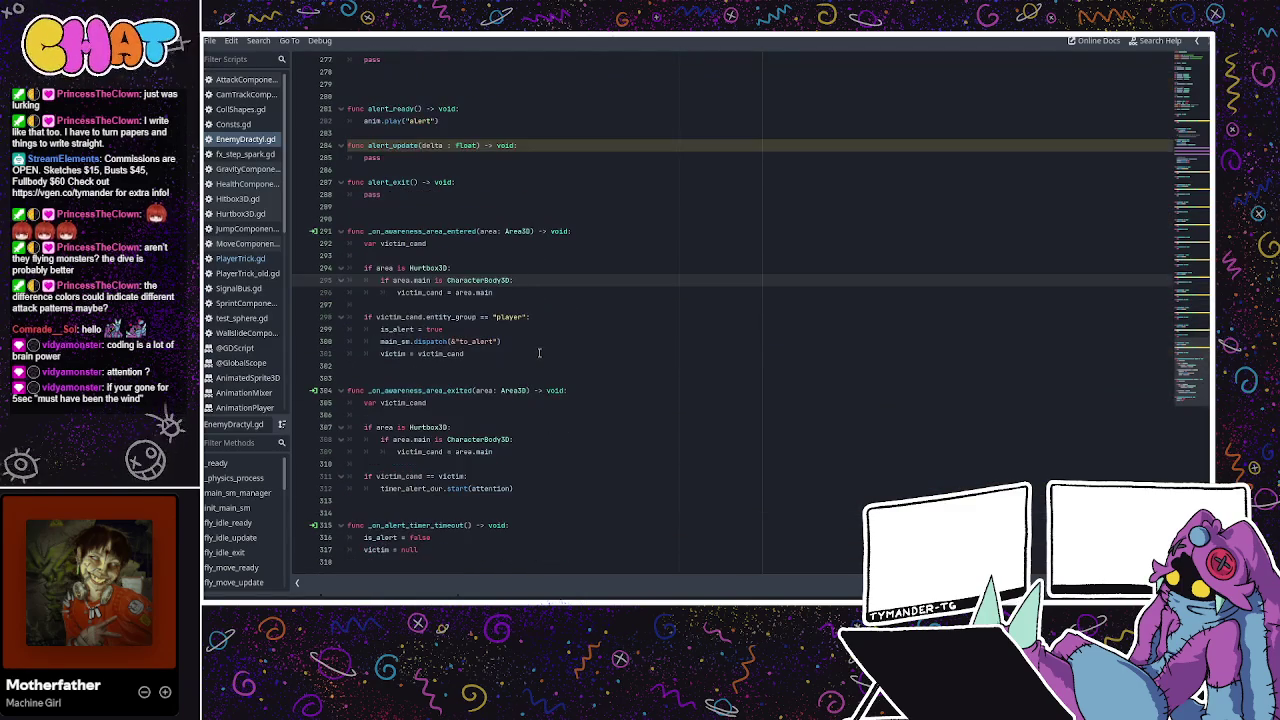
scroll(591, 323, up, 3)
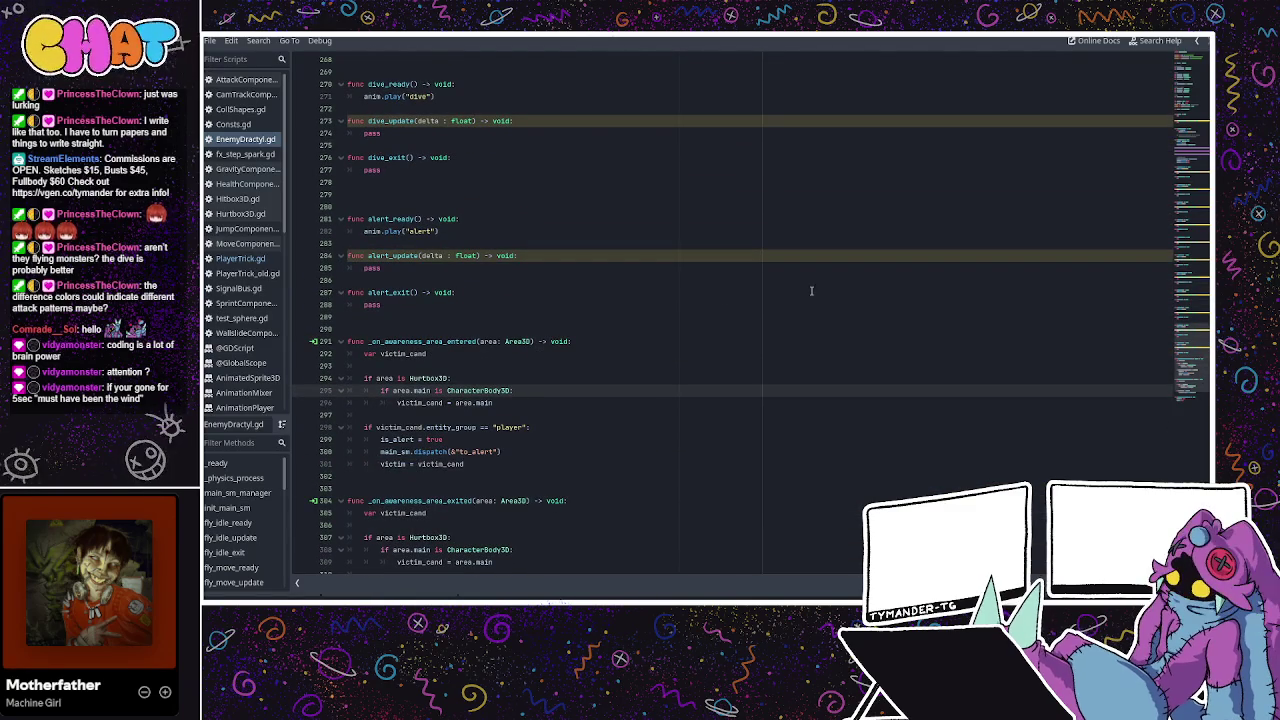
click(485, 231)
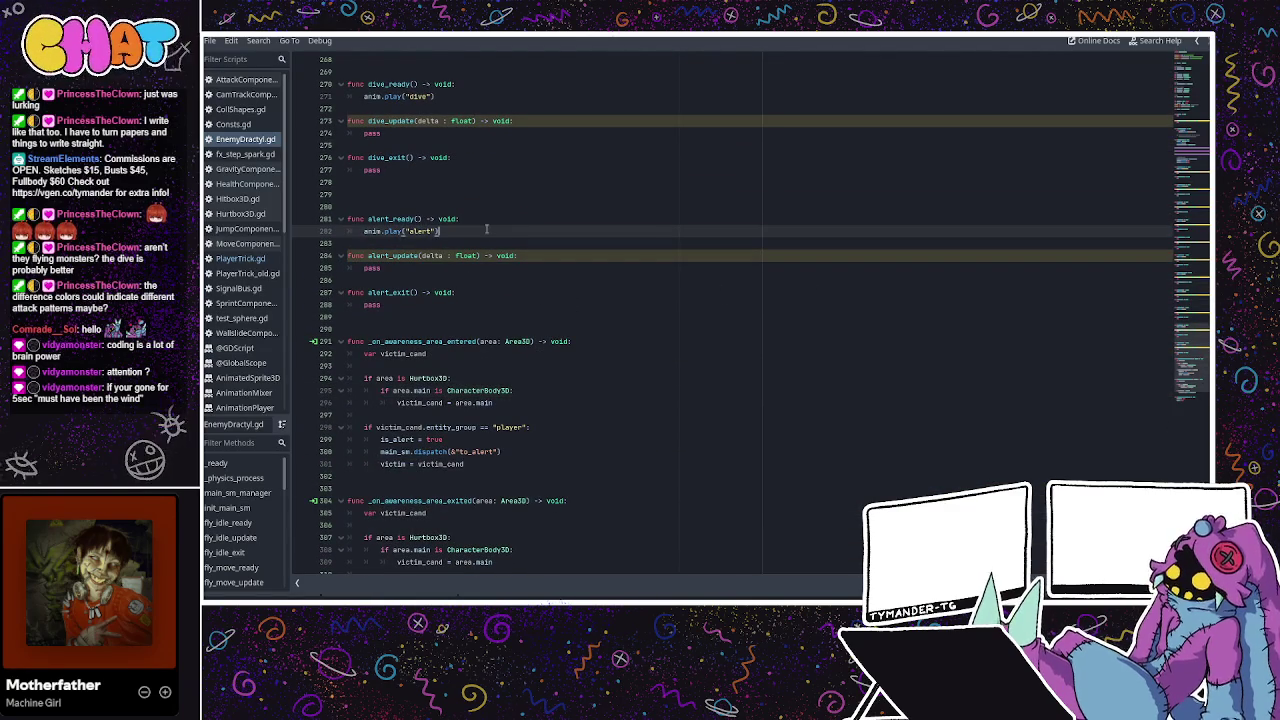
Add timer_alert_act.start(alert_action_time) after anim.play("alert") in alert_ready.
key(Return)
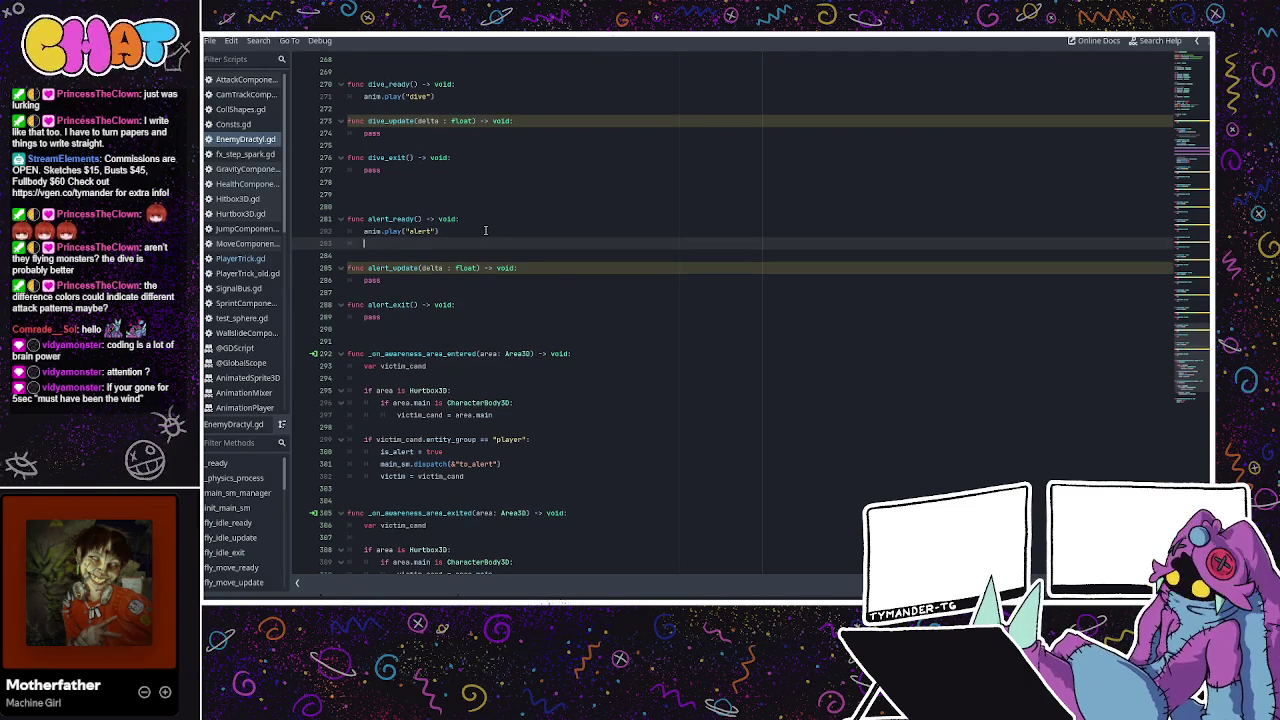
text(timer_)
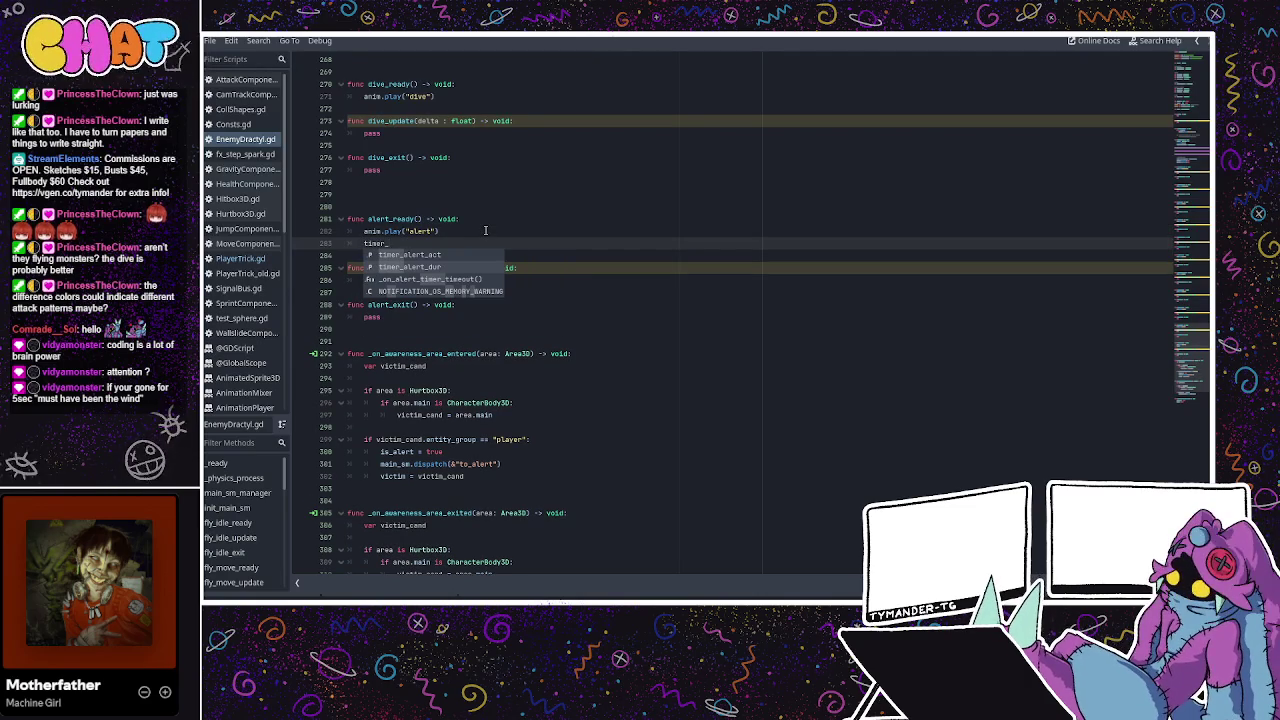
text(a)
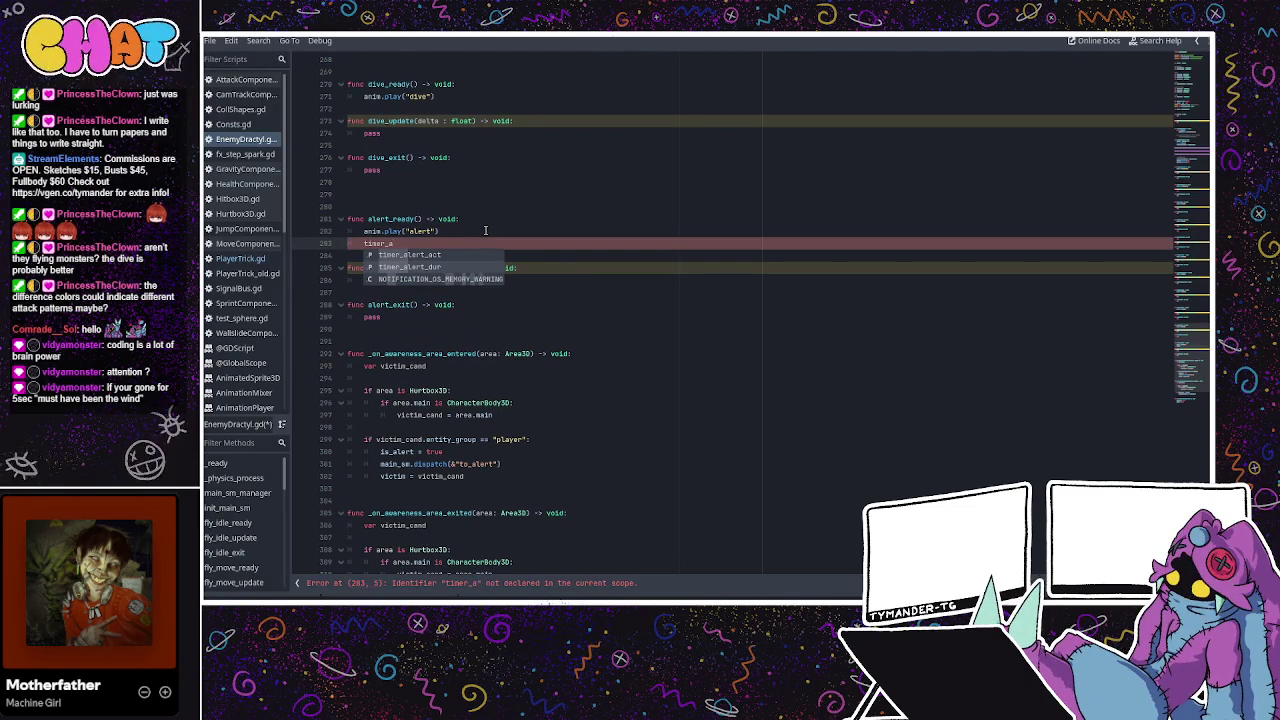
text(lert_act)
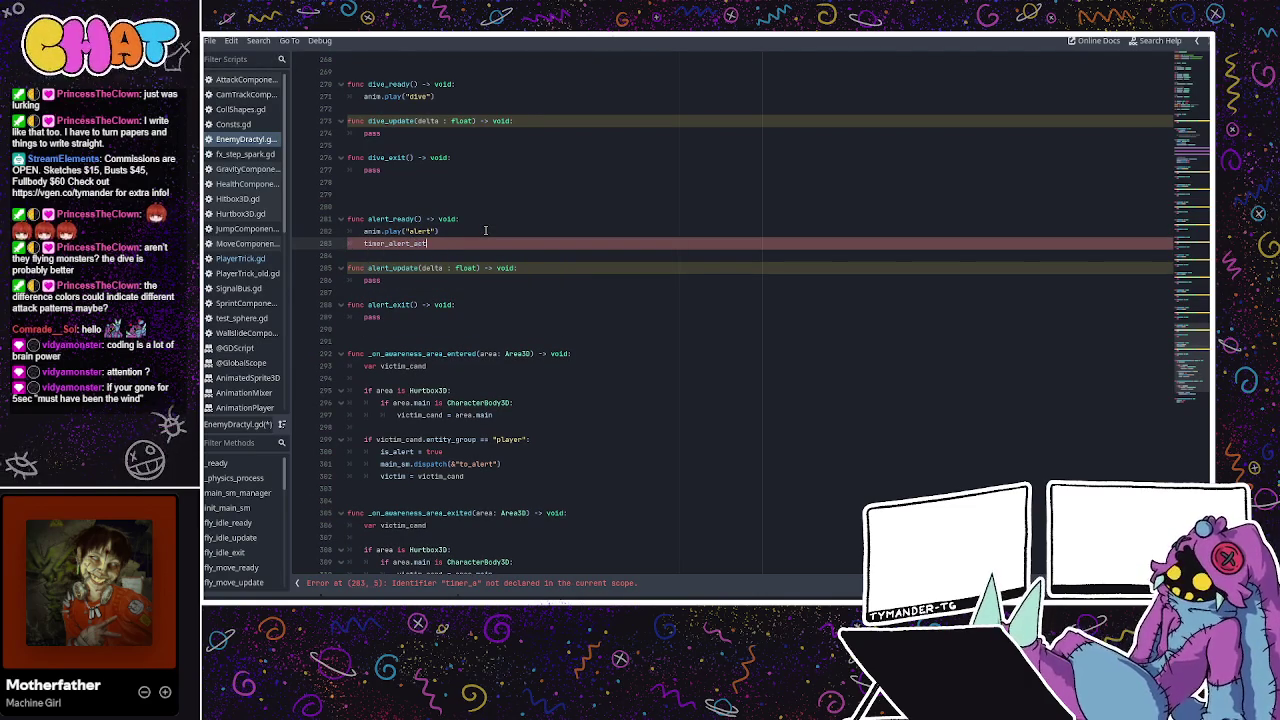
text(.start()
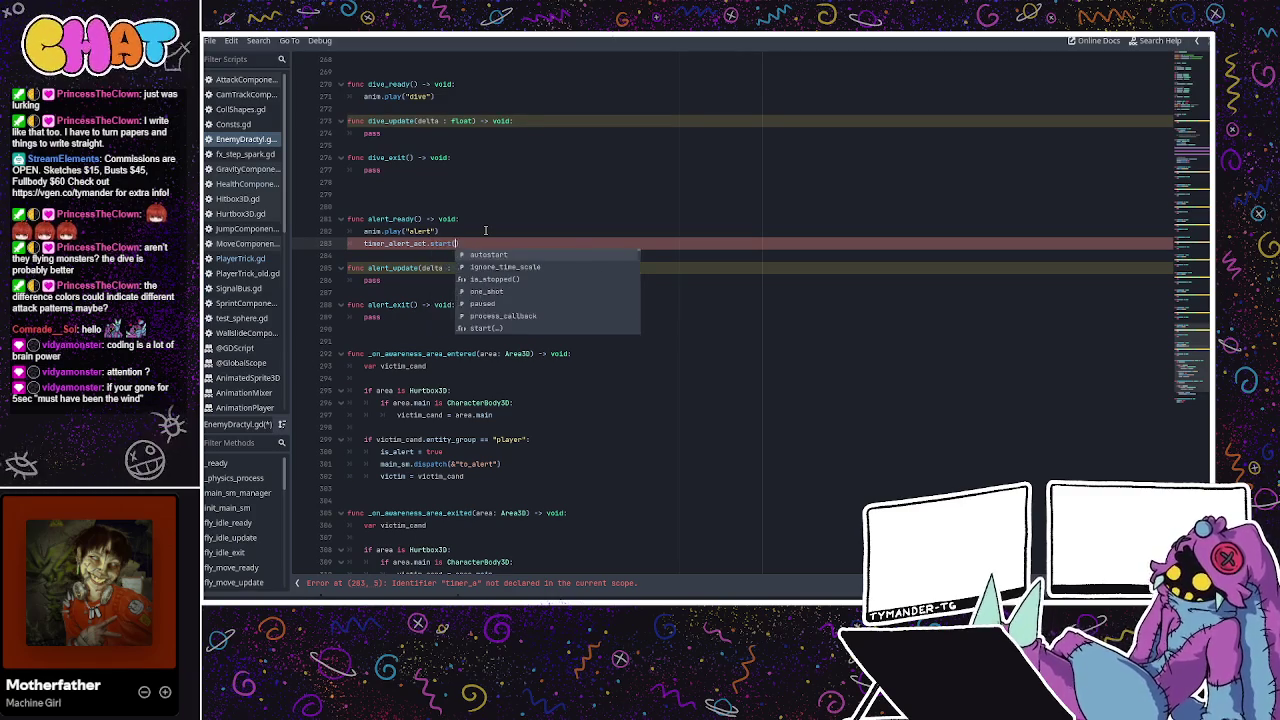
key(Return)
text(ert_a)
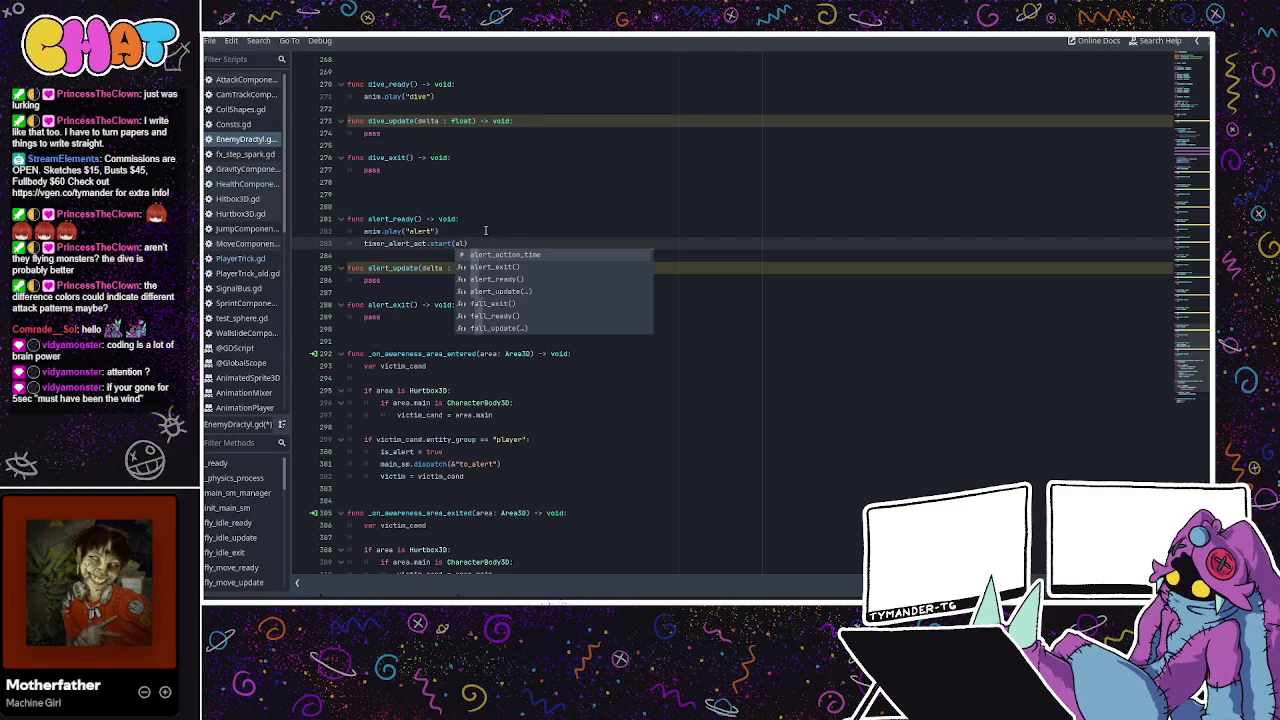
key(Return)
click(587, 247)
key(Return)
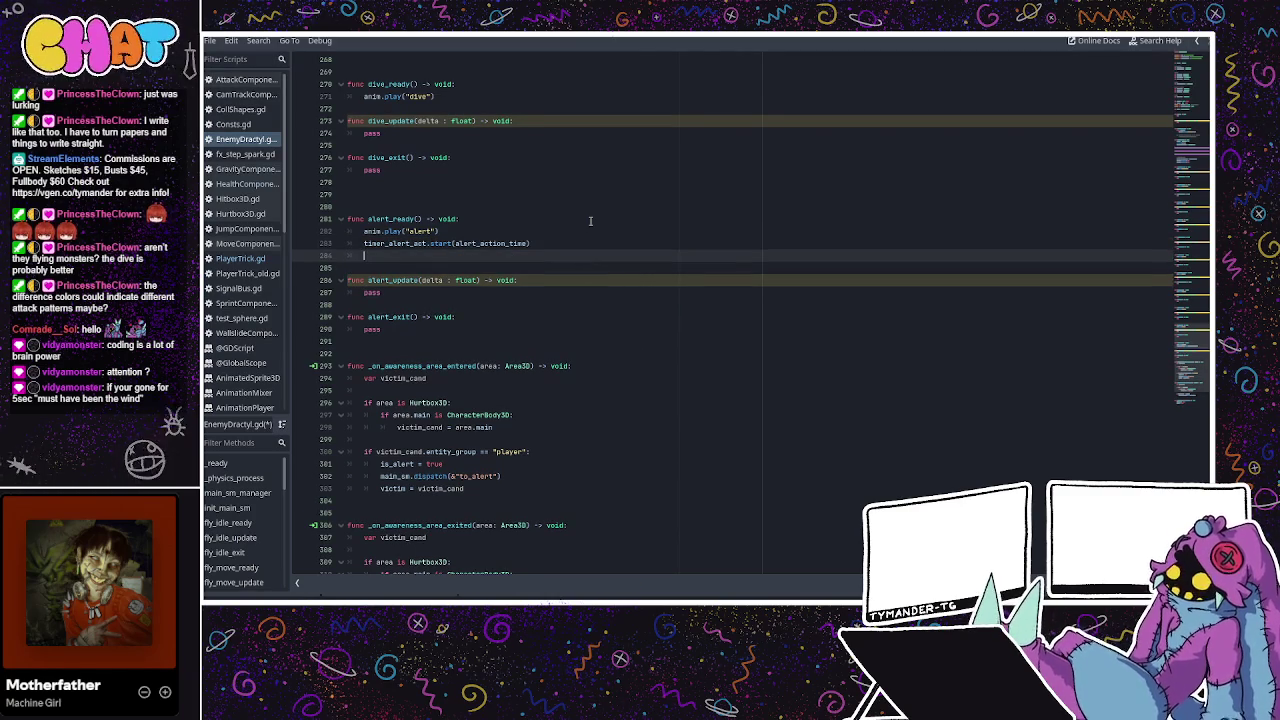
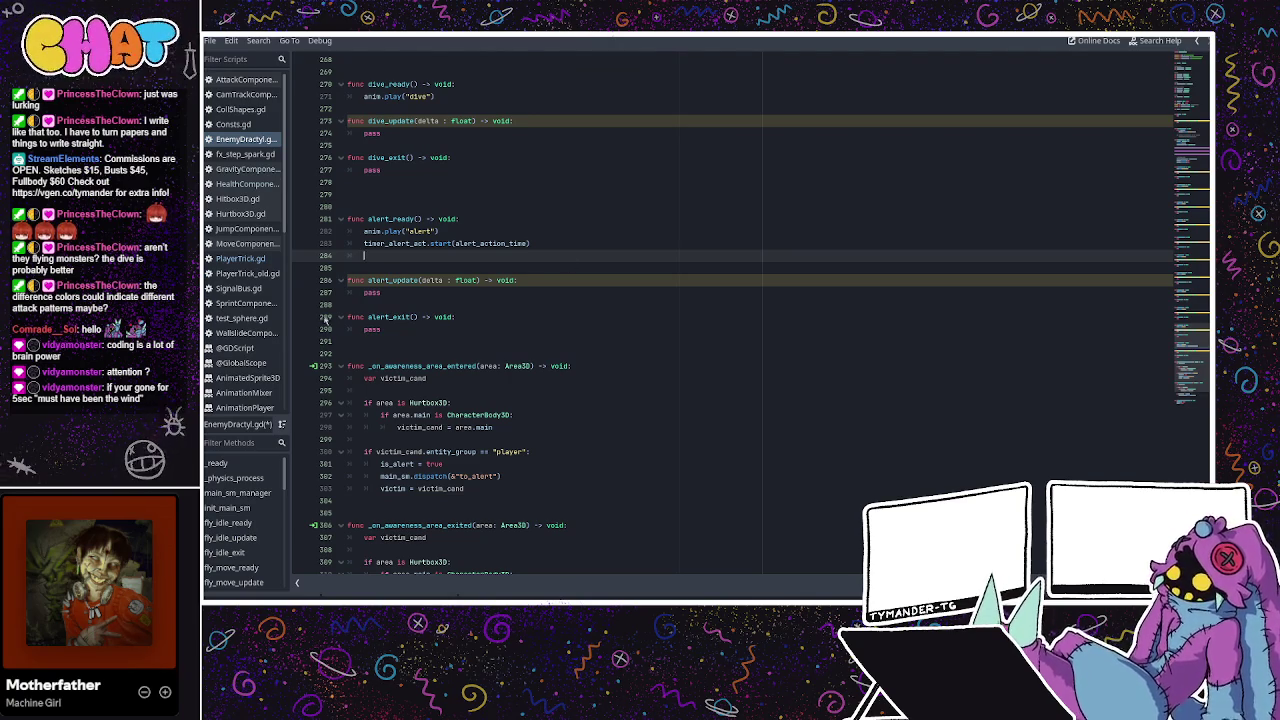
Look over the GravityComponent script, then return to EnemyDractyl.gd.
click(247, 169)
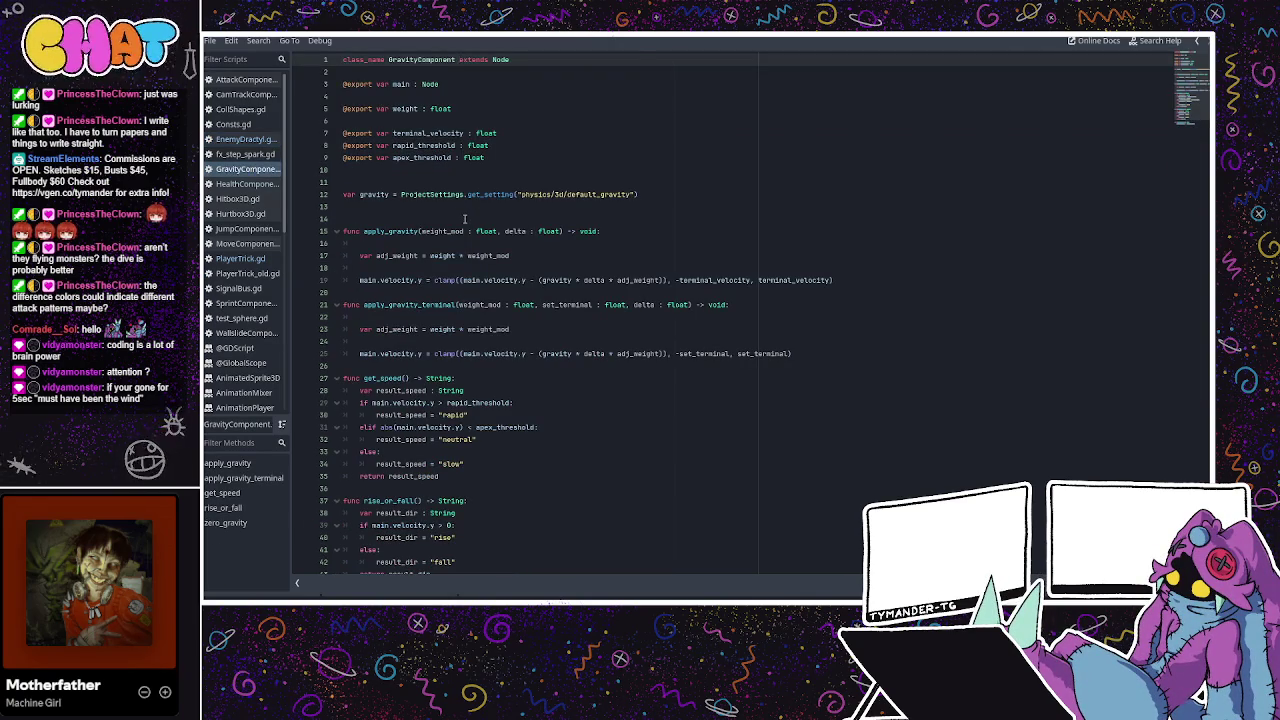
scroll(464, 218, down, 2)
scroll(474, 225, up, 2)
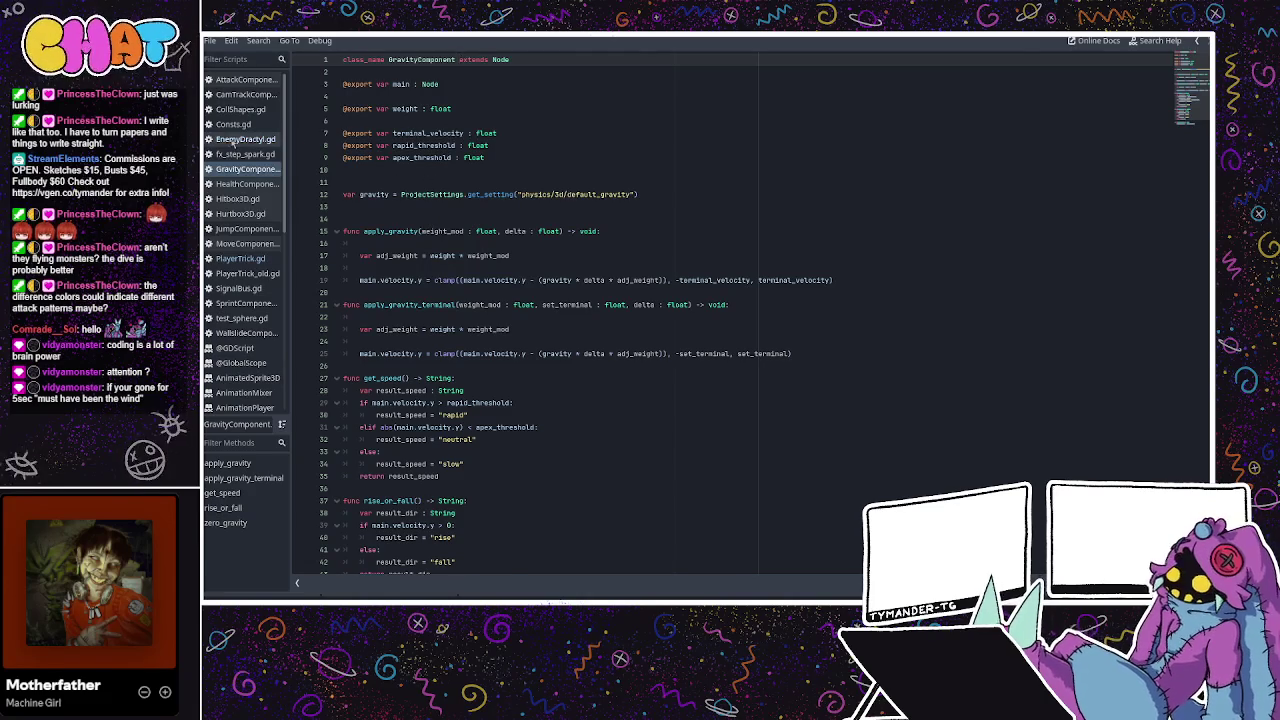
click(245, 139)
Review PlayerTrick.gd's variables and physics functions, then search it for 'grav_comp.appl'.
click(243, 258)
scroll(658, 259, up, 5)
scroll(658, 259, down, 20)
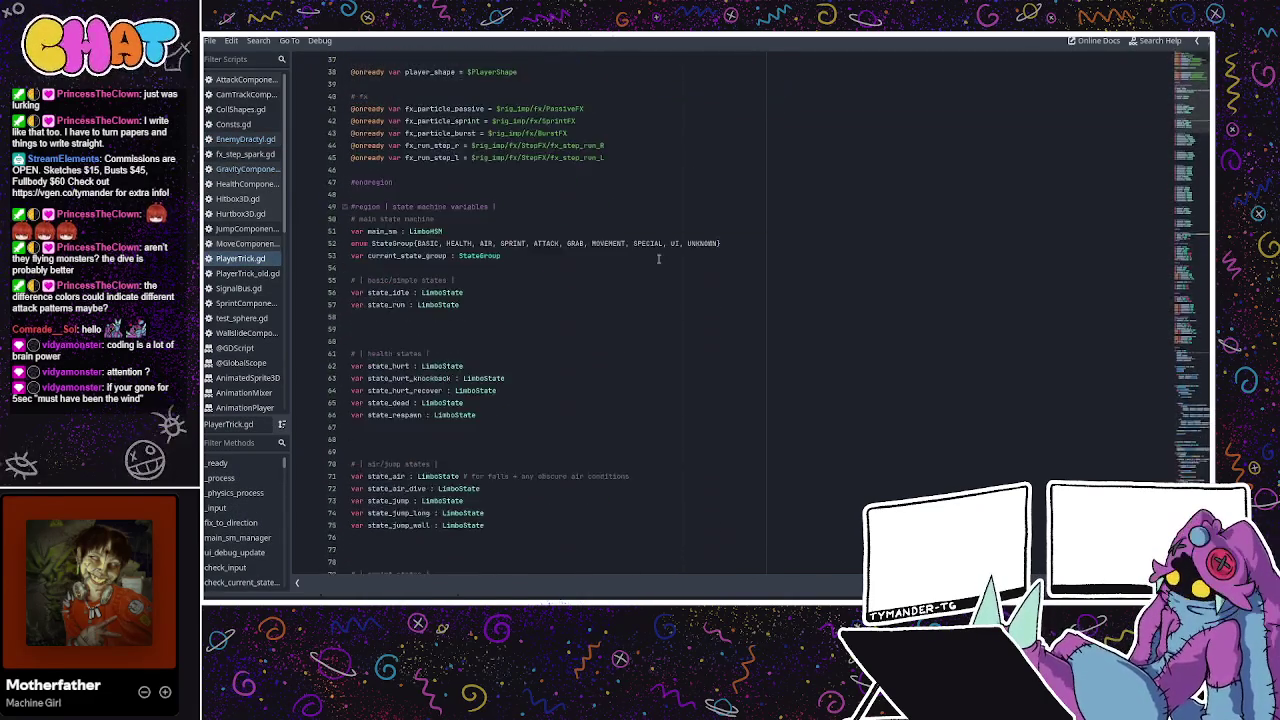
scroll(658, 259, down, 15)
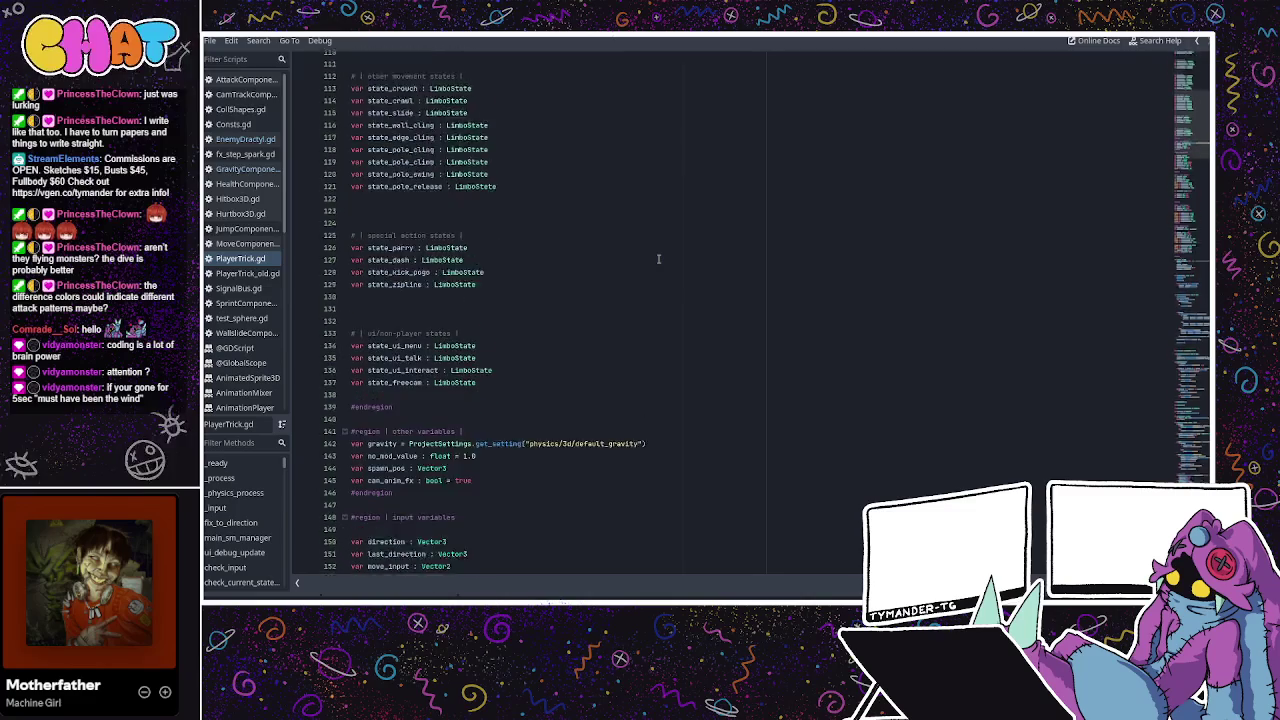
scroll(658, 259, down, 15)
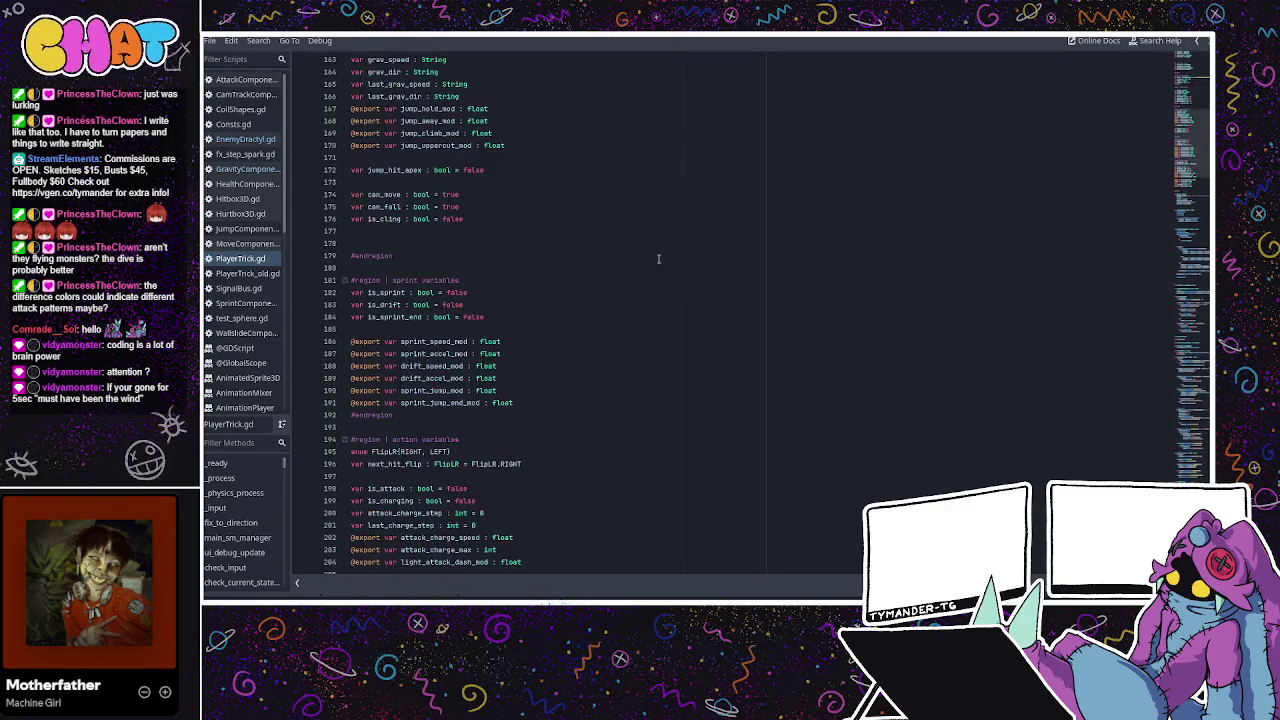
scroll(647, 259, down, 9)
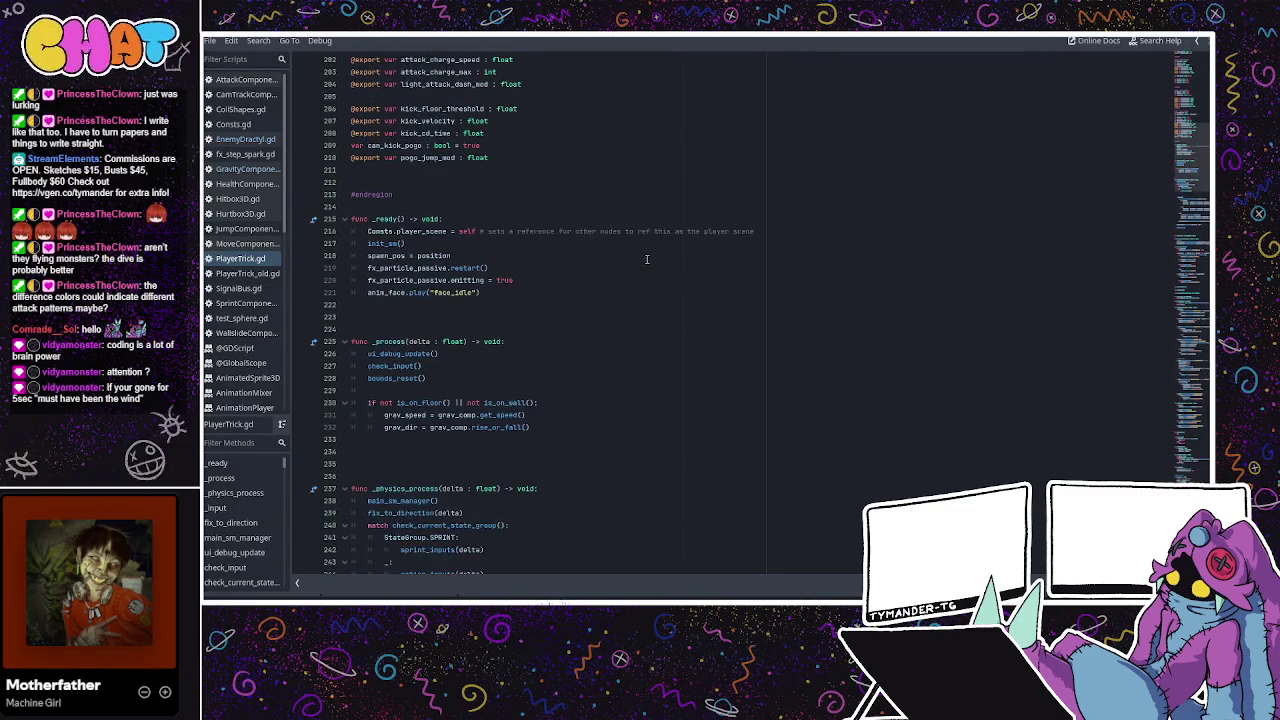
scroll(571, 356, down, 2)
scroll(519, 354, down, 4)
scroll(519, 354, up, 4)
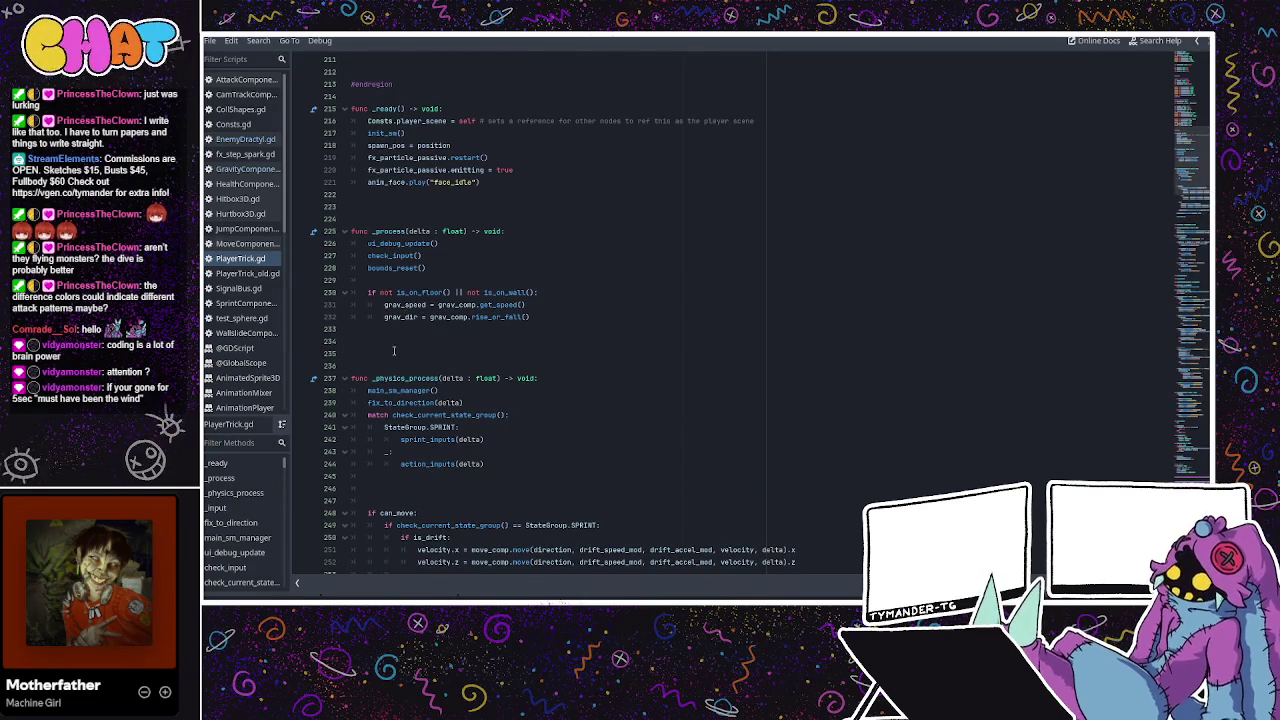
scroll(458, 354, down, 1)
scroll(458, 354, down, 5)
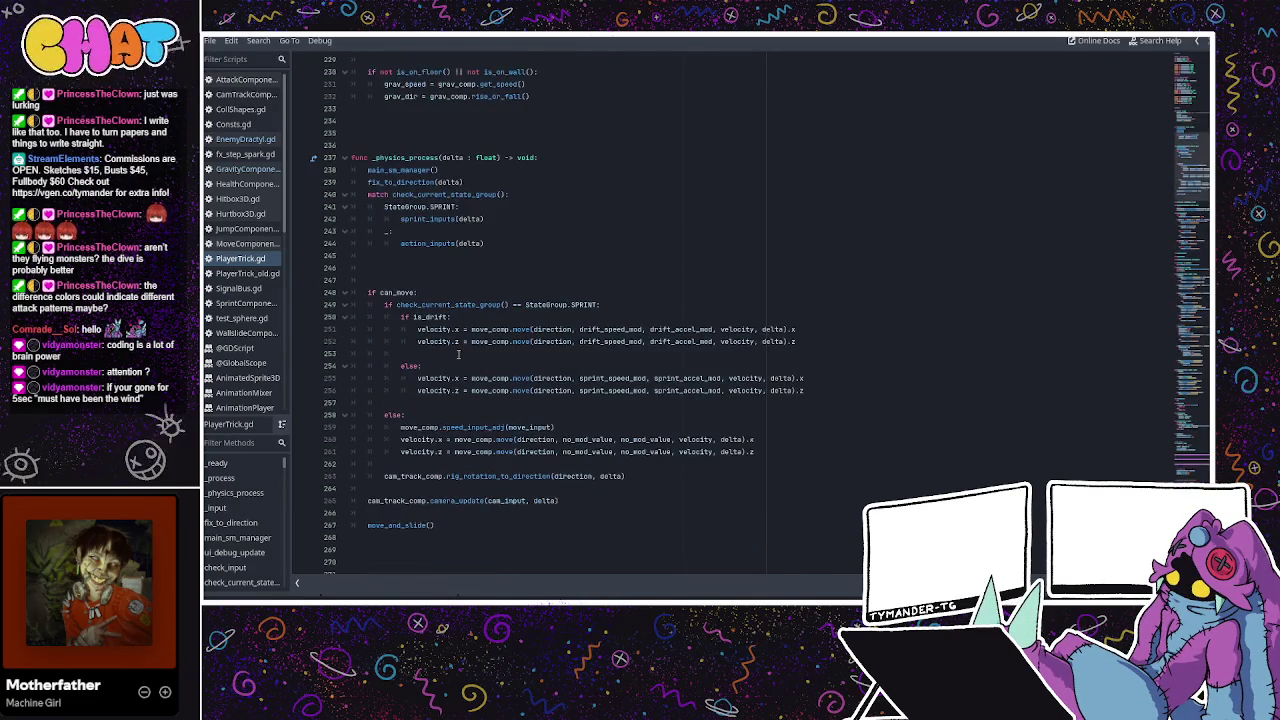
scroll(458, 354, down, 1)
scroll(458, 354, down, 1)
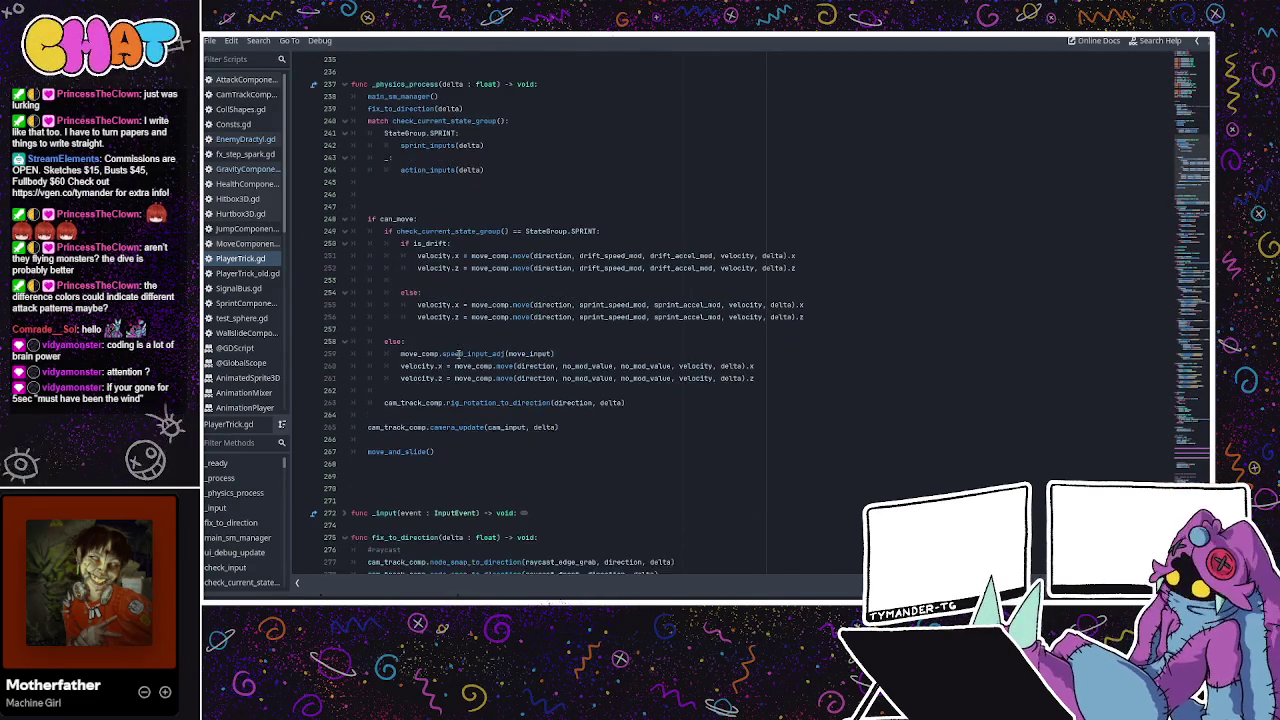
scroll(462, 354, down, 2)
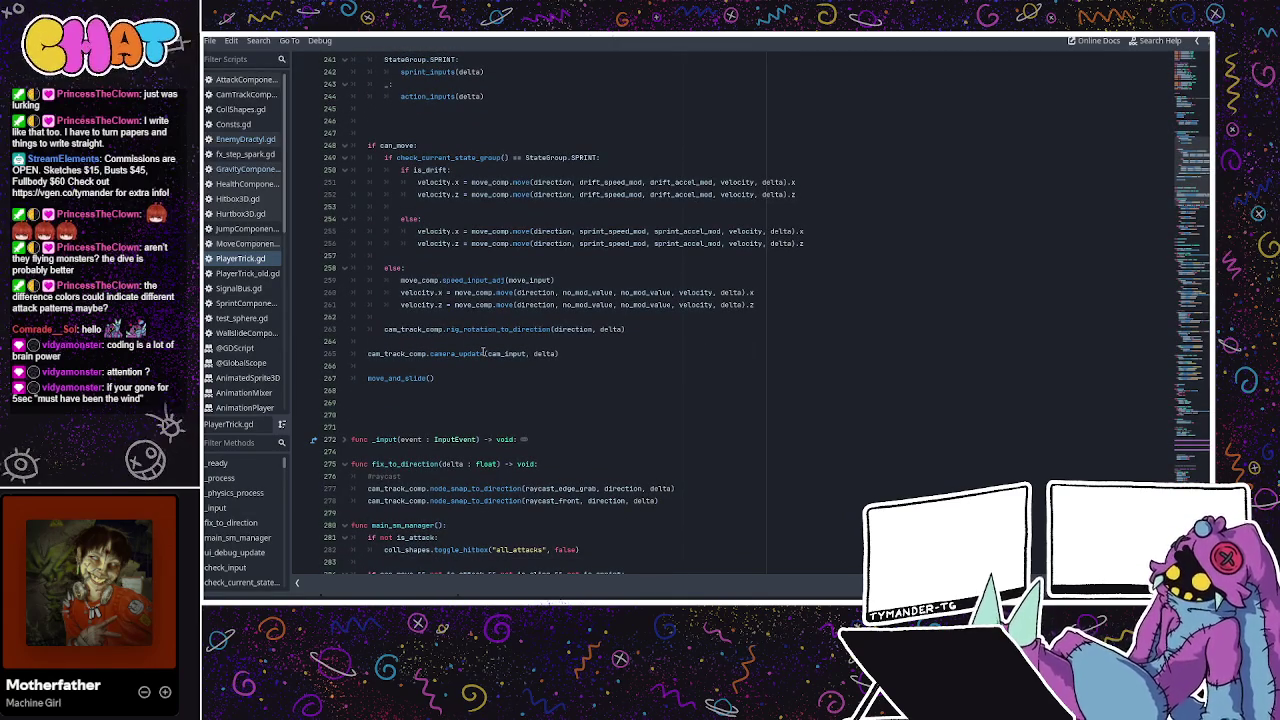
scroll(522, 341, up, 2)
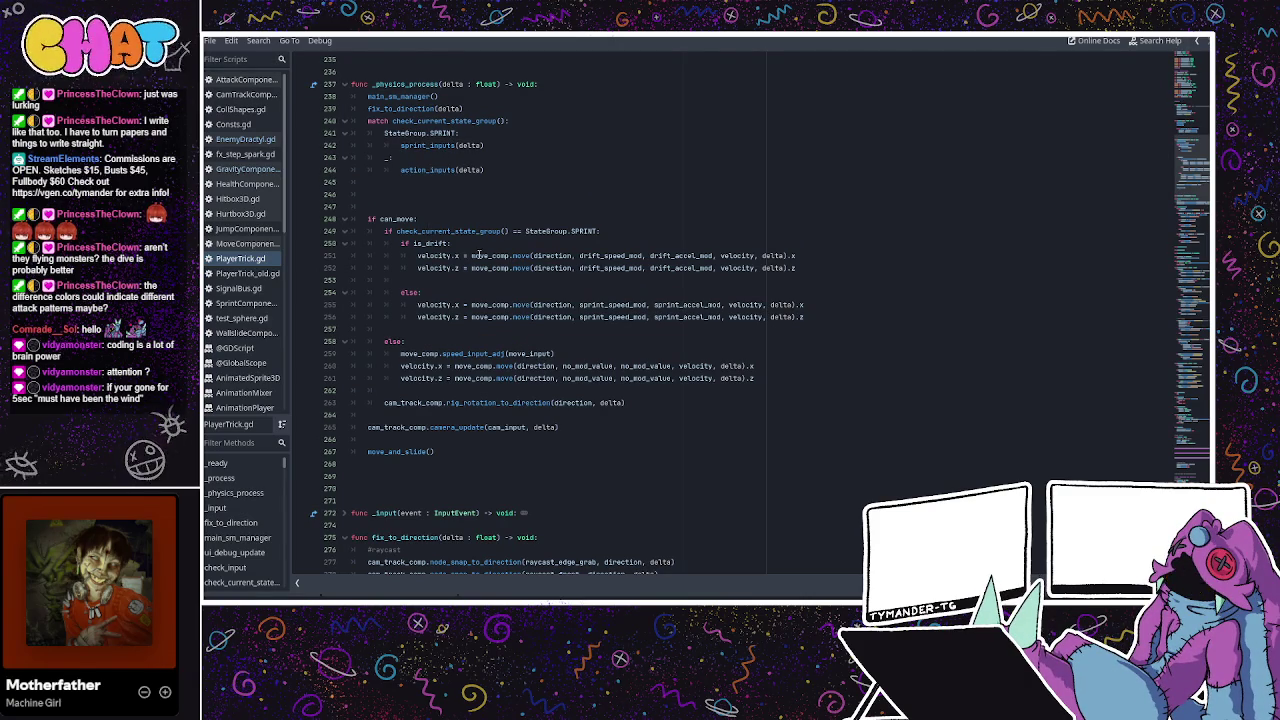
scroll(479, 254, down, 2)
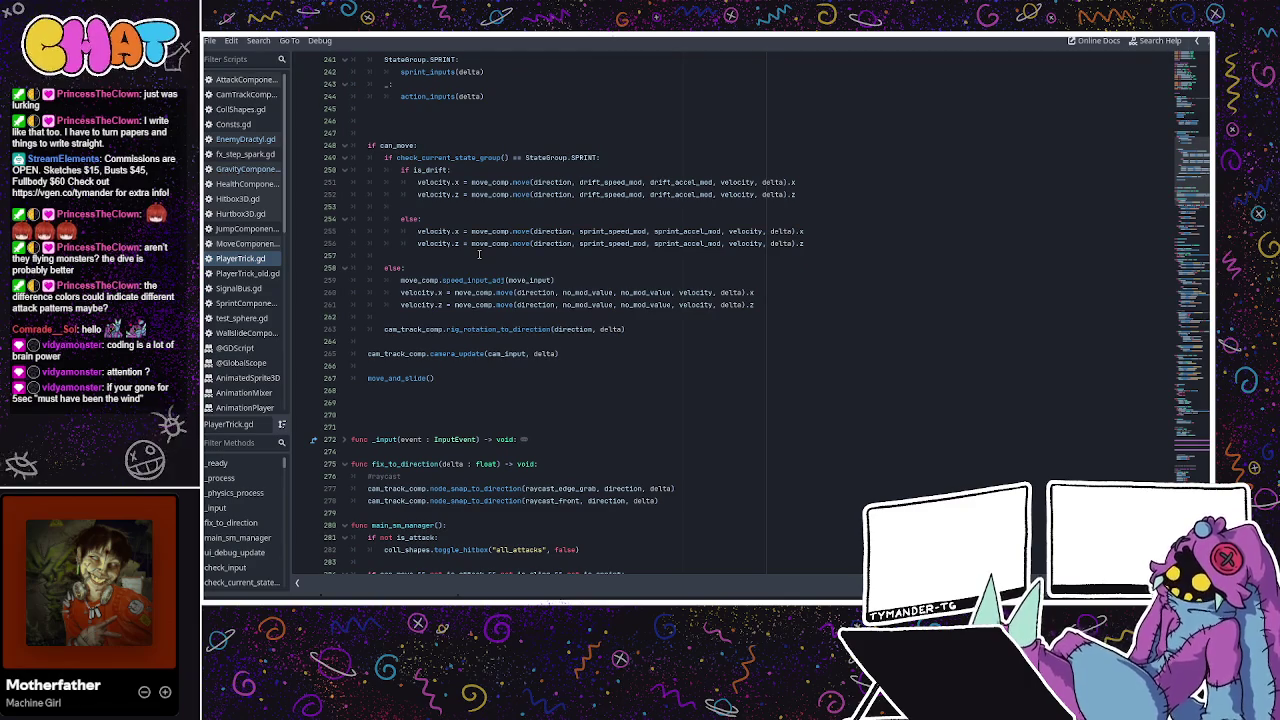
scroll(479, 254, down, 1)
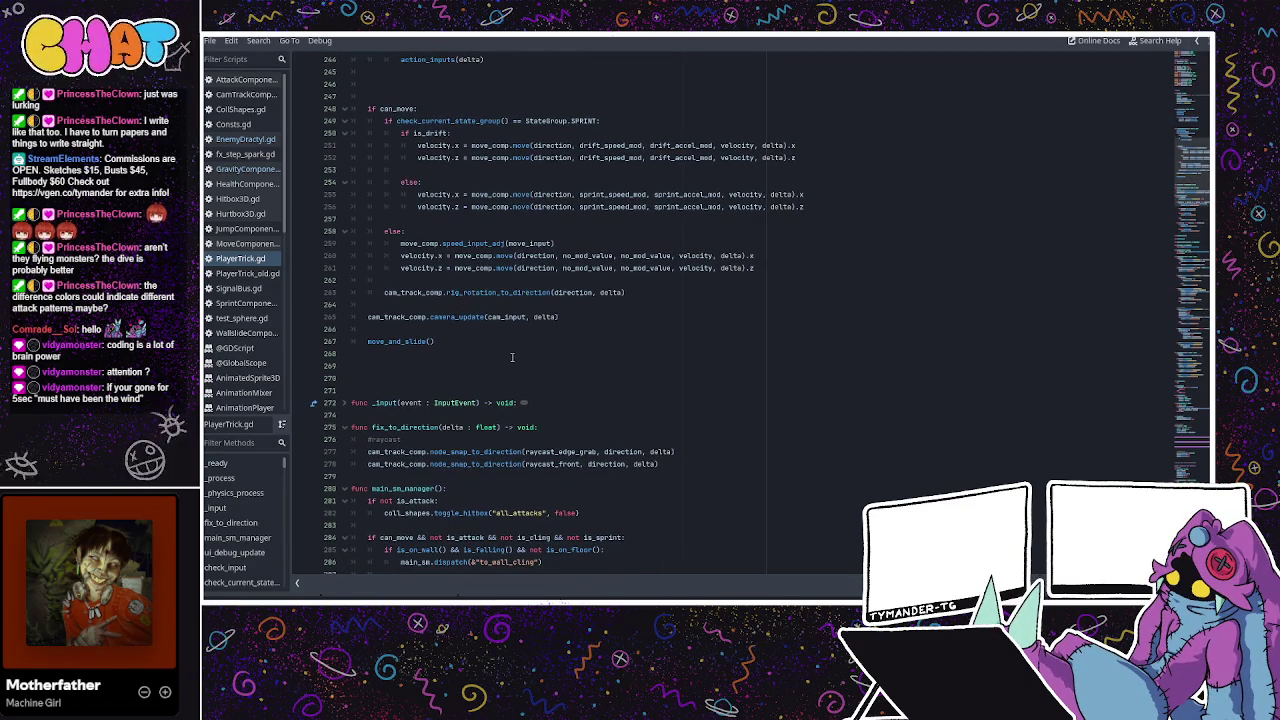
scroll(515, 353, up, 3)
scroll(523, 352, up, 2)
scroll(523, 352, up, 3)
scroll(524, 352, up, 1)
scroll(514, 352, down, 8)
scroll(512, 352, down, 7)
scroll(512, 352, down, 2)
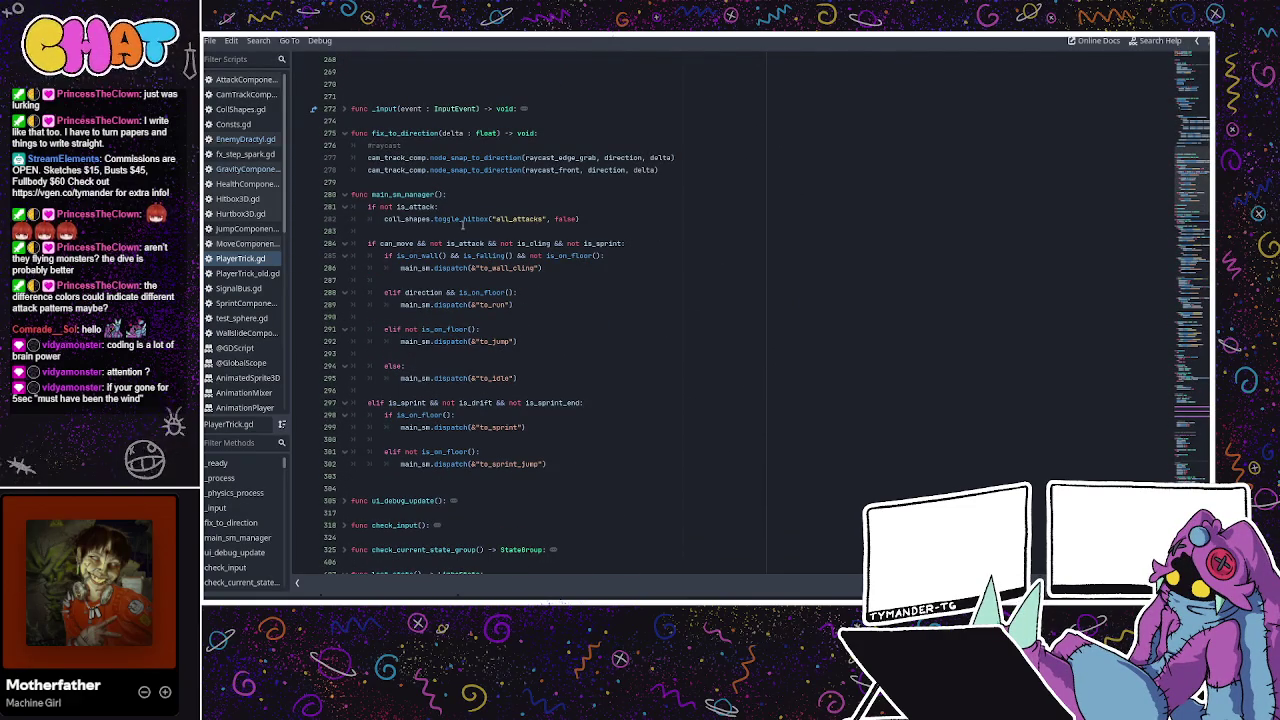
scroll(462, 222, up, 1)
scroll(462, 222, down, 7)
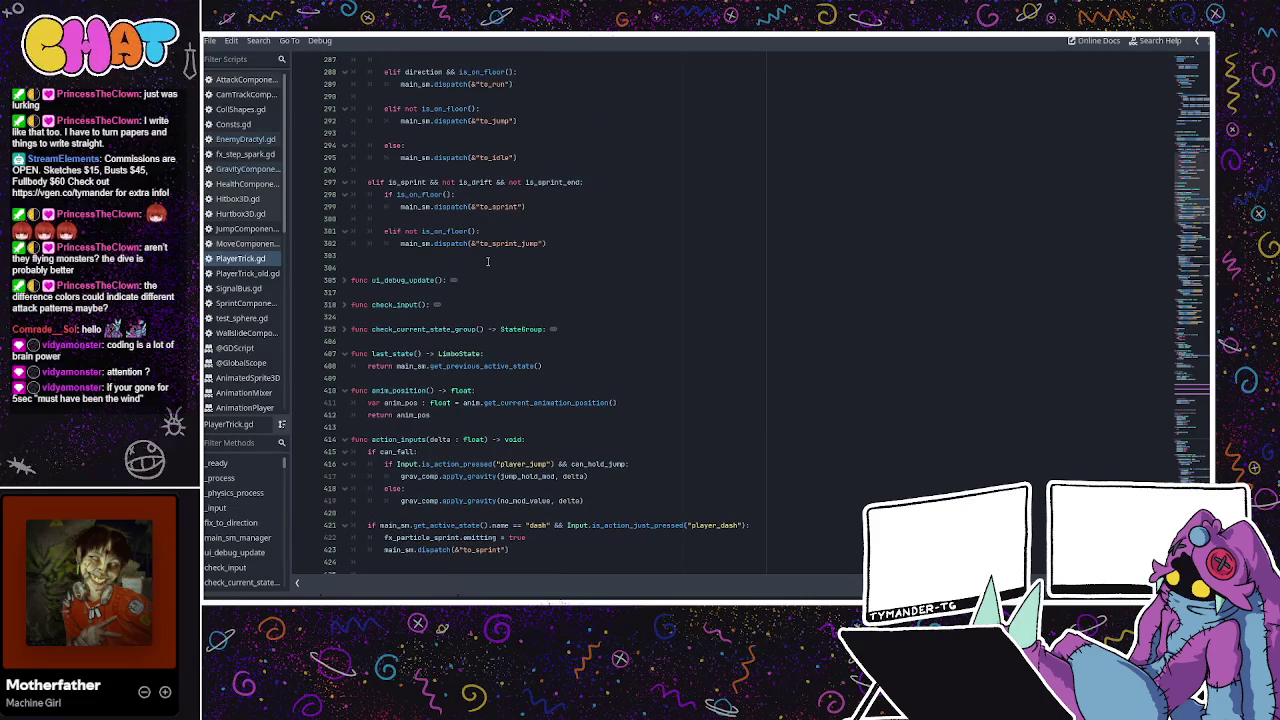
key(ctrl+f)
text(g)
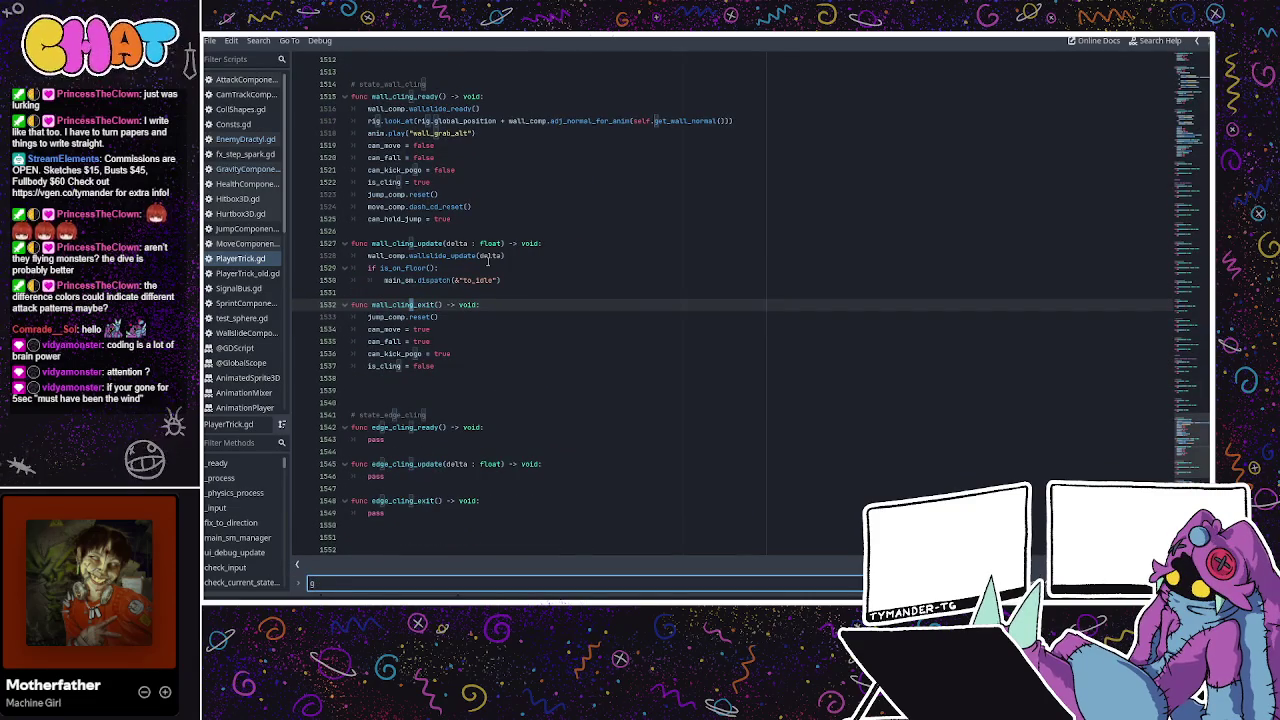
text(rav_com)
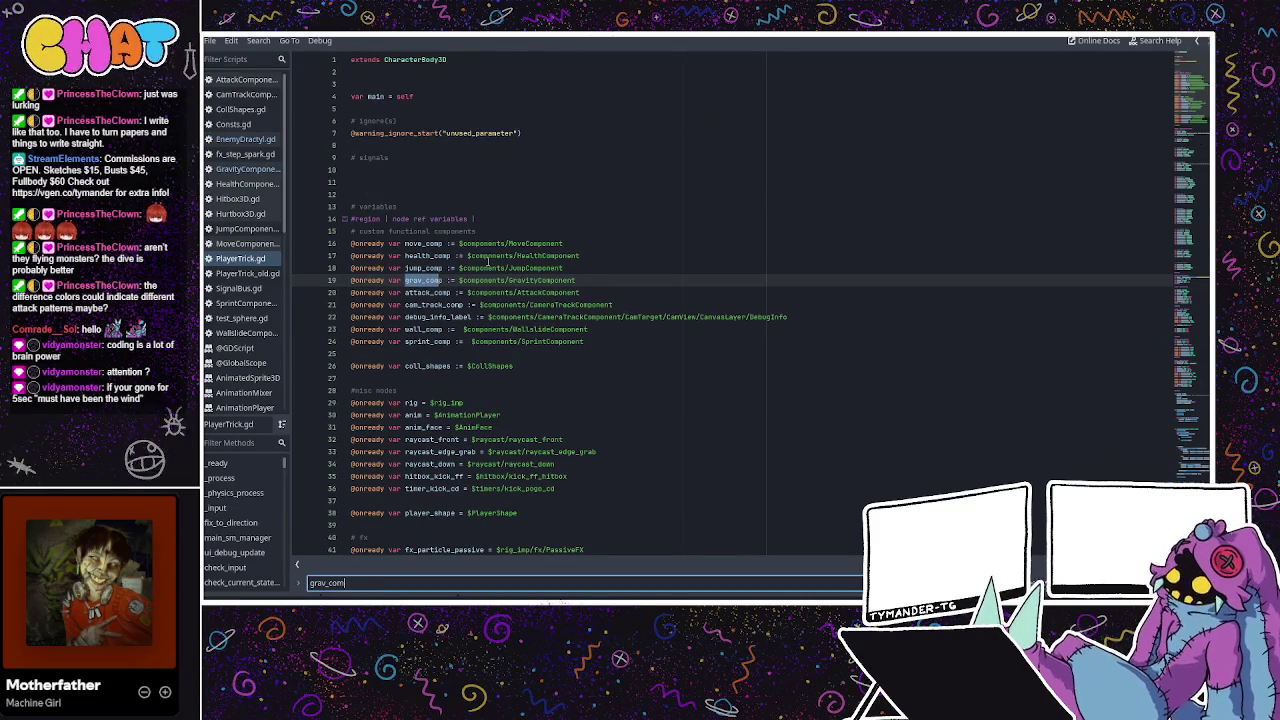
text(p.appl)
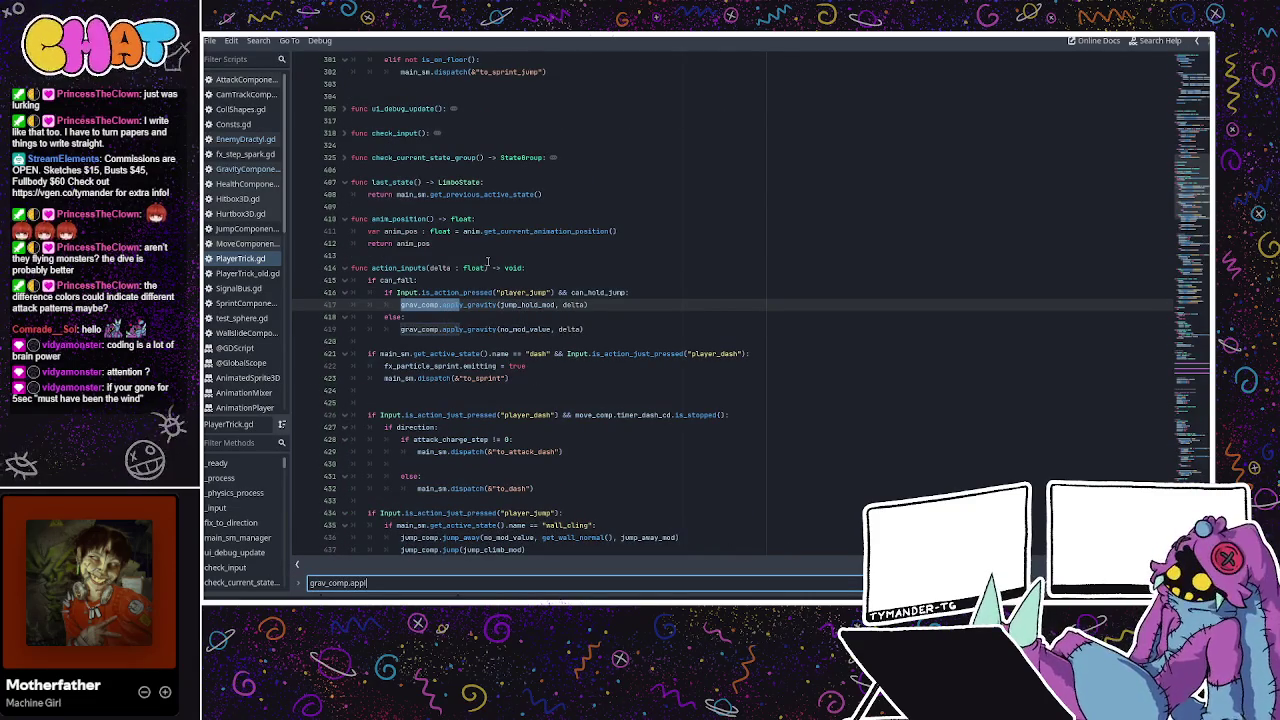
Inspect the grav_comp.apply_gravity calls on lines 417 and 419, then switch to EnemyDractyl.gd.
click(488, 258)
click(438, 282)
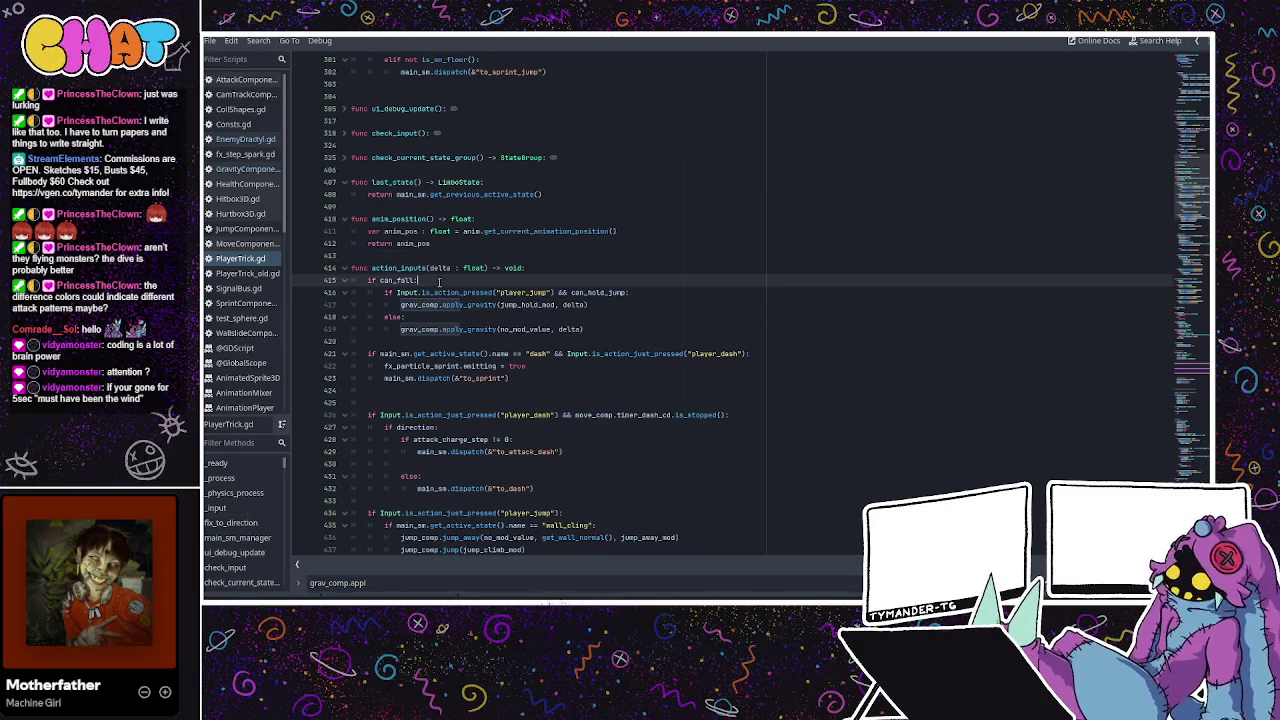
click(455, 292)
double_click(468, 329)
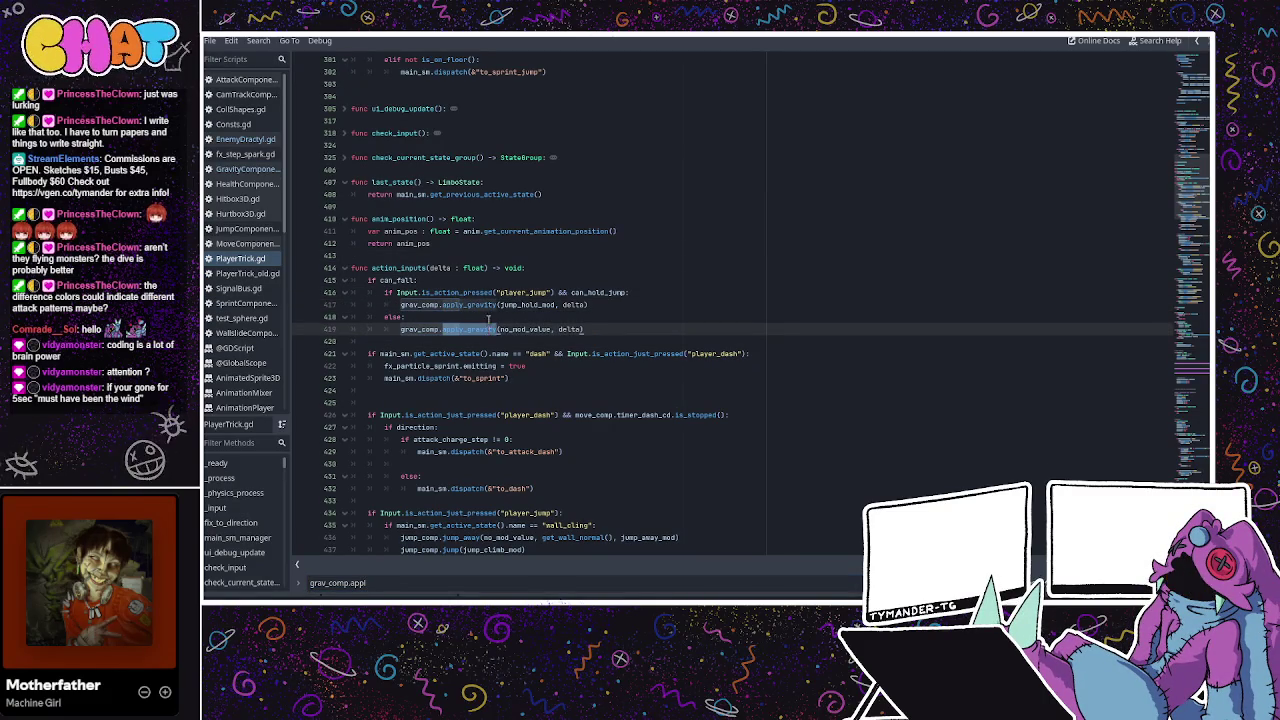
click(486, 316)
double_click(483, 304)
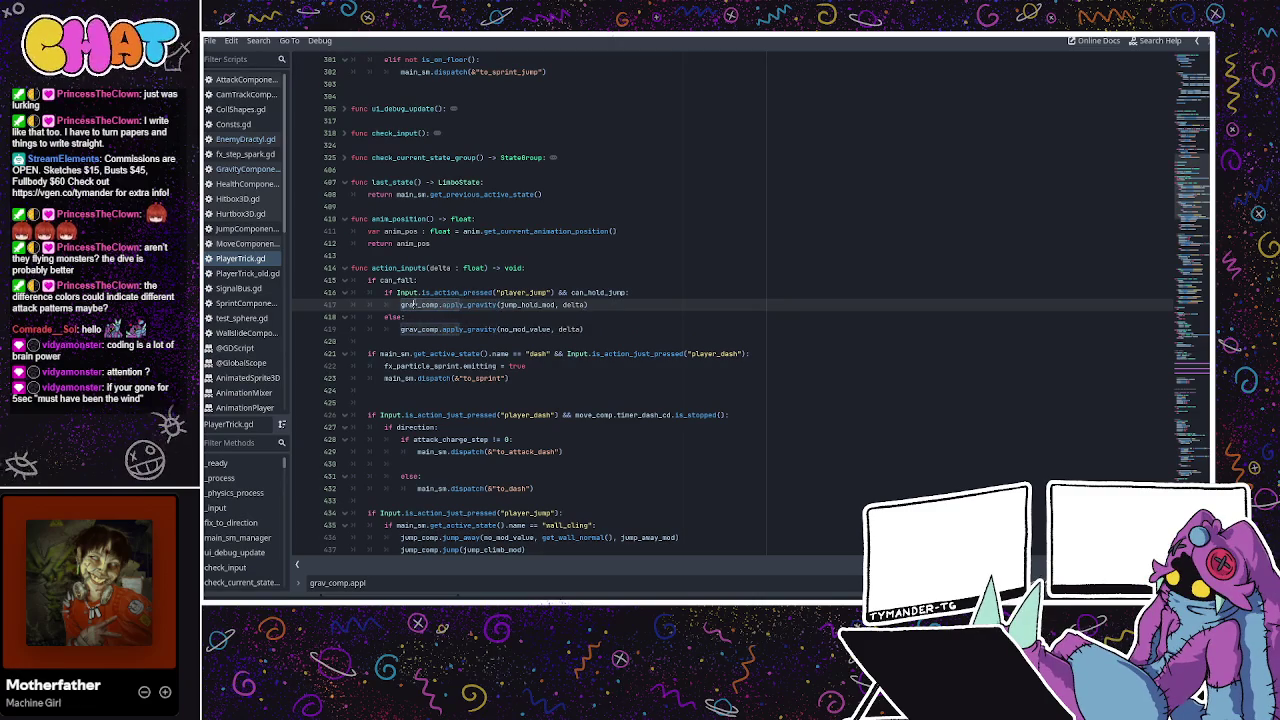
click(438, 329)
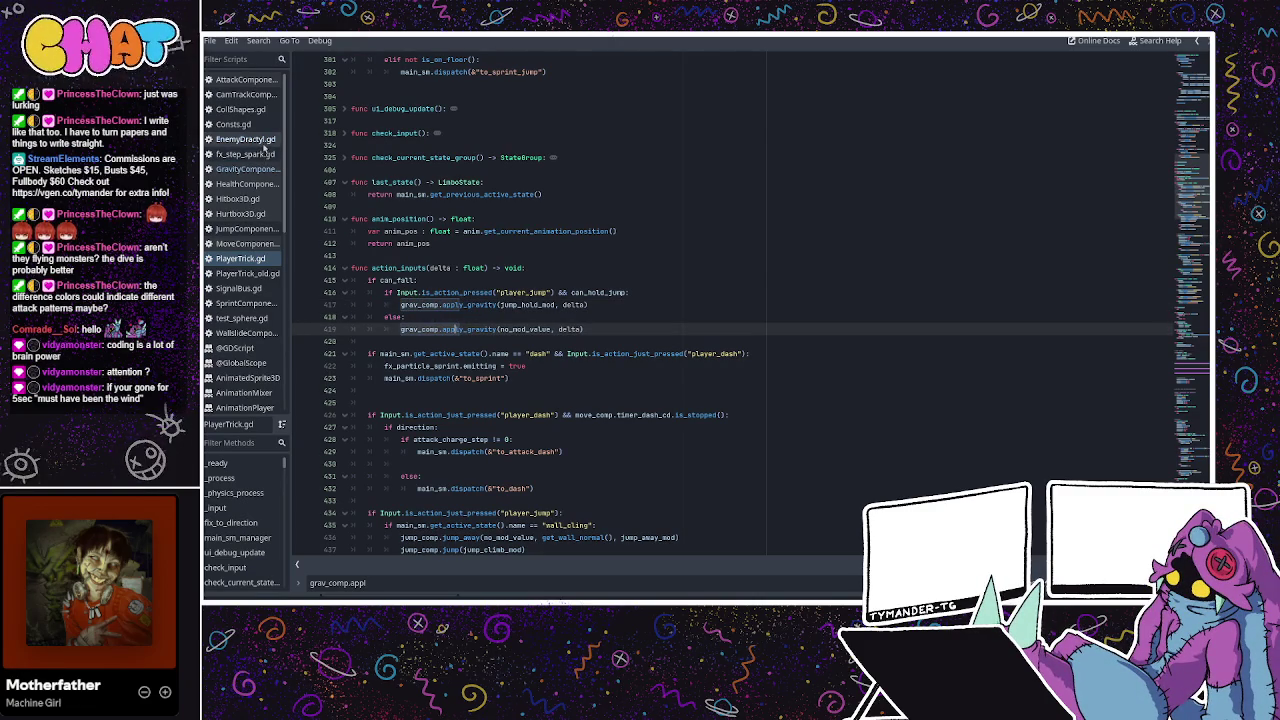
click(245, 139)
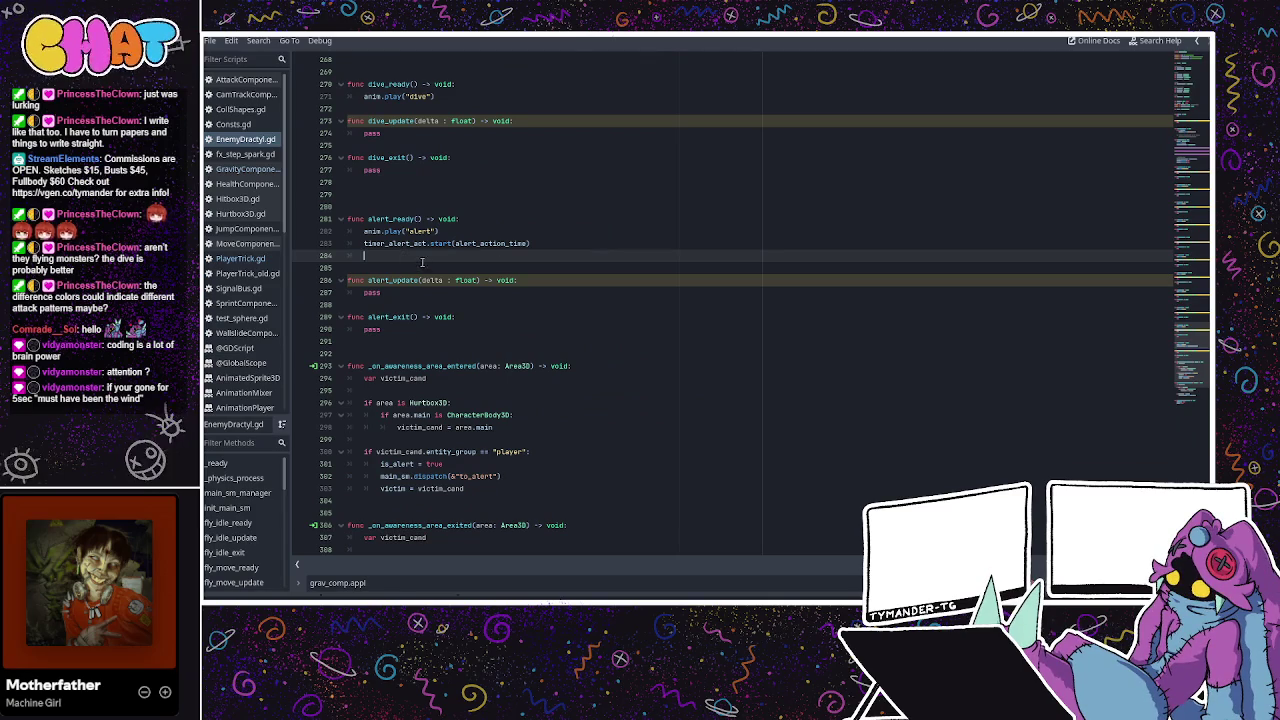
Declare var can_fall : bool = false below the is_hurt variable.
scroll(422, 262, up, 15)
scroll(1200, 207, up, 20)
scroll(520, 366, down, 2)
click(519, 329)
click(518, 342)
key(Return)
key(Return)
text(var can_fal)
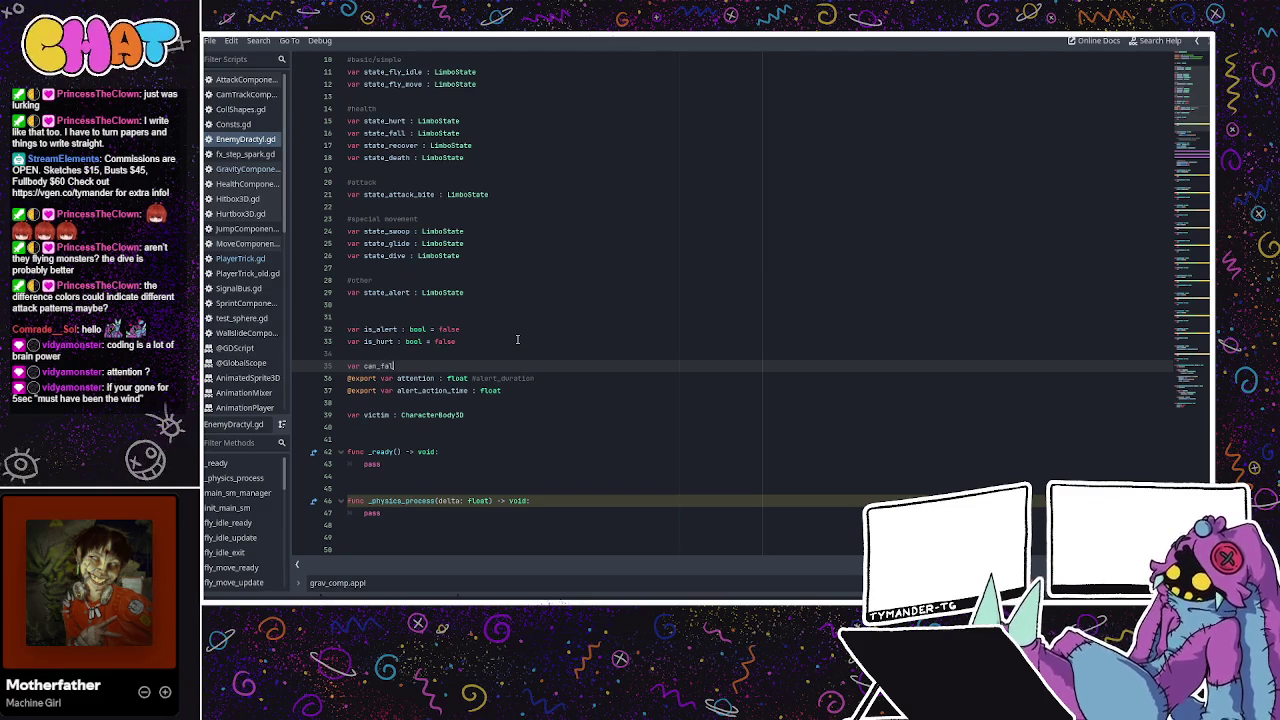
key(Return)
click(500, 352)
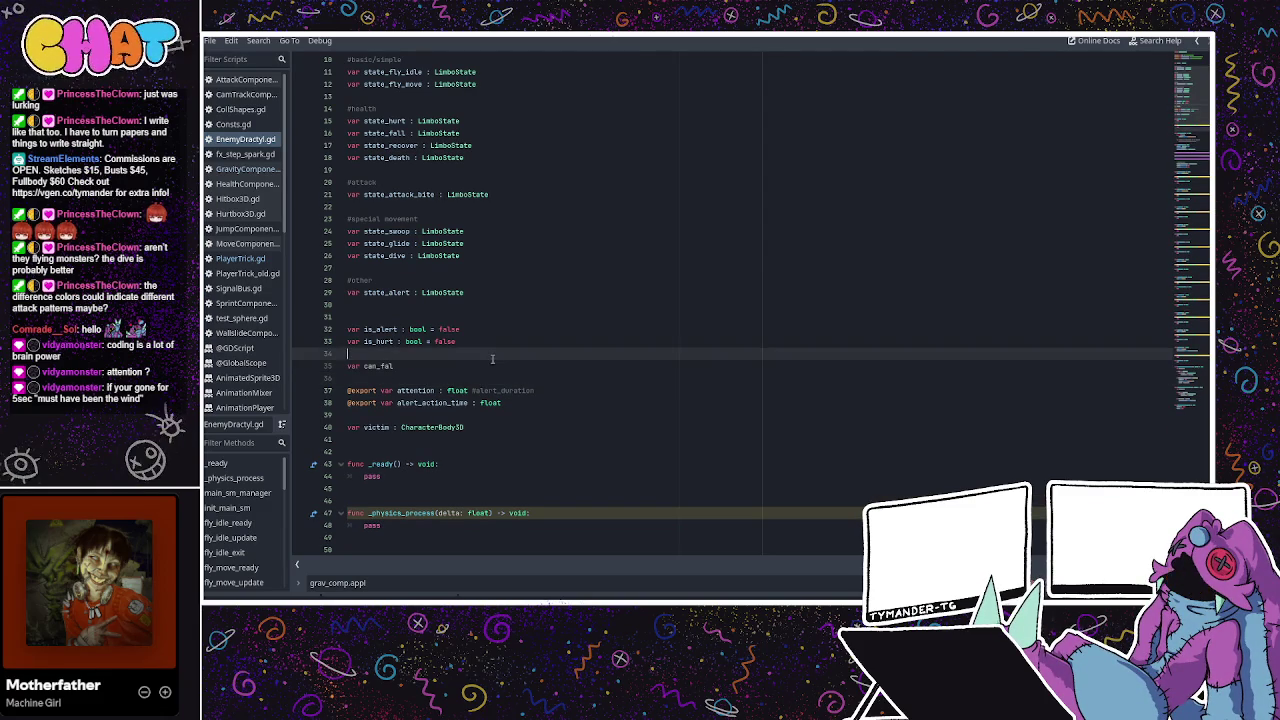
click(489, 365)
text(l : boo)
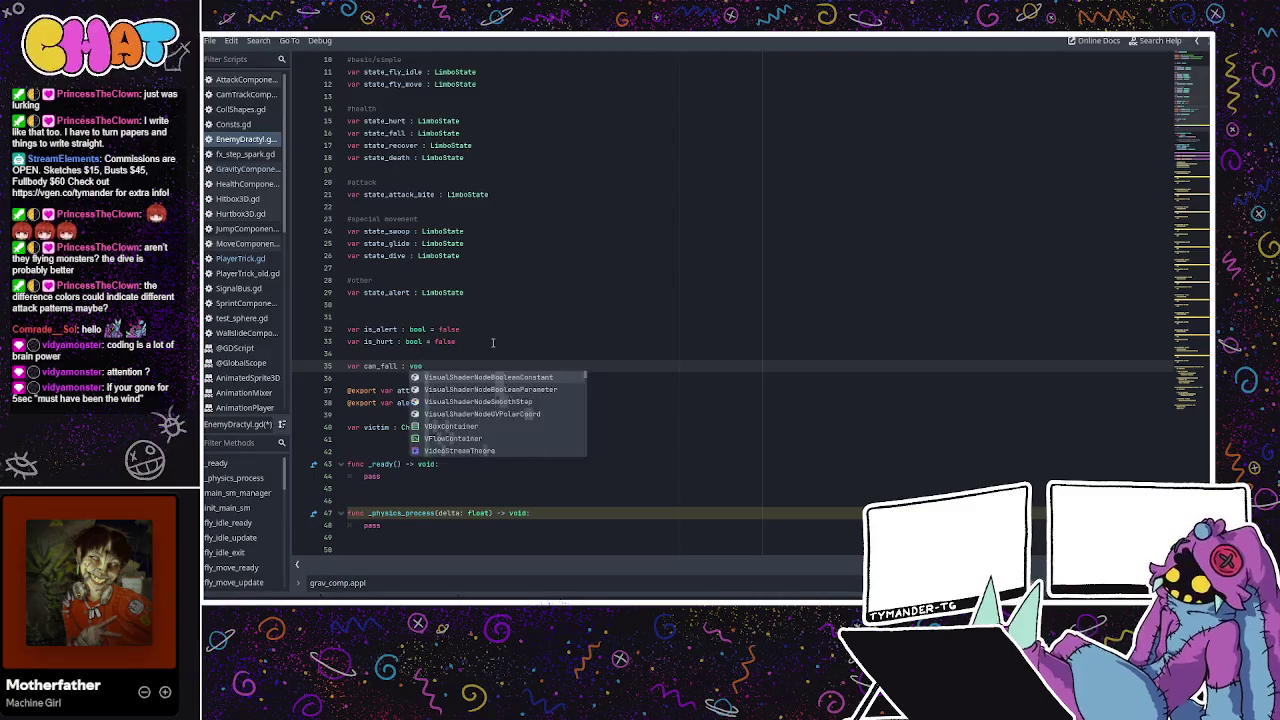
text(l = tru)
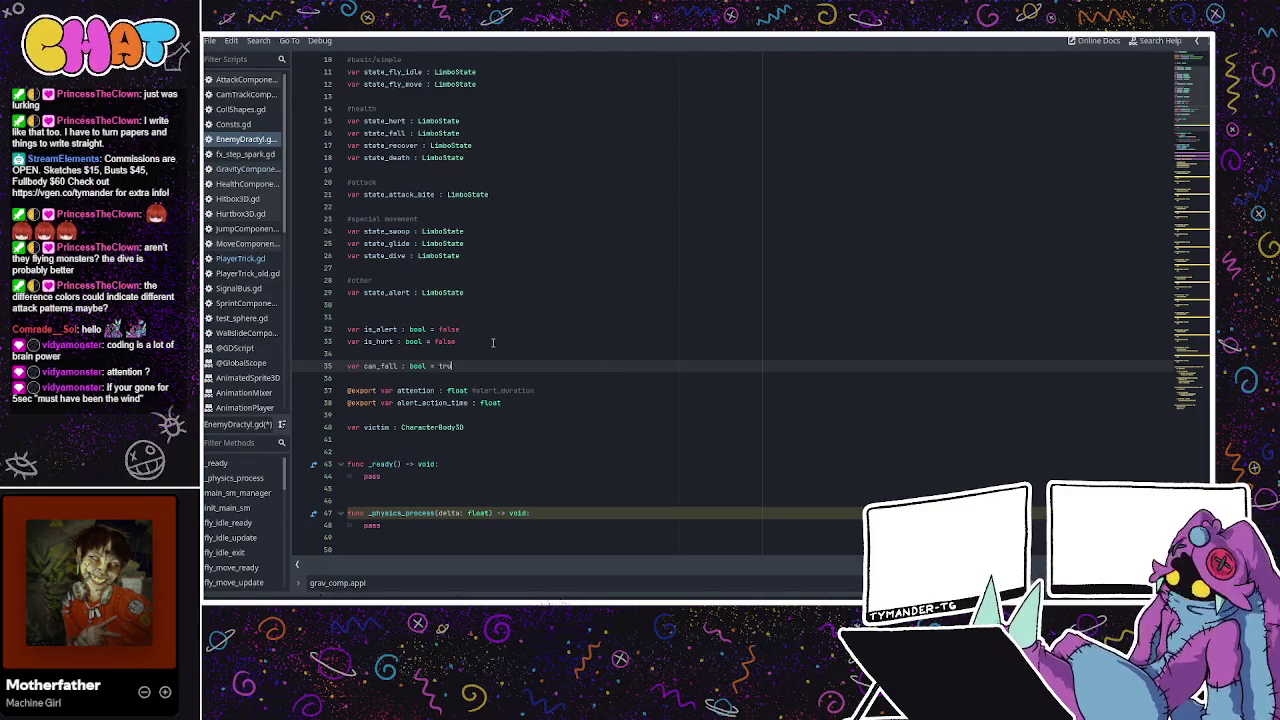
key(BackSpace)
key(BackSpace)
key(BackSpace)
text(false)
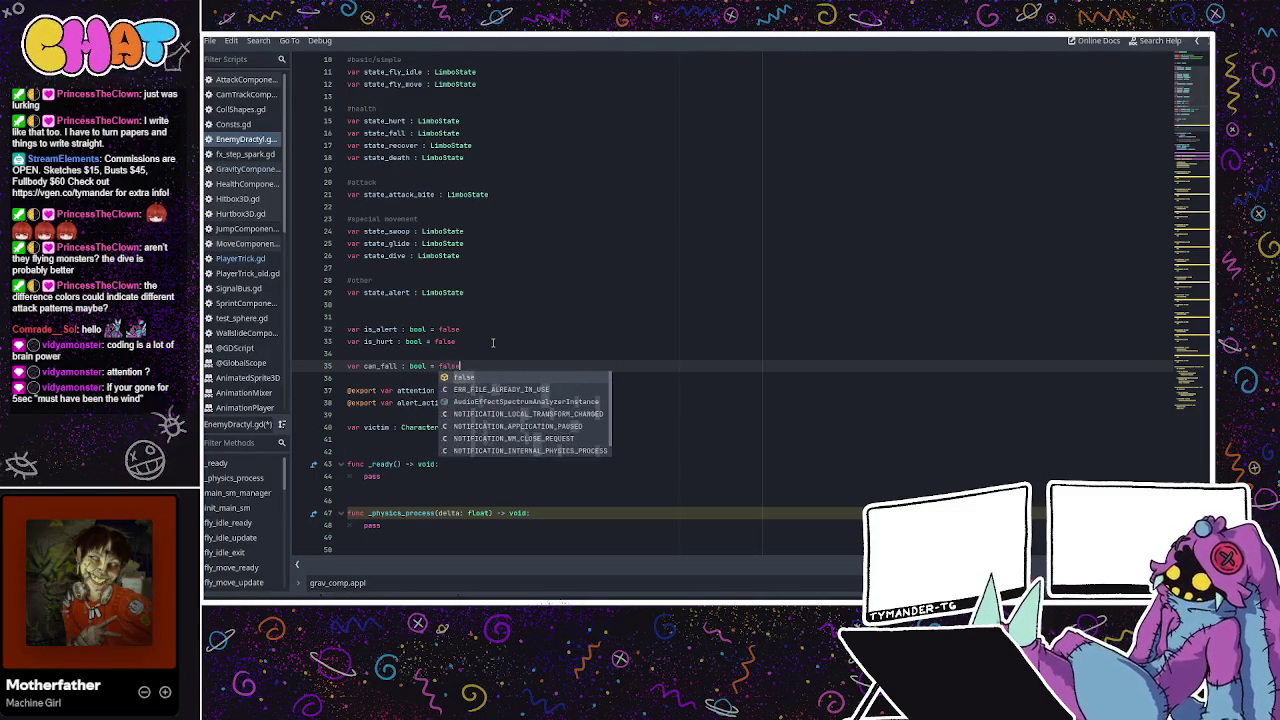
key(Escape)
Remove the stray blank line 34 and wrap _physics_process's pass in an if can_fall: check.
click(493, 343)
click(462, 352)
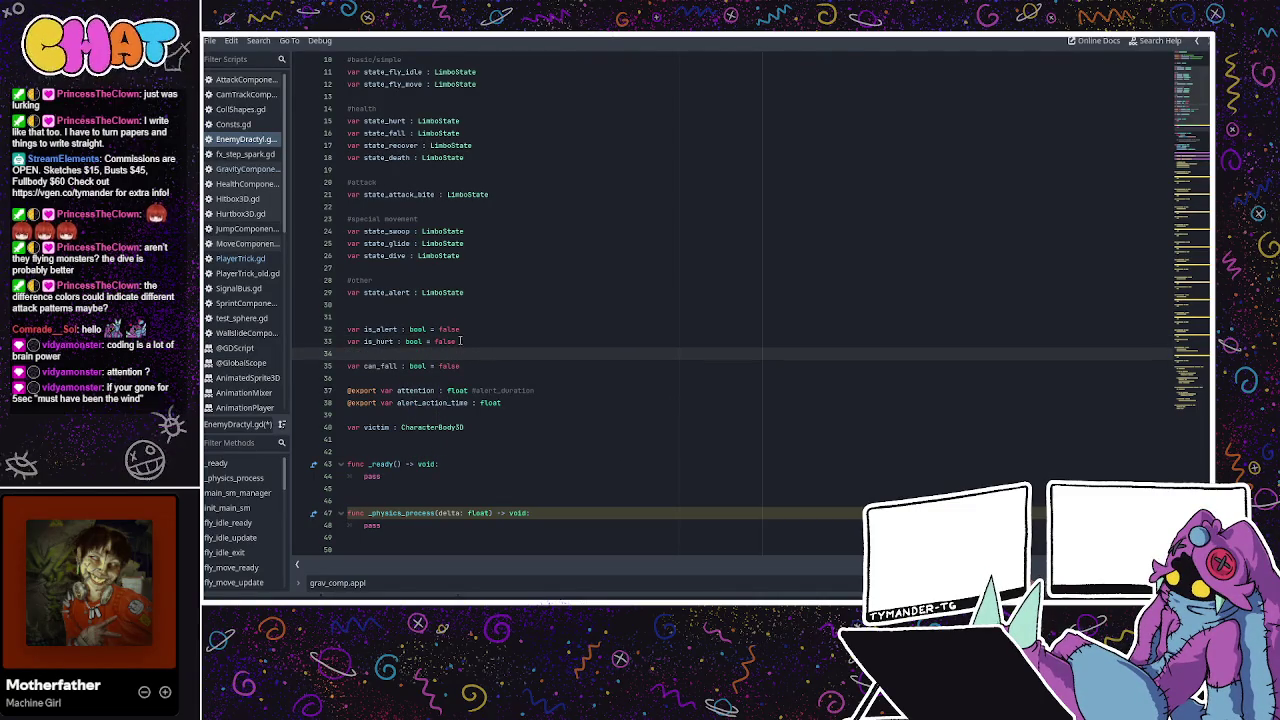
key(BackSpace)
scroll(516, 266, down, 1)
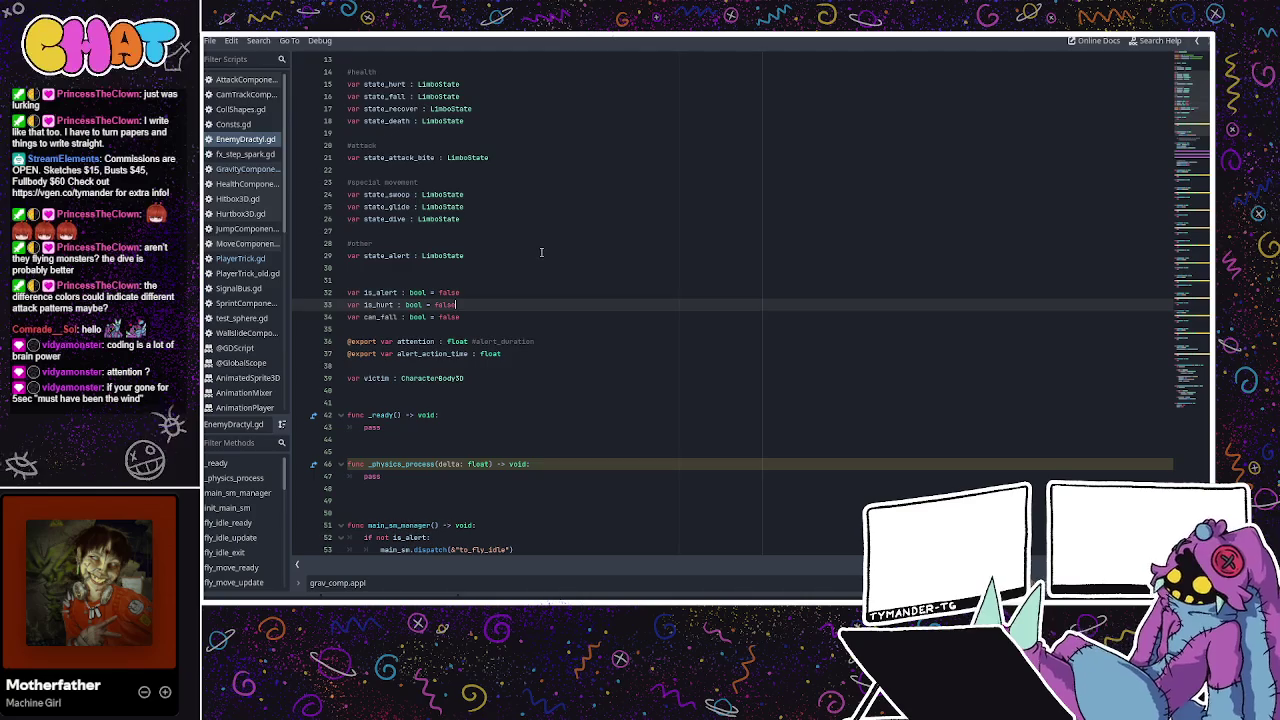
scroll(541, 251, down, 7)
scroll(530, 279, down, 1)
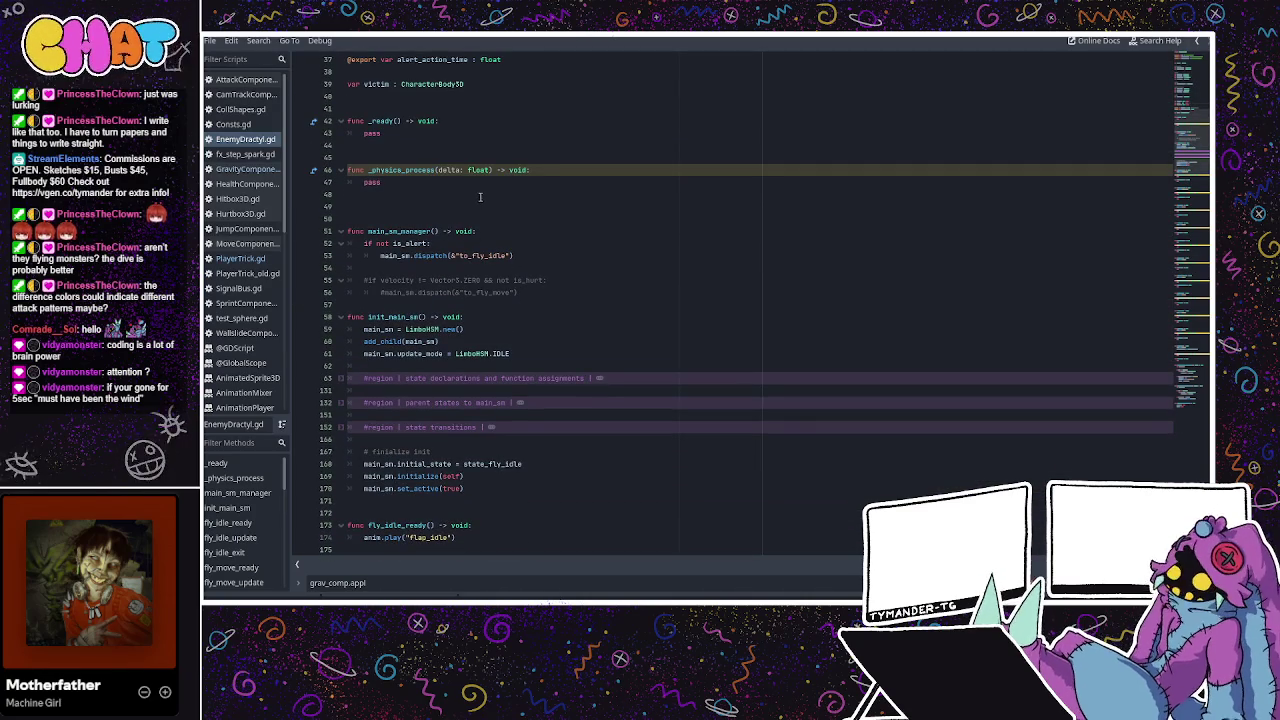
double_click(402, 170)
click(387, 181)
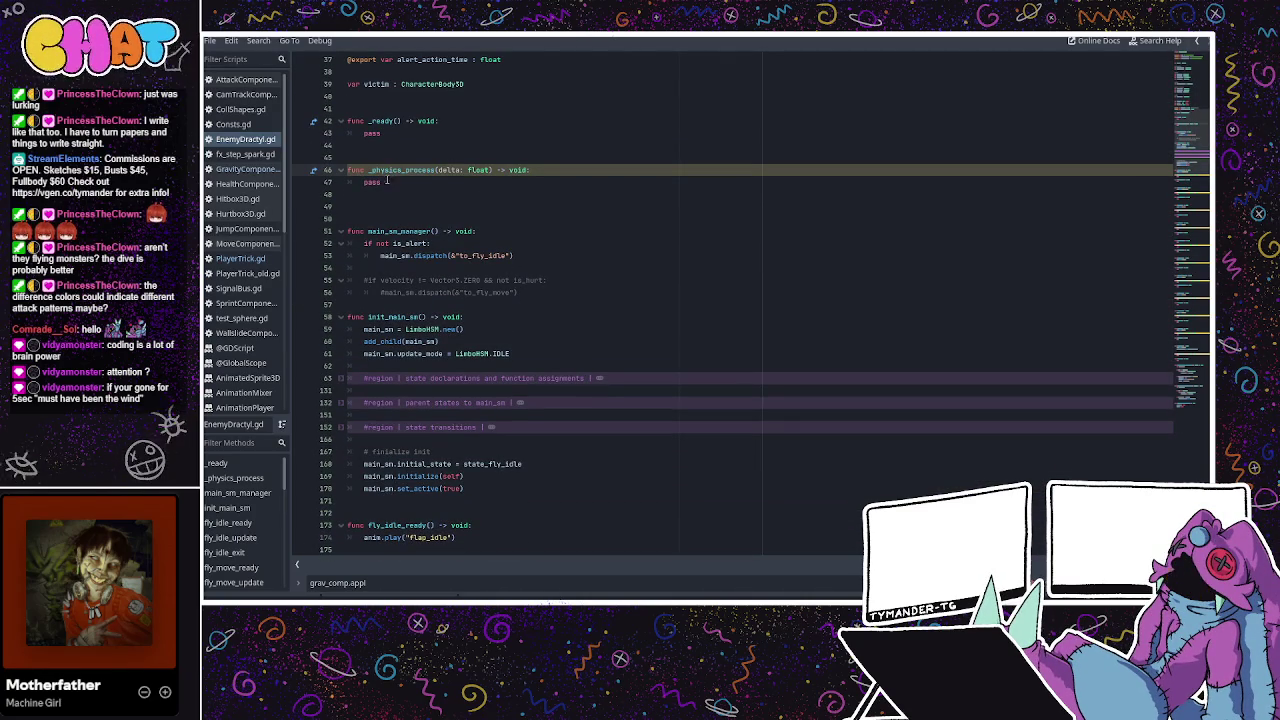
double_click(386, 181)
text(if can_fall)
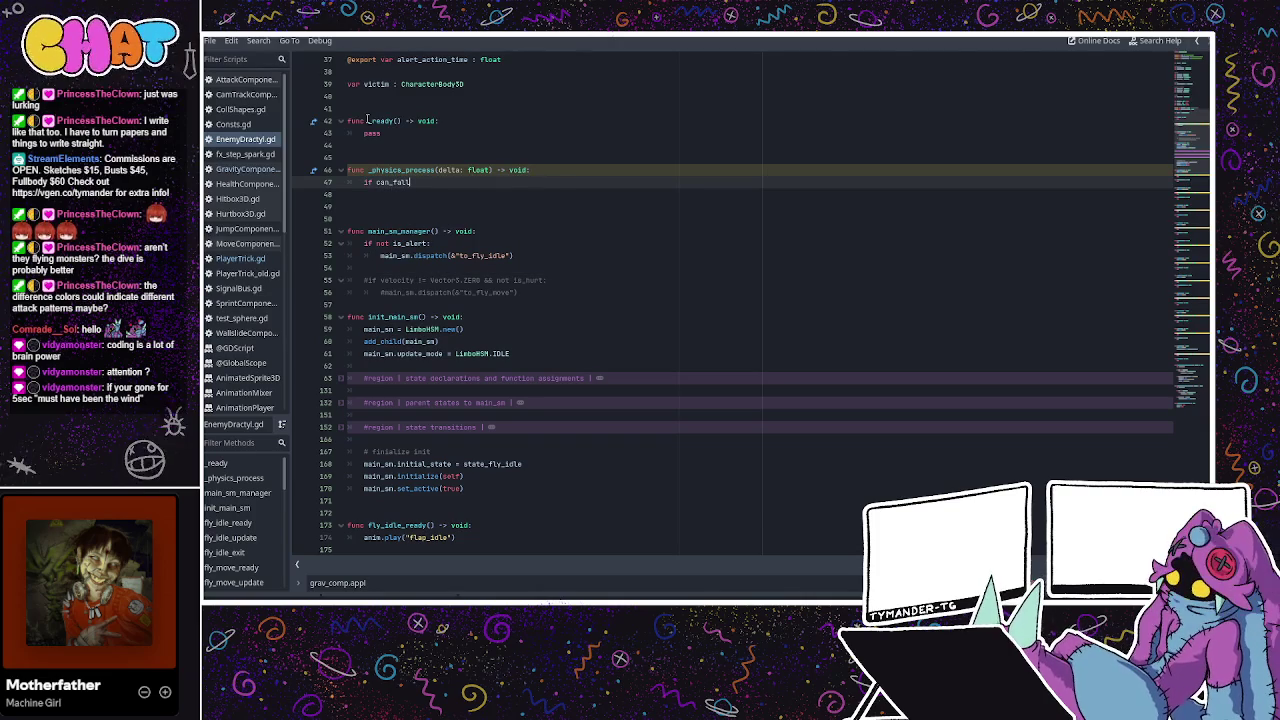
text(:)
key(Return)
text(ss)
scroll(643, 208, up, 12)
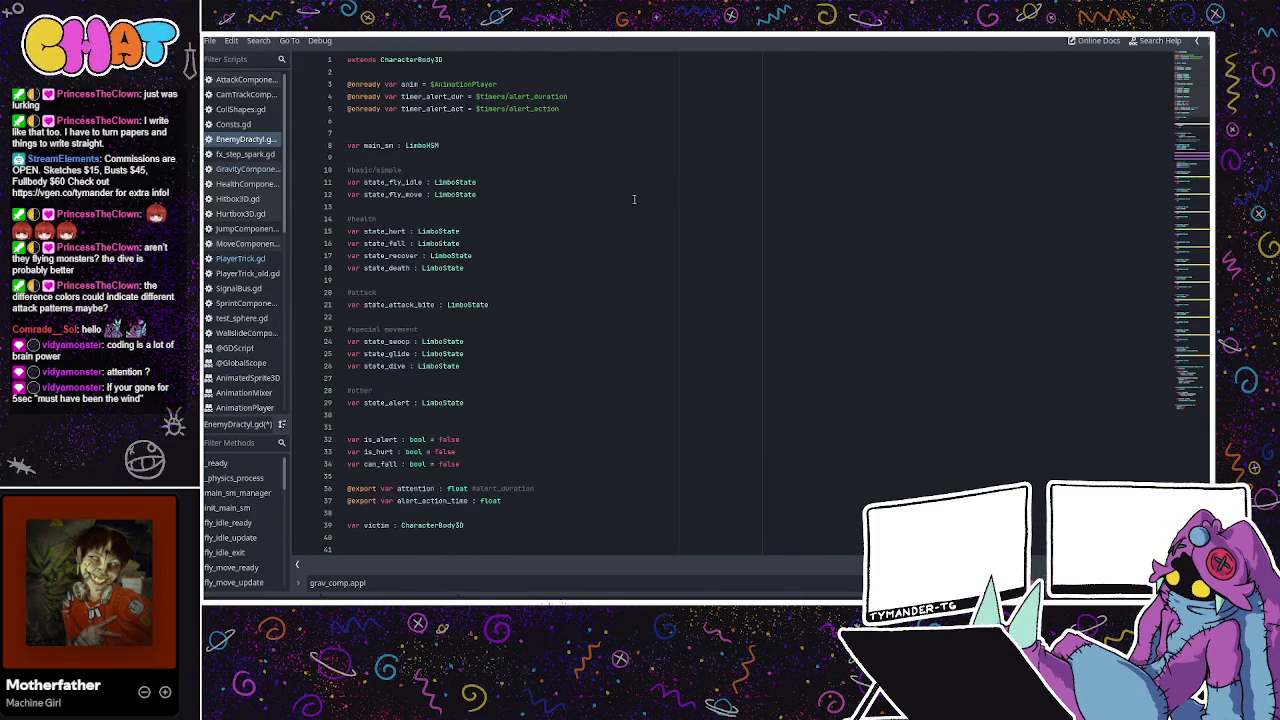
click(563, 118)
click(525, 70)
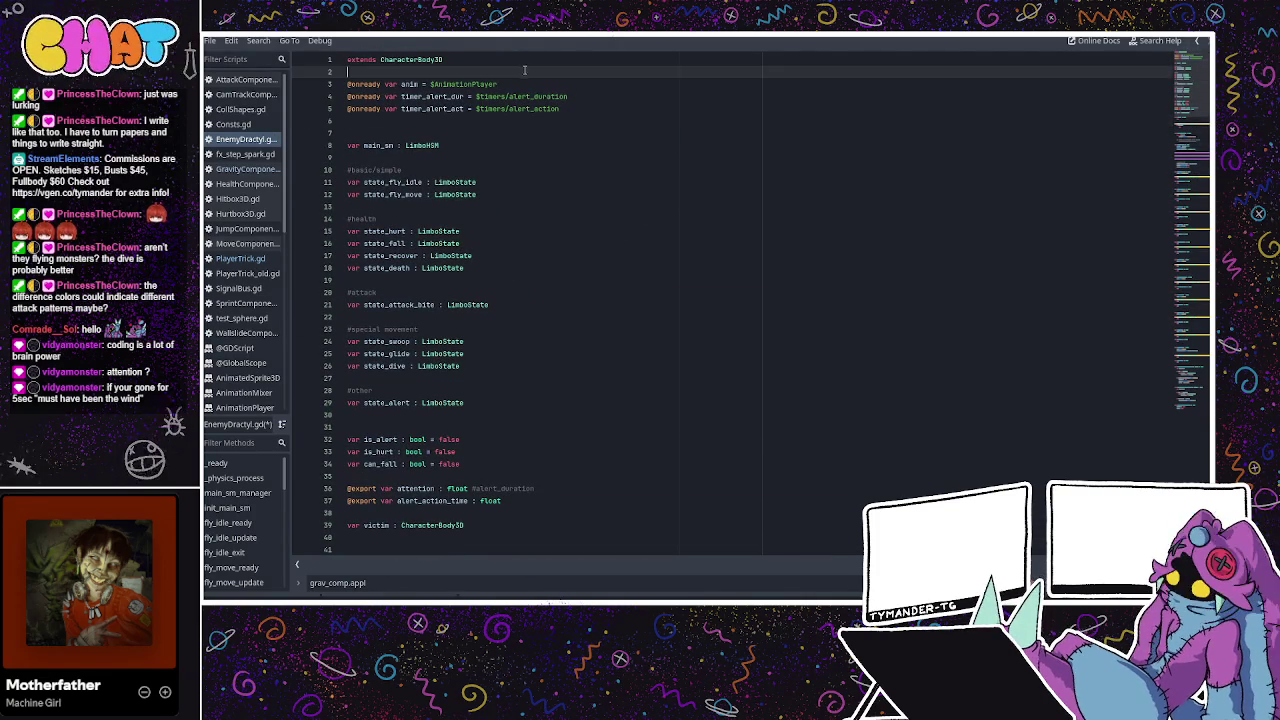
key(Return)
key(Return)
key(Return)
key(Up)
key(Up)
text(onready v)
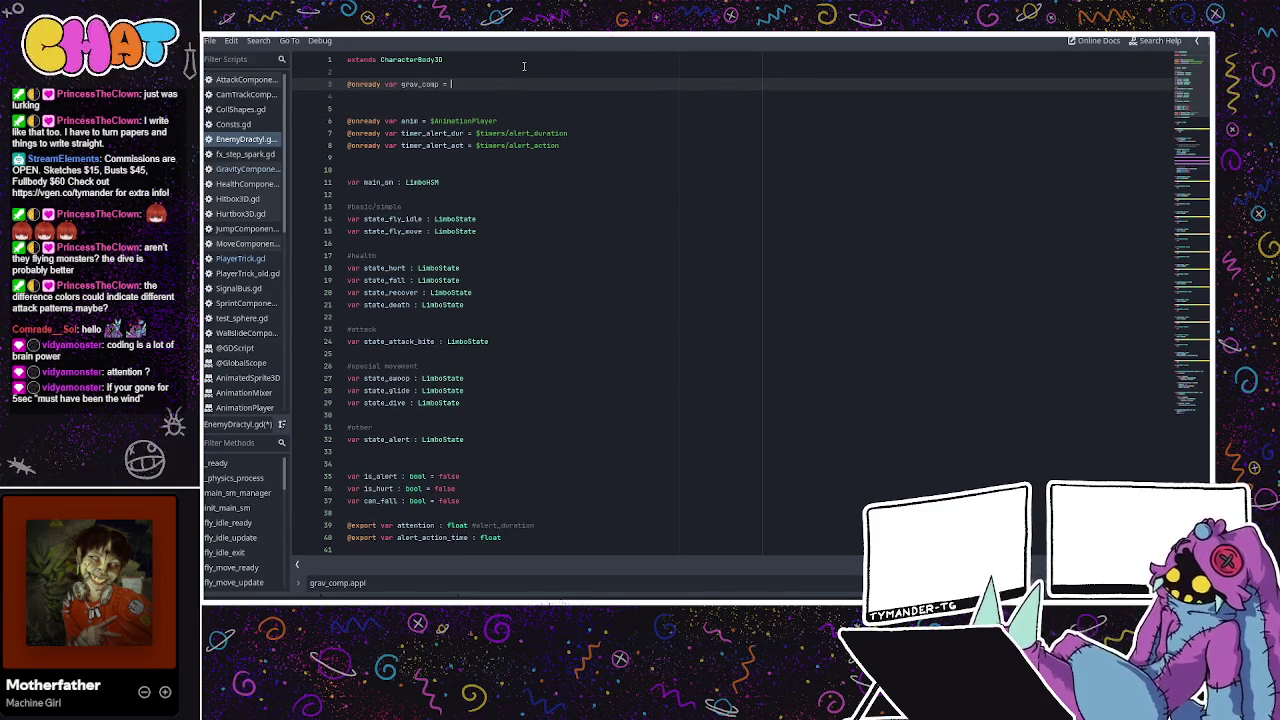
text($)
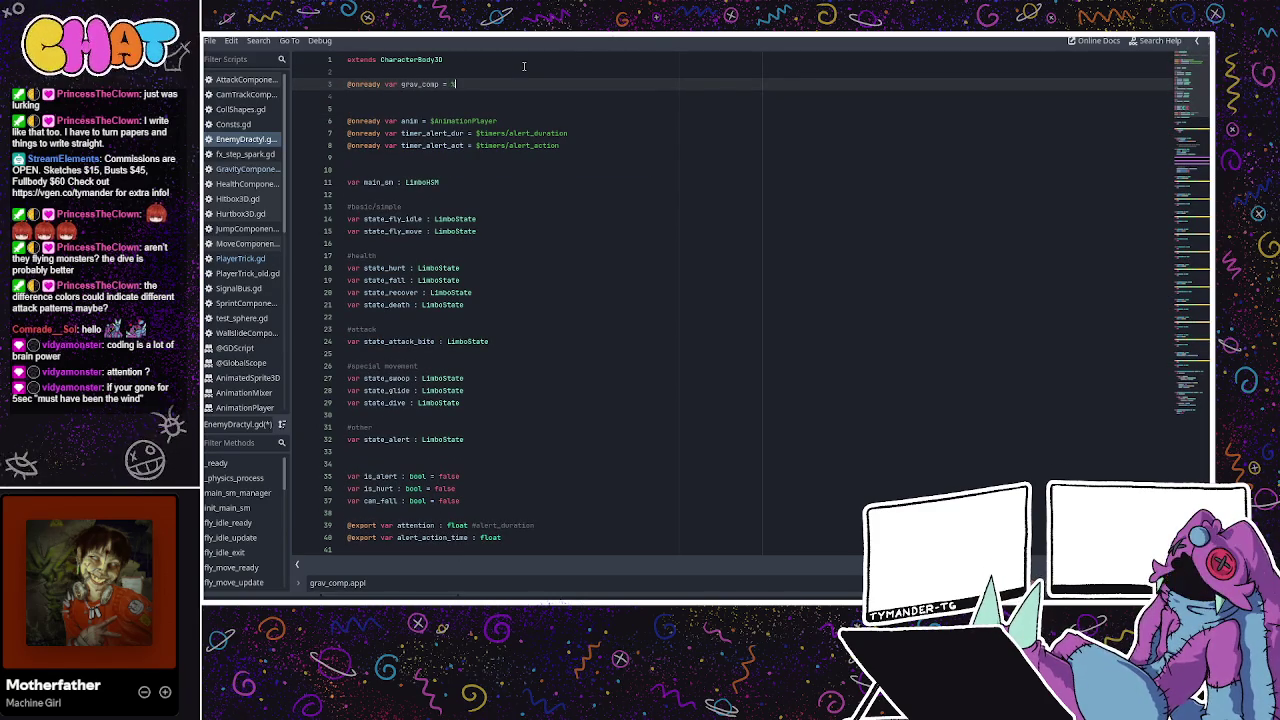
text(grav)
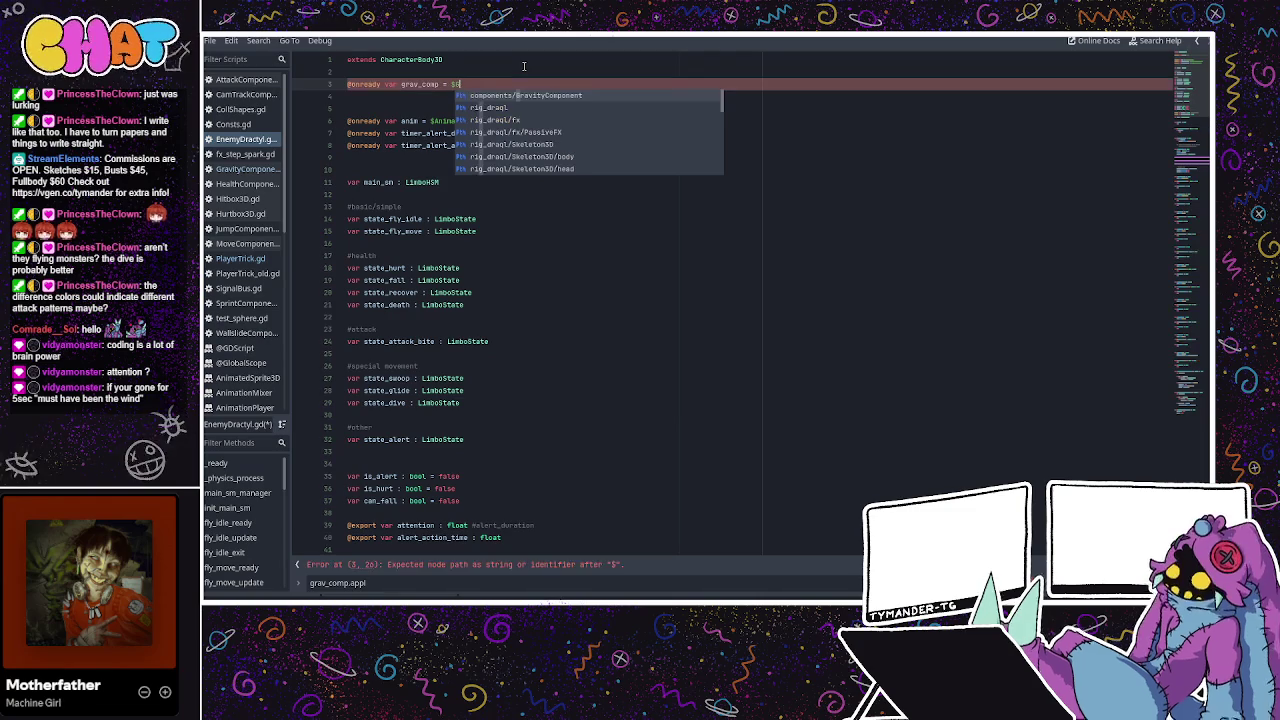
key(Return)
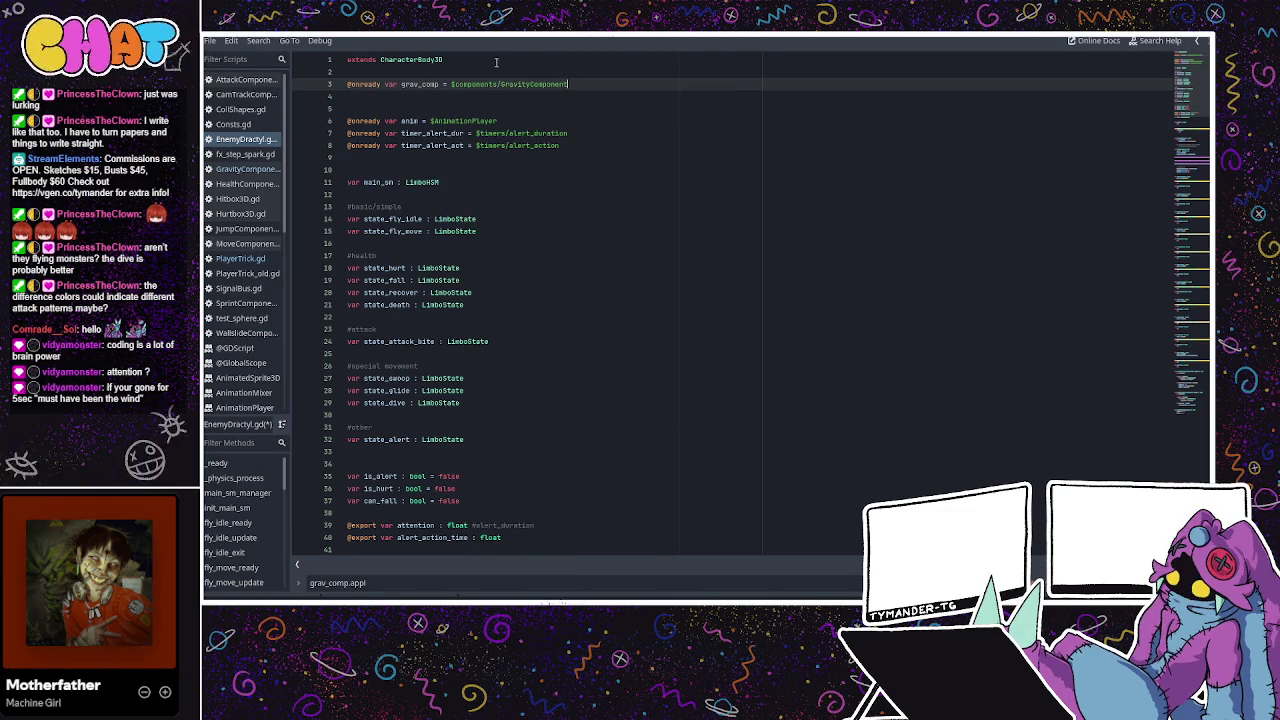
key(ctrl+s)
text(: Gravit)
key(Return)
text(=)
click(484, 105)
Replace pass under can_fall with grav_comp.apply_gravity(no_mod_value, delta).
scroll(527, 104, down, 11)
click(452, 276)
scroll(453, 275, down, 1)
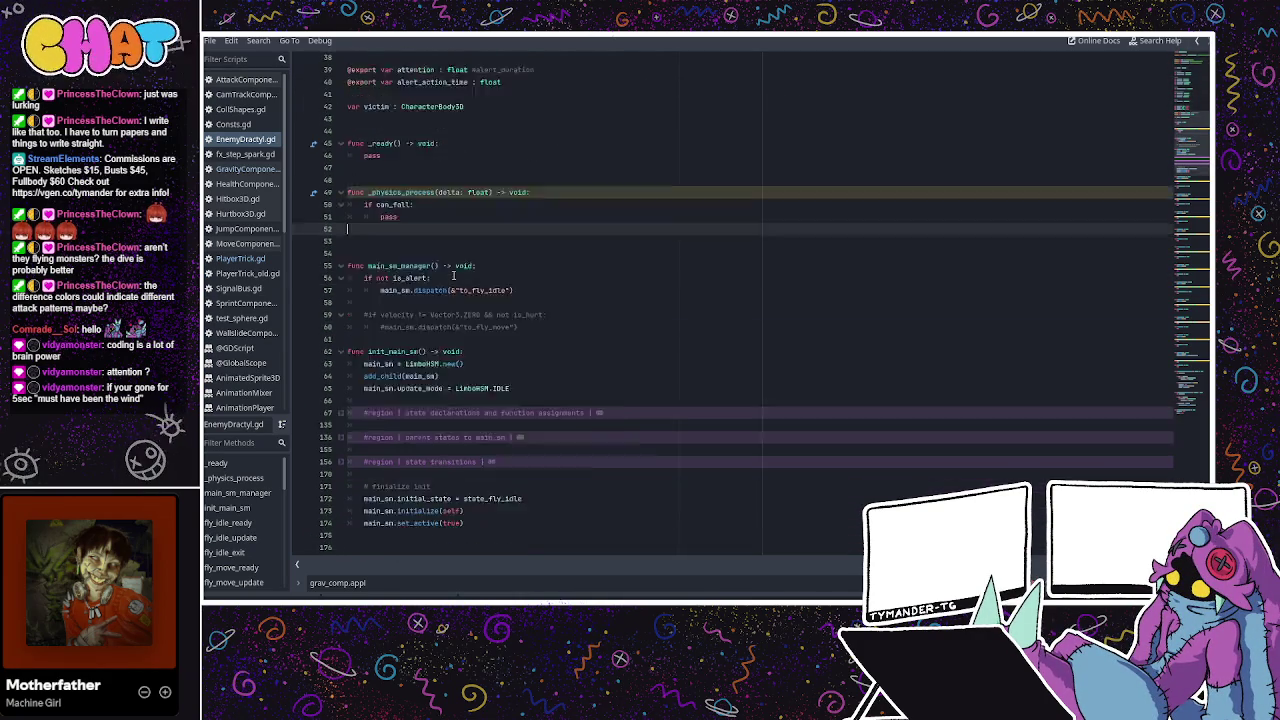
scroll(453, 276, down, 1)
double_click(388, 157)
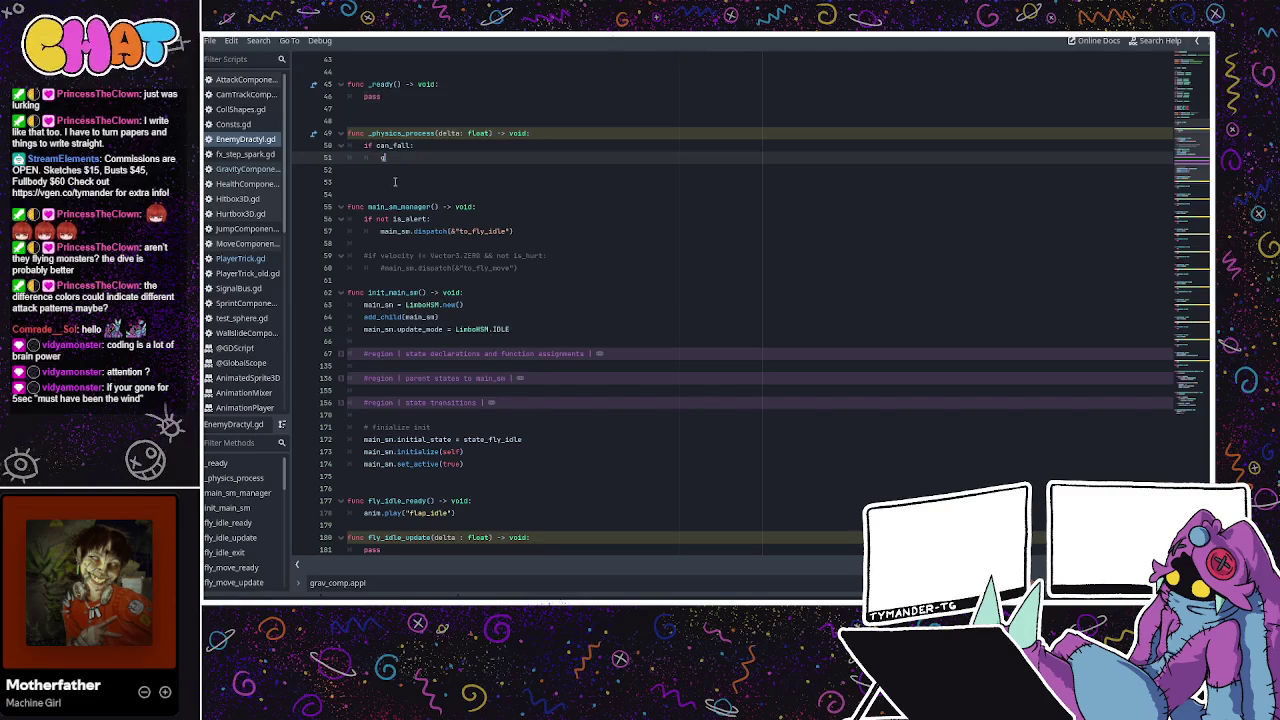
text(grav_comp.)
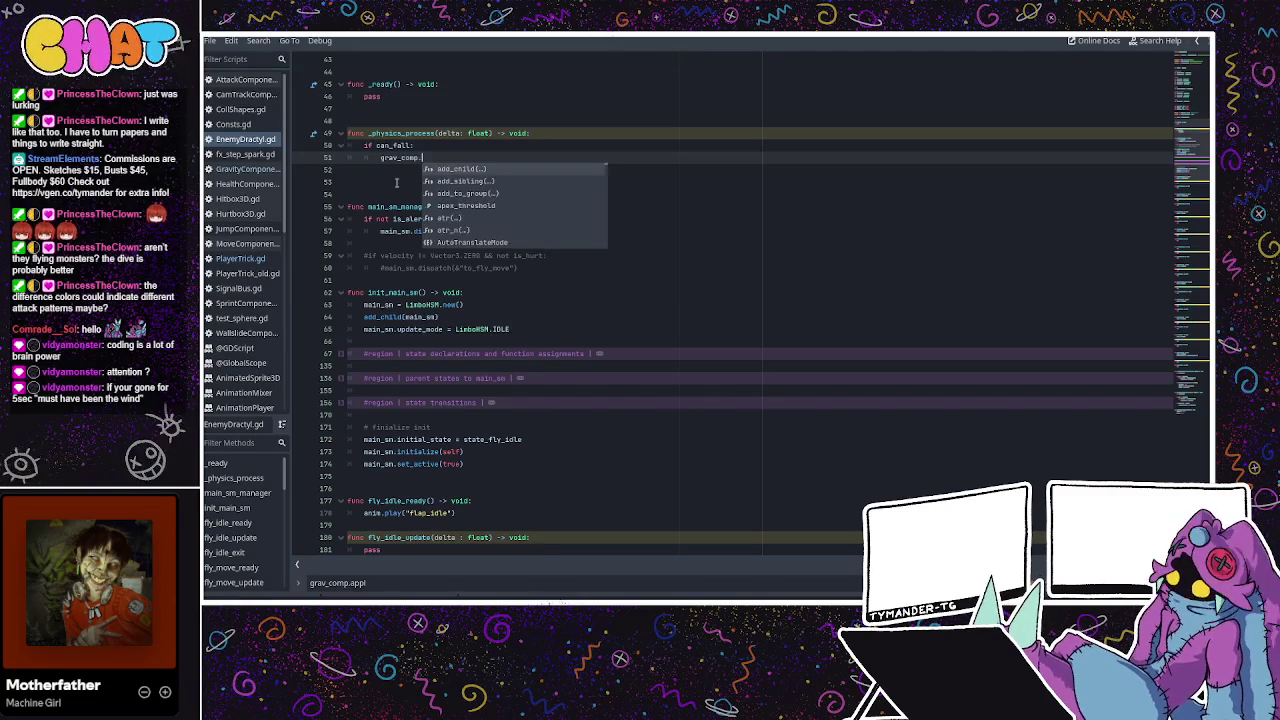
text(apply_gravity()
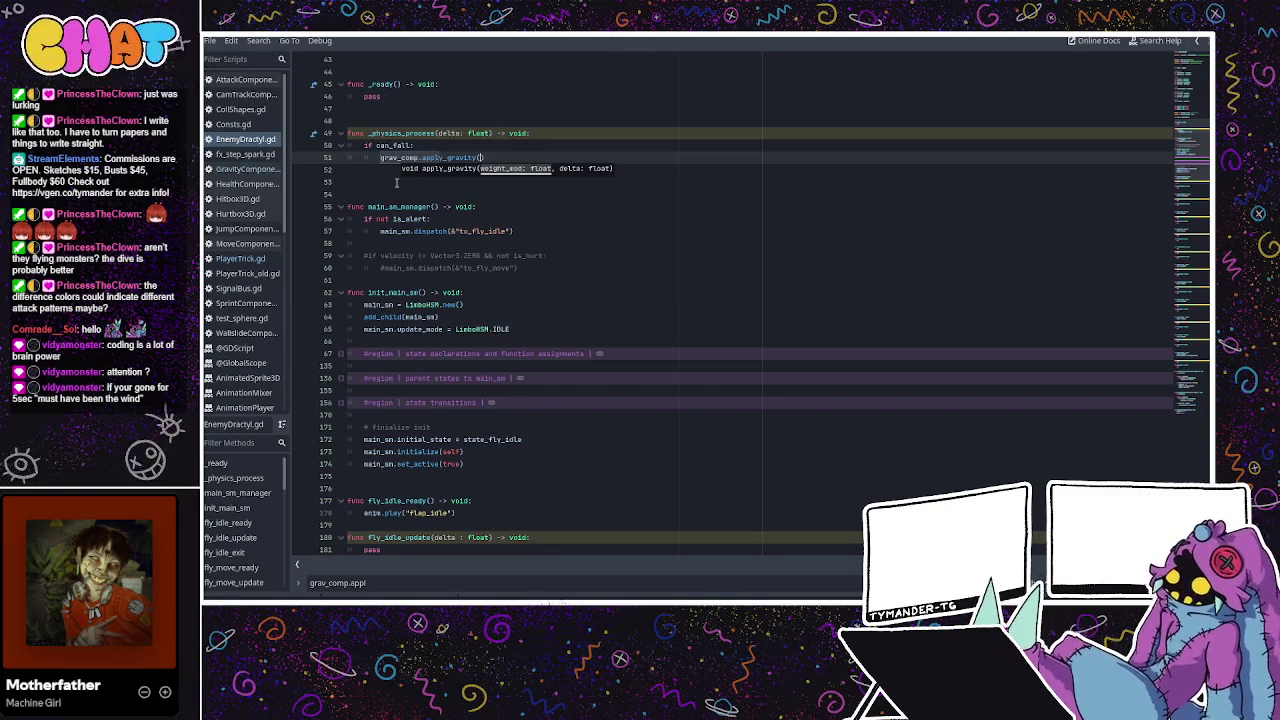
text(no_)
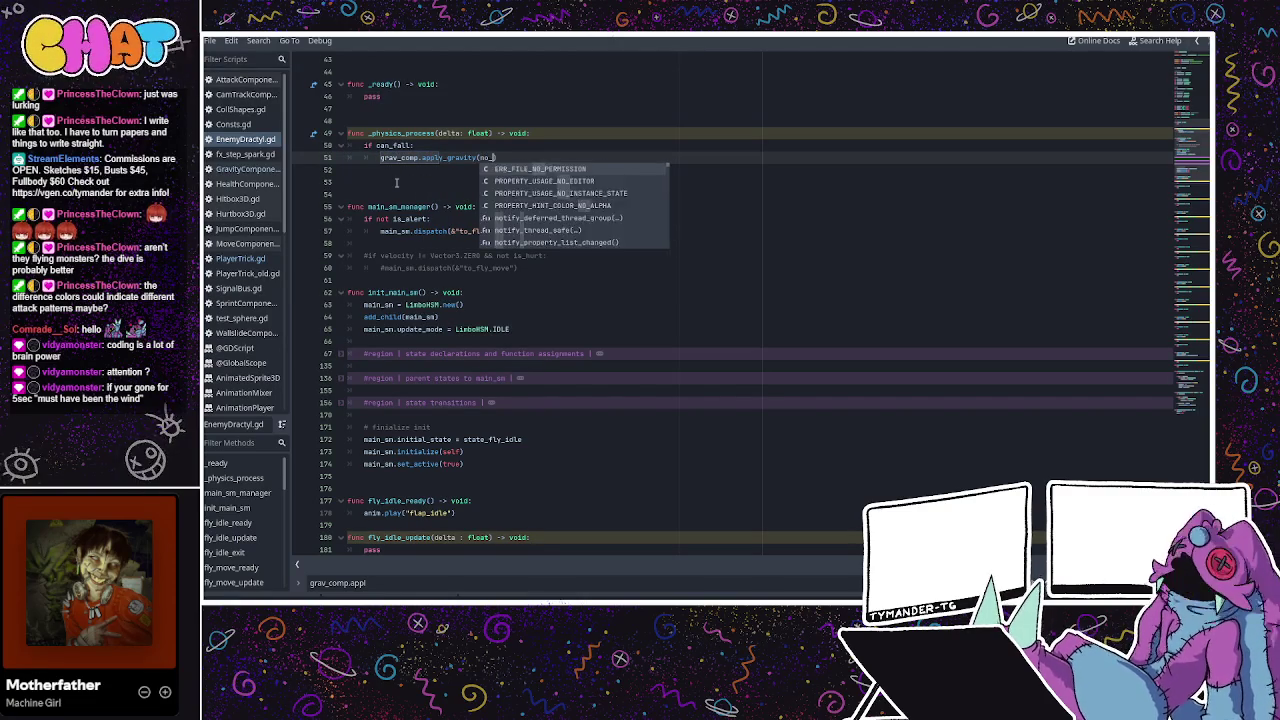
text(mod_value,)
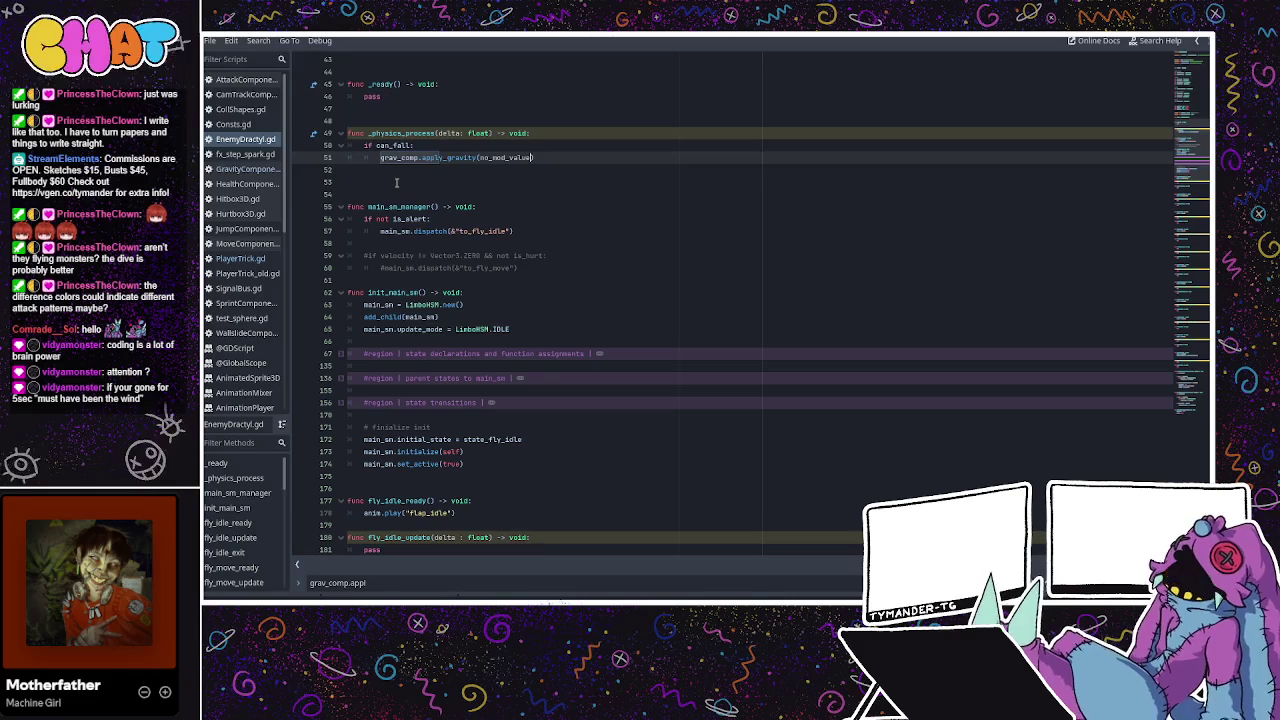
text( delta)
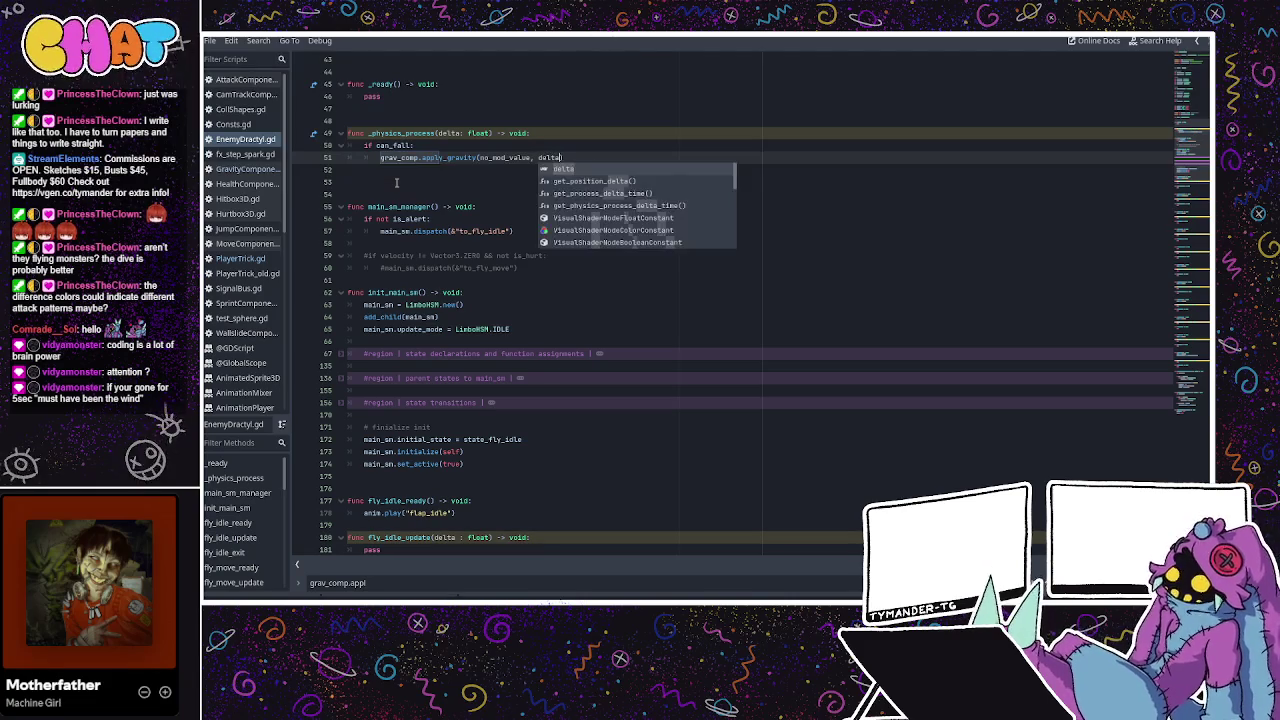
click(396, 182)
scroll(512, 163, up, 4)
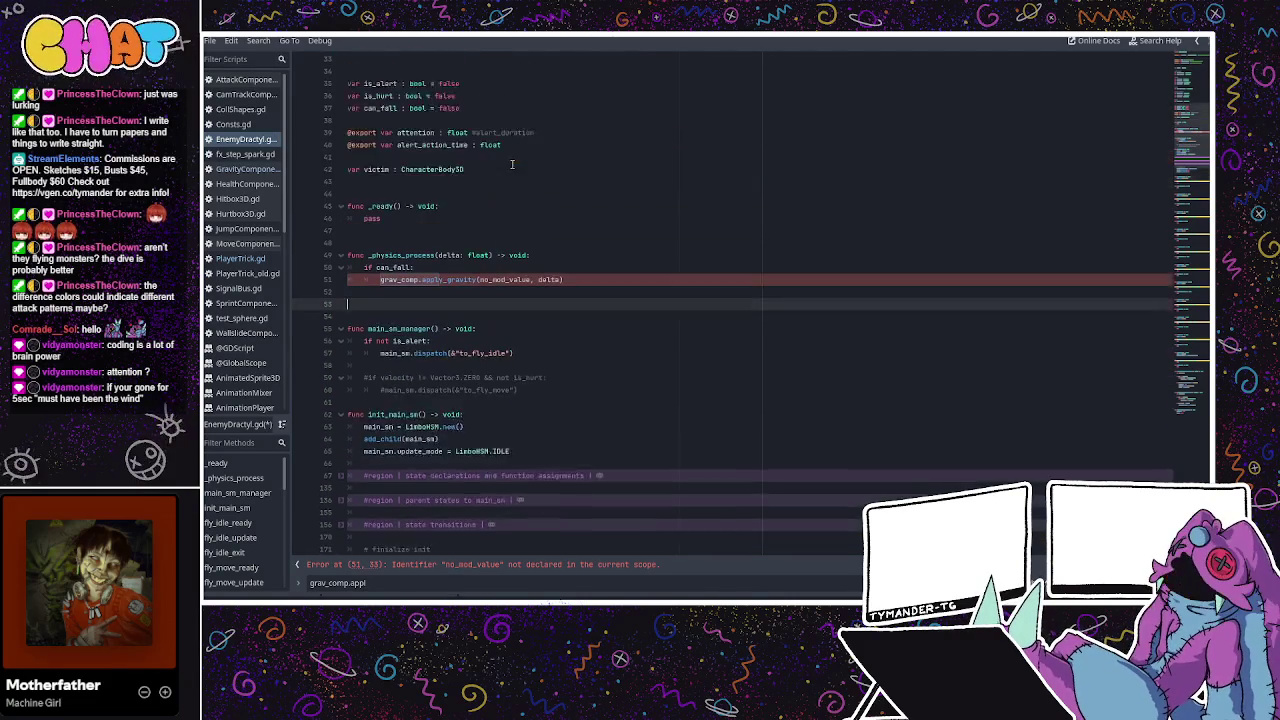
Insert 'const NO_MOD_VALUE = 1.0' on a new line after state_alert.
scroll(512, 163, up, 3)
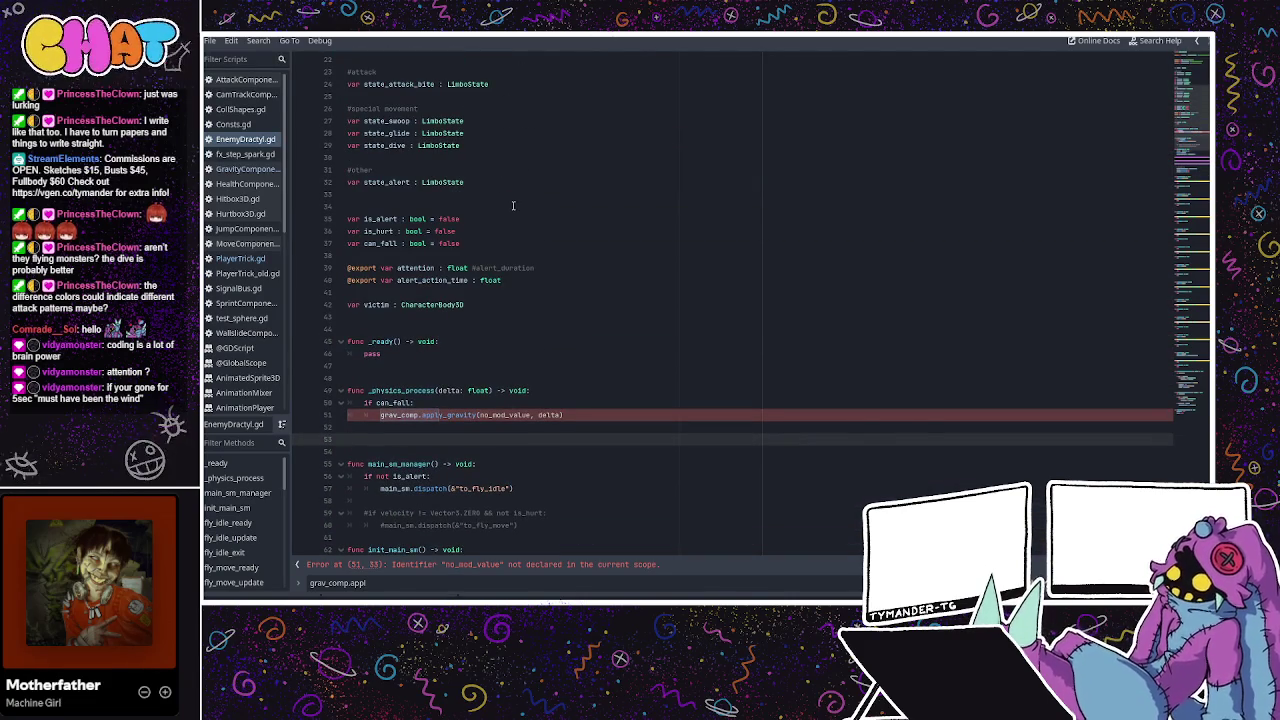
scroll(514, 206, up, 2)
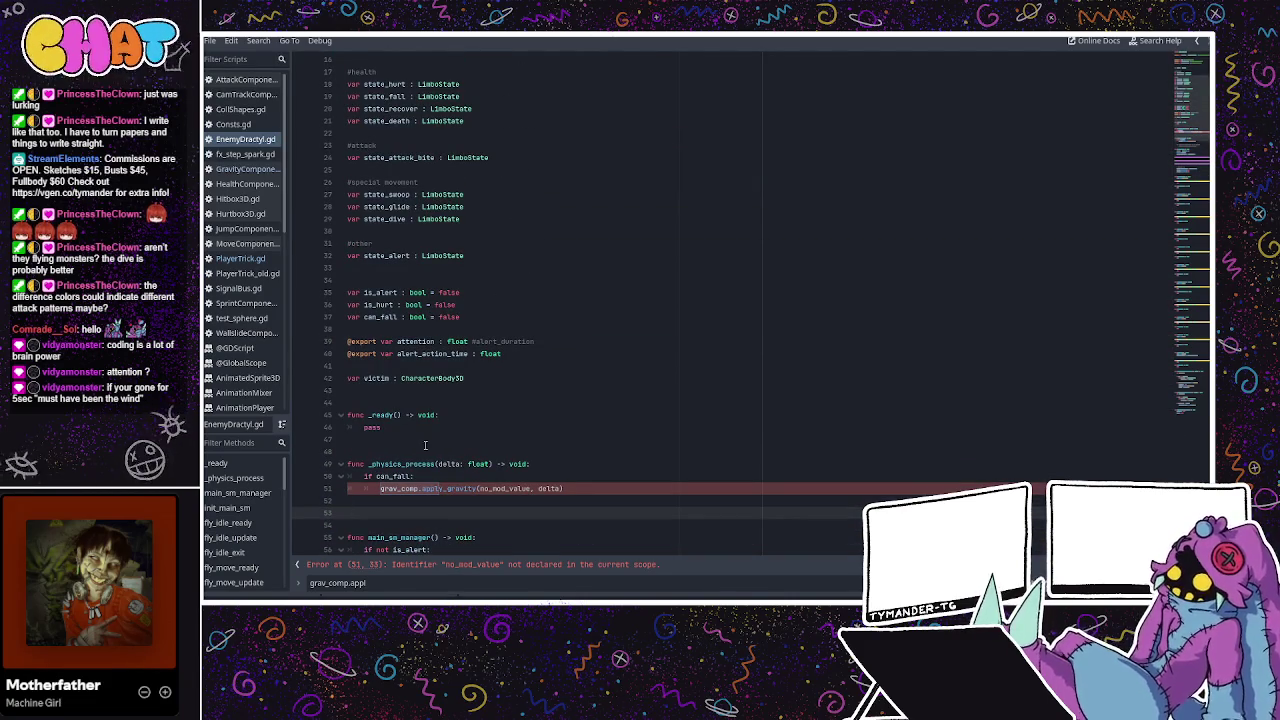
scroll(514, 210, up, 4)
scroll(510, 223, up, 2)
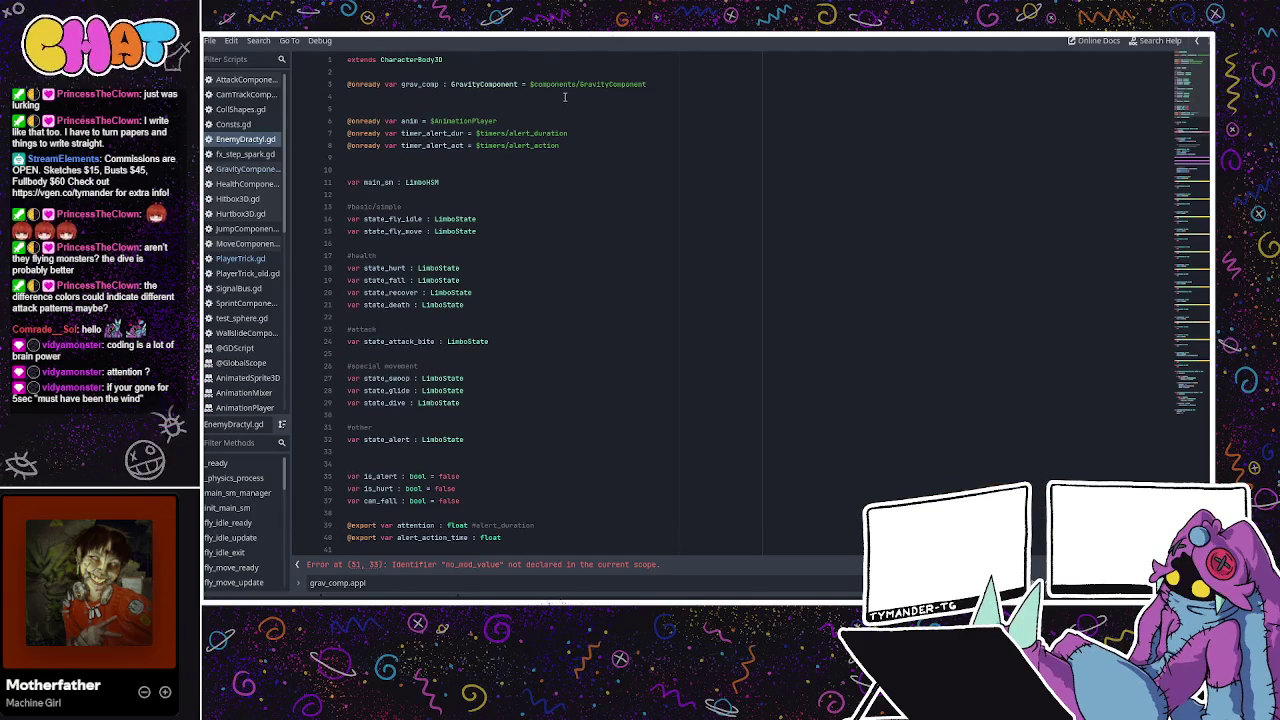
scroll(538, 167, down, 5)
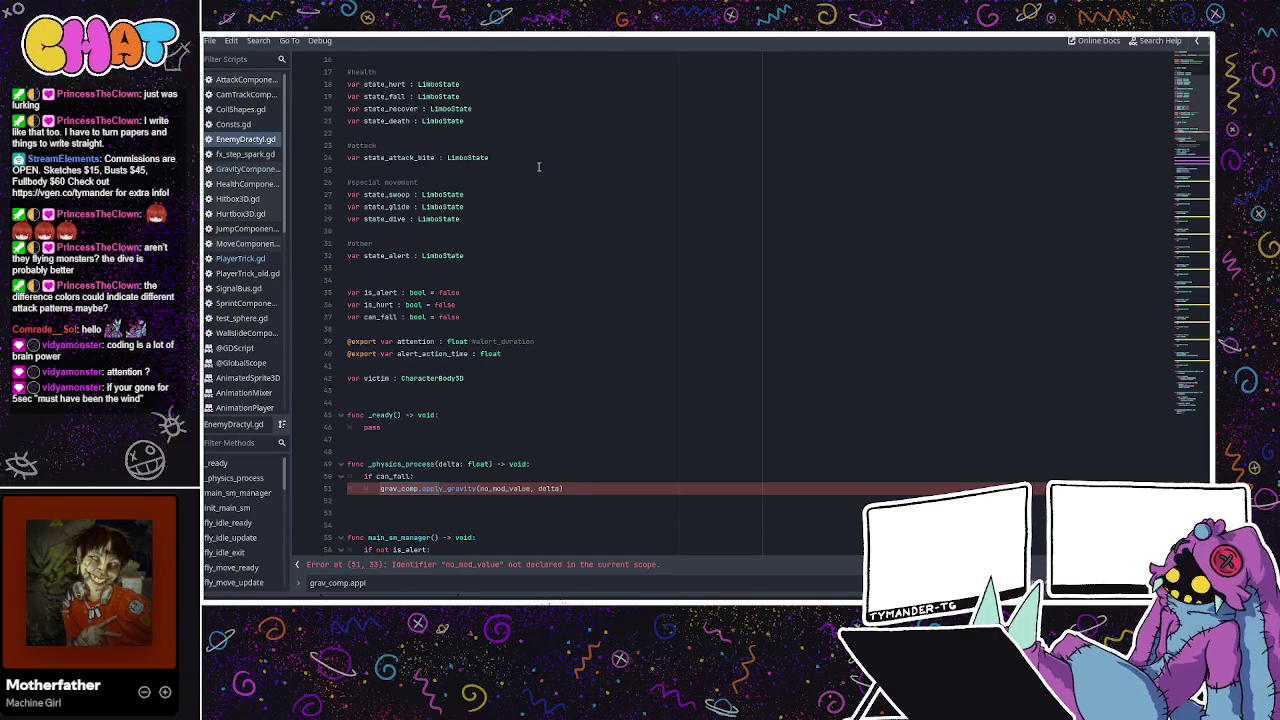
scroll(538, 167, up, 1)
scroll(549, 186, up, 4)
scroll(549, 188, down, 3)
scroll(489, 310, down, 3)
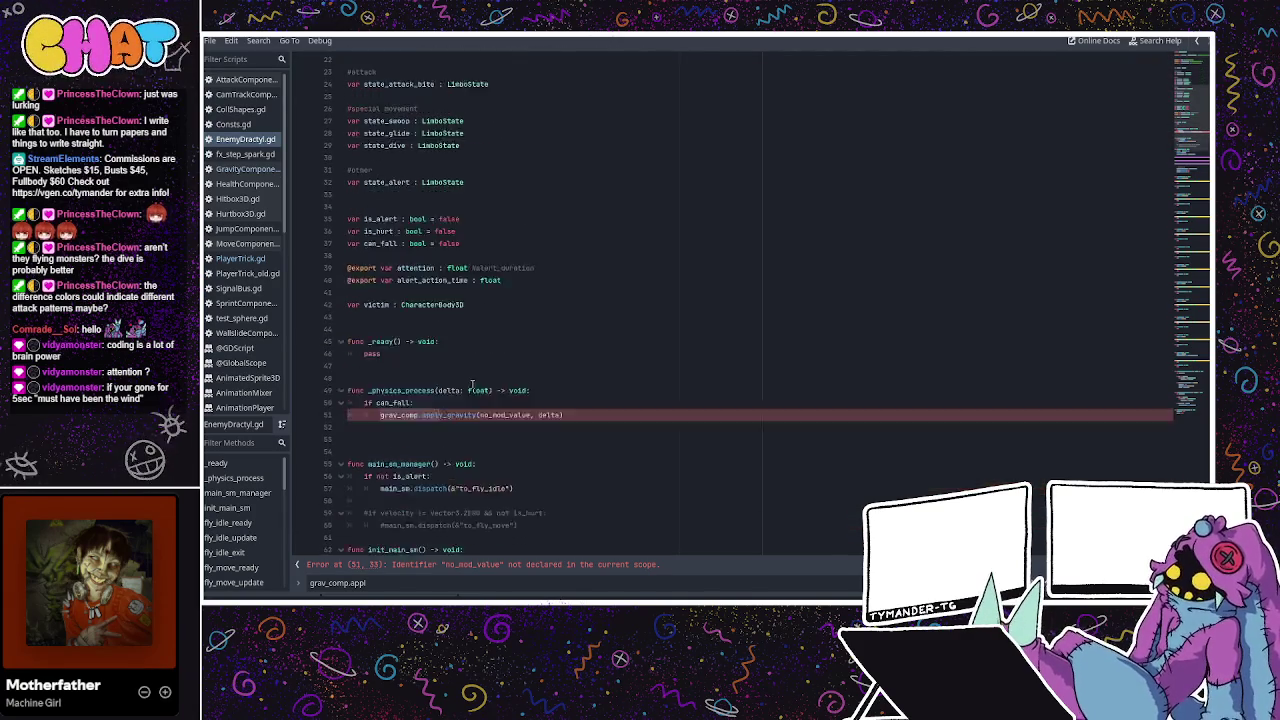
click(466, 229)
click(487, 214)
click(476, 234)
key(Return)
text(var)
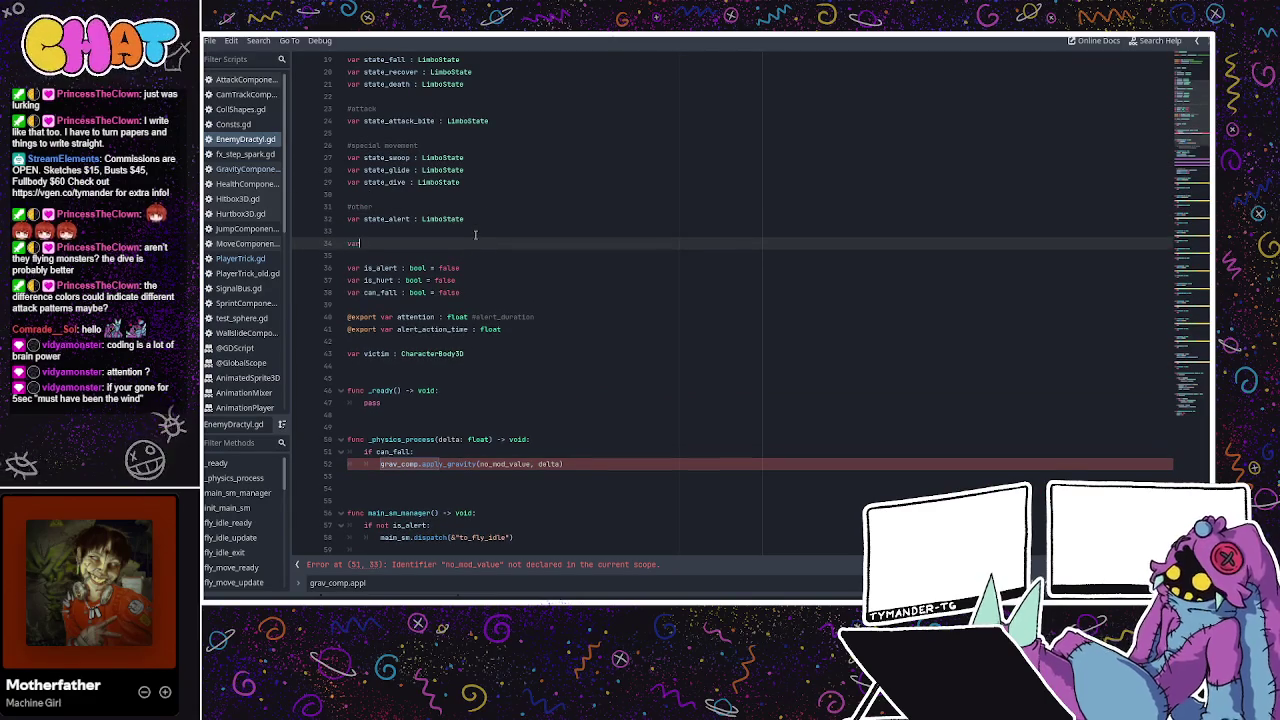
text( no_mod_value)
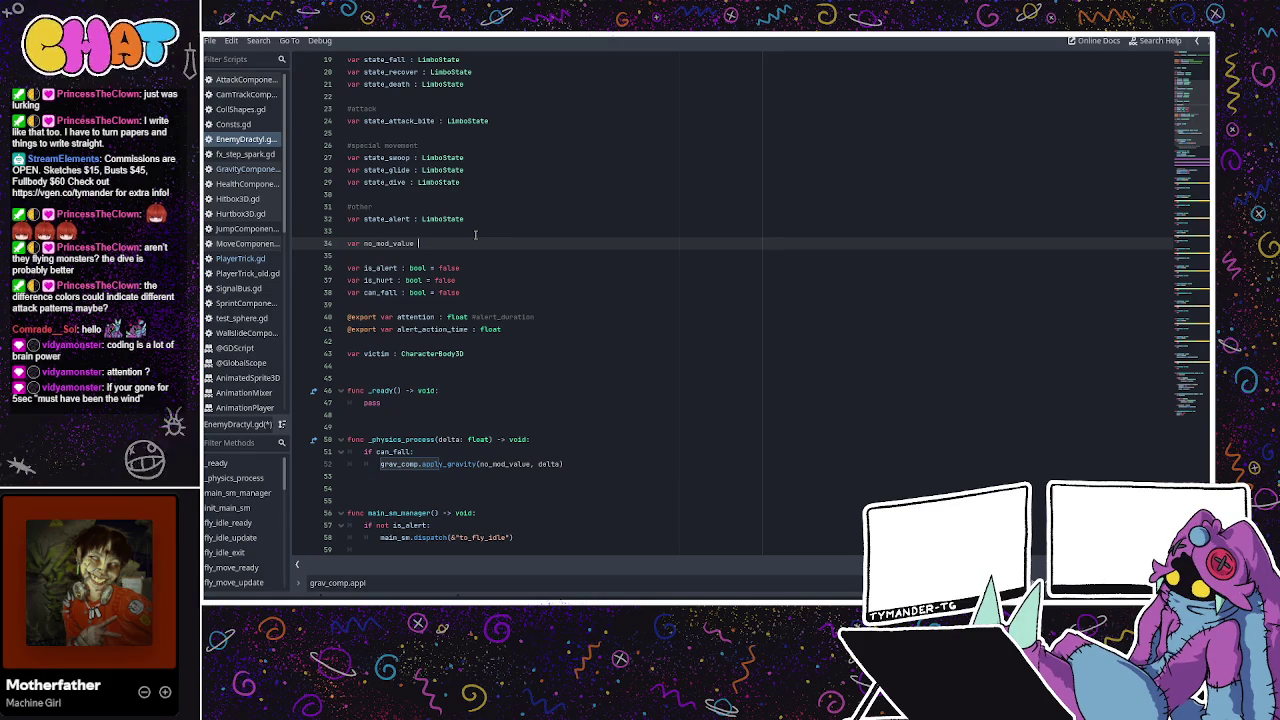
key(BackSpace)
key(BackSpace)
key(BackSpace)
key(BackSpace)
key(BackSpace)
text(const NO_MOD_VALUE = )
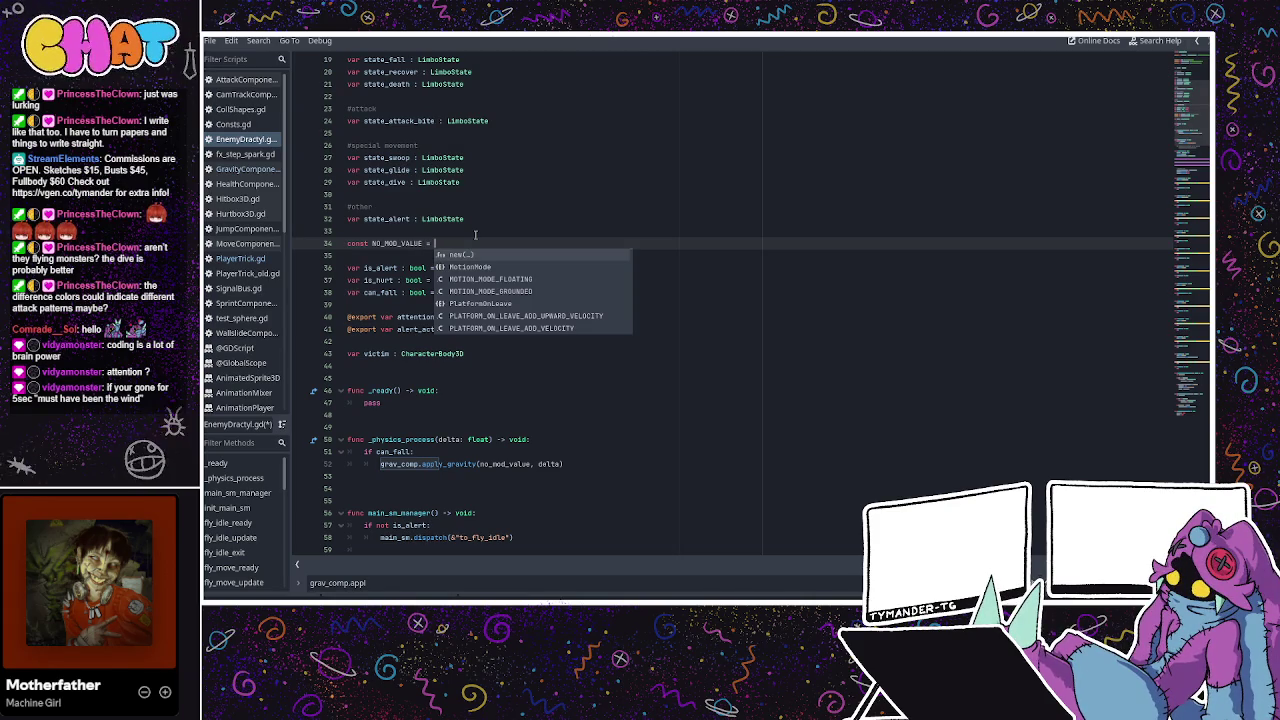
text(1.0)
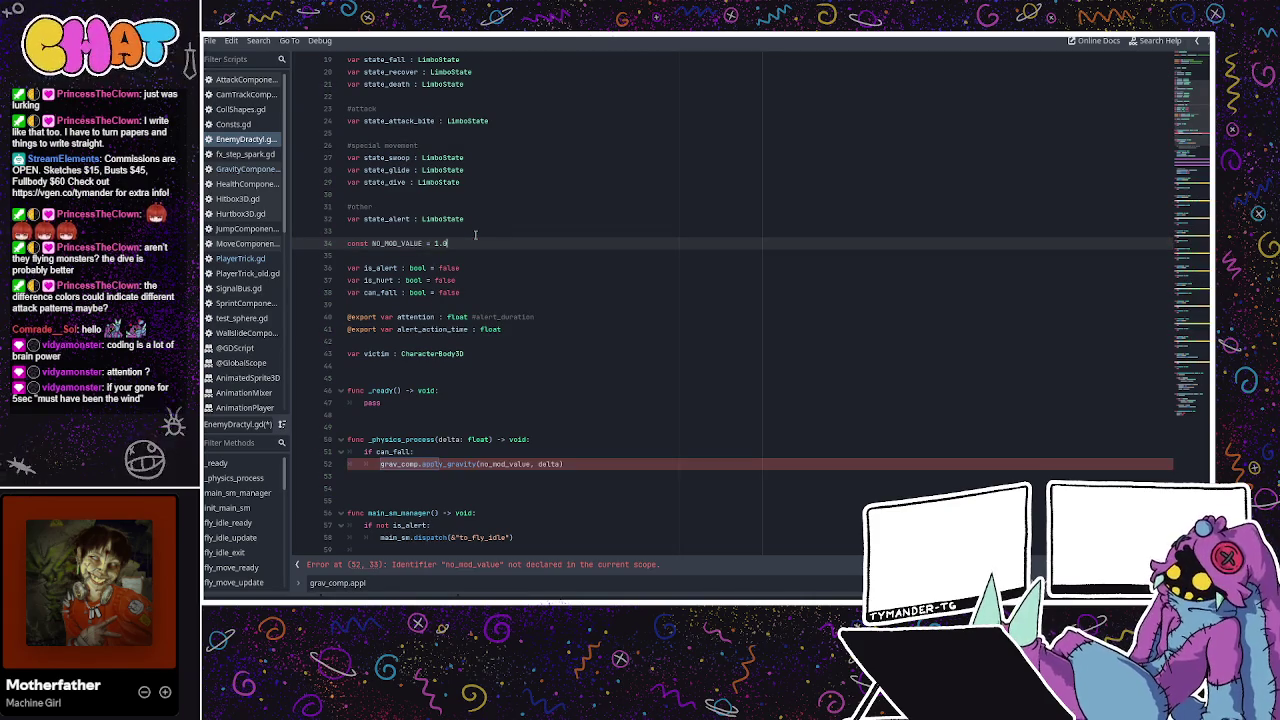
click(472, 292)
Change the gravity call's argument from no_mod_value to NO_MOD_VALUE.
scroll(490, 380, down, 2)
double_click(497, 390)
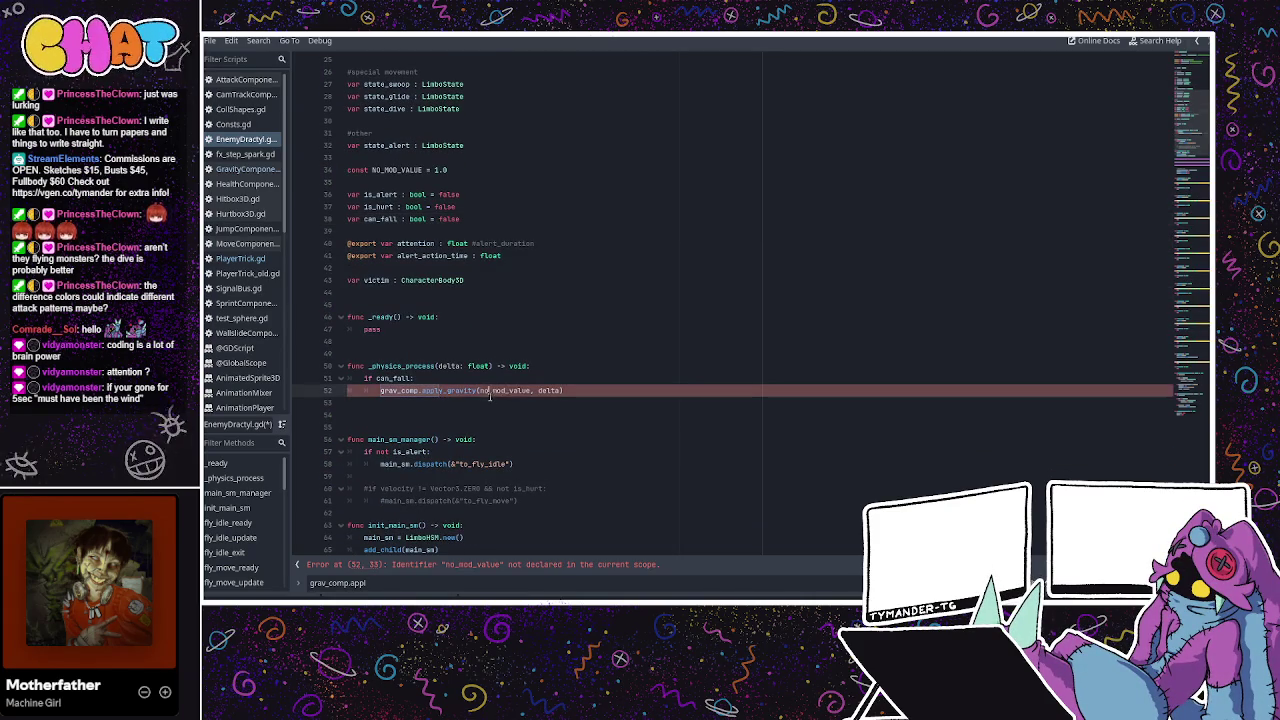
text(NO_MOD)
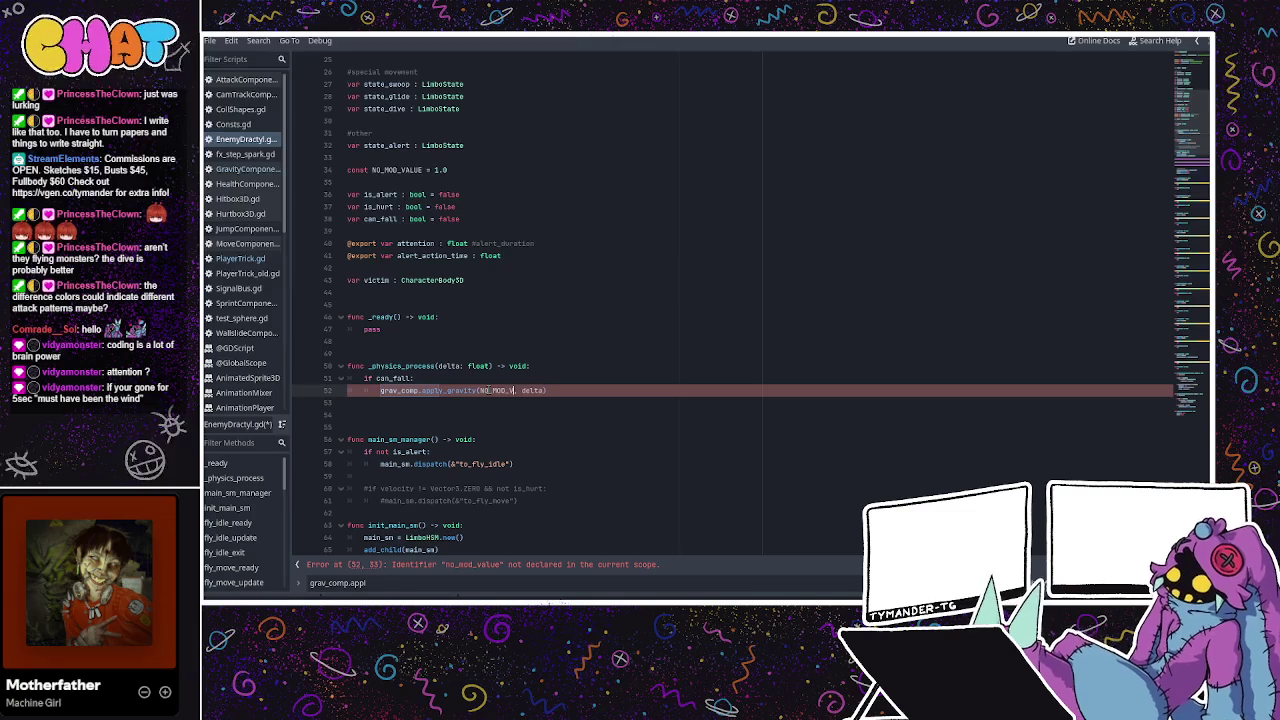
text(_VALUE)
click(520, 342)
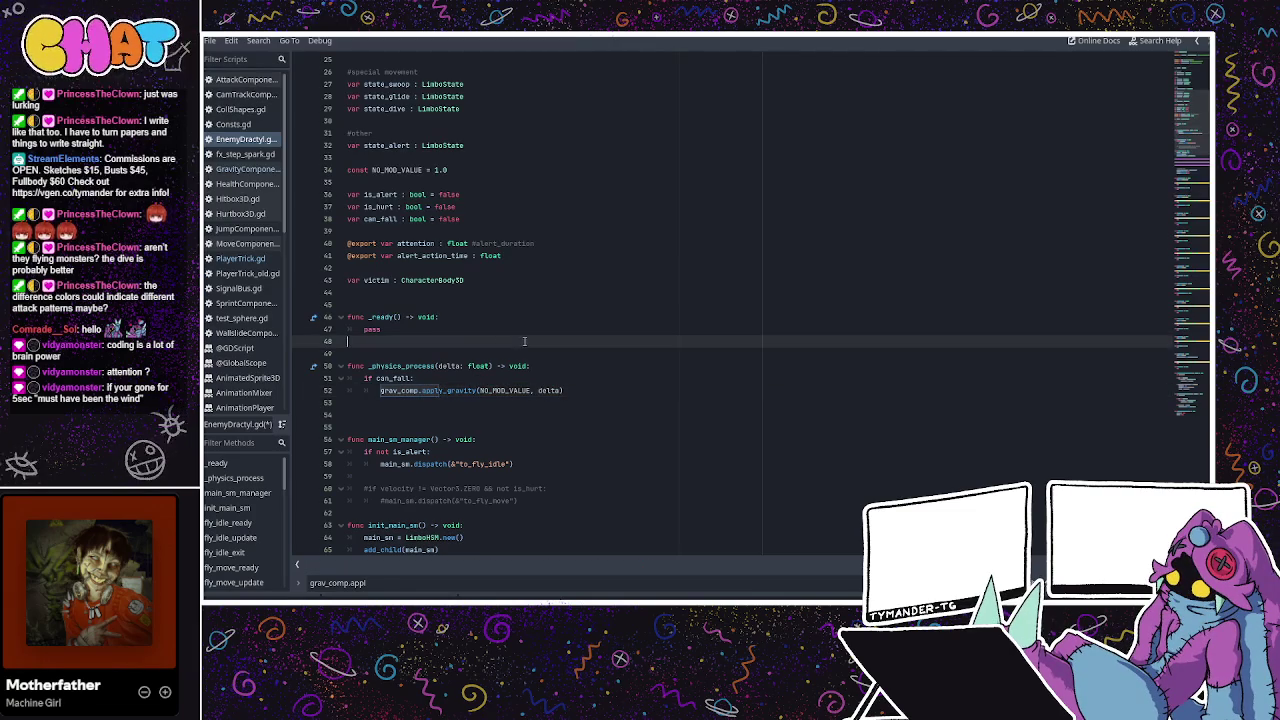
Type the constant as 'const NO_MOD_VALUE : float = 1.0'.
scroll(566, 335, down, 2)
scroll(566, 323, up, 2)
click(422, 171)
text(:)
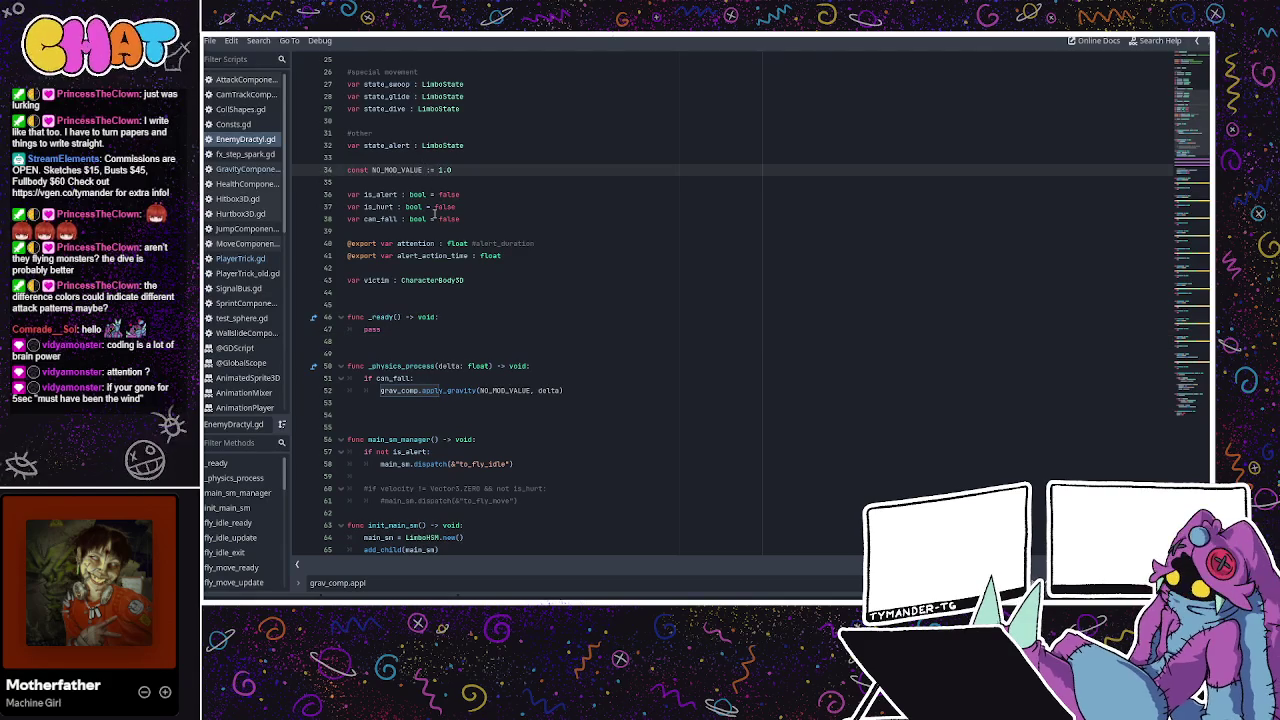
click(434, 214)
click(492, 304)
scroll(492, 307, down, 2)
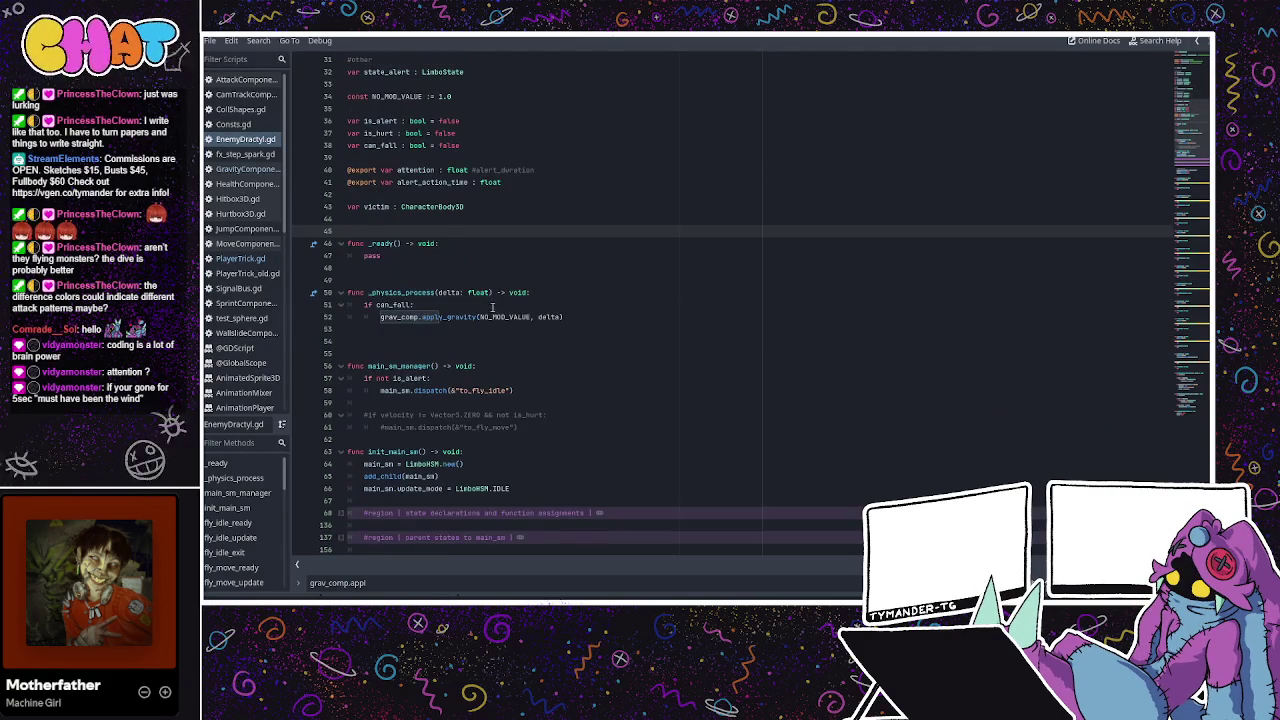
click(485, 328)
click(498, 304)
click(456, 318)
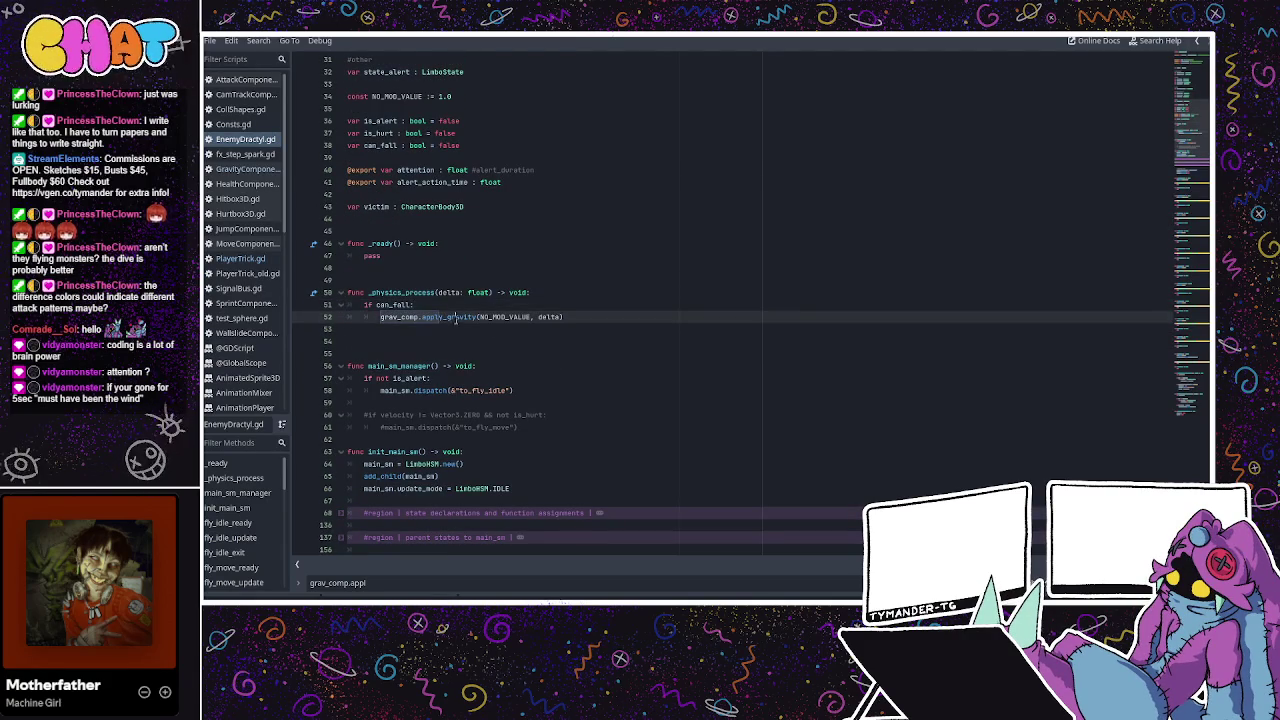
click(432, 97)
text(float)
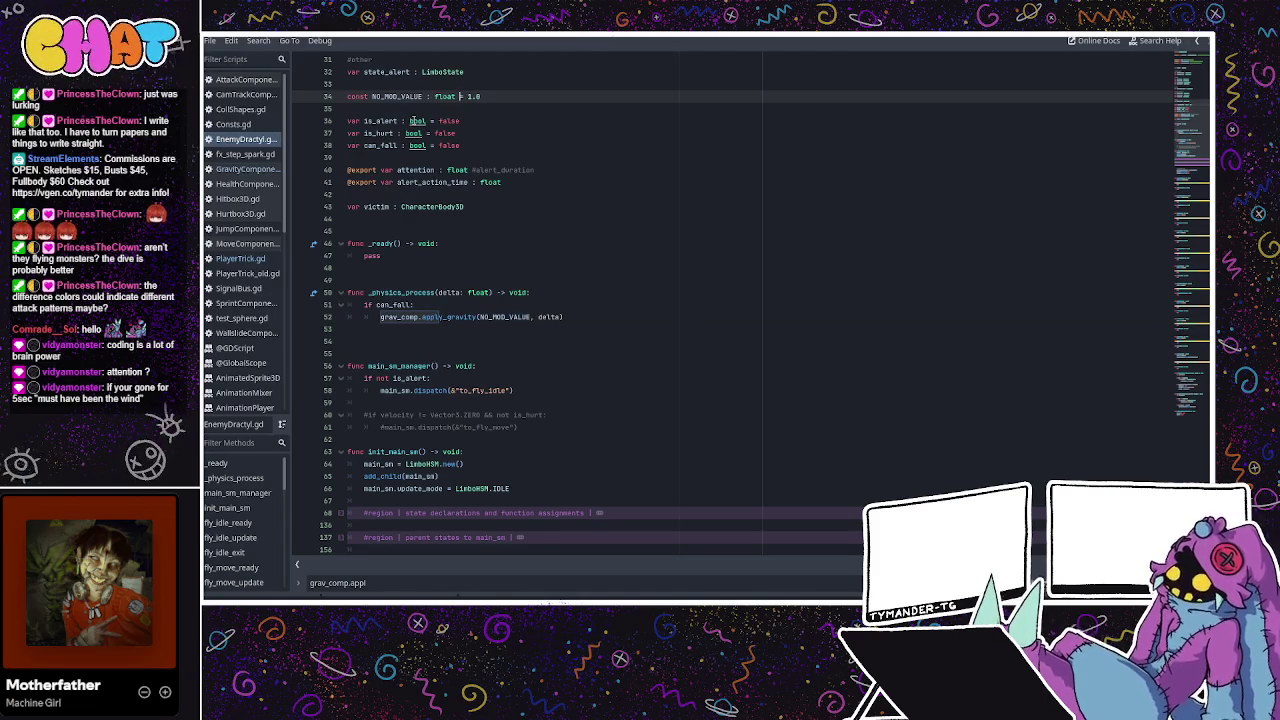
click(481, 317)
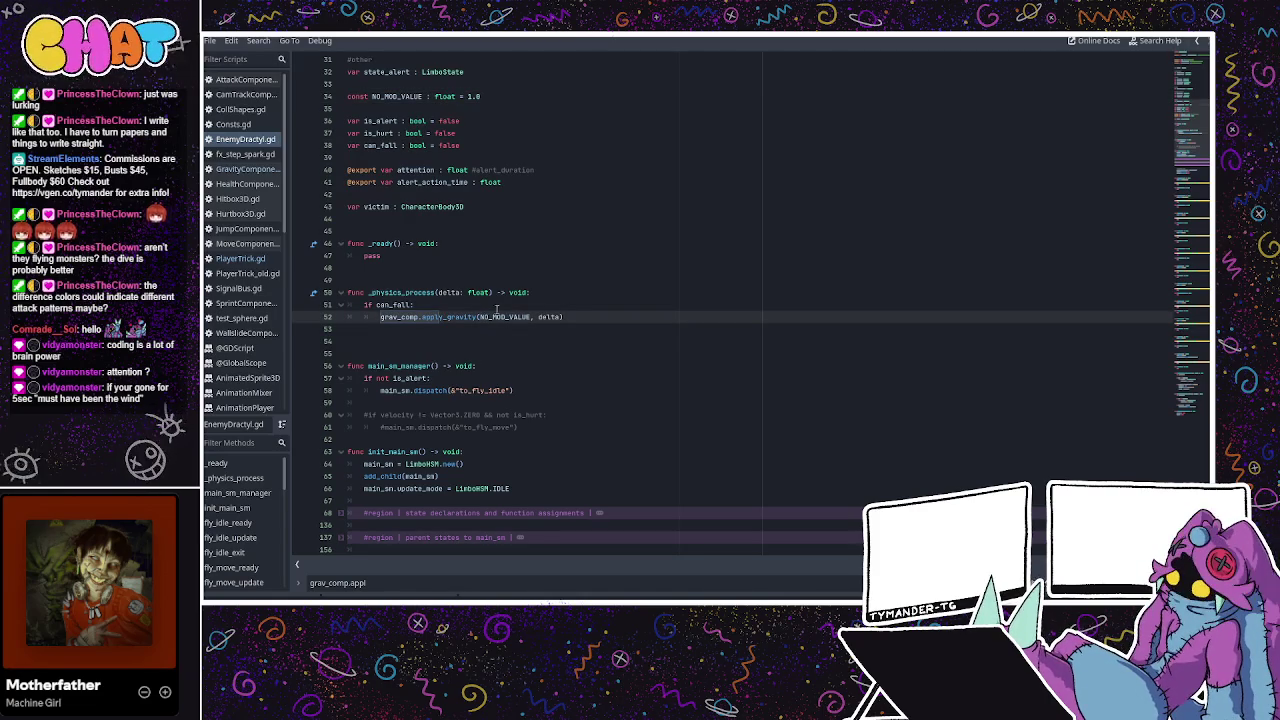
click(454, 328)
double_click(450, 317)
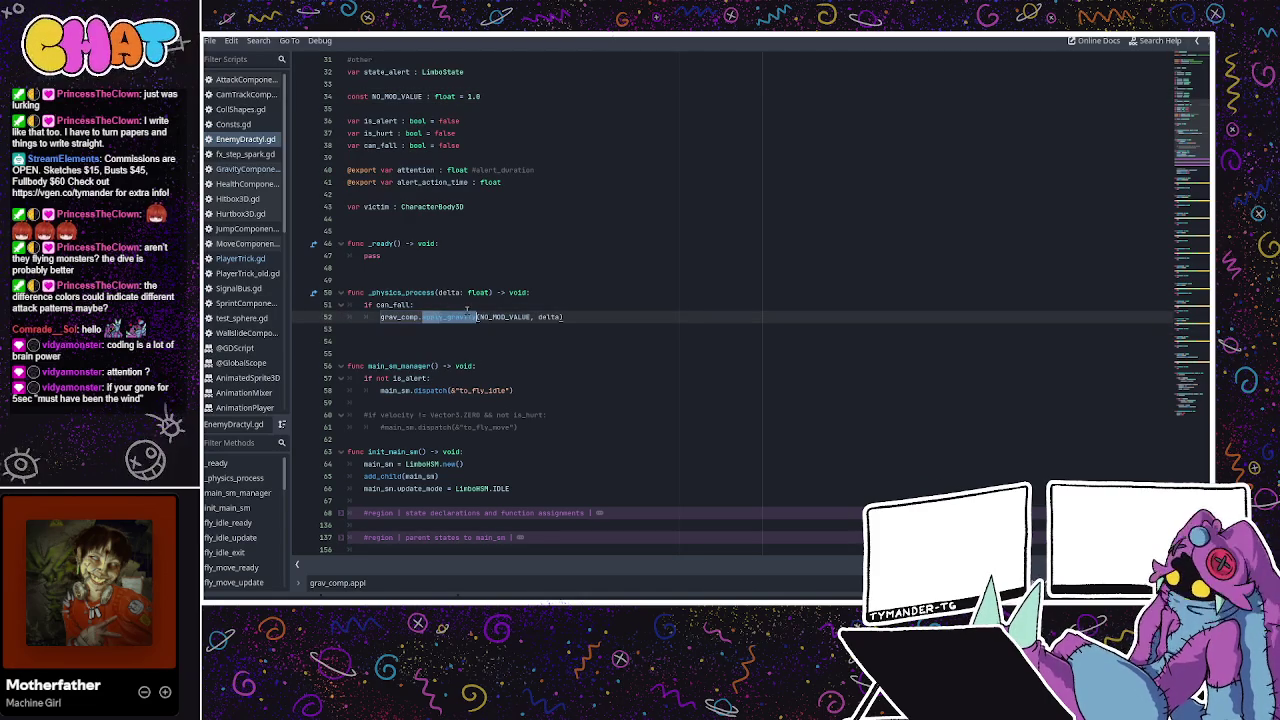
scroll(480, 316, down, 2)
scroll(490, 316, down, 12)
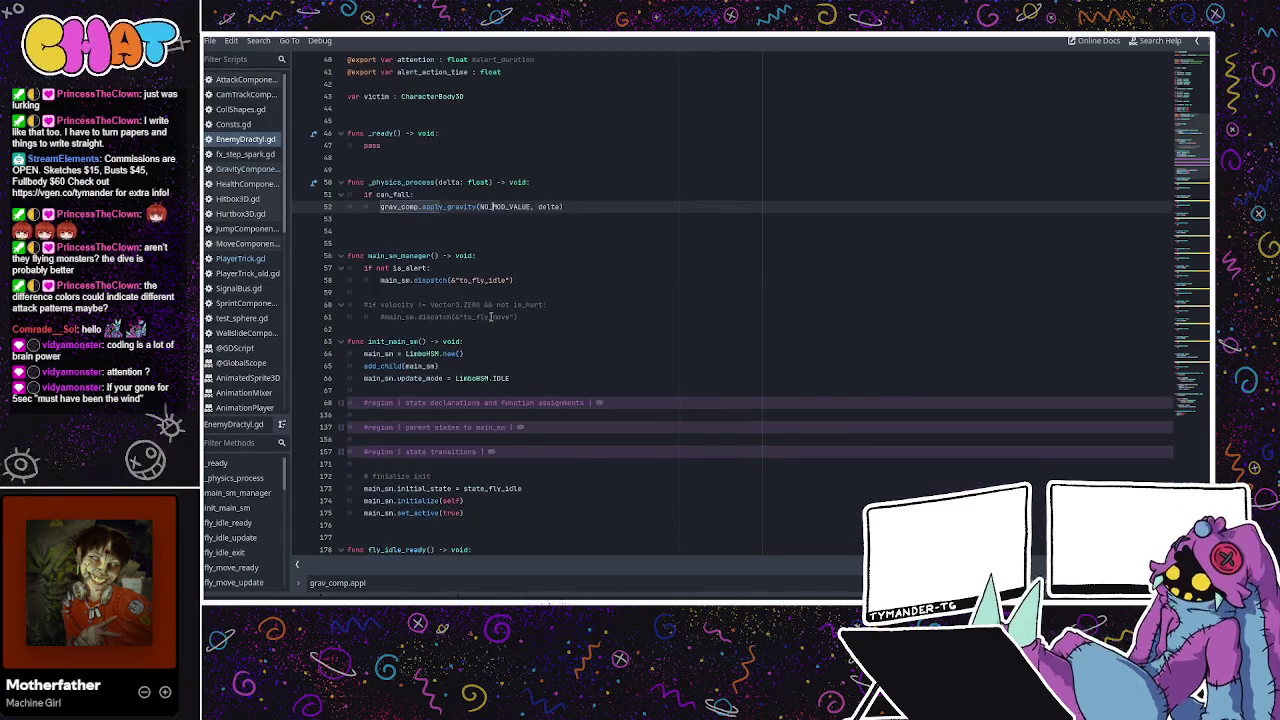
scroll(490, 318, up, 10)
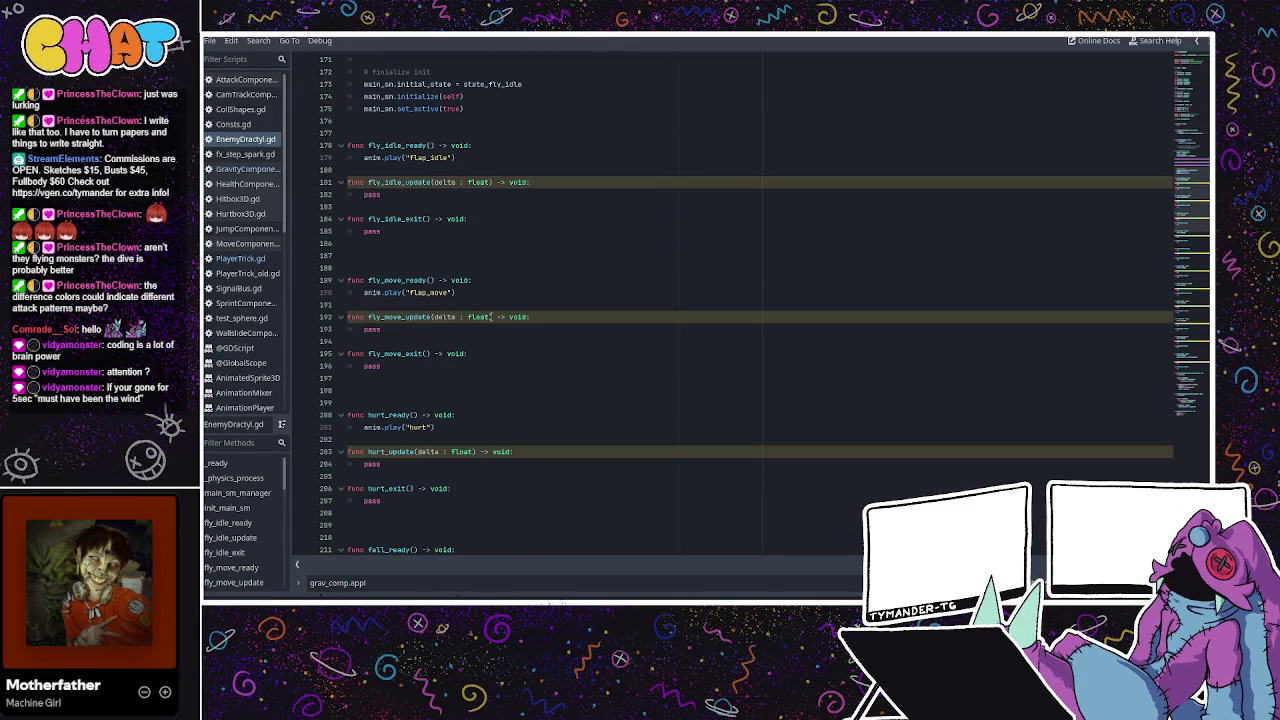
scroll(491, 316, down, 12)
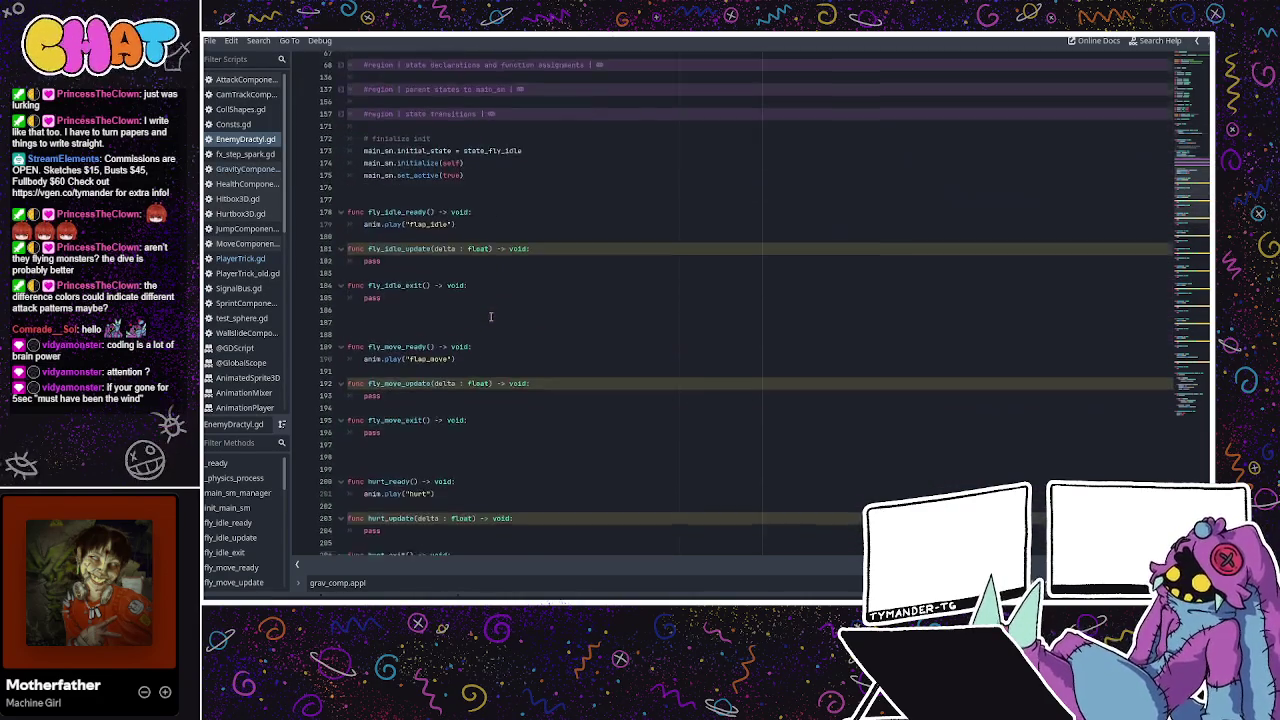
scroll(466, 289, down, 2)
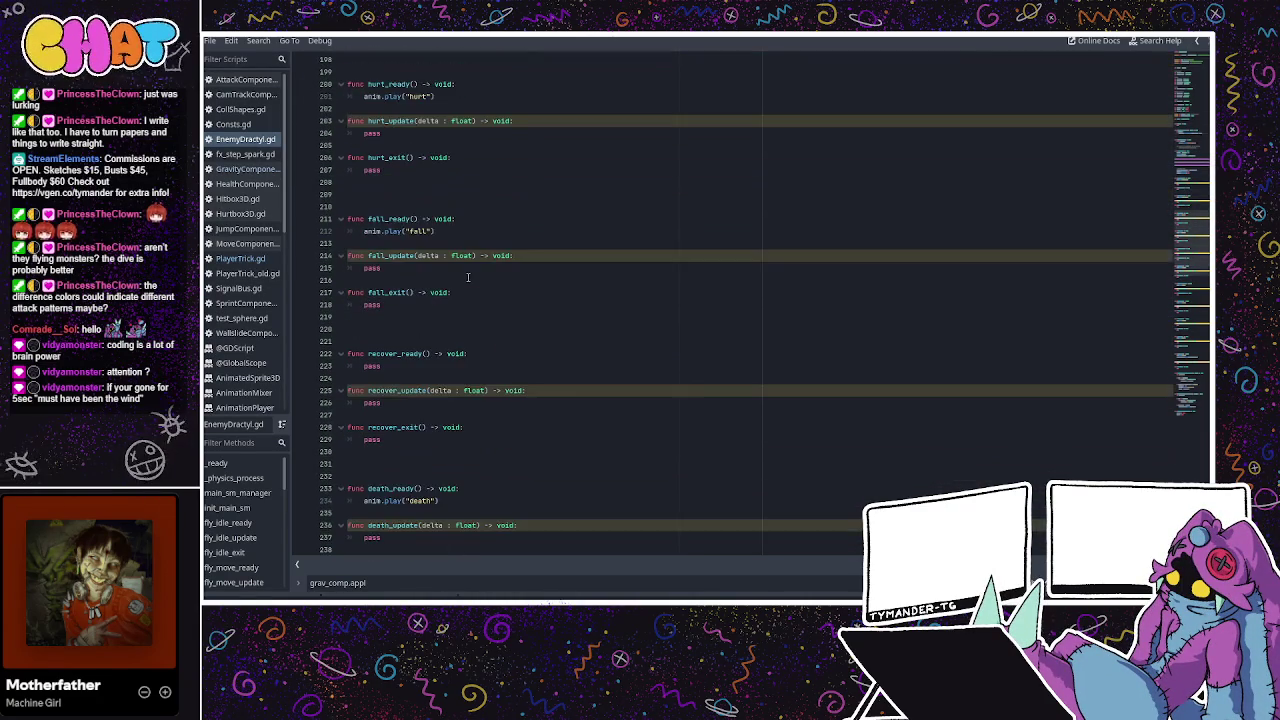
scroll(467, 277, up, 2)
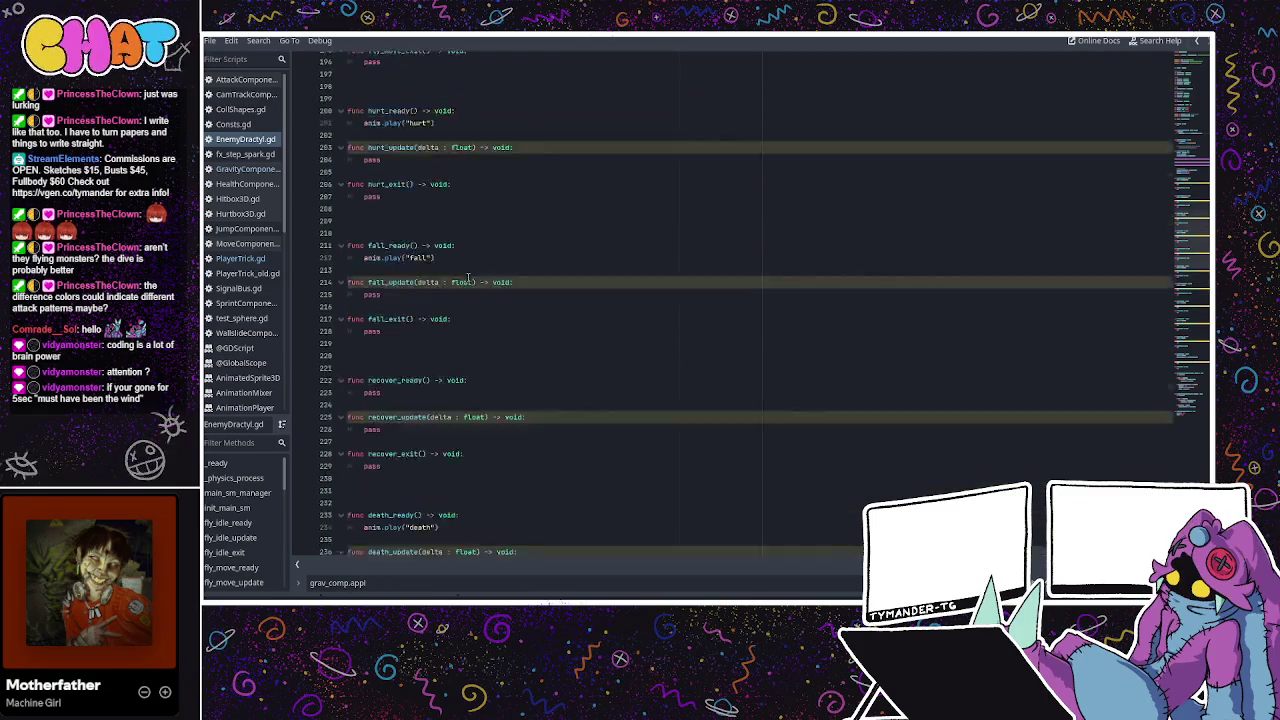
scroll(467, 277, down, 11)
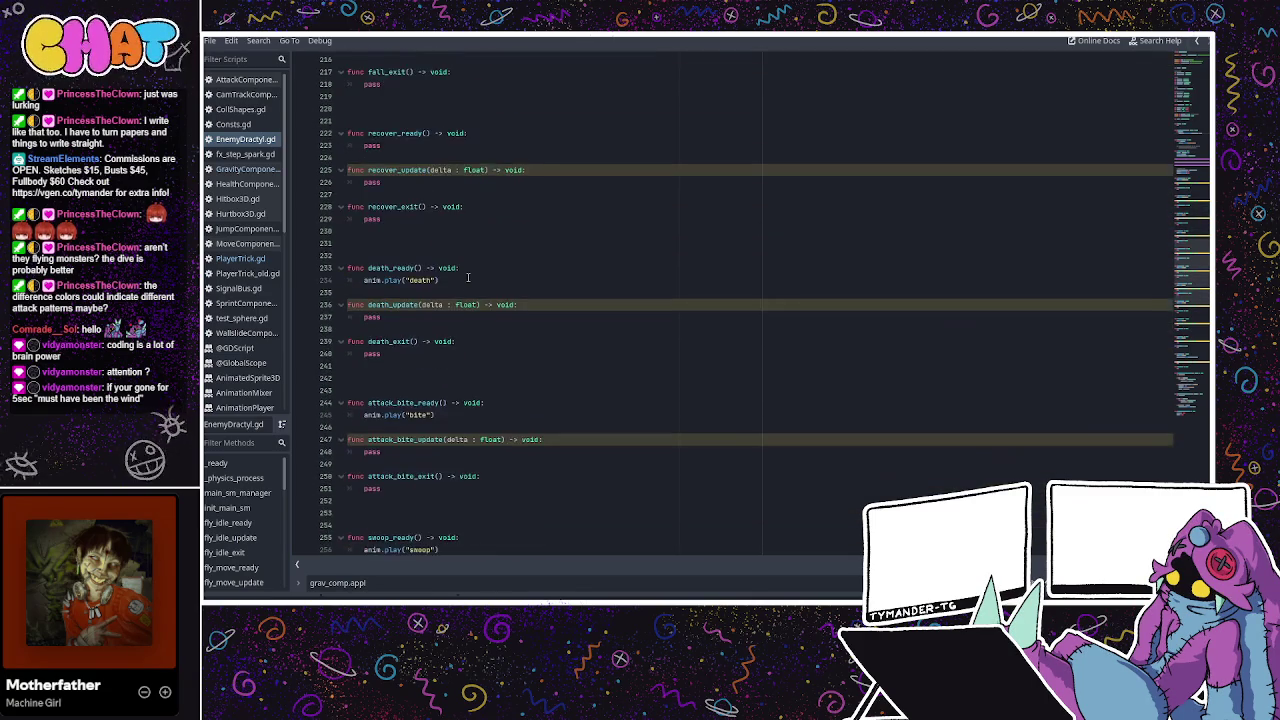
scroll(467, 277, down, 11)
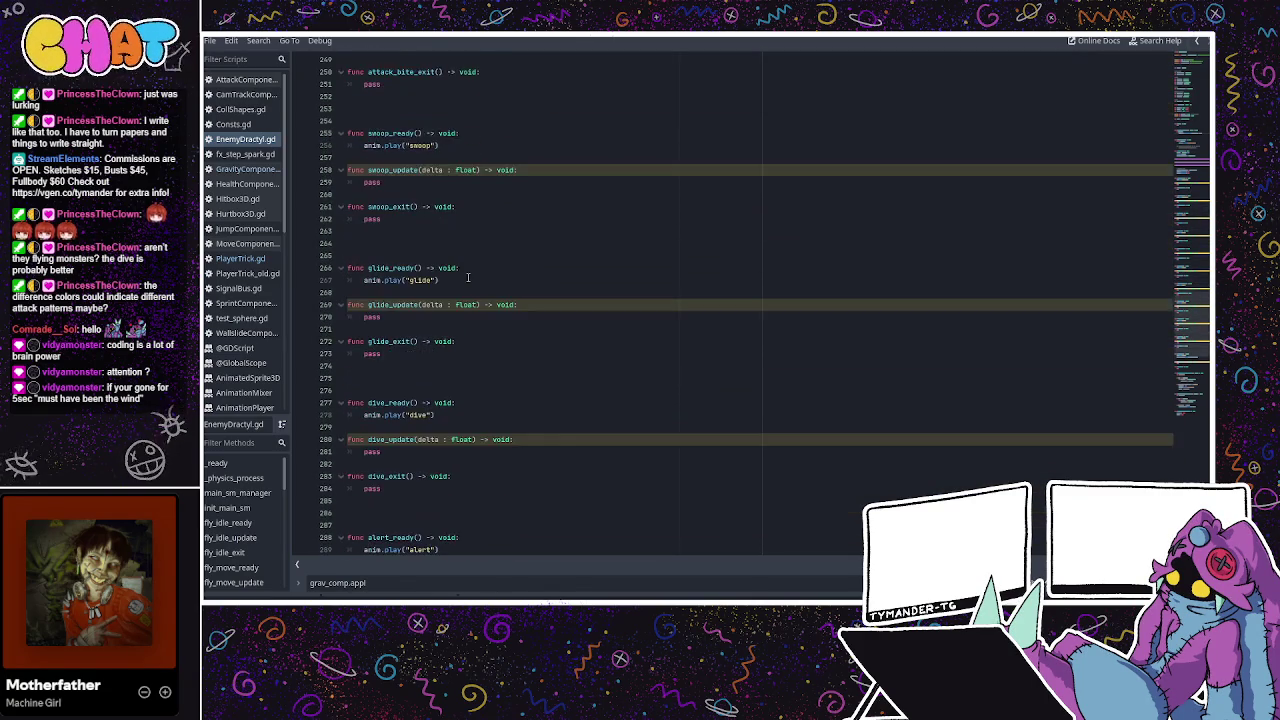
scroll(467, 277, down, 4)
click(420, 281)
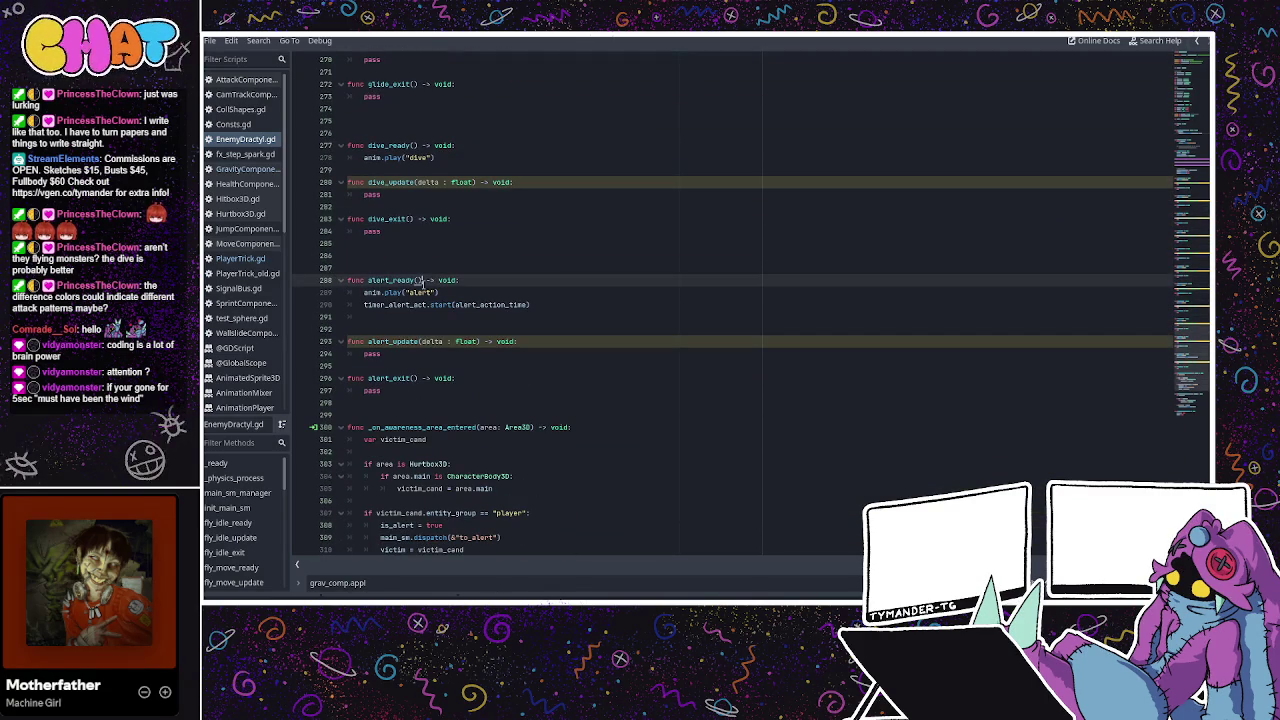
click(430, 294)
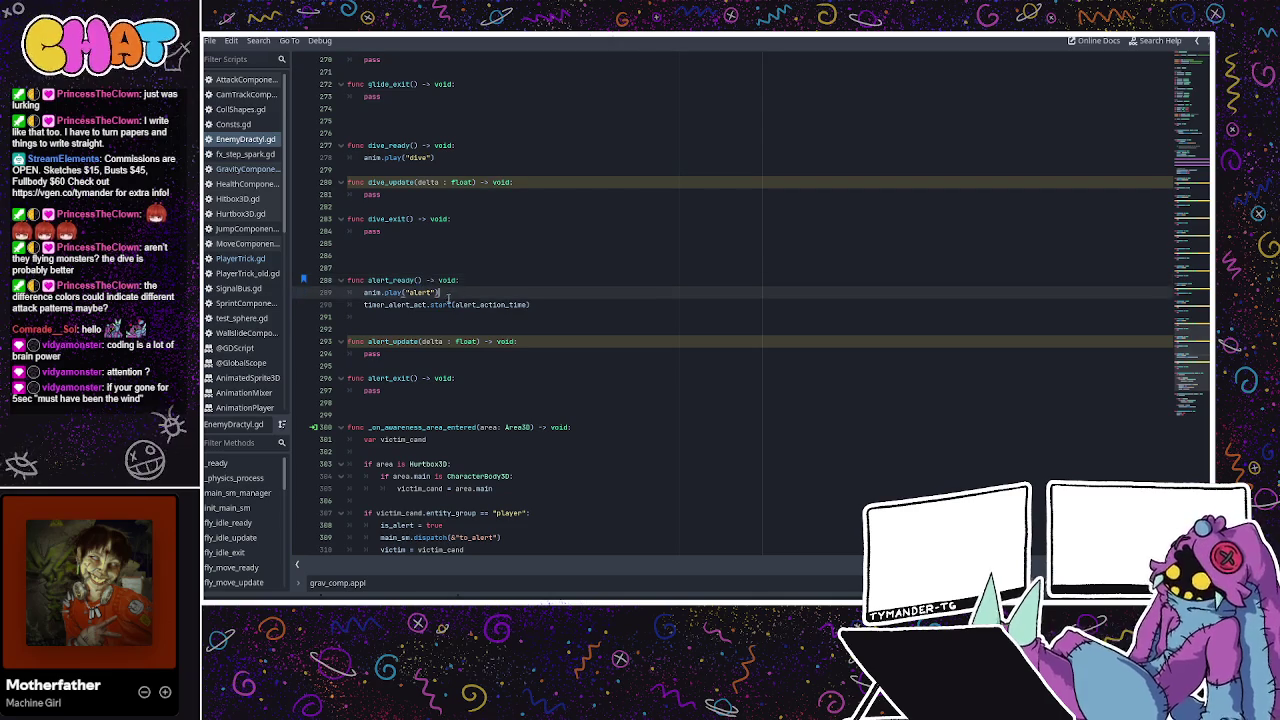
Add can_fall = true at the end of alert_ready and start replacing alert_update's pass with timer_alert_act.
click(435, 318)
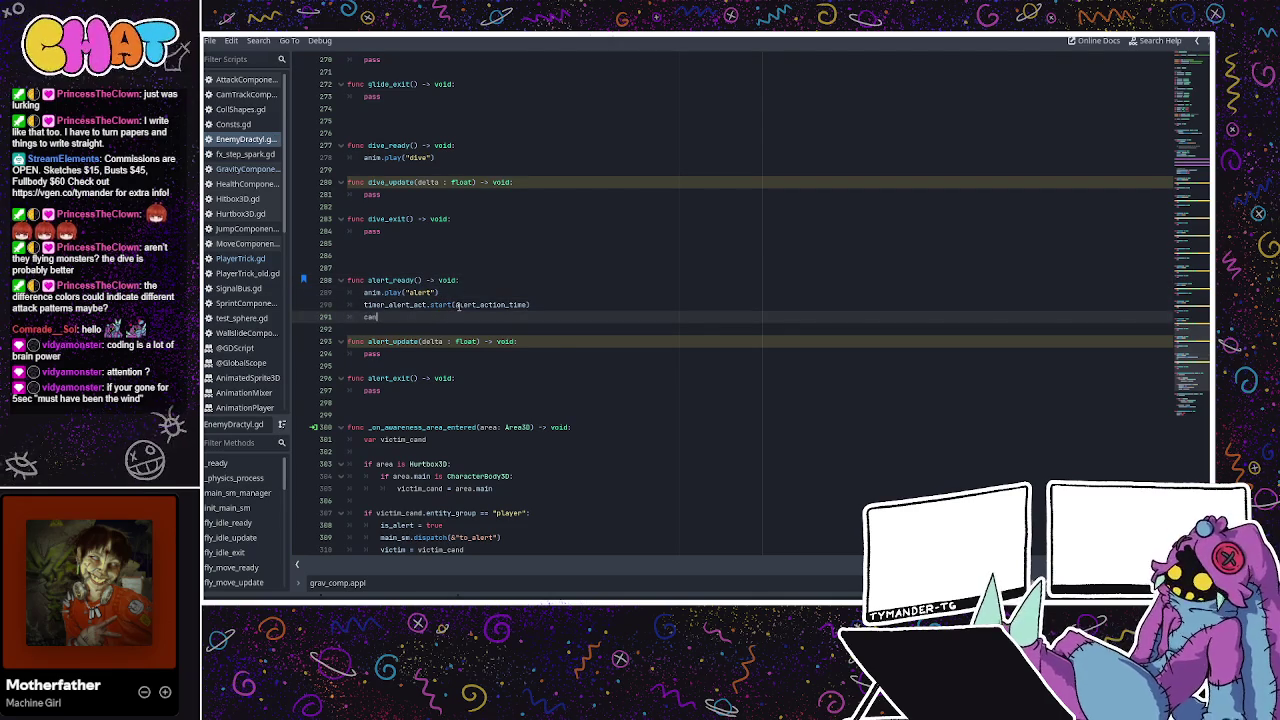
text(canf)
key(Return)
text(= t)
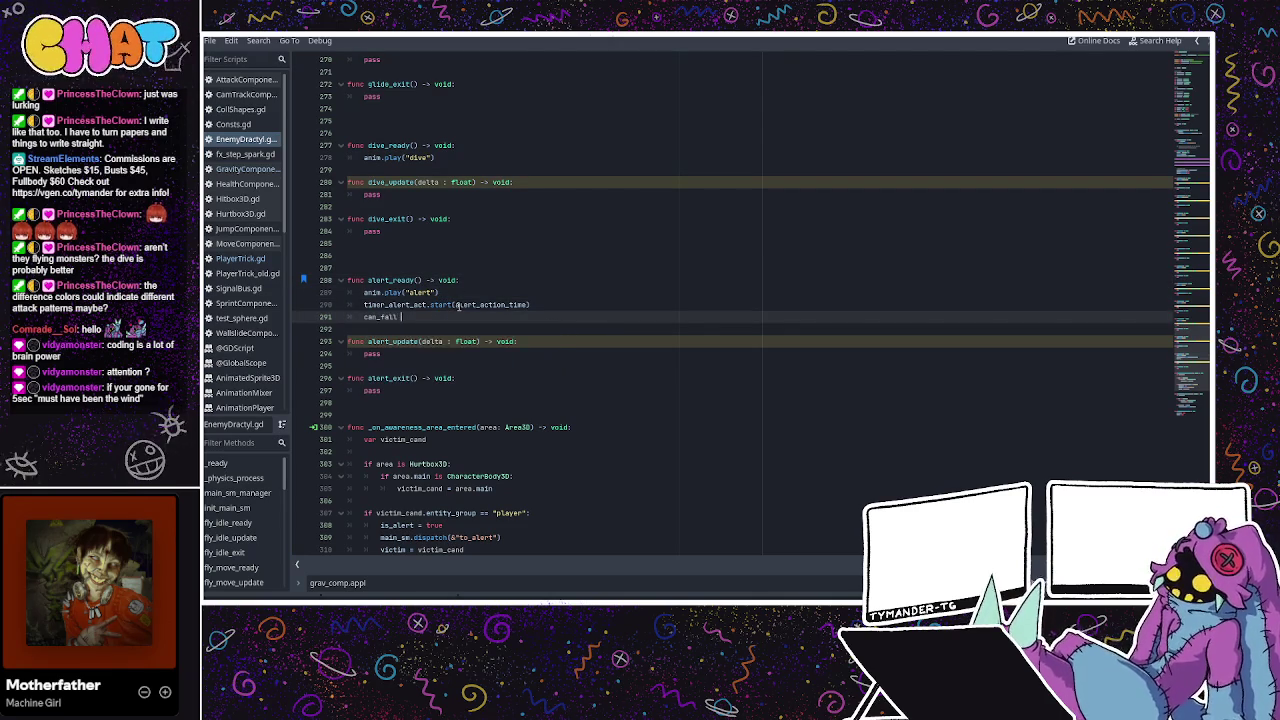
text(rue)
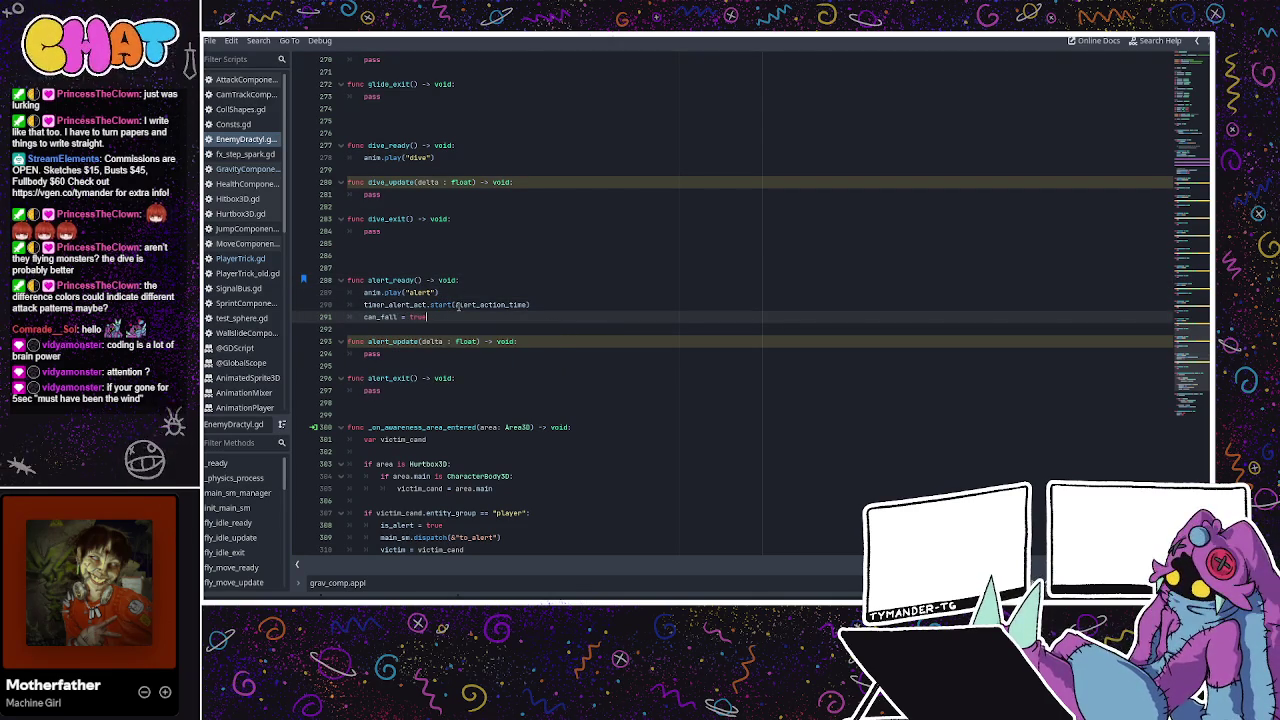
double_click(372, 353)
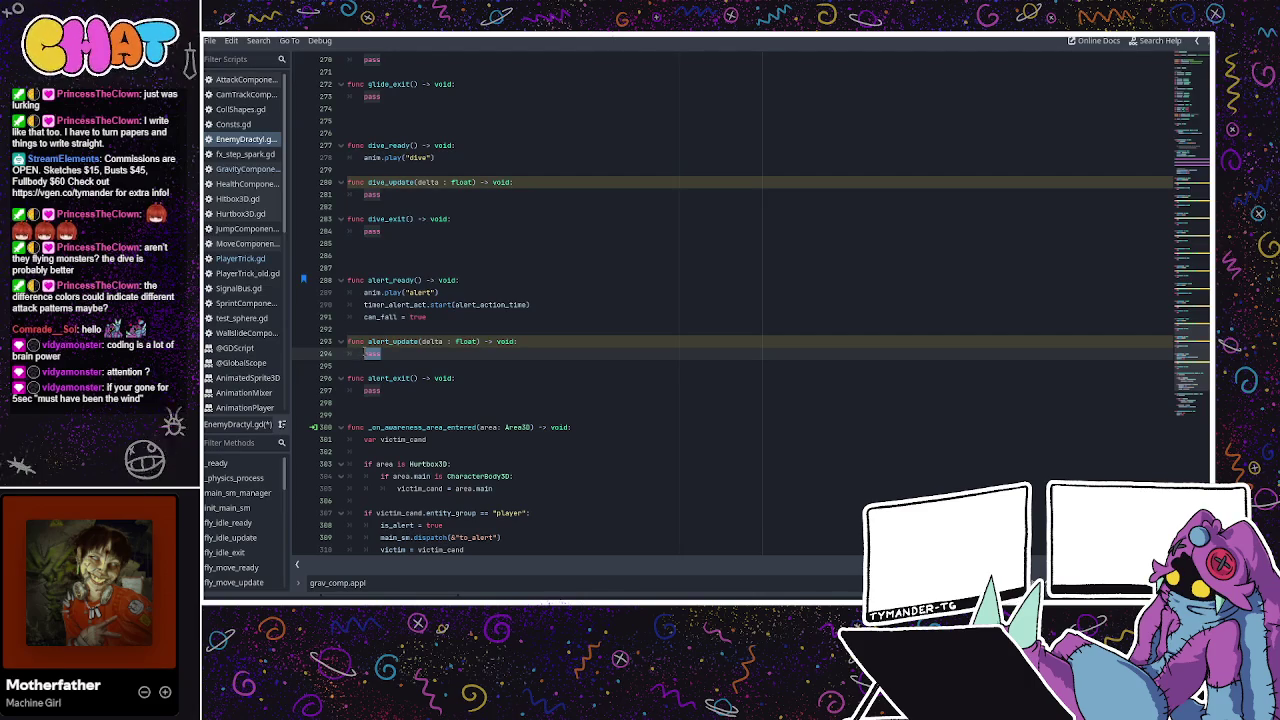
text(timer_alert_act.)
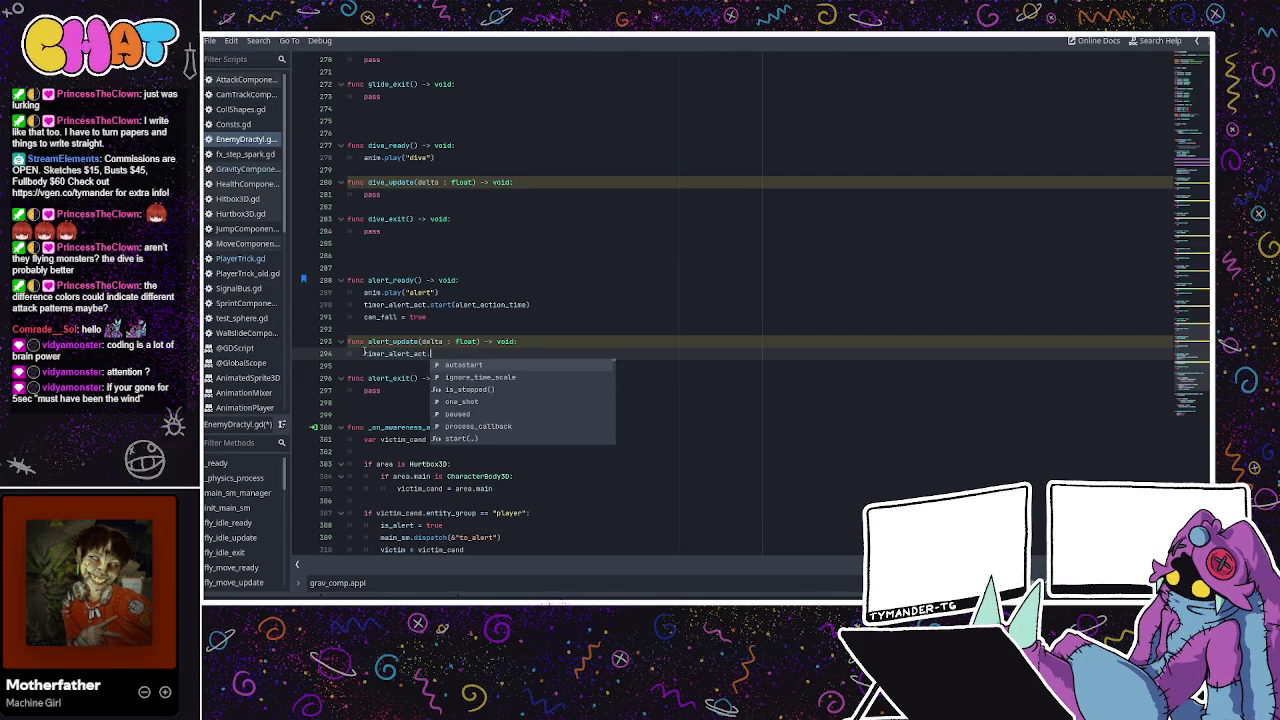
text(i)
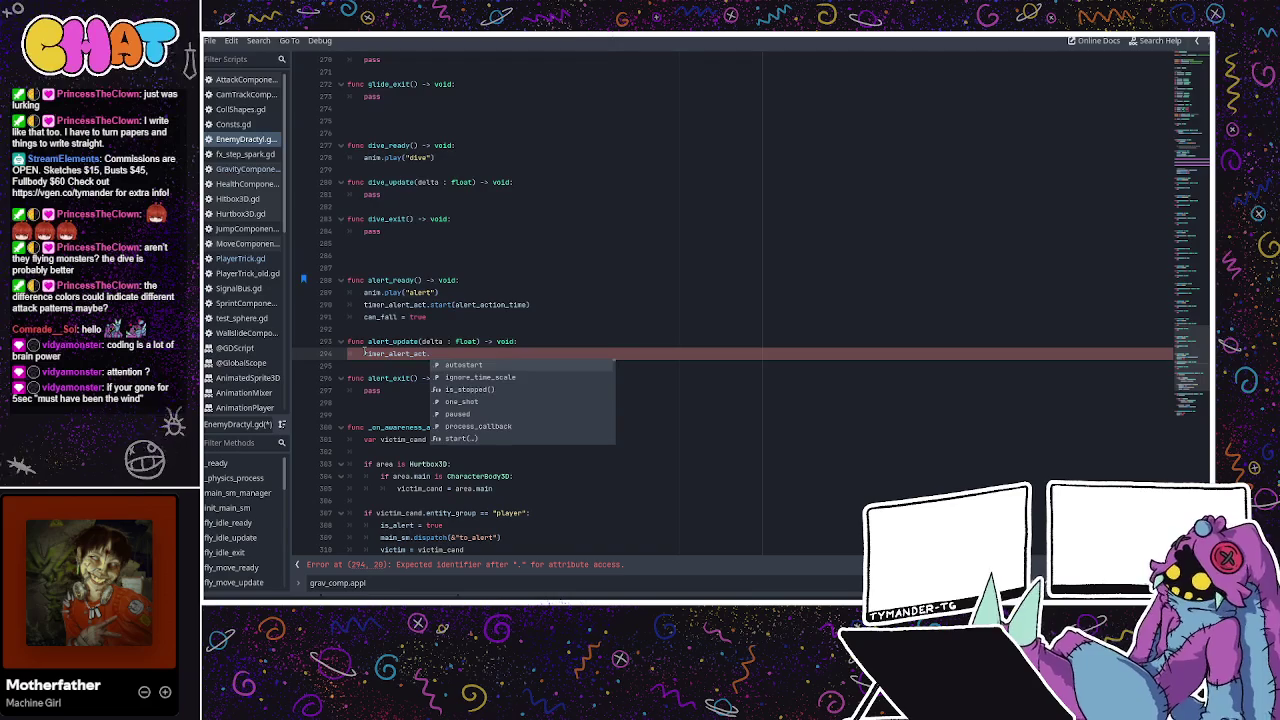
Complete alert_update's line as timer_alert_act.timeout and return to the script's top declarations.
key(BackSpace)
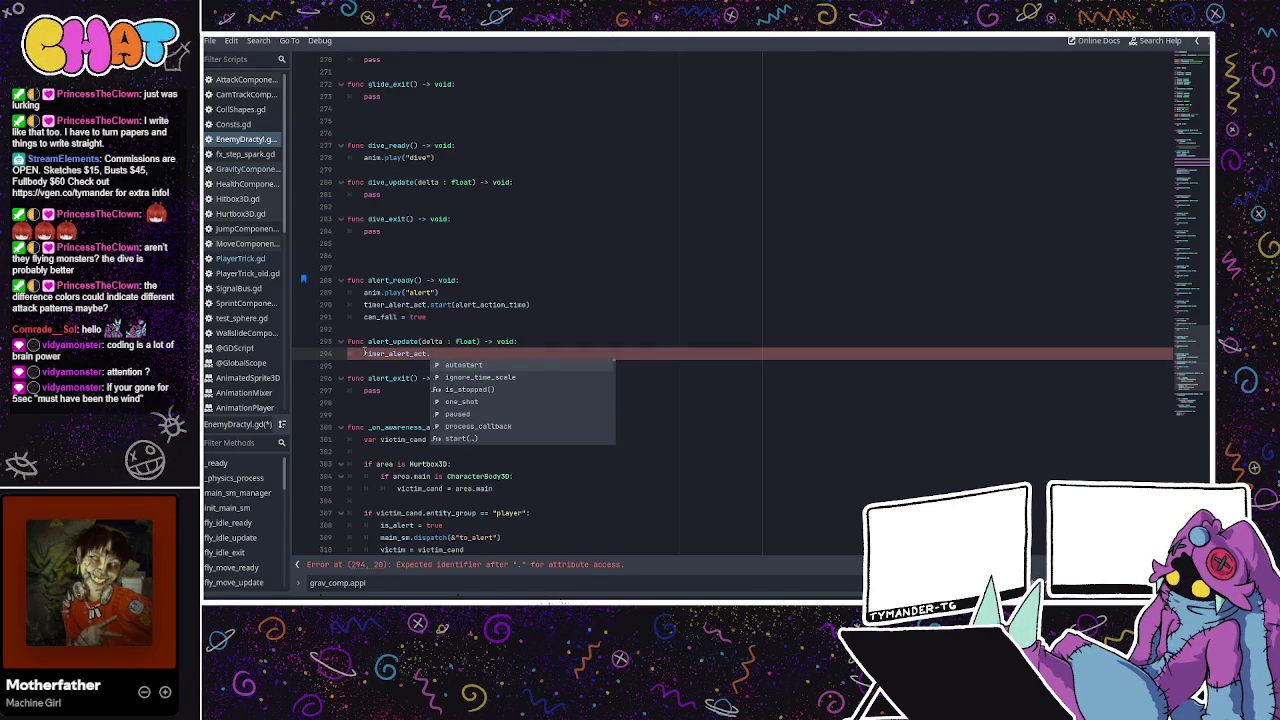
text(t)
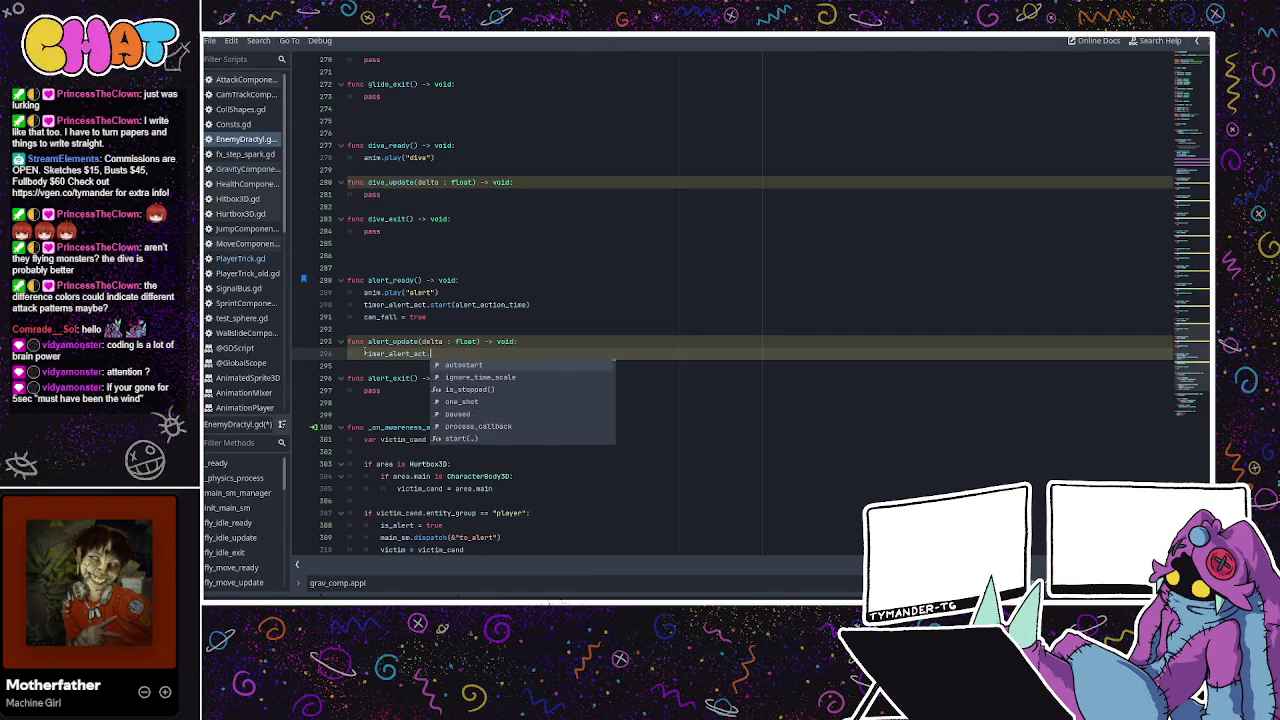
text(imeo)
key(Return)
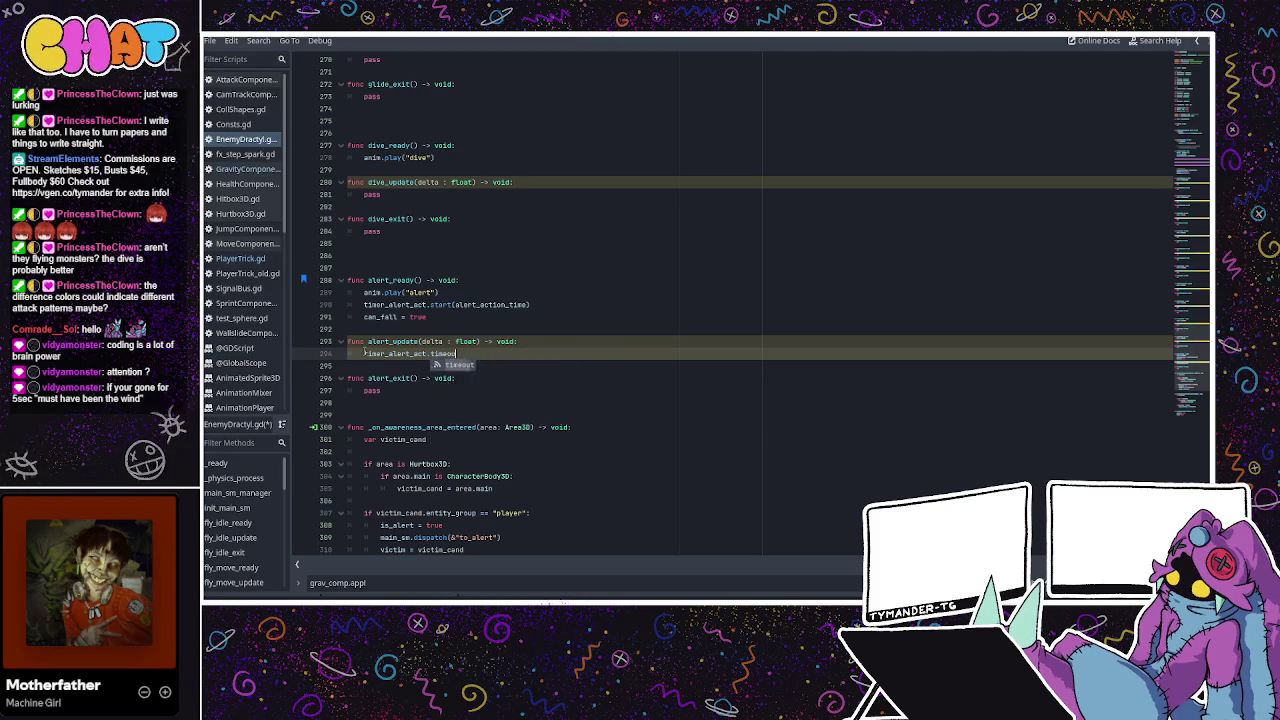
key(BackSpace)
key(BackSpace)
key(BackSpace)
key(Return)
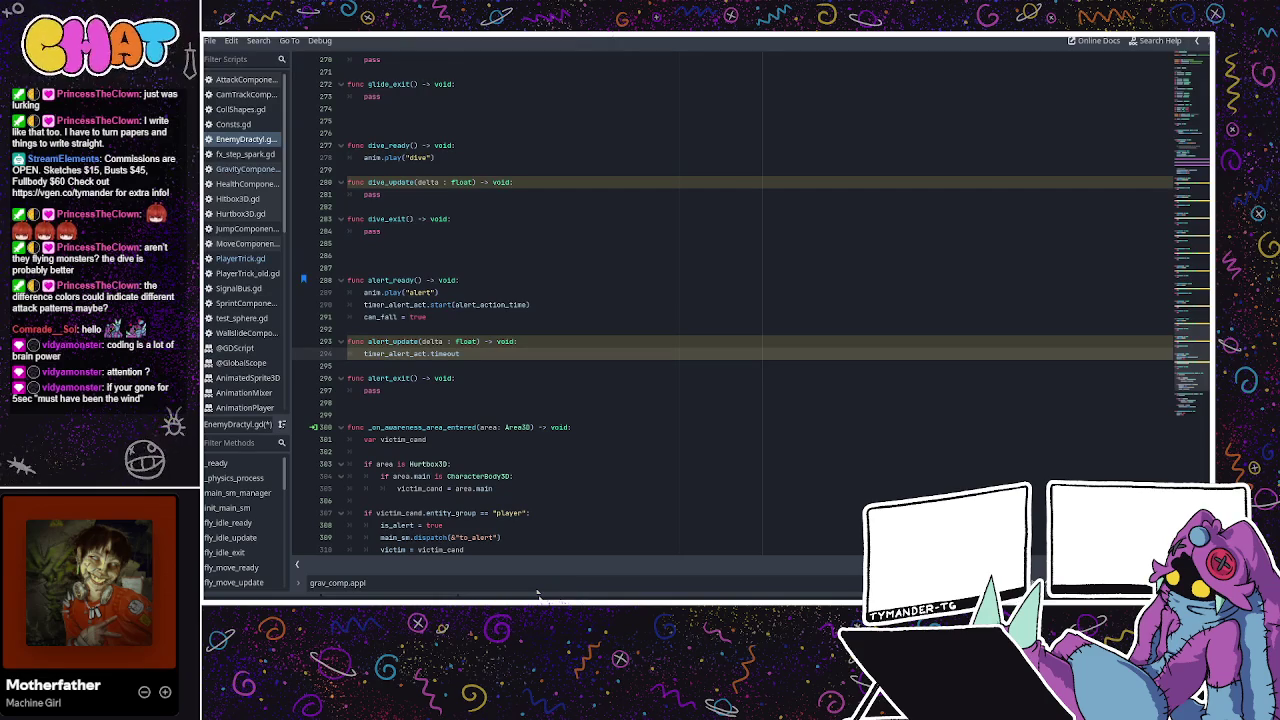
key(ctrl+z)
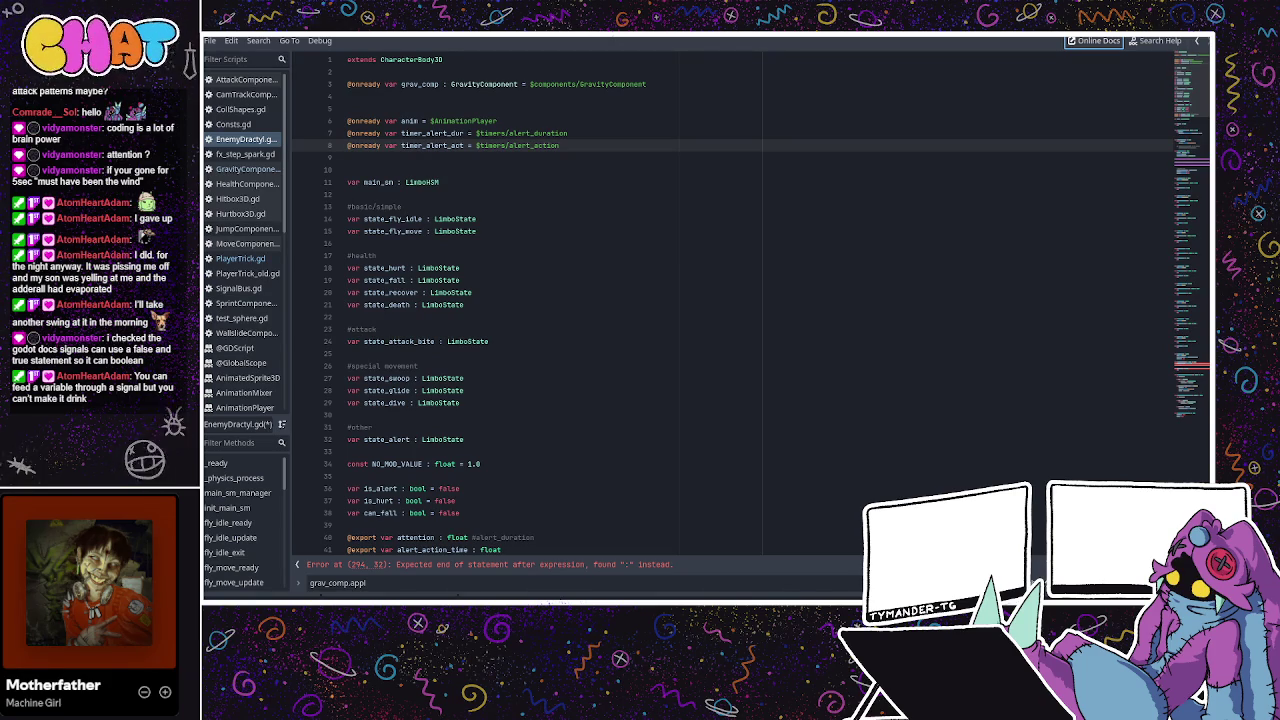
Close the search bar and prefix line 294 with 'if' so it reads 'if timer_alert_act.is_stopped():'.
click(523, 181)
scroll(527, 205, down, 6)
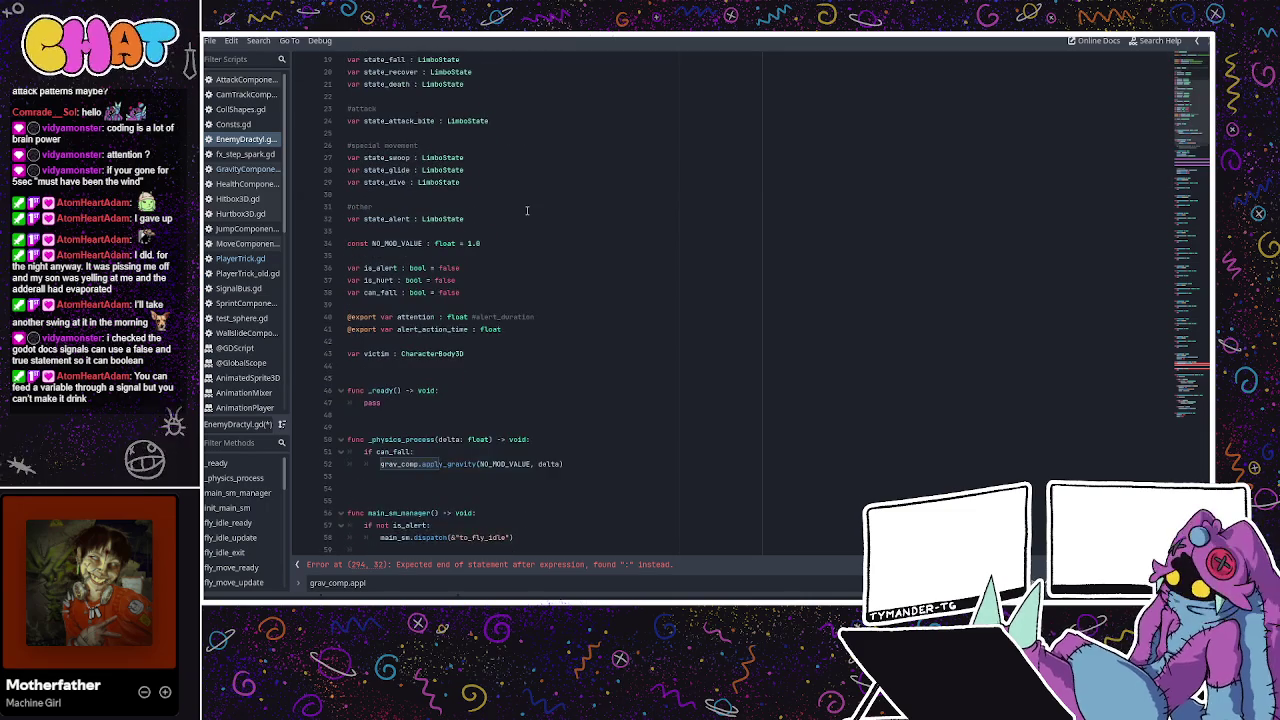
scroll(540, 260, down, 10)
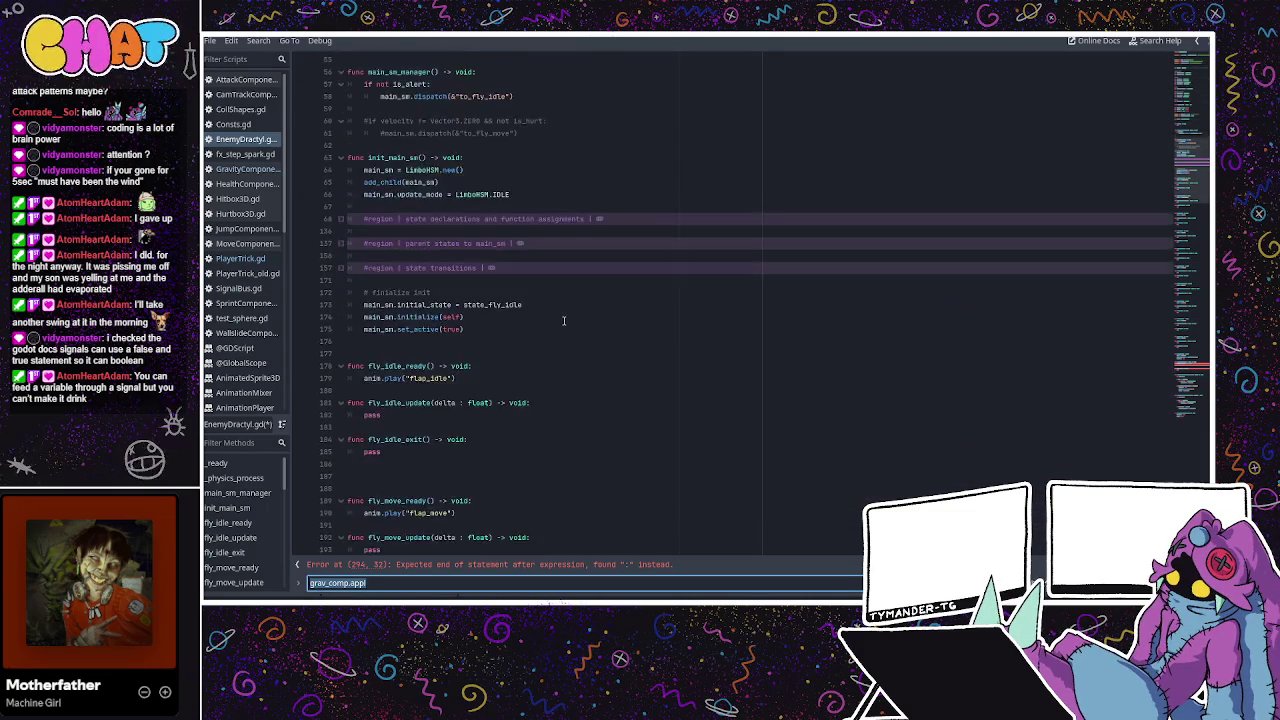
scroll(563, 320, down, 10)
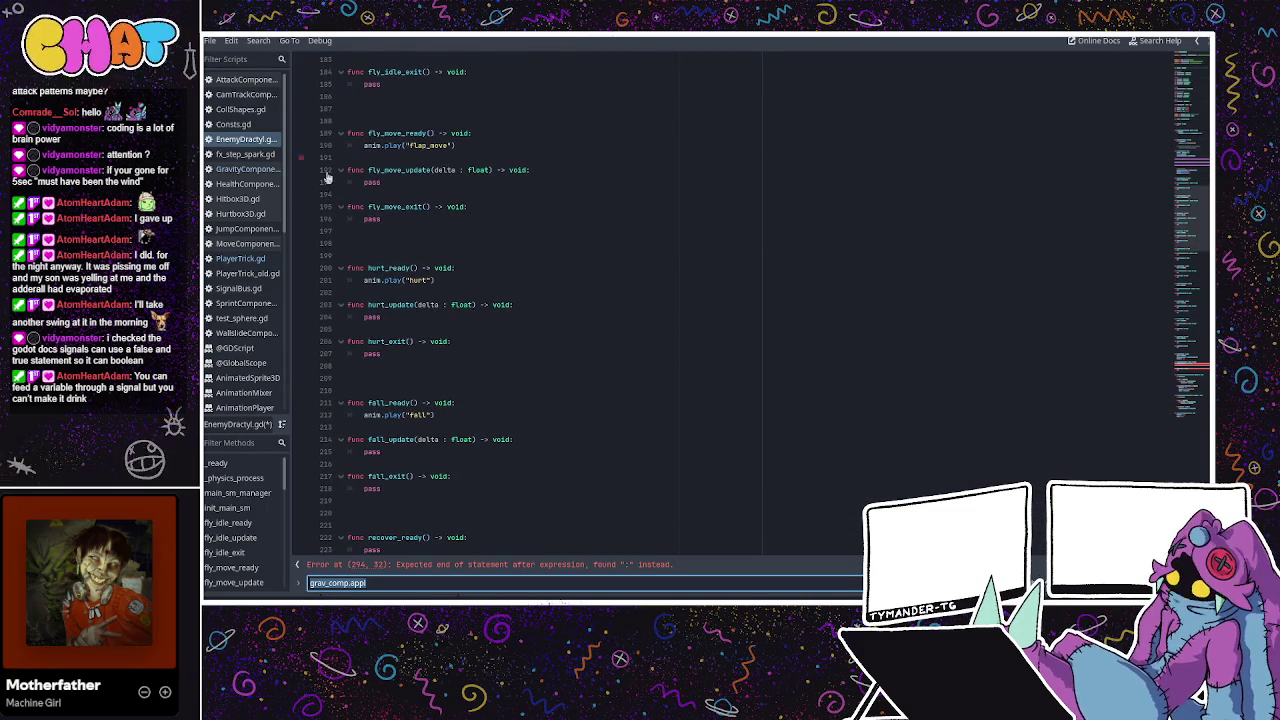
key(Escape)
scroll(502, 410, down, 9)
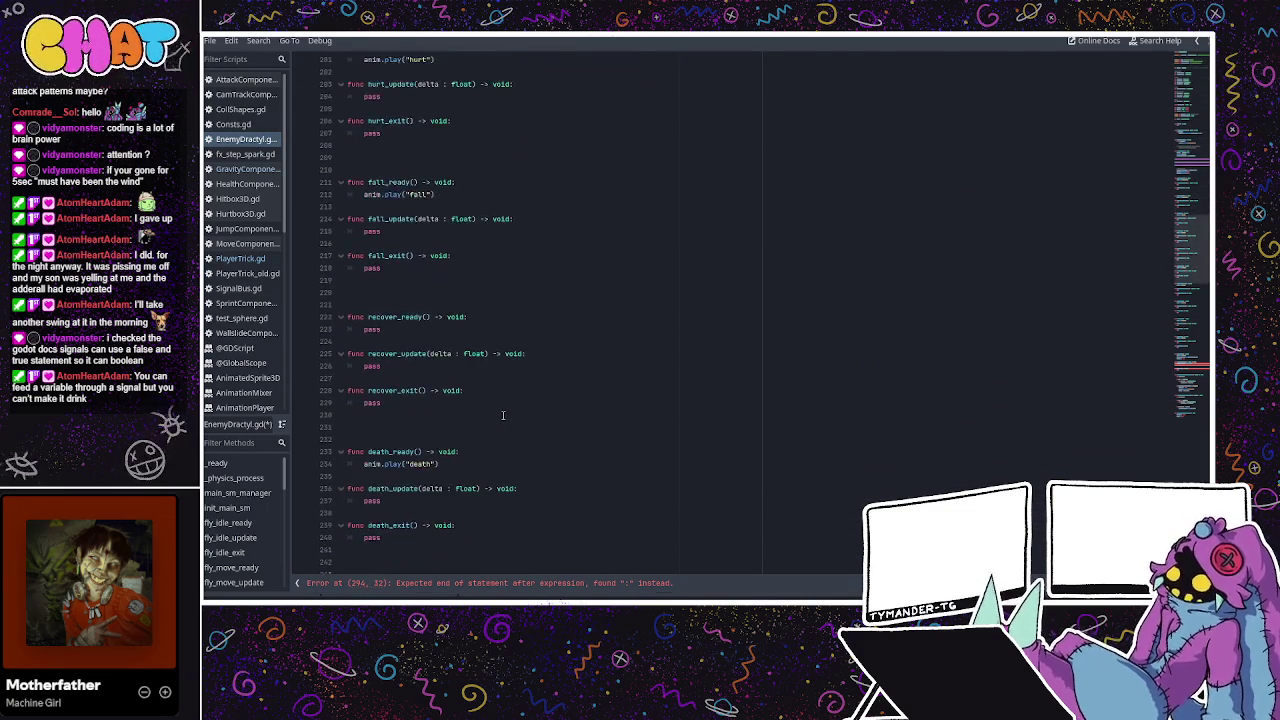
scroll(502, 410, down, 19)
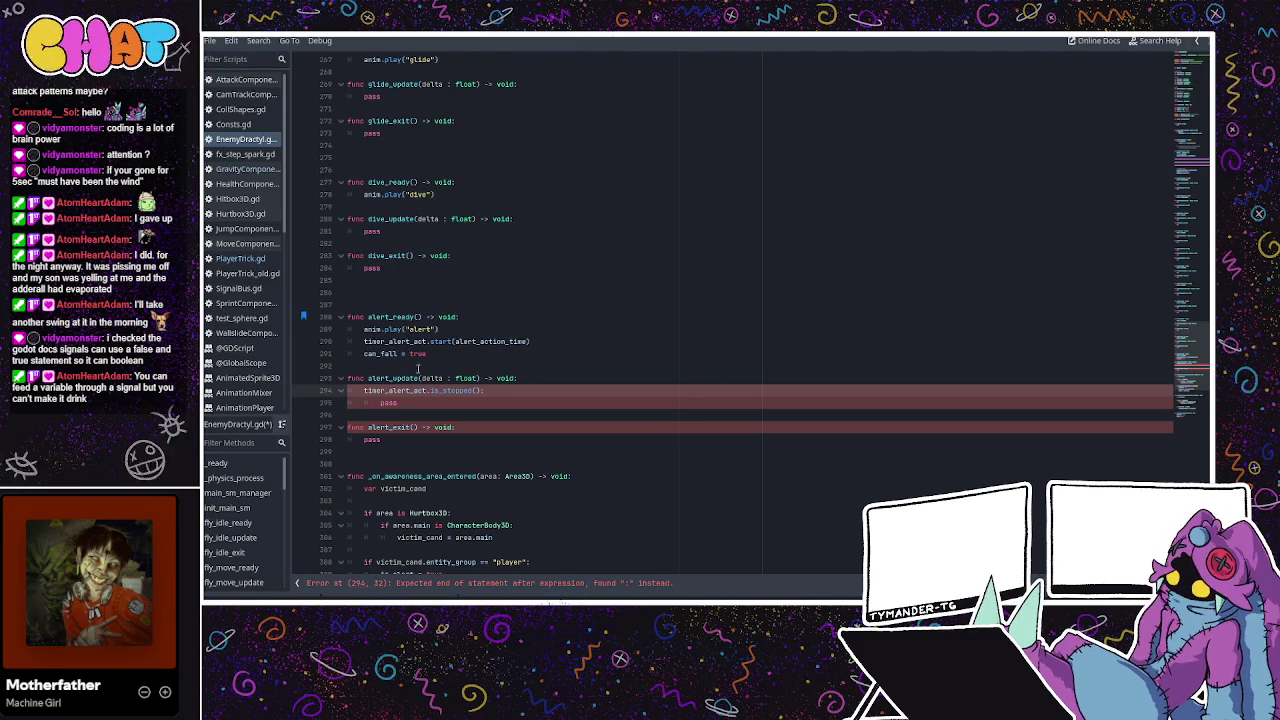
click(362, 391)
text(if)
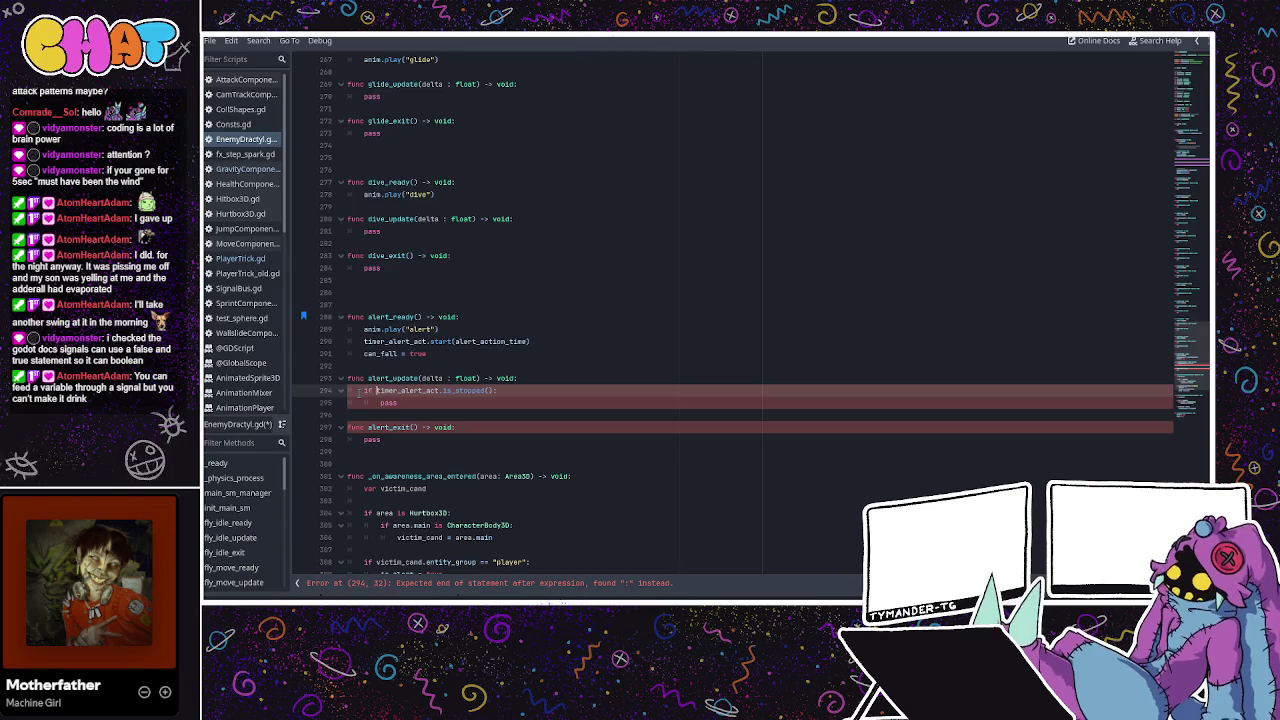
click(450, 405)
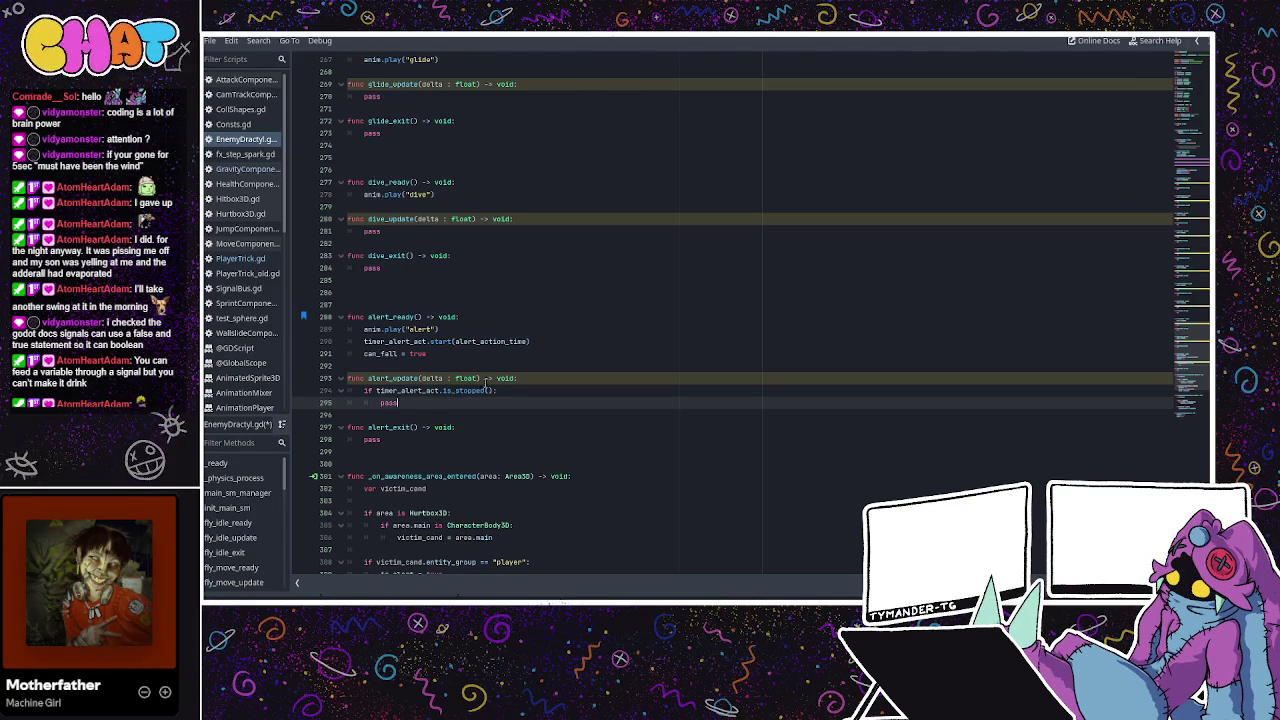
Open a blank line below main_sm_manager for a new function.
scroll(458, 345, up, 5)
scroll(460, 345, up, 20)
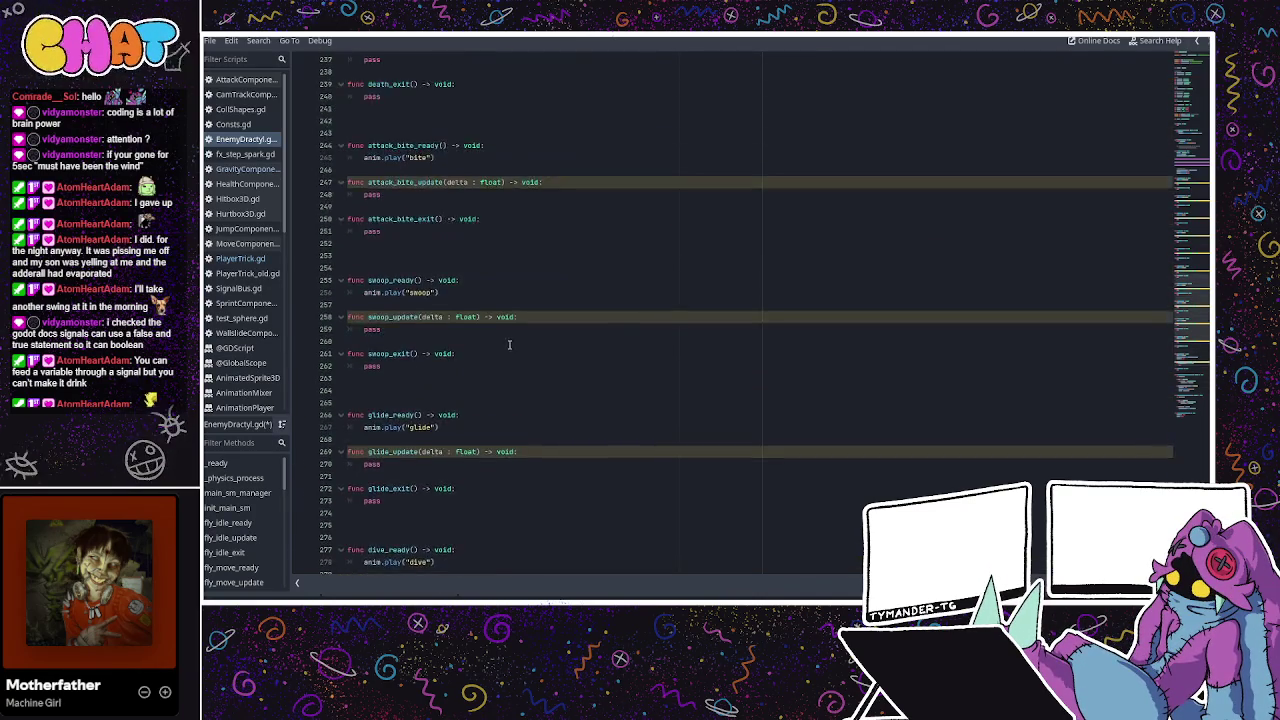
scroll(508, 343, up, 10)
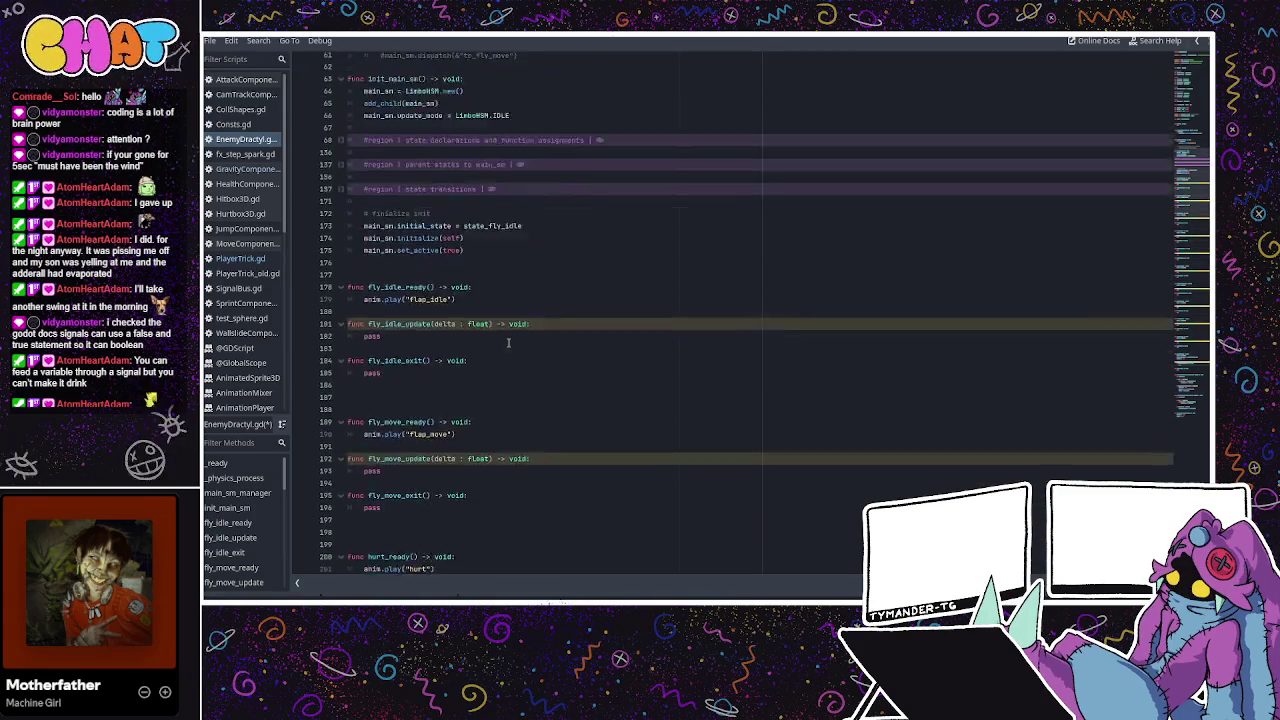
scroll(391, 303, up, 5)
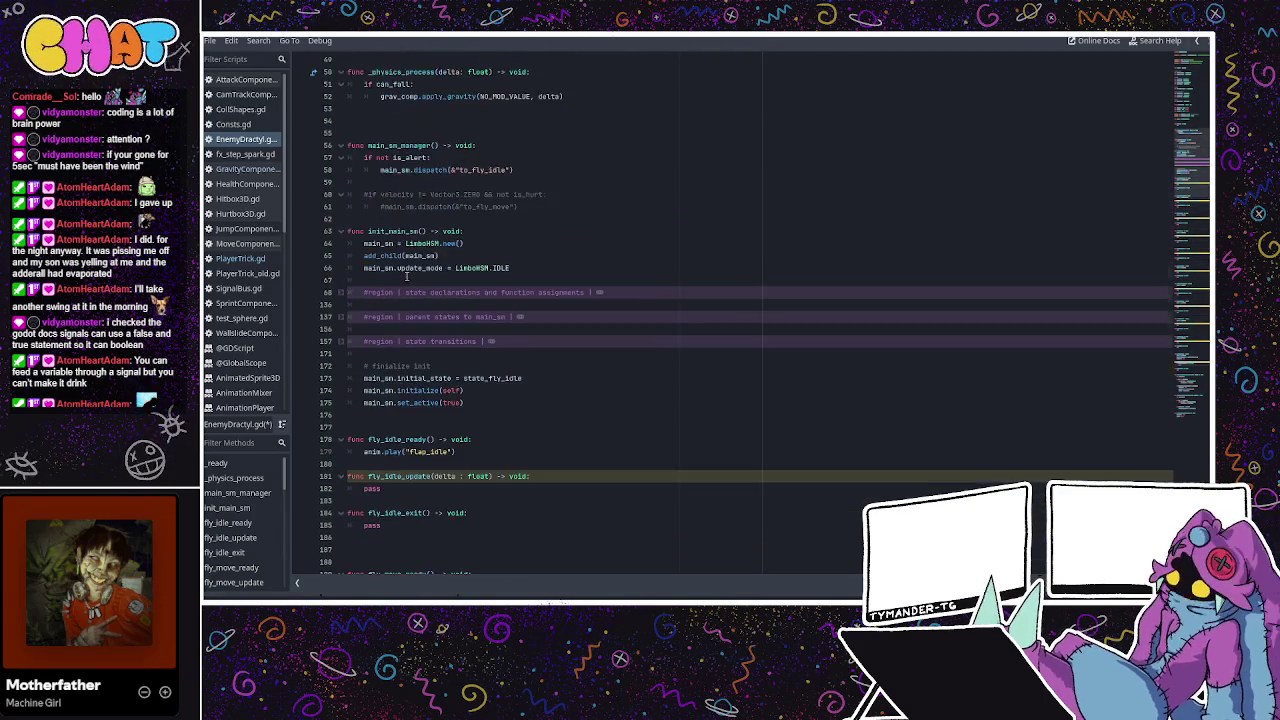
click(410, 292)
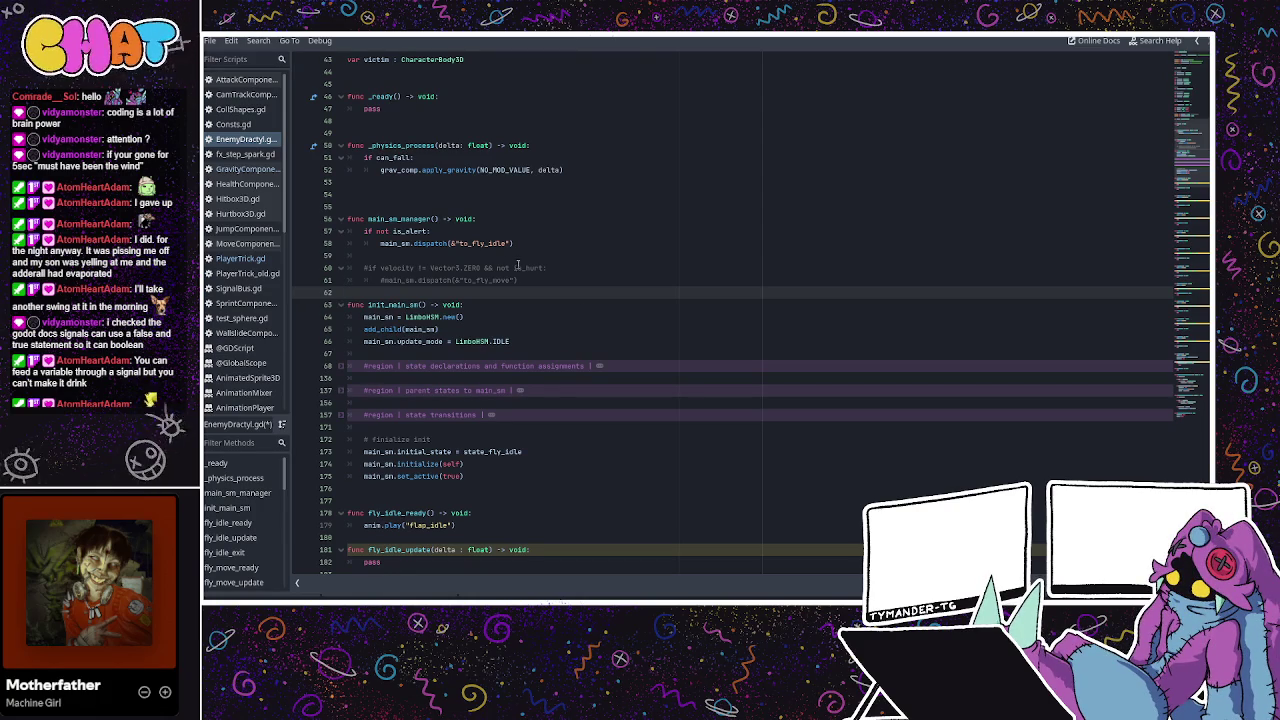
key(Return)
key(Return)
key(Return)
key(Up)
key(Up)
key(Up)
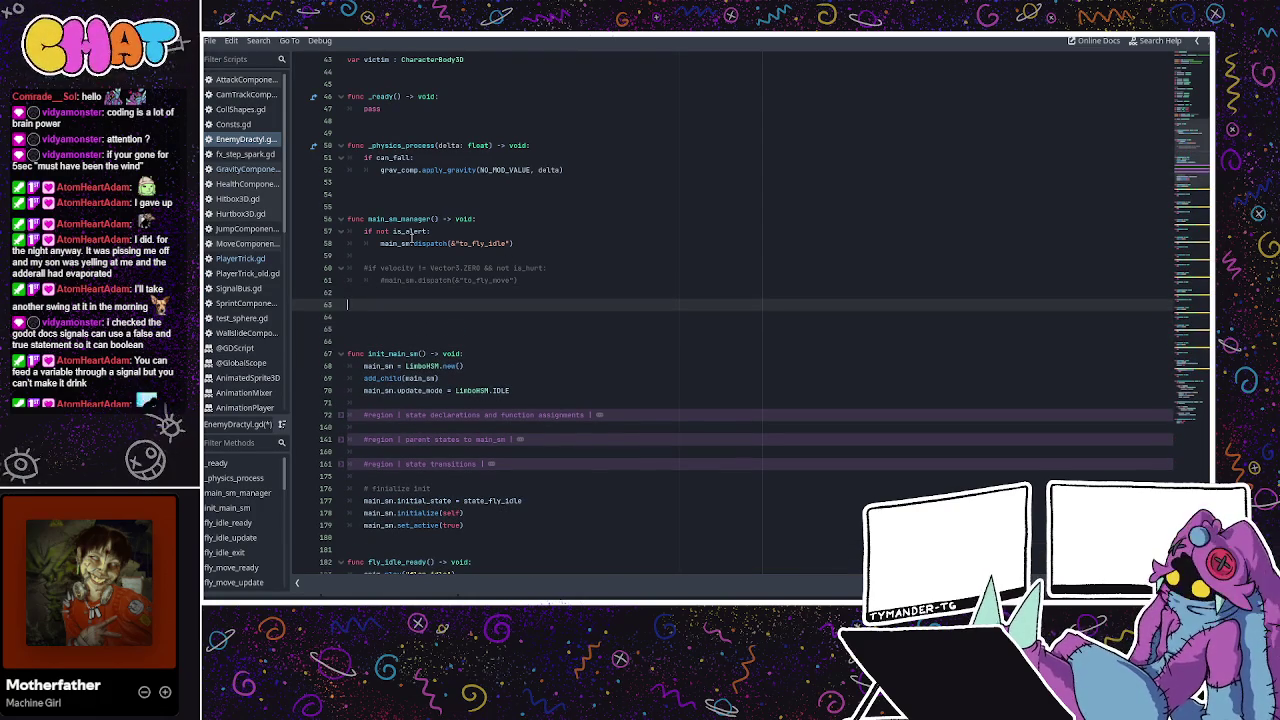
Write the header func get_victim_dir(target_victim : CharacterBody3D) -> Vector2:.
text(func m)
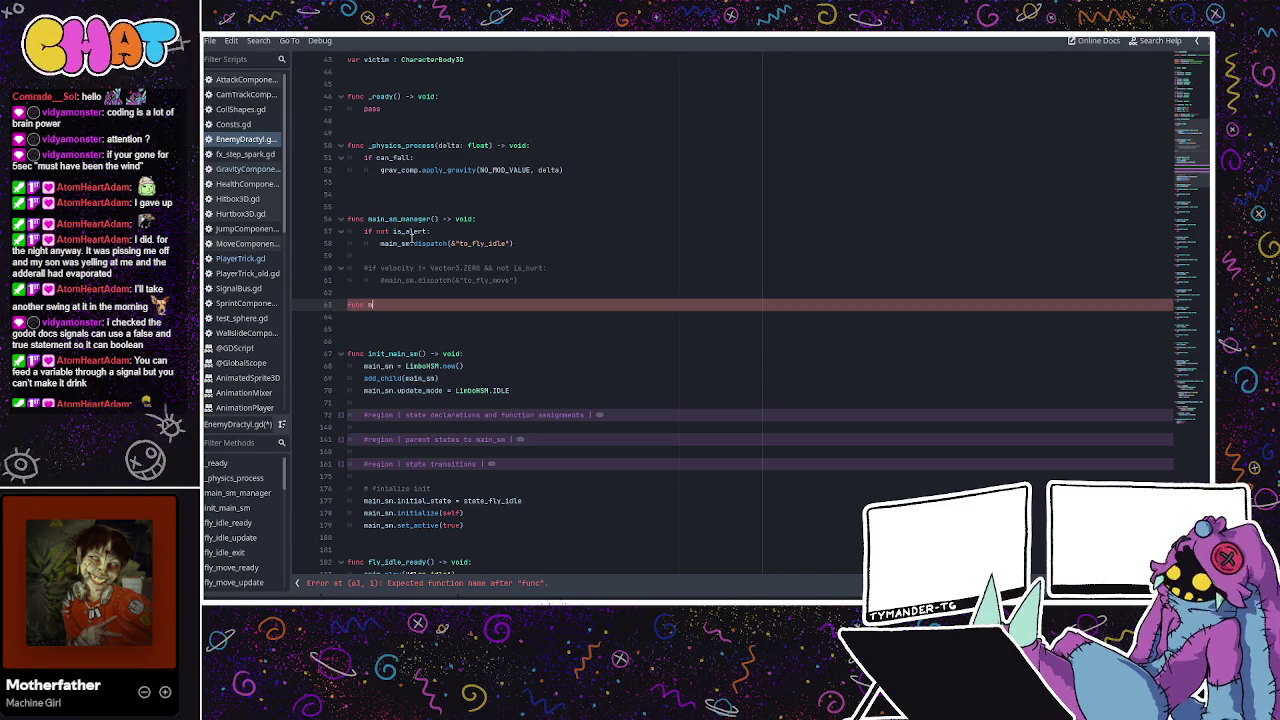
key(BackSpace)
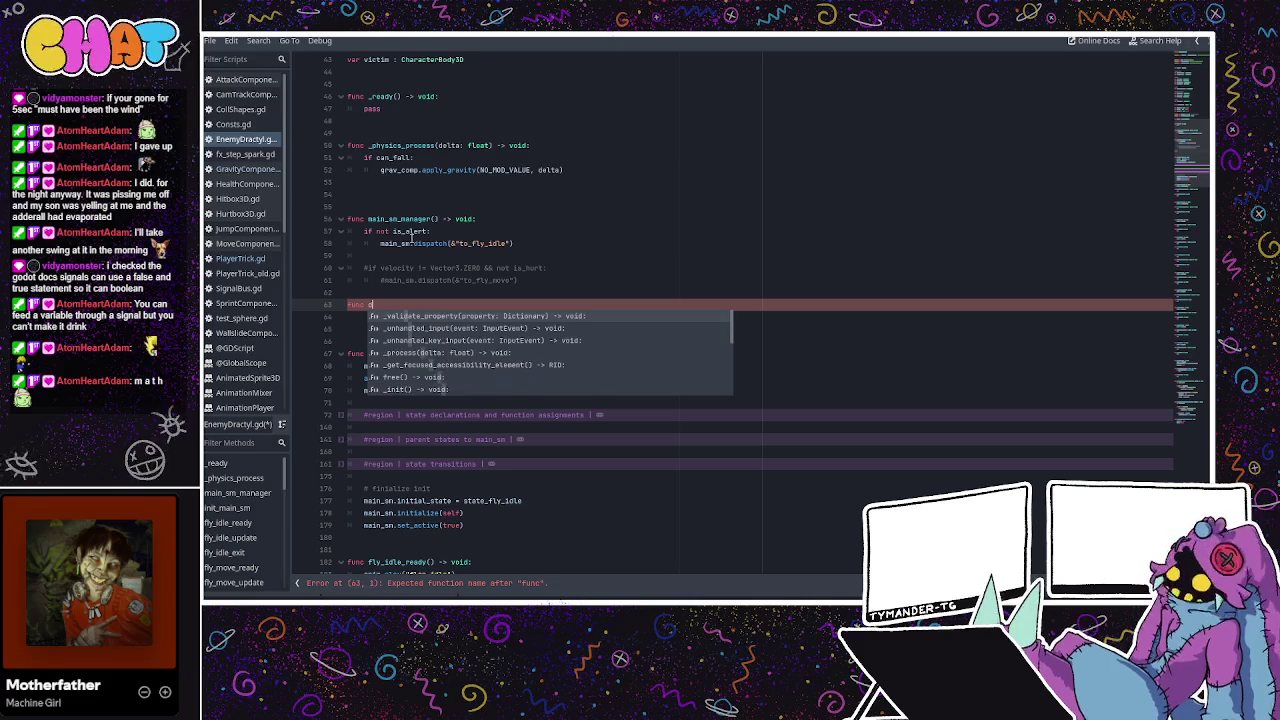
text(get_)
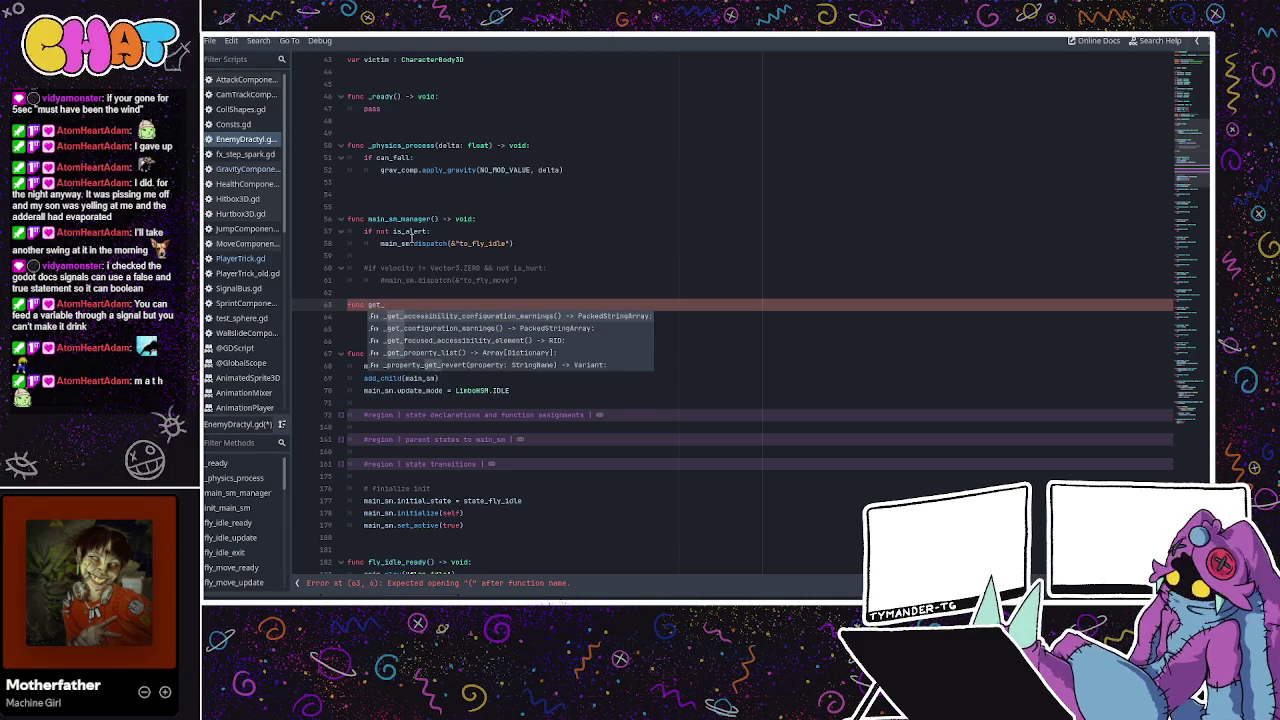
text(victim_d)
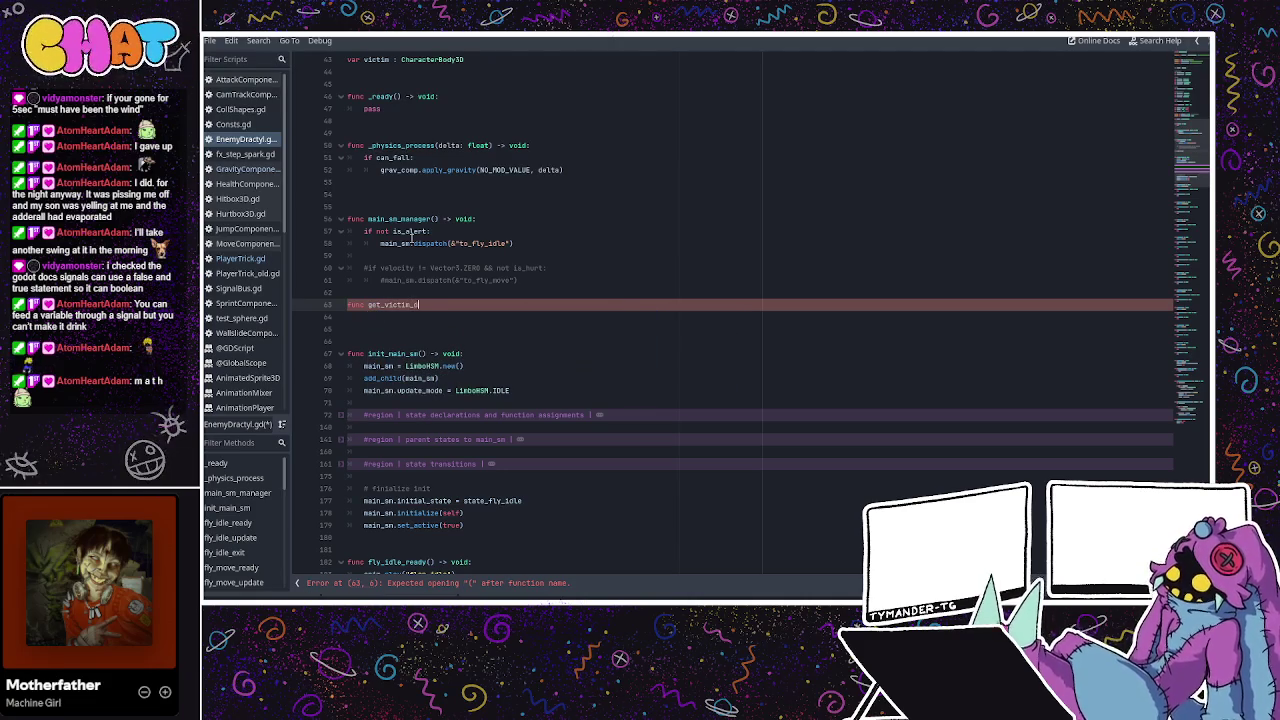
text(irection()
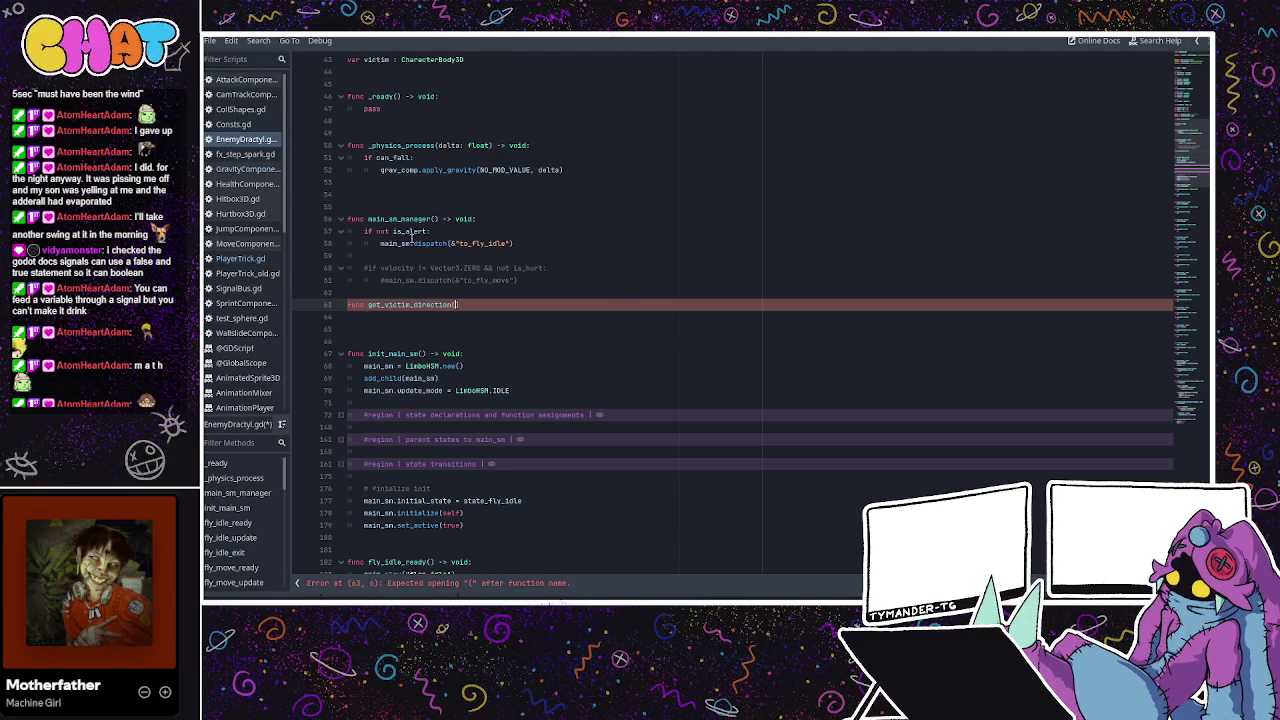
key(BackSpace)
key(BackSpace)
key(BackSpace)
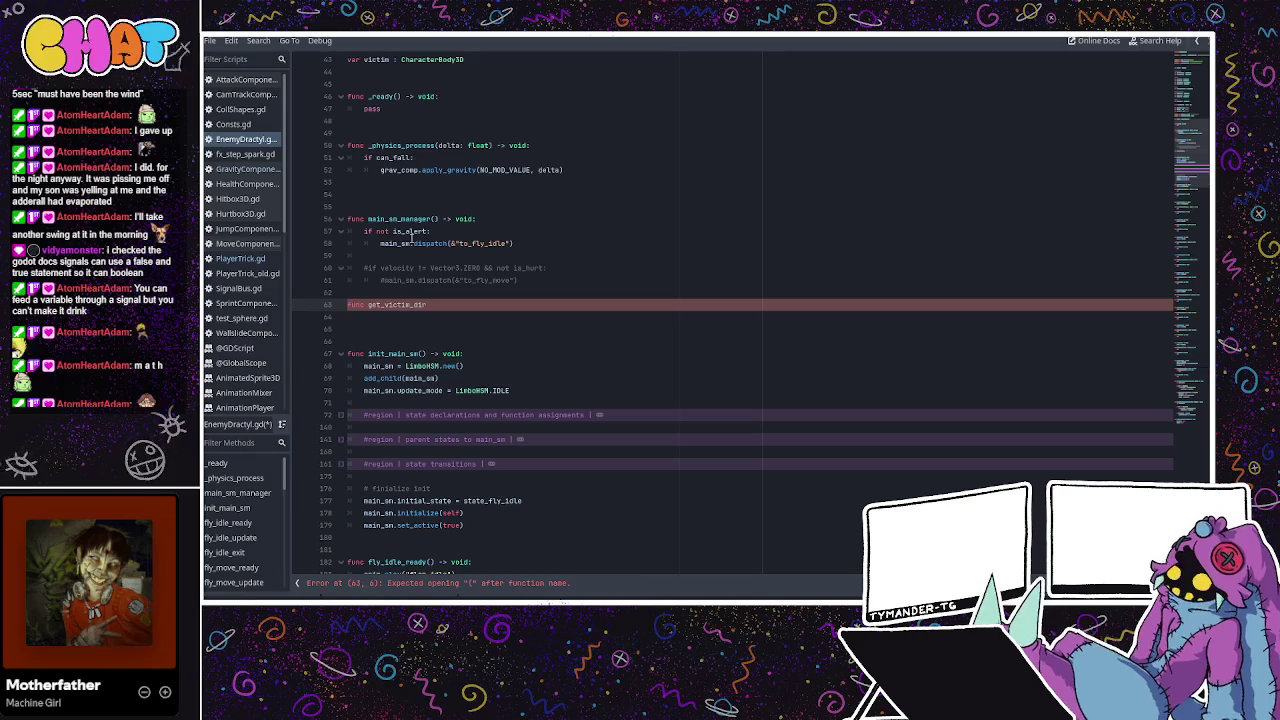
text(()
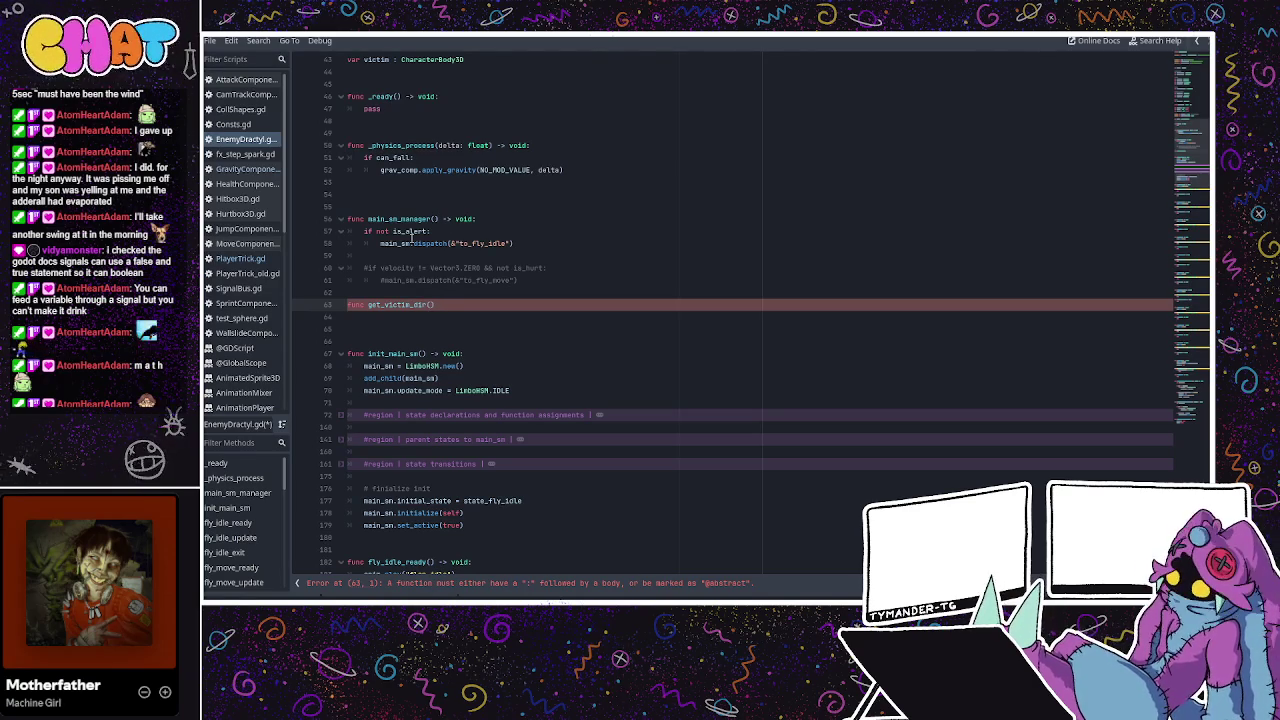
text(ictim)
key(BackSpace)
key(BackSpace)
key(BackSpace)
text(target)
text(: )
text(victim)
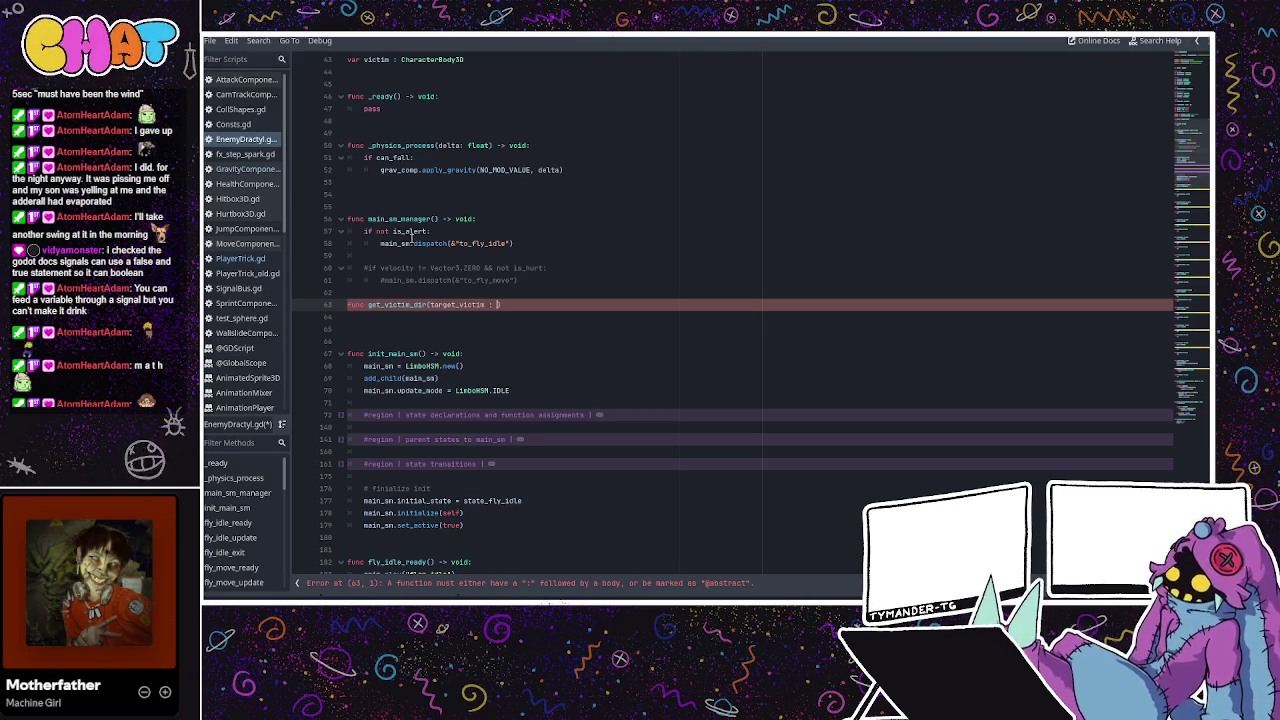
text(Character)
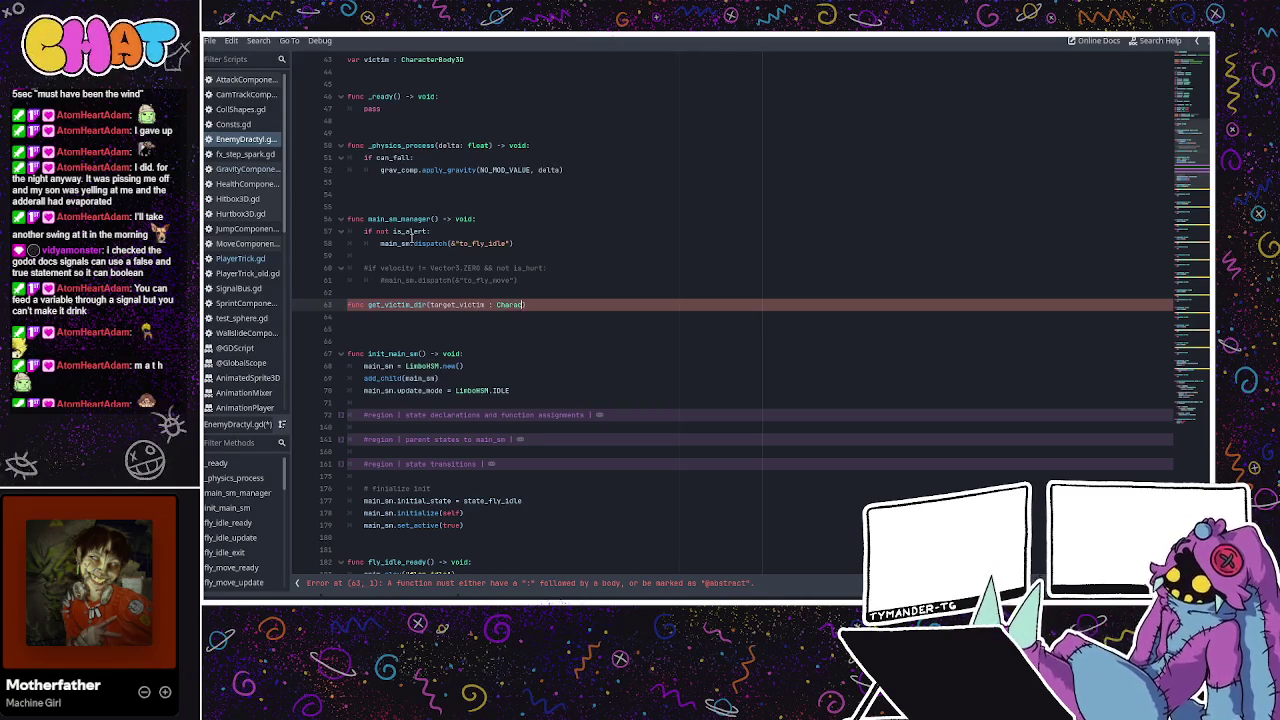
text(Body)
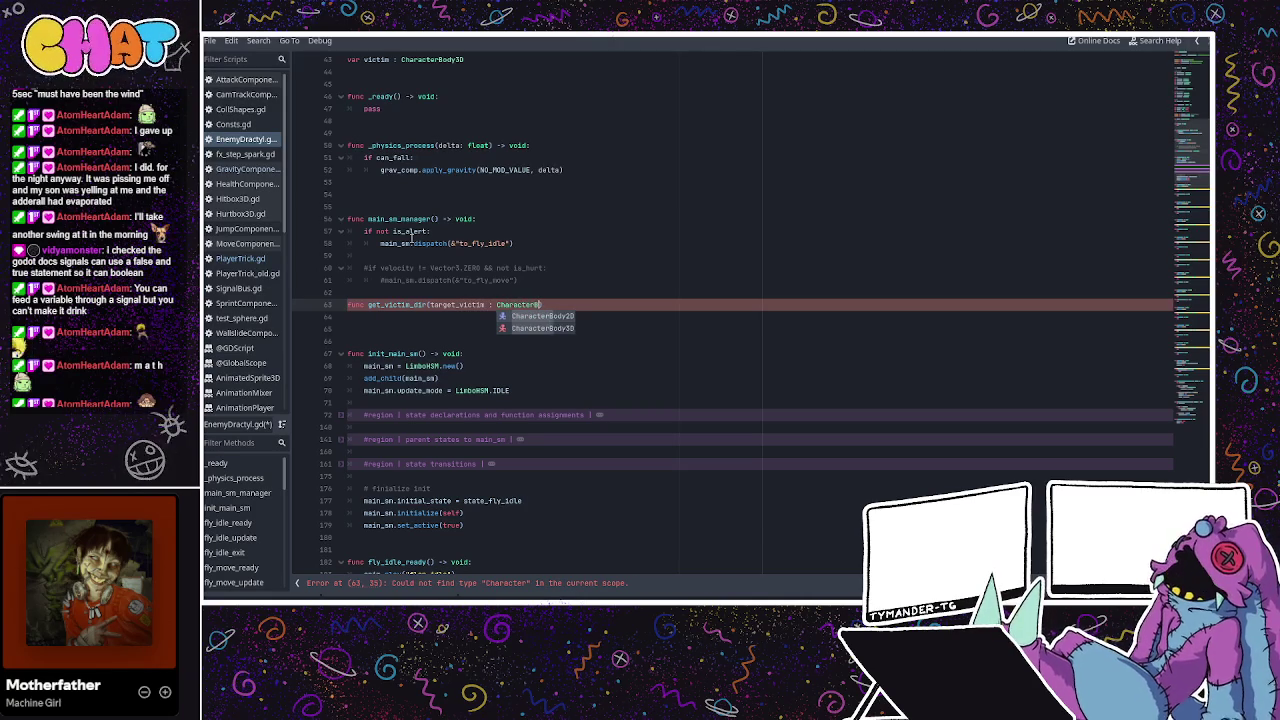
text(3D))
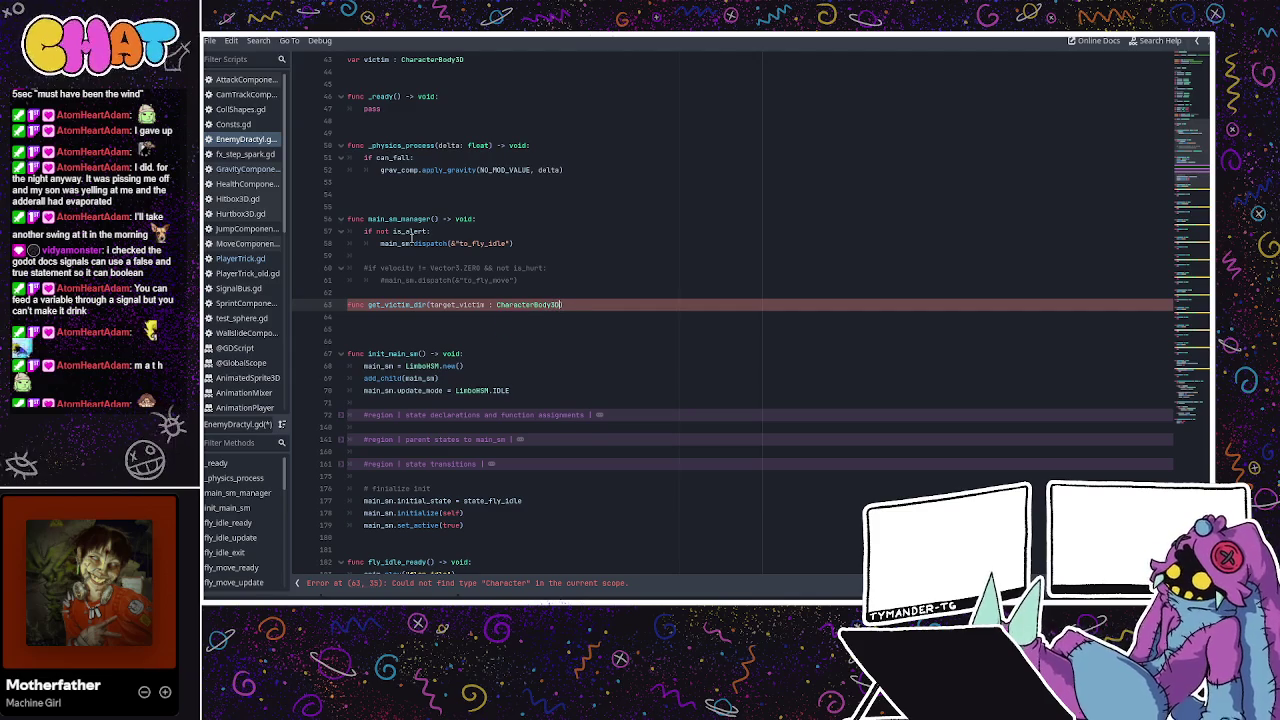
click(578, 292)
click(568, 302)
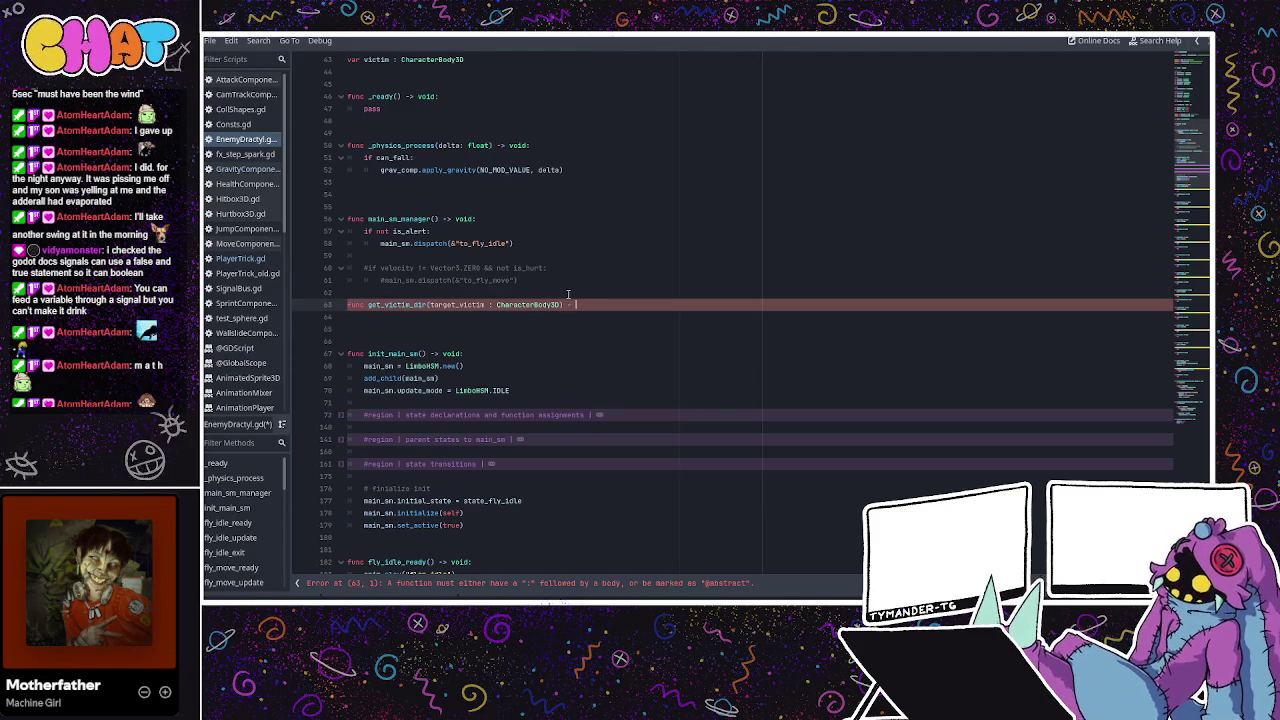
text(> )
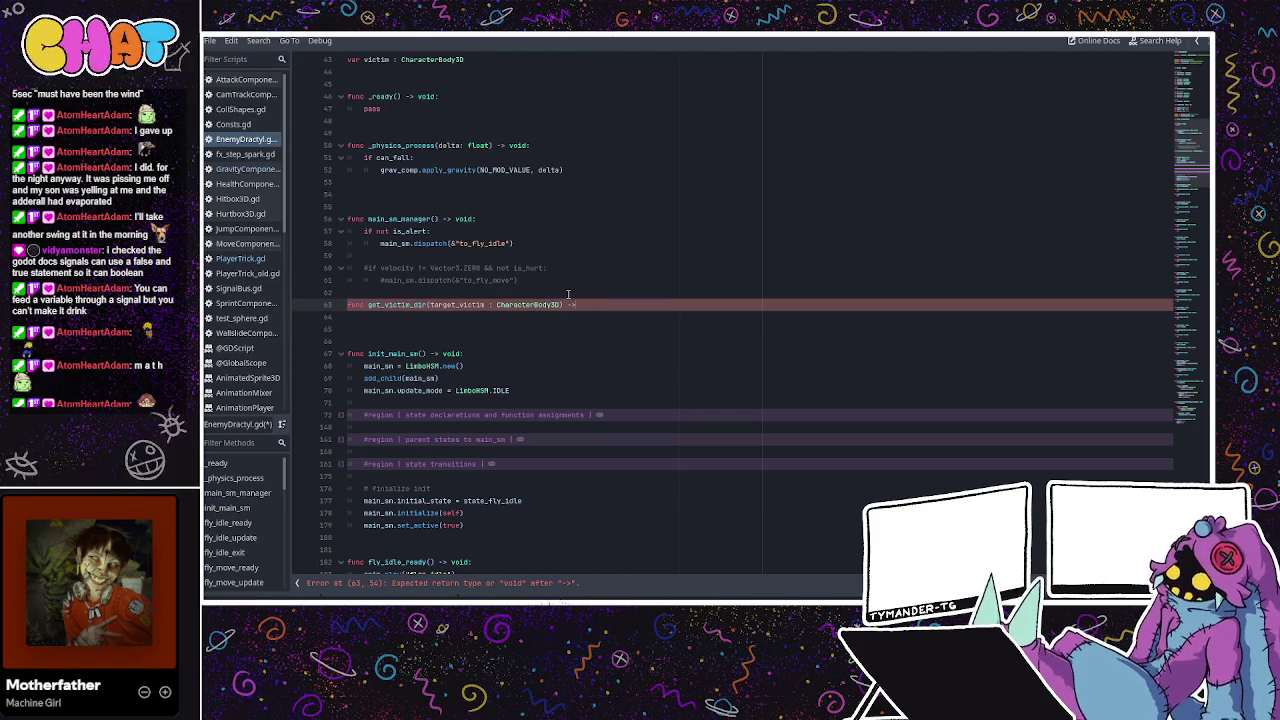
text(Vector2)
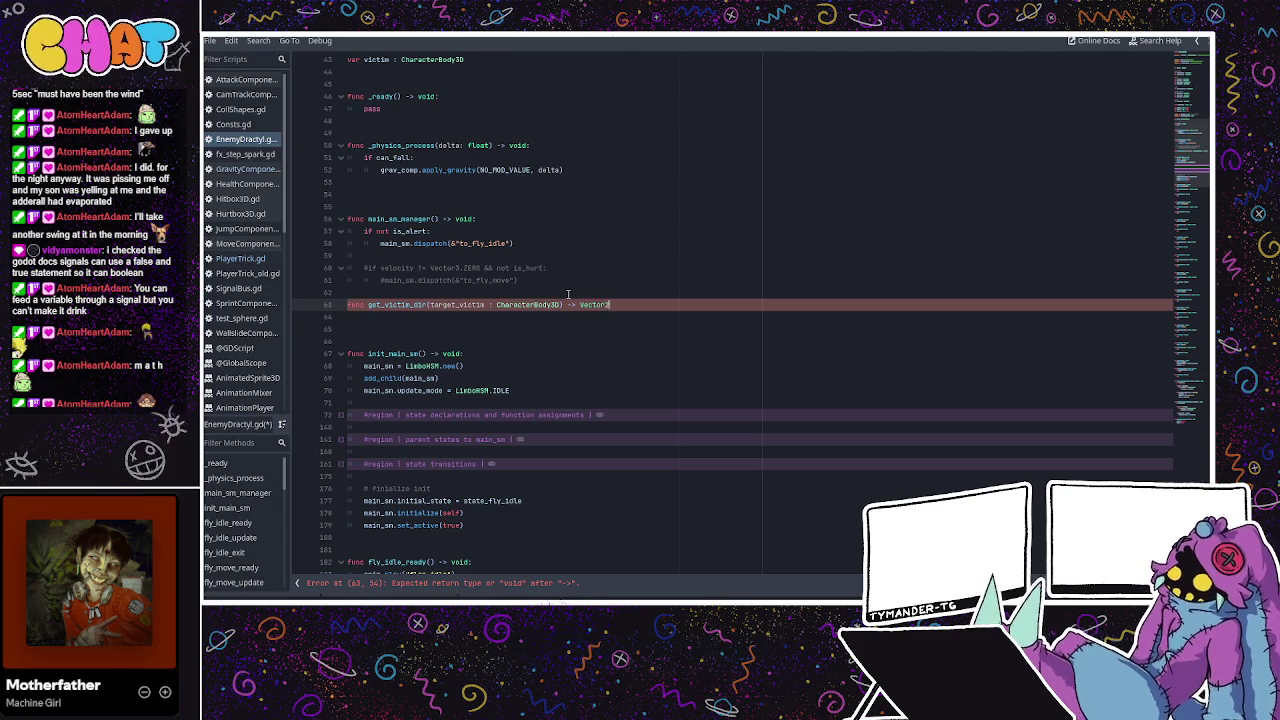
text(:)
Start a body line under the get_victim_dir header and select its target_victim parameter declaration.
key(Return)
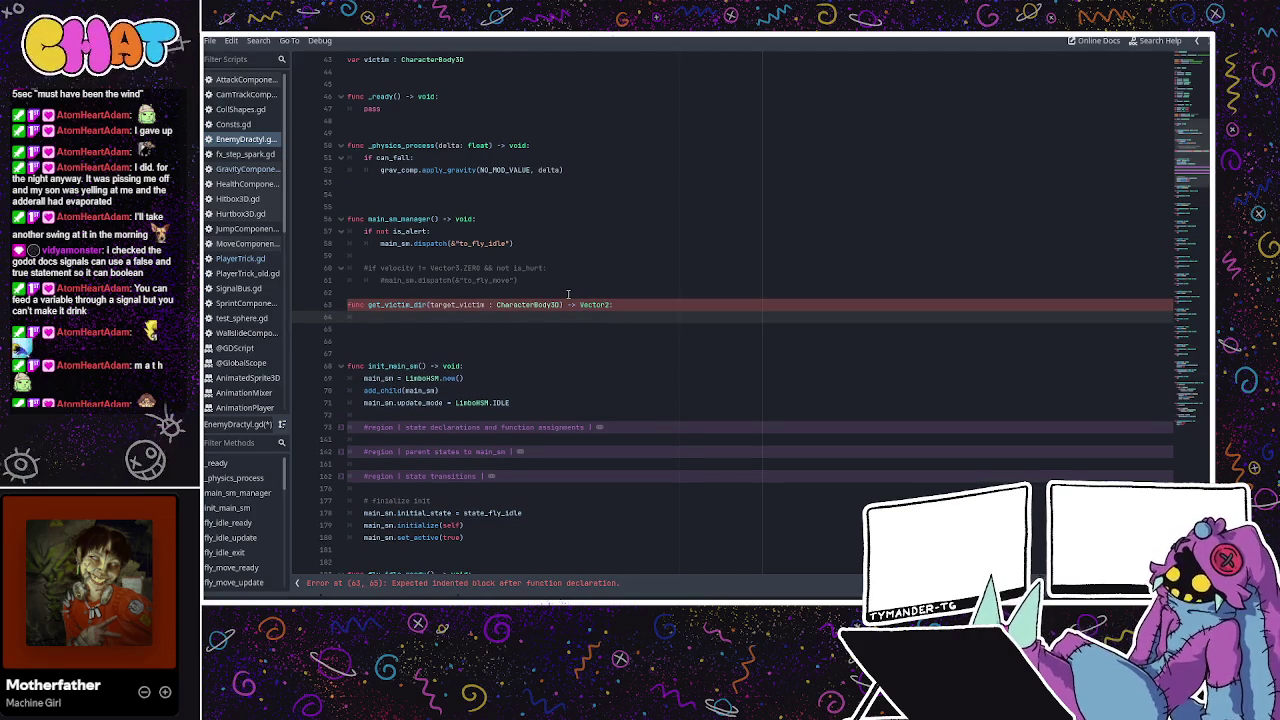
click(478, 305)
double_click(478, 305)
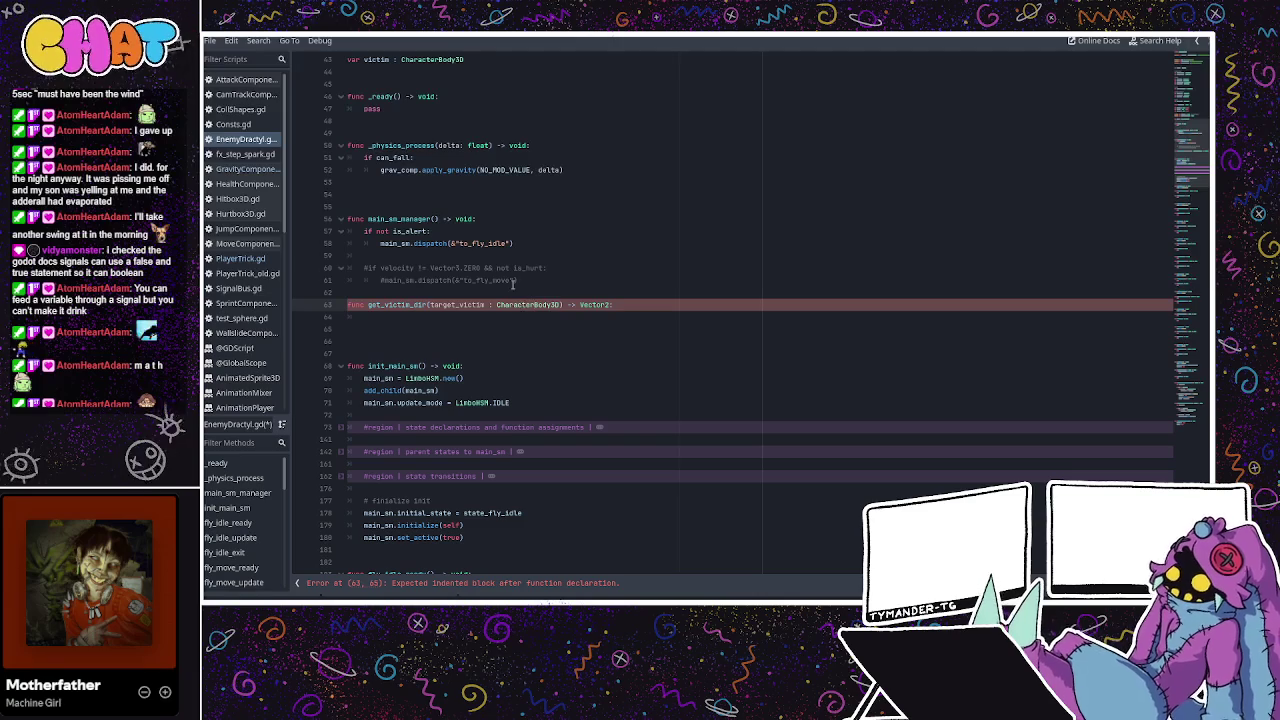
click(531, 315)
click(529, 305)
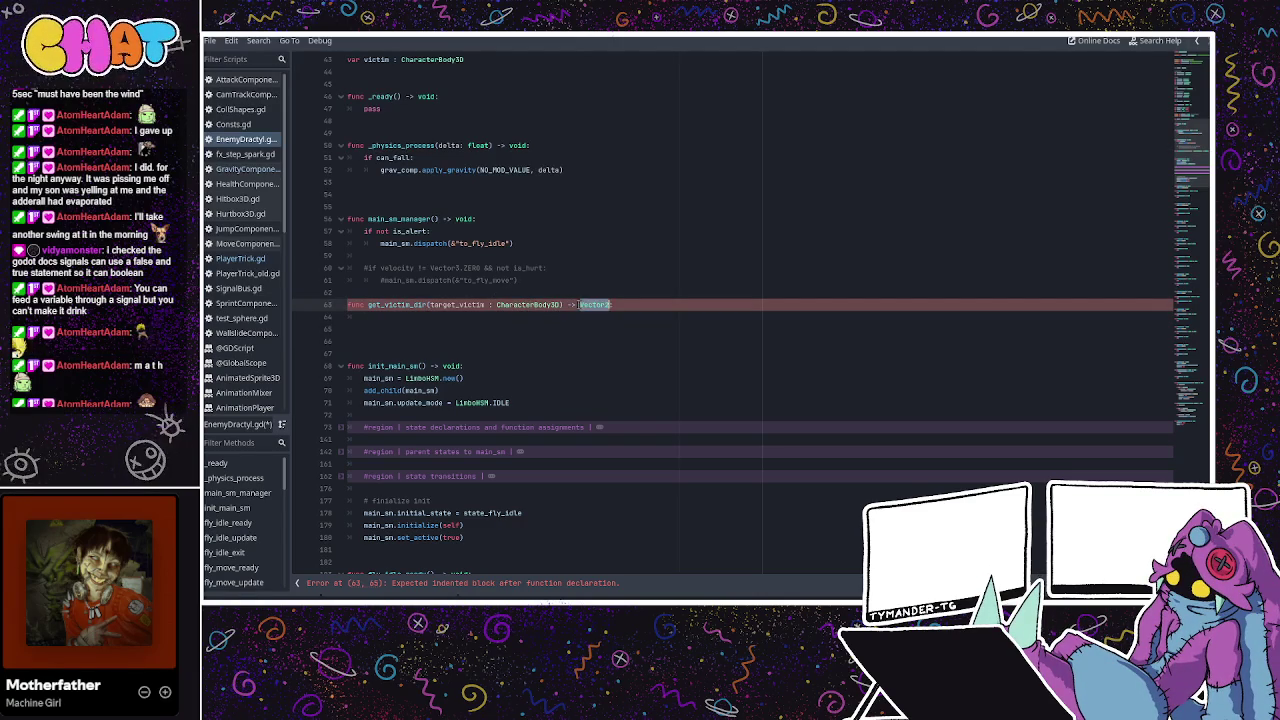
key(Left)
key(Left)
key(Left)
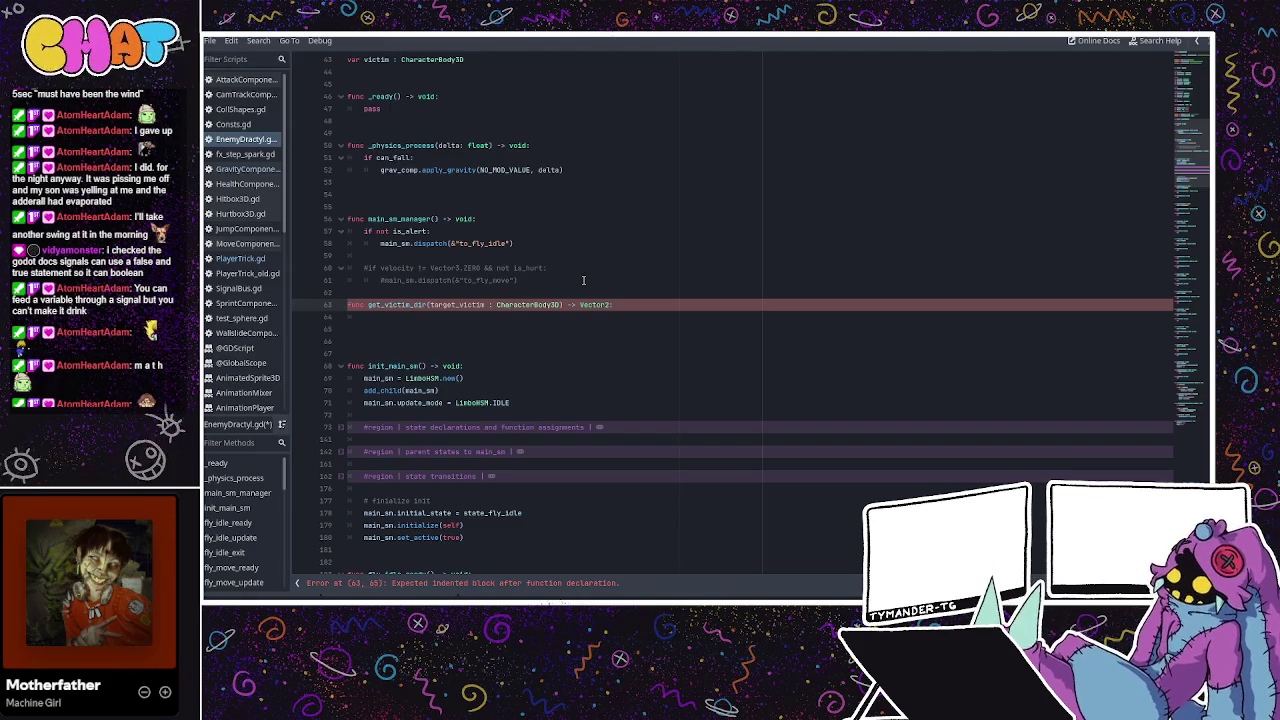
click(488, 268)
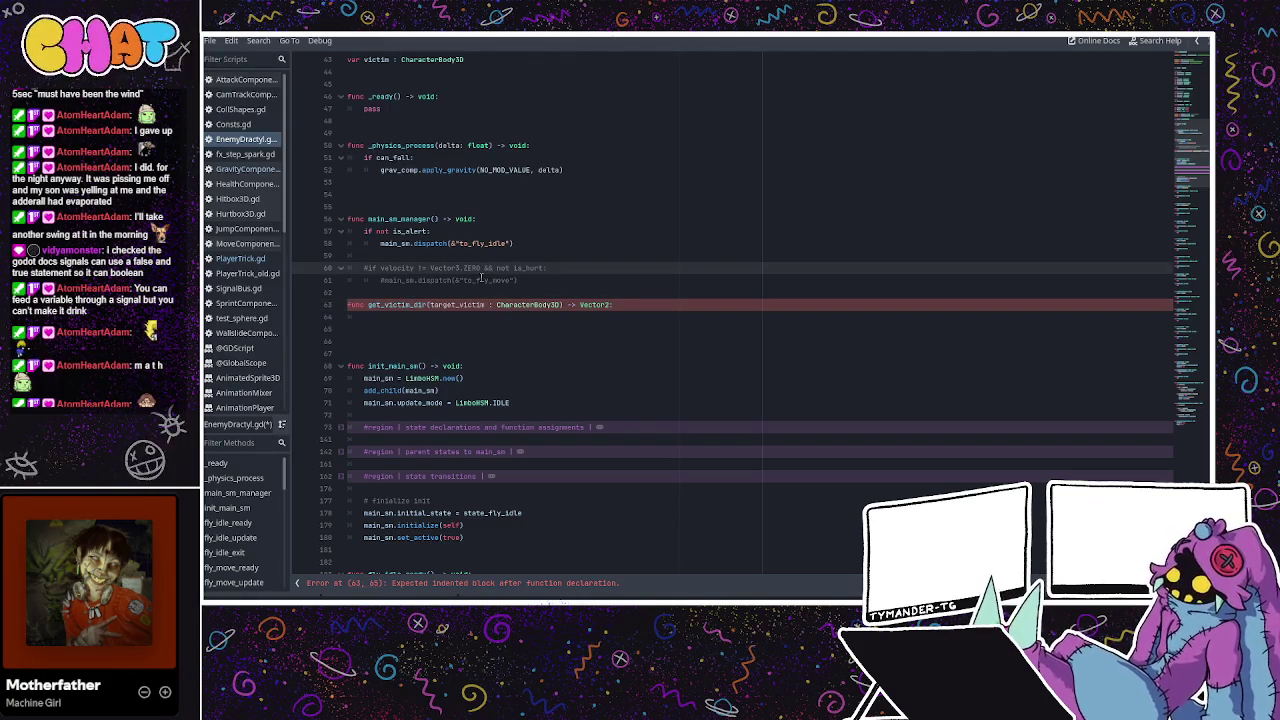
click(395, 305)
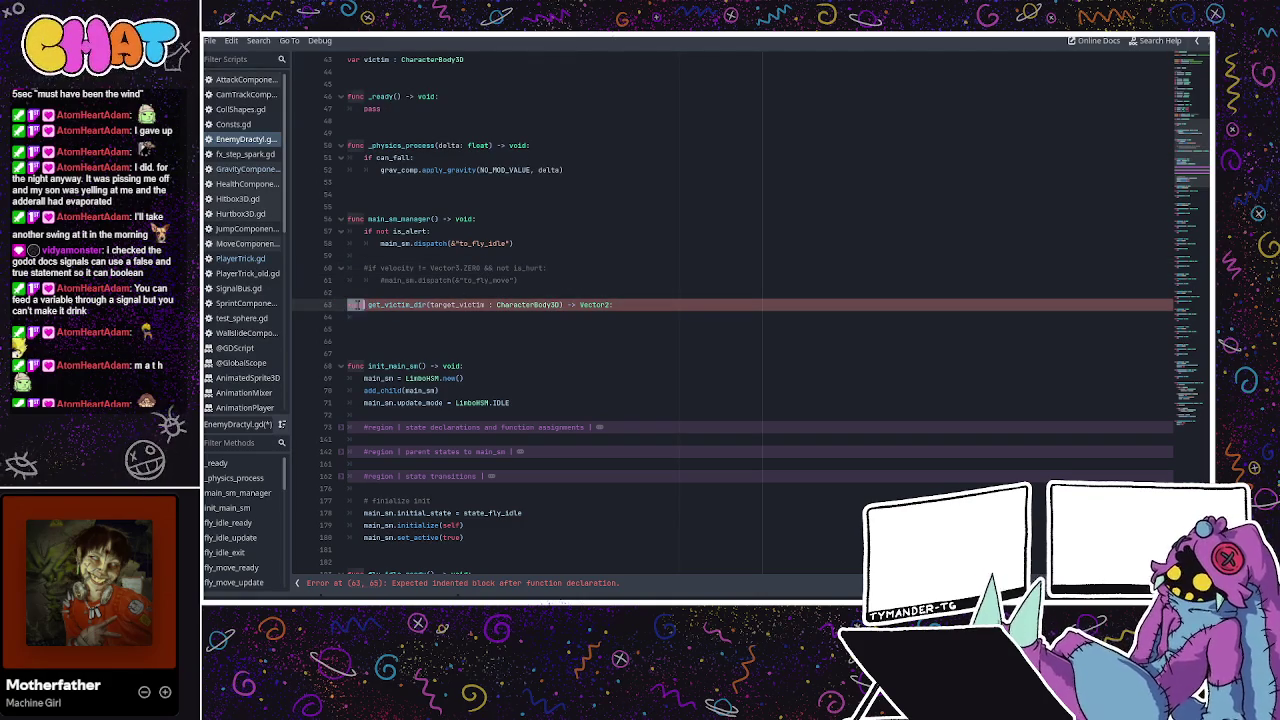
drag(430, 304, 554, 303)
click(555, 302)
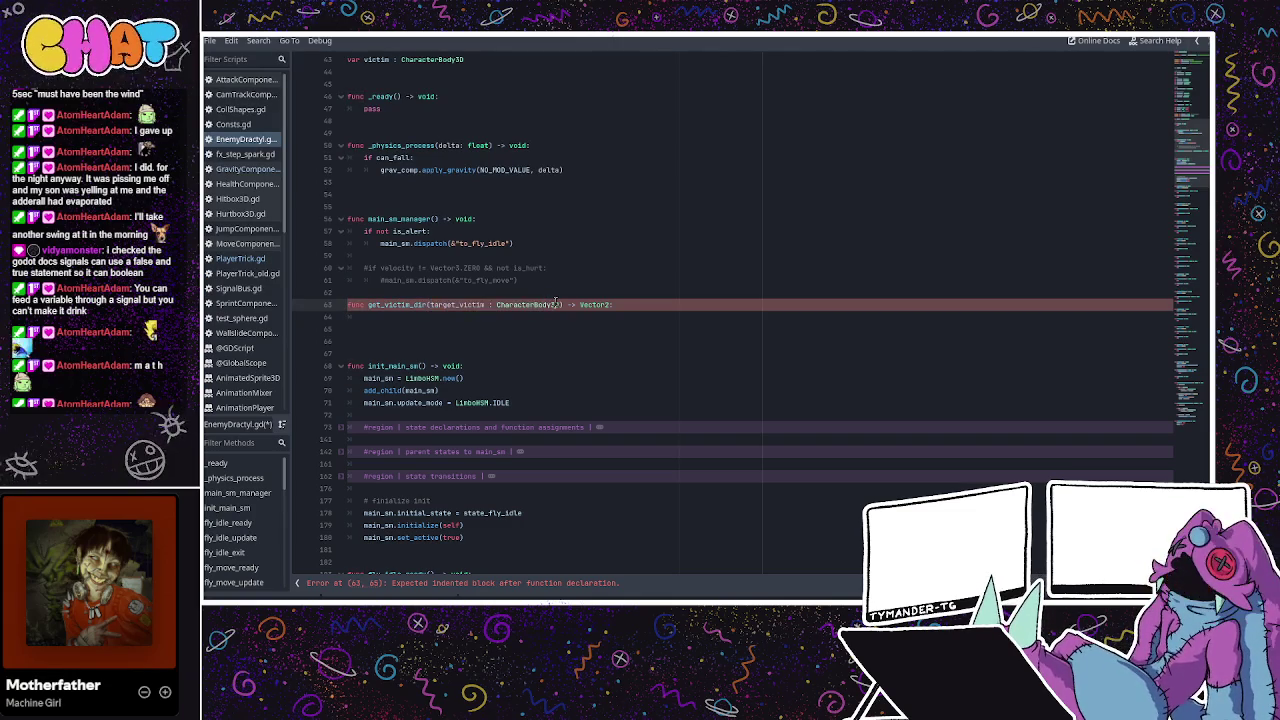
click(540, 292)
key(Return)
key(Return)
key(Up)
text(get_c)
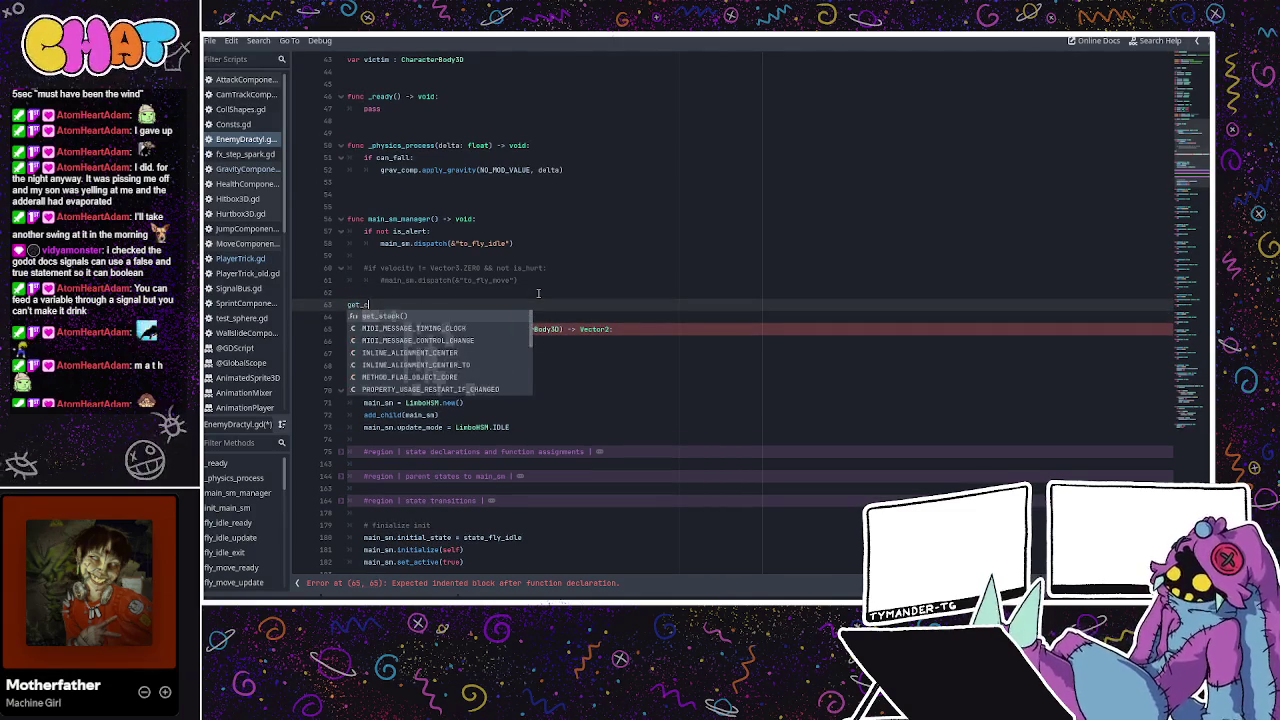
key(BackSpace)
text(victim_dir())
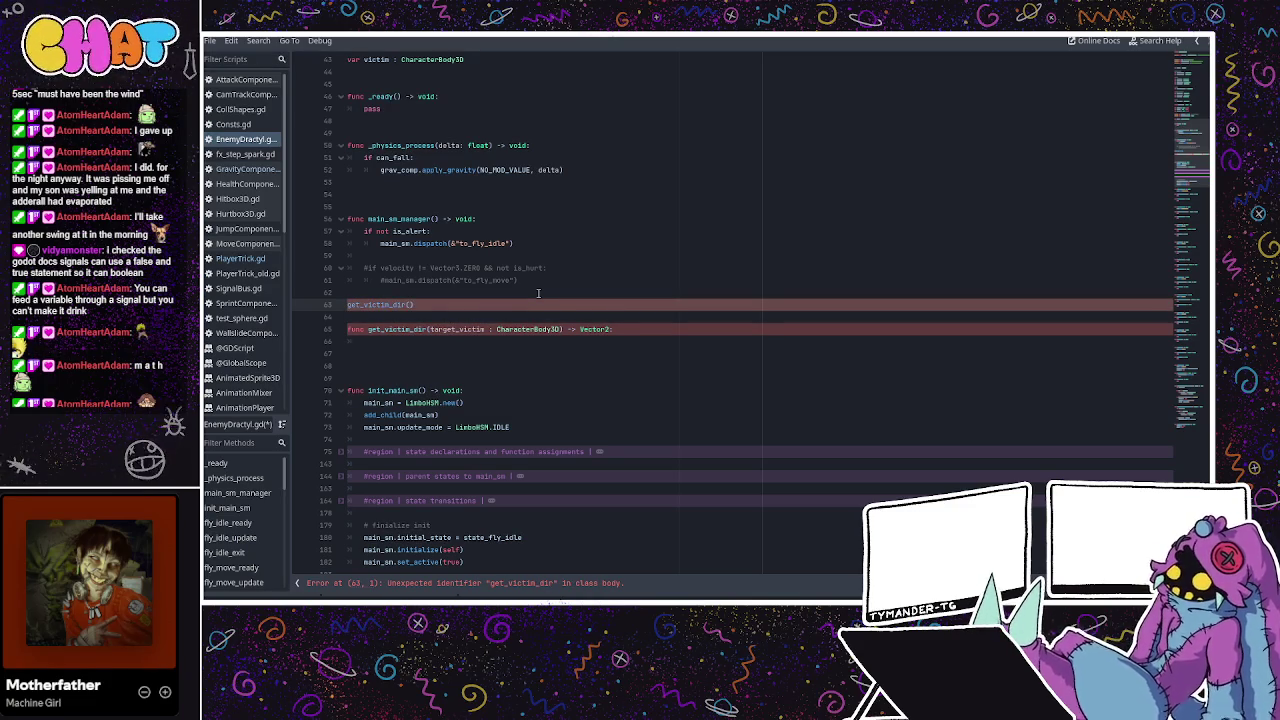
text(victim)
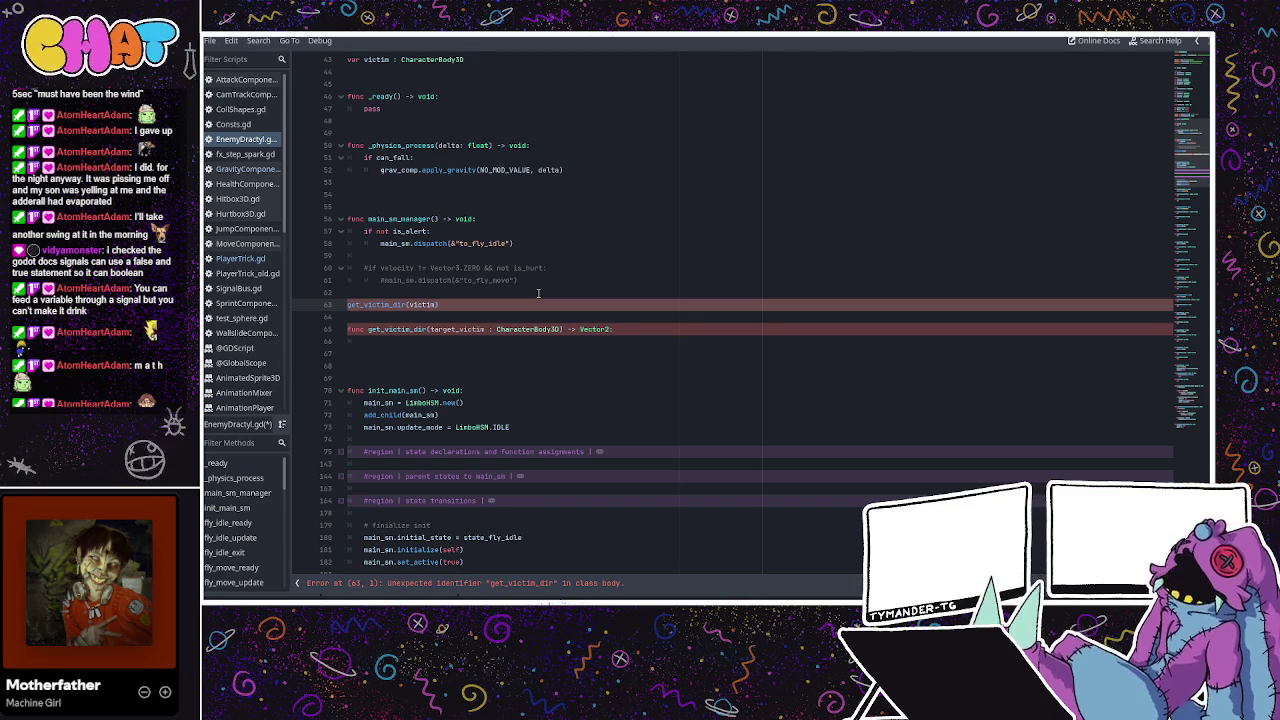
click(347, 305)
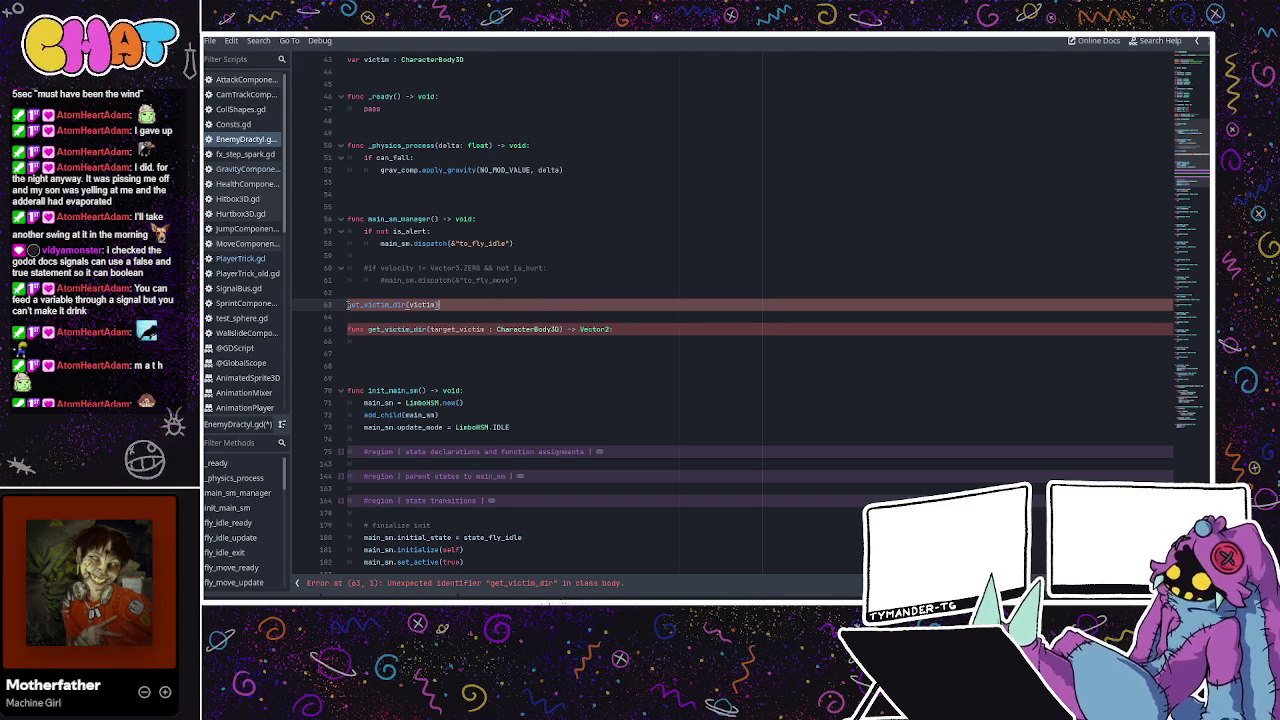
double_click(598, 329)
click(478, 305)
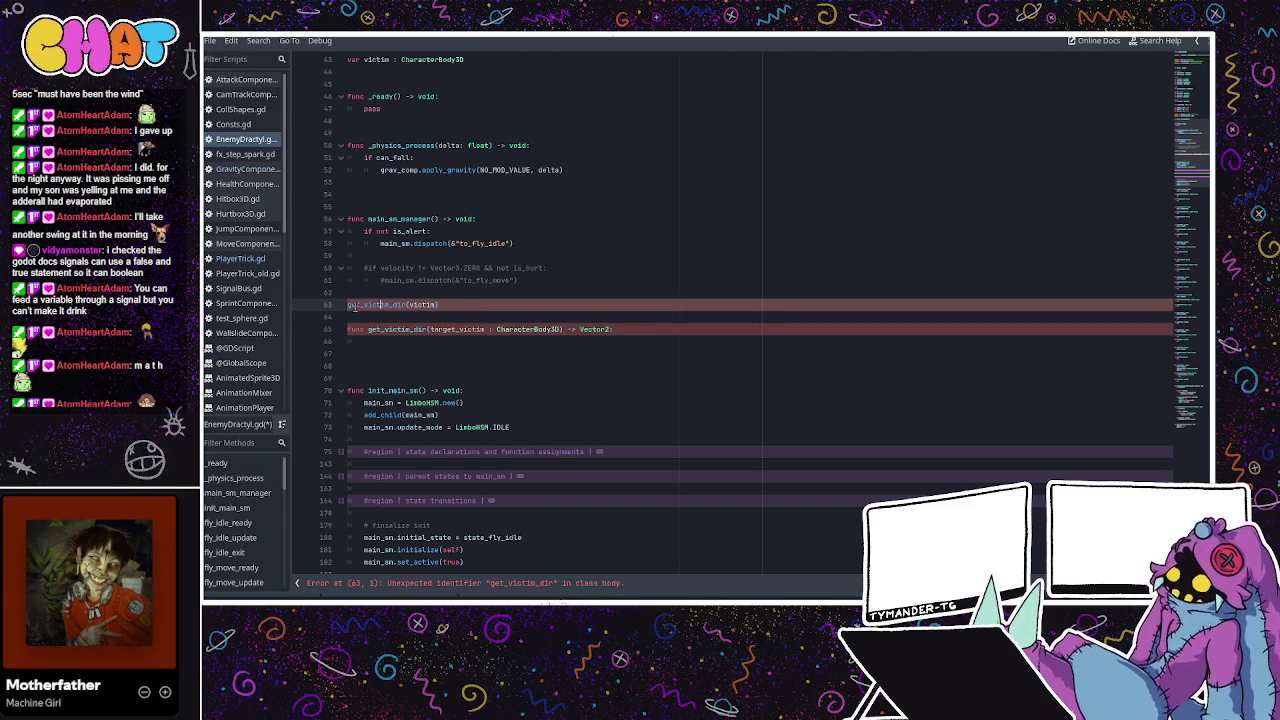
drag(439, 305, 339, 305)
click(351, 305)
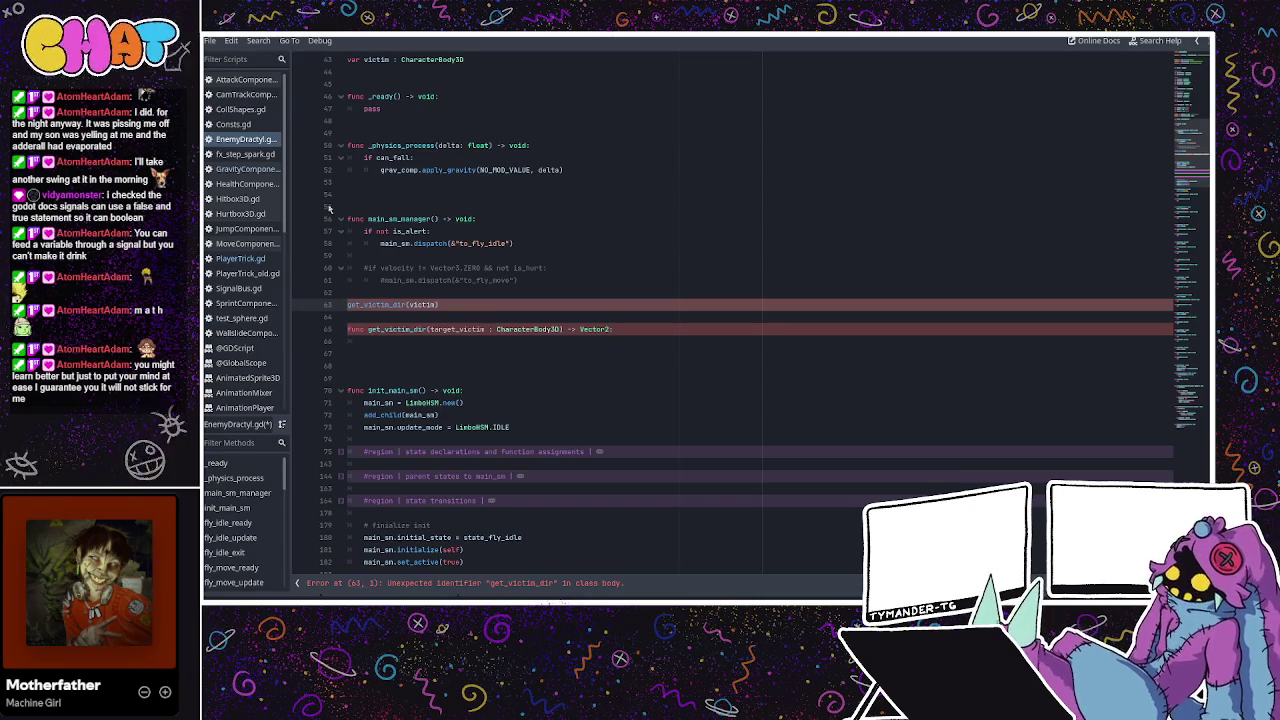
text(move)
text(_to)
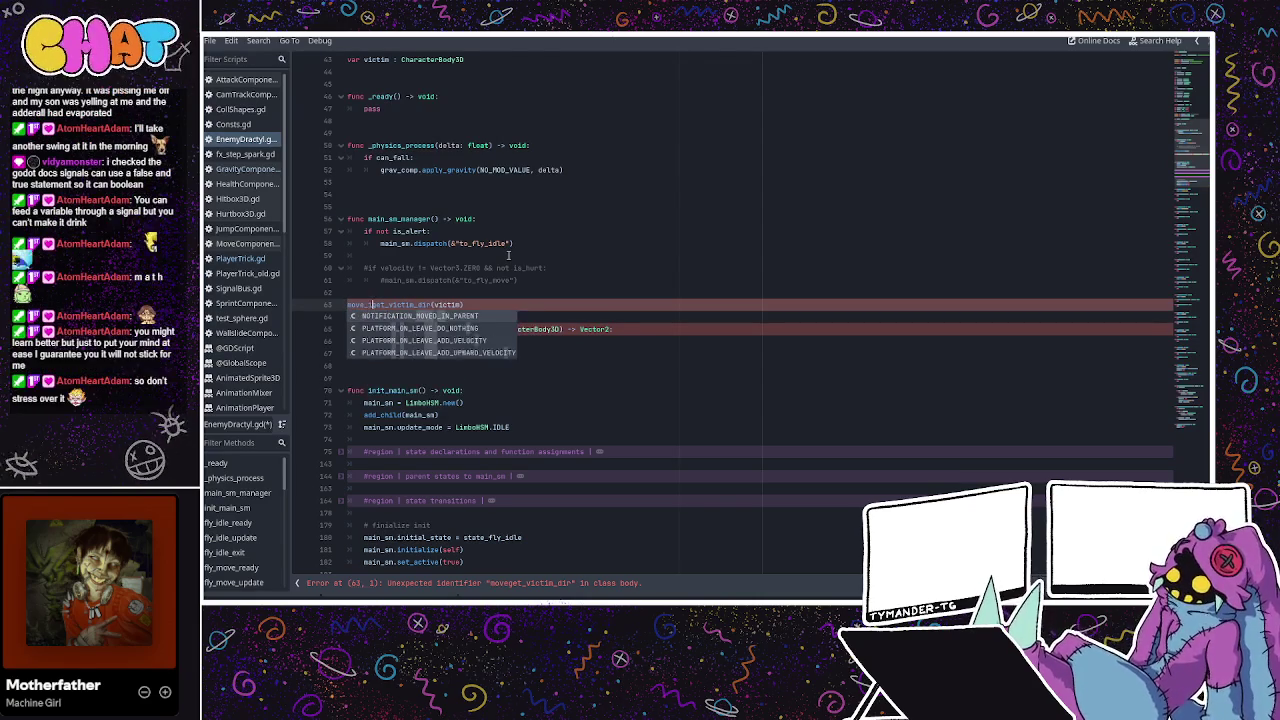
key(BackSpace)
key(BackSpace)
text(input )
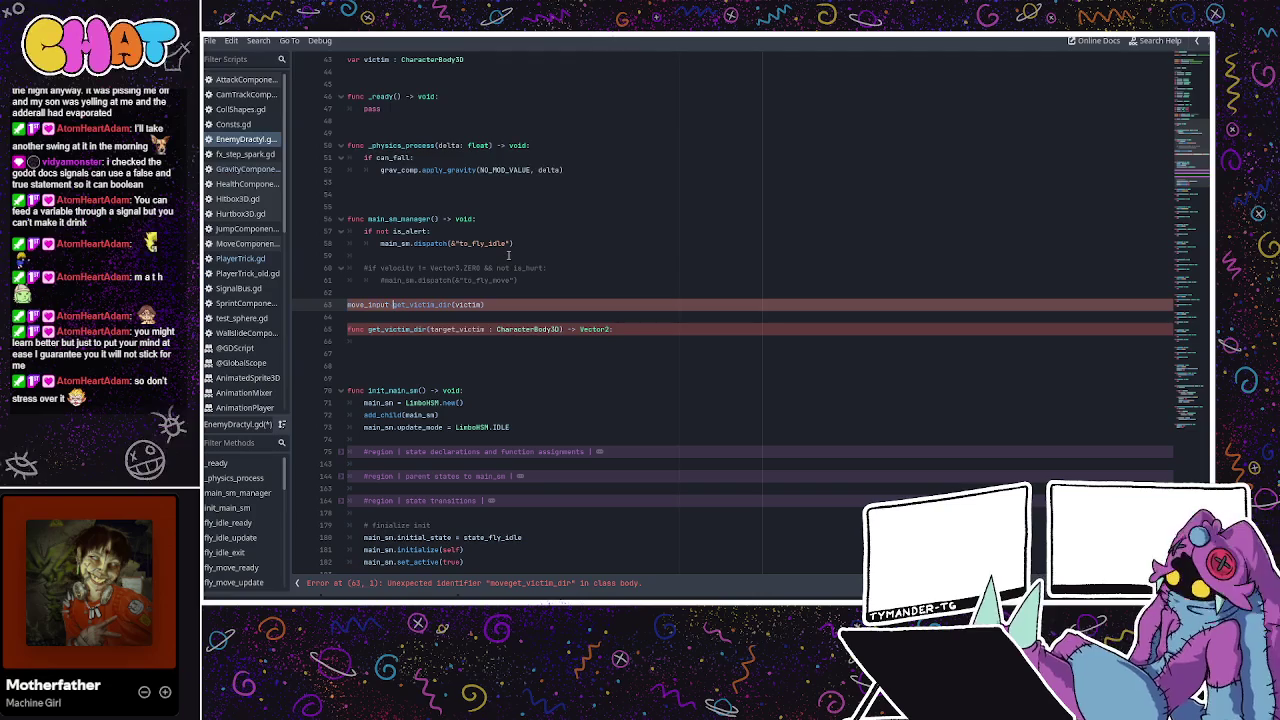
text(Vector)
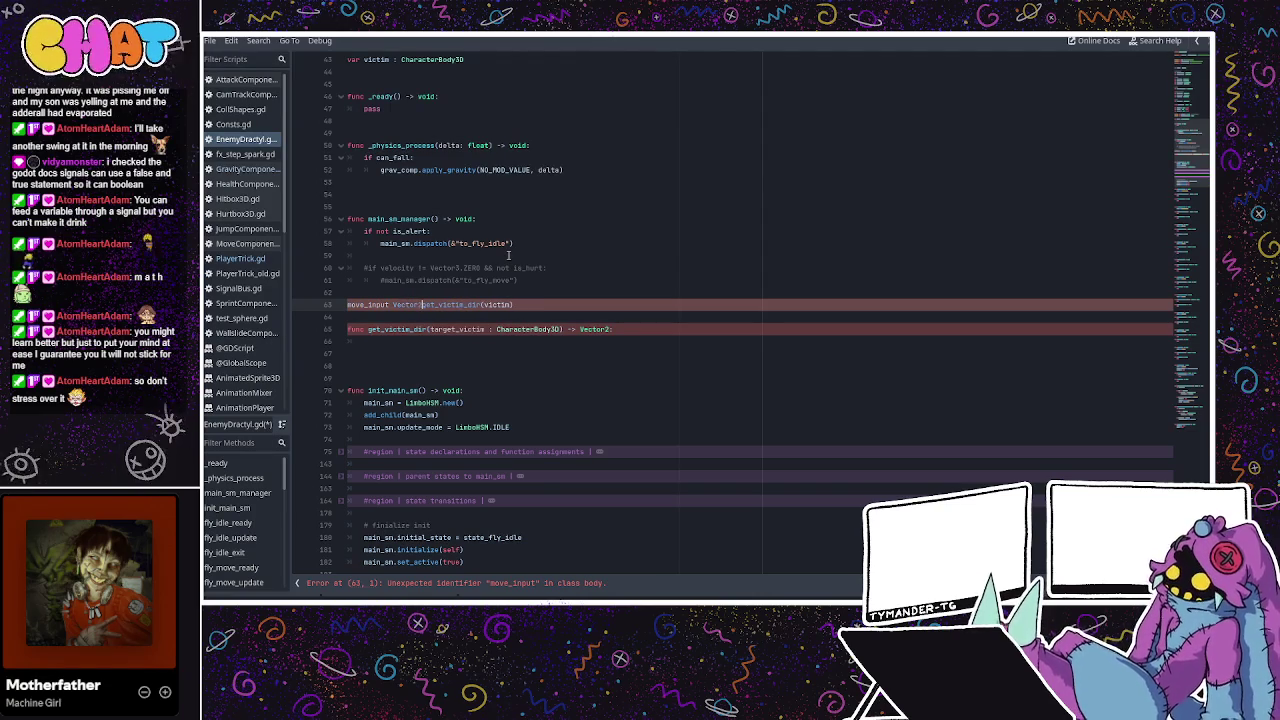
key(BackSpace)
text(2)
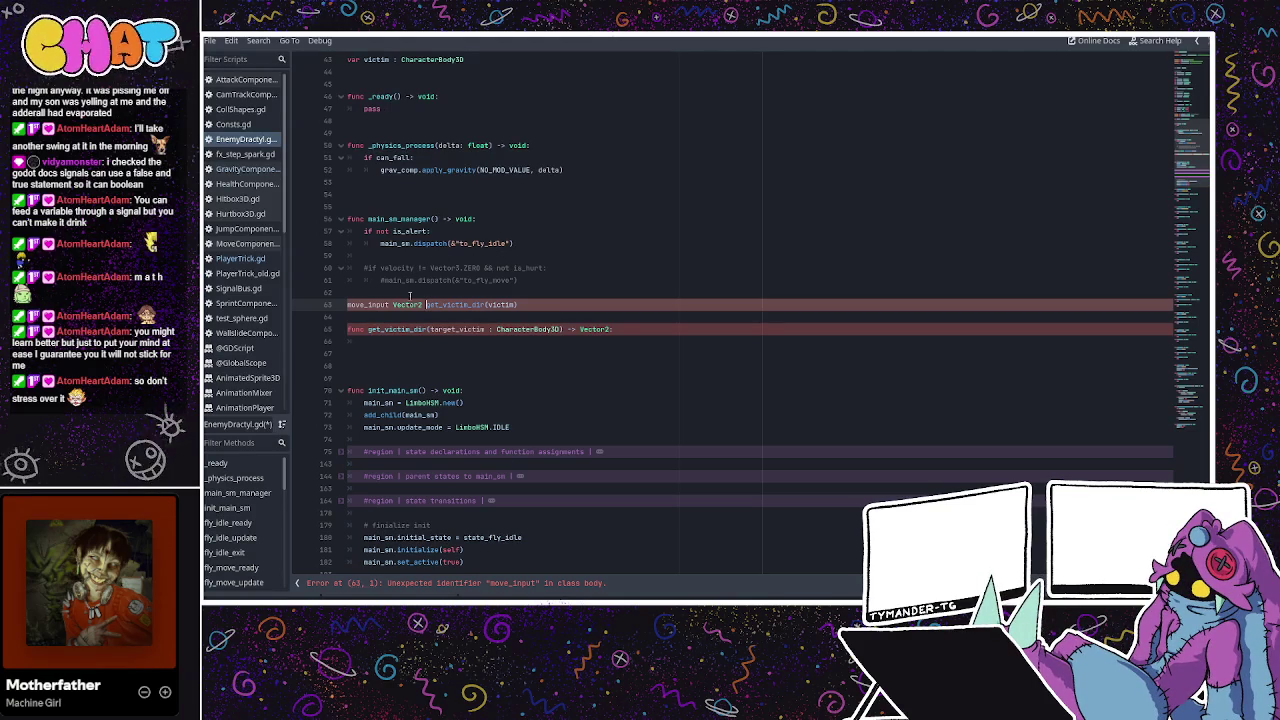
mouse_move(517, 305)
mouse_down()
mouse_move(300, 291)
mouse_move(298, 302)
mouse_up()
key(BackSpace)
key(BackSpace)
key(BackSpace)
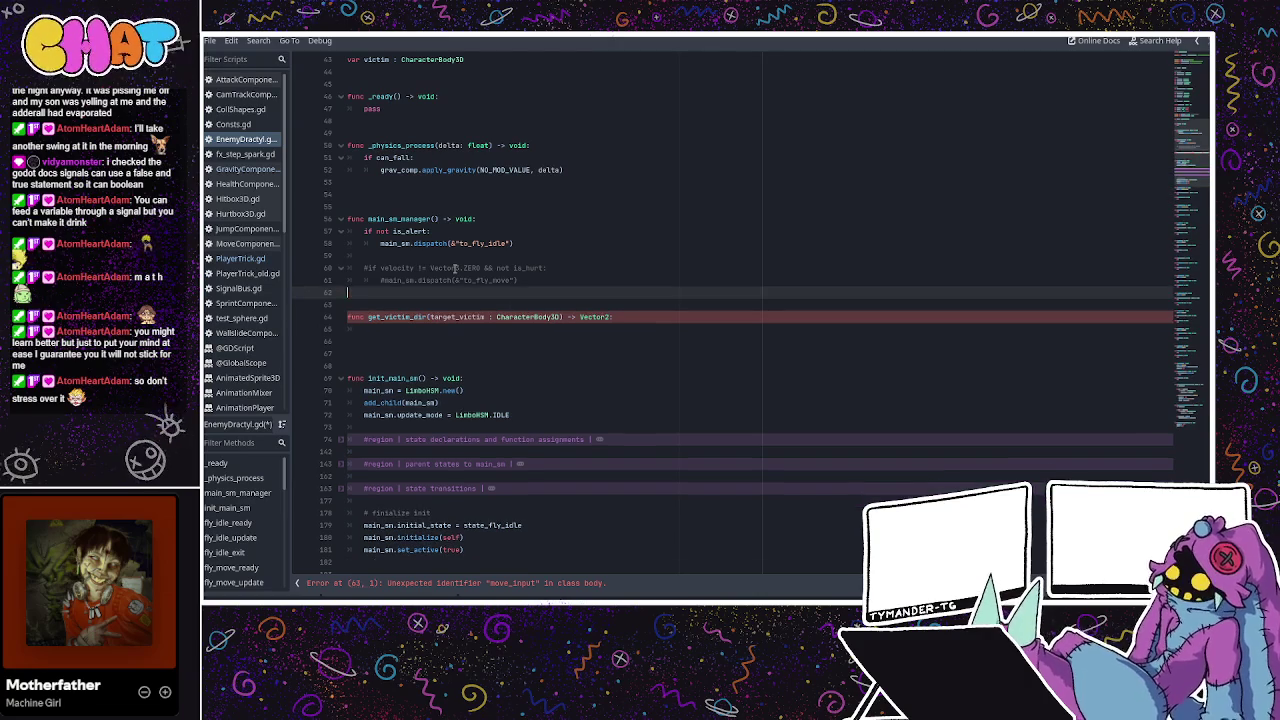
Begin the get_victim_dir body with a 'var target_victim' line using autocomplete.
click(434, 291)
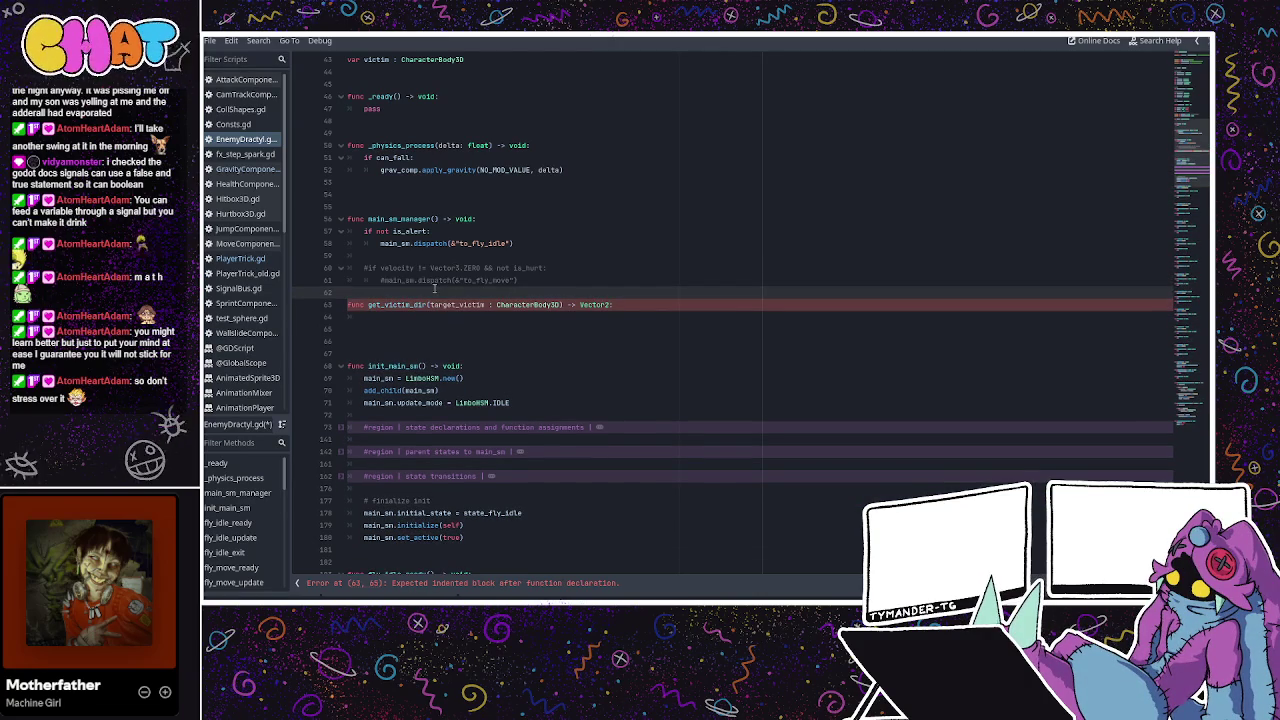
key(Return)
click(420, 330)
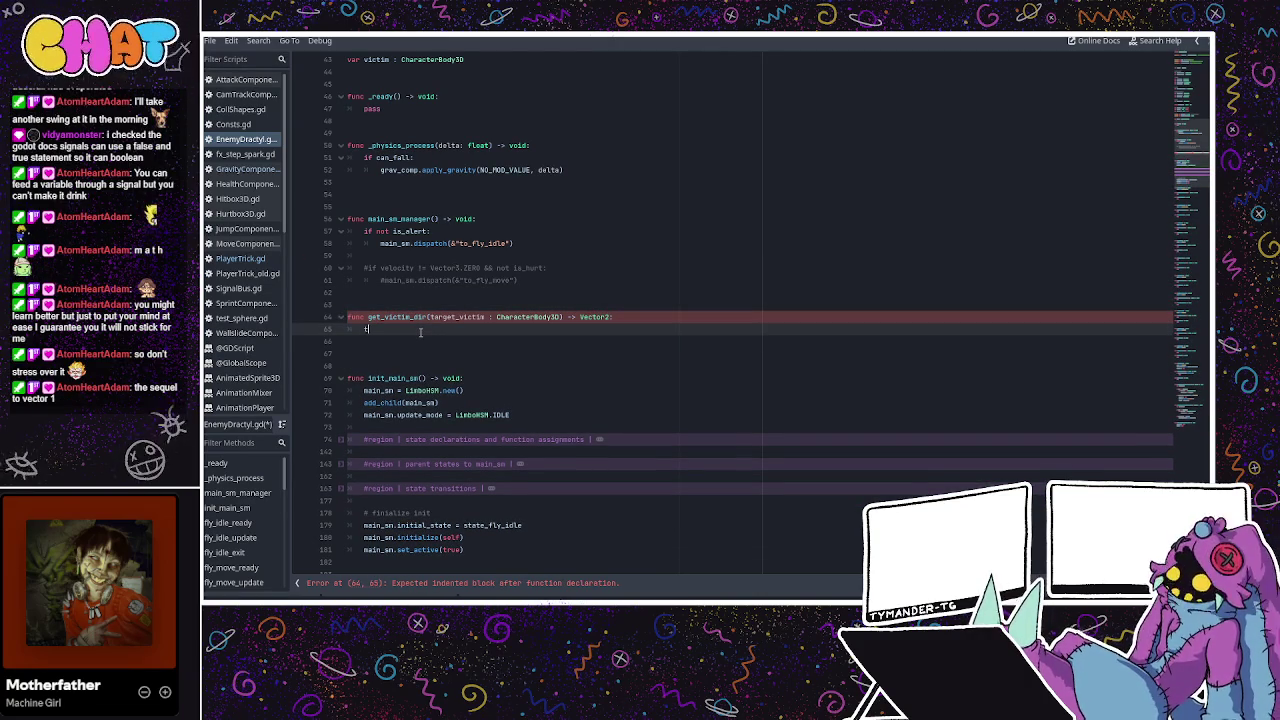
text(targe)
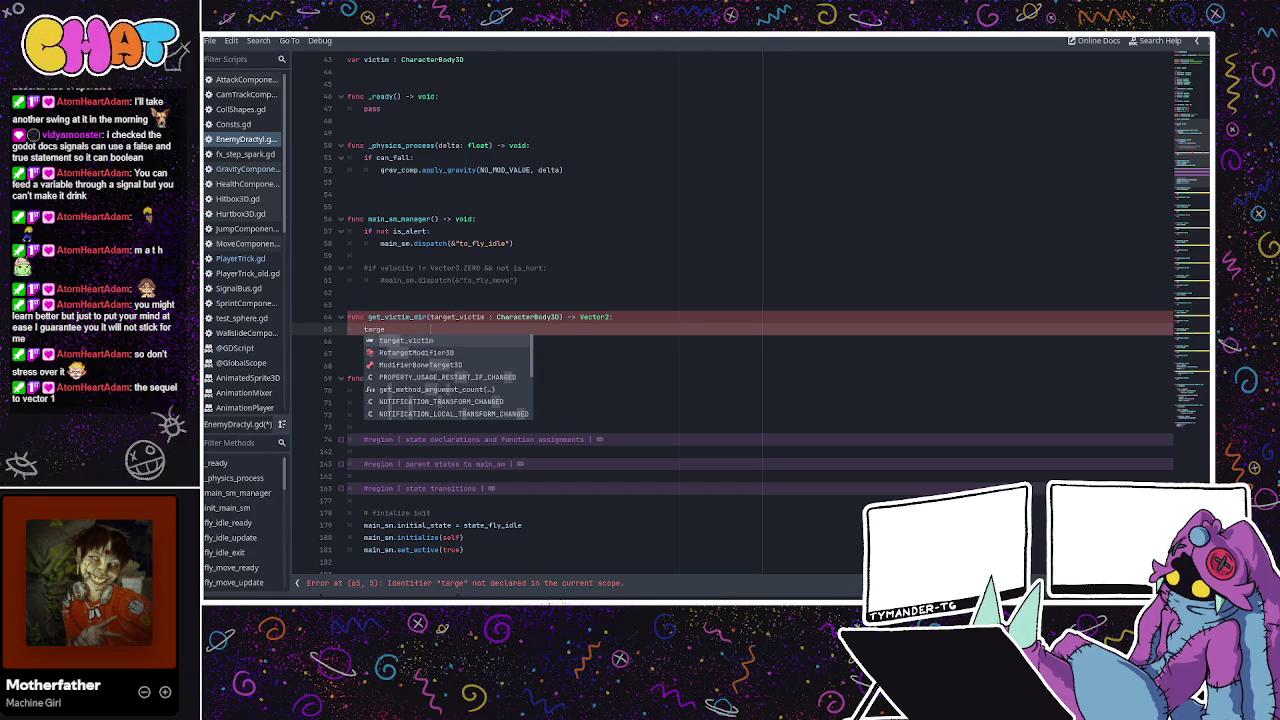
text(t_victi)
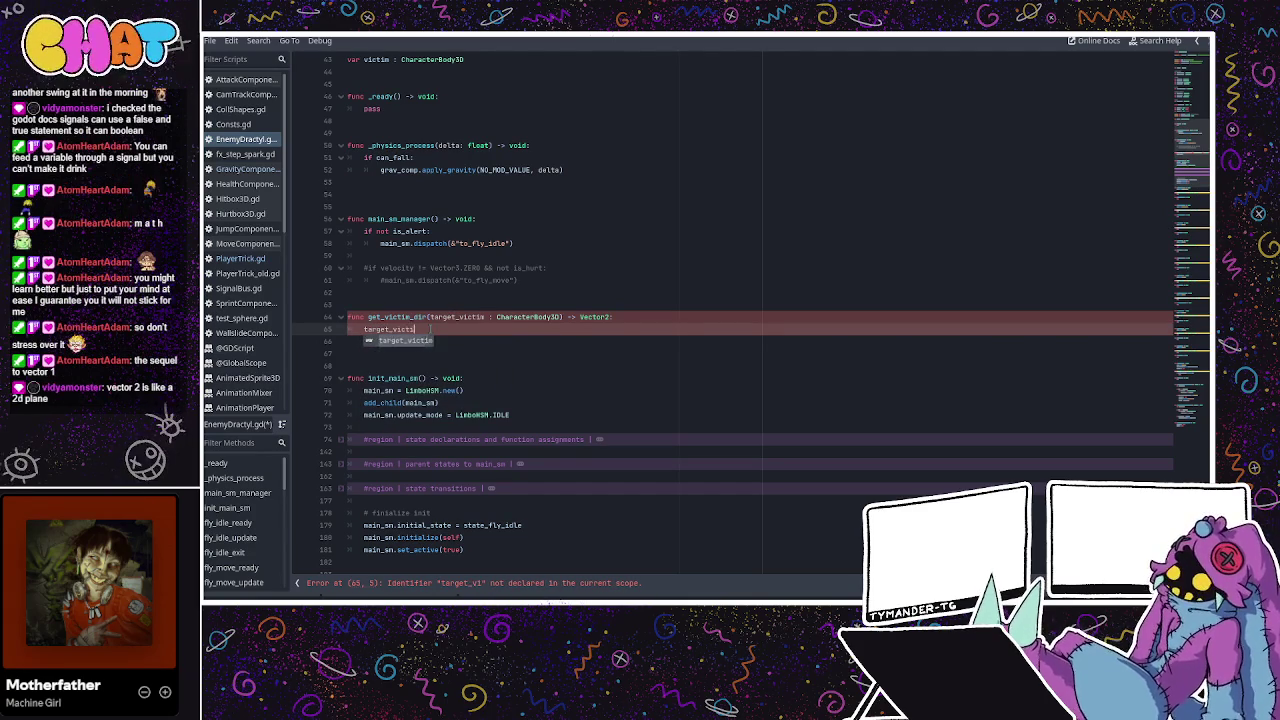
key(Return)
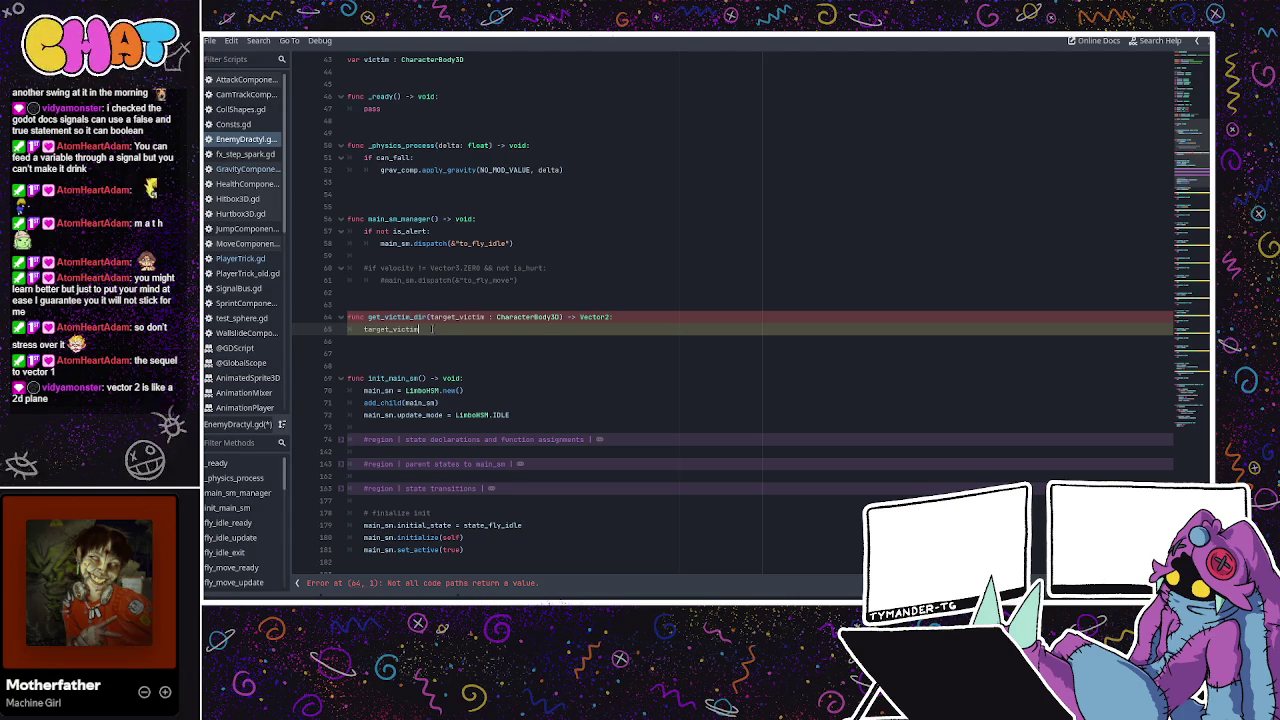
click(365, 329)
text(var )
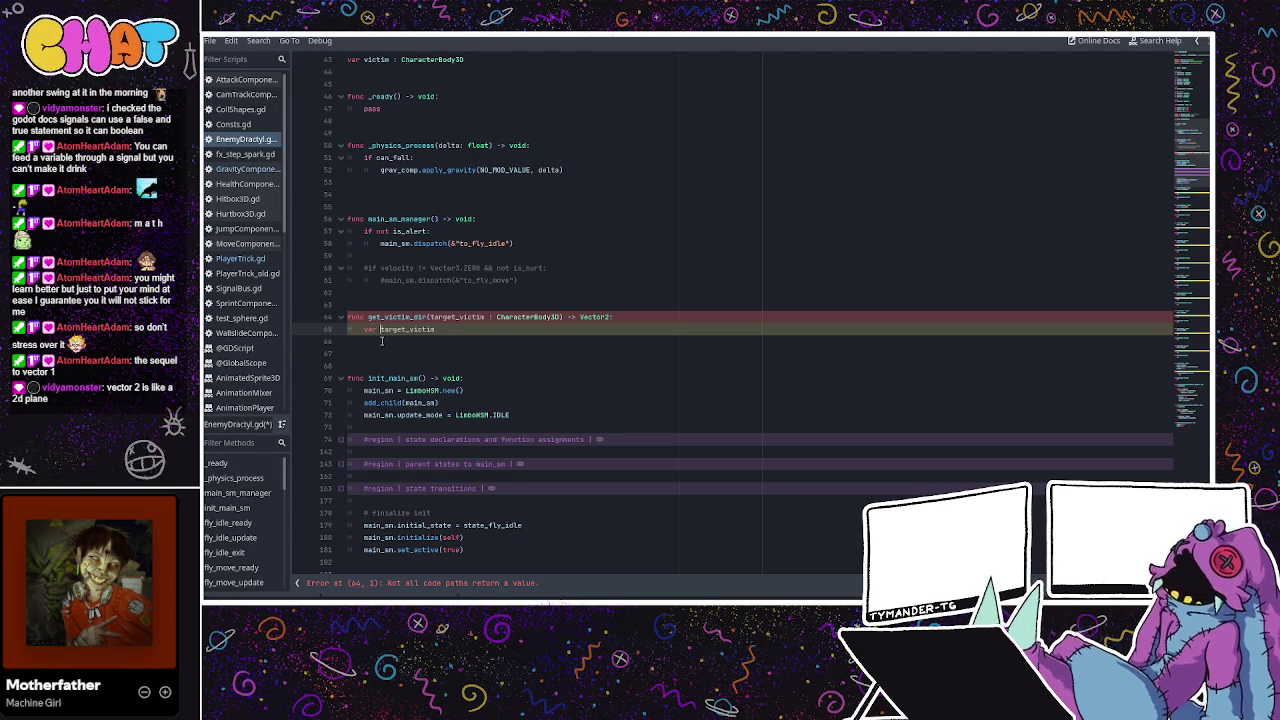
text(_)
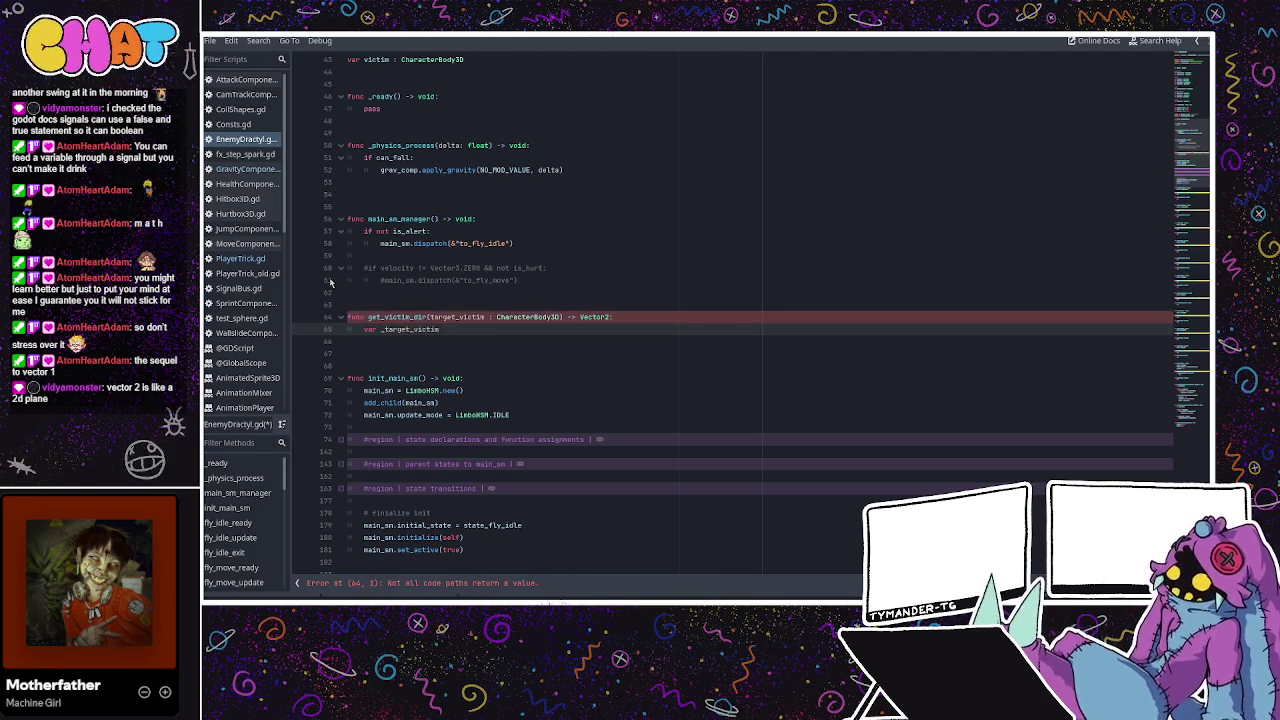
key(BackSpace)
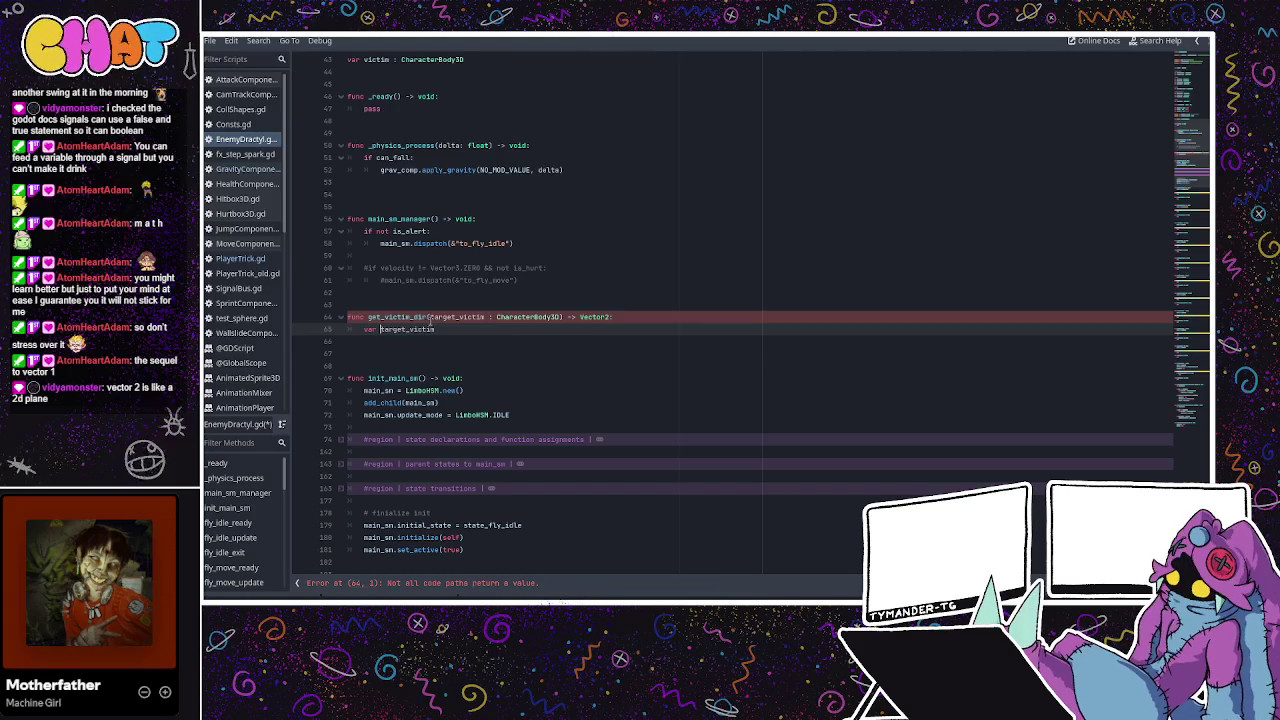
Rename the parameter to _target_victim and complete the line as var target_victim = _target_victim.
click(431, 317)
text(_)
click(469, 330)
text(_ta)
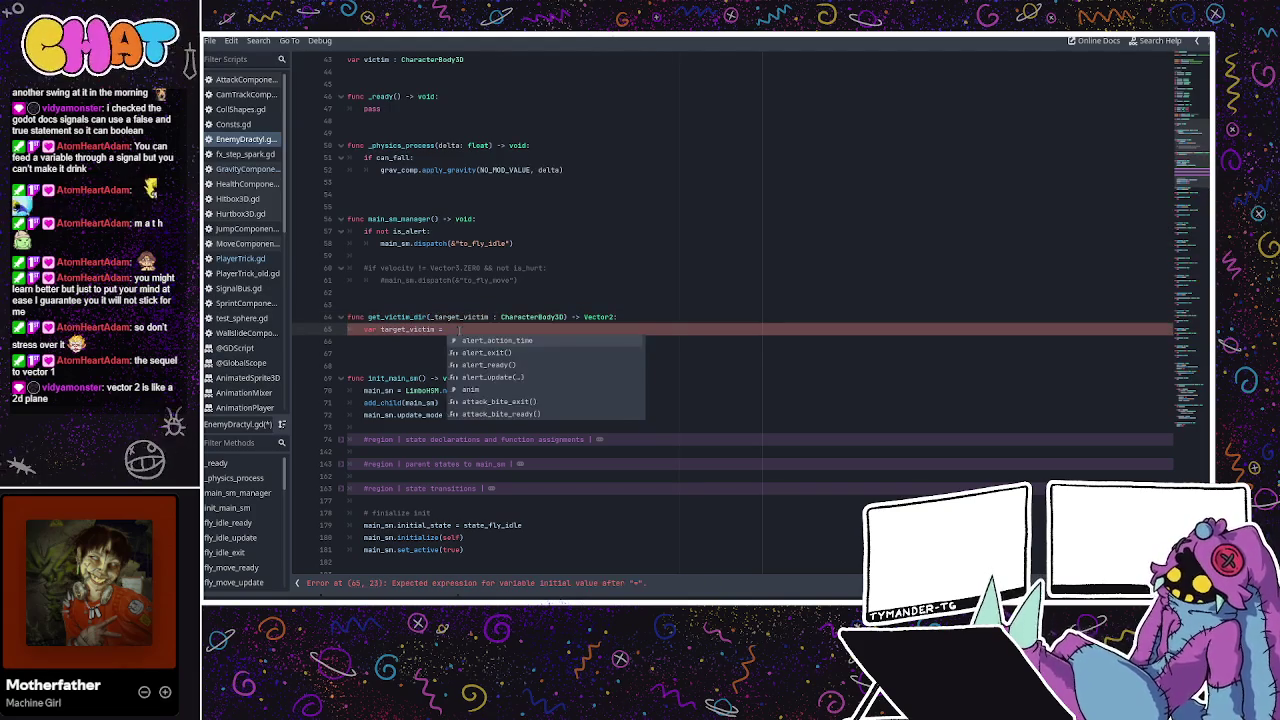
text(rget_ct)
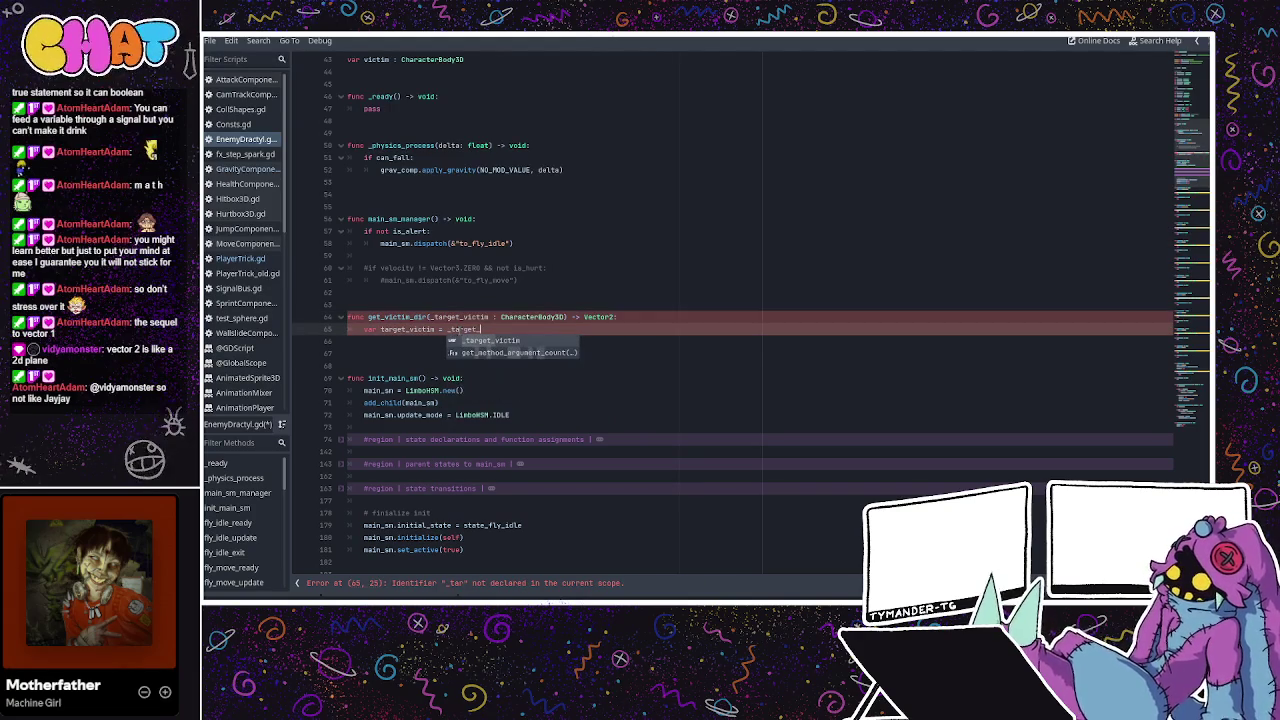
key(BackSpace)
key(BackSpace)
text(vic)
key(Return)
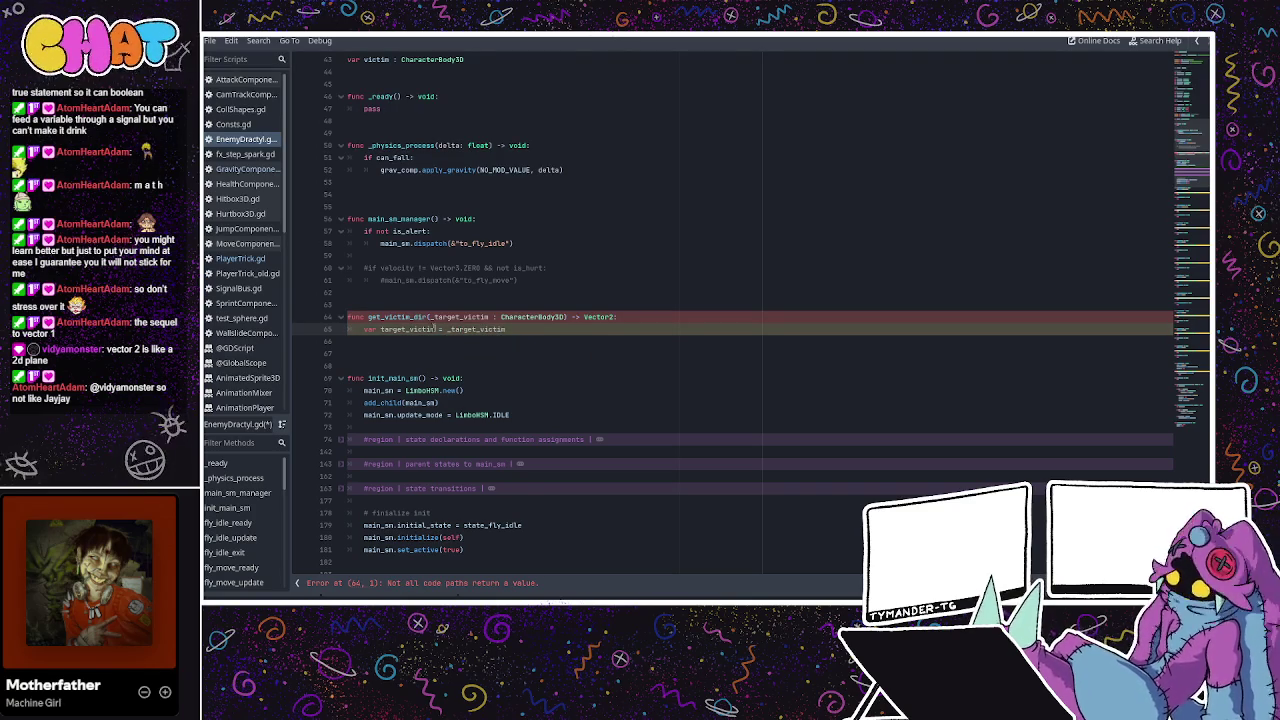
Add a new indented line after the target_victim declaration on line 65.
key(Return)
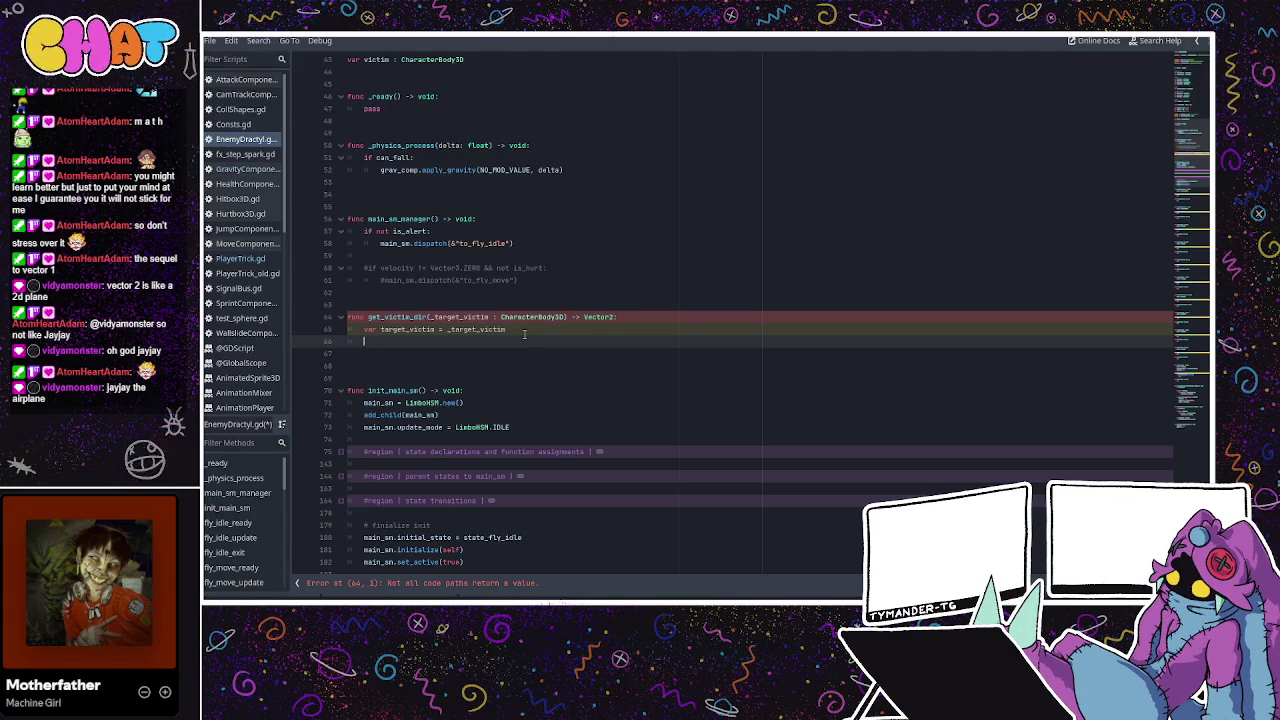
Add var current_position = self.global_position to the get_victim_dir body.
text(var t)
text(arget_p)
key(BackSpace)
key(BackSpace)
key(BackSpace)
text(urrent_position = )
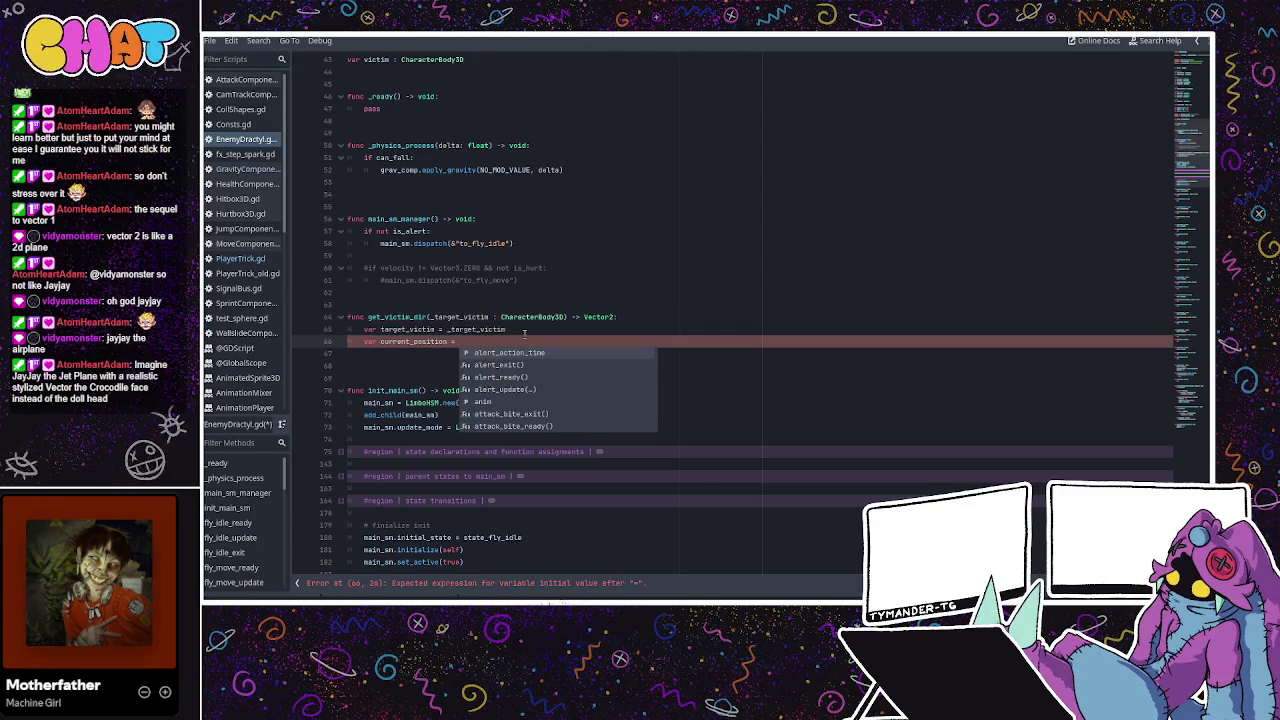
text(self.po)
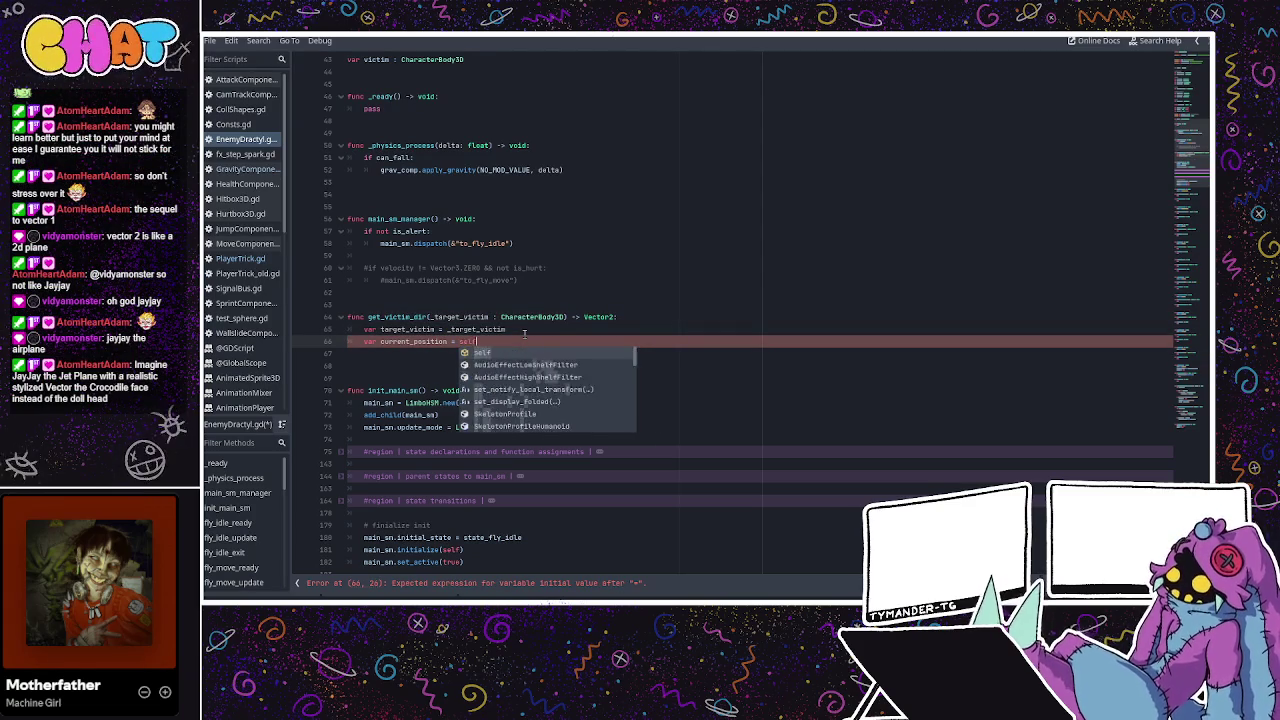
key(BackSpace)
key(BackSpace)
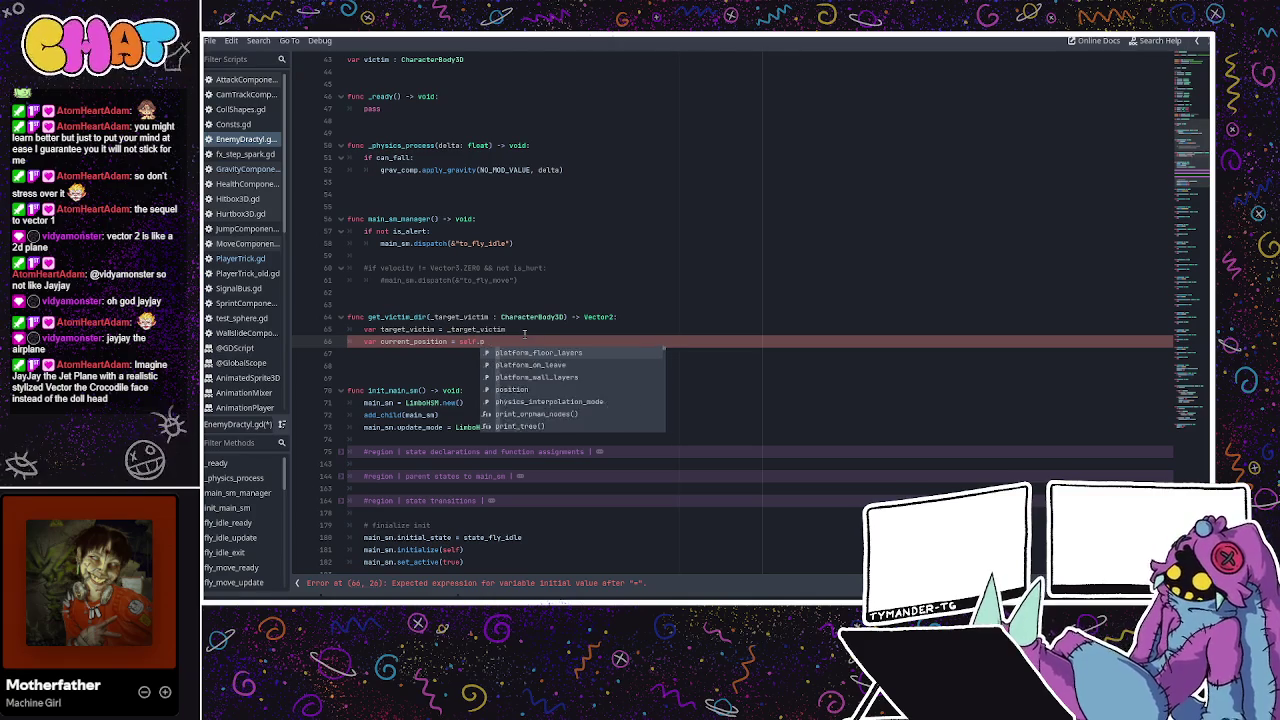
text(global_position)
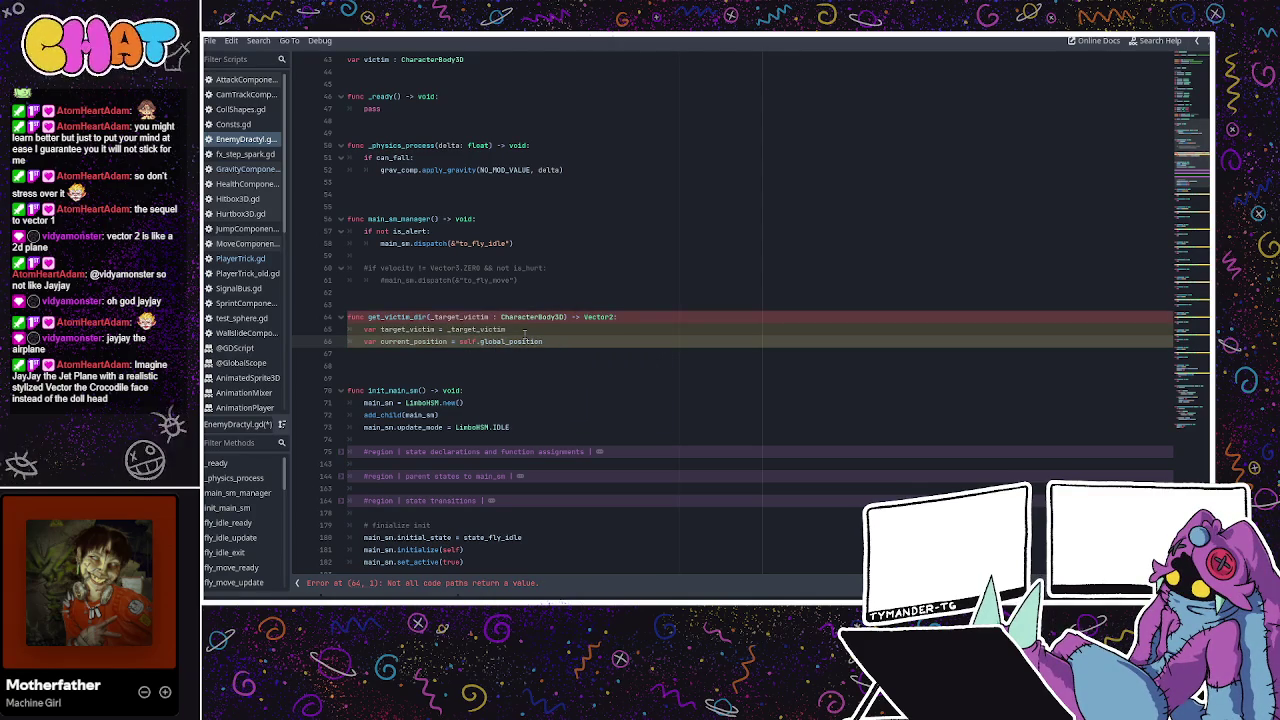
Add var target_position = target_victim.global_position and change the return type to Vector3.
key(Up)
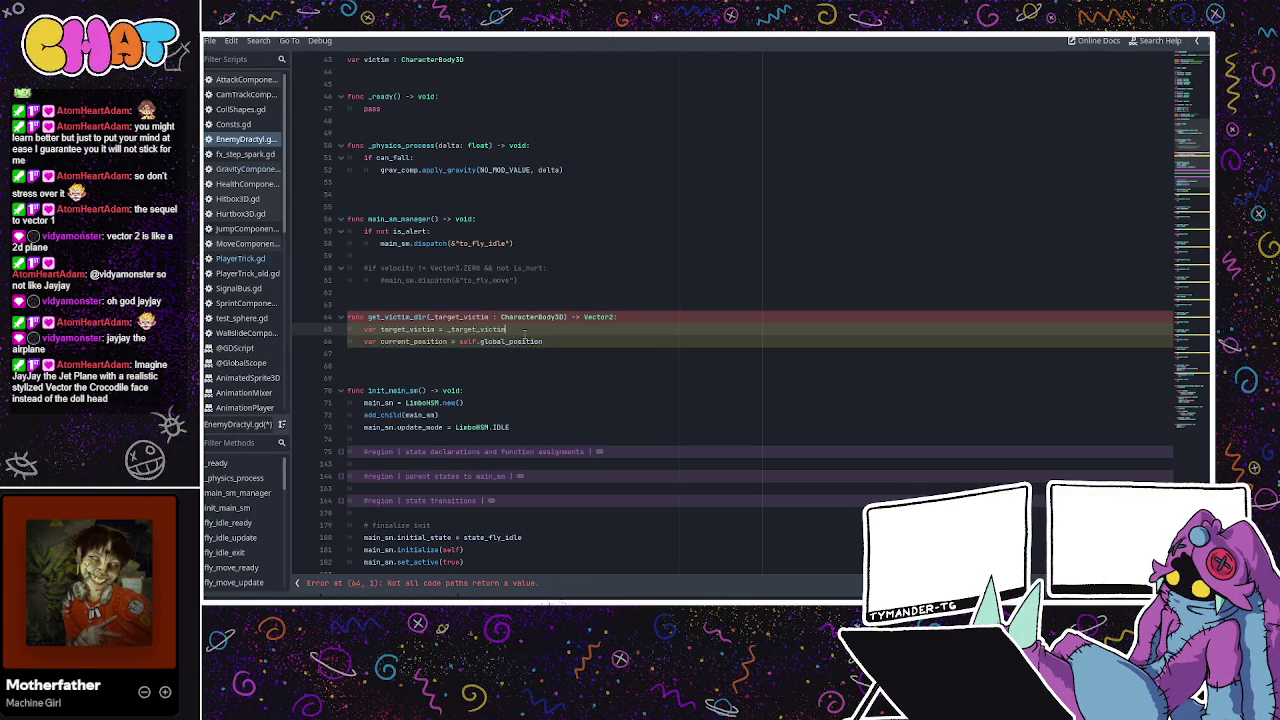
key(Return)
text(var target_position = )
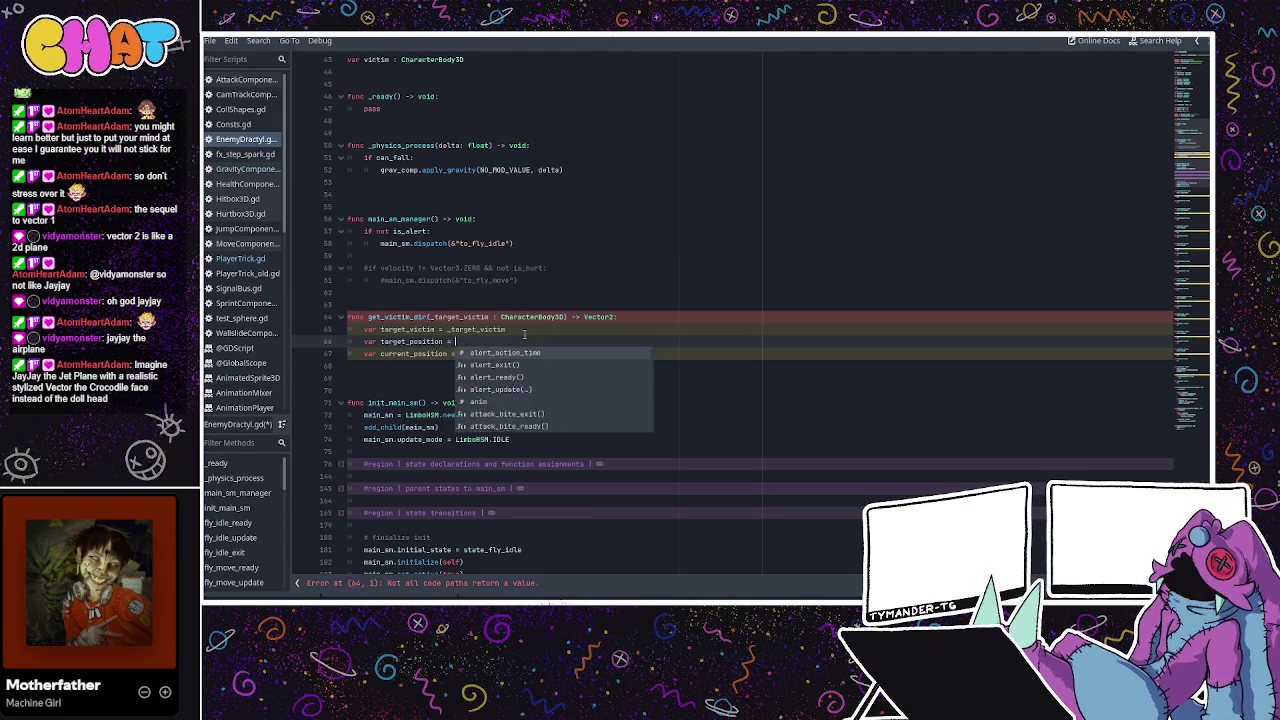
text(target_v)
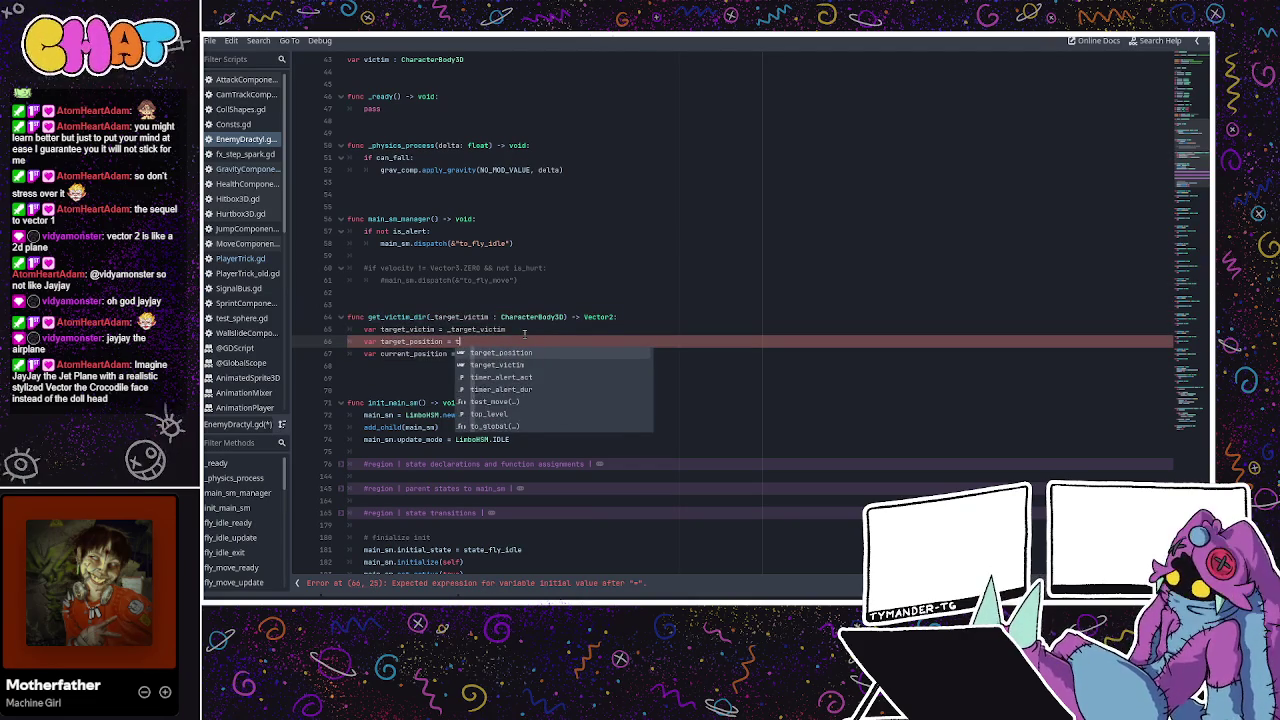
text(ictim.global)
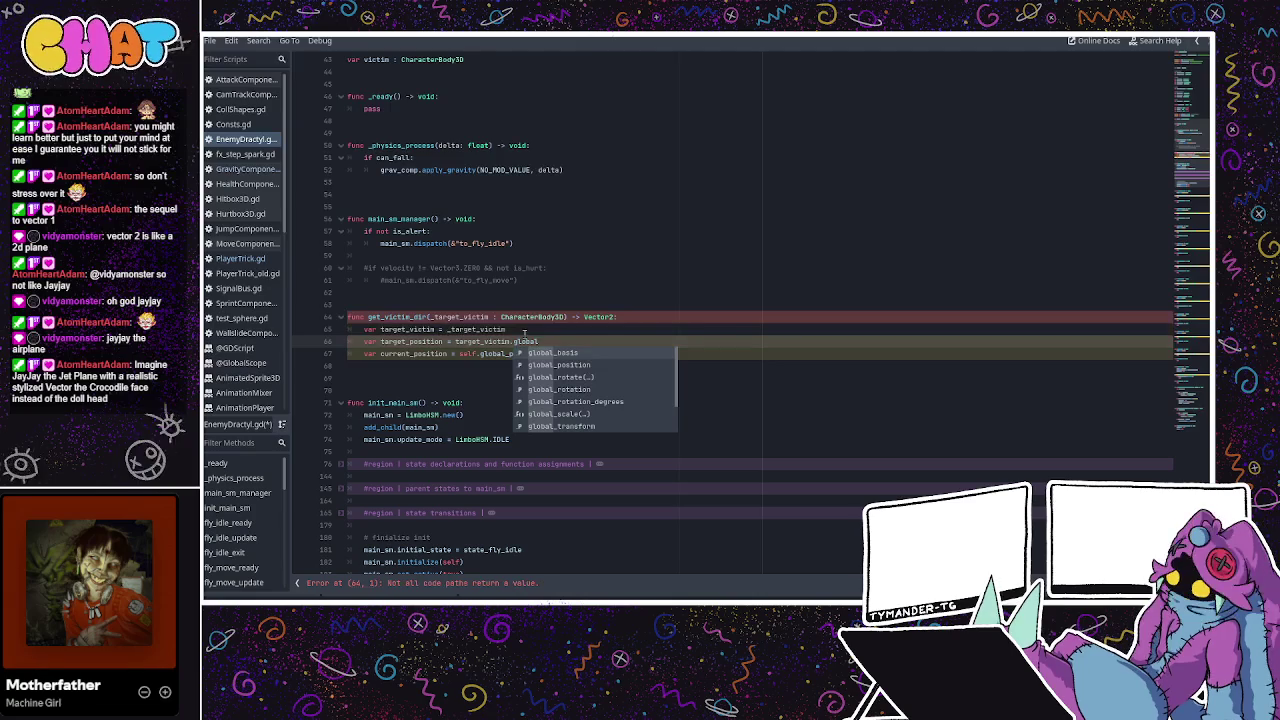
text(_p)
key(Return)
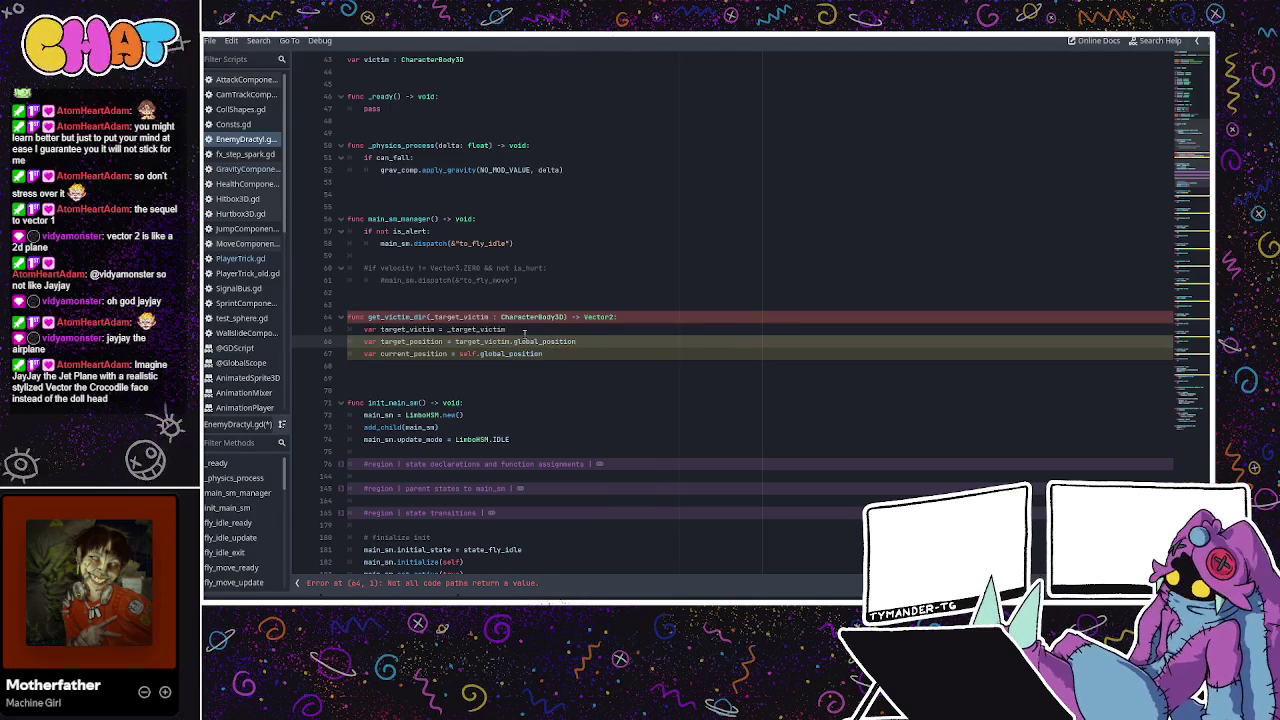
click(549, 341)
double_click(525, 353)
click(558, 353)
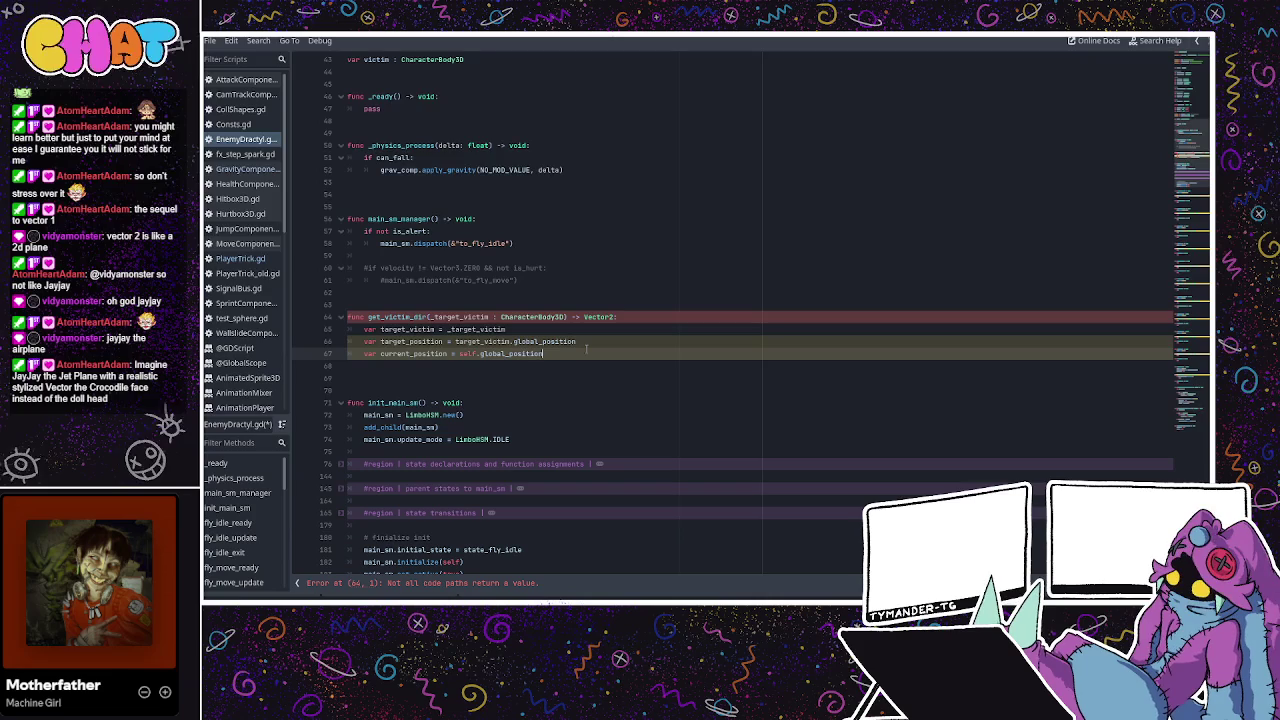
click(613, 317)
key(BackSpace)
text(3)
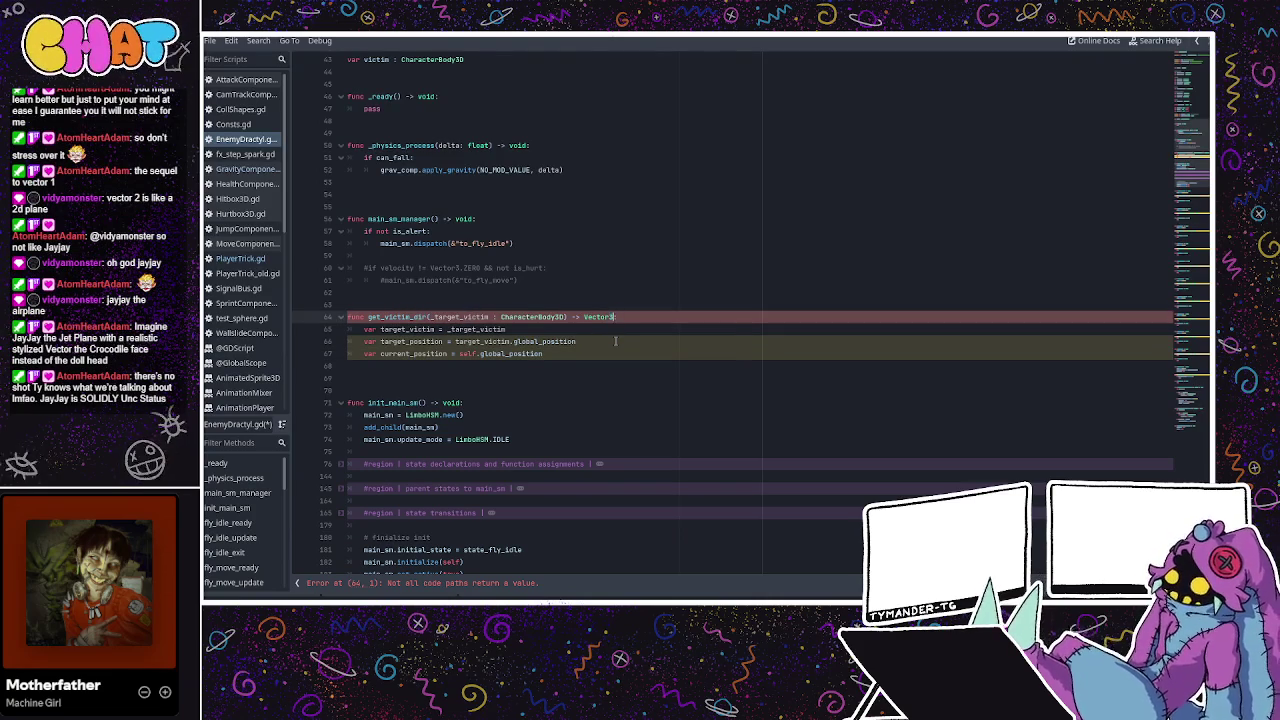
text(:)
key(Escape)
click(600, 354)
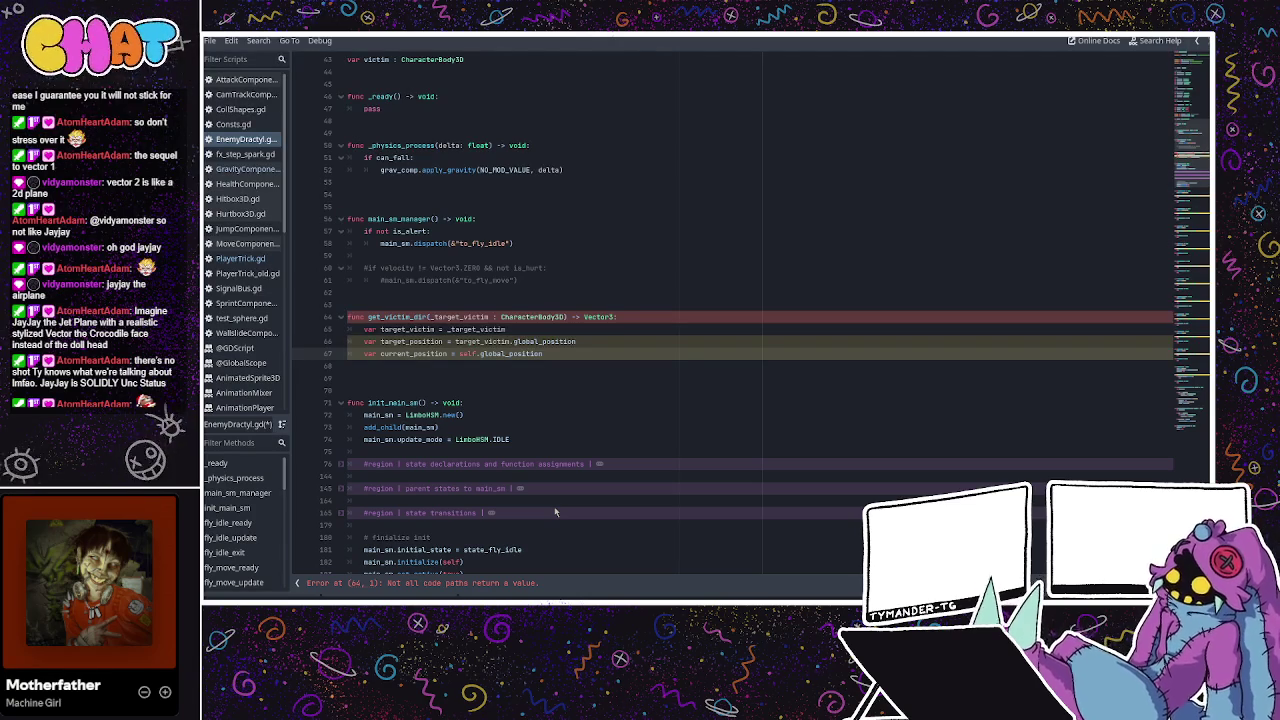
click(557, 352)
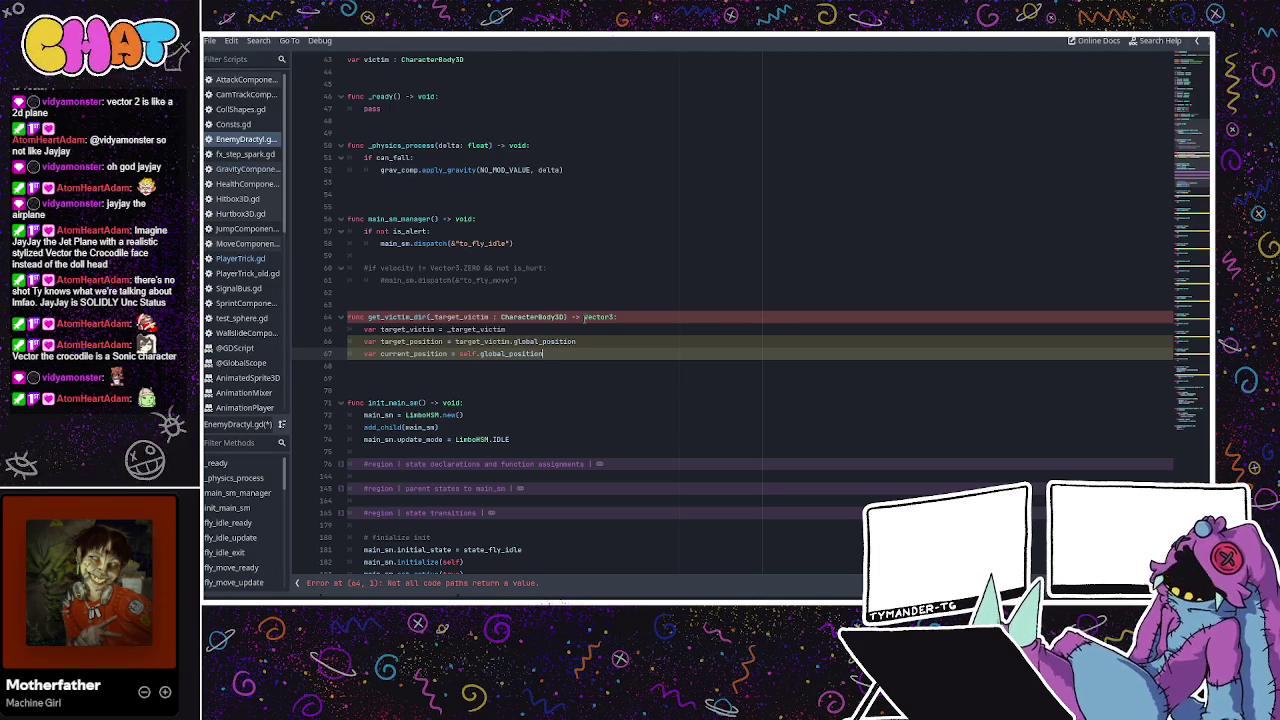
Declare var new_direction : Vector3 below the current_position line.
key(Return)
key(Return)
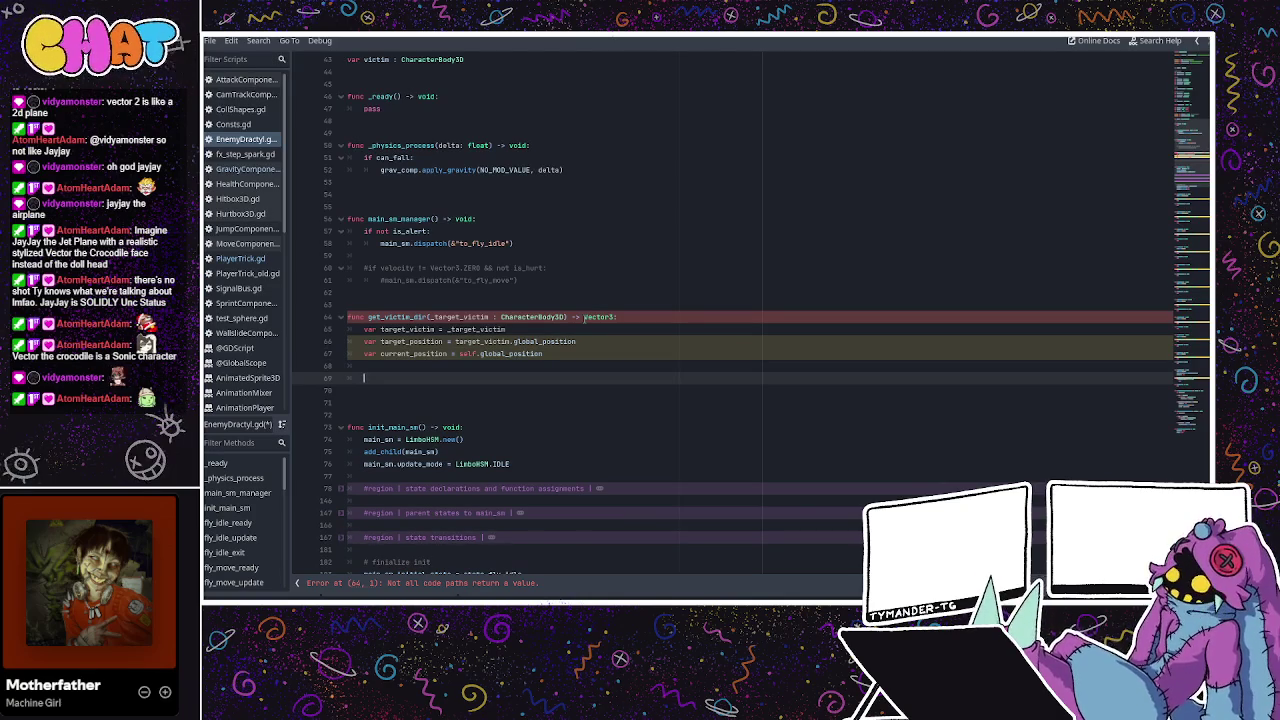
key(BackSpace)
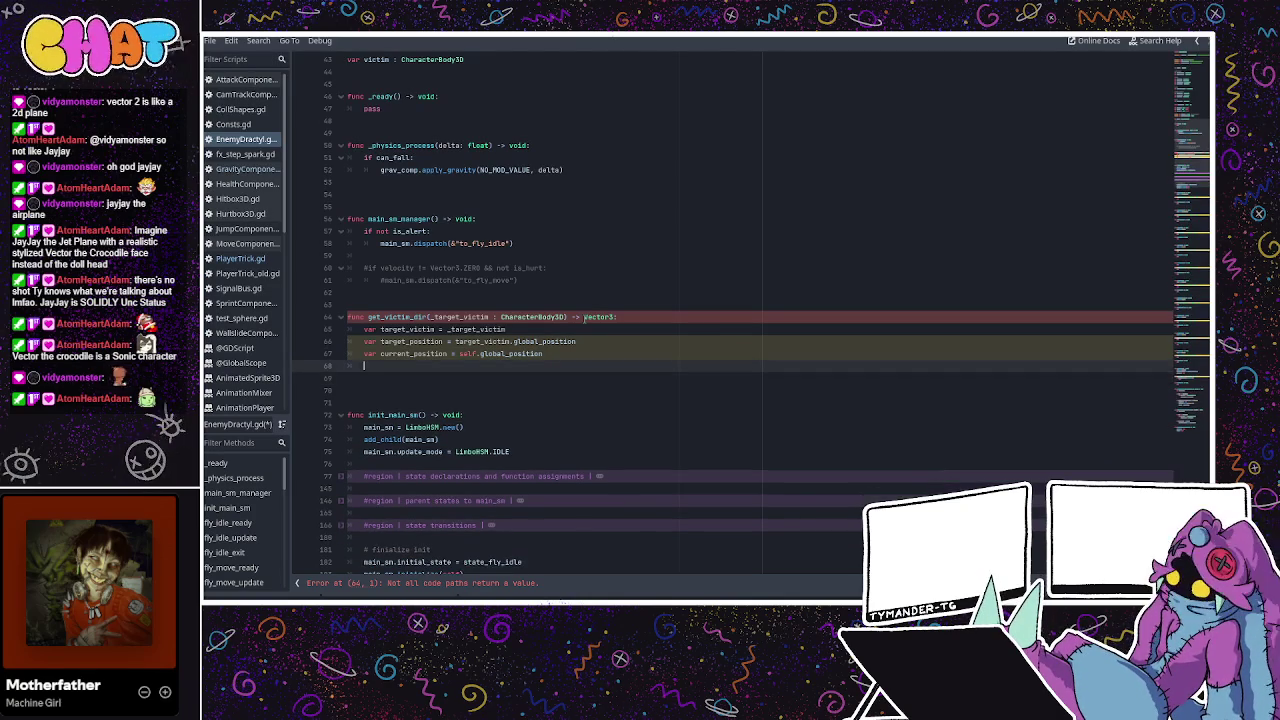
text(var dir)
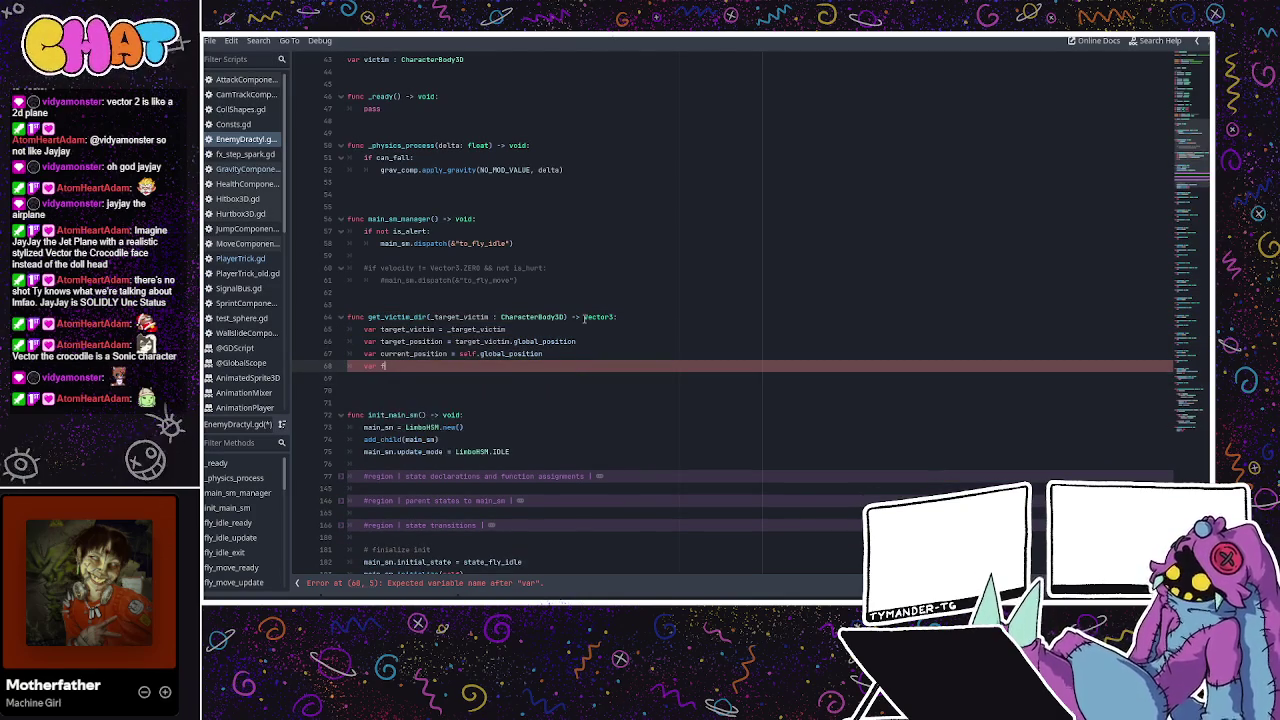
text(ection)
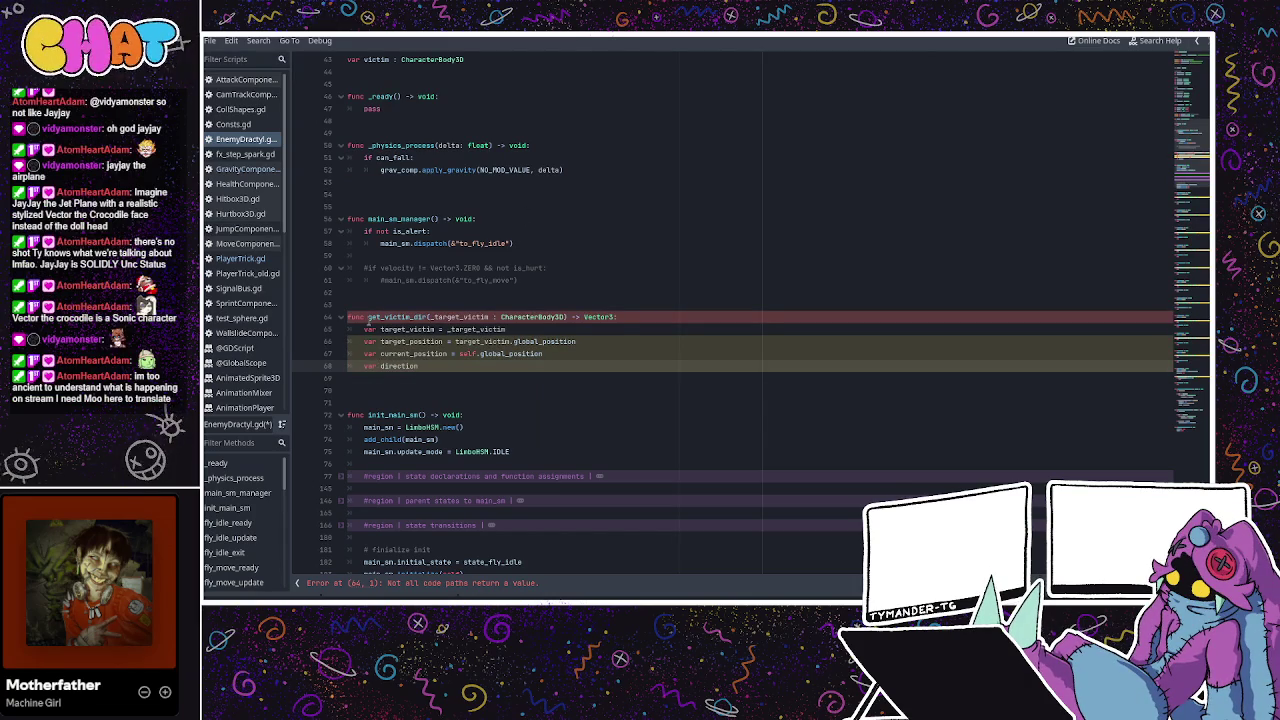
text(new_)
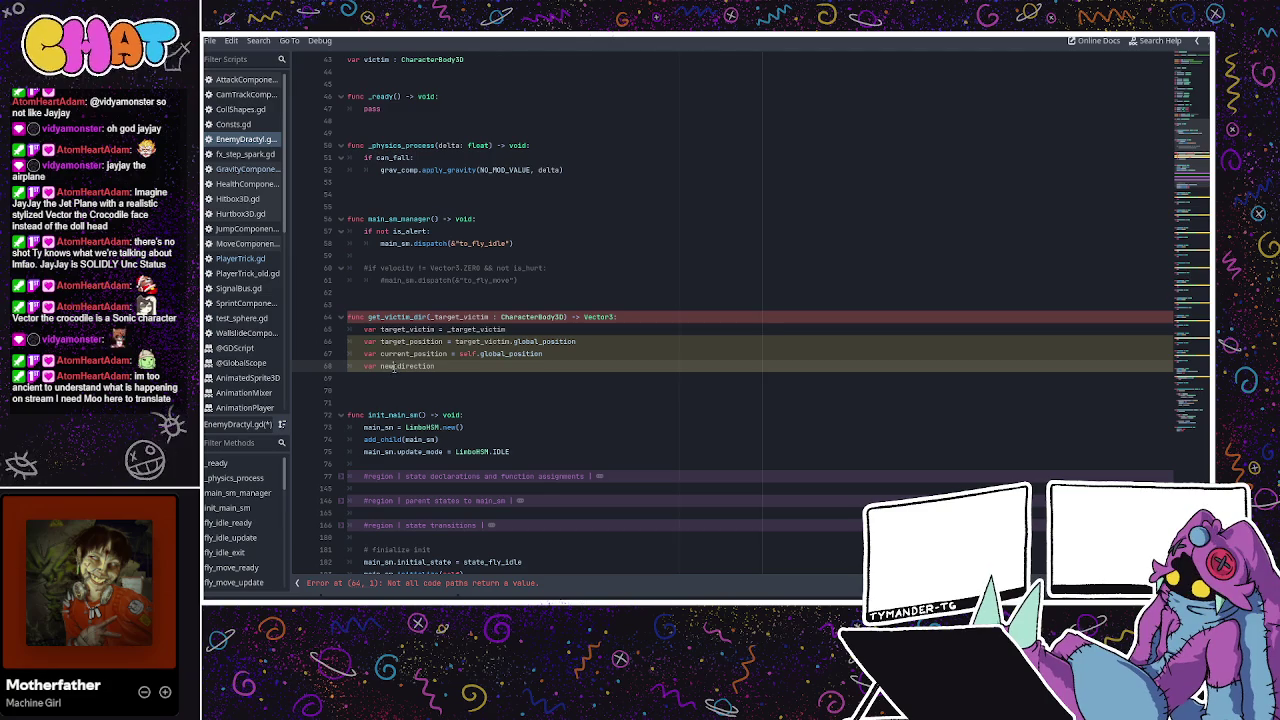
click(453, 367)
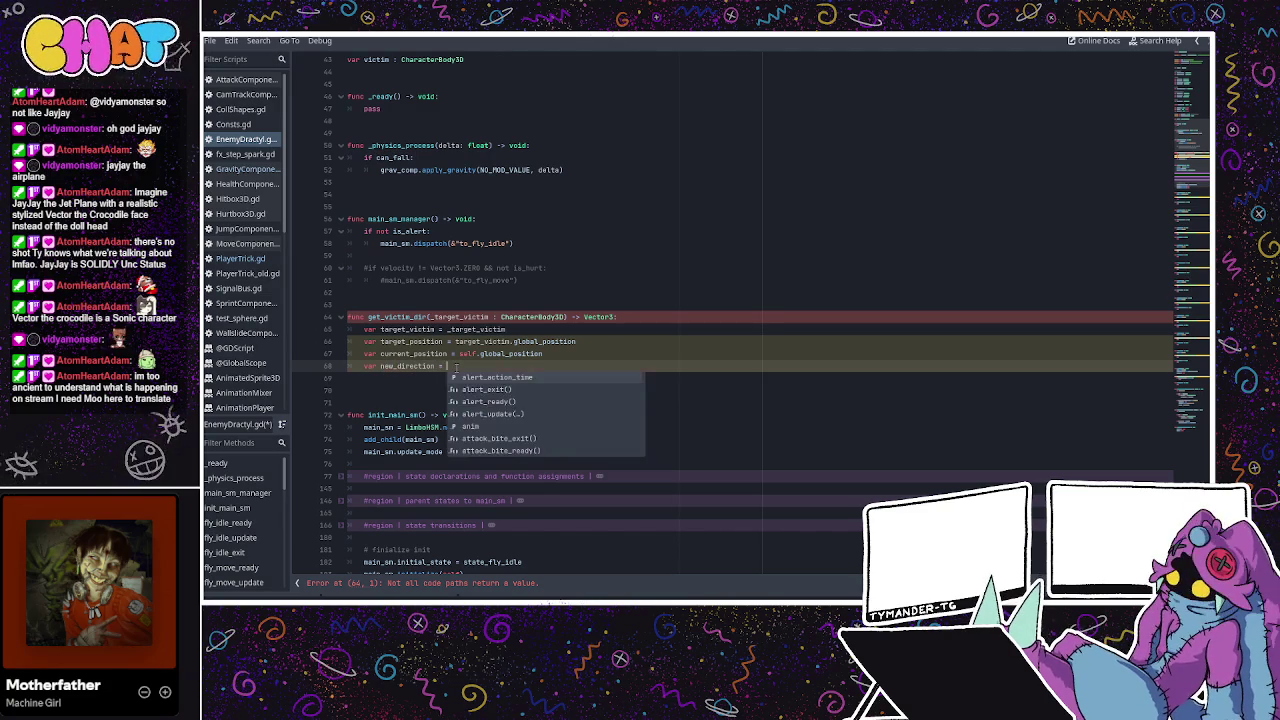
text(Vector)
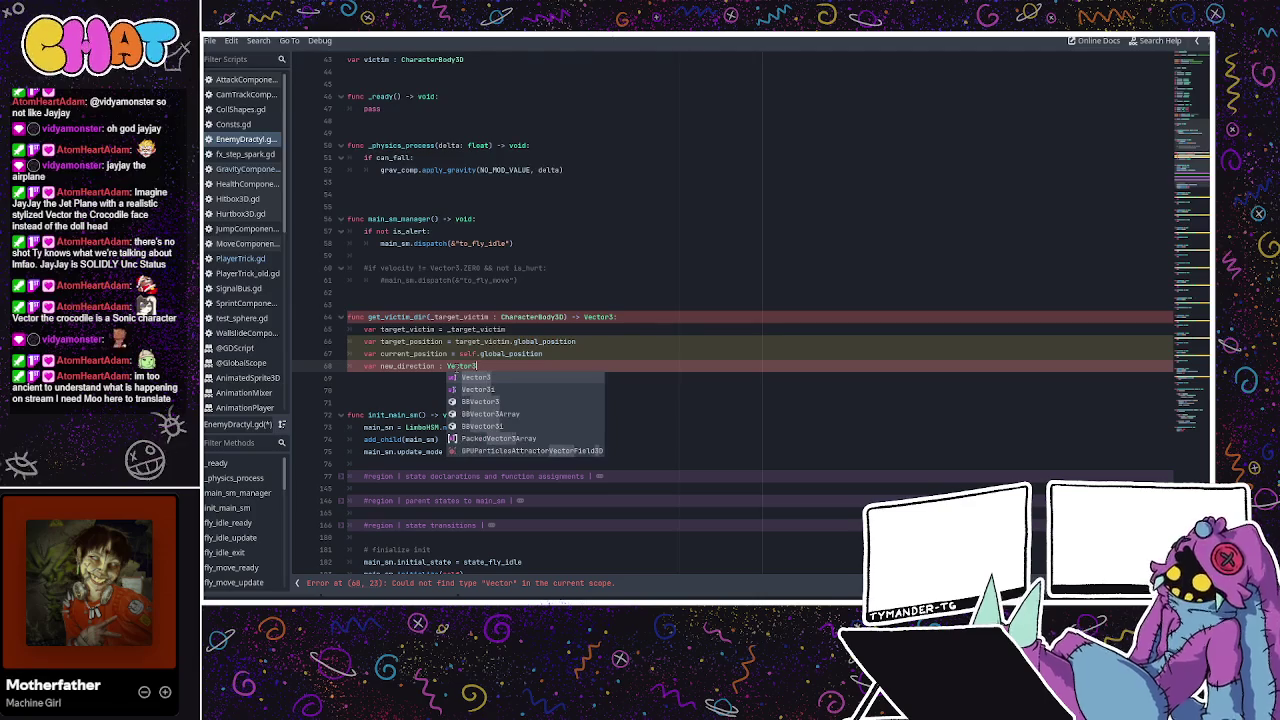
text(3)
key(Escape)
Add 'return new_direction' at the end of get_victim_dir.
click(445, 390)
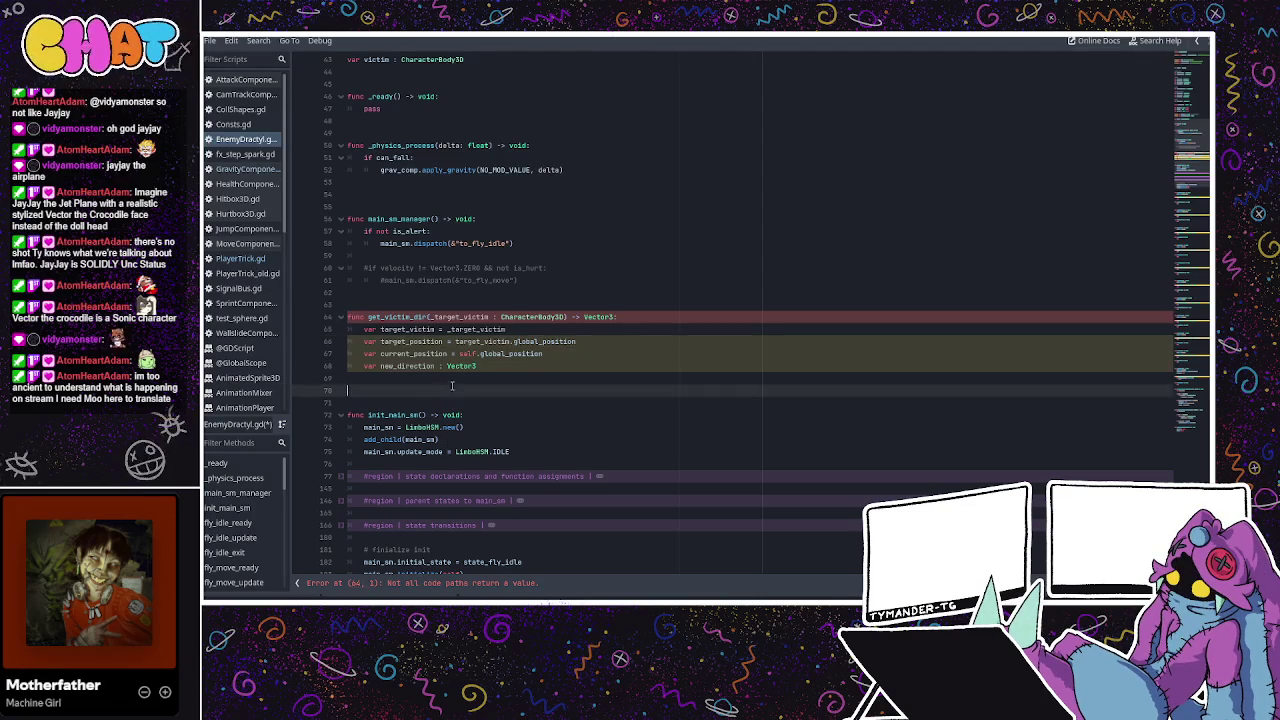
click(526, 370)
key(Return)
key(Return)
key(Return)
key(Return)
key(Return)
key(Return)
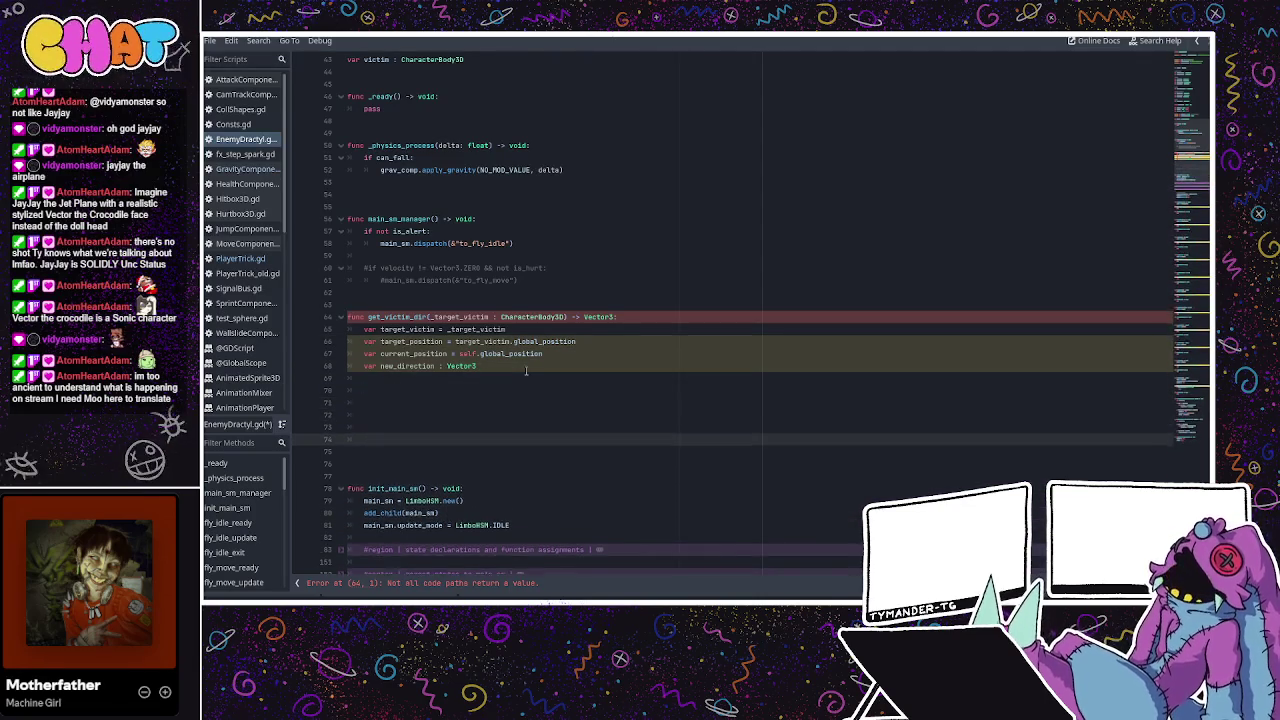
text(ret)
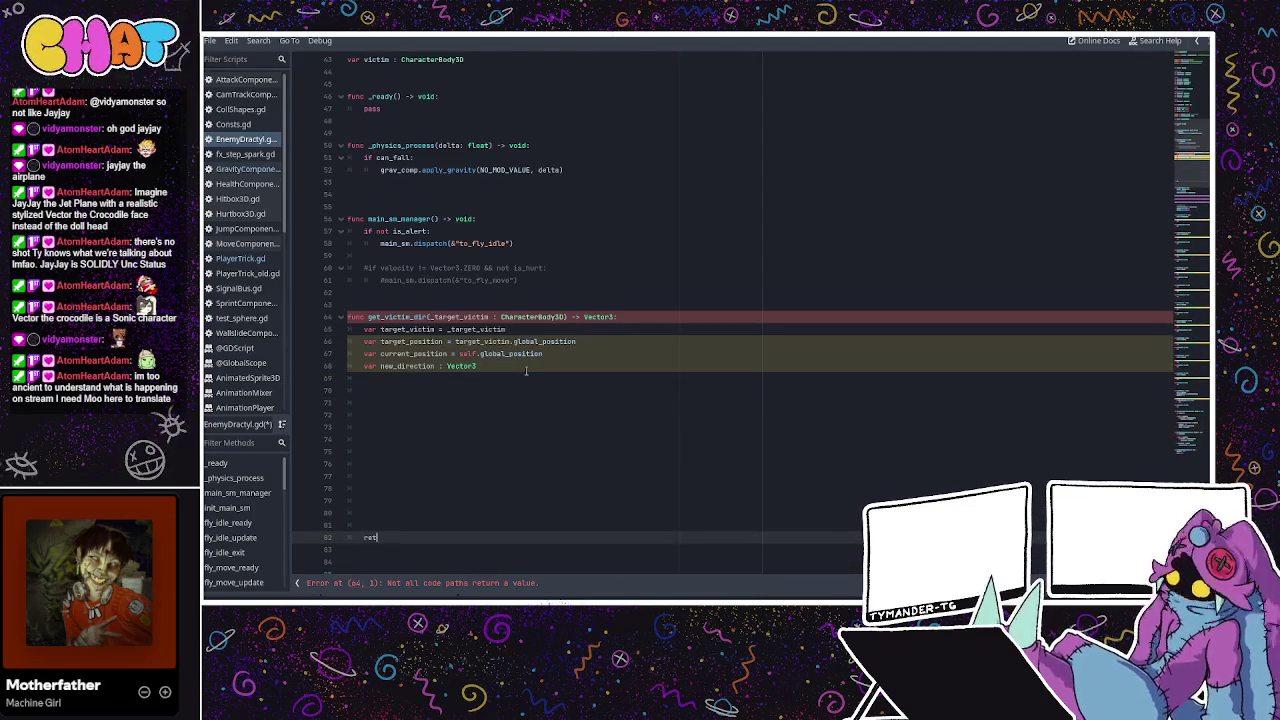
text(urn new_direction)
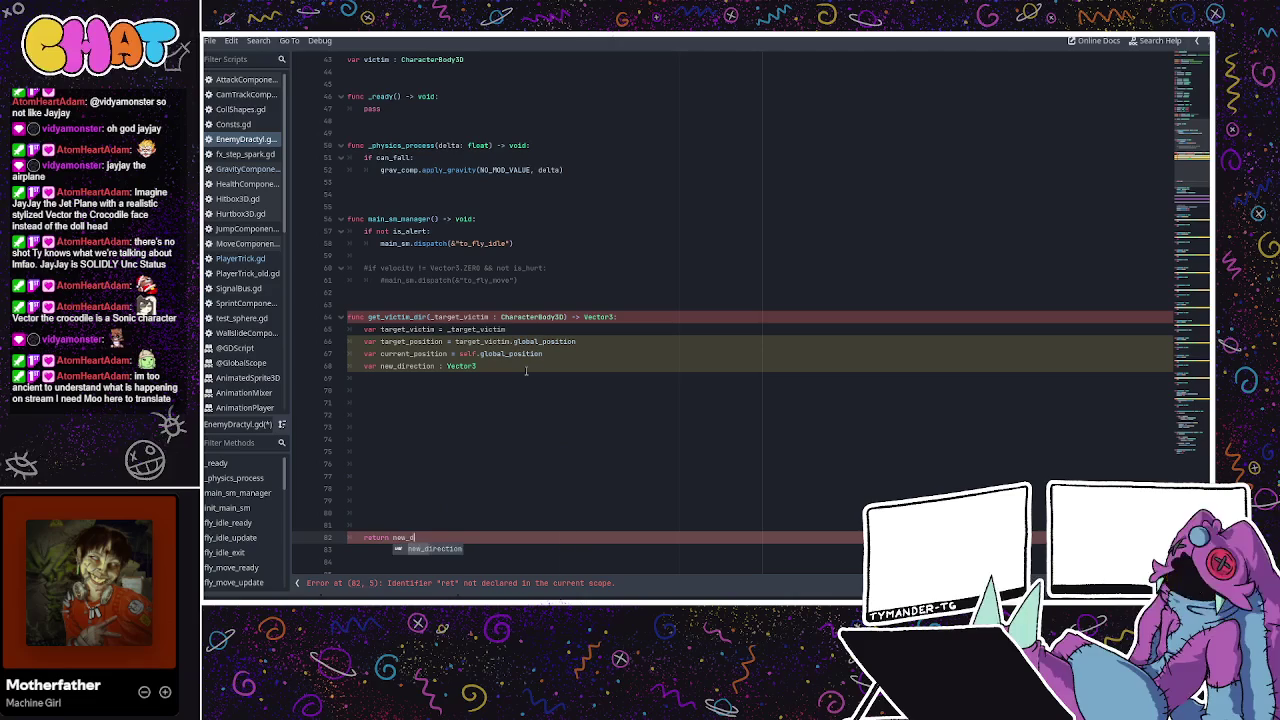
Review the function body, then leave distraction-free mode for the full editor.
click(526, 370)
click(492, 409)
click(503, 392)
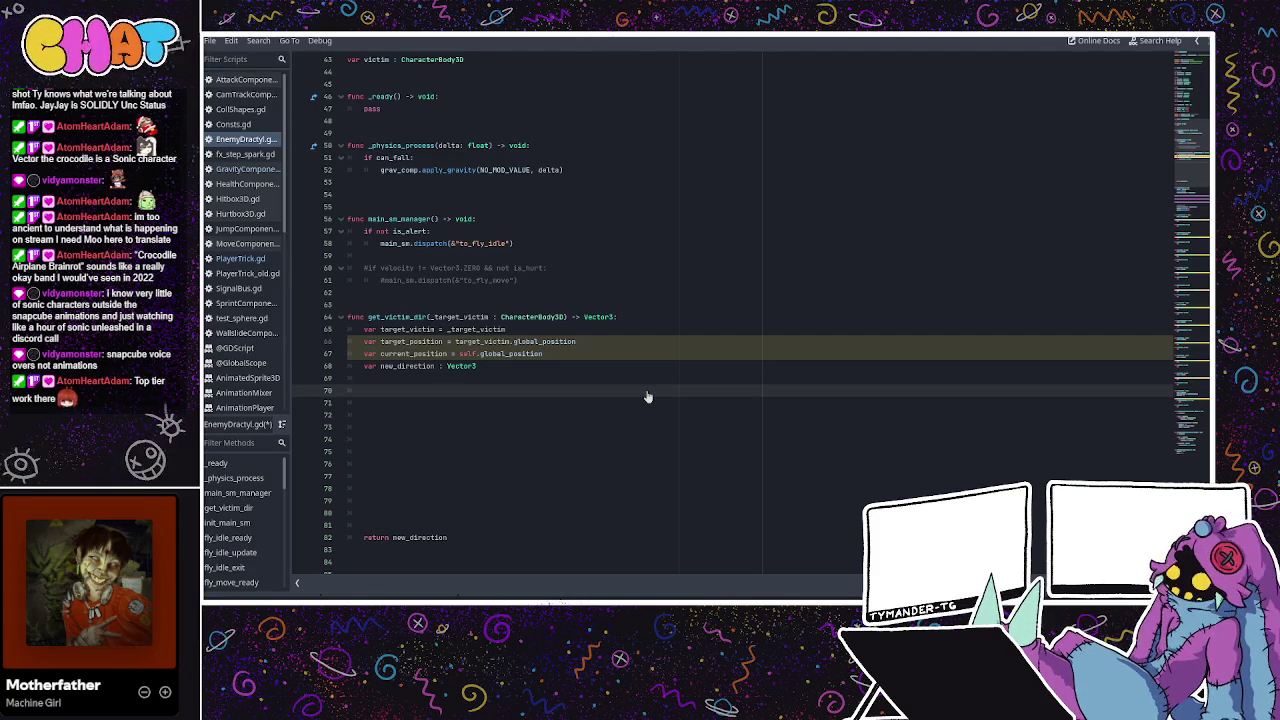
click(424, 355)
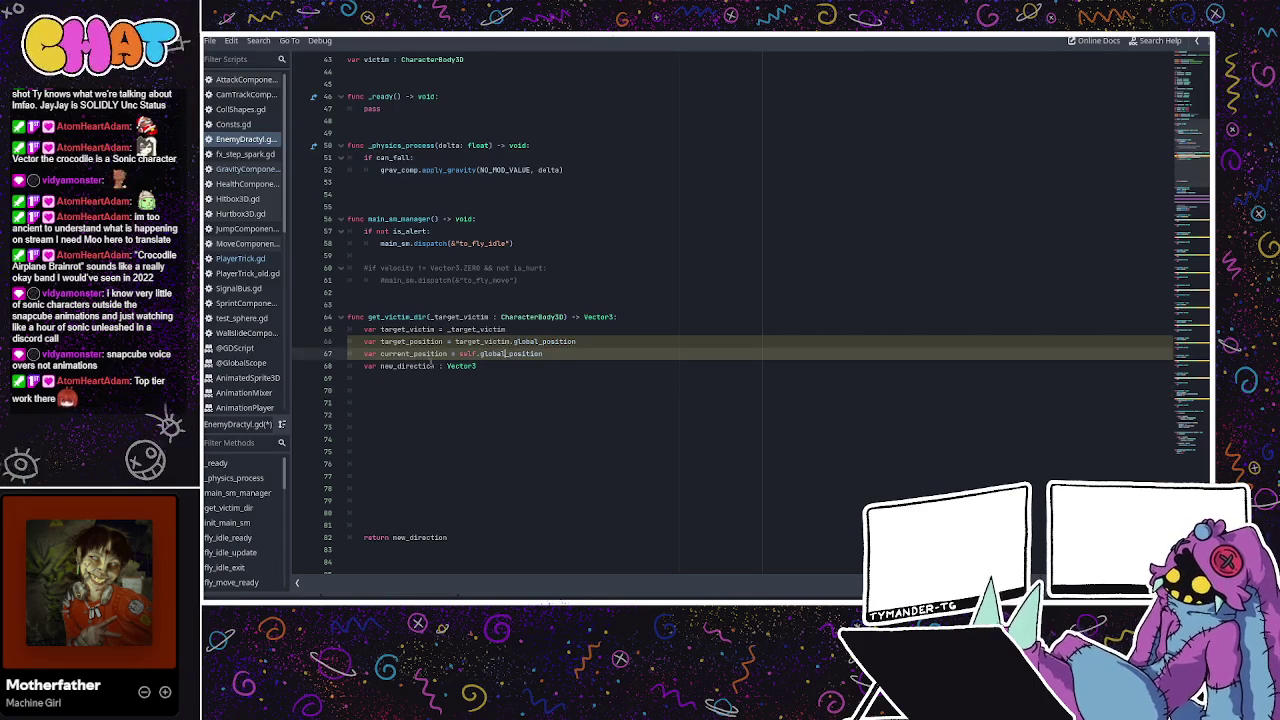
click(470, 366)
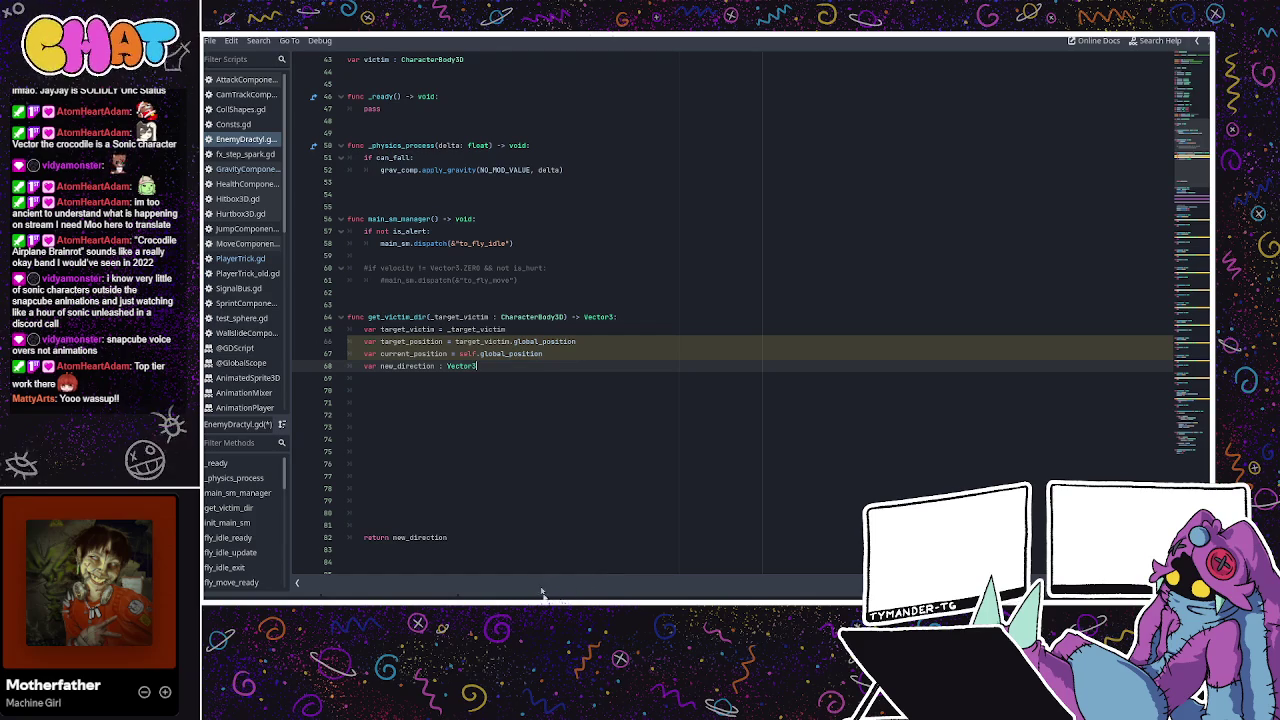
click(484, 392)
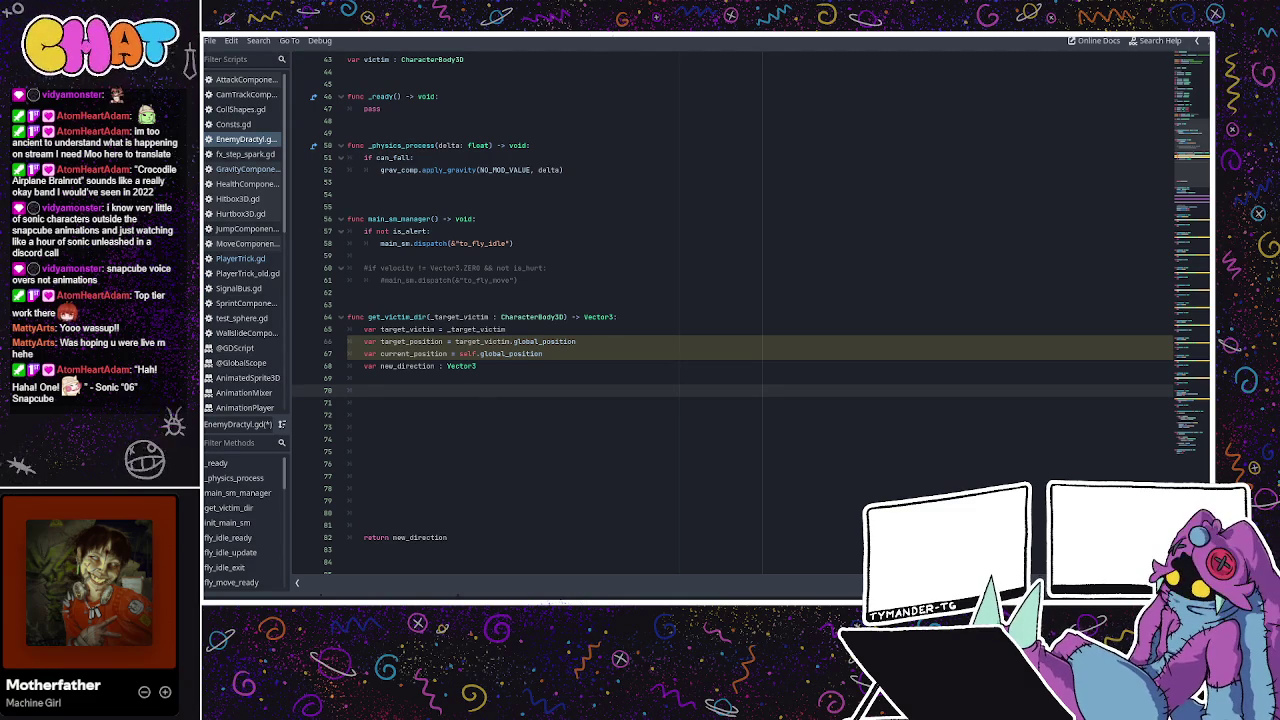
key(ctrl+F5)
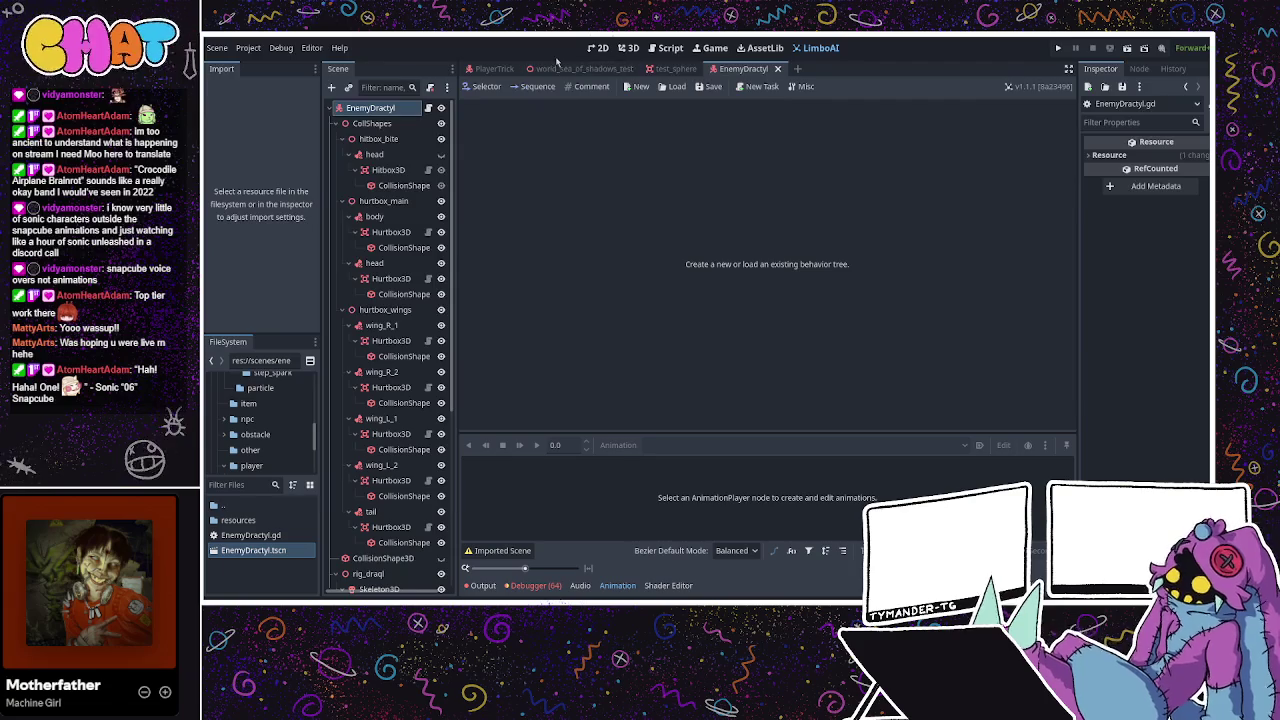
Show the dractyl model in 3D with collision shapes hidden and select the AnimationPlayer.
click(580, 68)
click(740, 68)
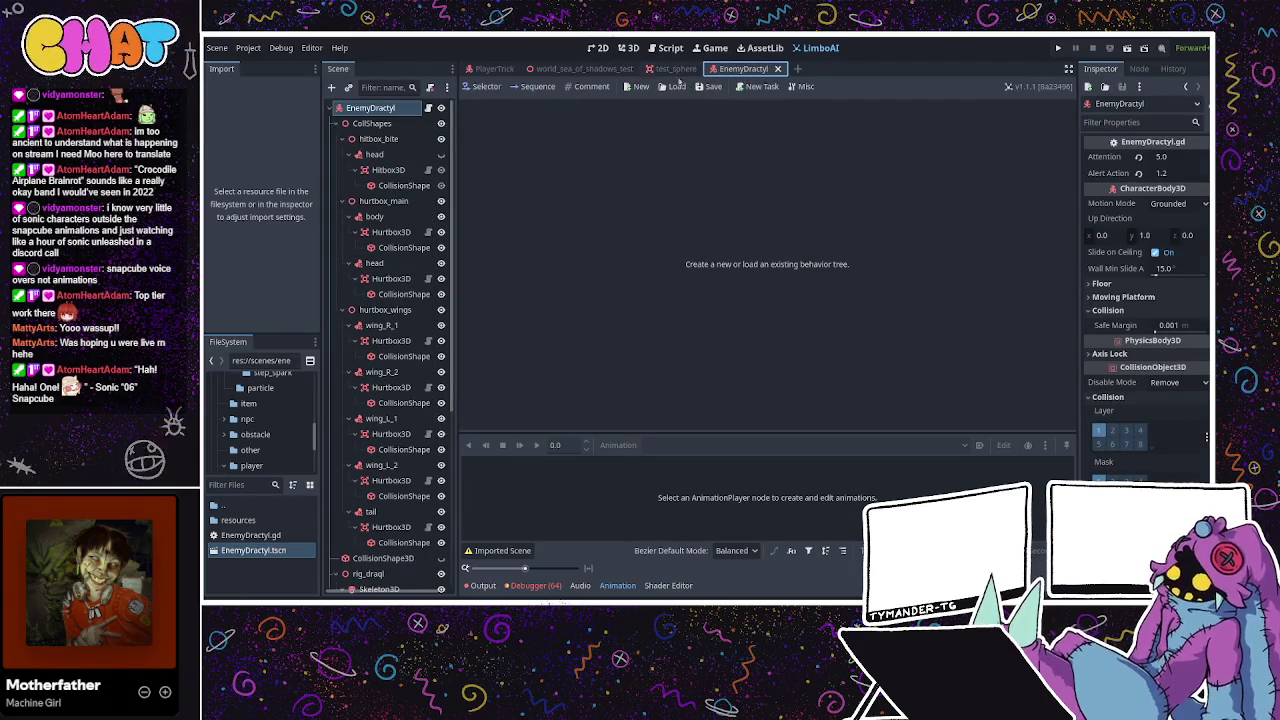
click(627, 47)
scroll(848, 180, down, 5)
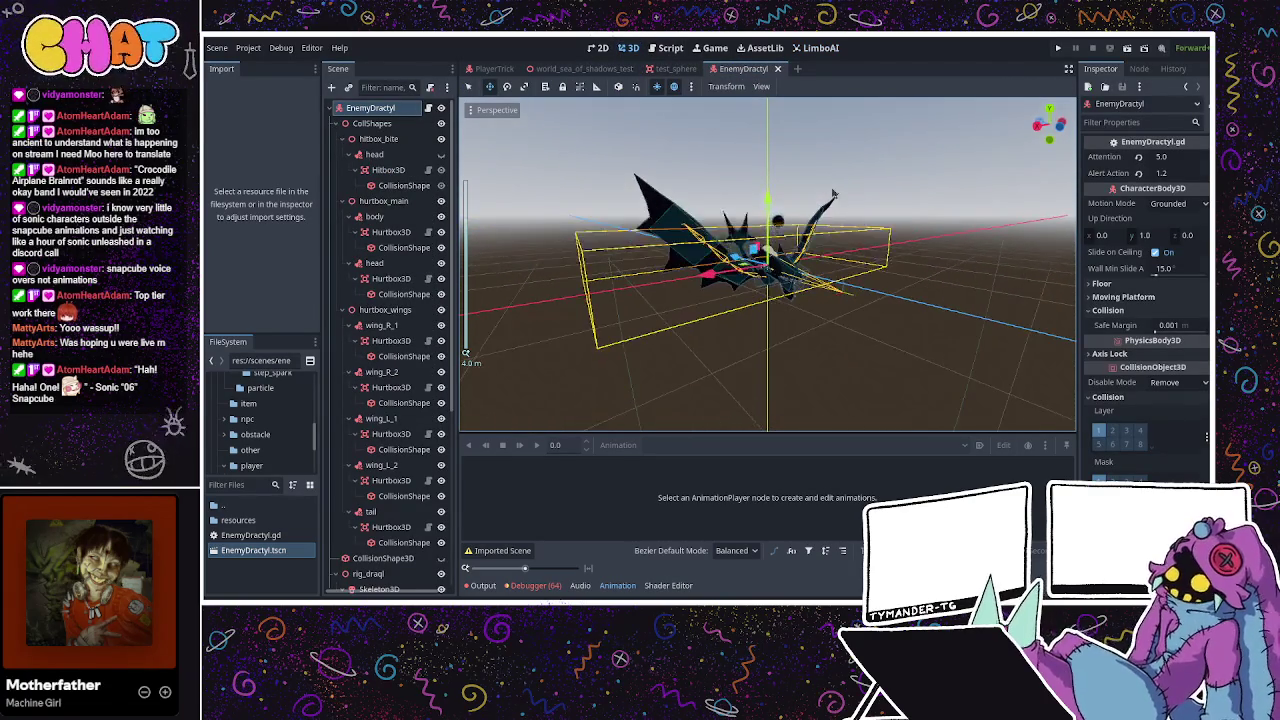
click(851, 163)
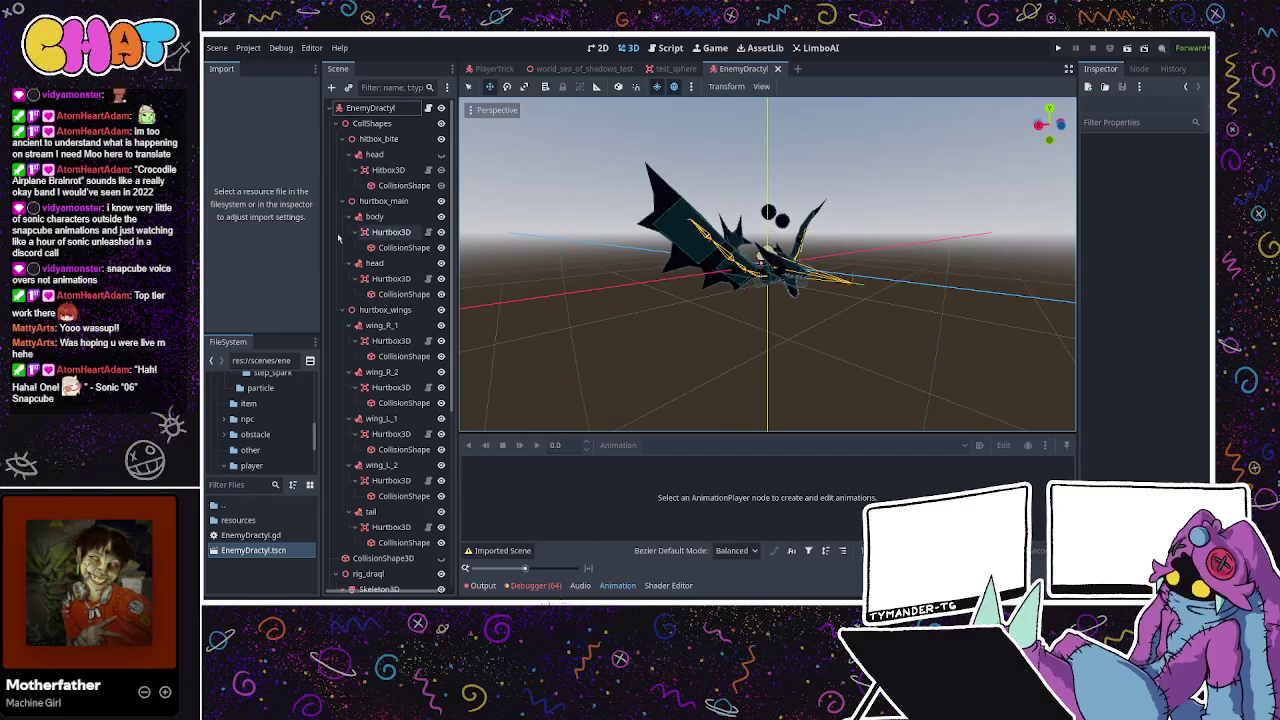
click(441, 123)
scroll(775, 260, up, 2)
click(775, 260)
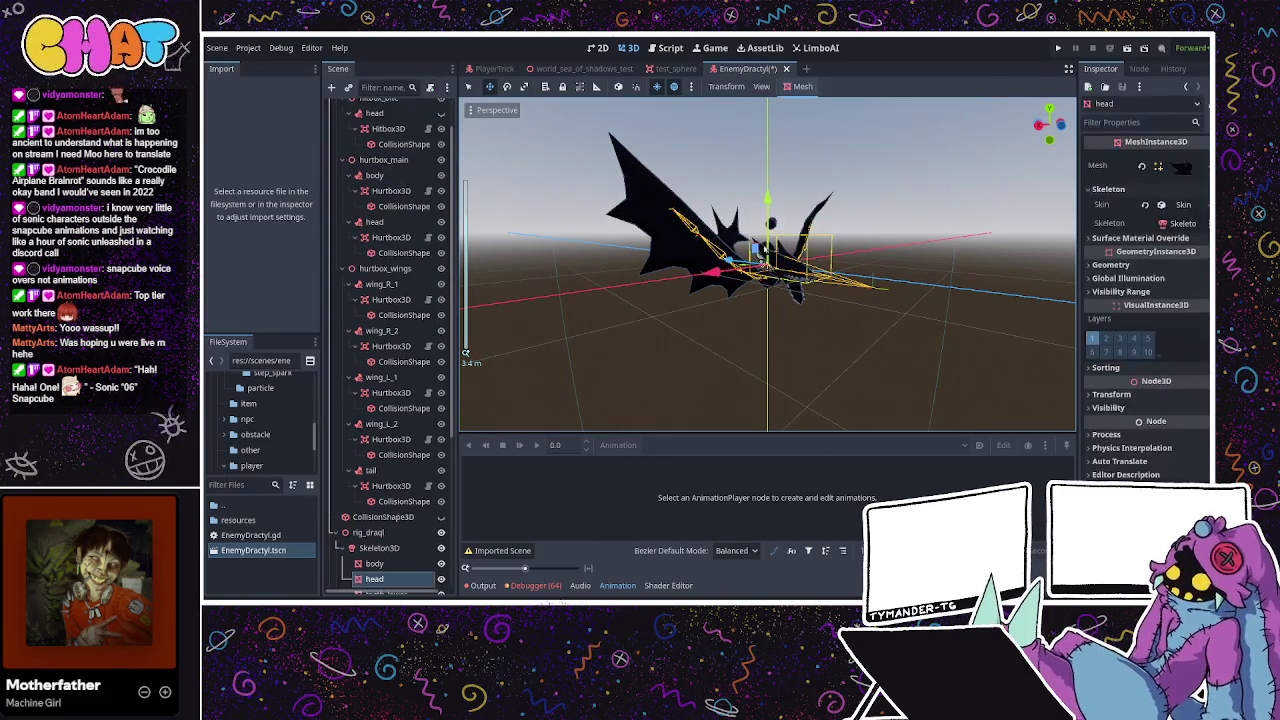
scroll(390, 400, down, 5)
click(381, 475)
drag(743, 360, 800, 330)
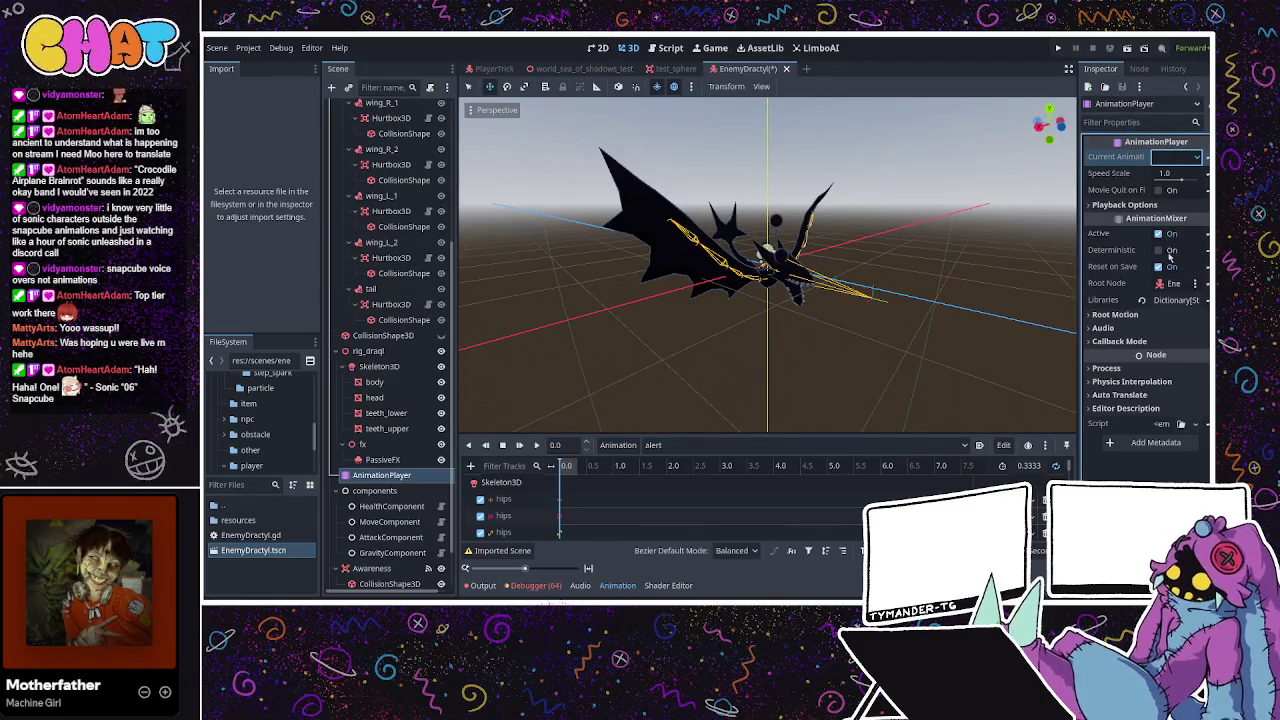
Preview the flap_idle, flap_move, glide and hurt animations, then reset the current animation.
click(1175, 157)
click(1170, 180)
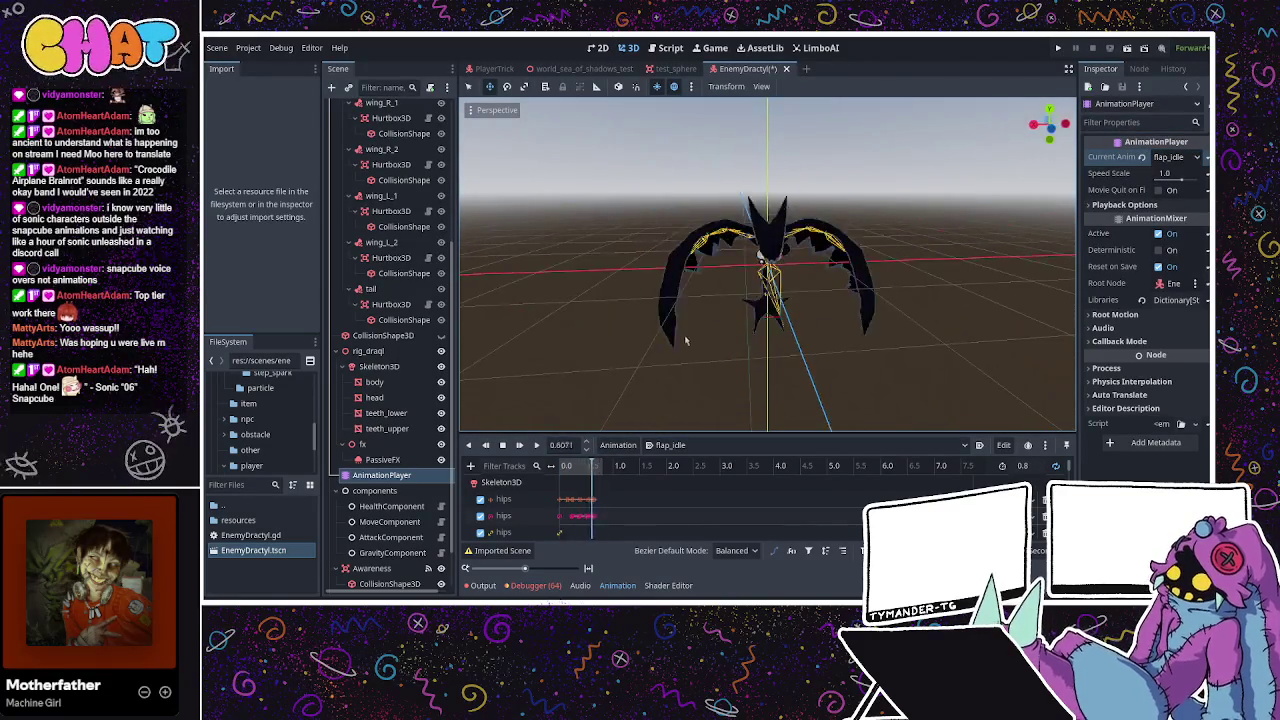
click(1175, 157)
click(1170, 196)
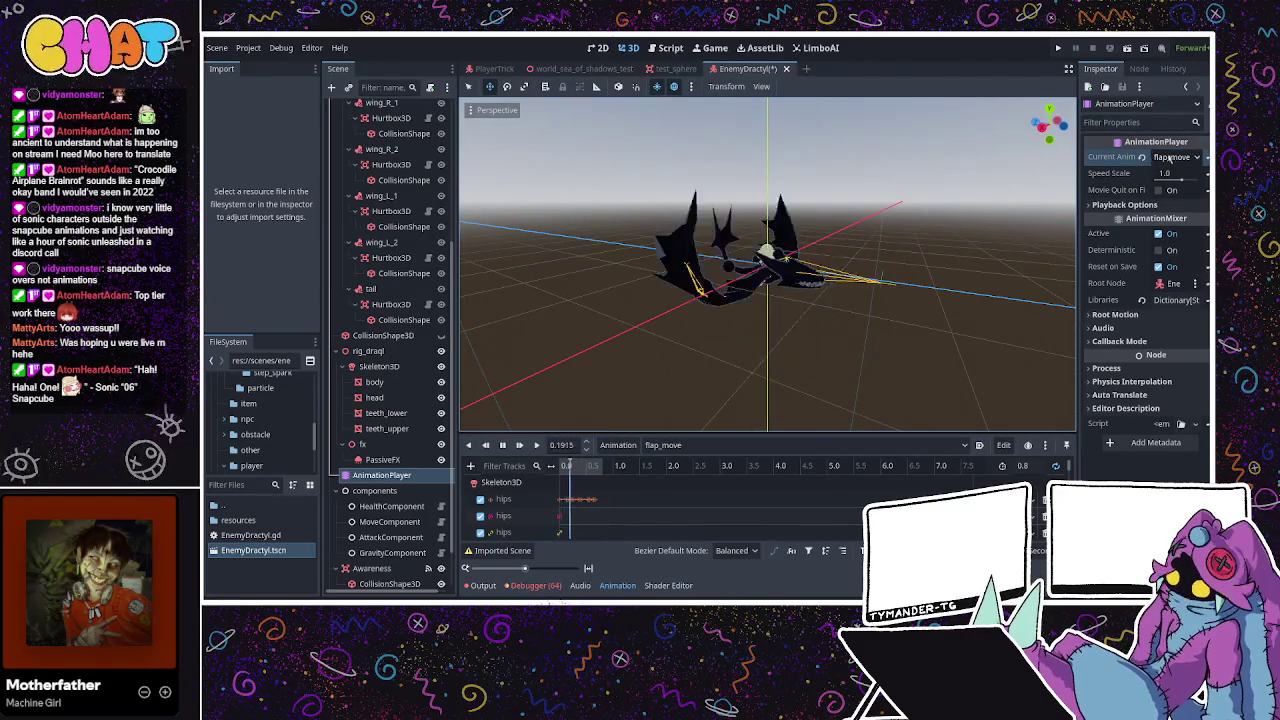
click(1175, 157)
click(1172, 256)
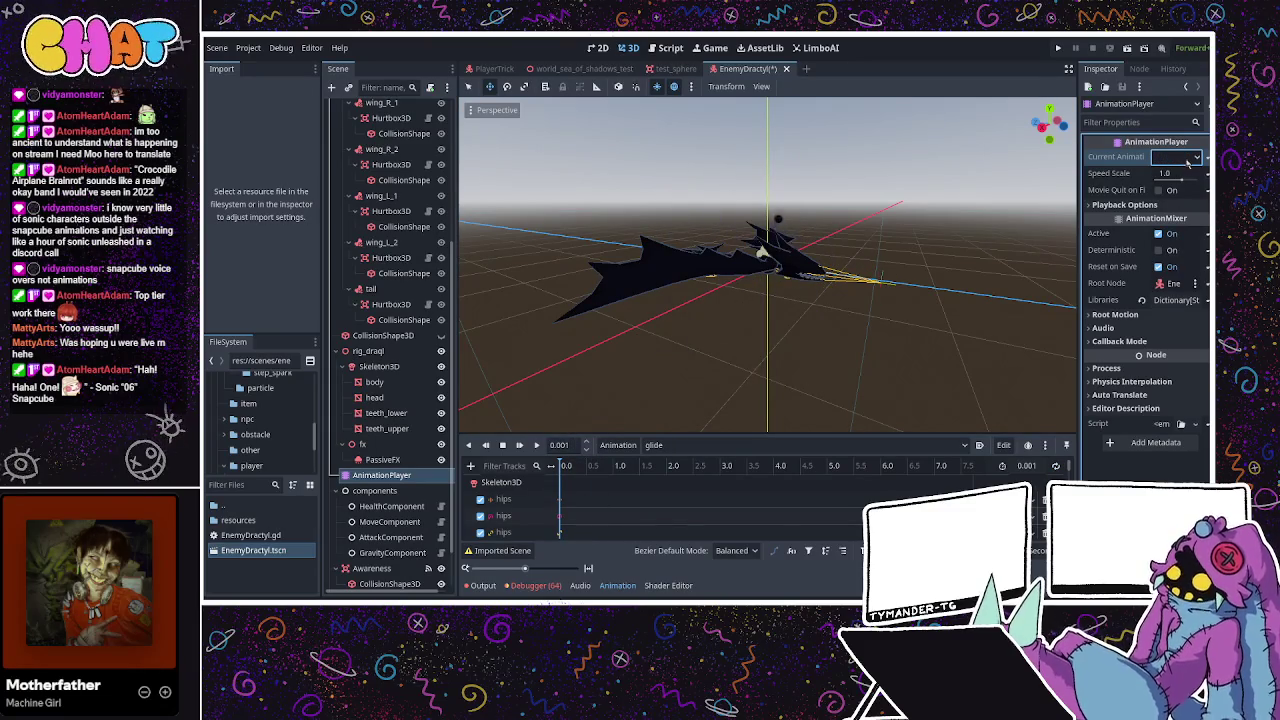
click(1165, 313)
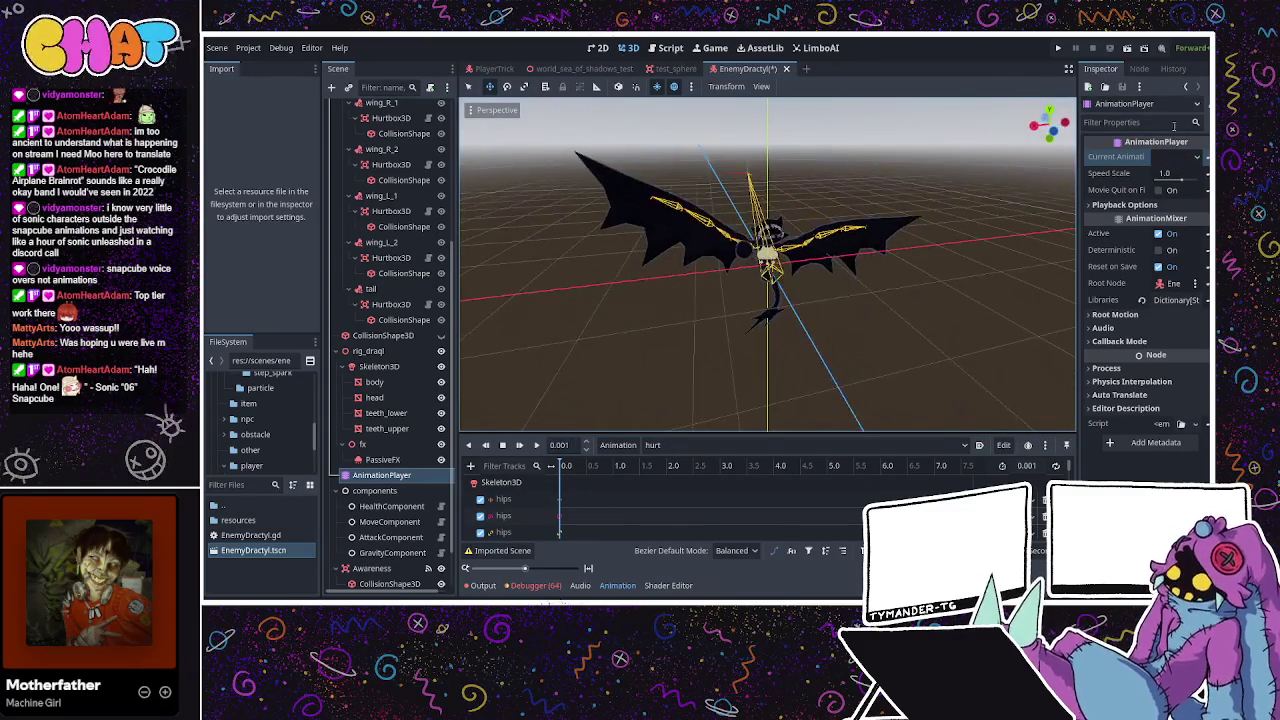
click(1197, 159)
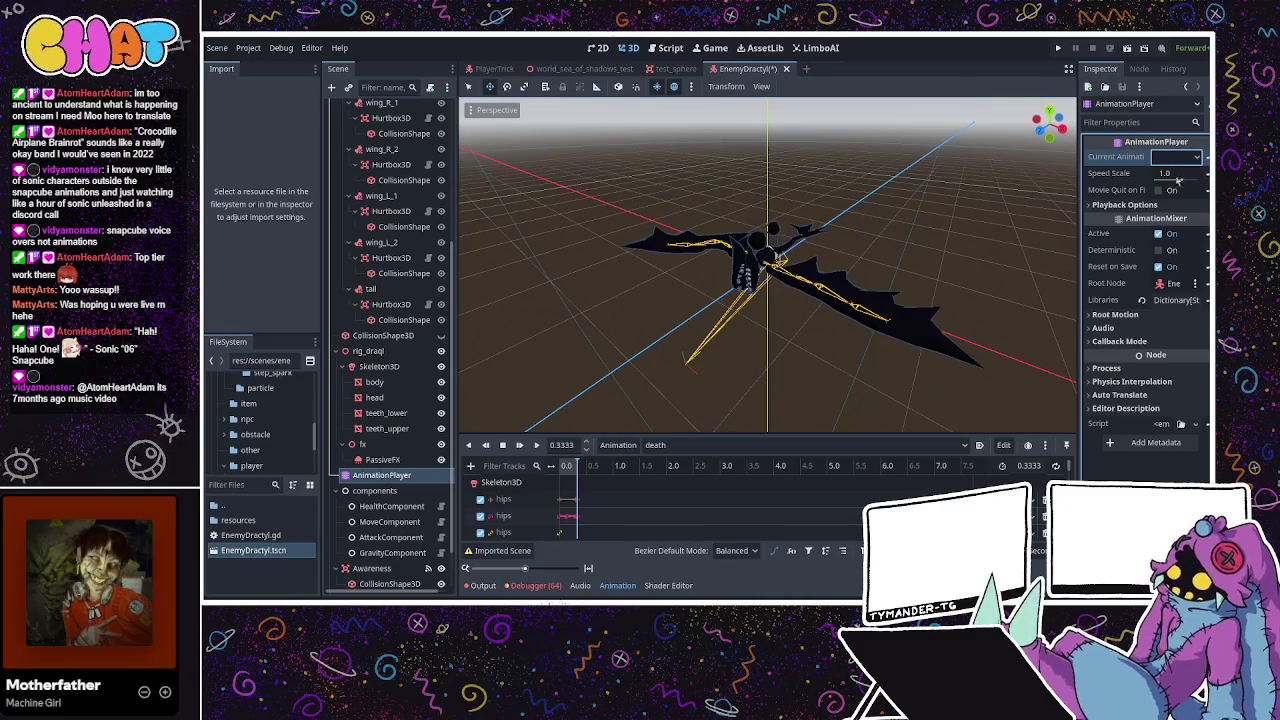
Play the bite animation, select the root node and save the EnemyDractyl scene.
drag(760, 190, 596, 186)
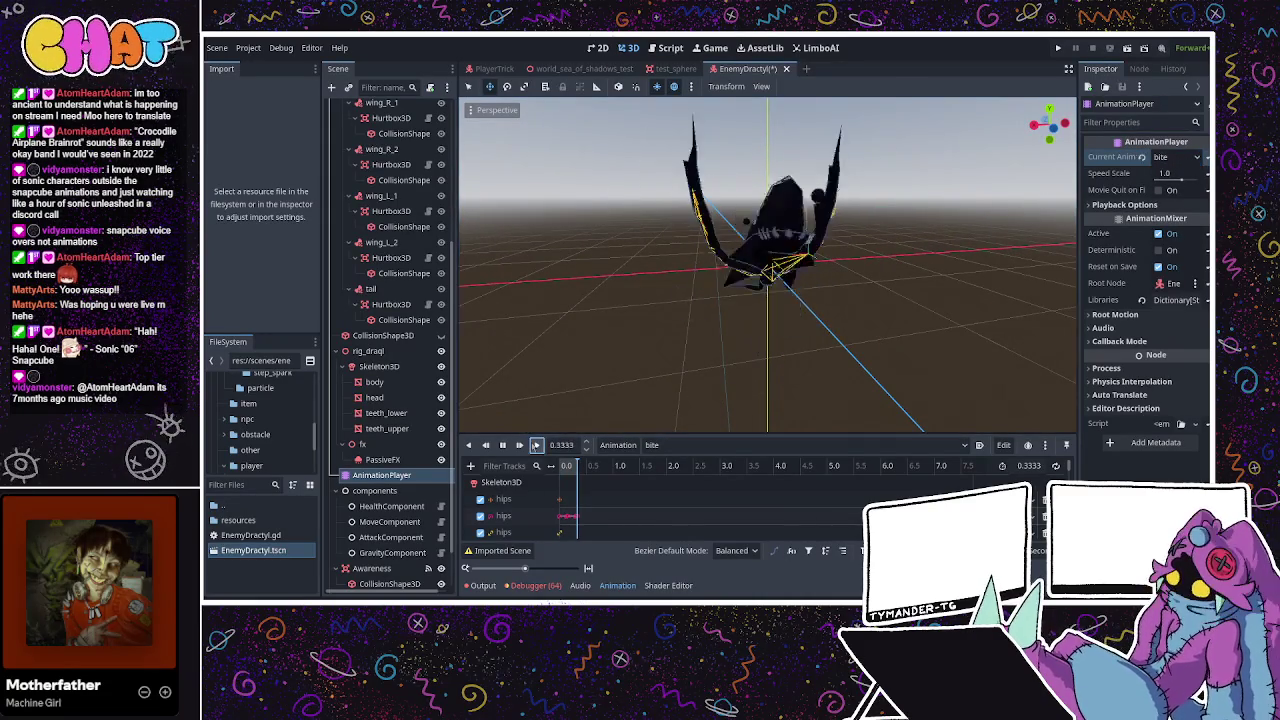
mouse_move(677, 416)
mouse_down()
mouse_move(662, 328)
mouse_move(600, 380)
mouse_up()
click(537, 445)
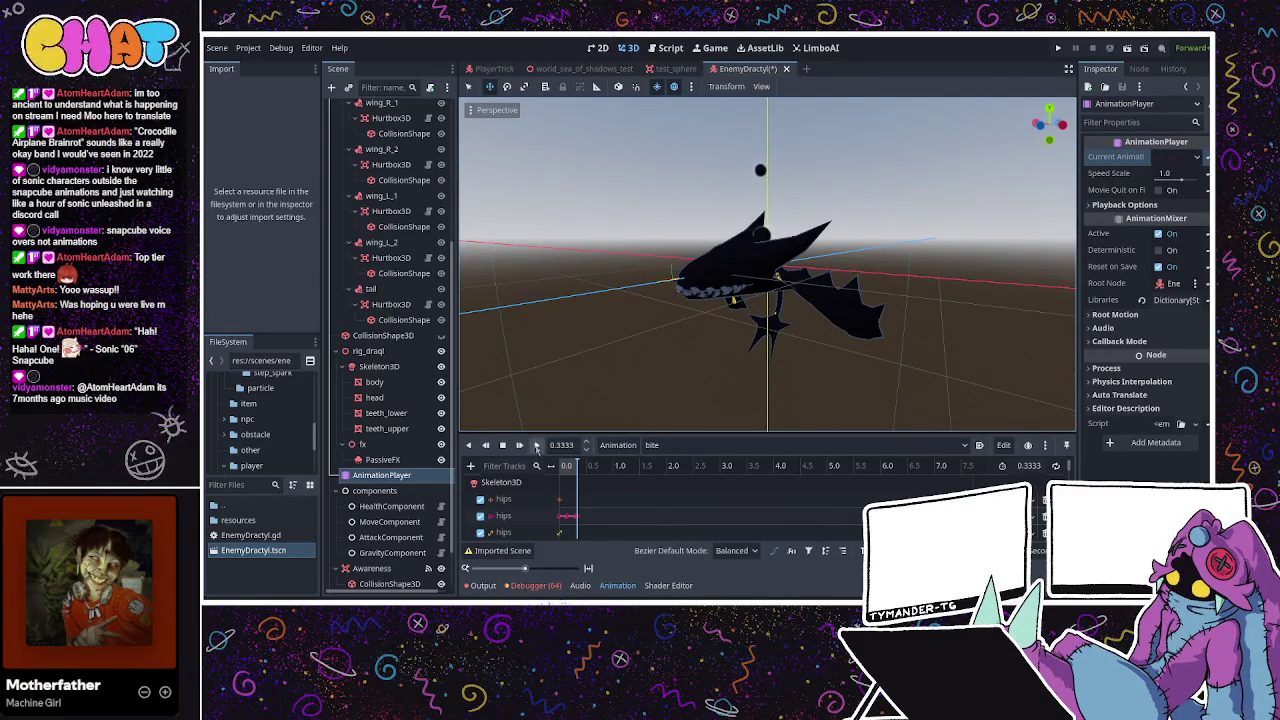
click(537, 445)
drag(585, 365, 576, 312)
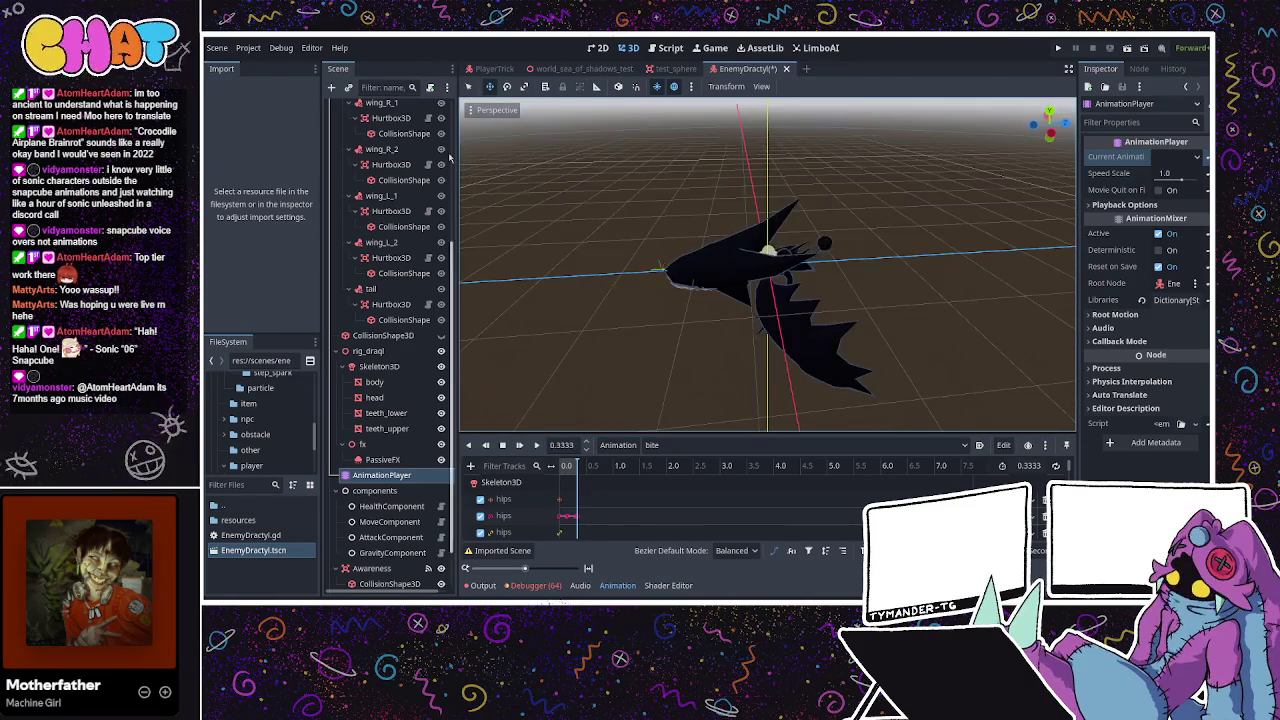
scroll(440, 150, up, 5)
click(429, 108)
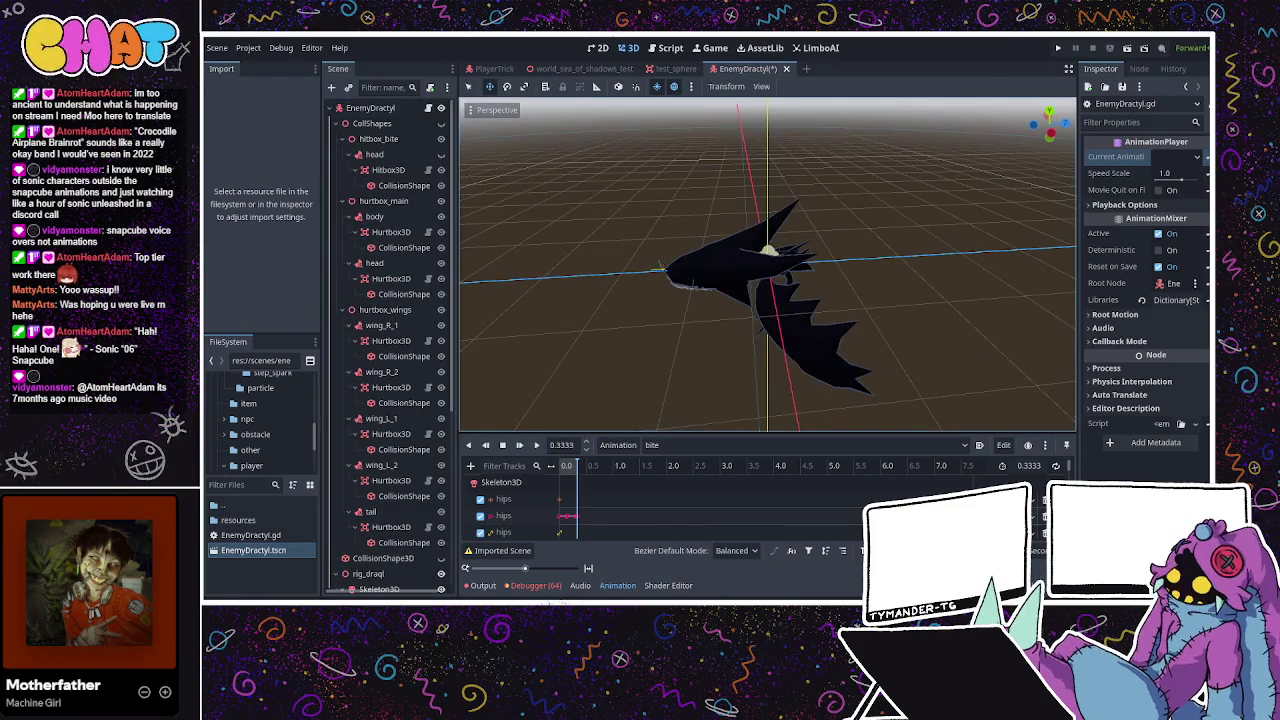
key(ctrl+s)
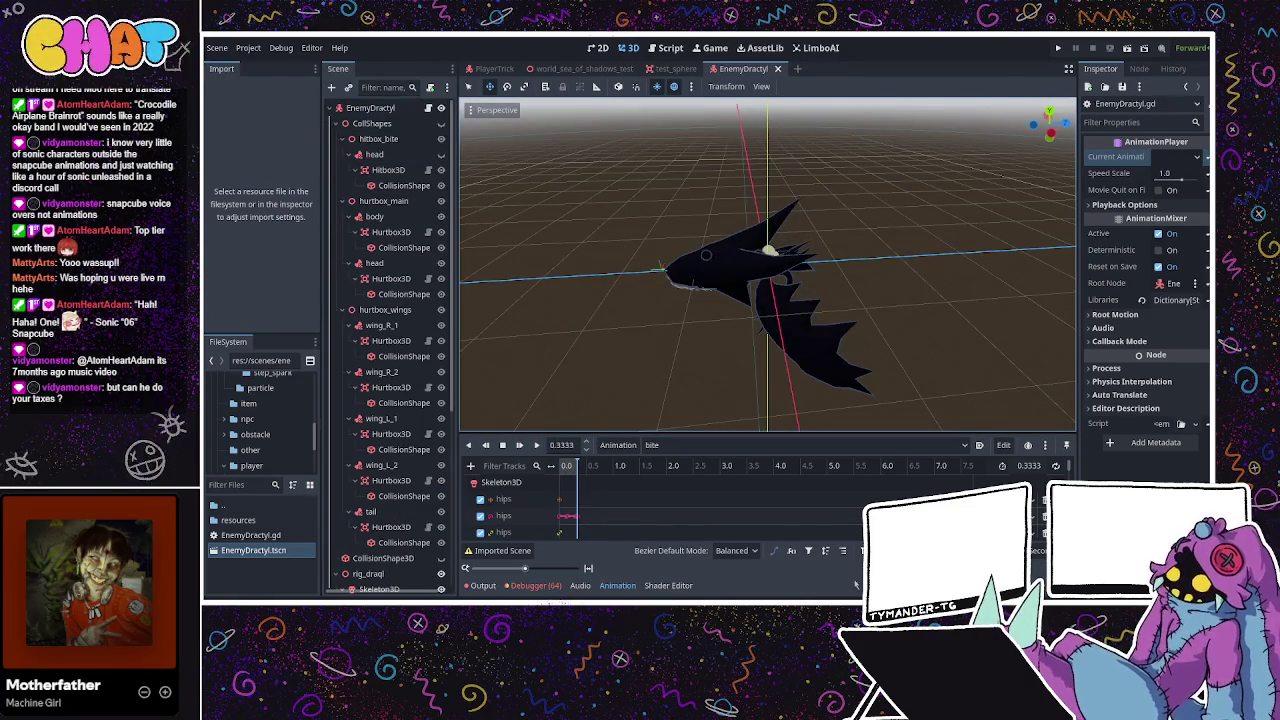
Check get_victim_dir in the script editor, return to the 3D view and run the game.
key(ctrl+F3)
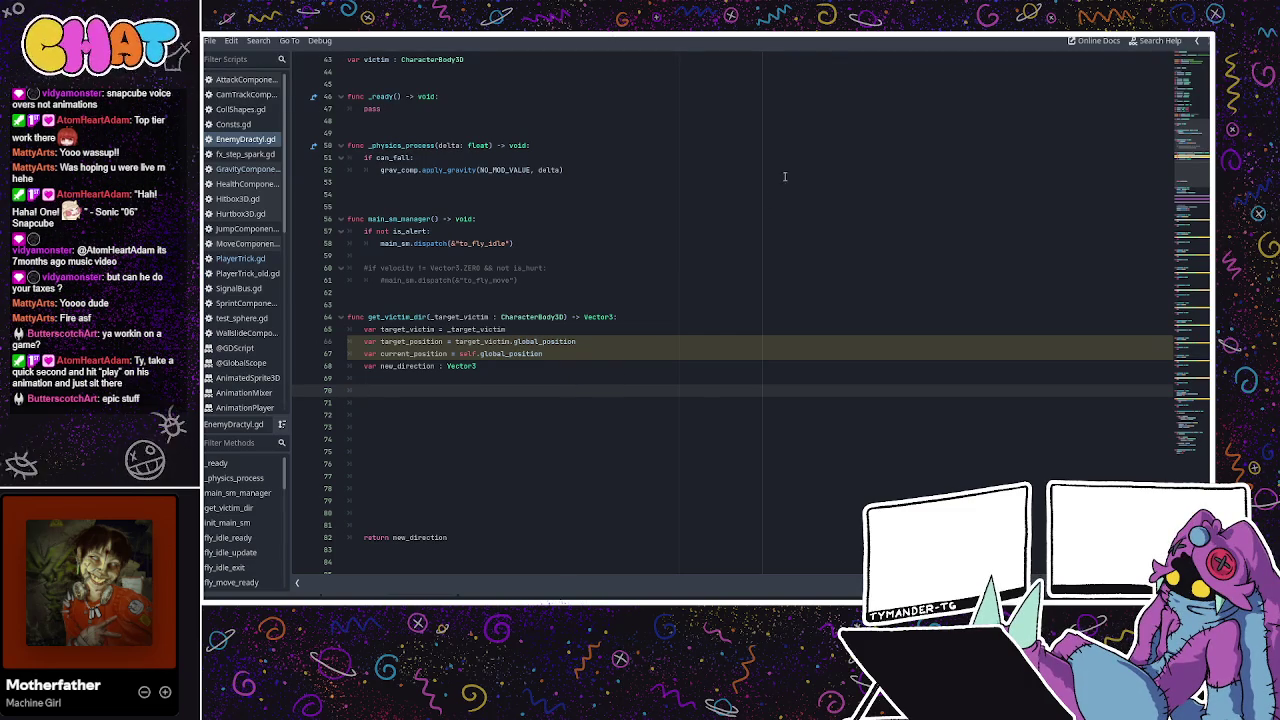
key(alt+Tab)
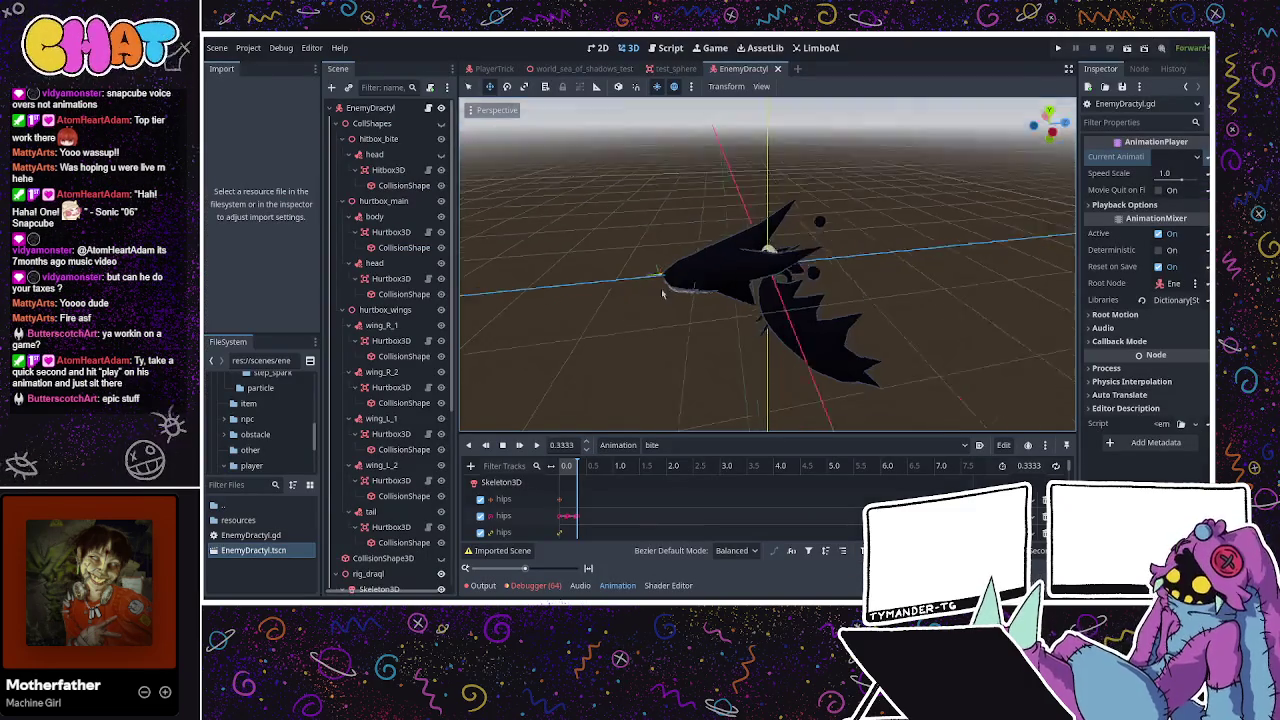
drag(781, 190, 627, 272)
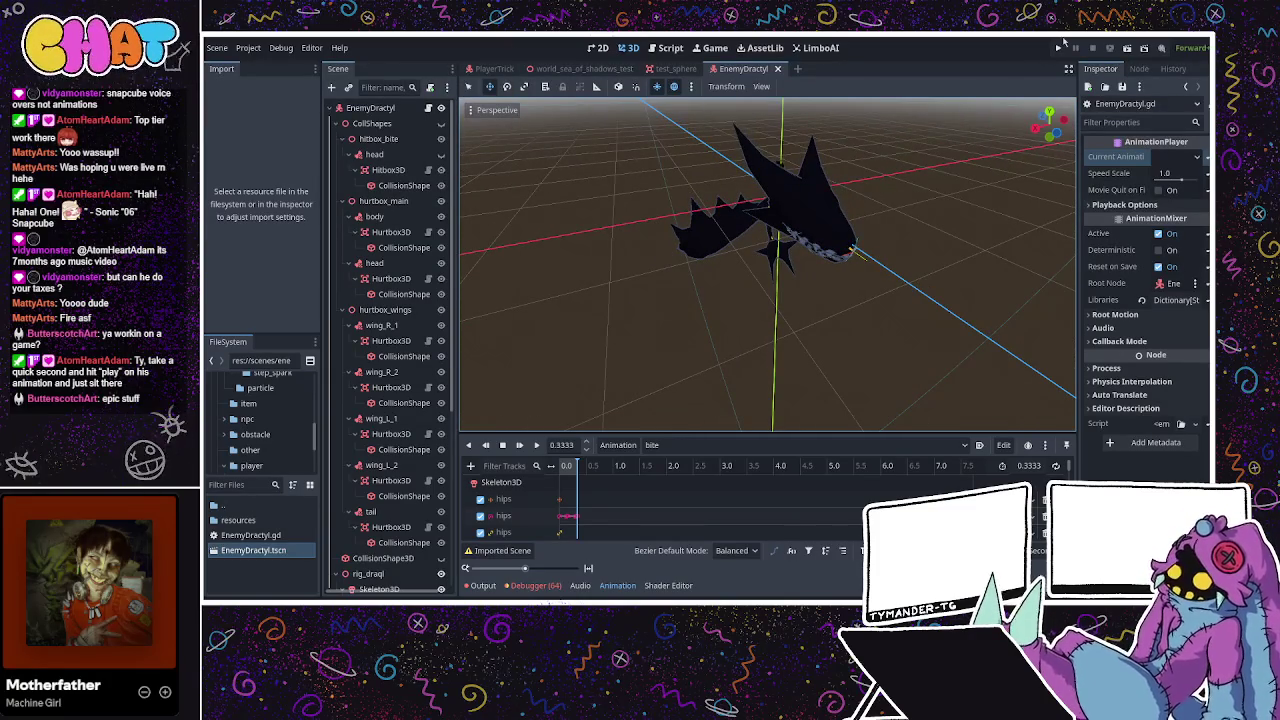
click(1064, 47)
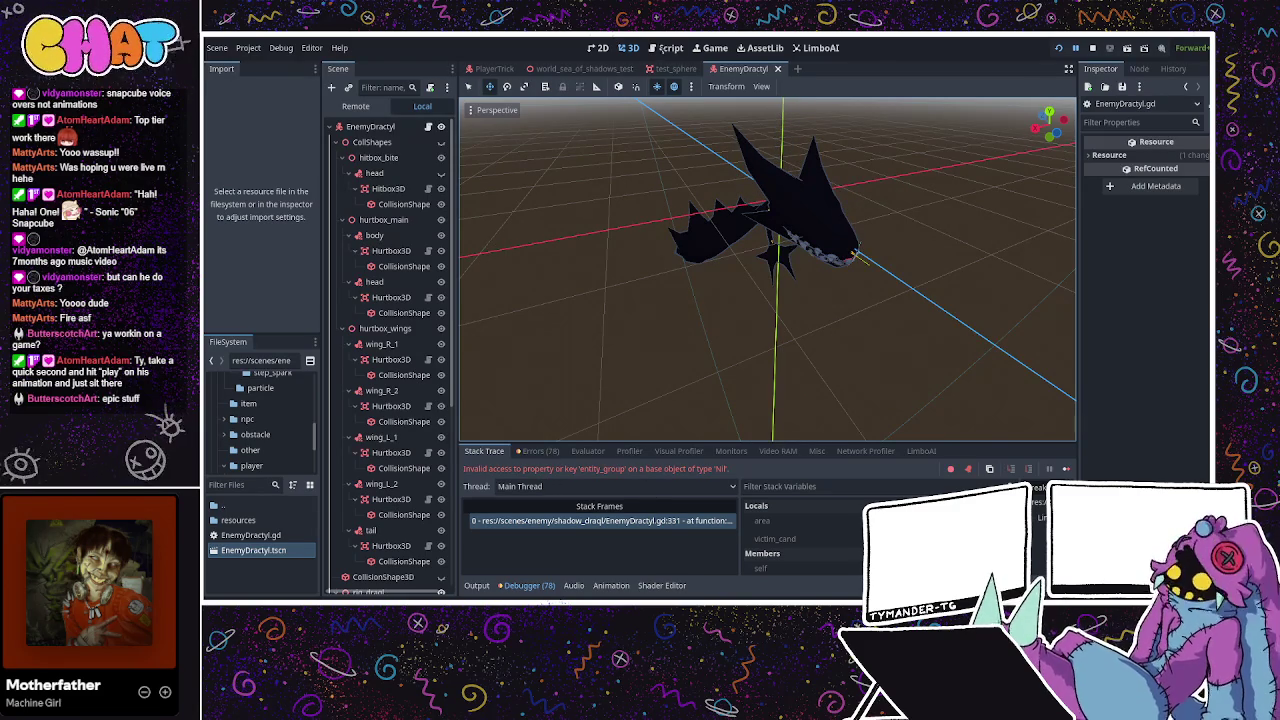
In the test_sphere scene, set the HealthComponent's Entity Group to obstacle.
click(670, 69)
click(382, 158)
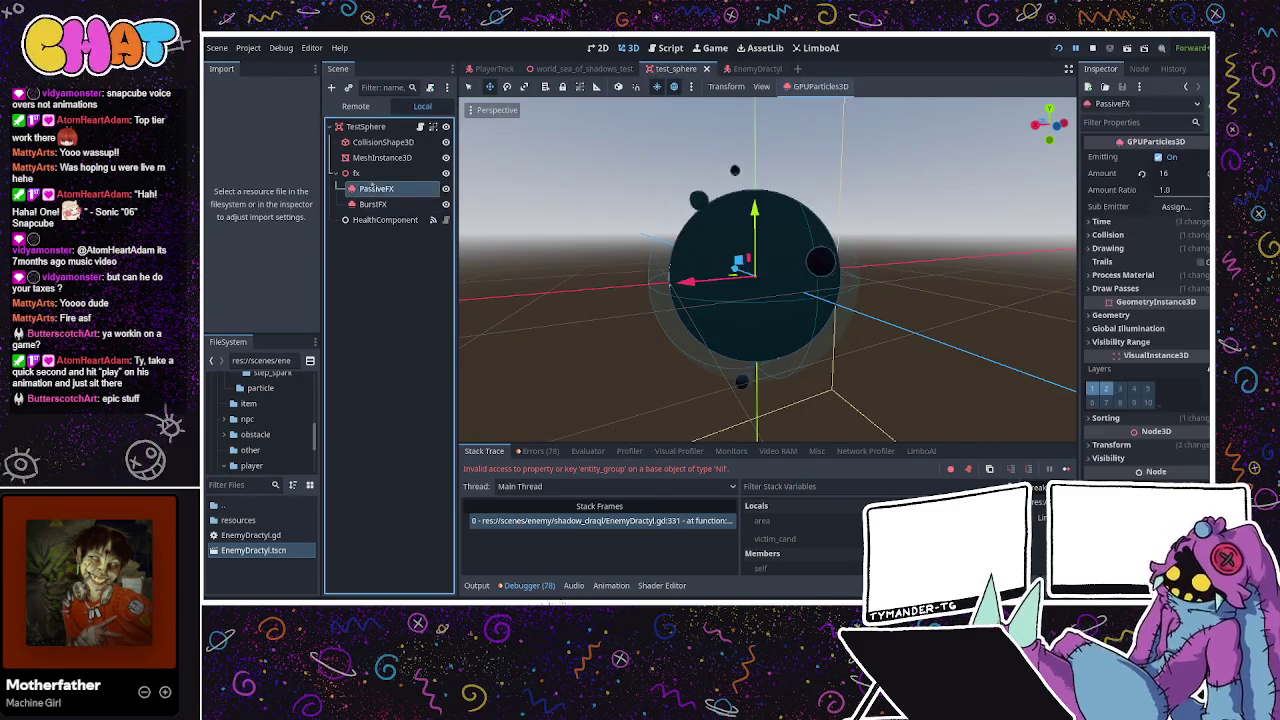
click(373, 204)
click(385, 219)
click(382, 158)
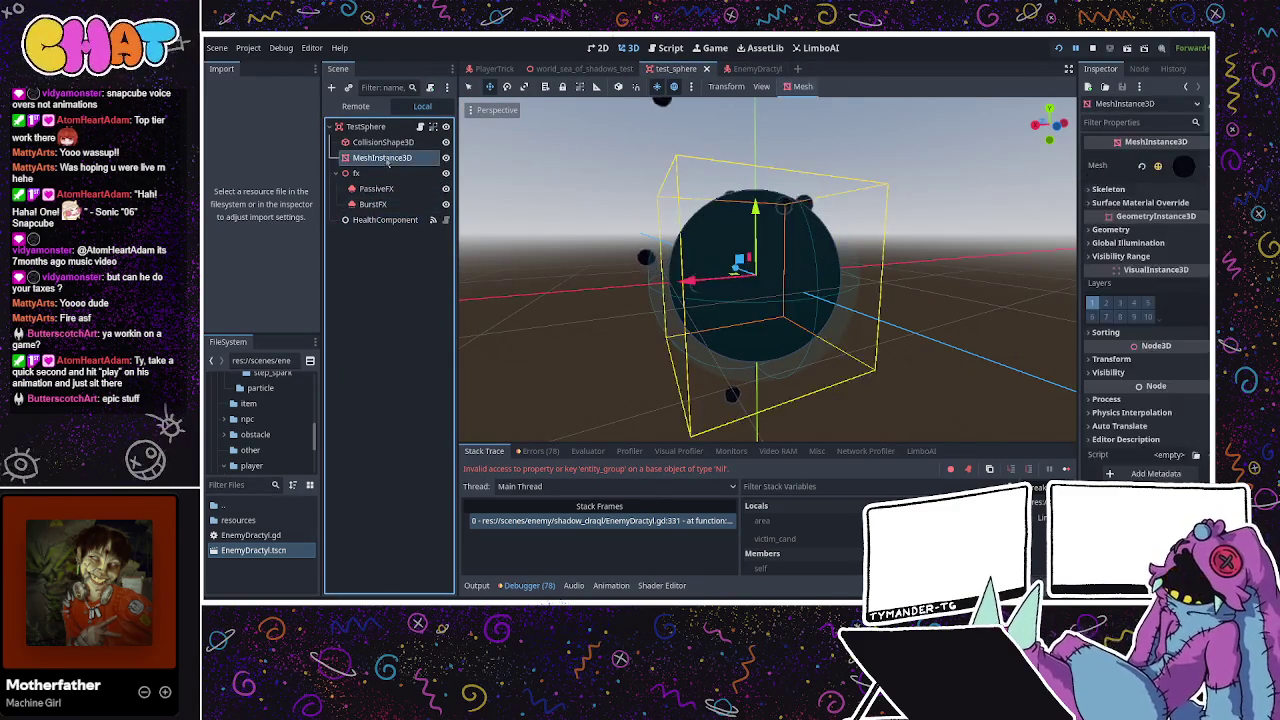
click(383, 142)
key(Down)
key(Down)
key(Down)
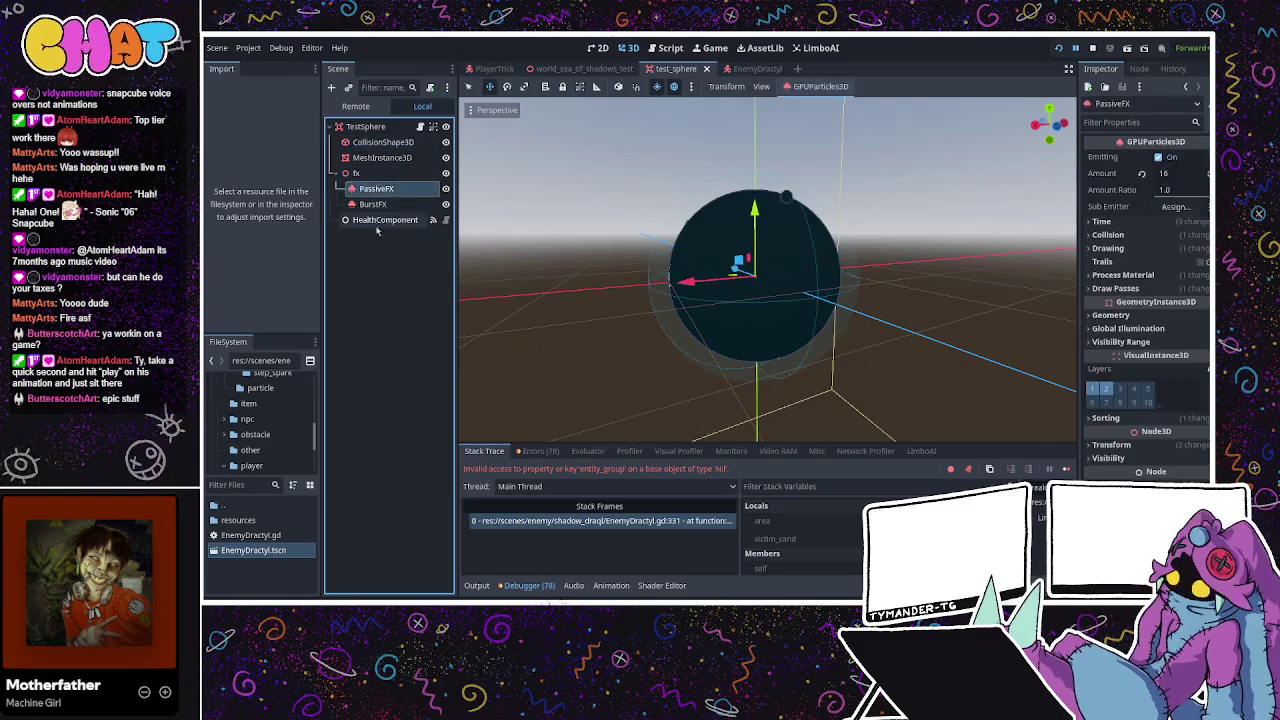
click(1153, 223)
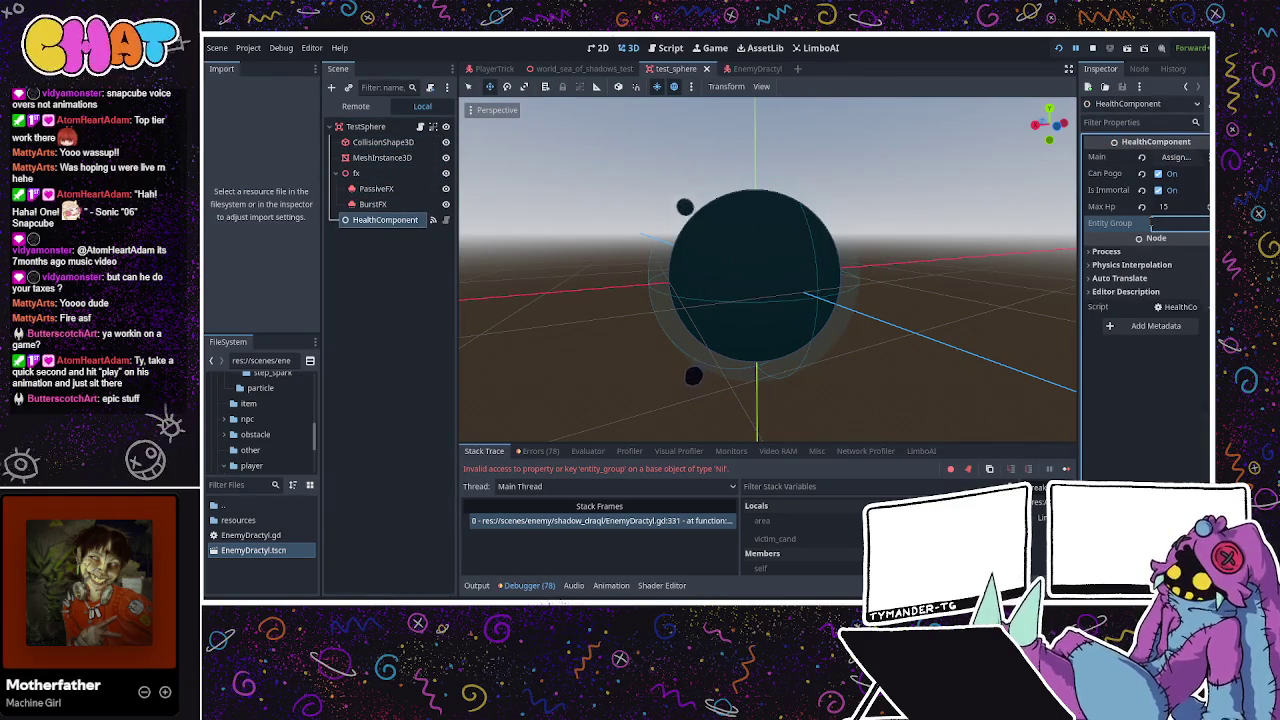
text(obst)
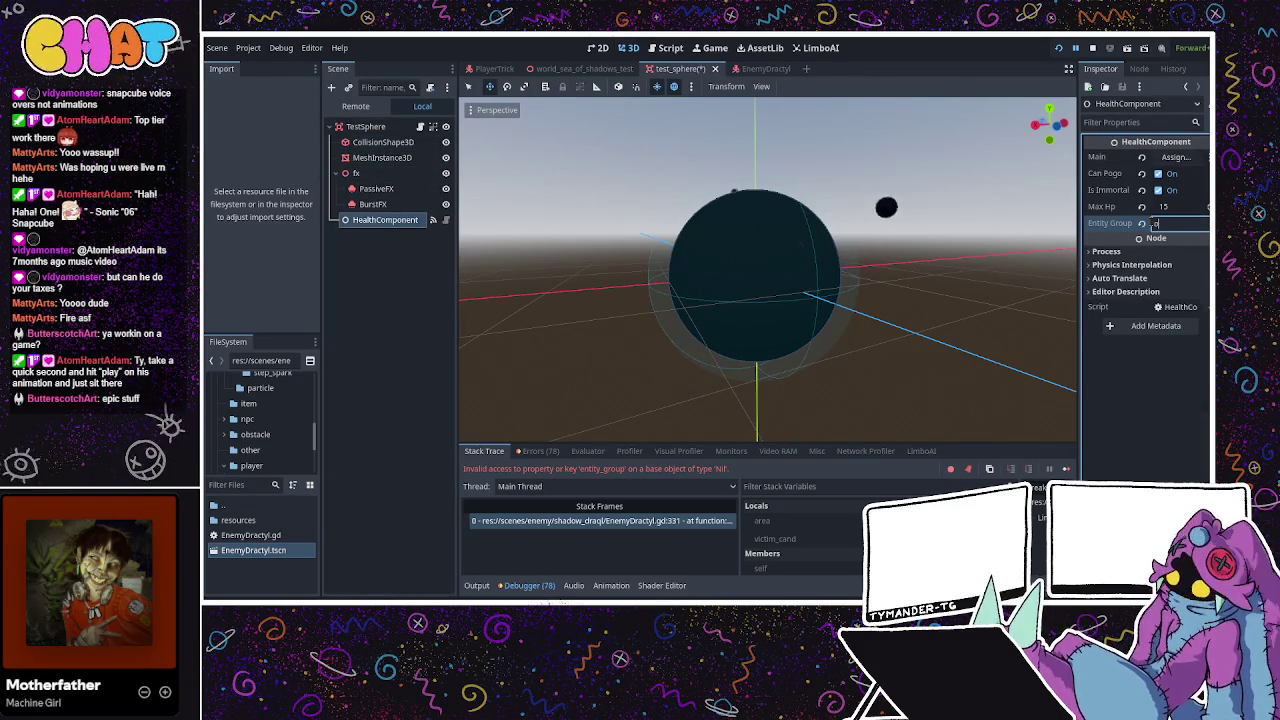
text(acle)
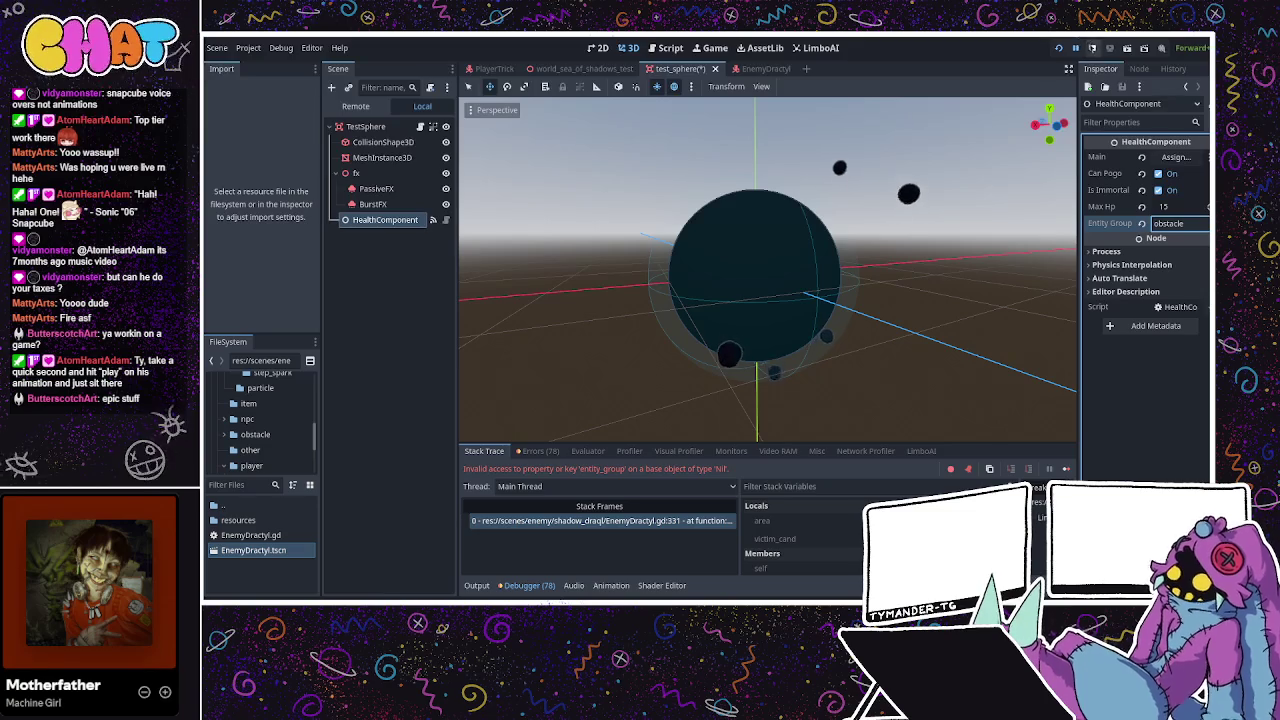
Stop and relaunch the game, inspect the sphere, then return to the EnemyDractyl scene.
key(F8)
key(F6)
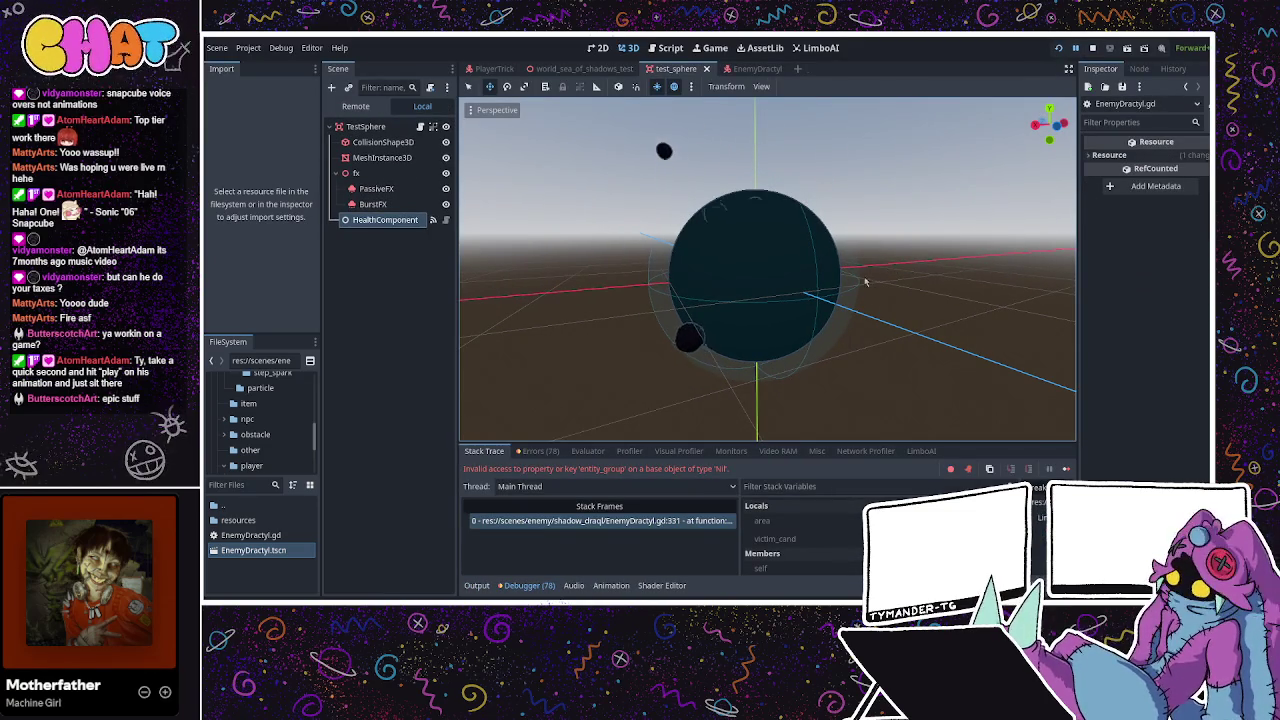
key(Up)
key(Down)
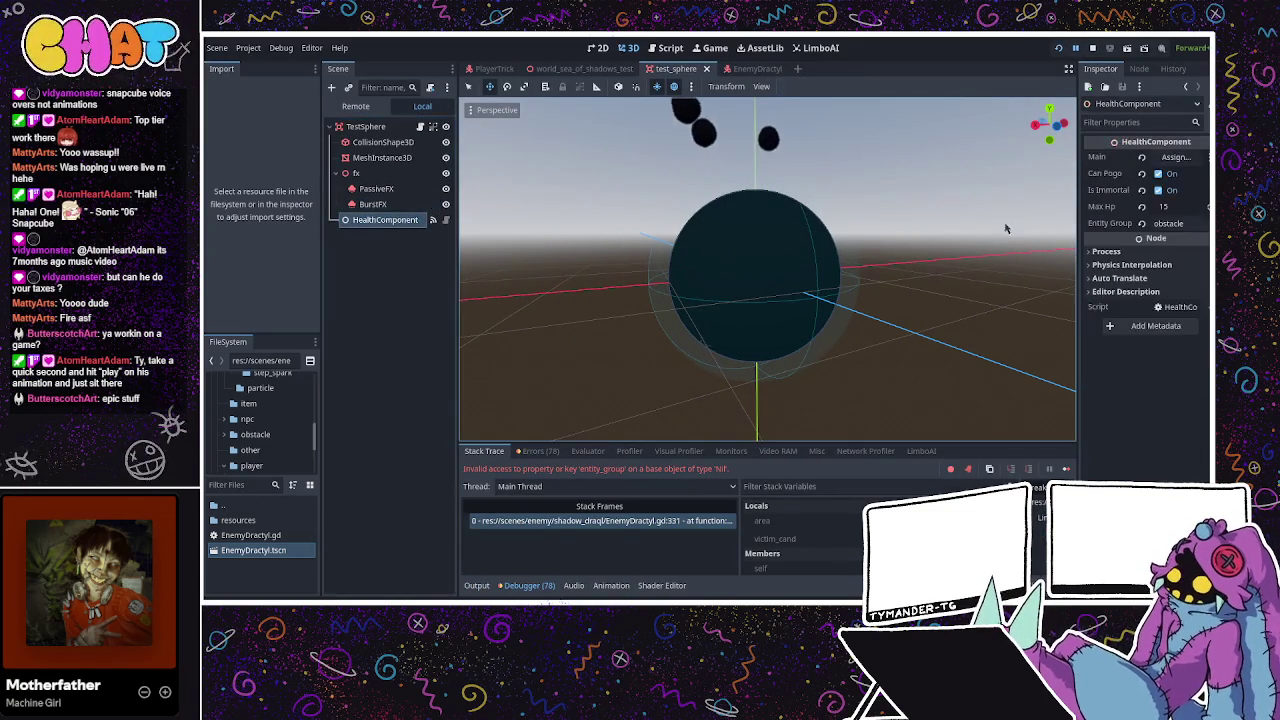
mouse_move(690, 420)
mouse_down()
mouse_move(600, 400)
mouse_move(586, 374)
mouse_move(641, 348)
mouse_move(614, 398)
mouse_move(605, 325)
mouse_up()
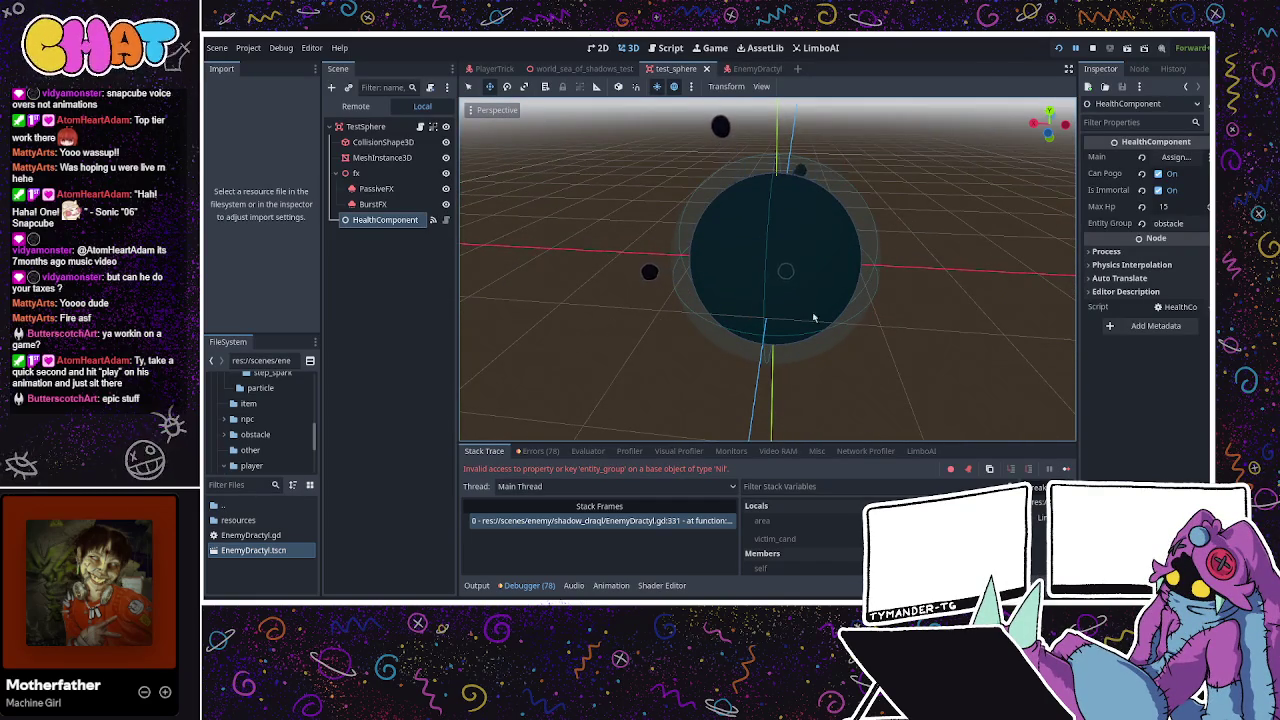
drag(934, 266, 826, 166)
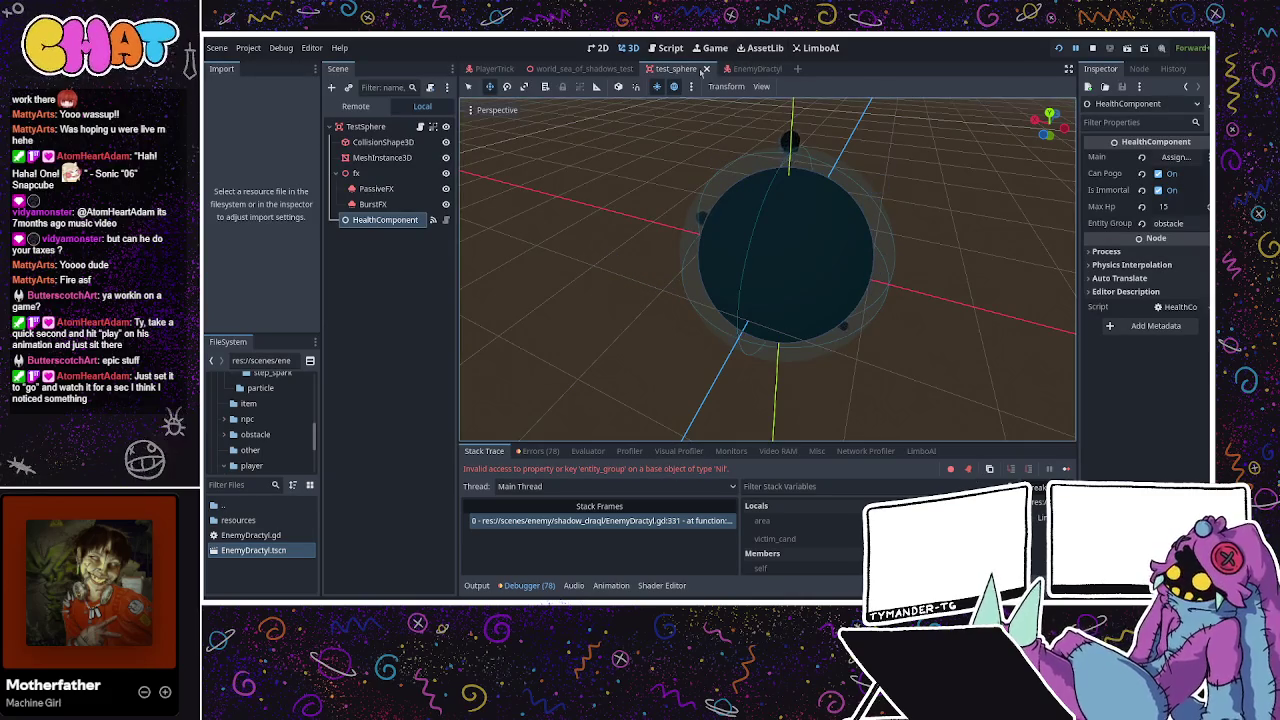
click(755, 68)
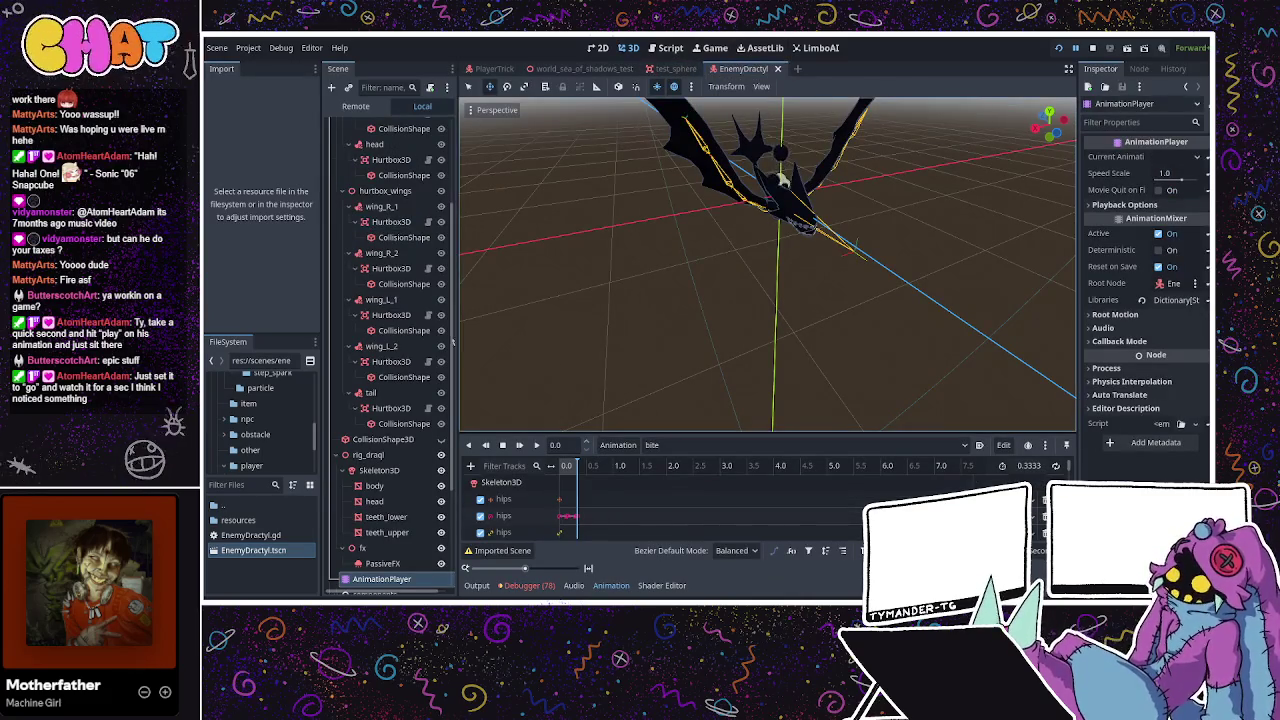
Select the dragon's HealthComponent and the player's hips hurtbox, then save the open scenes.
scroll(397, 538, down, 5)
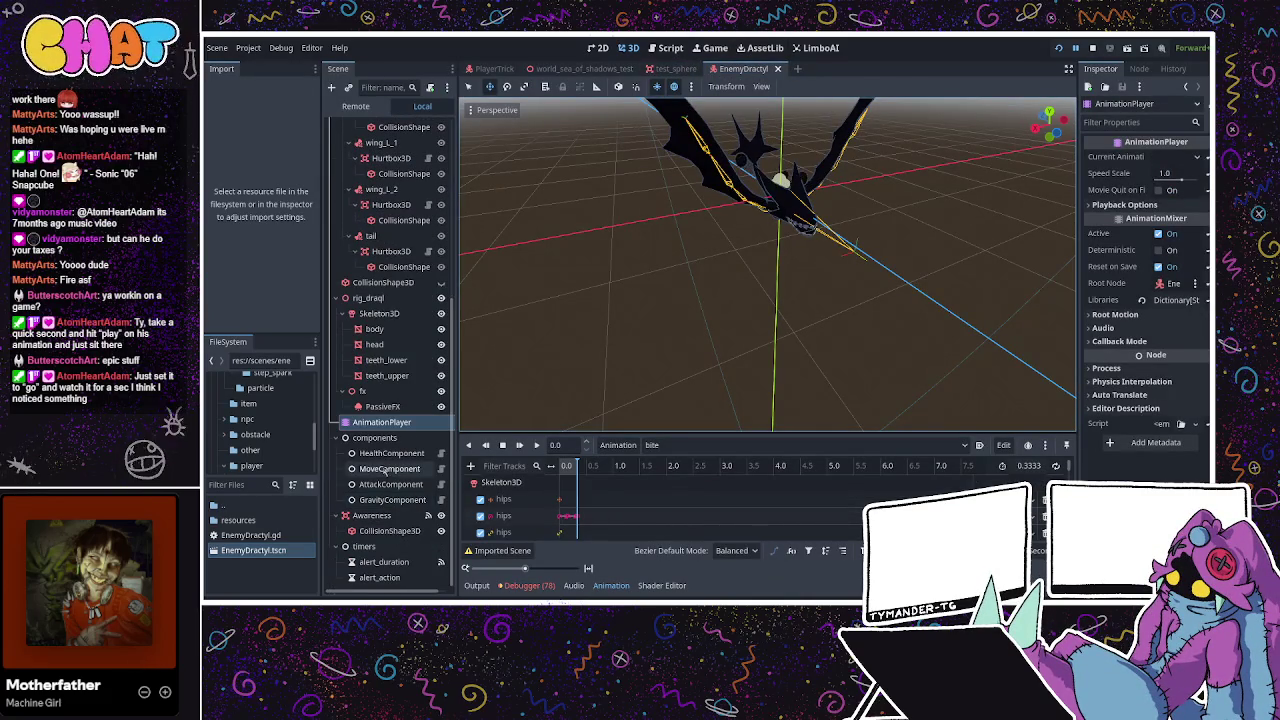
click(390, 453)
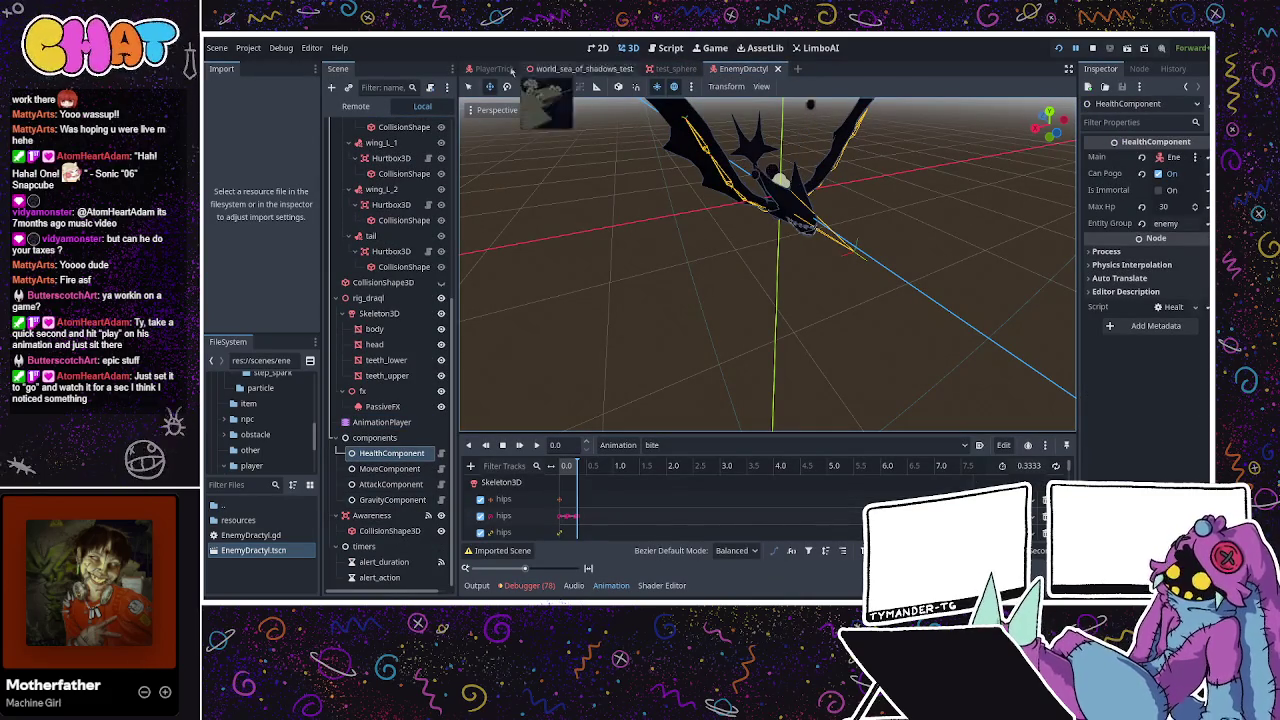
click(494, 68)
scroll(397, 524, down, 3)
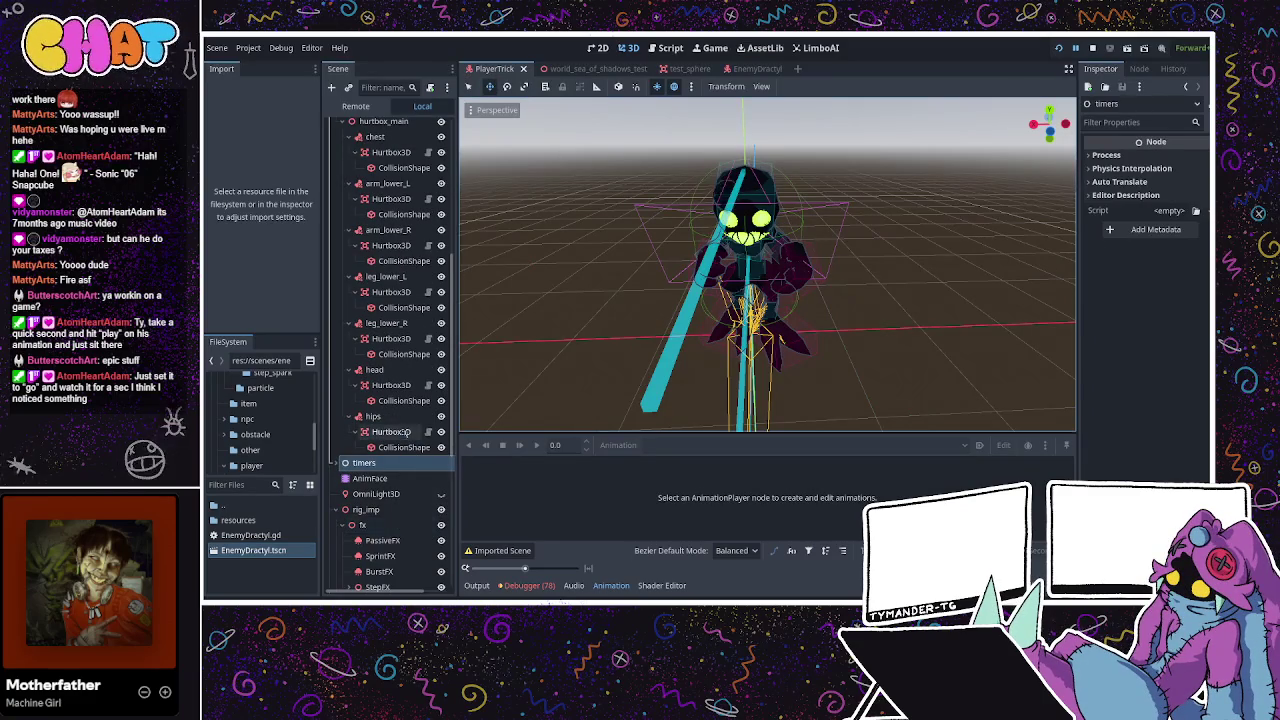
click(391, 431)
key(ctrl+s)
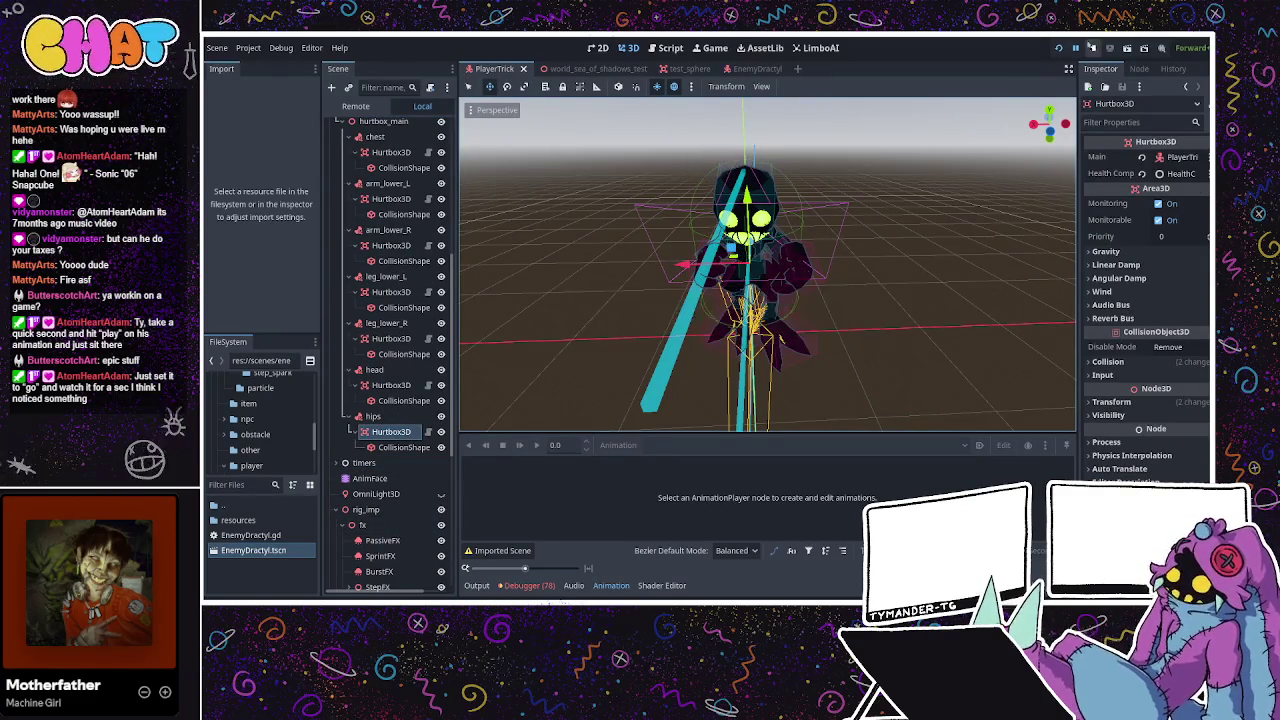
key(ctrl+s)
Run the project, inspect the entity_group error's stack frame, and save the EnemyDractyl scene.
click(1058, 47)
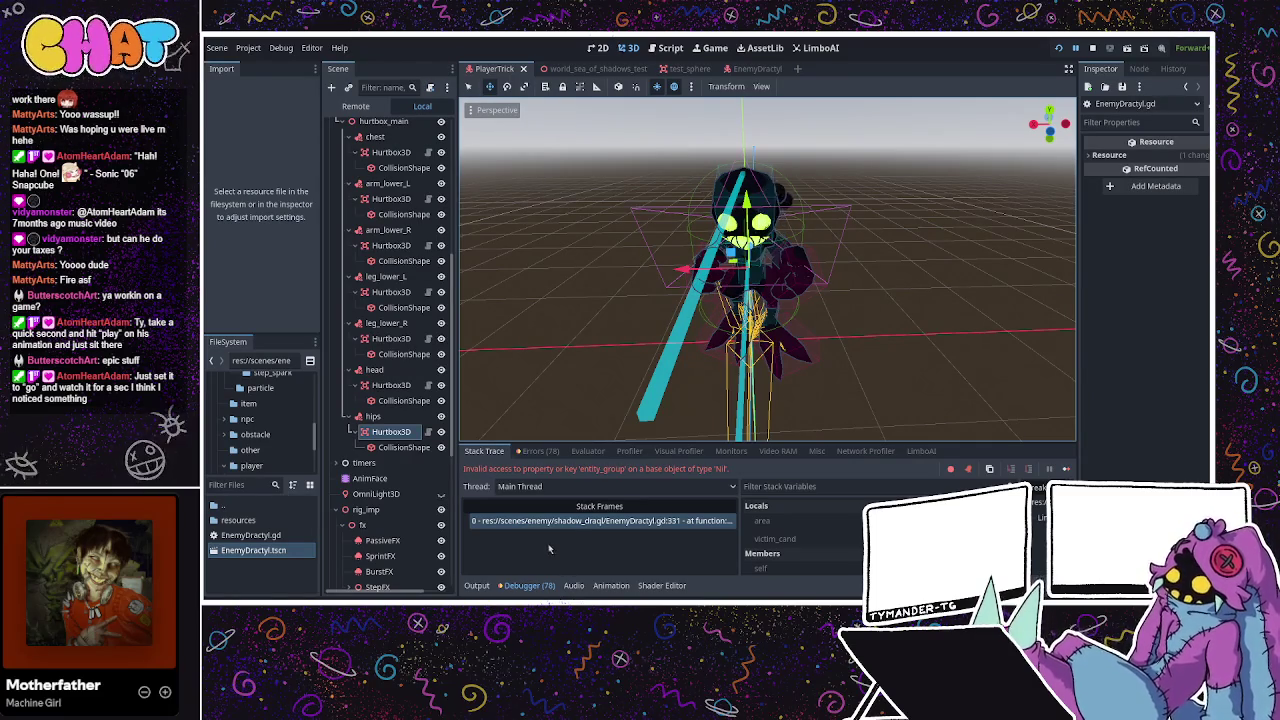
click(571, 524)
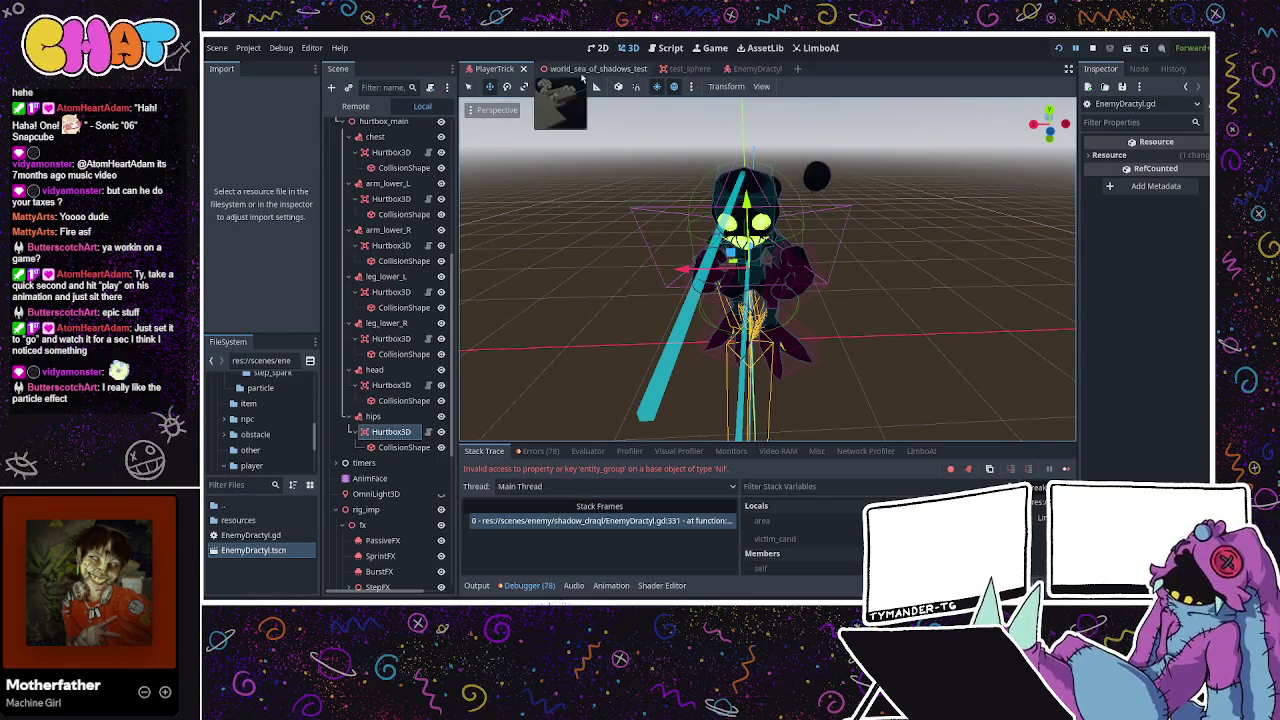
click(584, 68)
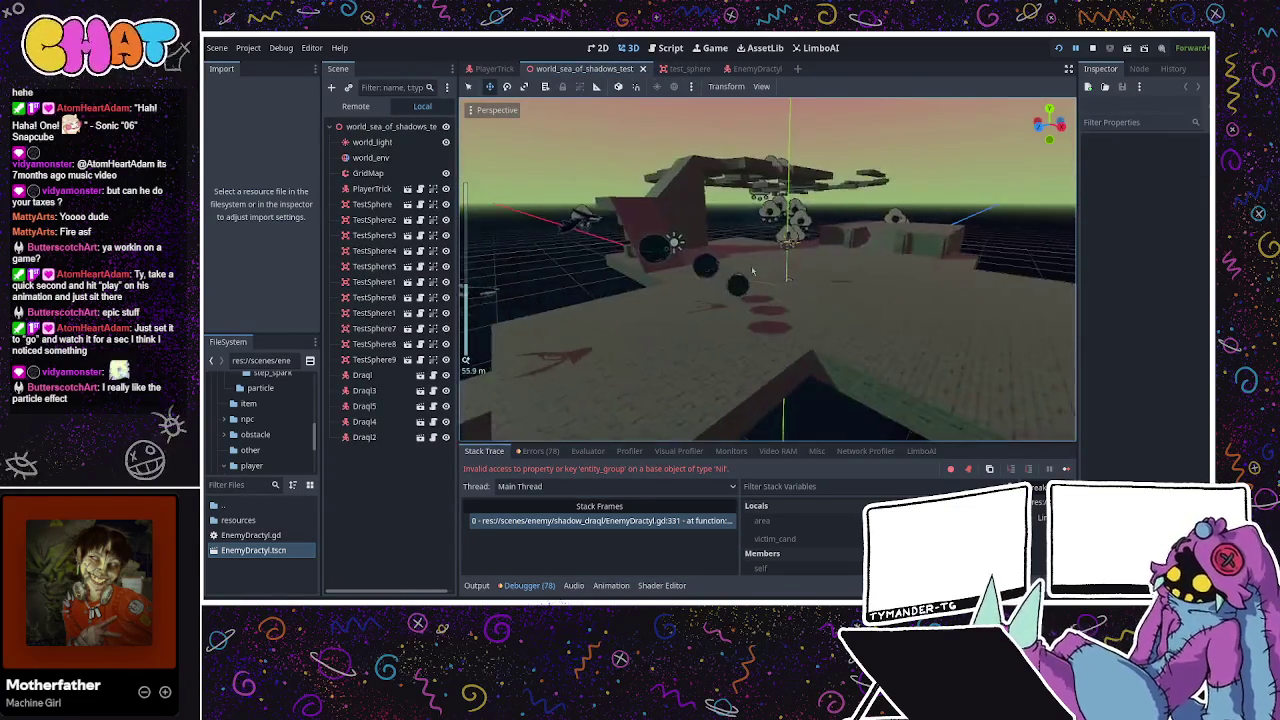
click(755, 68)
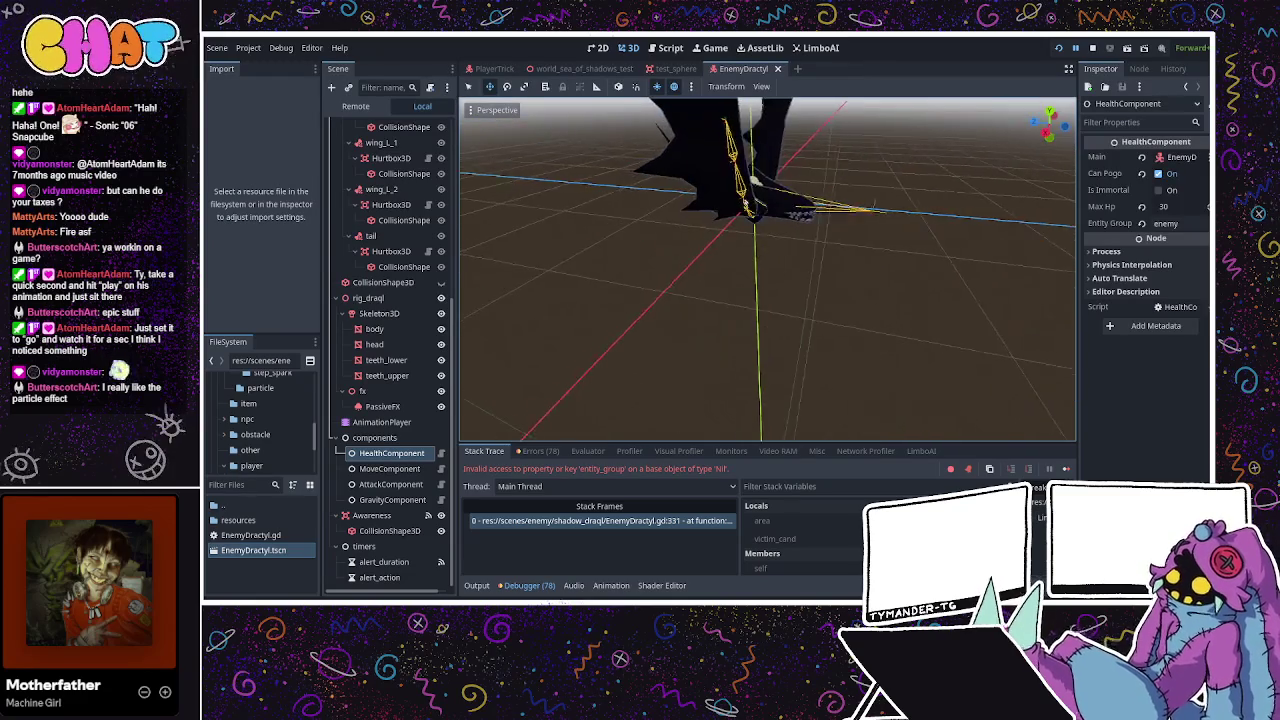
scroll(637, 208, down, 5)
scroll(817, 250, up, 3)
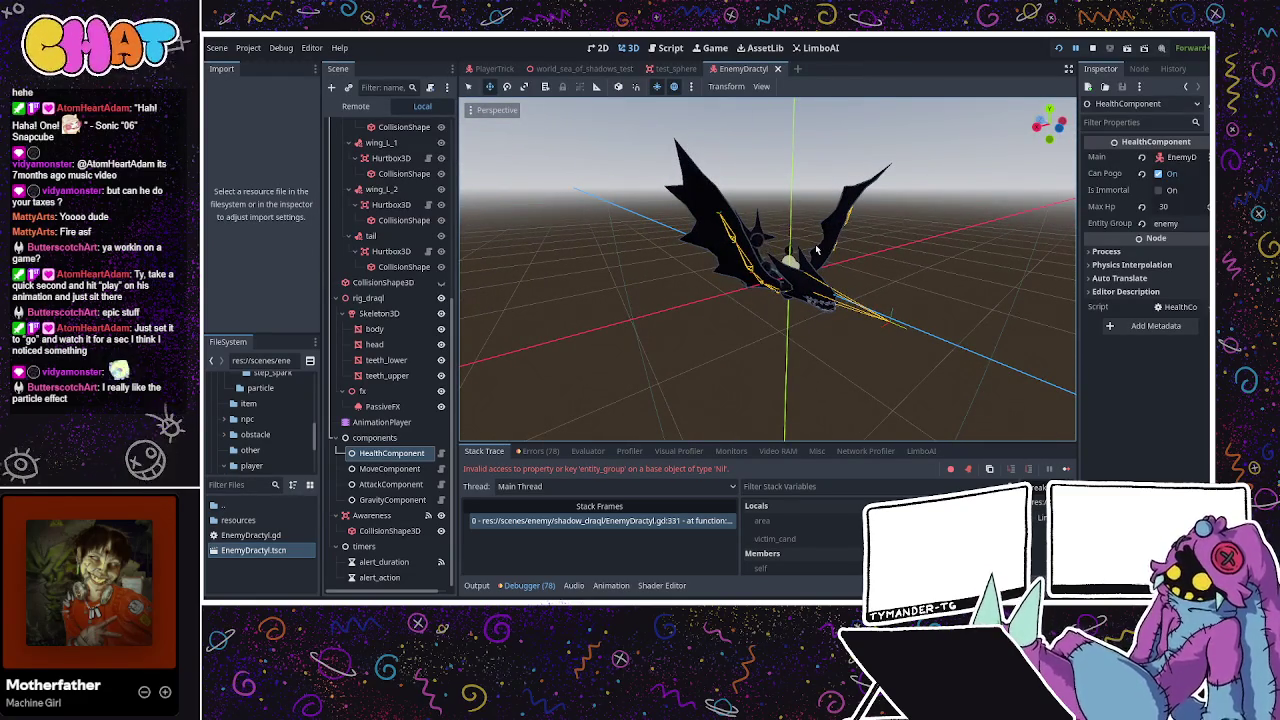
drag(817, 250, 806, 247)
key(ctrl+s)
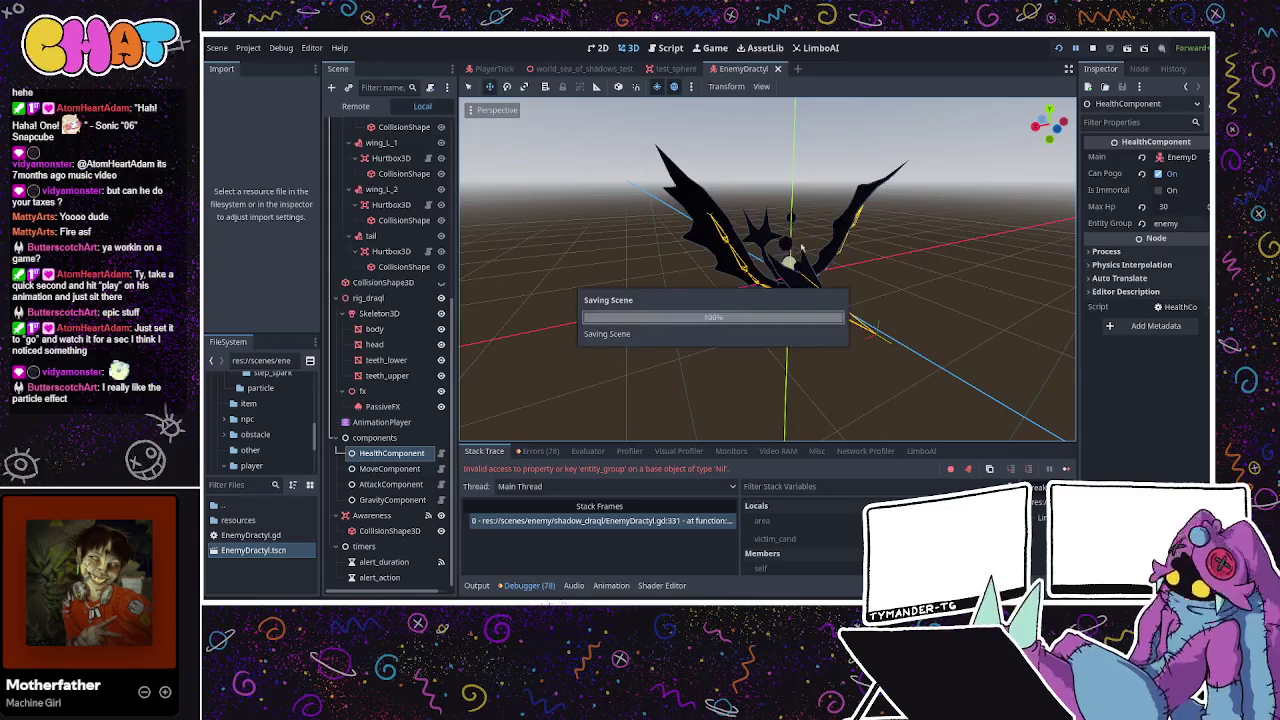
Fly over the world_sea_of_shadows_test level to view the red slab and enemies.
click(494, 68)
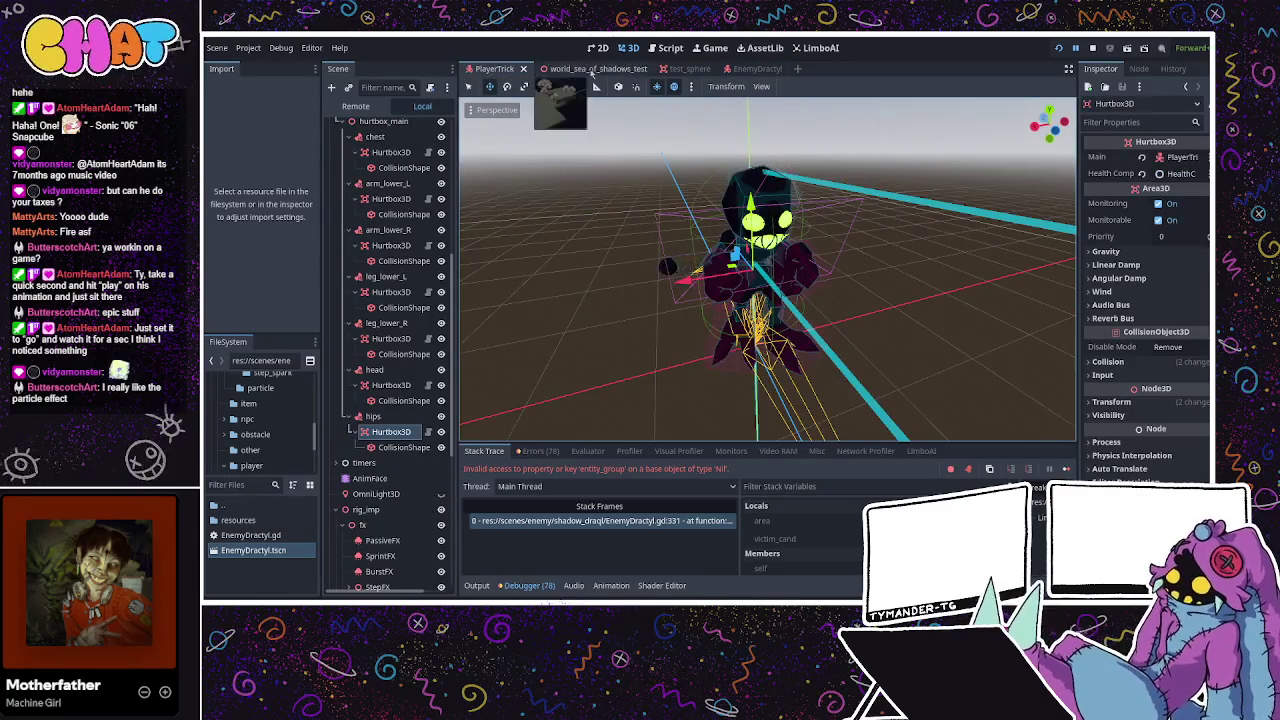
click(584, 68)
mouse_move(808, 272)
mouse_down()
mouse_move(774, 260)
mouse_move(790, 250)
mouse_move(815, 259)
mouse_move(766, 286)
mouse_move(588, 136)
mouse_move(833, 579)
mouse_up()
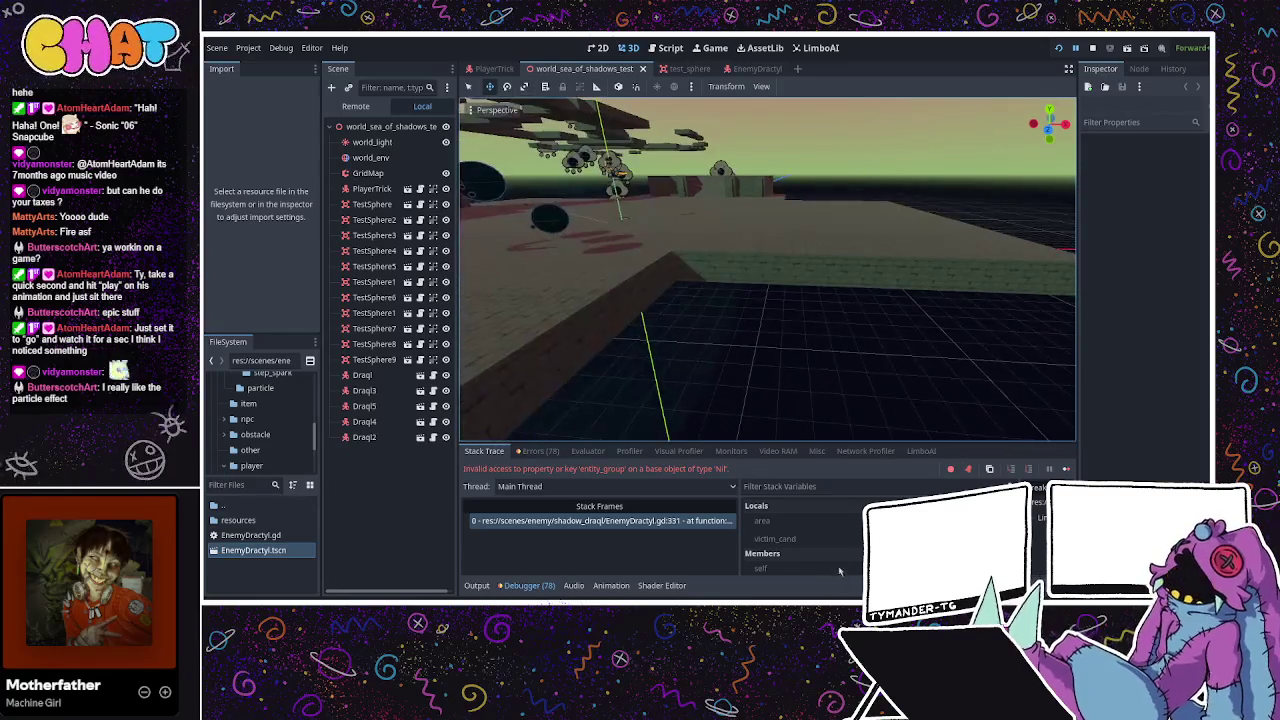
mouse_move(707, 293)
mouse_down()
mouse_move(680, 294)
mouse_move(756, 351)
mouse_move(758, 335)
mouse_up()
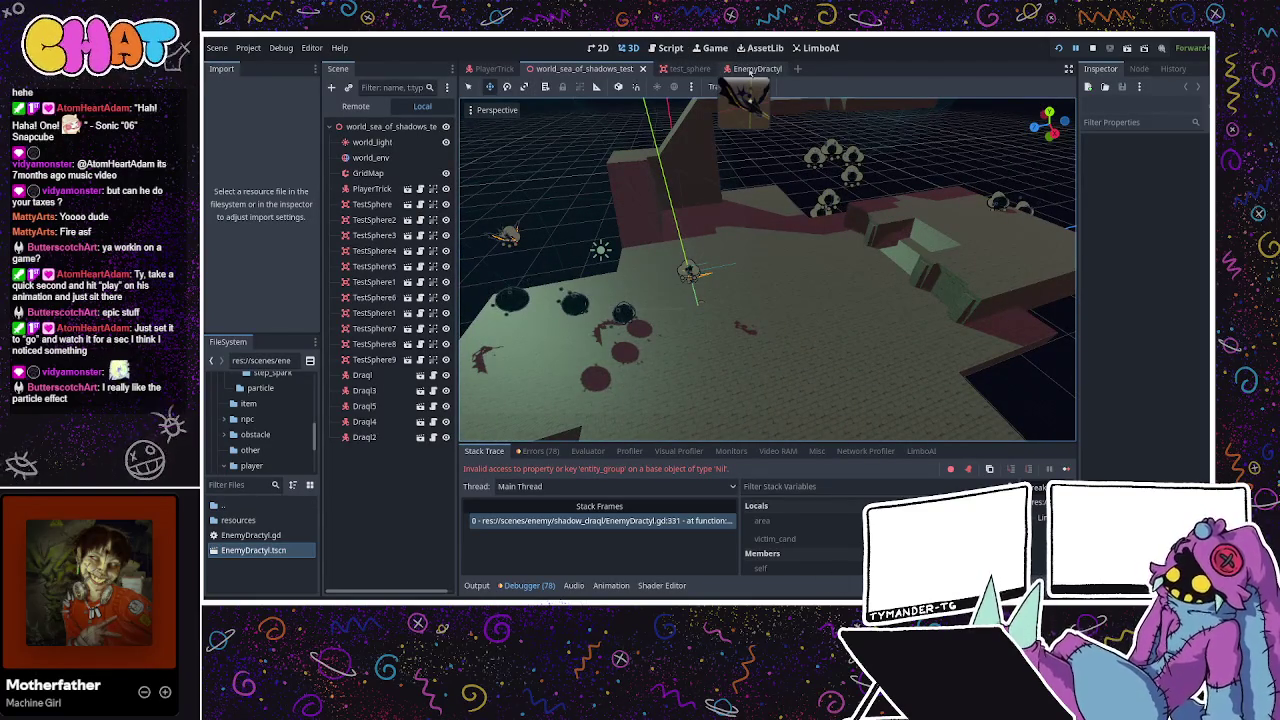
Browse the EnemyDractyl scene tree, collapsing the head node and selecting Skeleton3D.
click(750, 69)
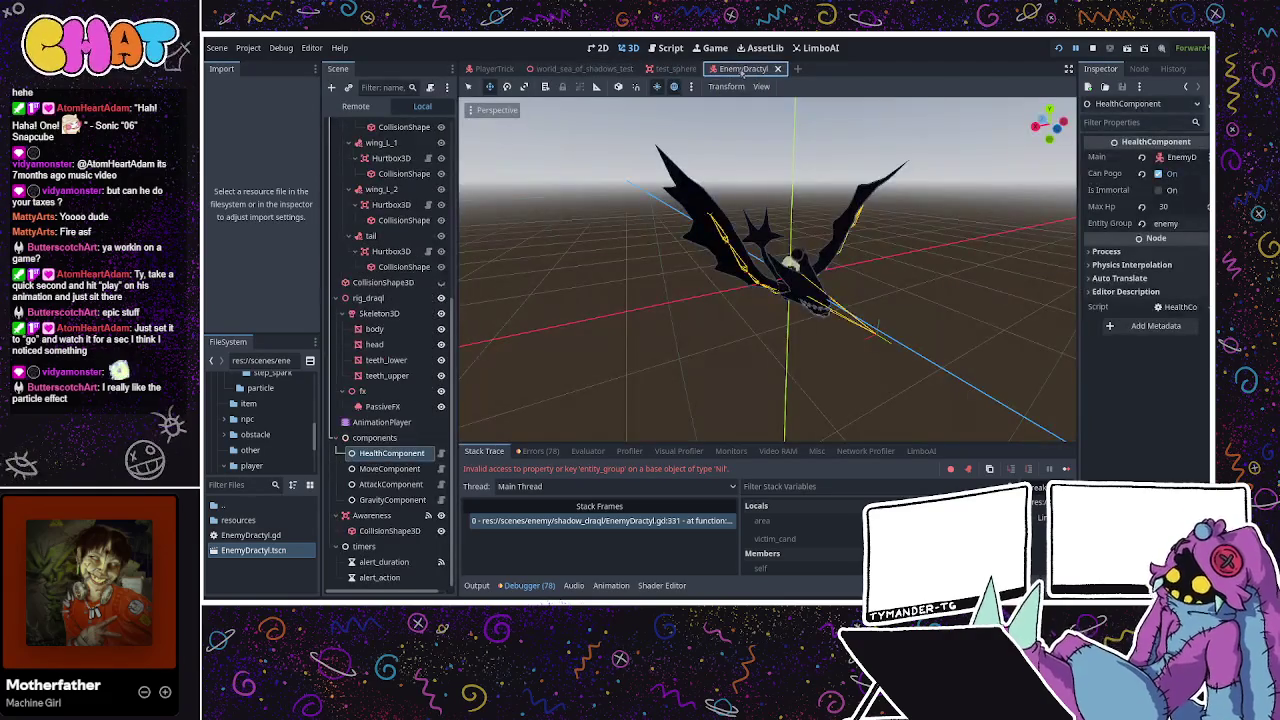
scroll(426, 318, down, 2)
scroll(426, 318, up, 4)
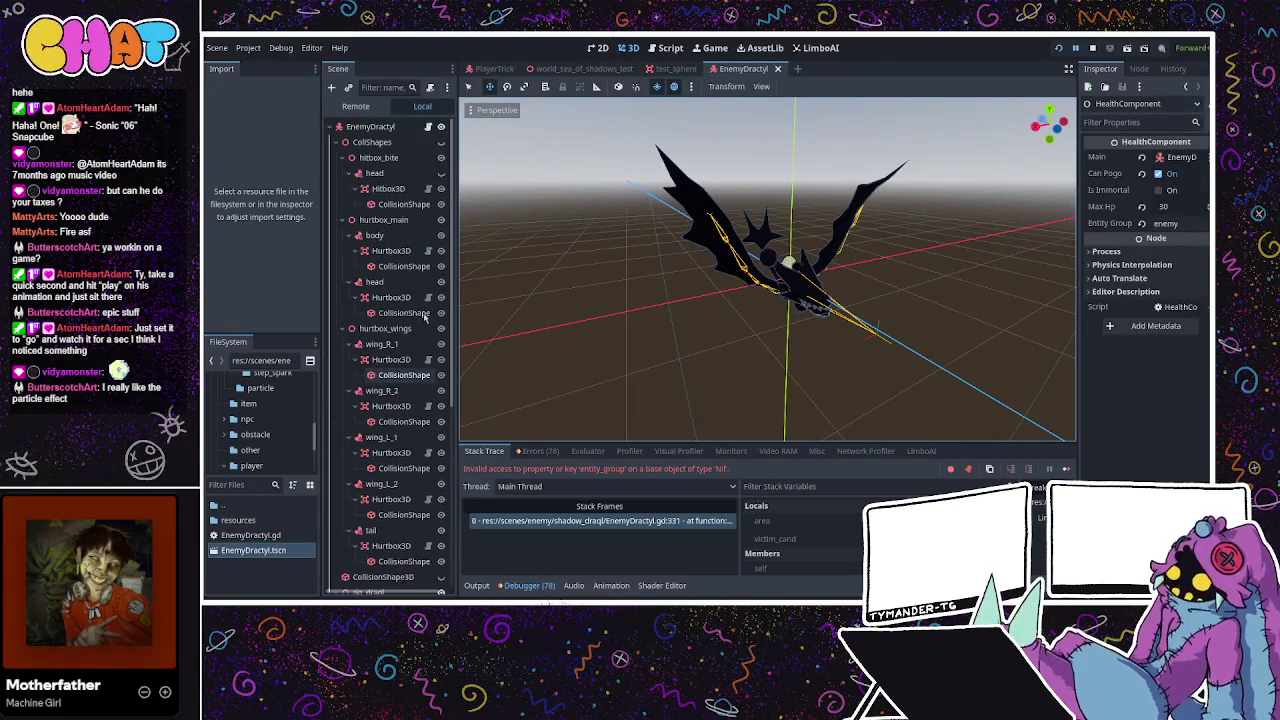
click(388, 189)
click(350, 174)
scroll(390, 300, down, 5)
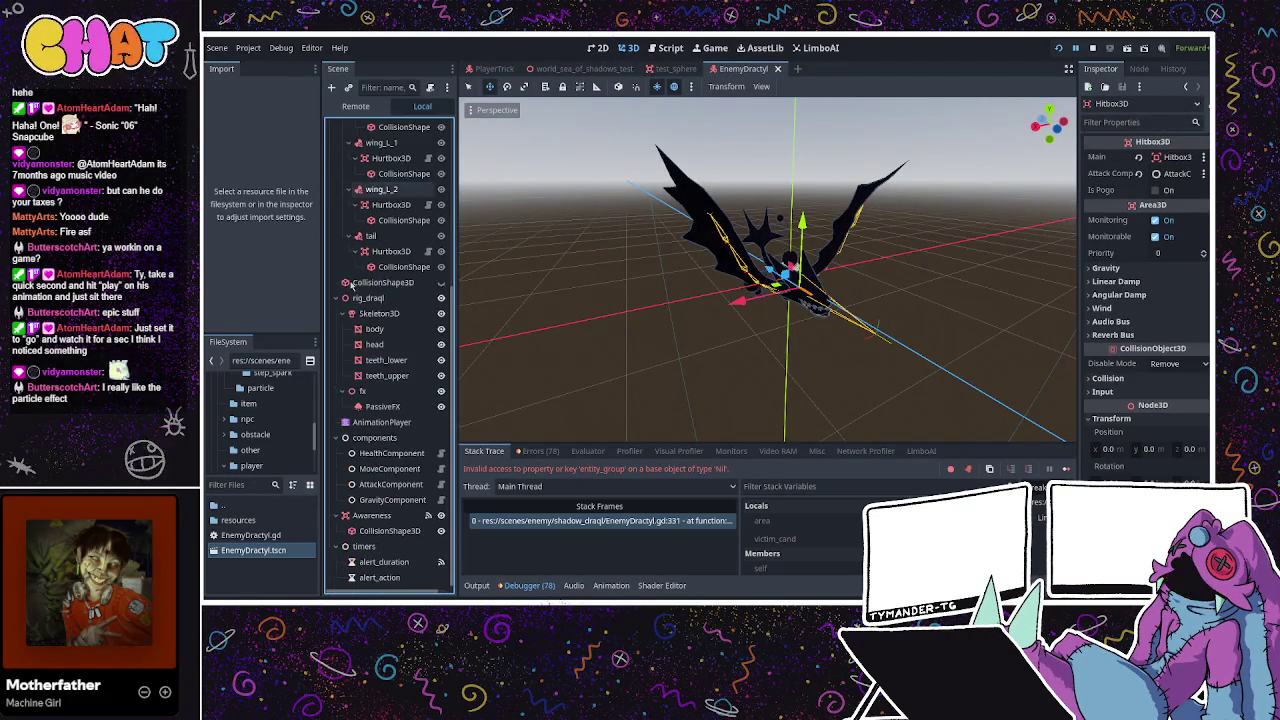
click(386, 360)
click(393, 314)
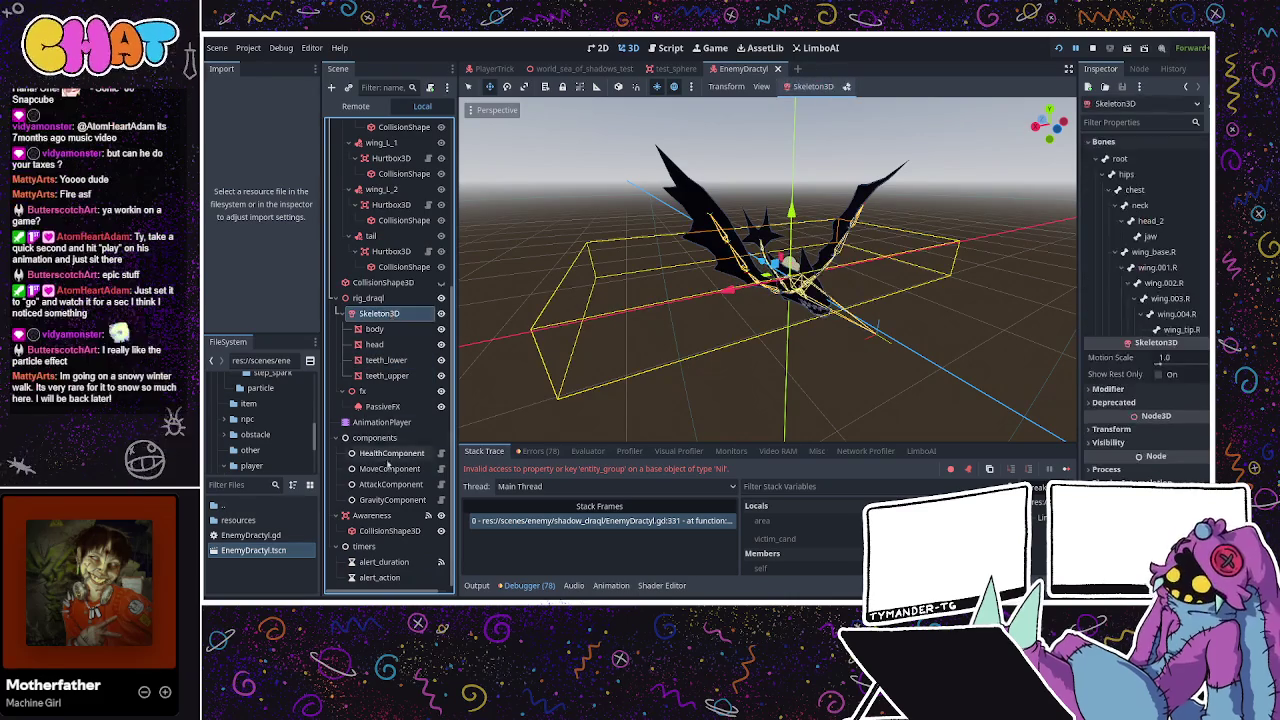
Check HealthComponent's Entity Group value and open HealthComponent.gd.
click(393, 456)
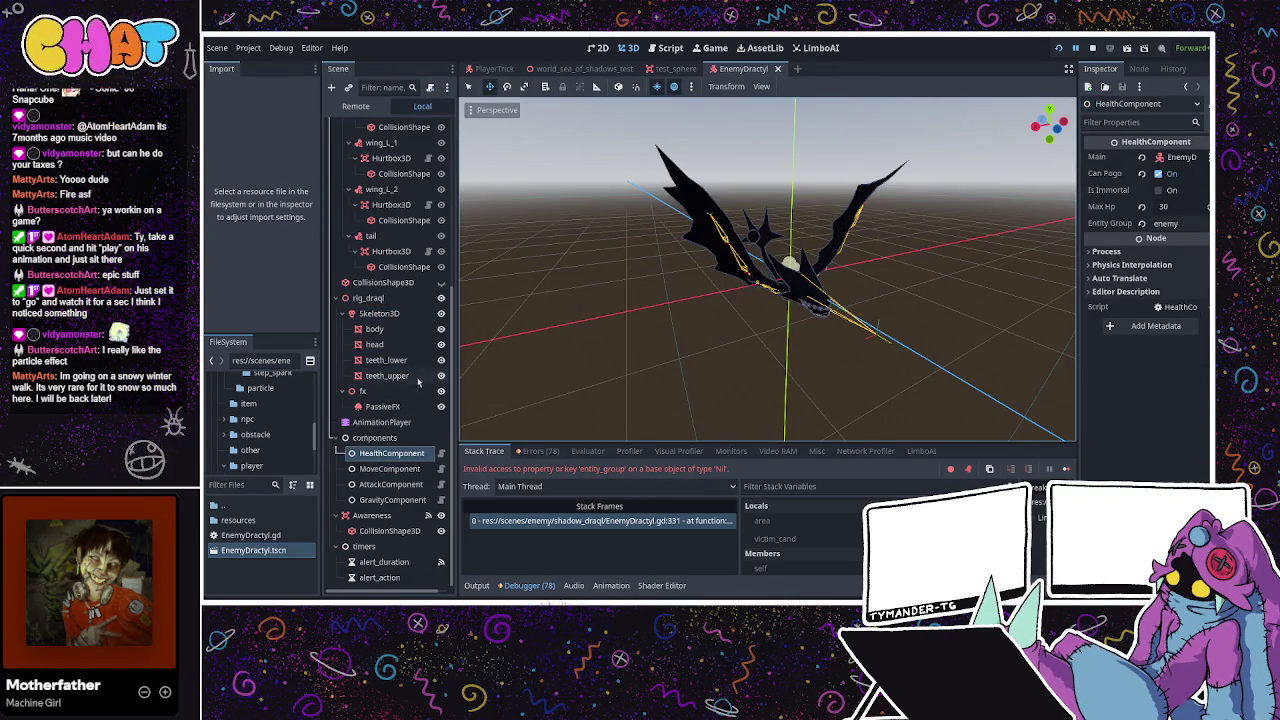
scroll(392, 376, up, 2)
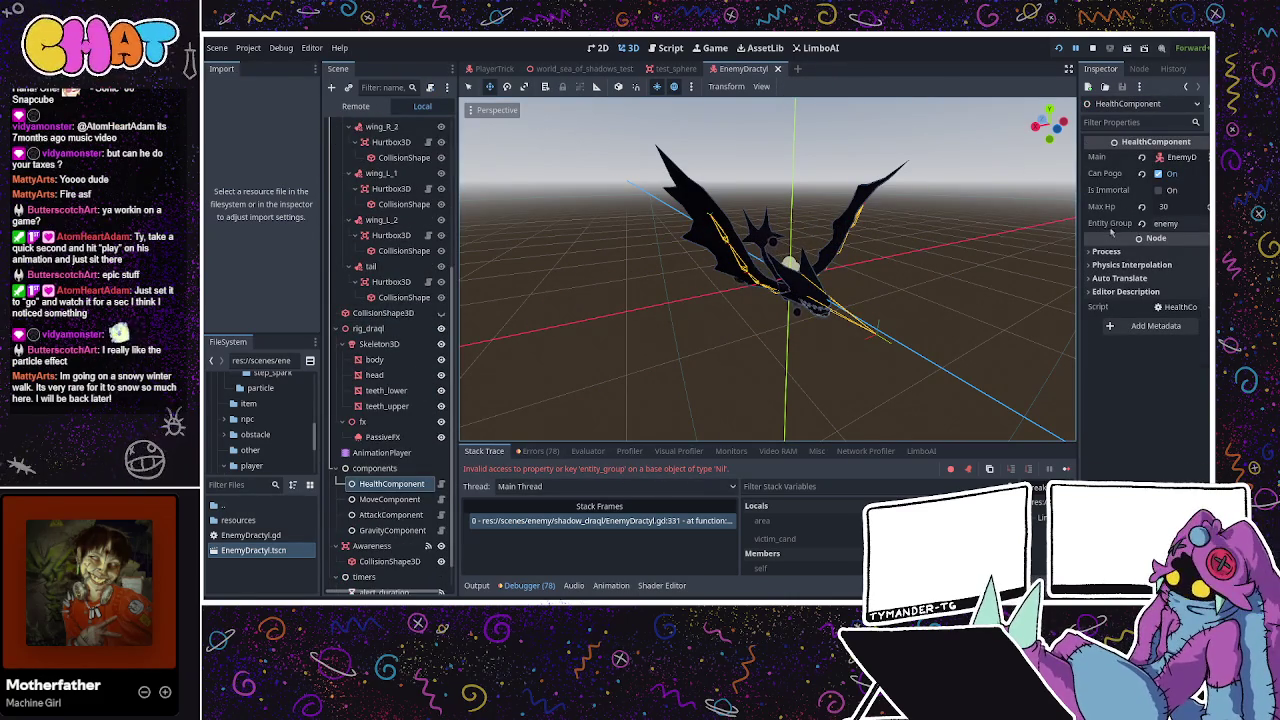
click(441, 484)
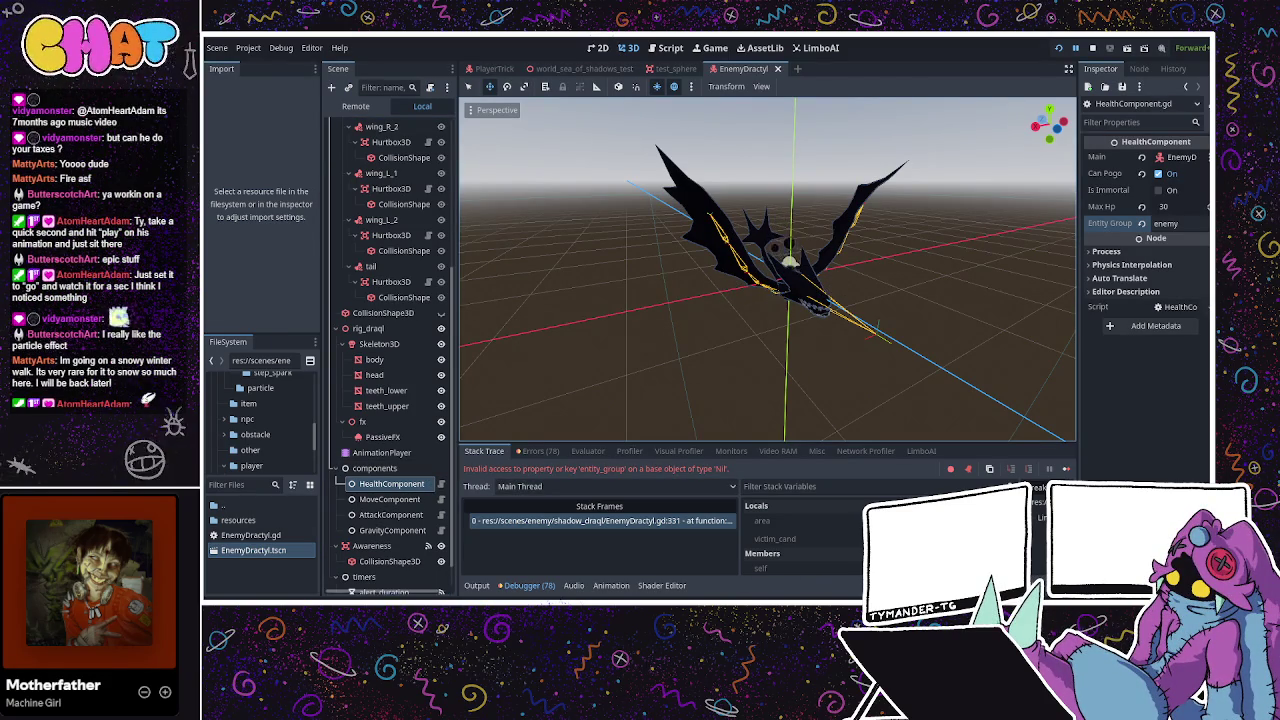
click(441, 484)
click(506, 288)
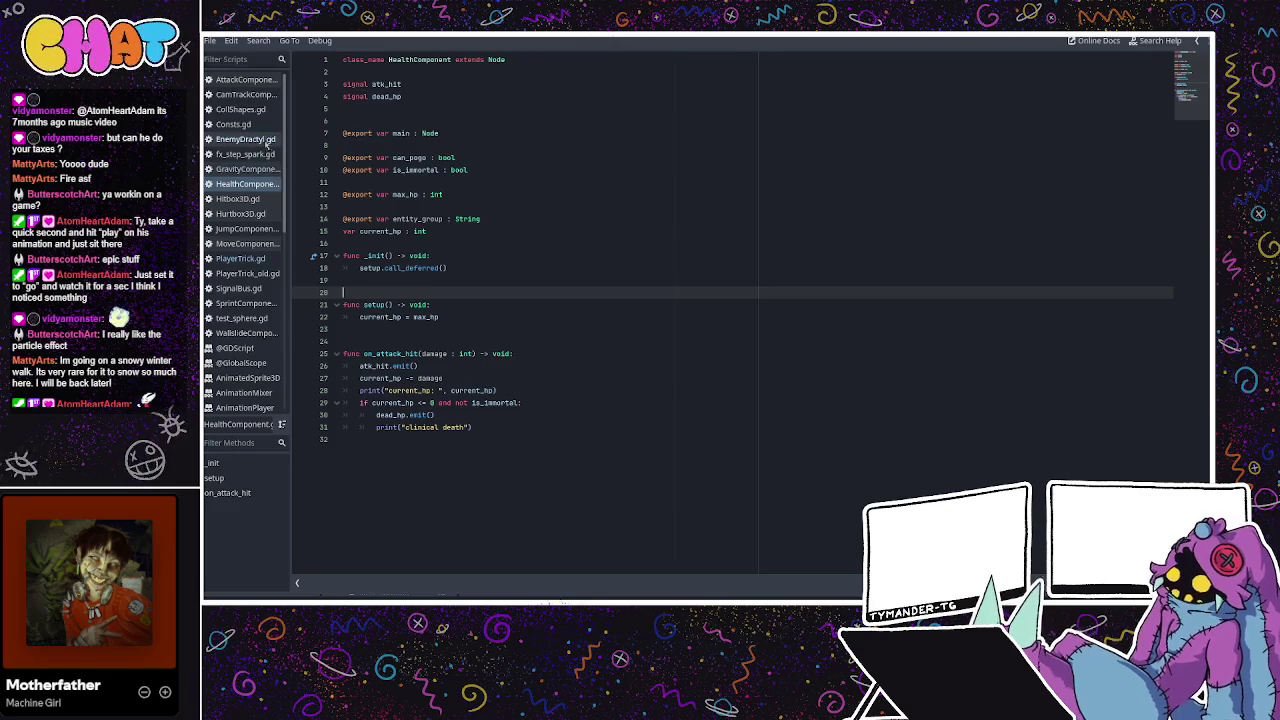
click(245, 139)
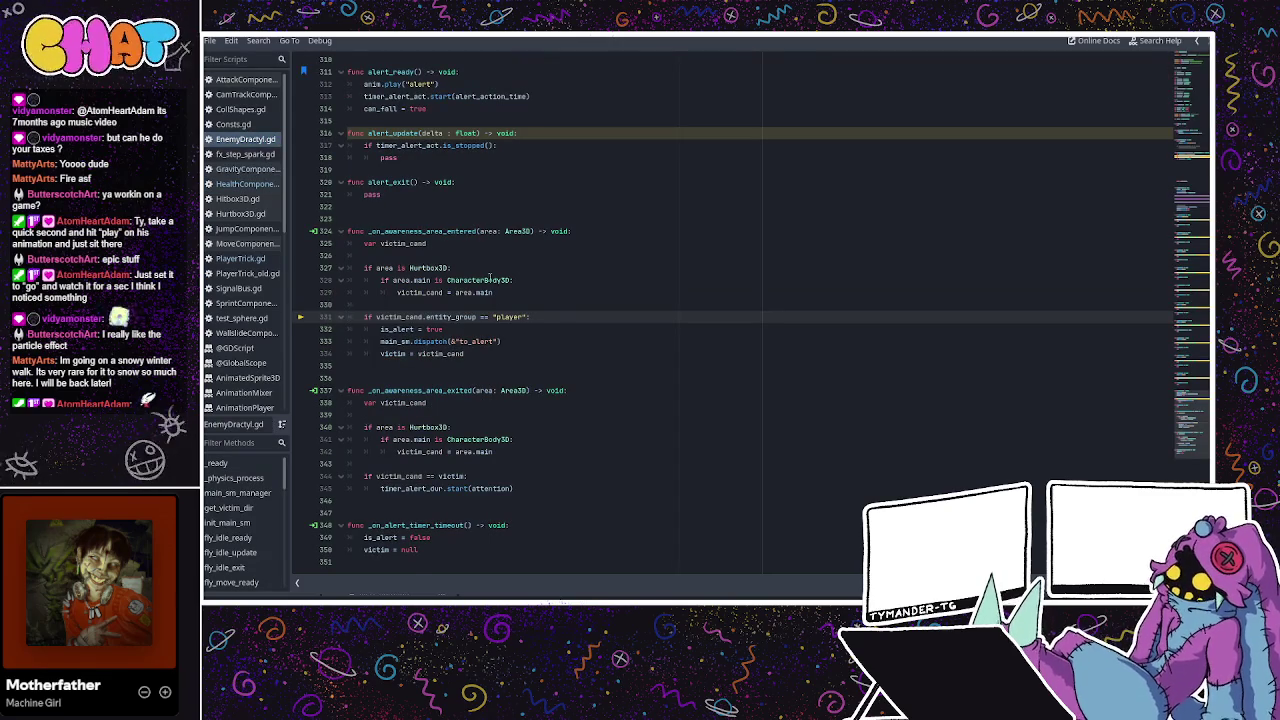
key(ctrl+f)
text(ene)
key(BackSpace)
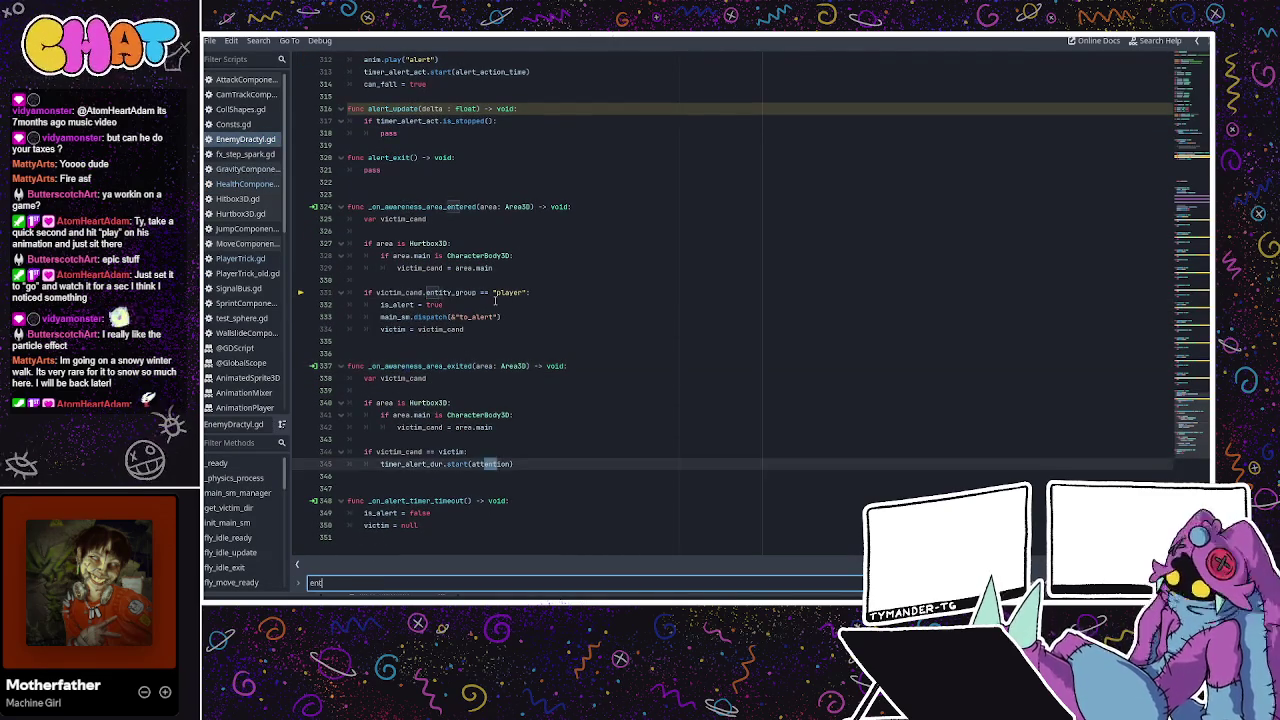
text(tit)
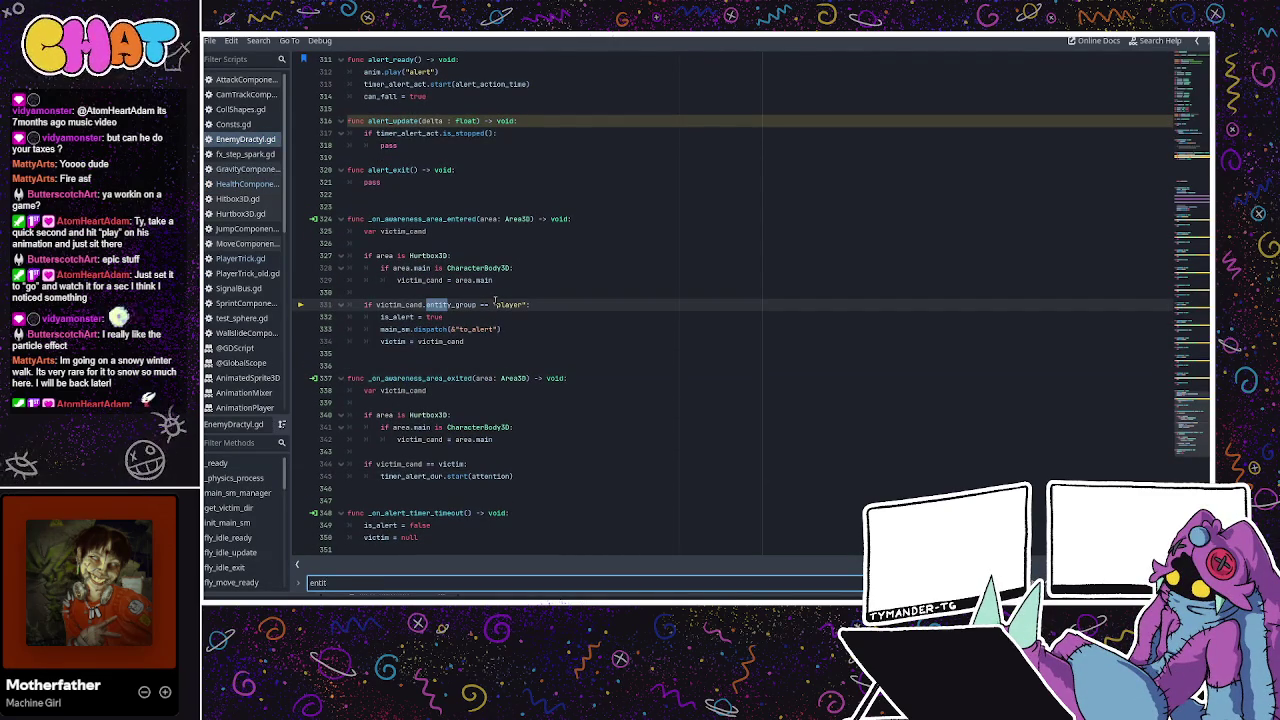
click(495, 303)
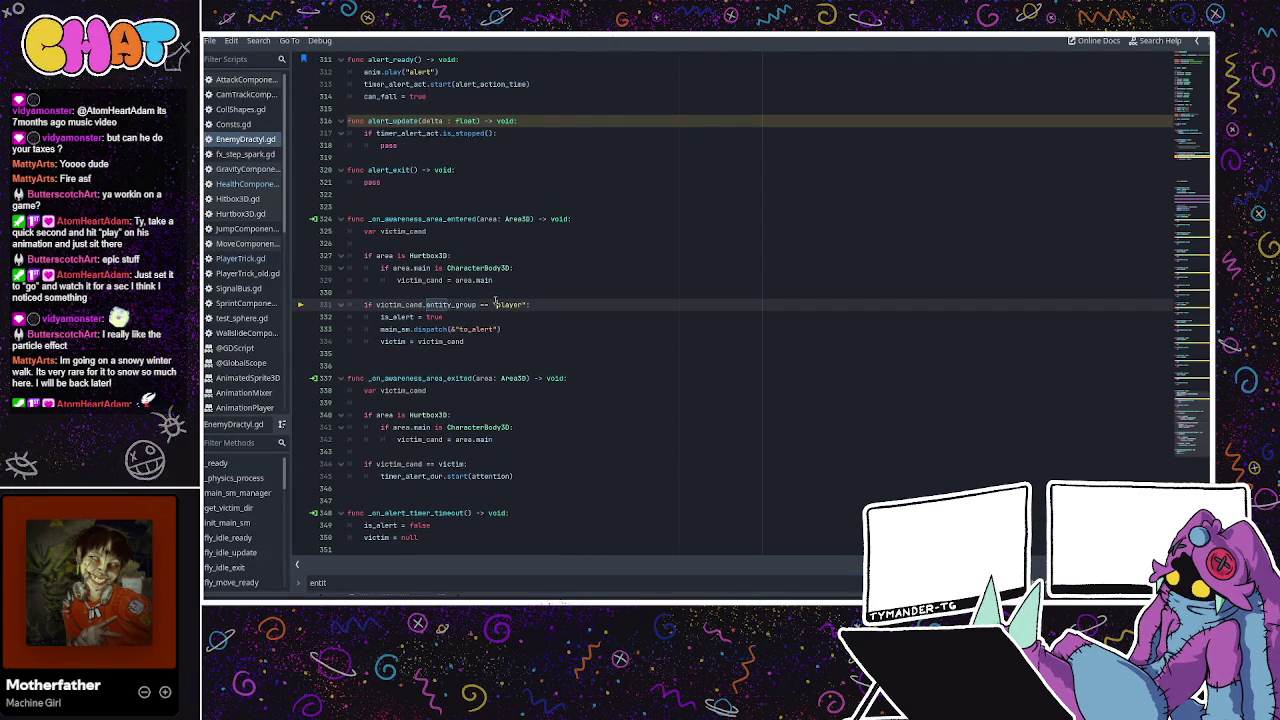
double_click(470, 304)
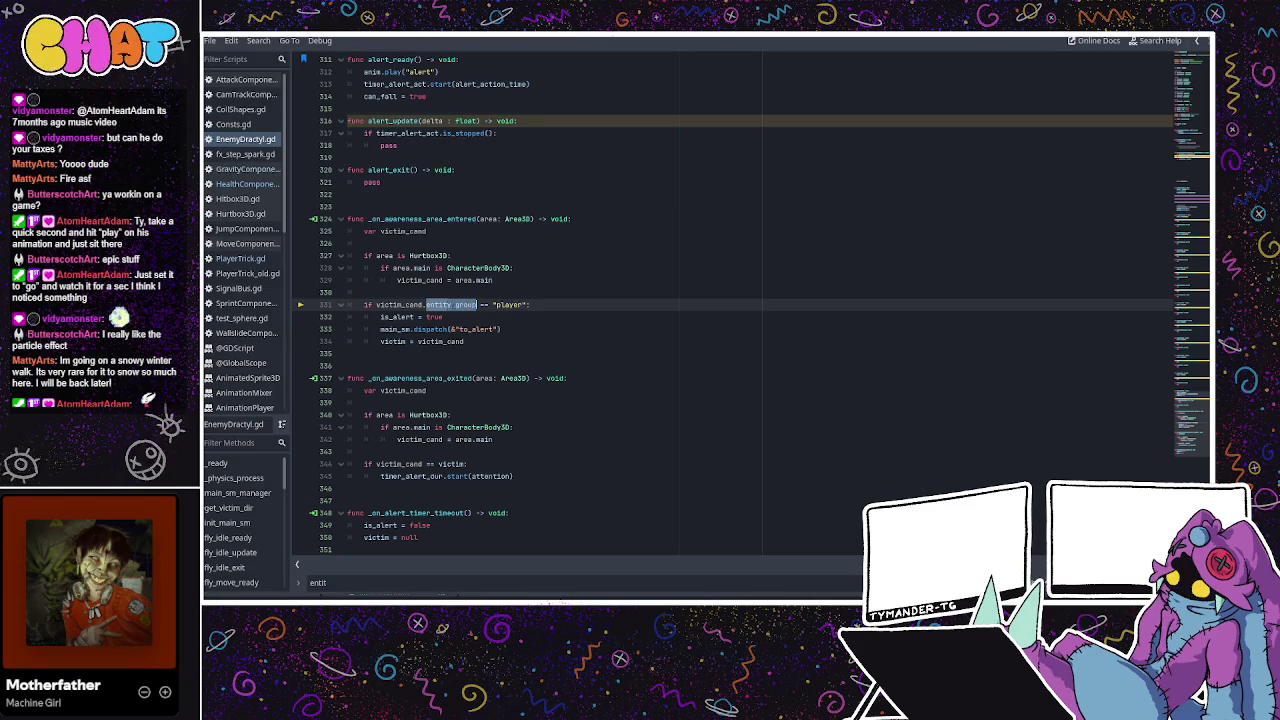
click(447, 292)
double_click(428, 281)
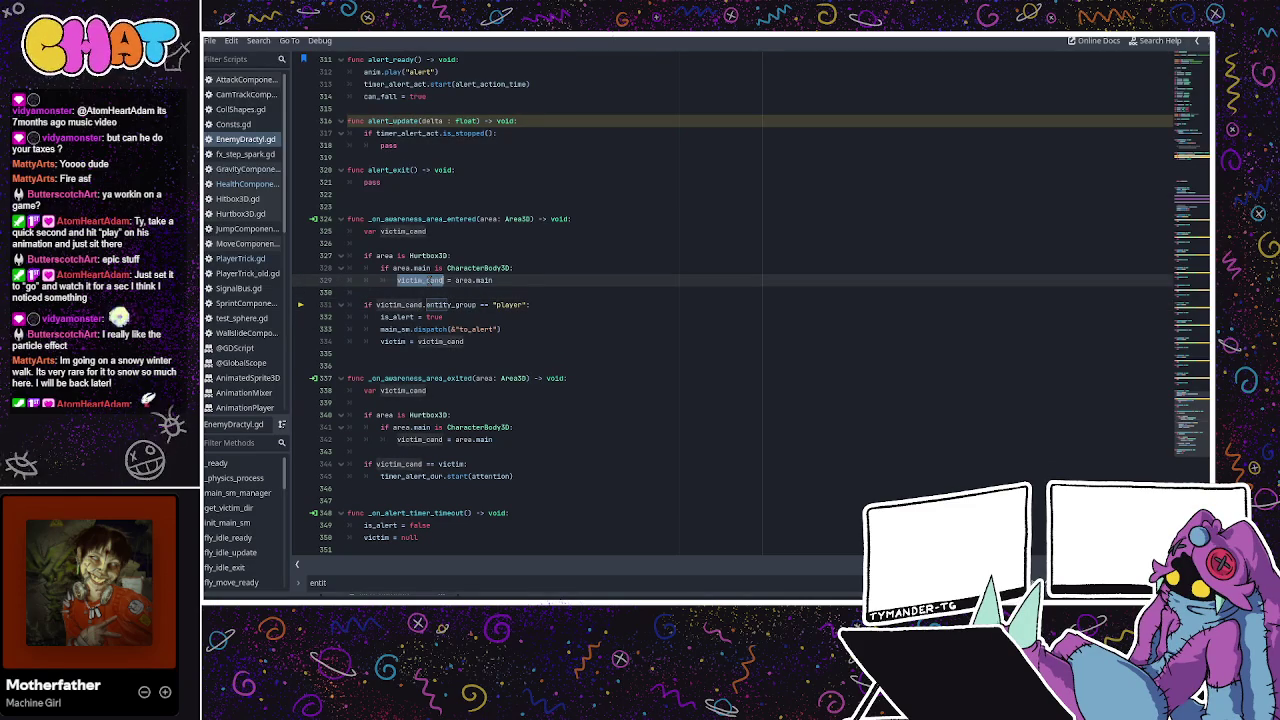
click(445, 268)
double_click(402, 268)
double_click(478, 268)
click(432, 268)
double_click(412, 281)
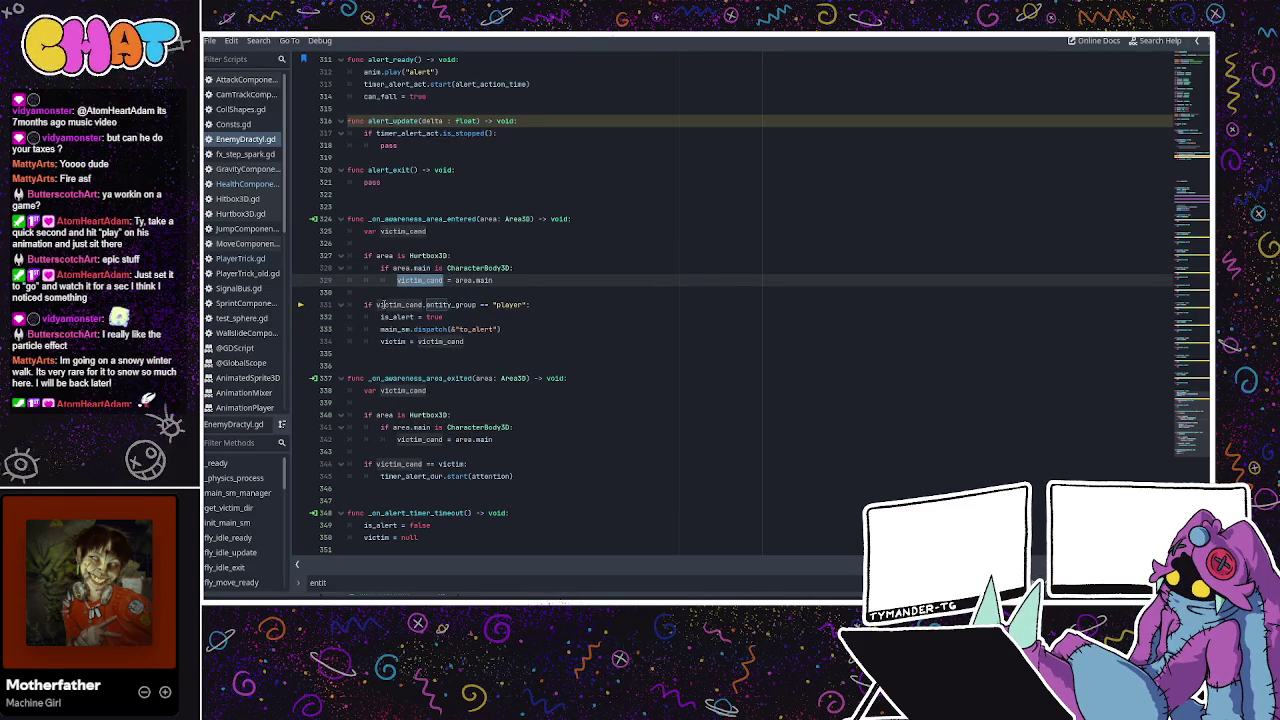
click(379, 305)
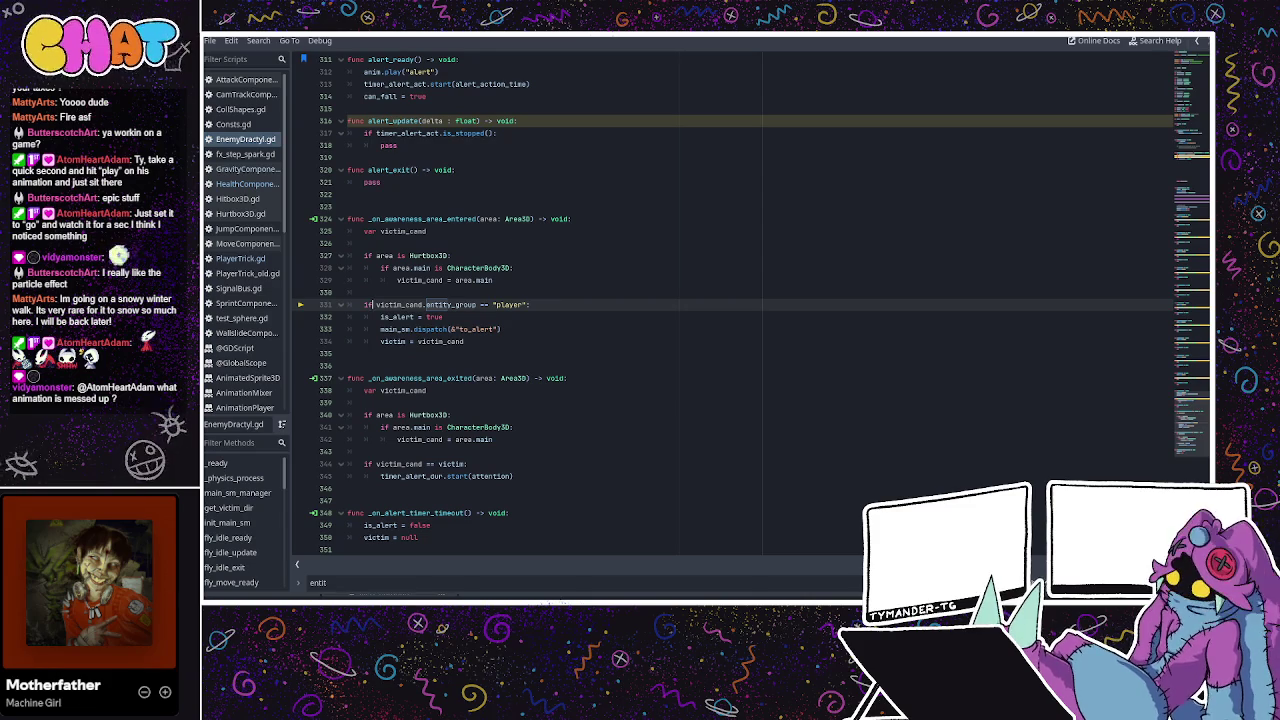
click(540, 256)
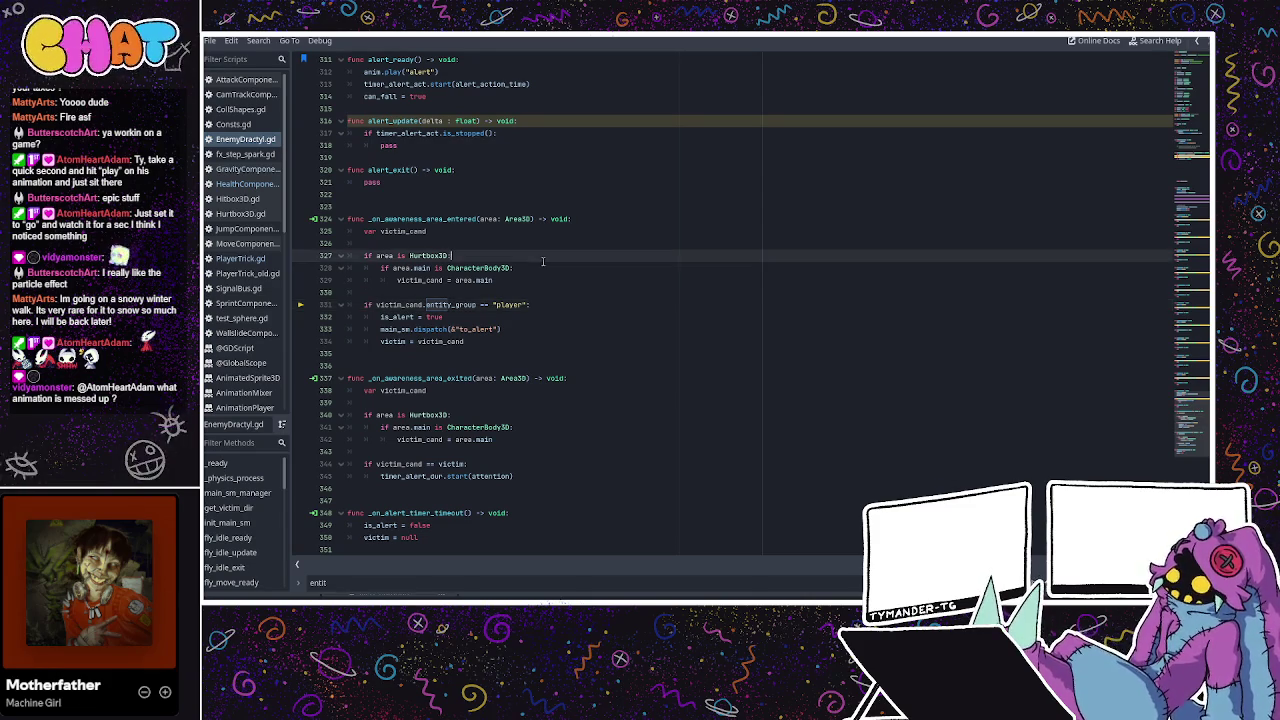
click(499, 285)
click(414, 304)
double_click(440, 305)
scroll(433, 300, down, 1)
click(395, 292)
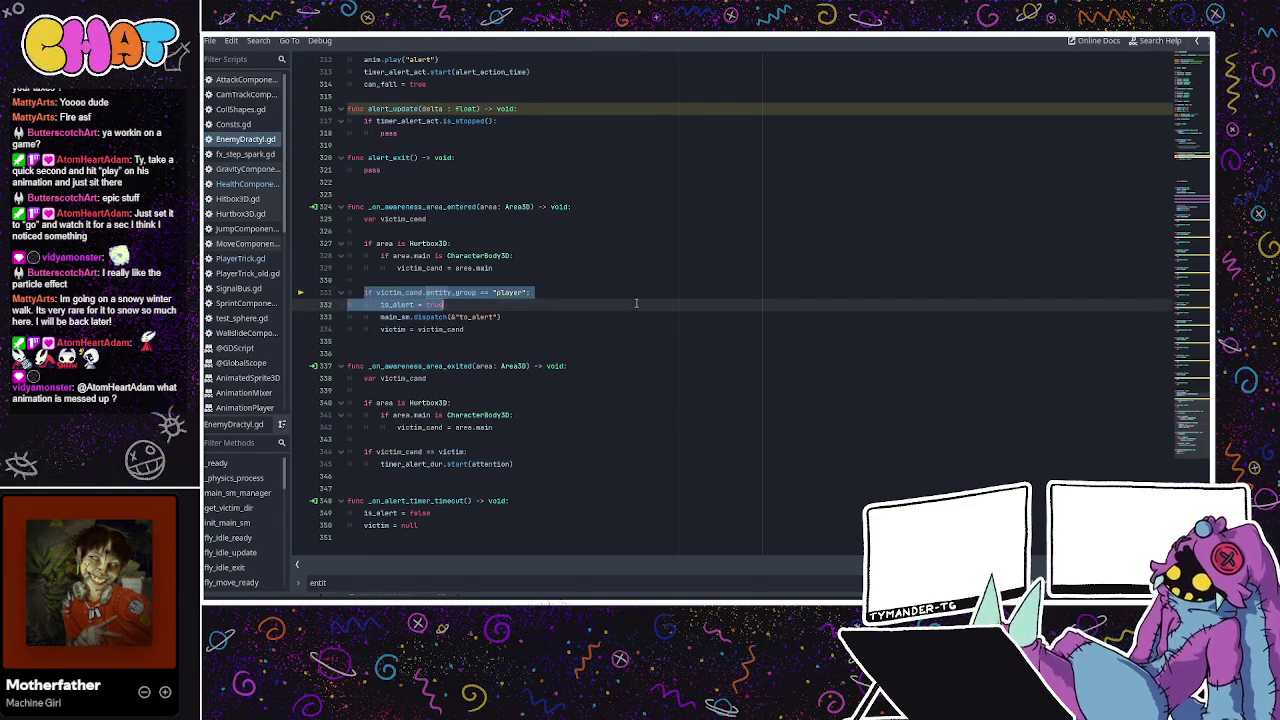
click(398, 268)
double_click(401, 267)
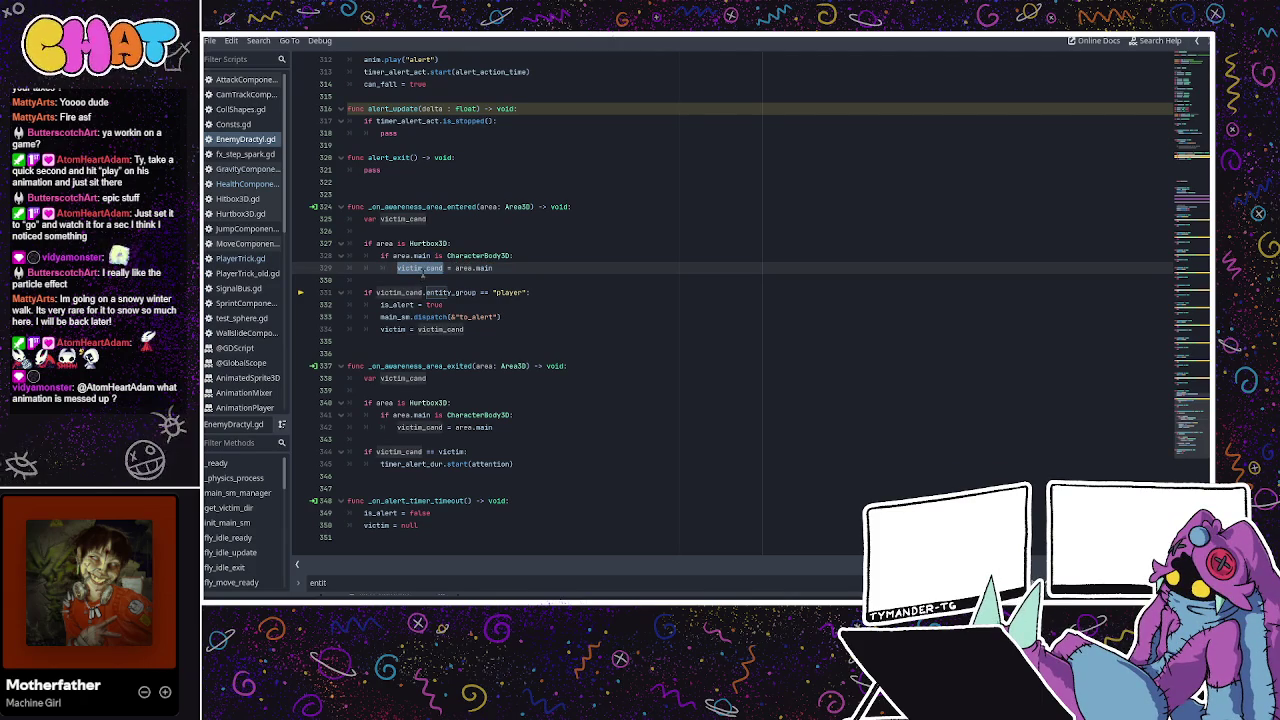
click(403, 293)
double_click(401, 293)
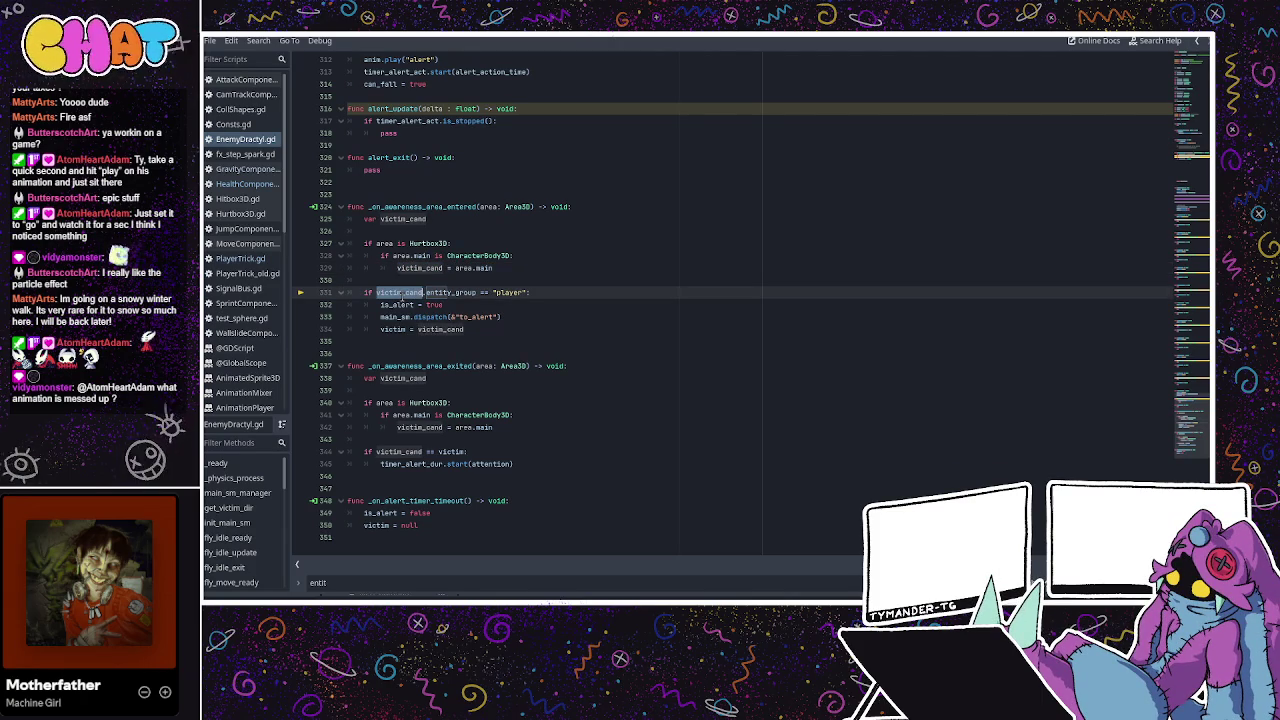
click(419, 268)
click(431, 245)
click(413, 268)
click(478, 255)
click(505, 278)
key(Return)
Add else: return branches after both type checks in _on_awareness_area_entered.
key(Up)
text(els)
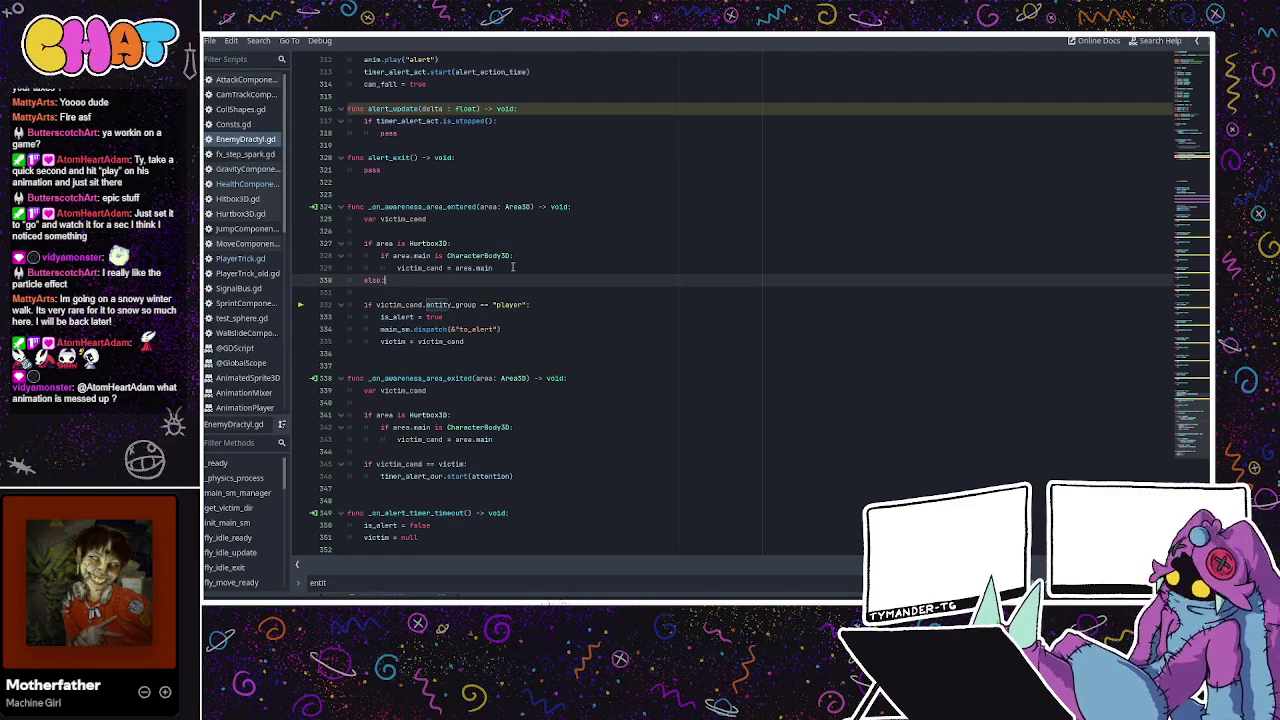
key(Return)
text(return)
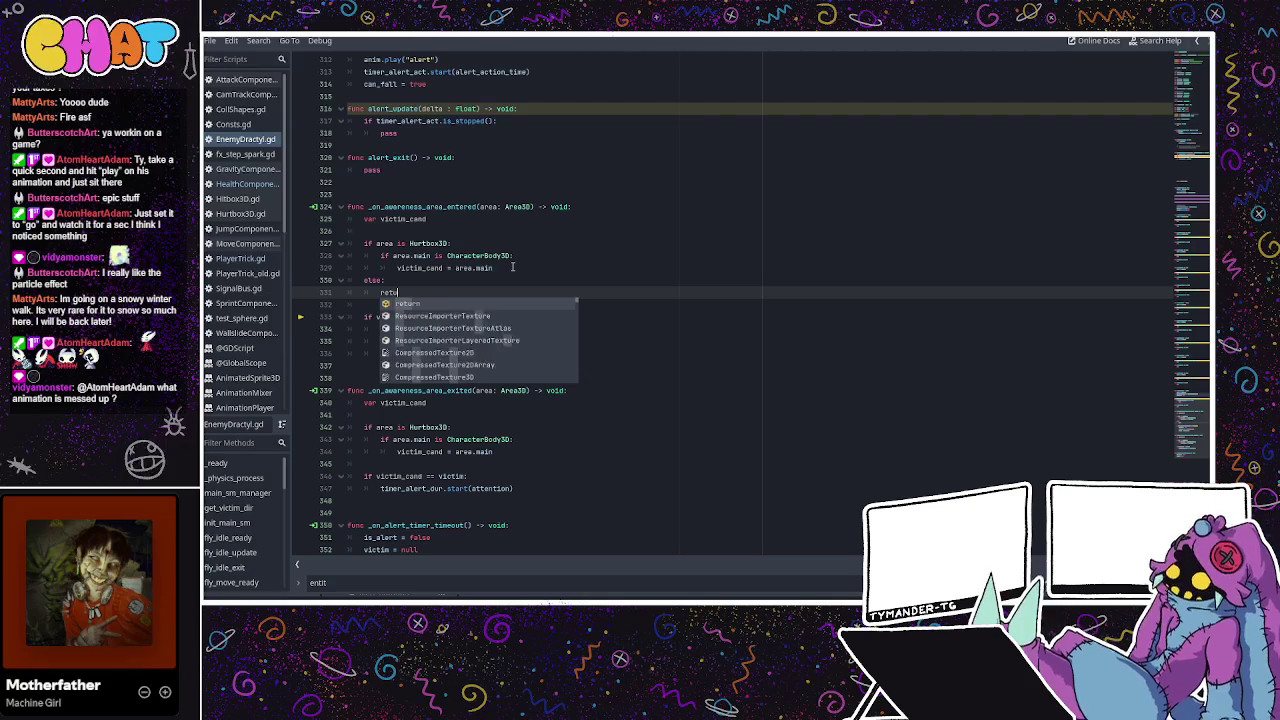
key(Escape)
click(513, 267)
key(Return)
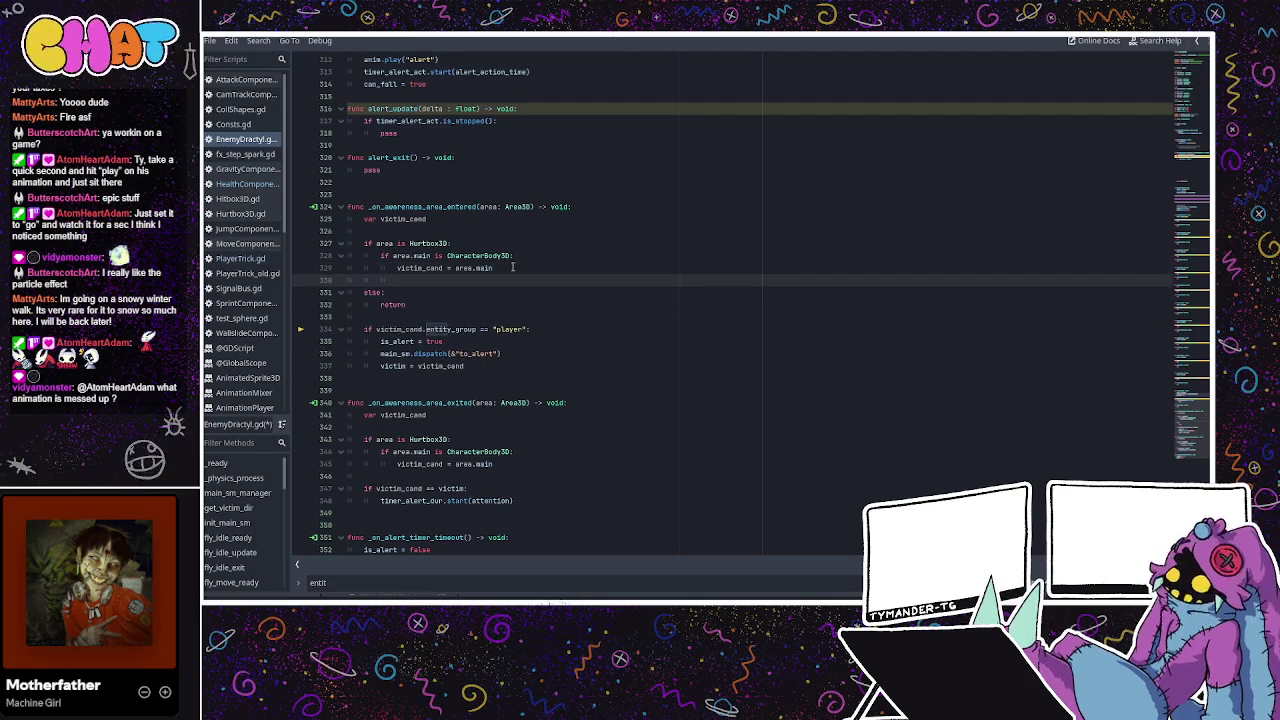
key(Return)
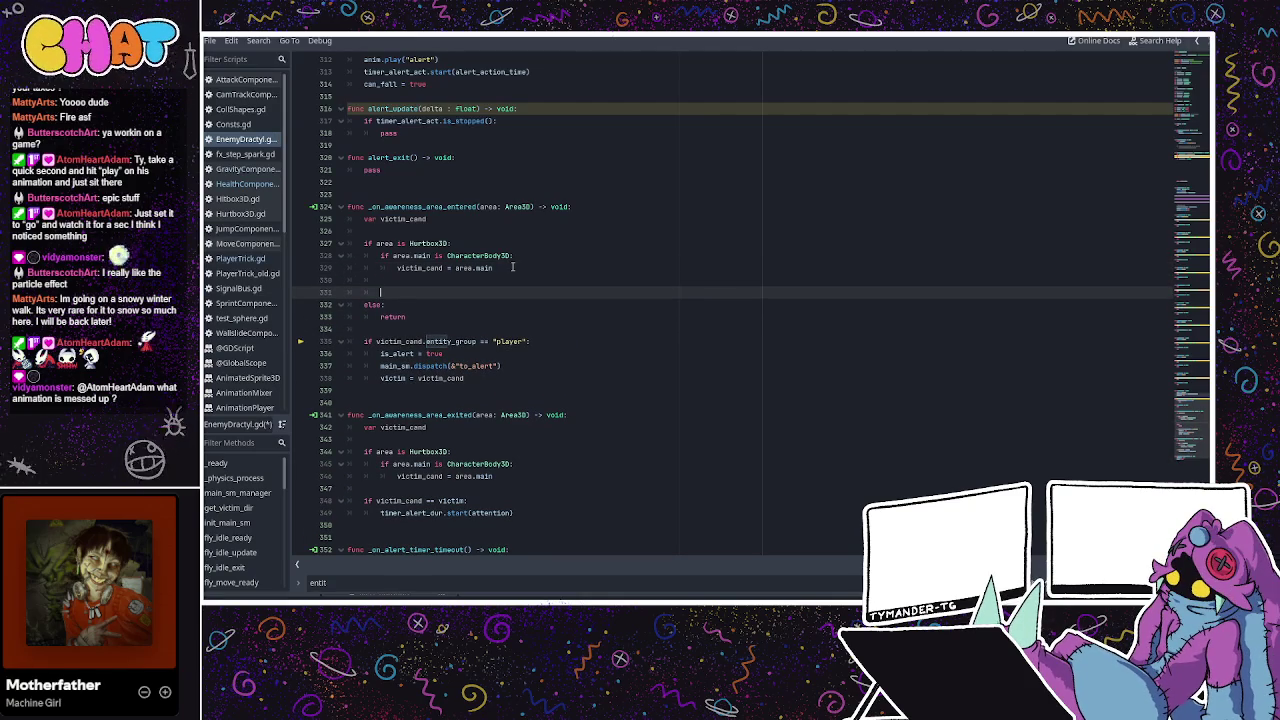
key(Return)
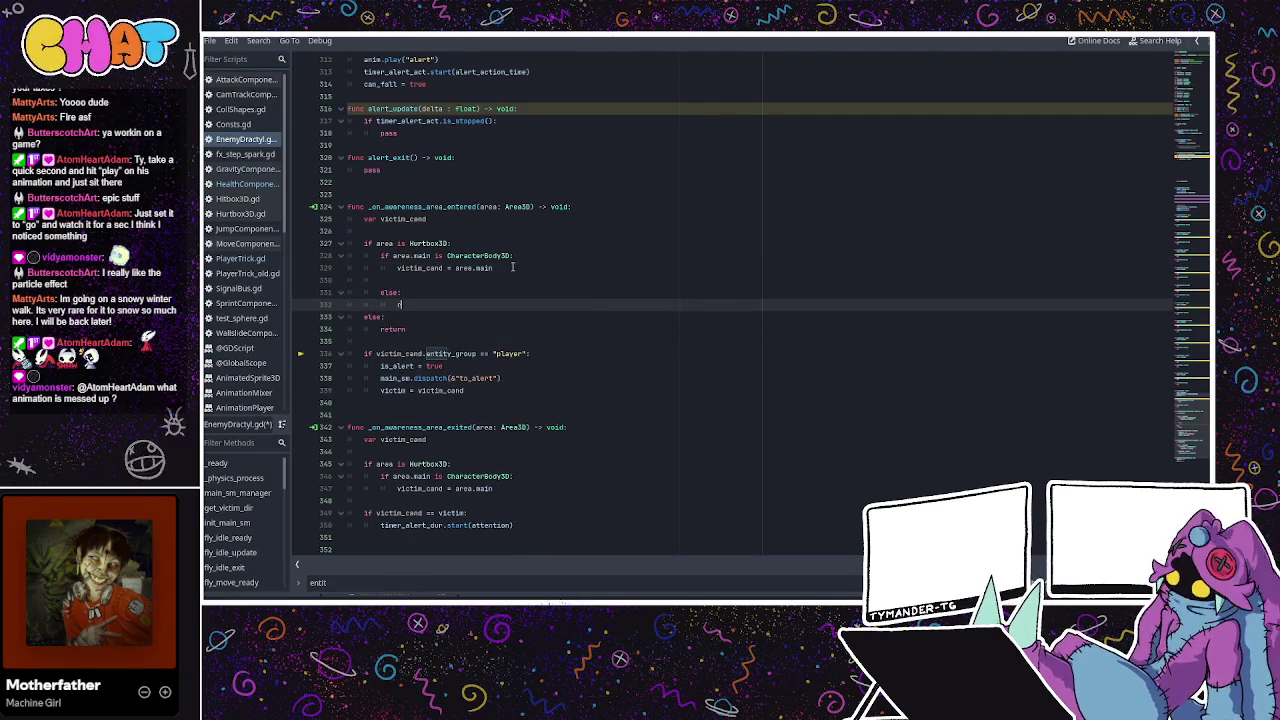
text(return)
key(Escape)
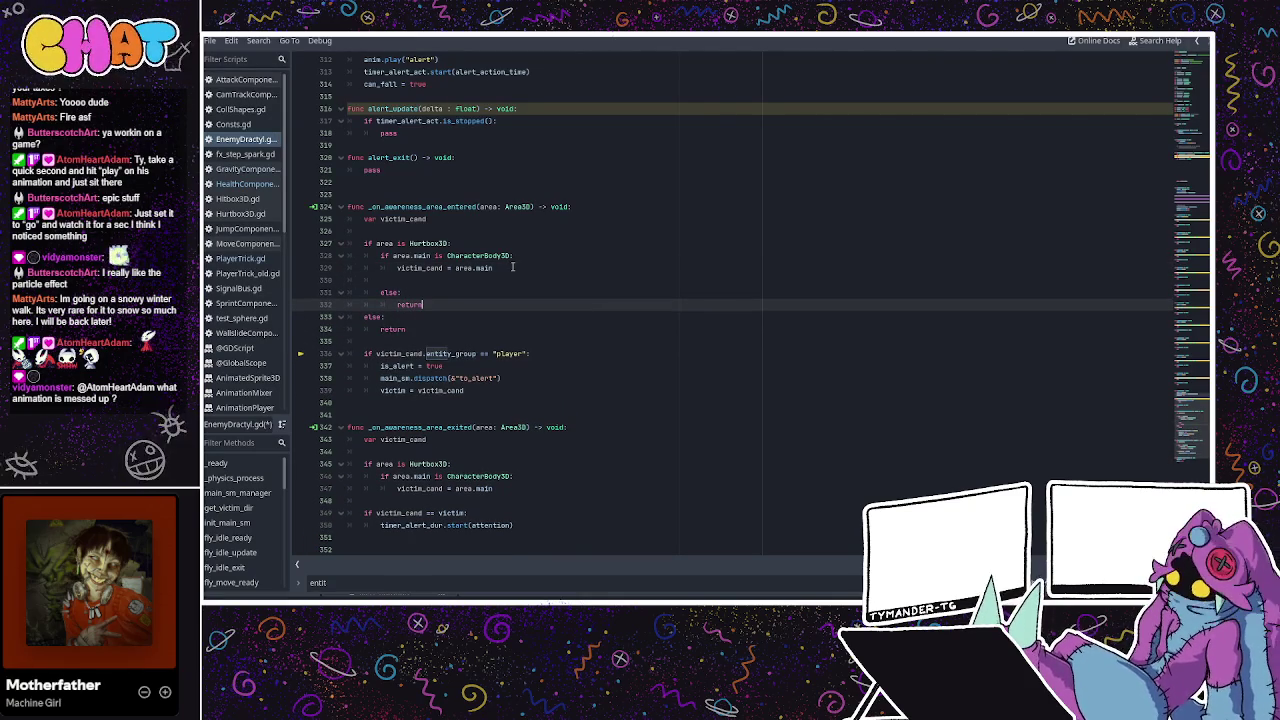
key(Return)
Review the Hurtbox3D and CharacterBody3D checks with their returns, and stop the running game.
click(427, 284)
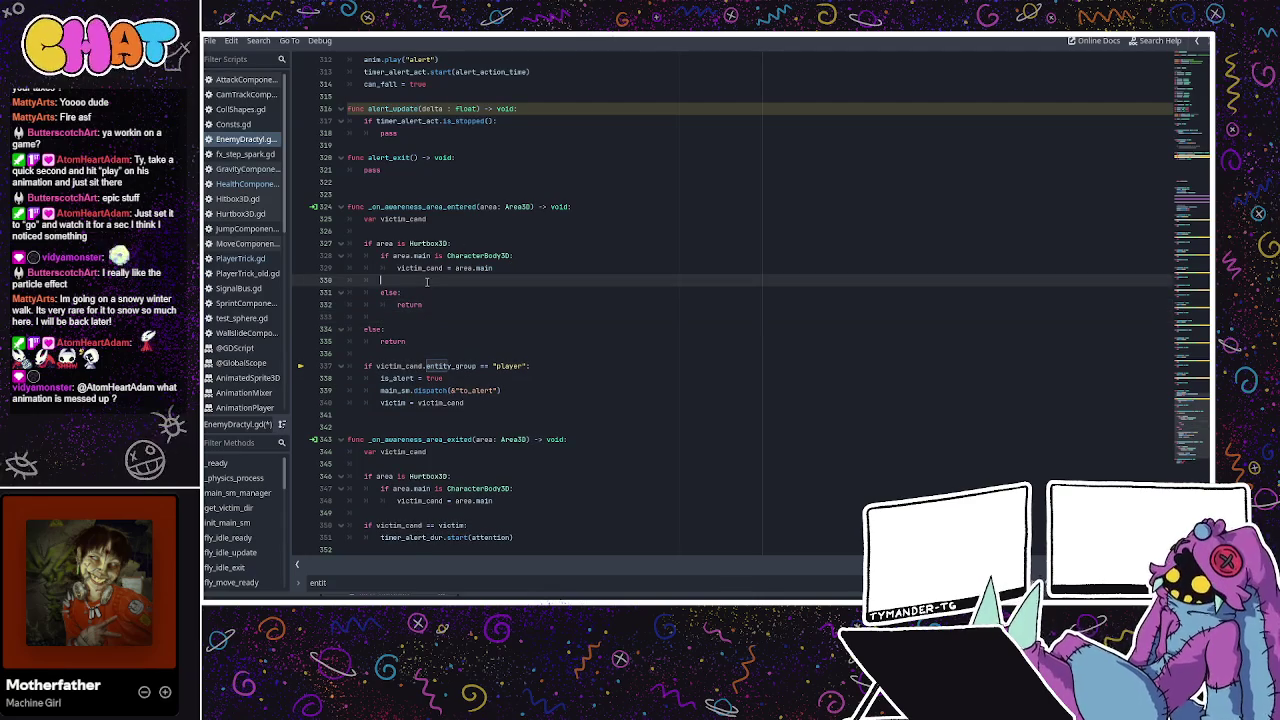
click(398, 256)
double_click(428, 243)
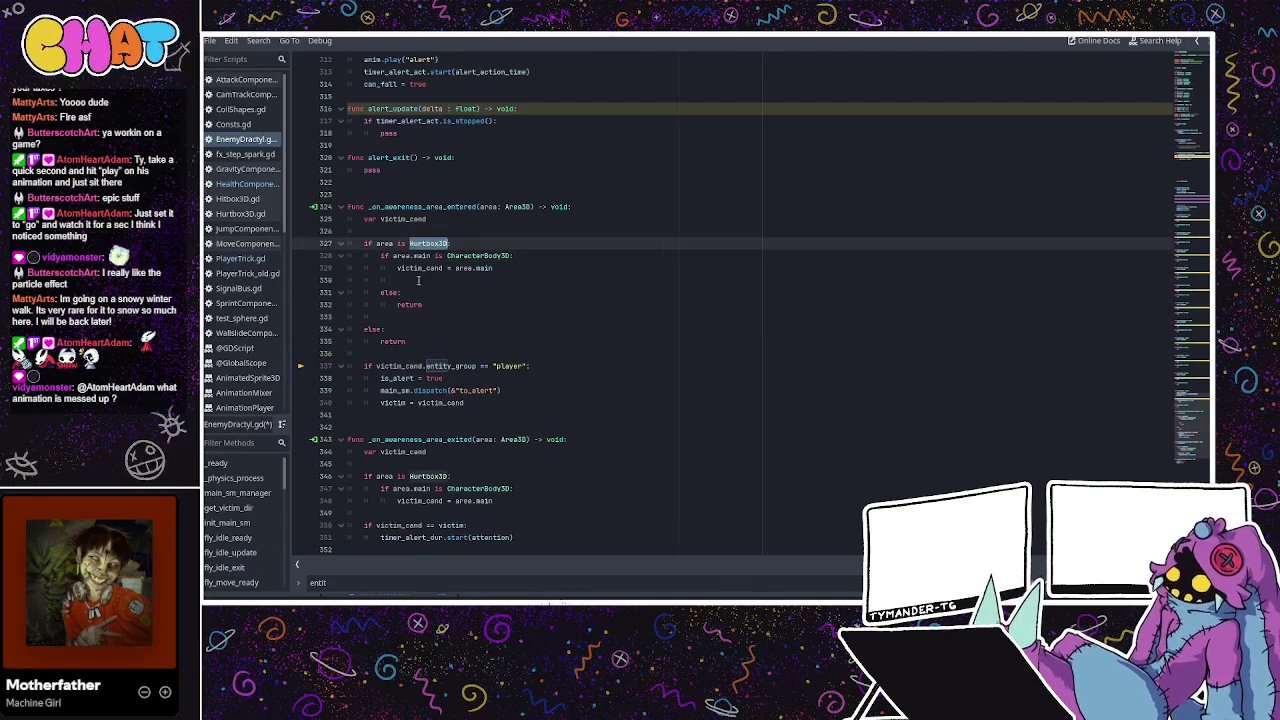
double_click(390, 341)
click(423, 264)
click(493, 253)
double_click(410, 304)
click(481, 317)
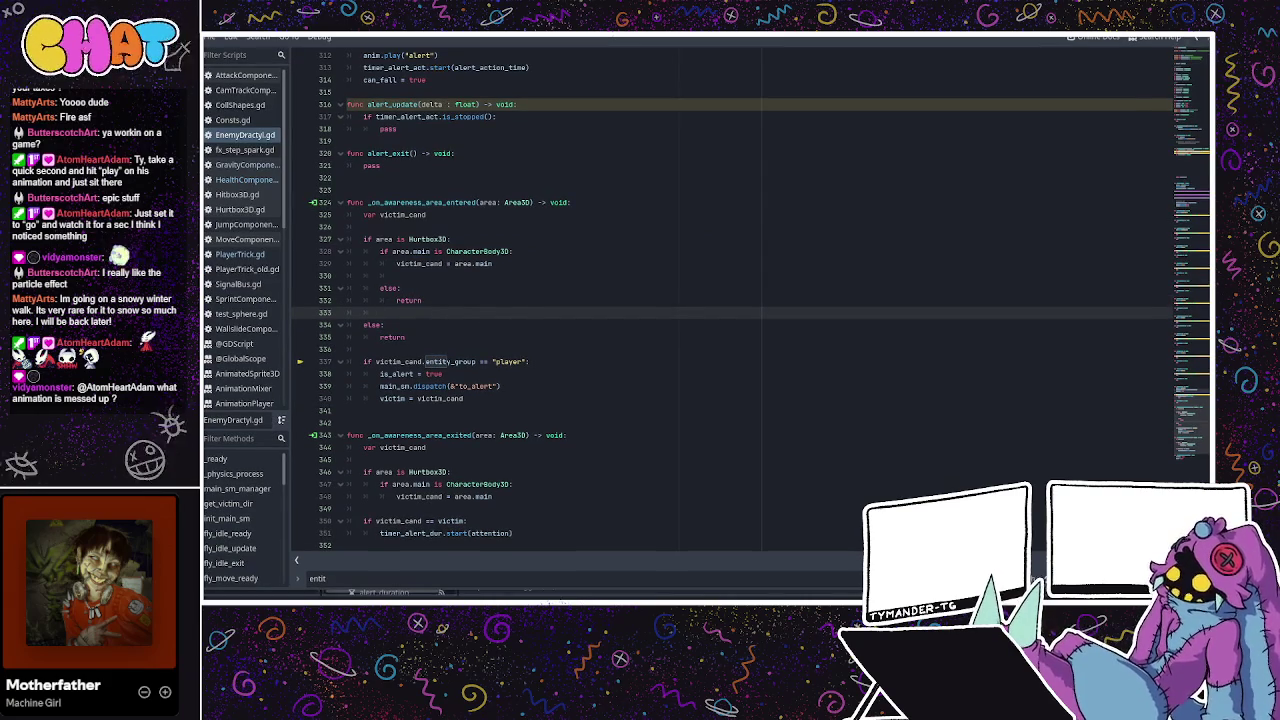
click(1078, 50)
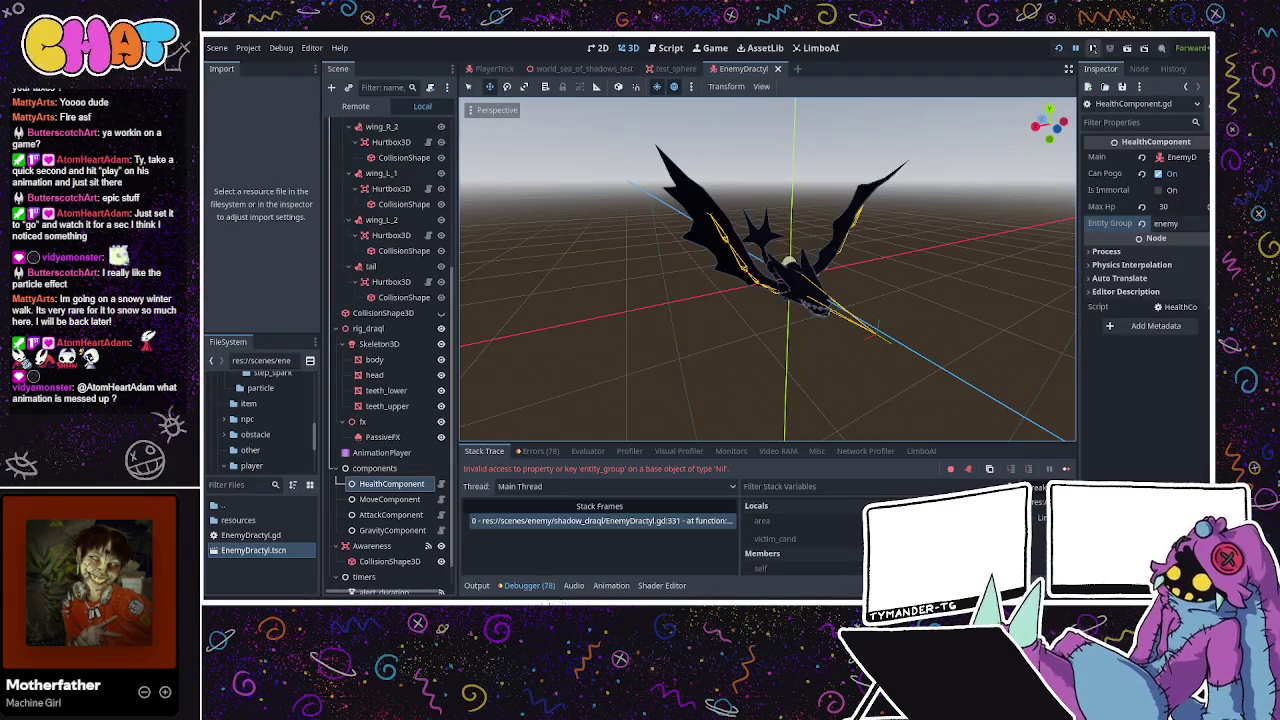
Rerun the game and jump to the entity_group error at EnemyDractyl.gd line 337.
click(1058, 48)
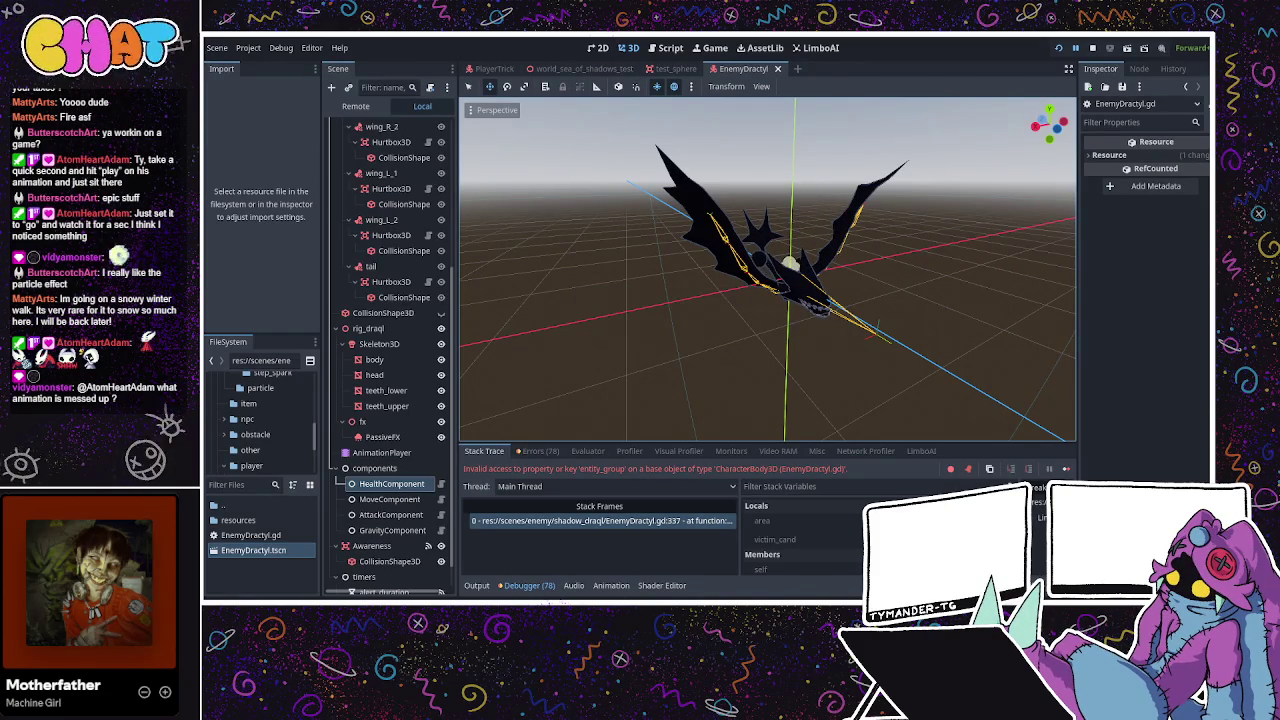
click(540, 520)
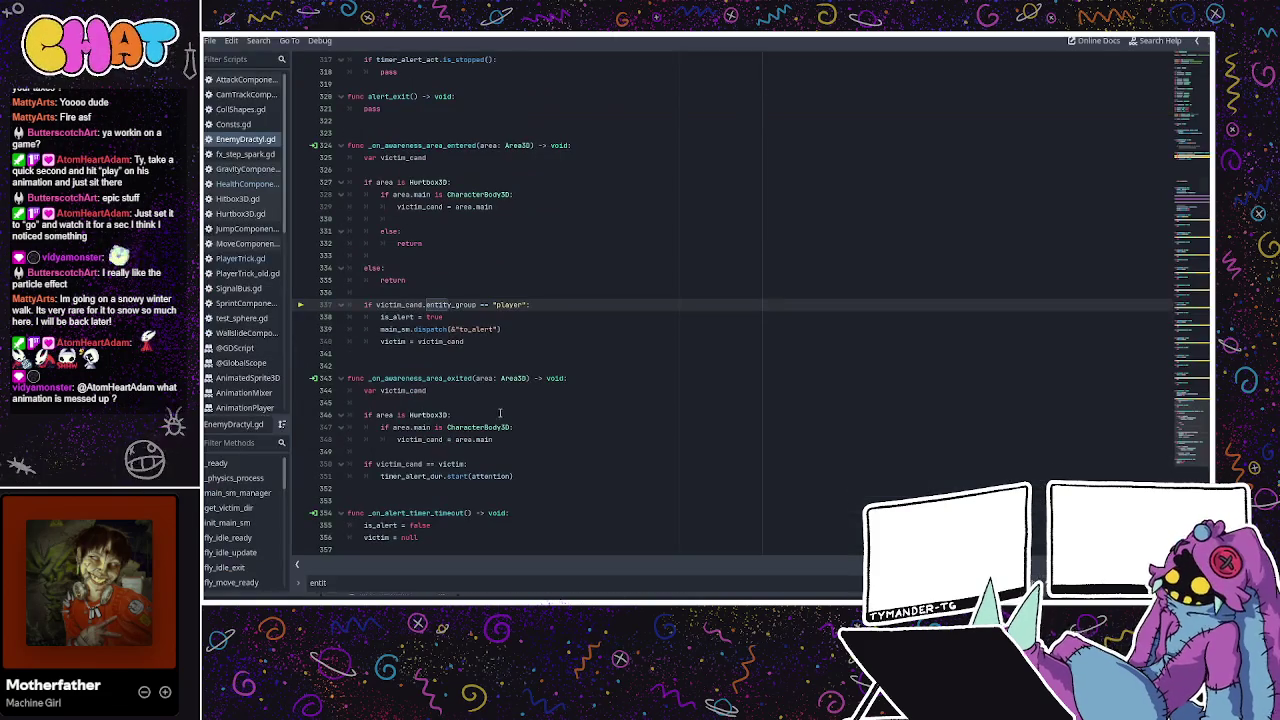
Replace the return in both else branches with pass.
double_click(415, 244)
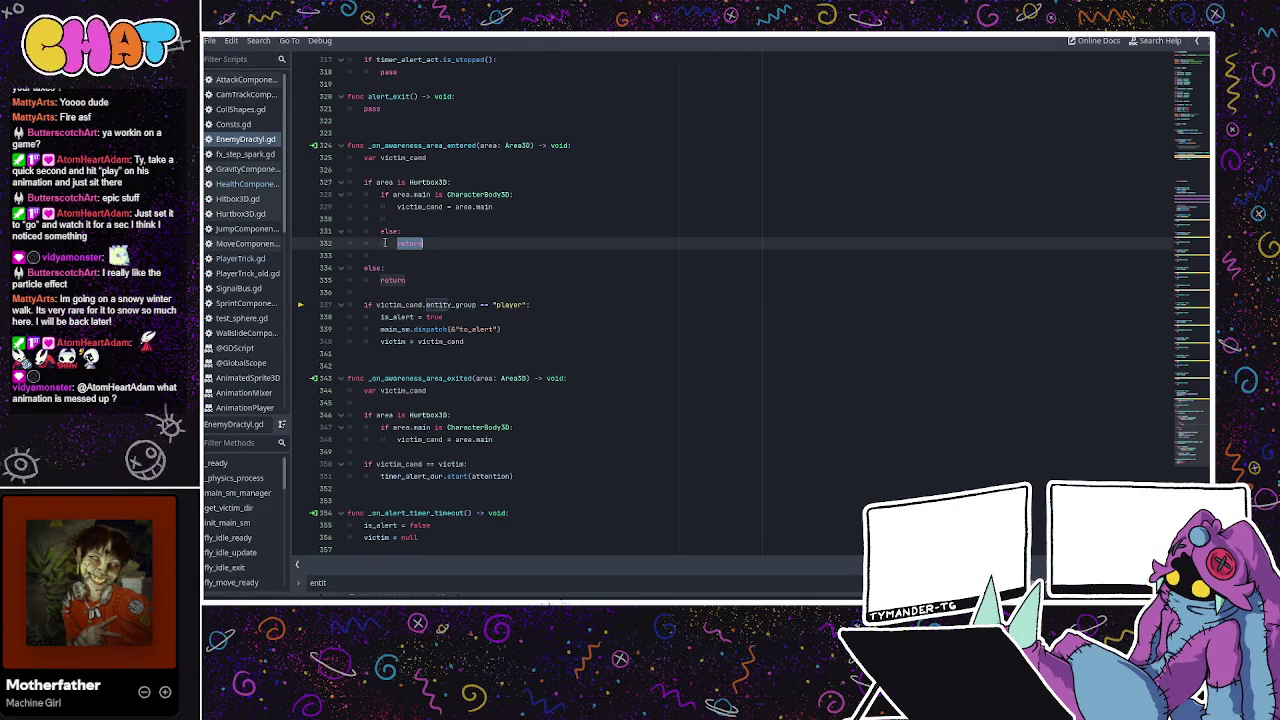
text(pass)
double_click(393, 280)
text(pass)
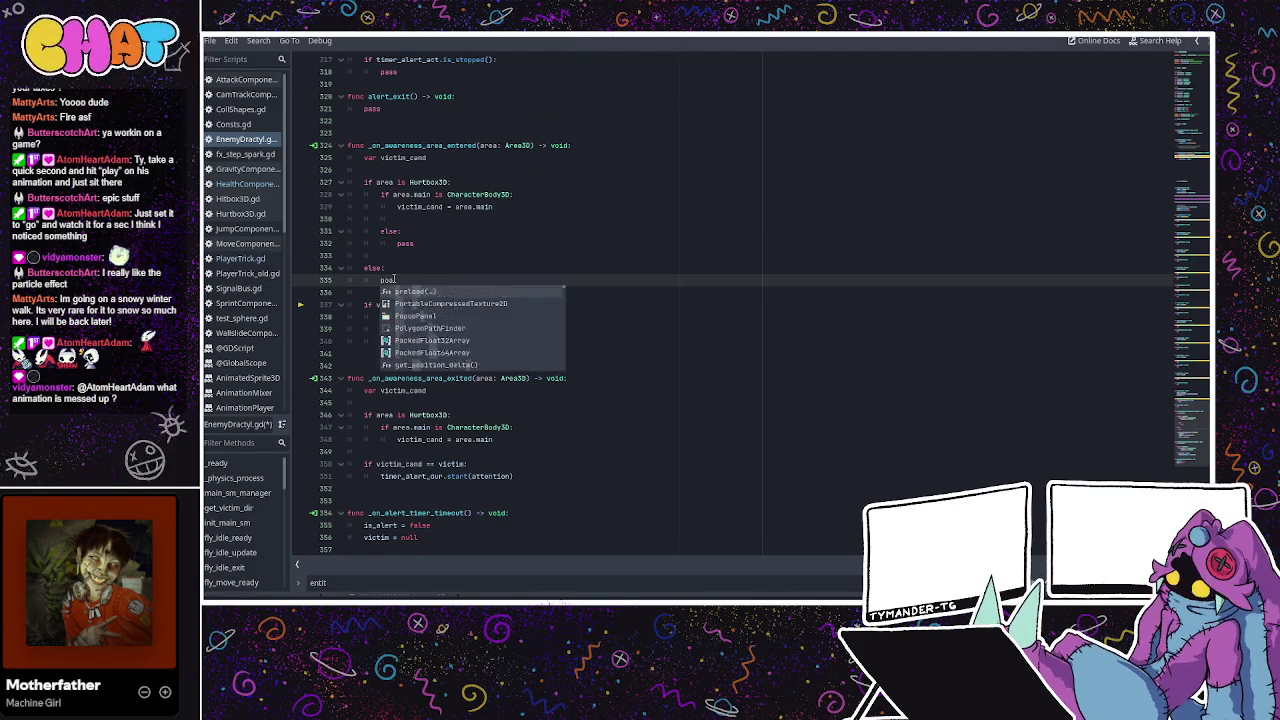
click(439, 254)
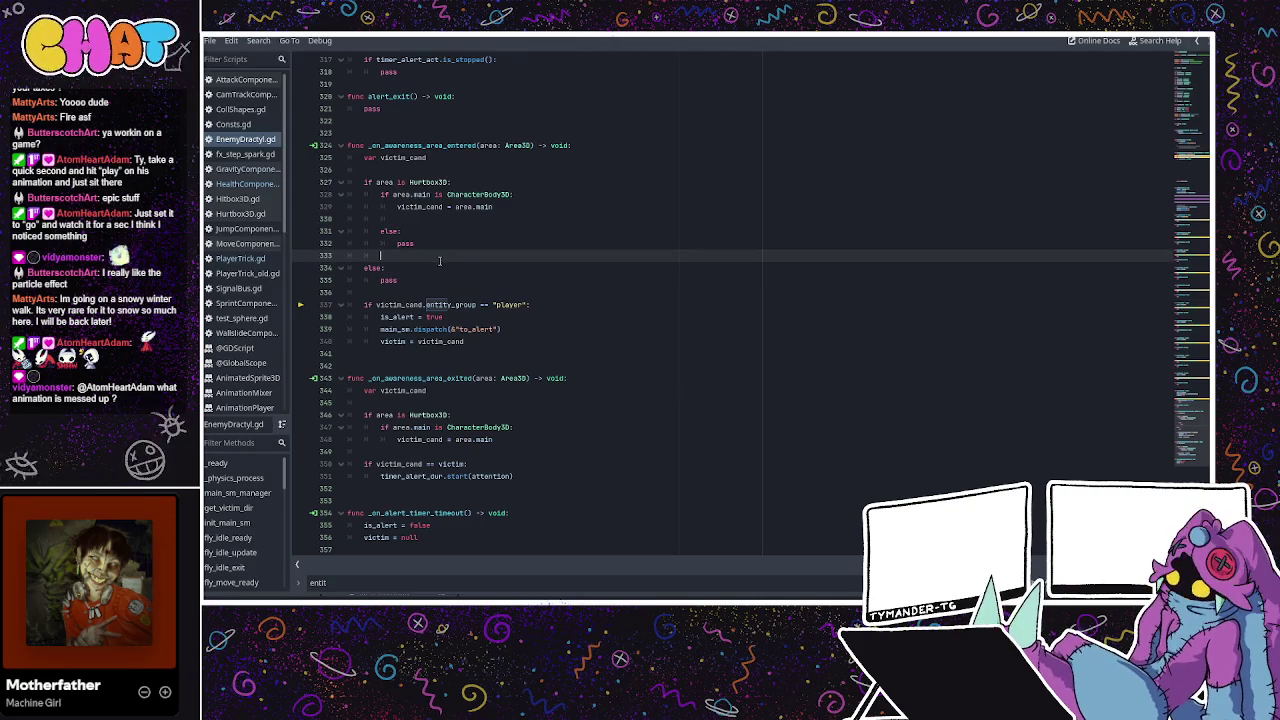
Stop and rerun the game, returning to the script at the line 337 error.
key(ctrl+F2)
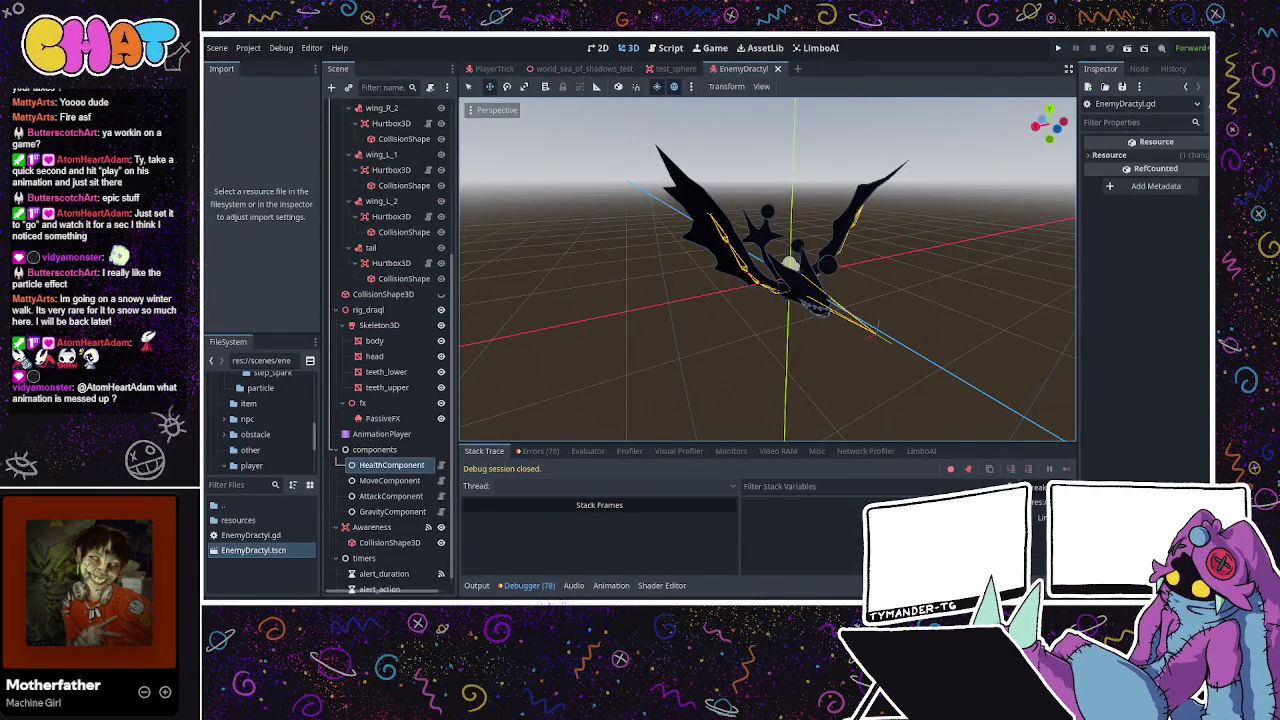
key(ctrl+F3)
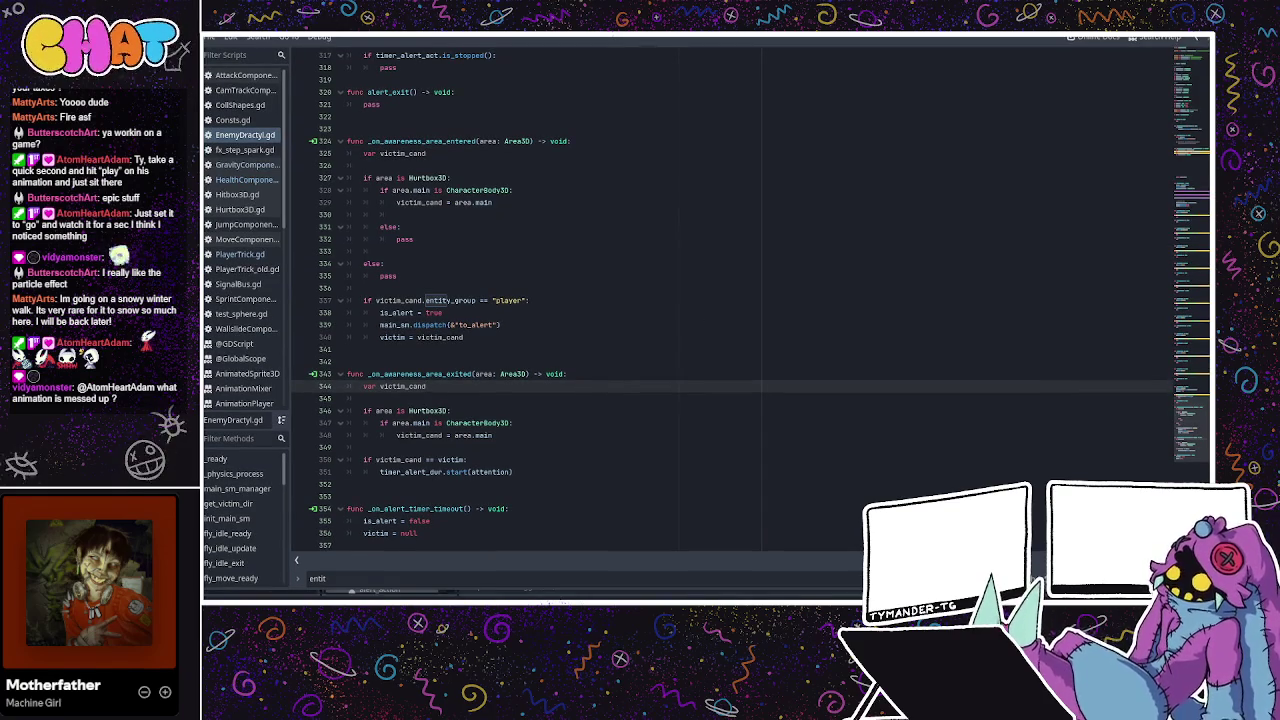
key(ctrl+F2)
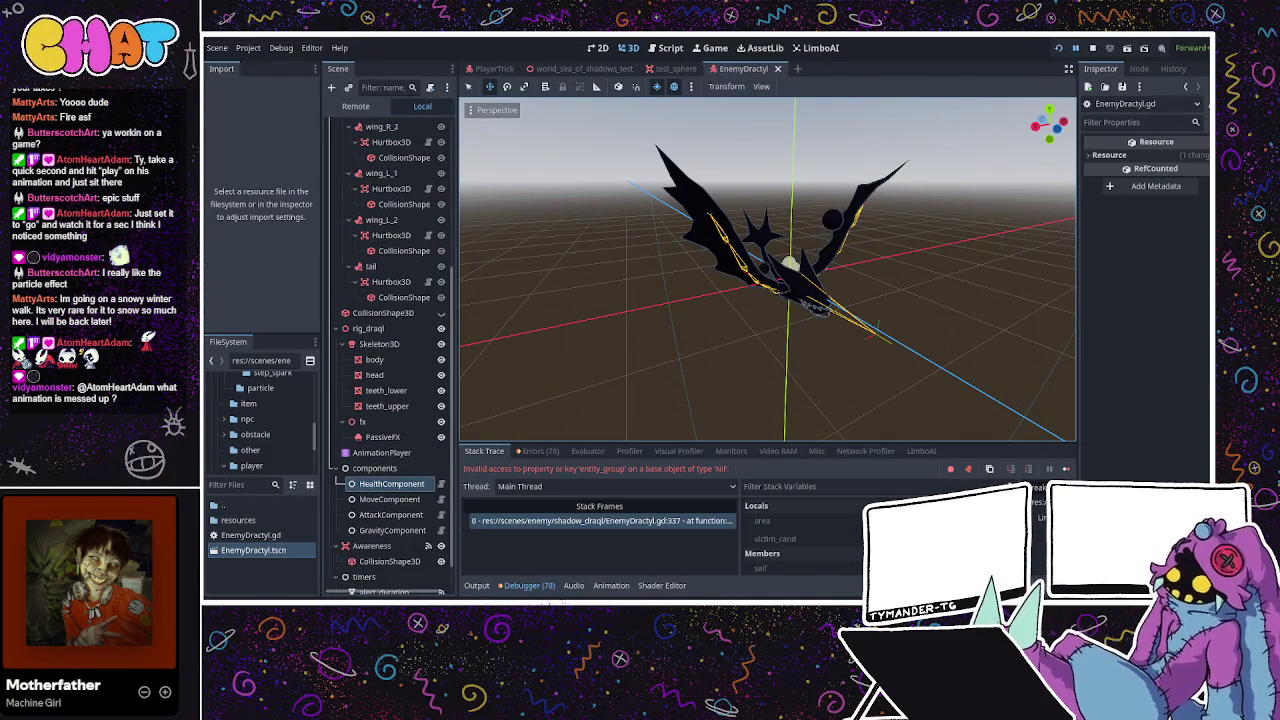
key(ctrl+F3)
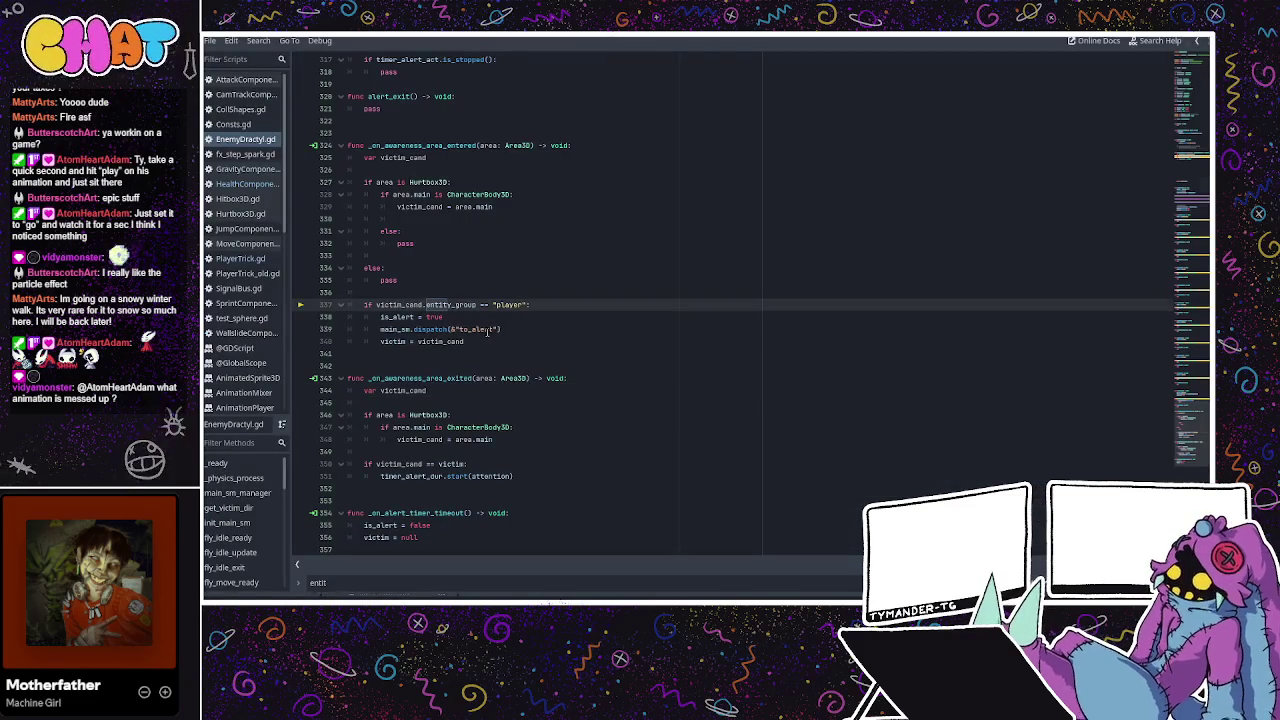
Inspect the alert block, victim assignments and else/pass blocks on lines 330–335.
click(489, 329)
click(481, 316)
click(477, 340)
click(477, 313)
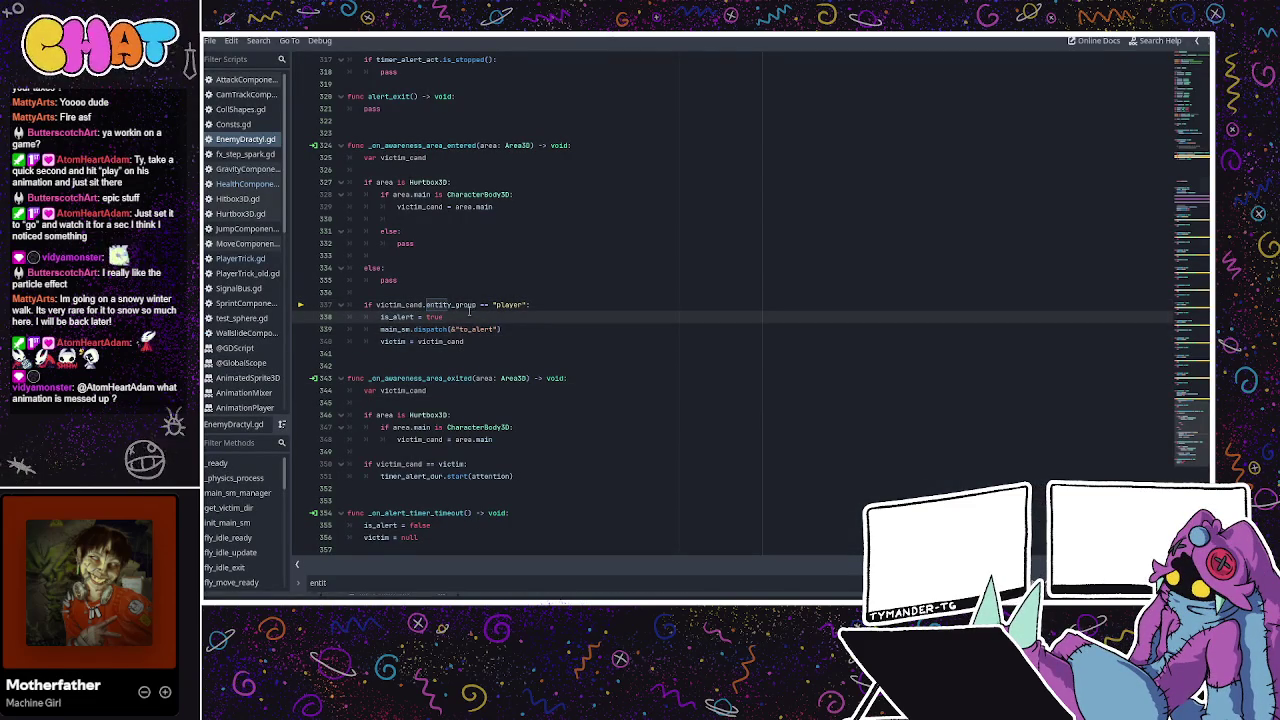
click(469, 341)
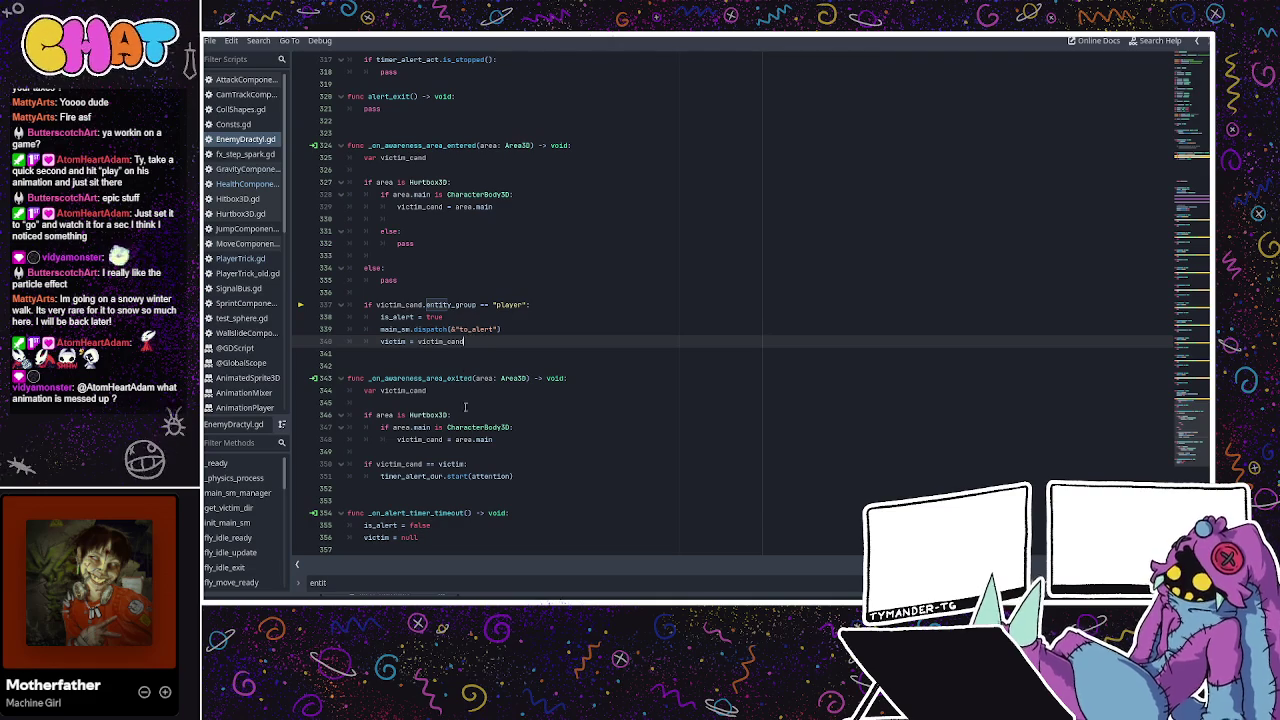
click(447, 439)
click(475, 367)
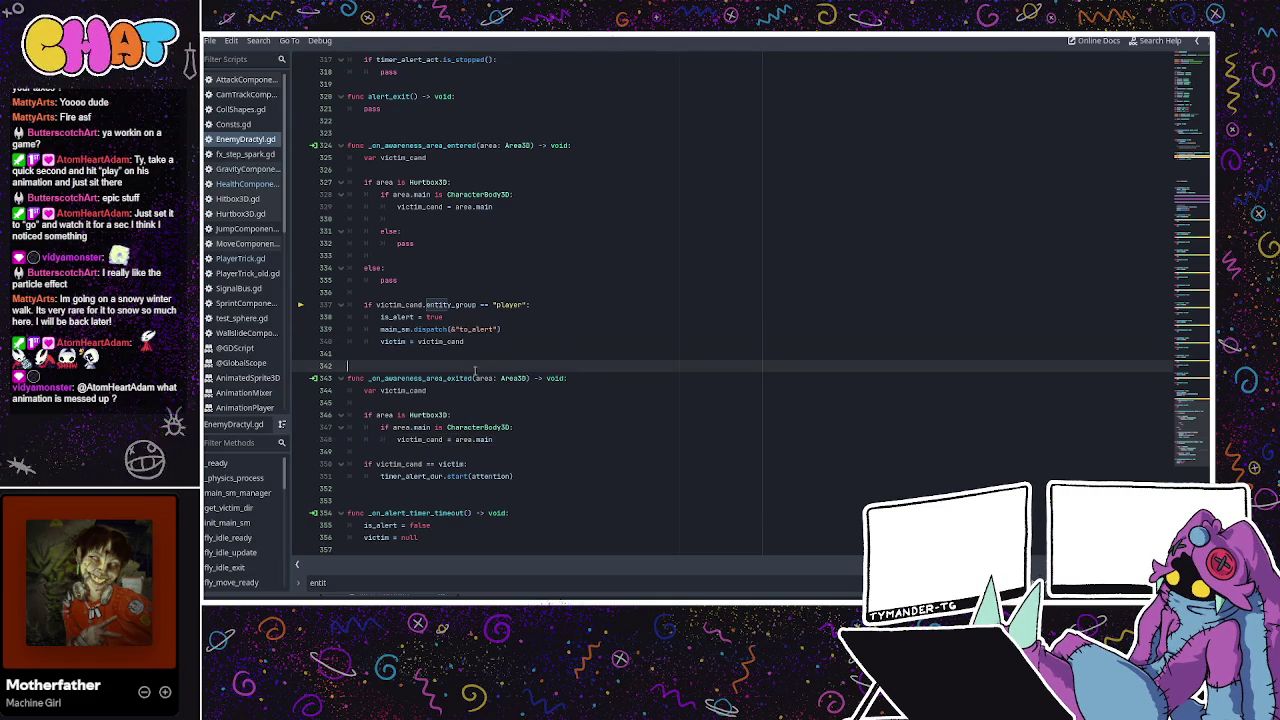
click(459, 304)
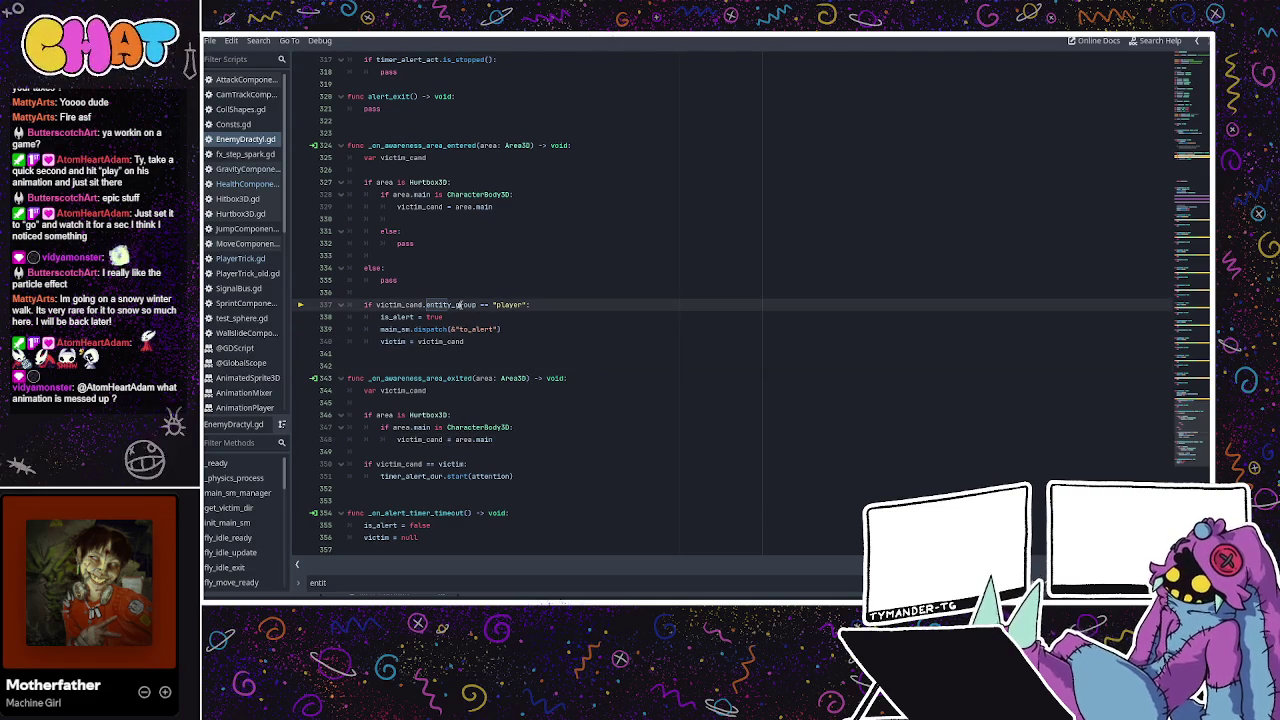
mouse_move(442, 280)
mouse_down()
mouse_move(350, 238)
mouse_move(347, 218)
mouse_up()
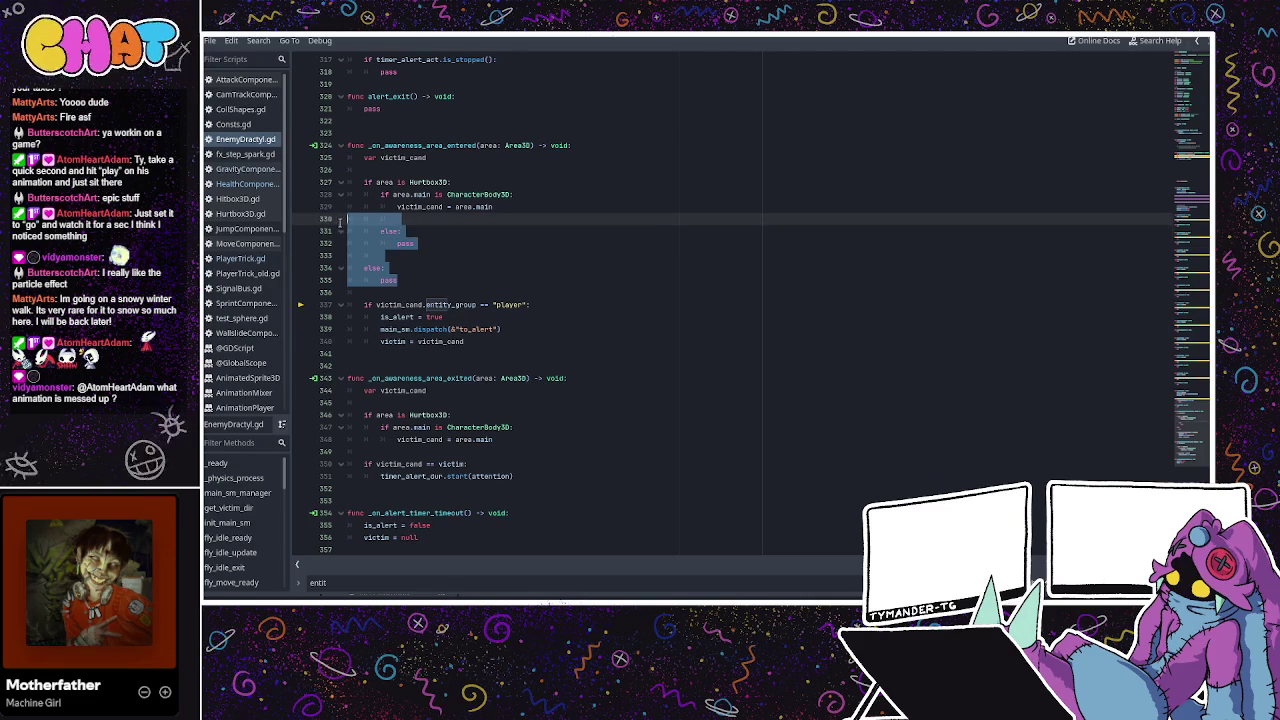
click(487, 224)
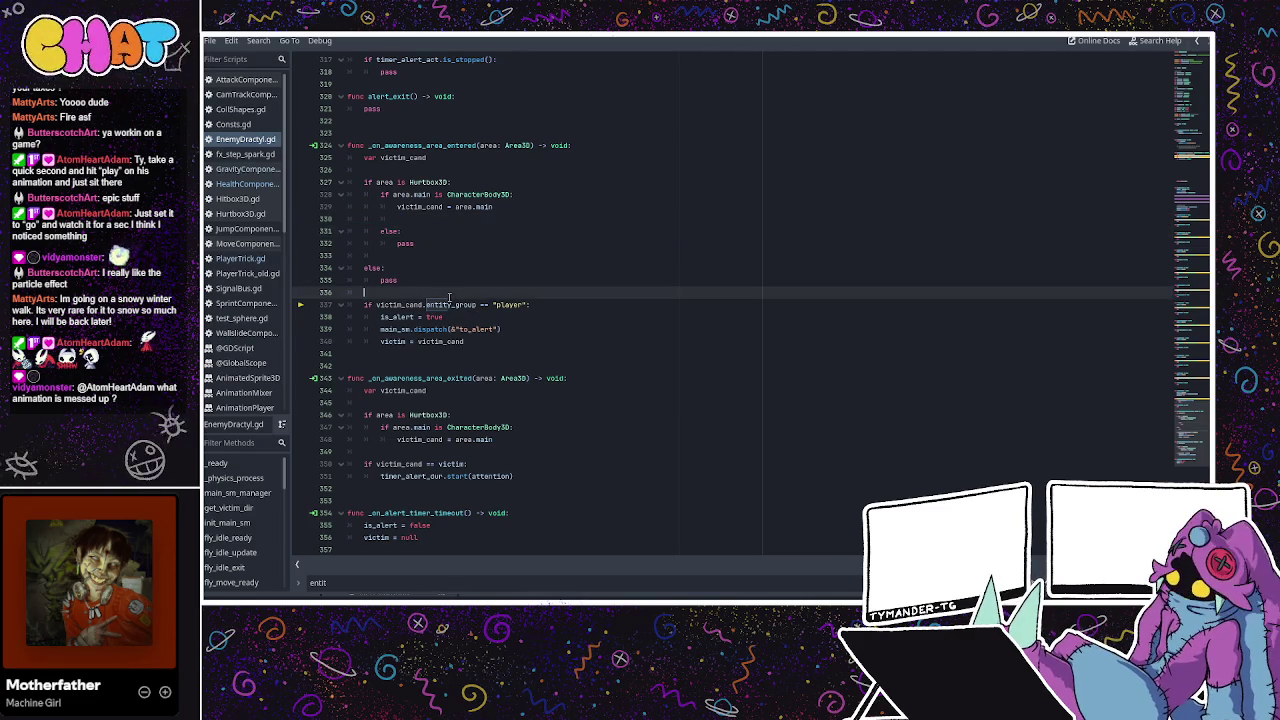
Change line 337's check to victim_cand.health_comp.entity_group == "player".
double_click(451, 304)
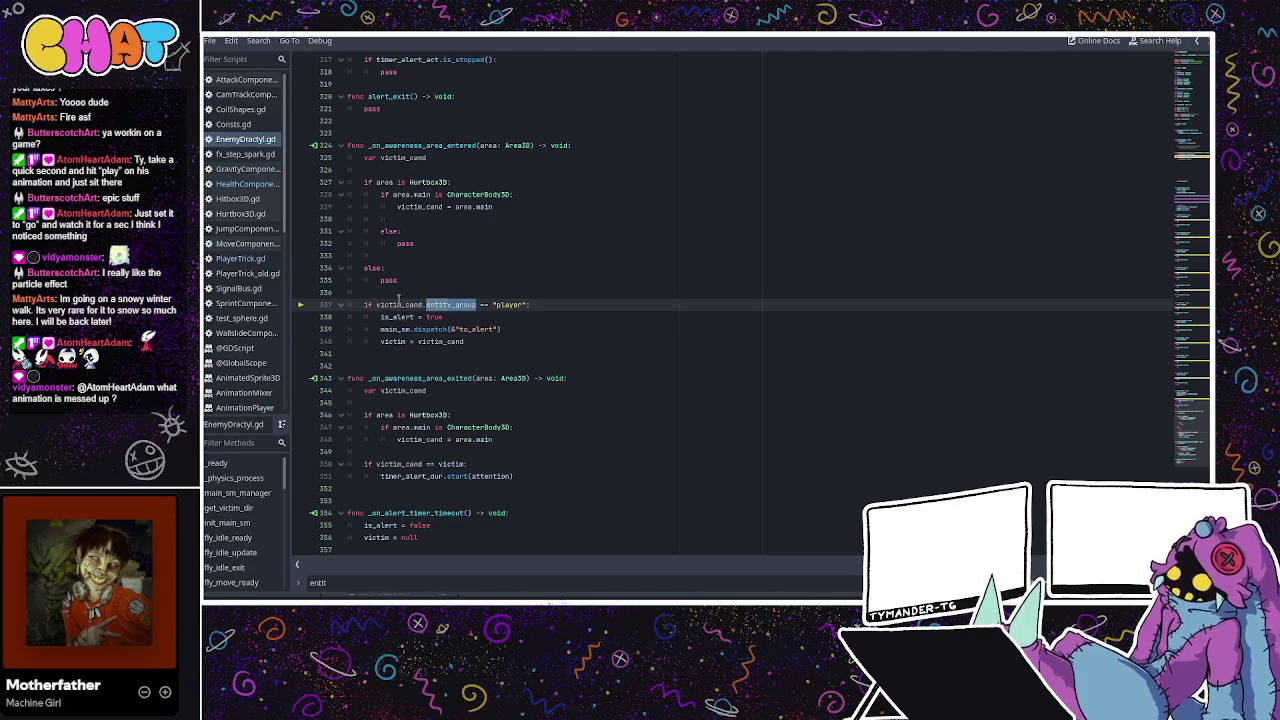
double_click(399, 304)
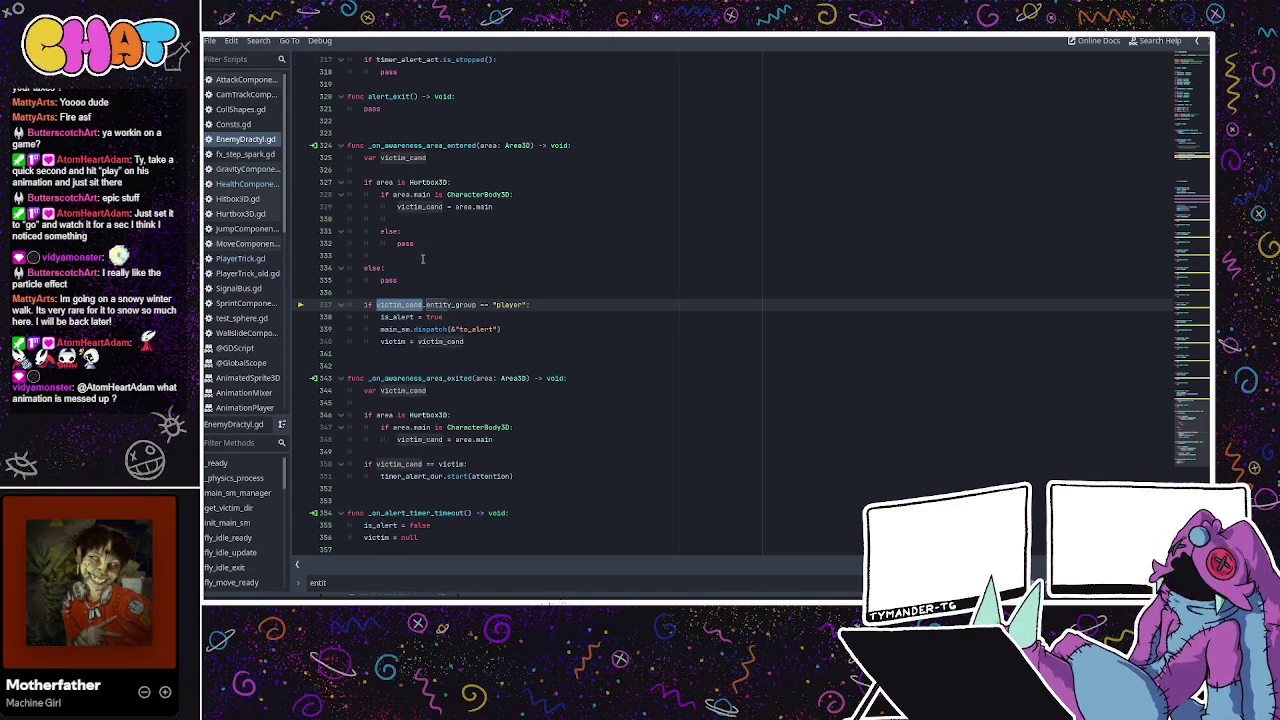
click(423, 304)
text(health_co)
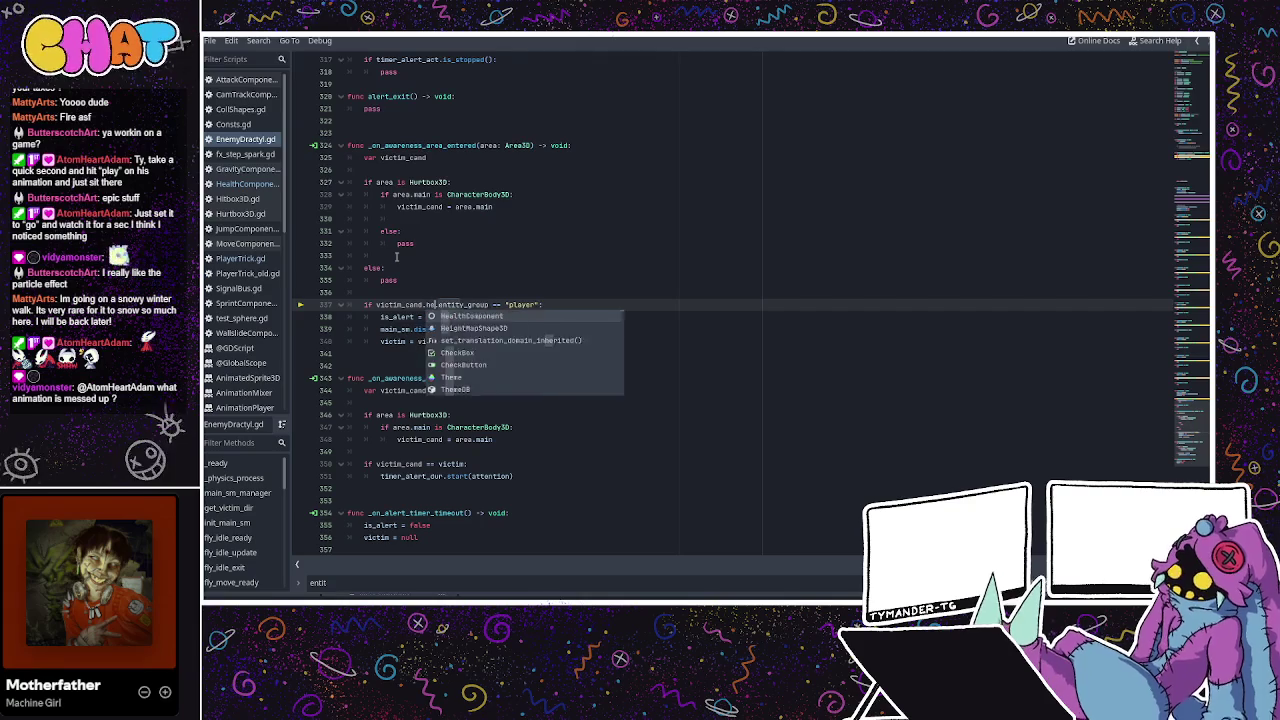
text(mp)
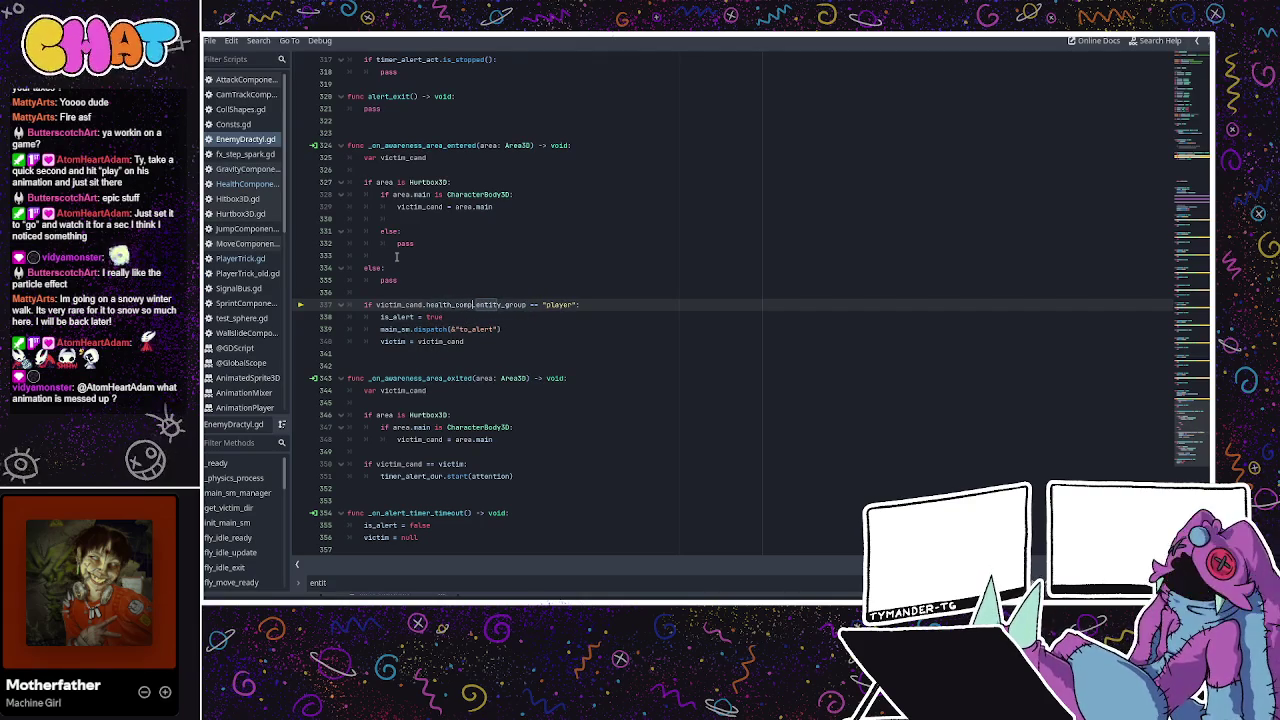
click(427, 207)
scroll(557, 284, up, 5)
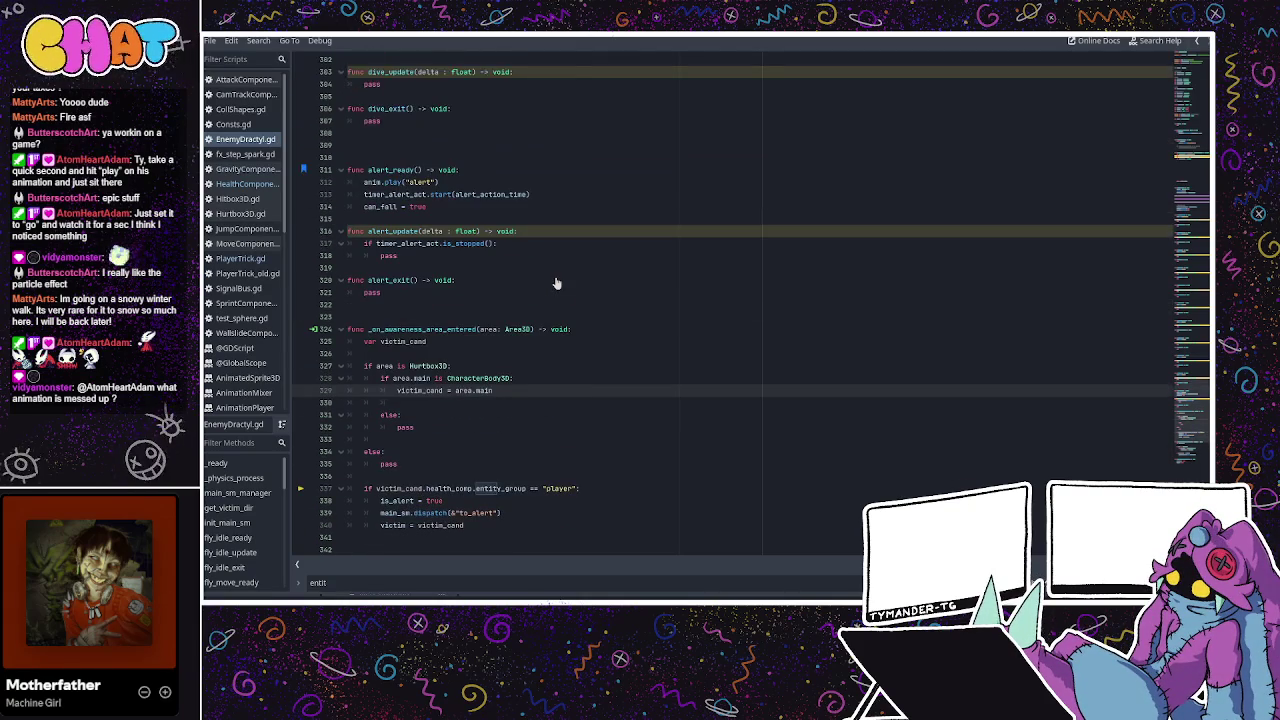
scroll(567, 276, up, 10)
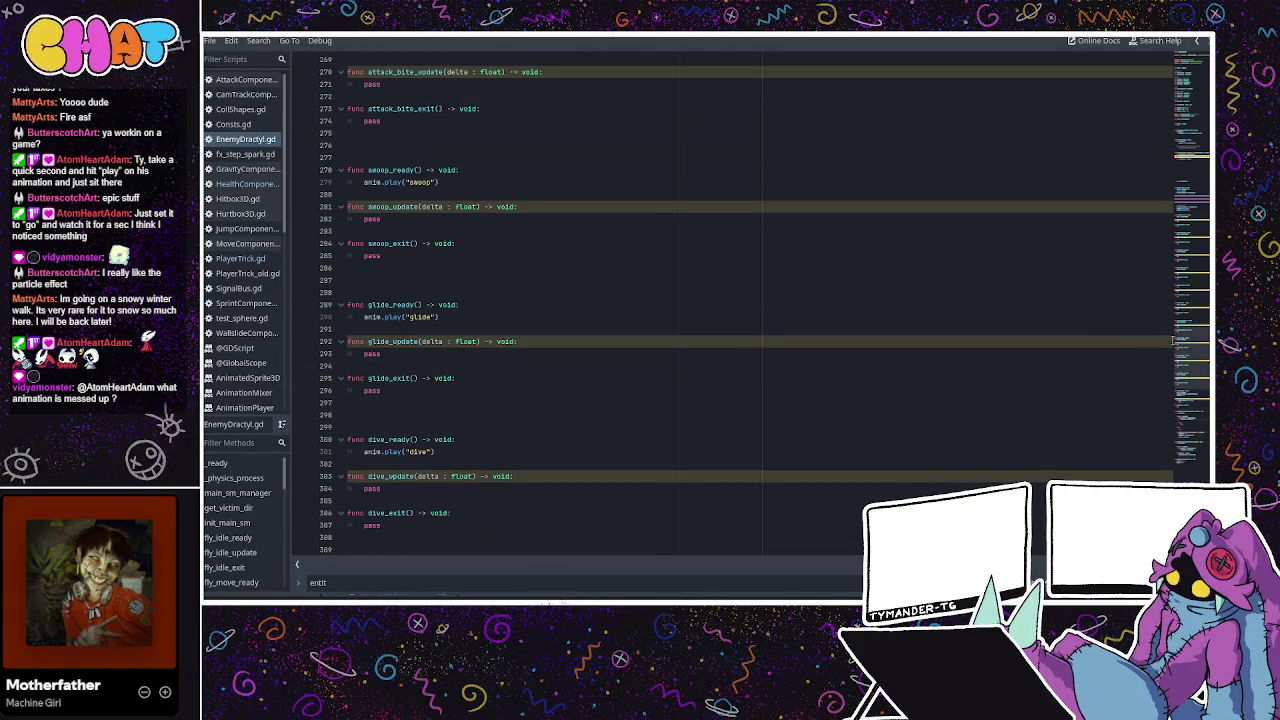
key(ctrl+Home)
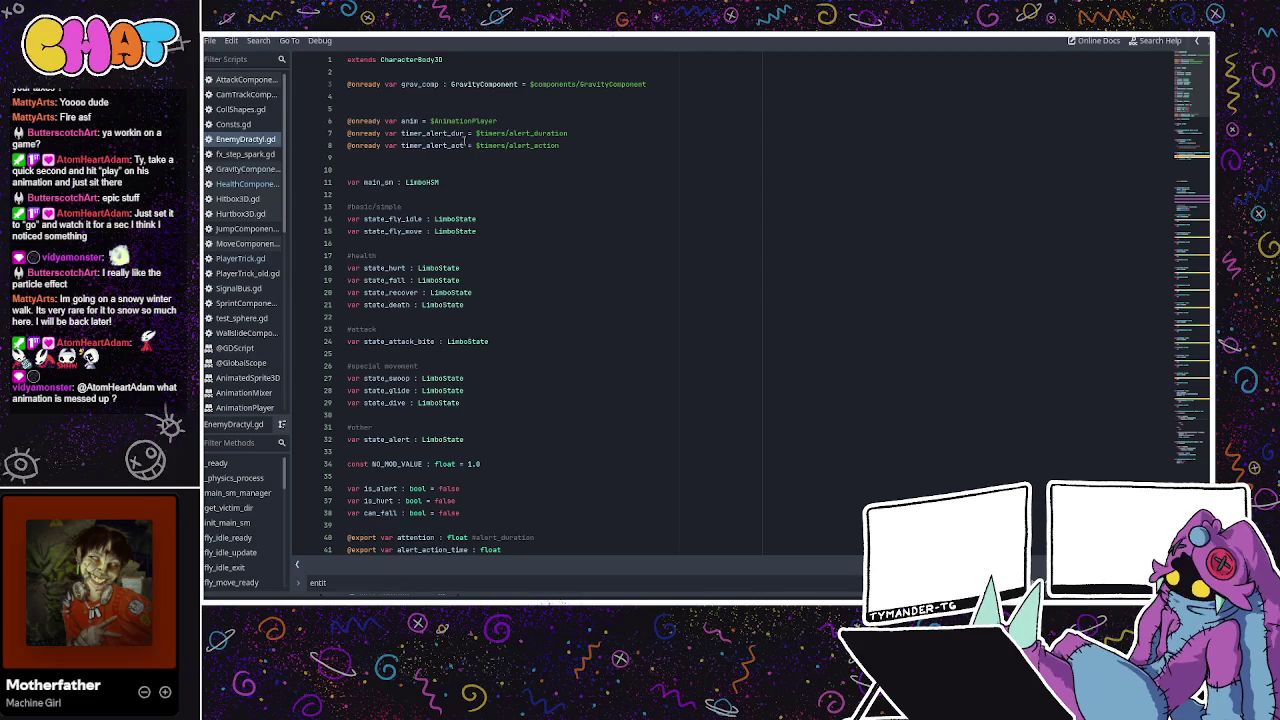
click(537, 94)
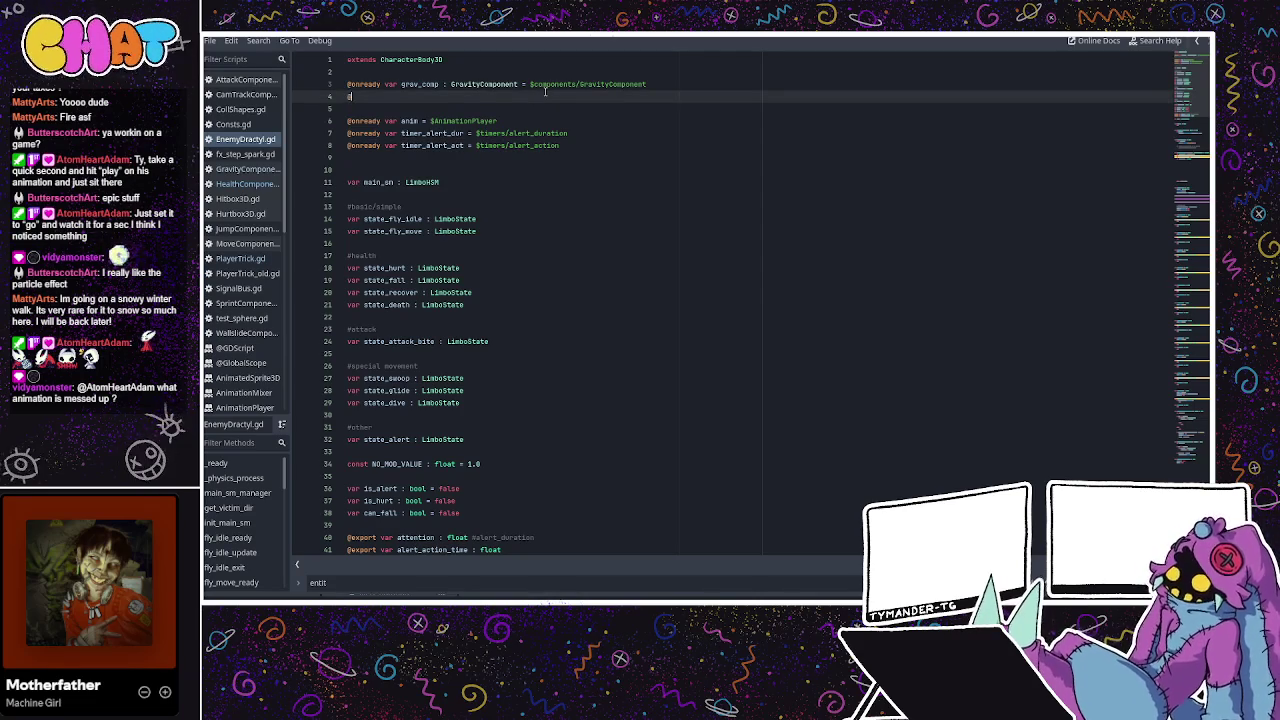
text(on)
key(Return)
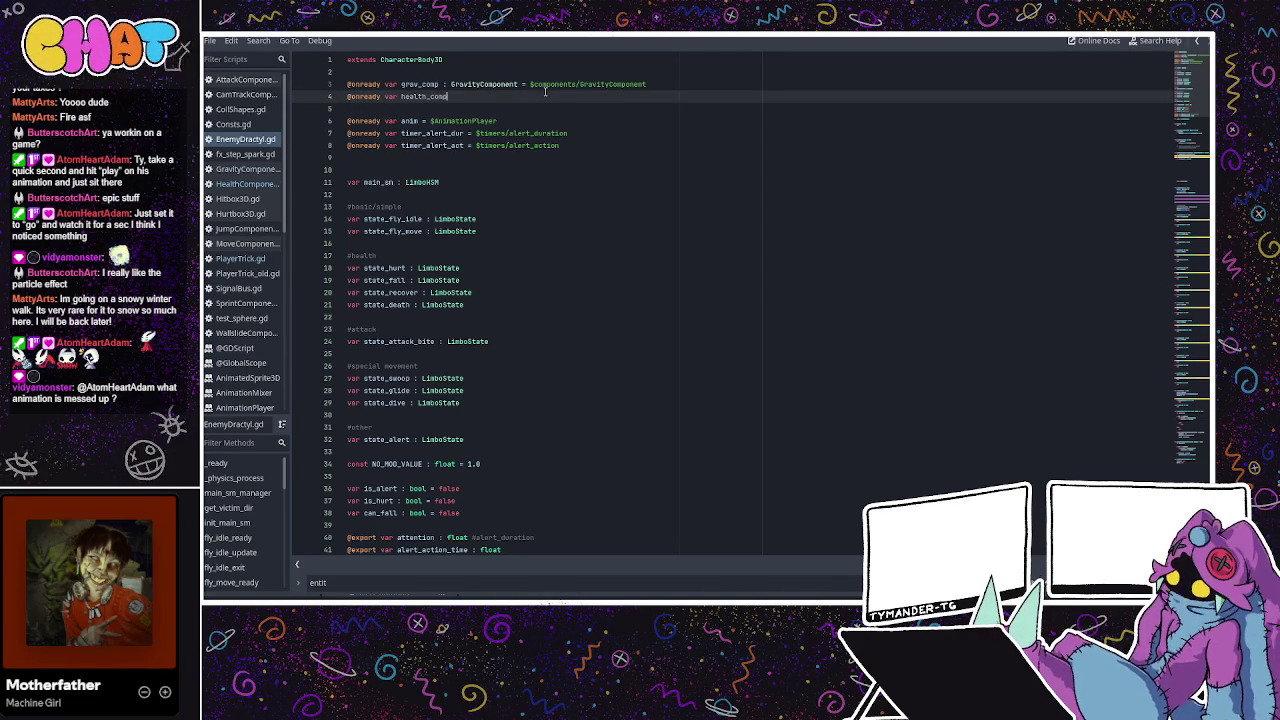
key(Escape)
text(ealth_co)
key(Return)
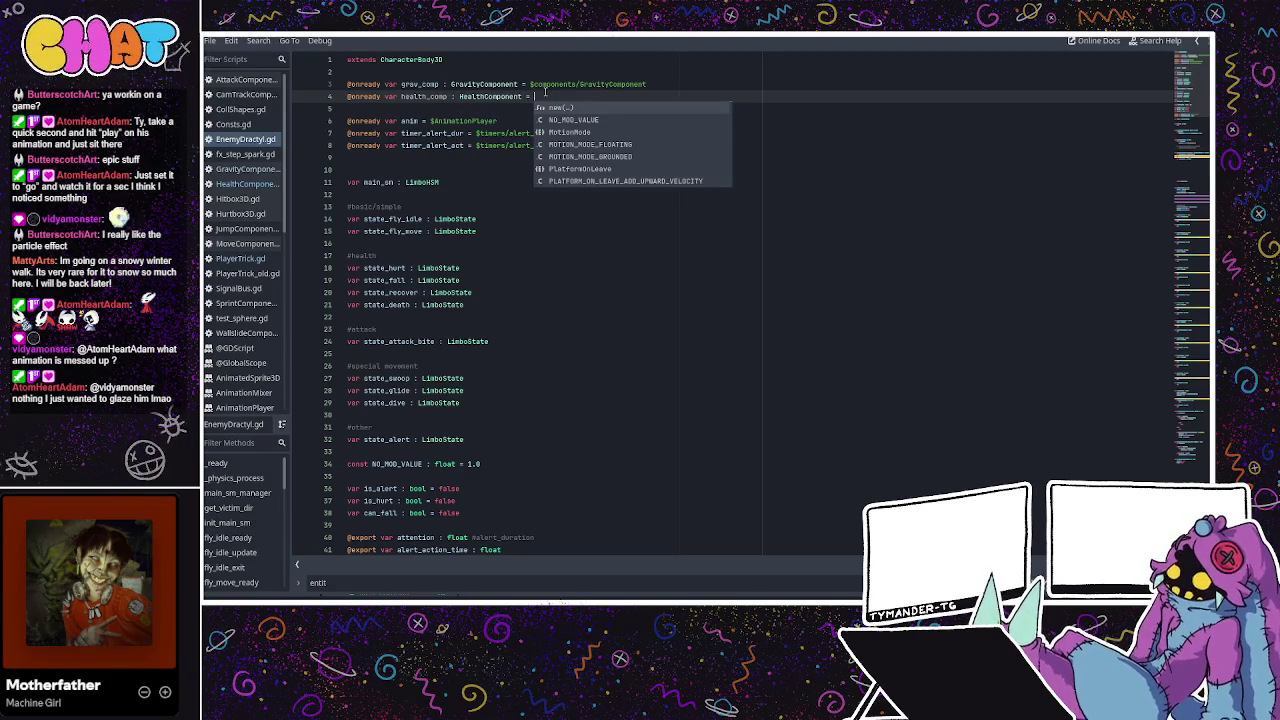
text($c)
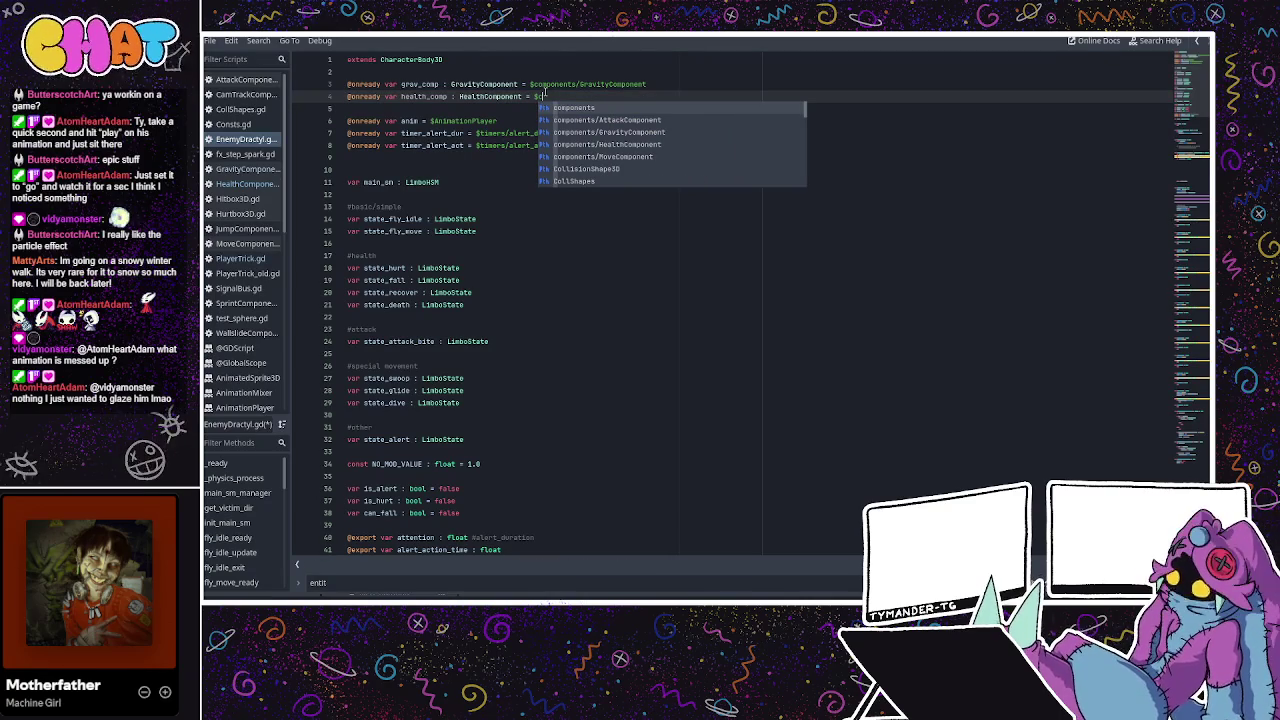
double_click(595, 146)
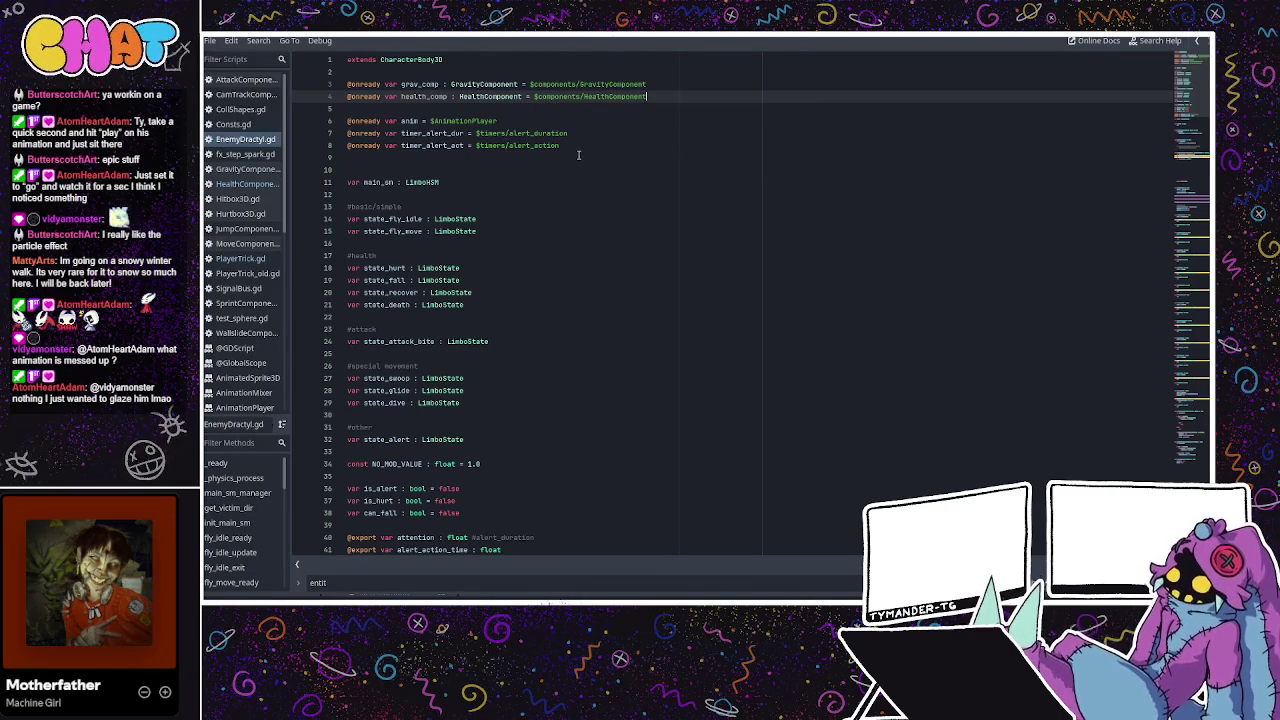
scroll(548, 147, down, 15)
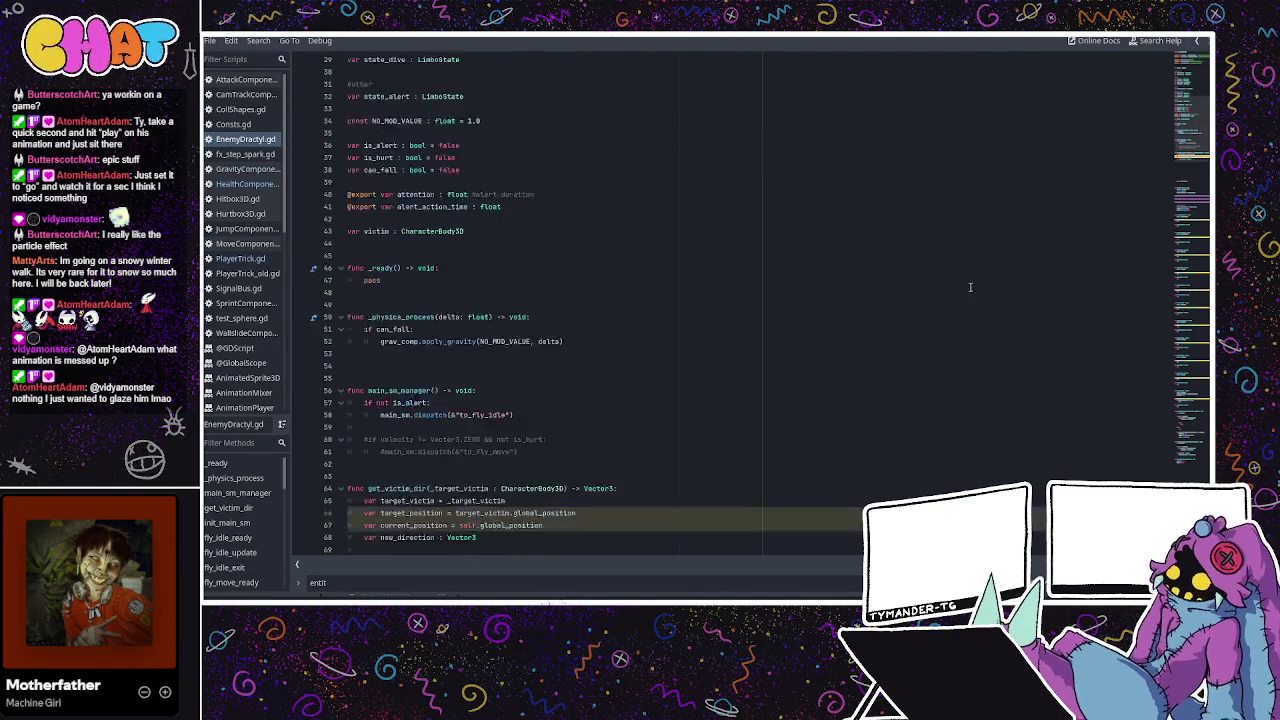
scroll(564, 267, down, 8)
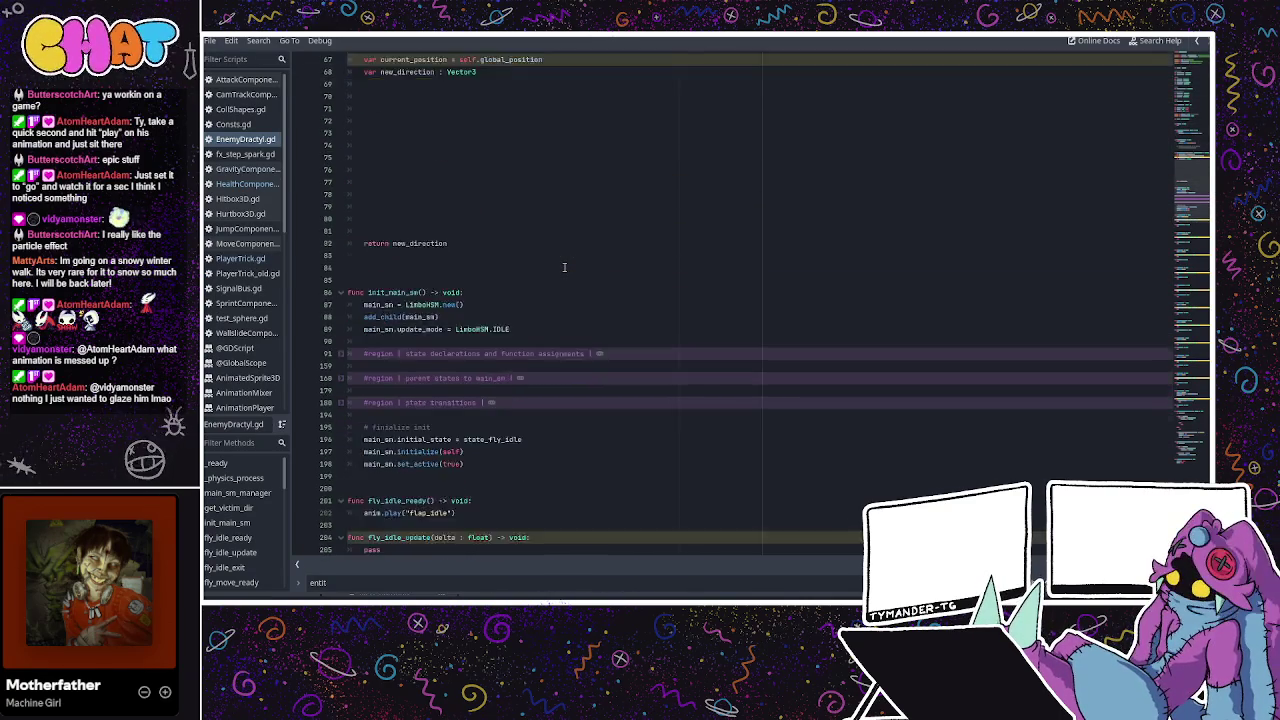
scroll(564, 267, up, 7)
scroll(564, 267, down, 8)
scroll(564, 267, down, 3)
scroll(580, 265, down, 5)
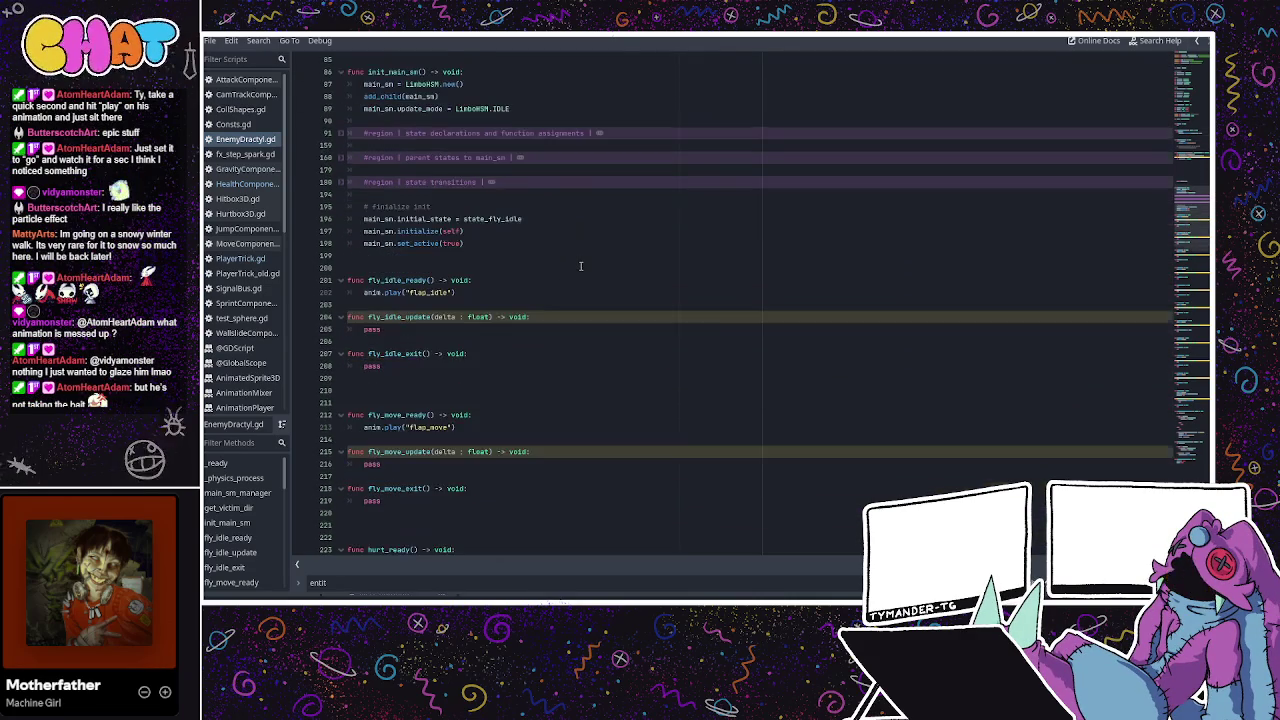
scroll(580, 265, up, 6)
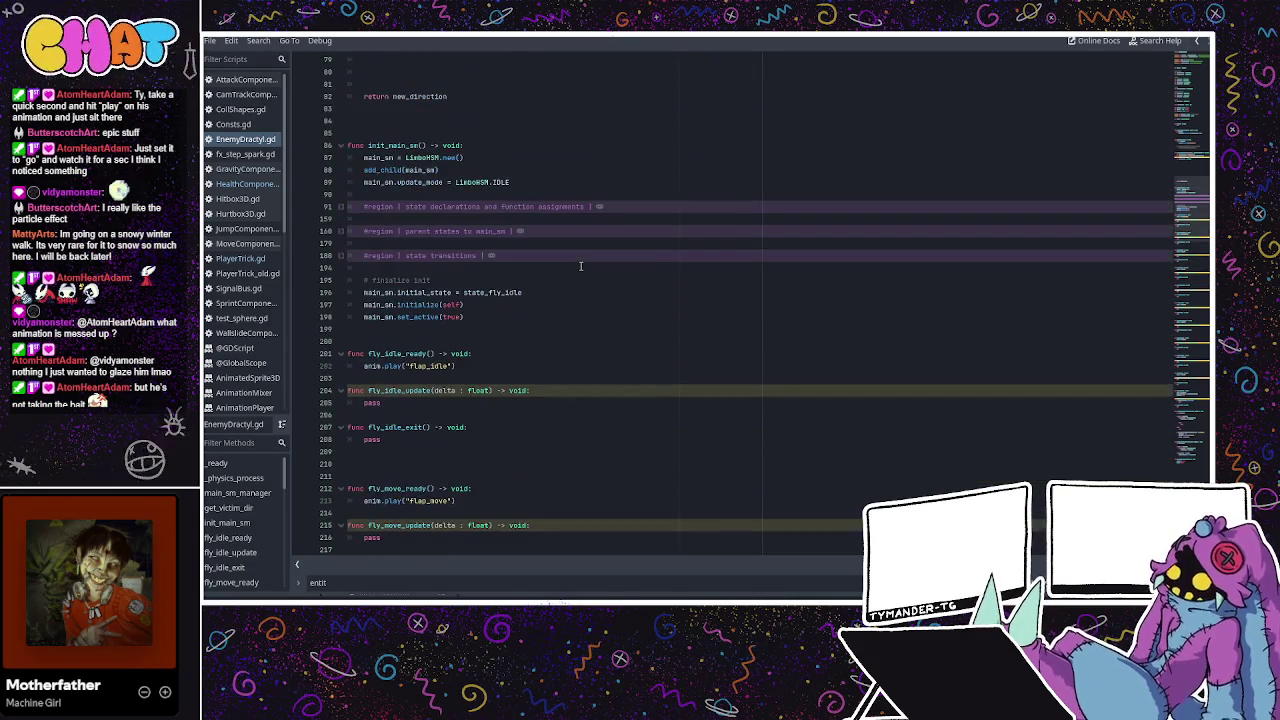
scroll(580, 265, up, 10)
scroll(580, 265, down, 13)
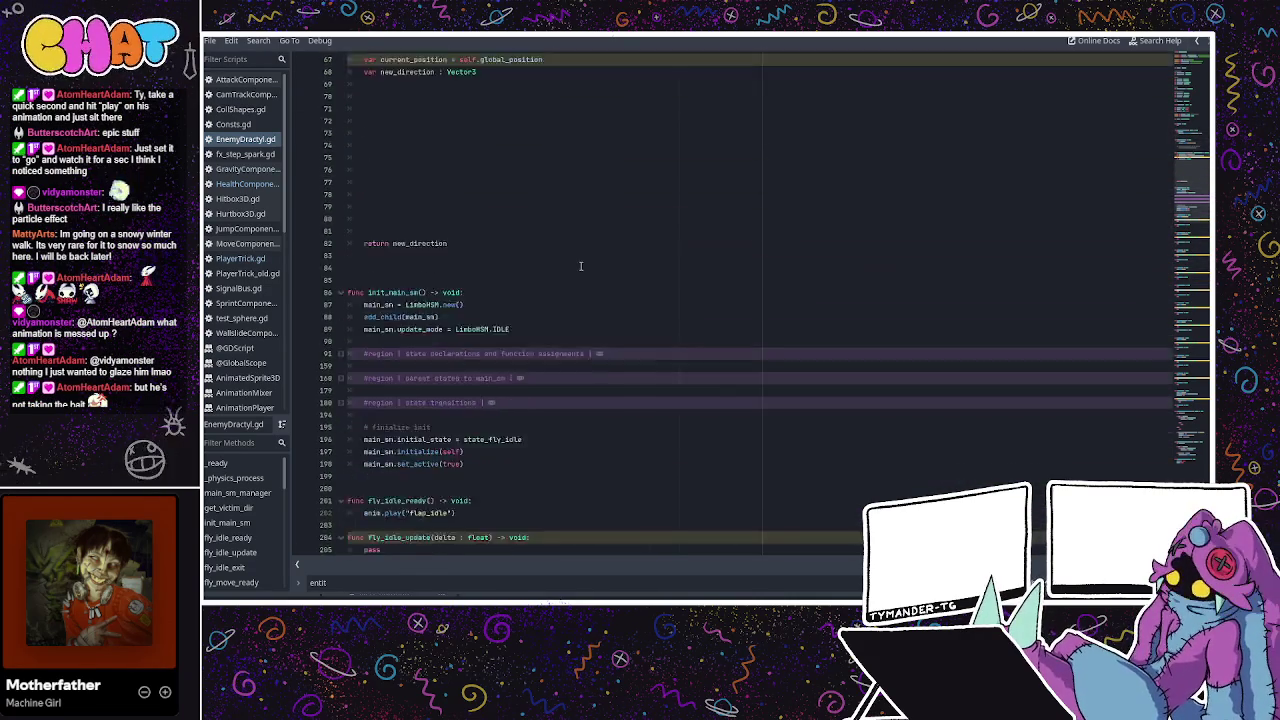
scroll(580, 266, down, 20)
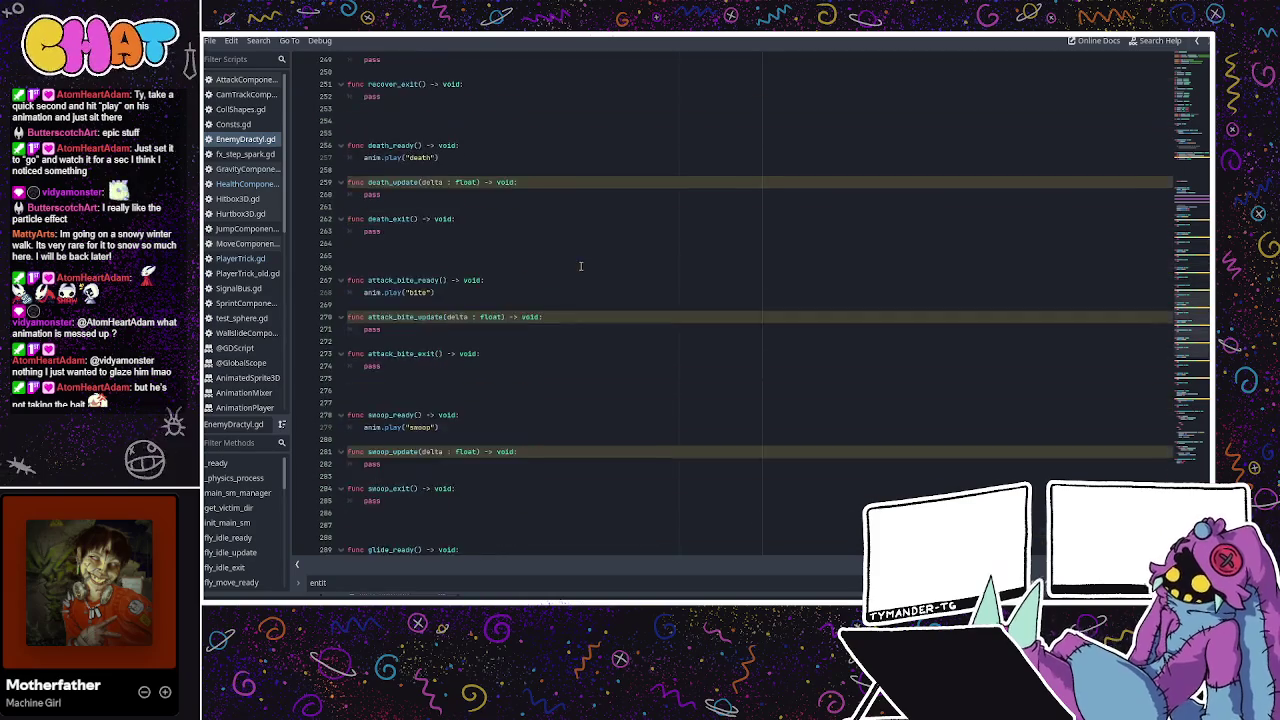
scroll(580, 266, down, 13)
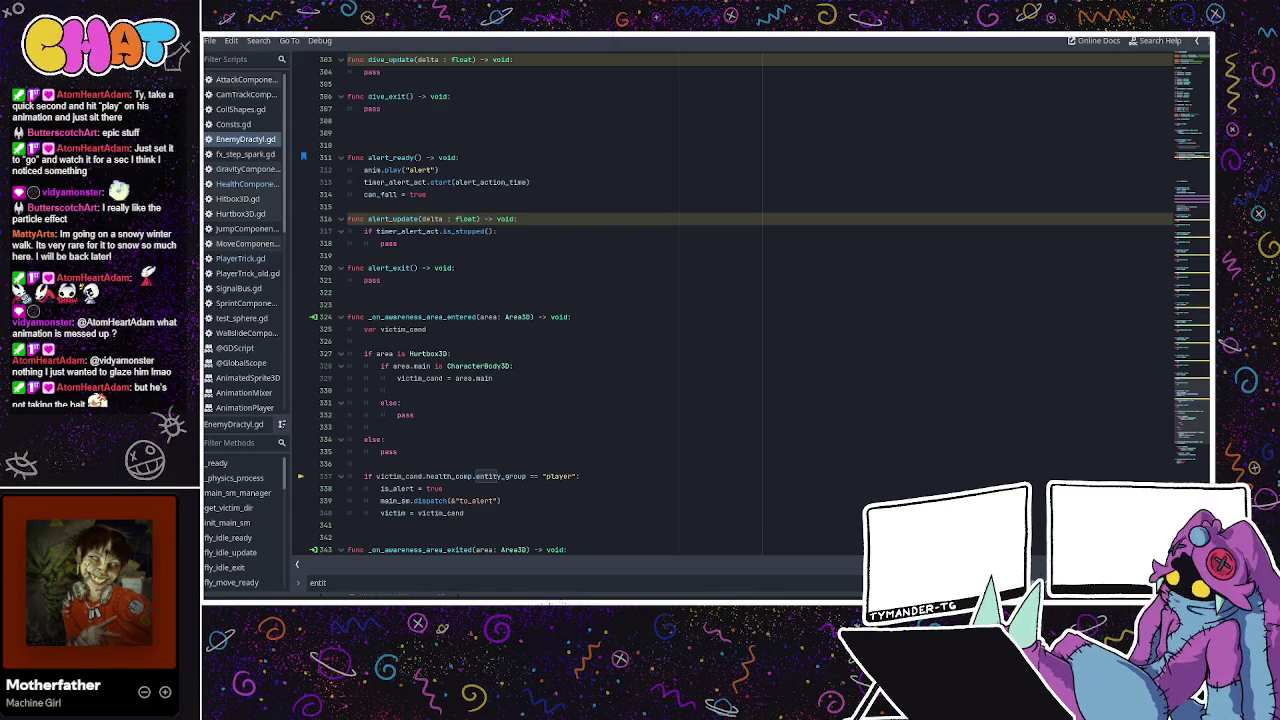
click(604, 254)
click(586, 244)
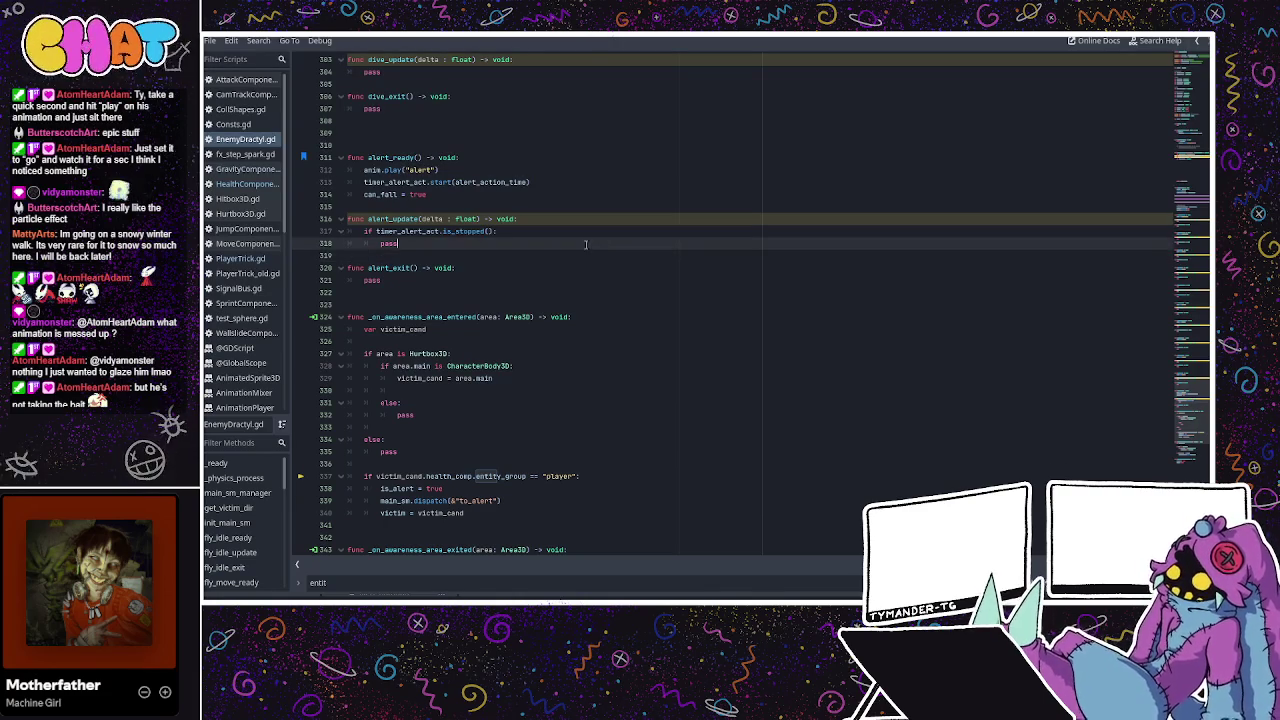
click(519, 231)
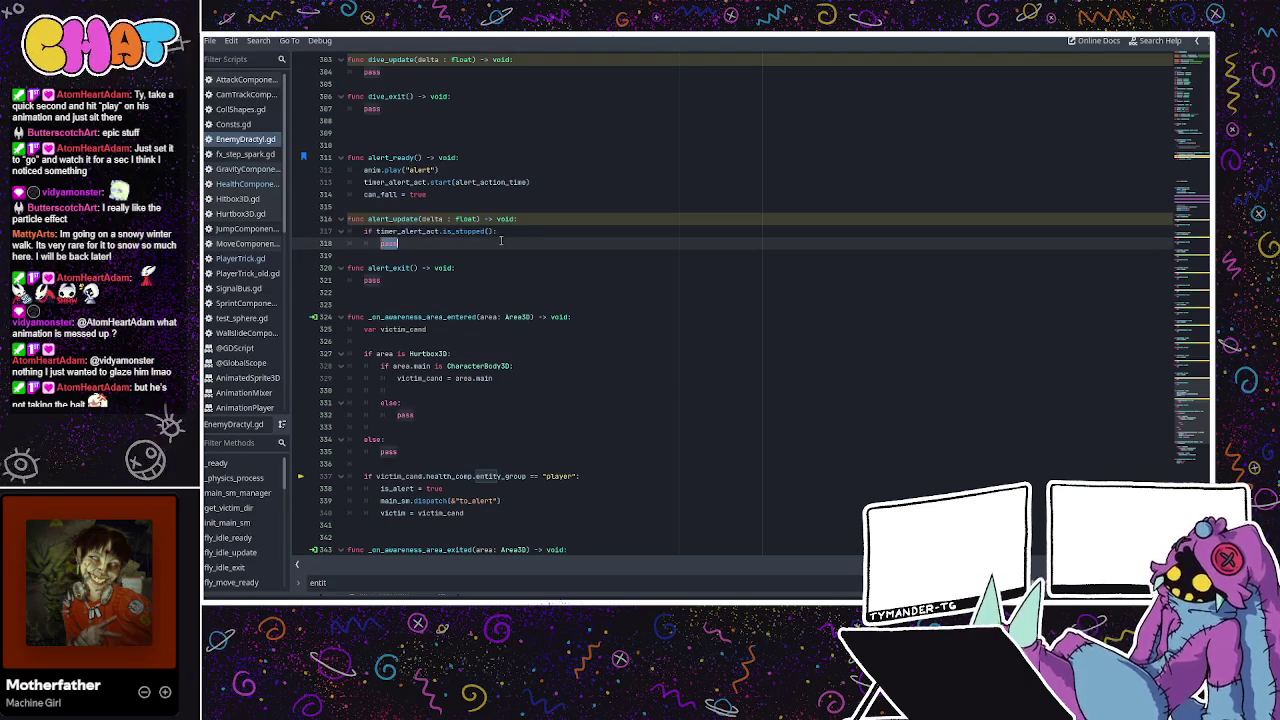
click(523, 222)
double_click(460, 244)
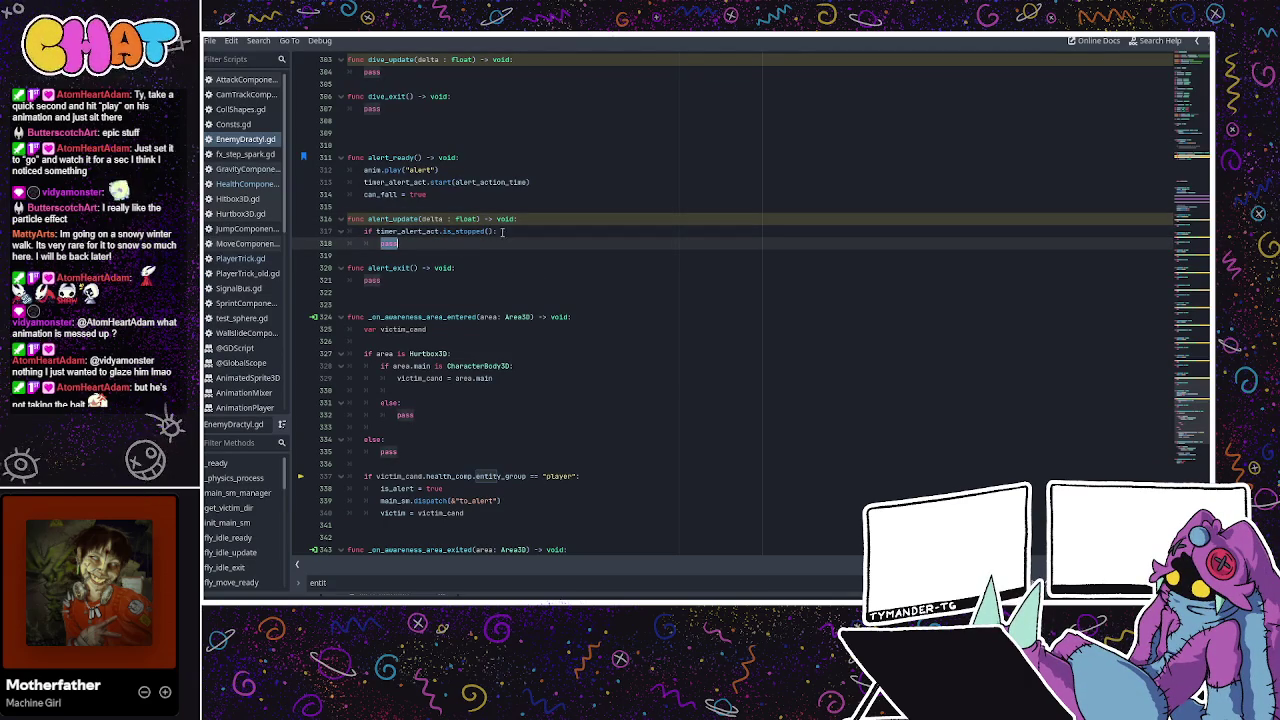
click(469, 250)
triple_click(470, 244)
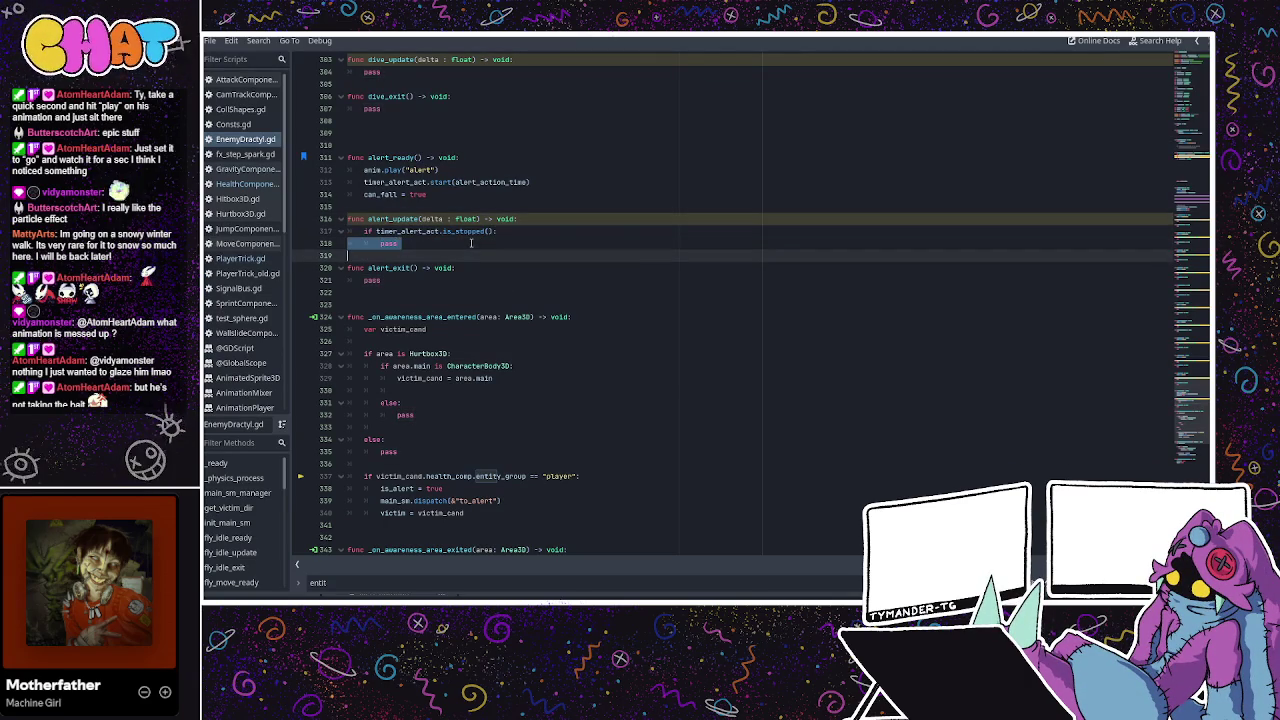
click(469, 245)
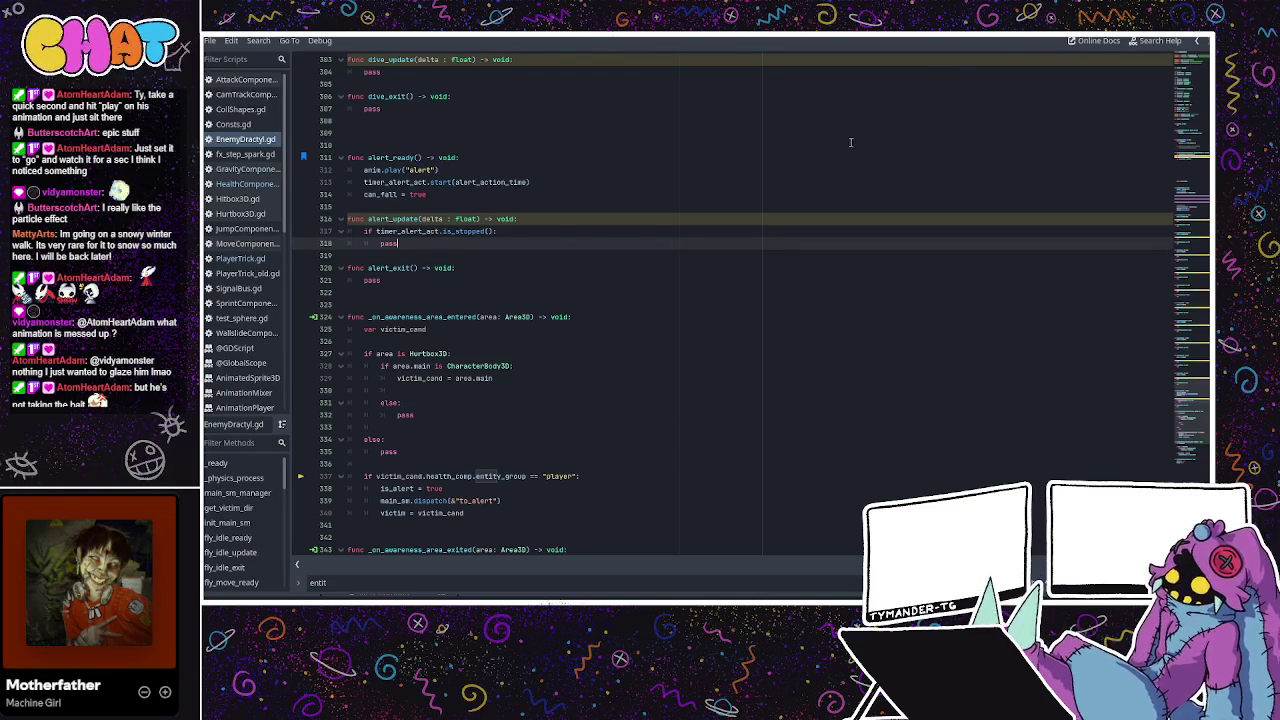
click(619, 233)
click(451, 255)
double_click(451, 248)
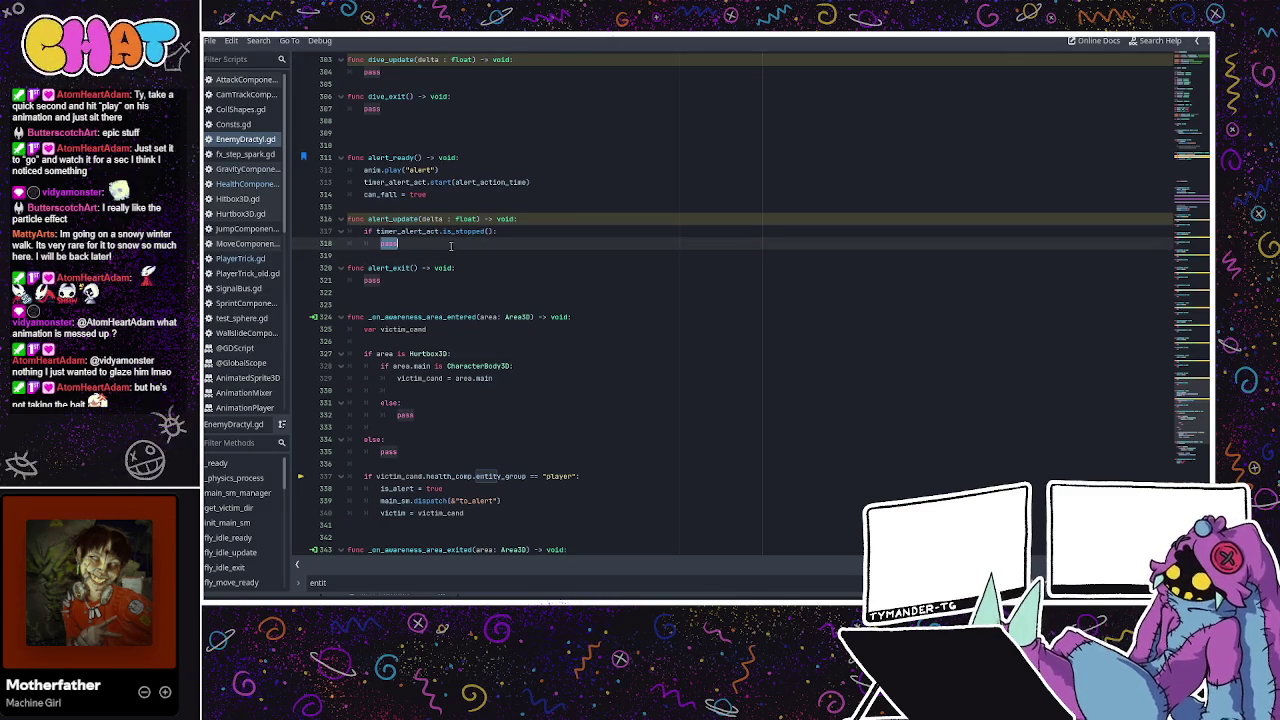
scroll(453, 246, down, 5)
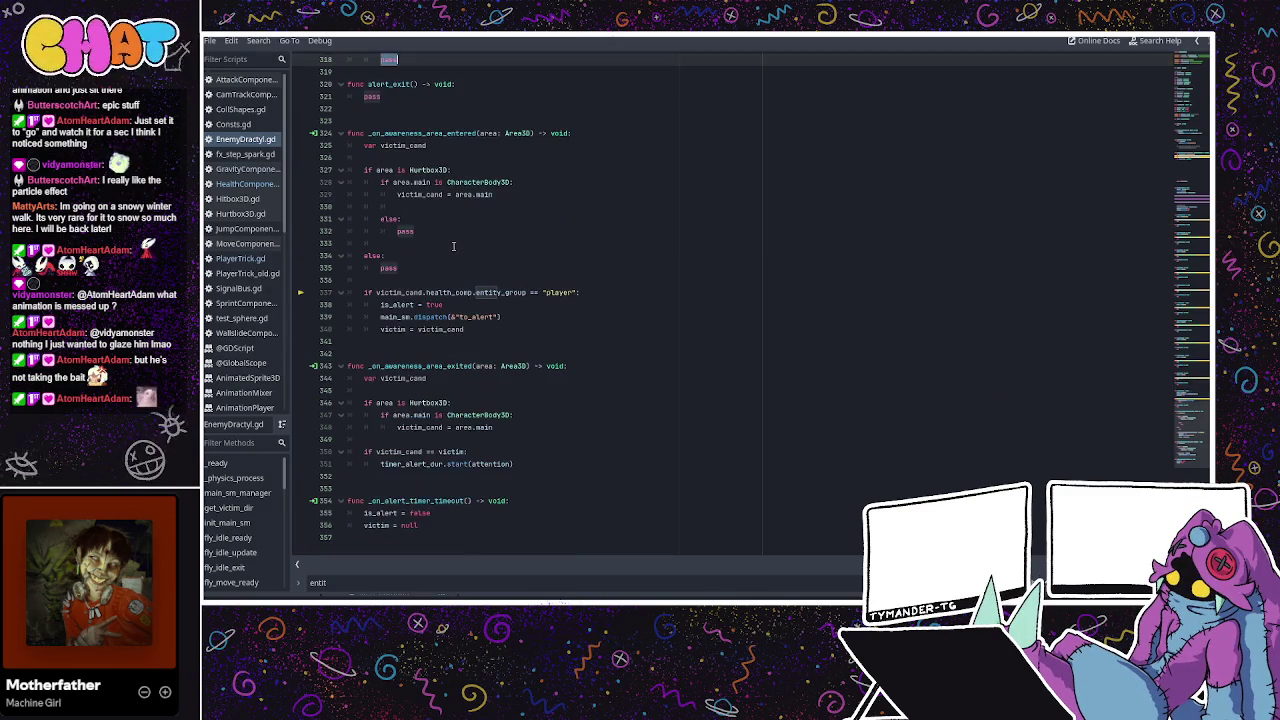
Change both else branches' pass back to return and run the project from the 3D view.
click(445, 244)
double_click(405, 231)
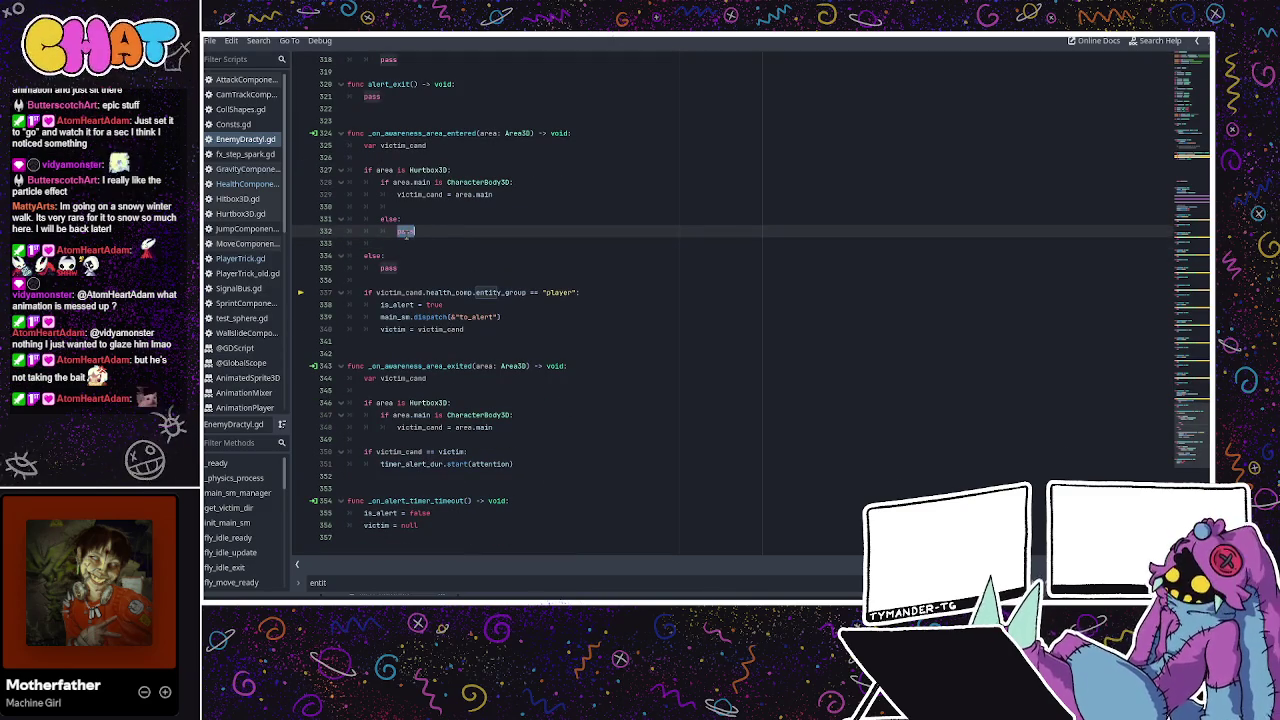
text(return)
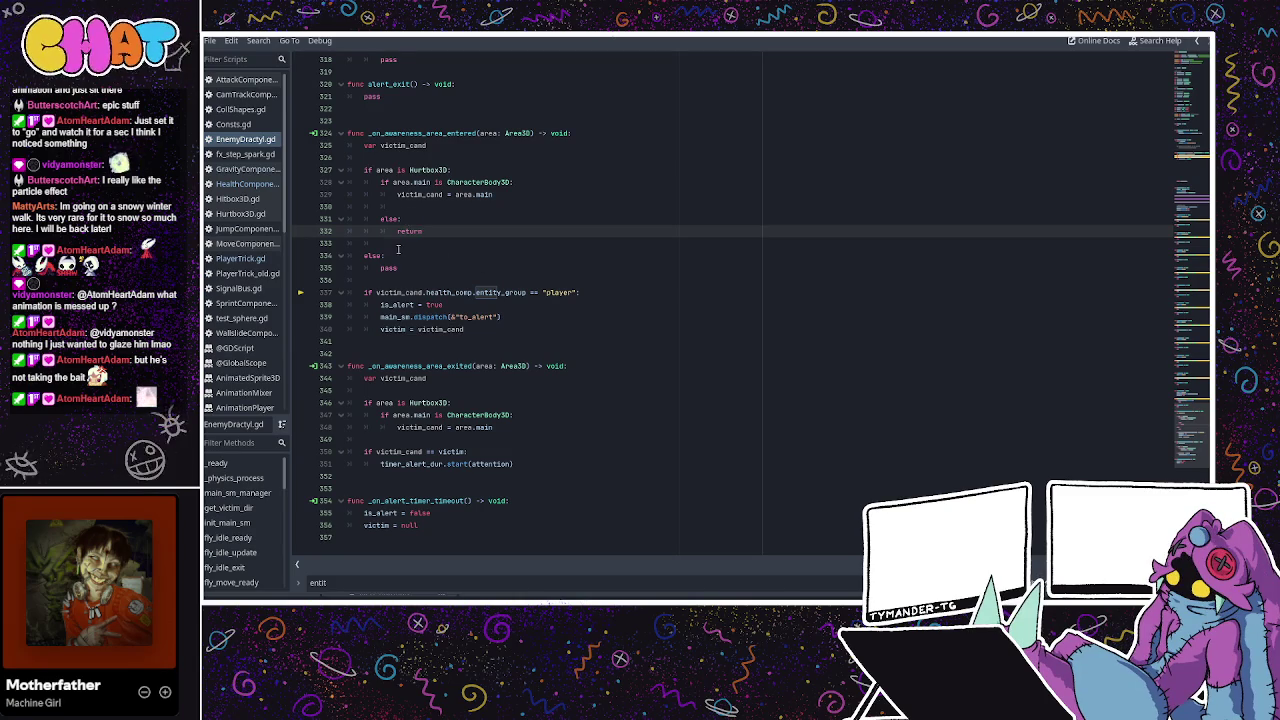
double_click(388, 268)
text(return)
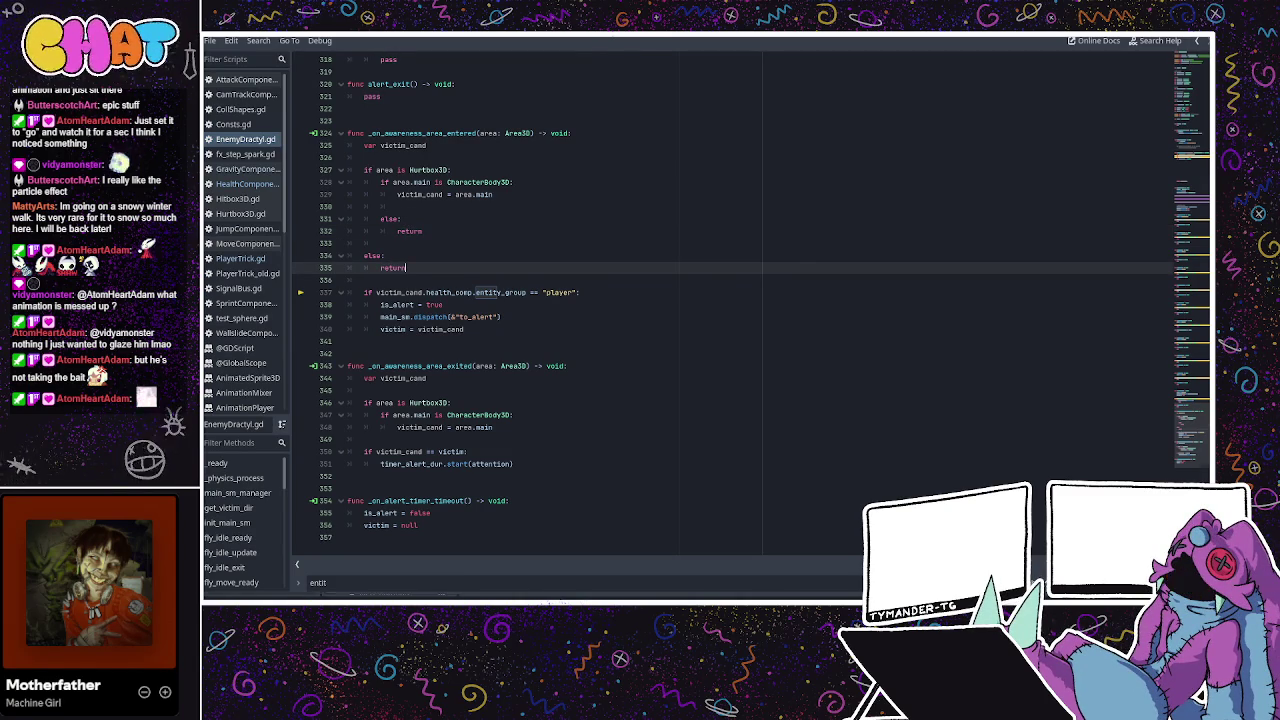
click(1053, 55)
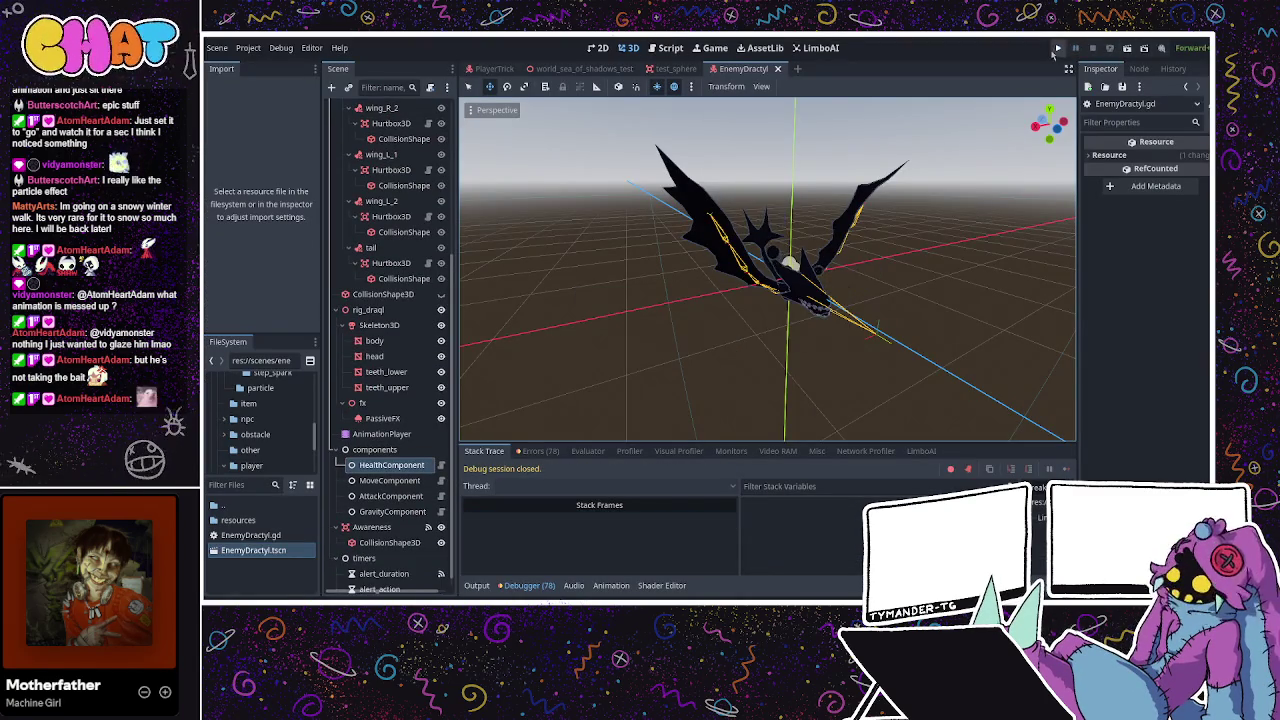
click(1057, 48)
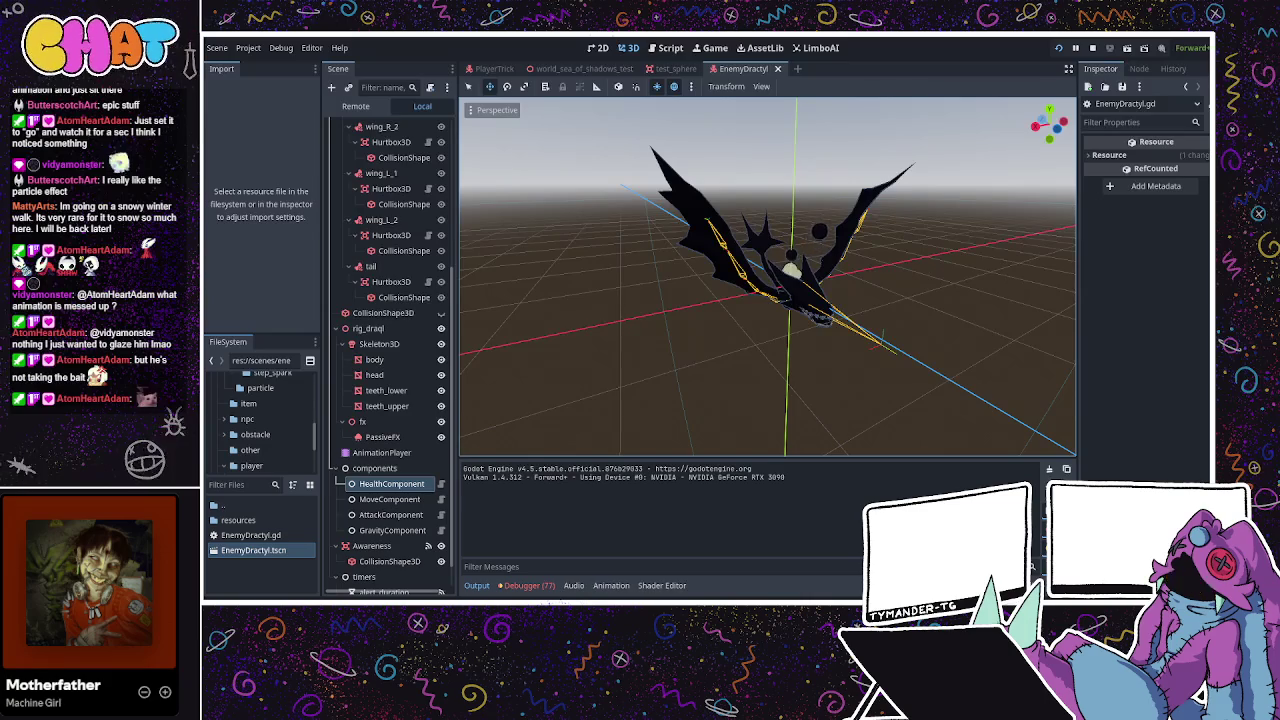
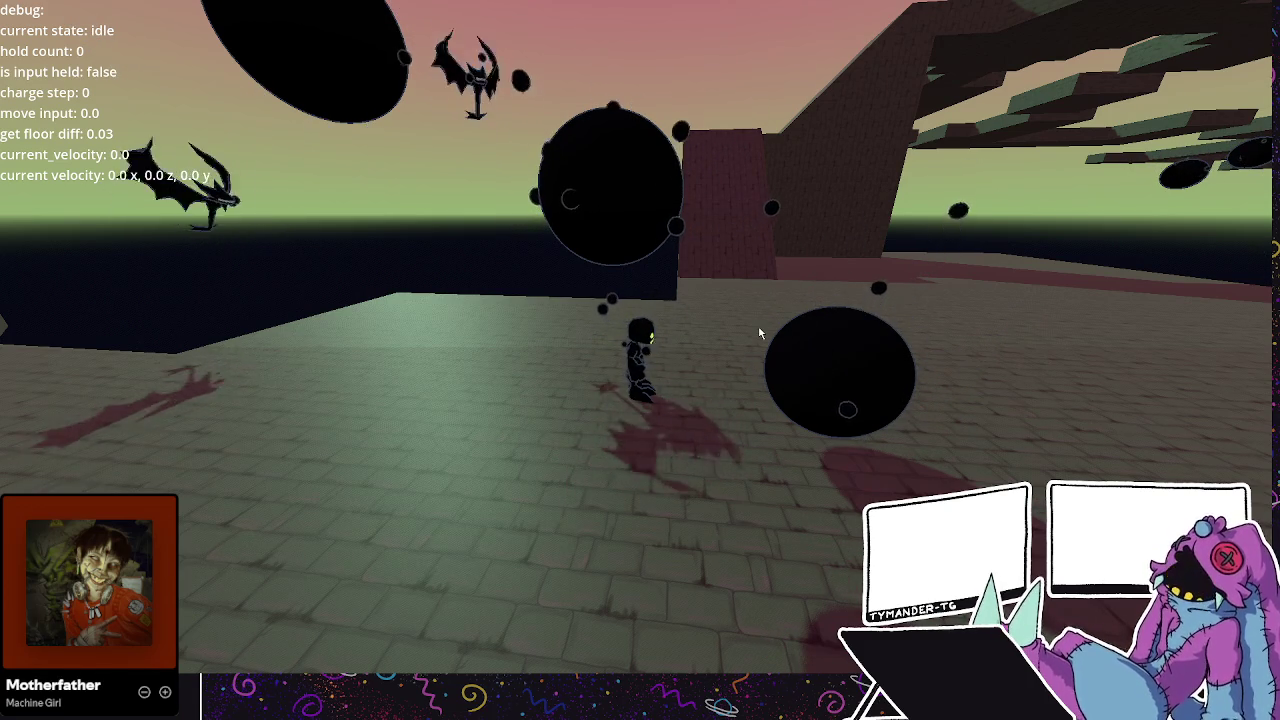
Run, jump and dash the player along the stone platforms in the running game.
key(w)
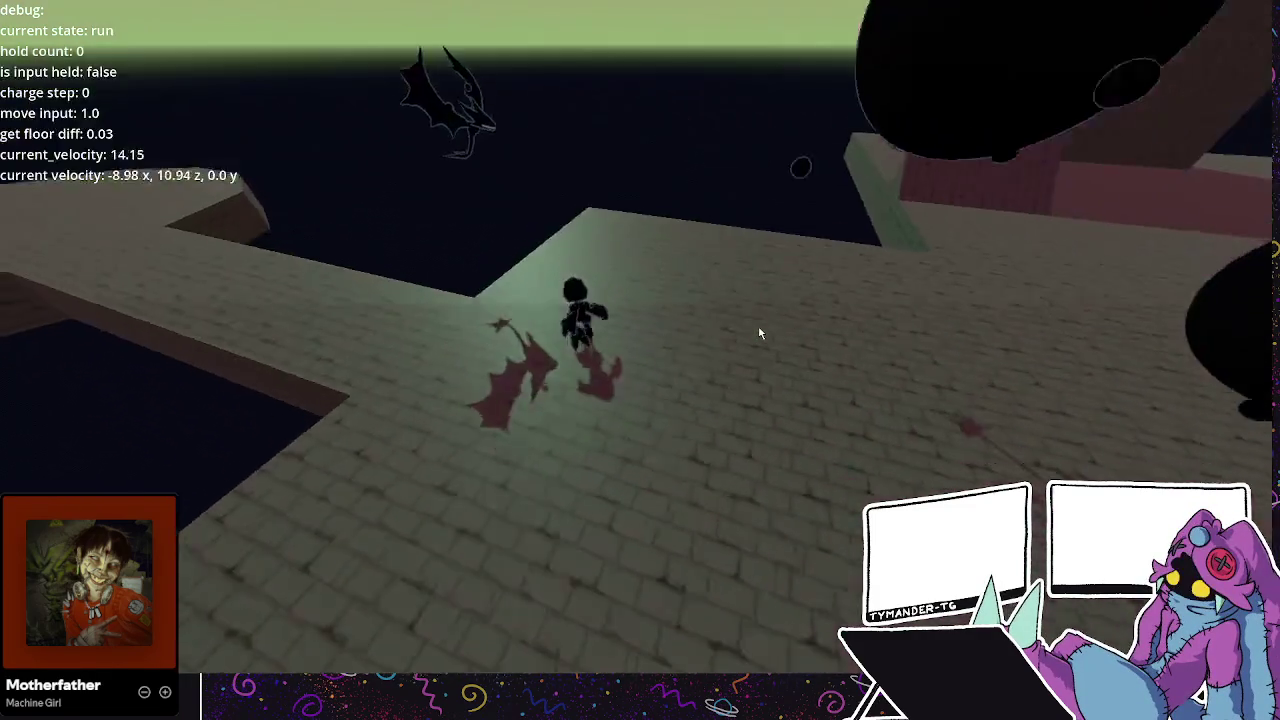
key(space)
key(w)
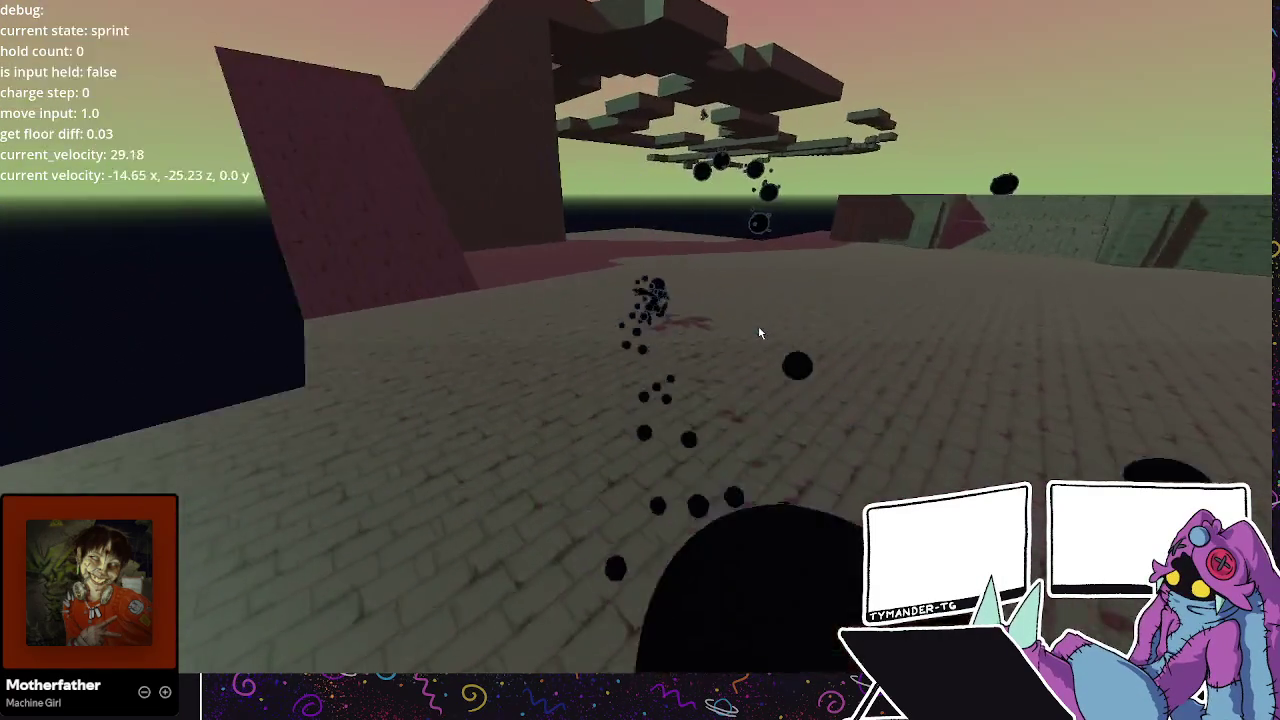
key(space)
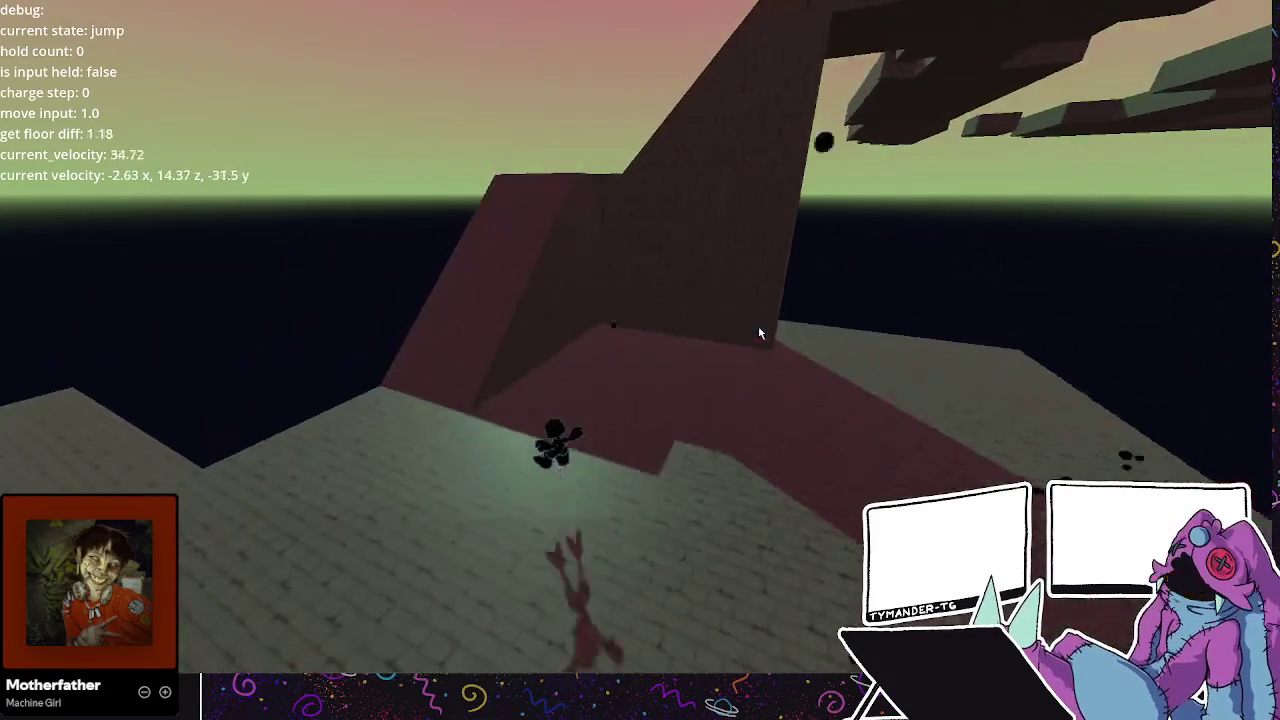
key(space)
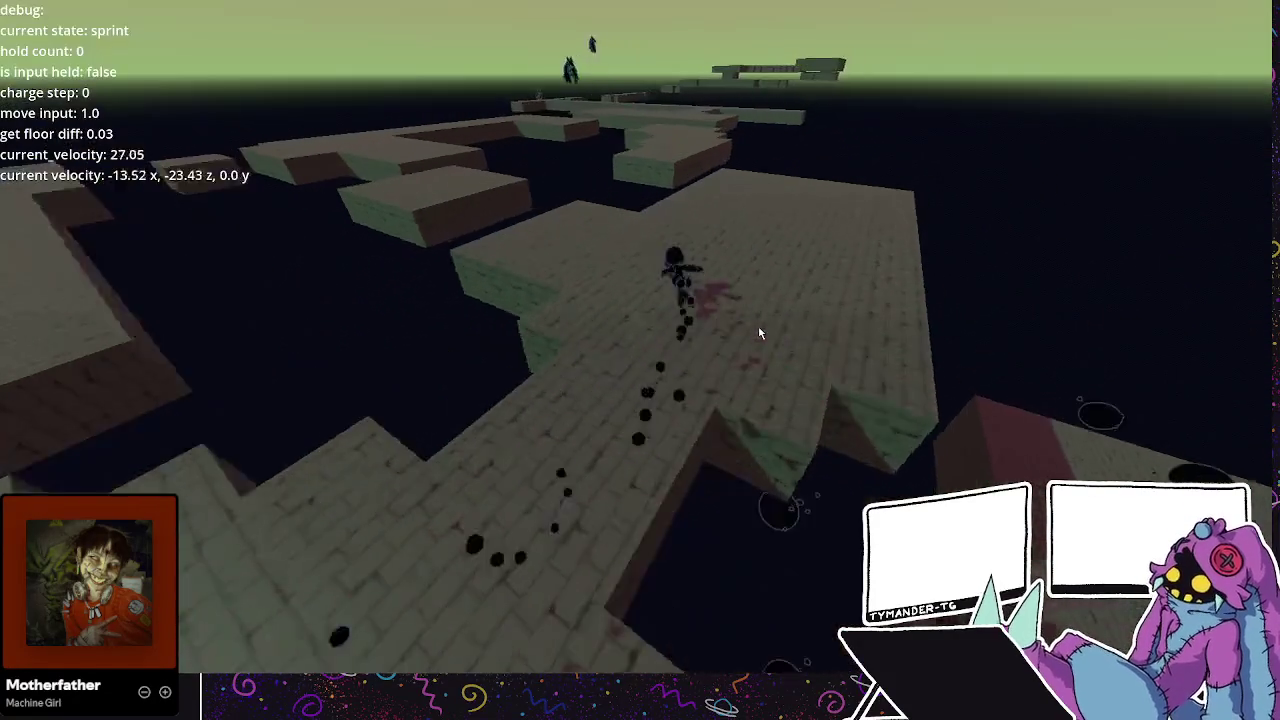
key(space)
key(space)
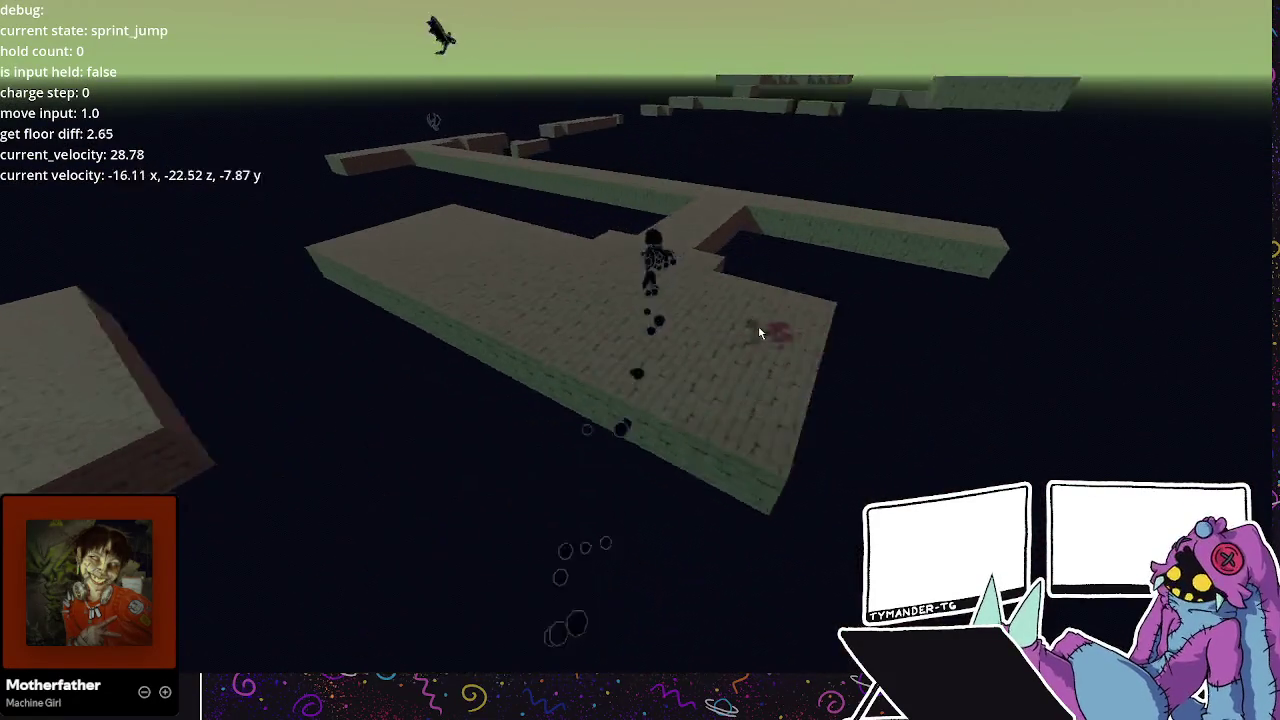
key(space)
key(space)
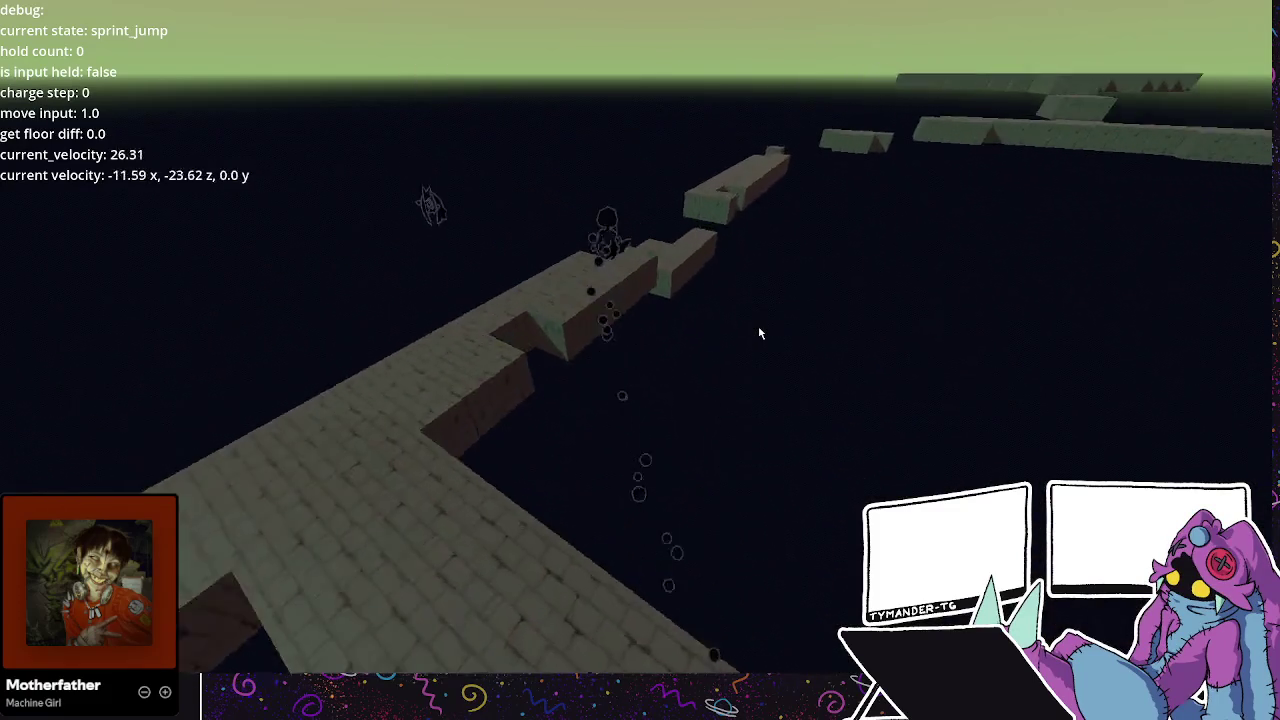
key(space)
key(space)
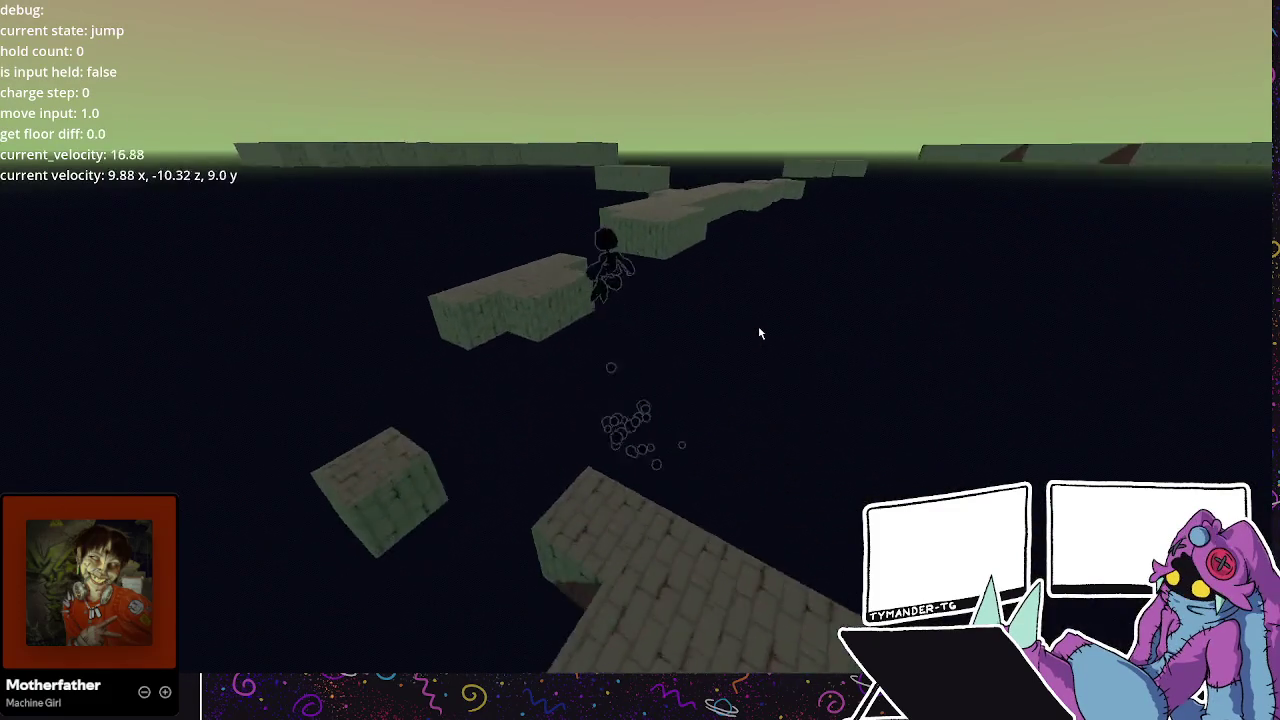
key(space)
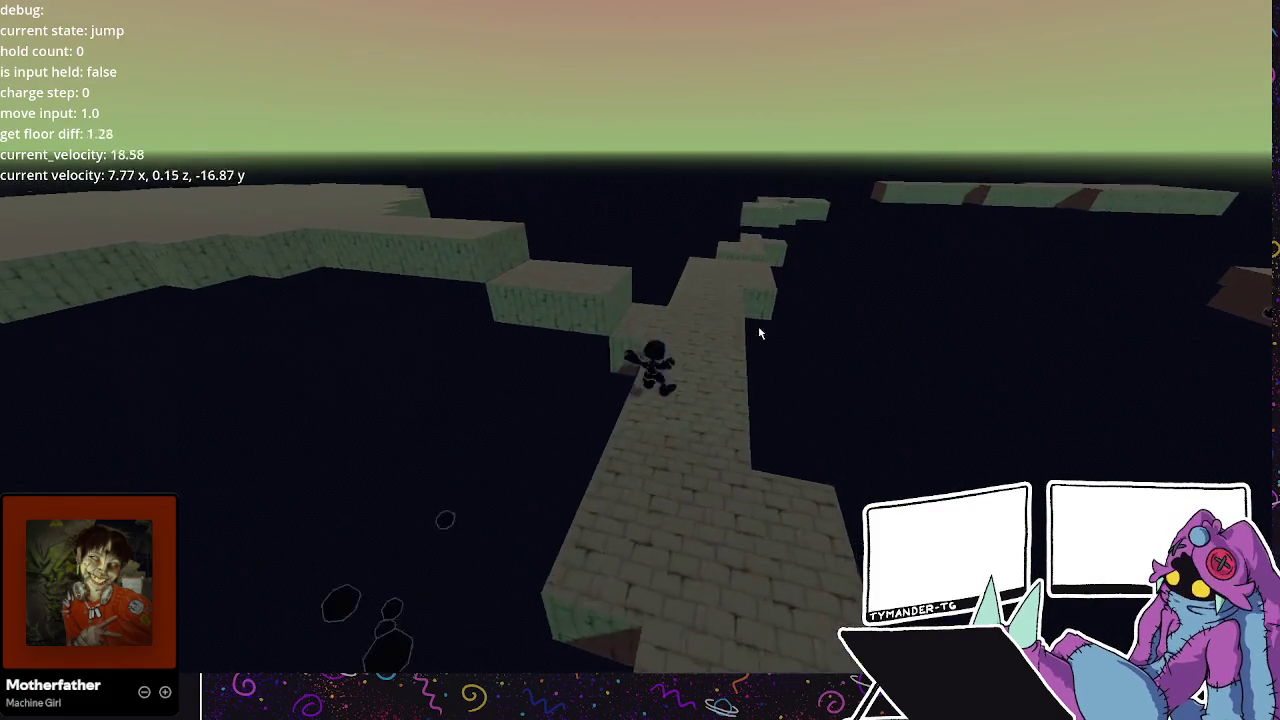
key(shift)
key(space)
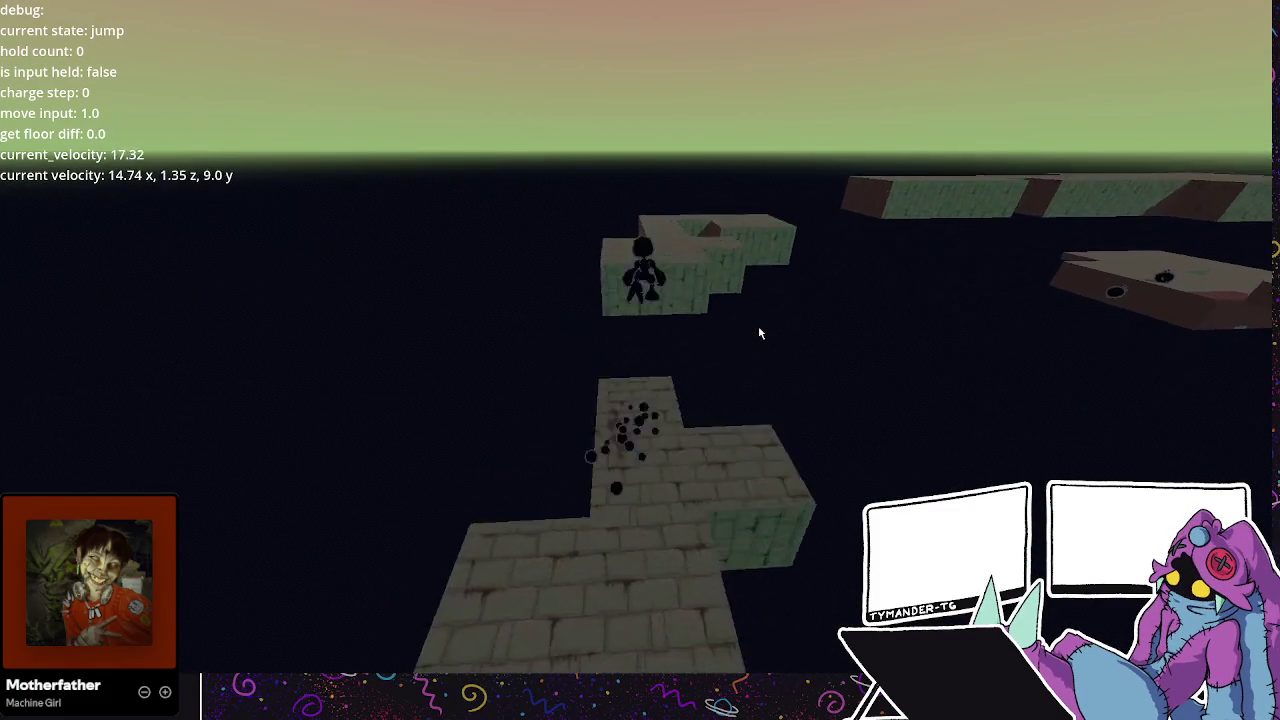
key(shift)
key(space)
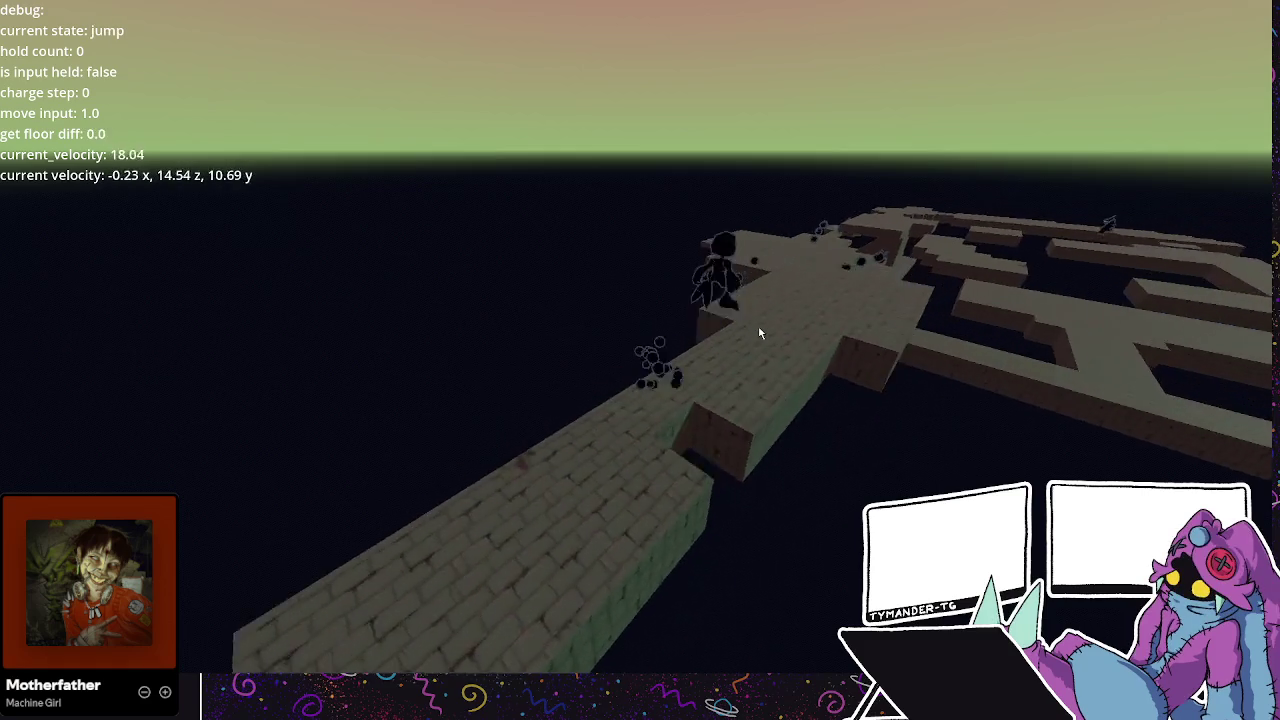
key(space)
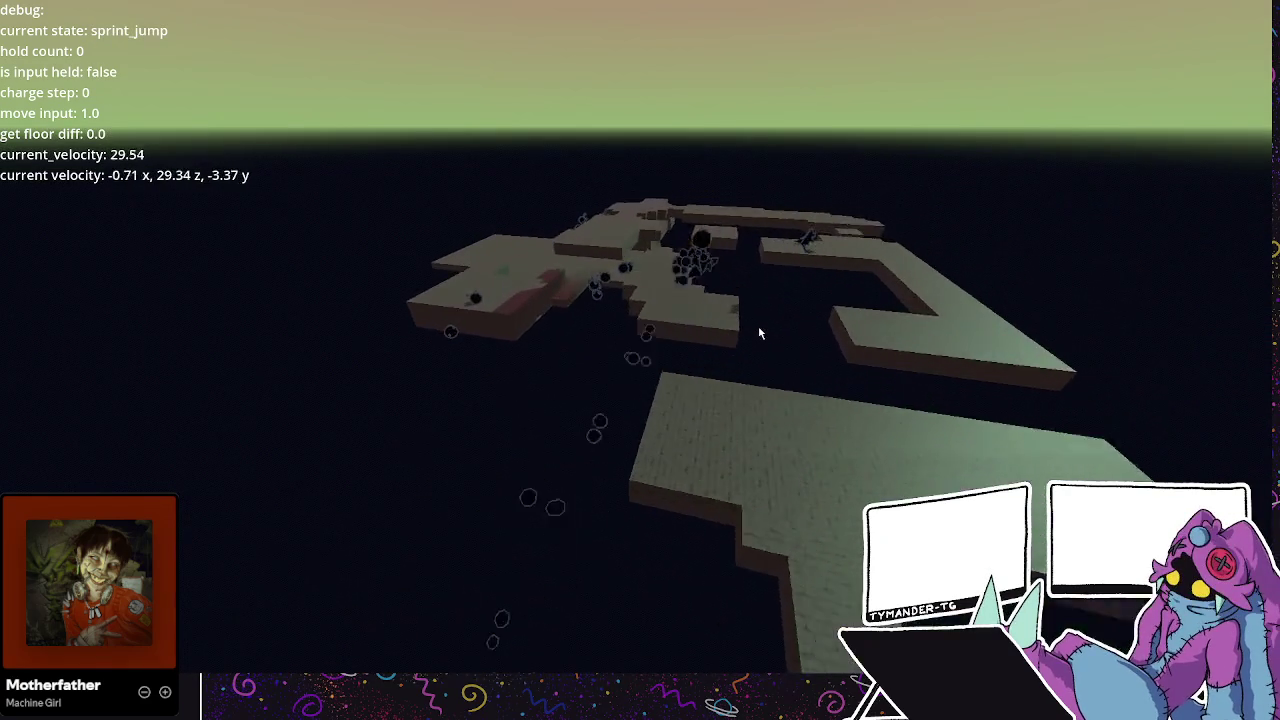
key(shift)
key(space)
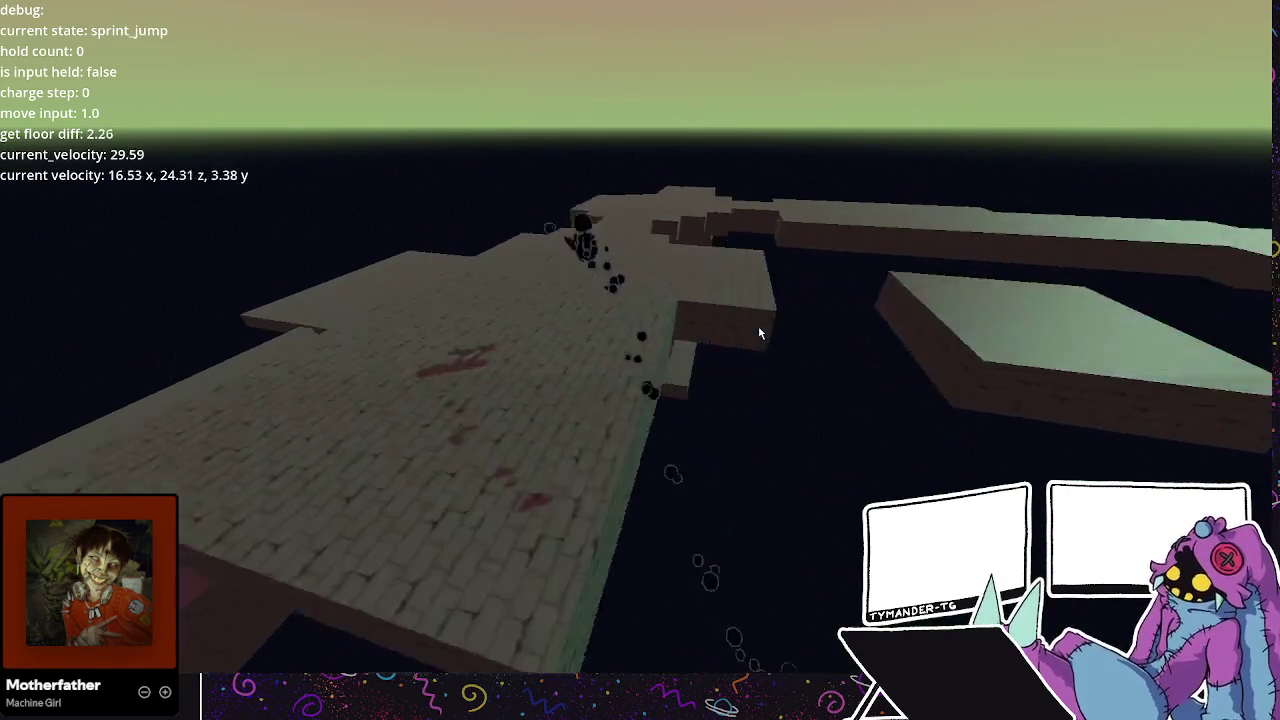
key(space)
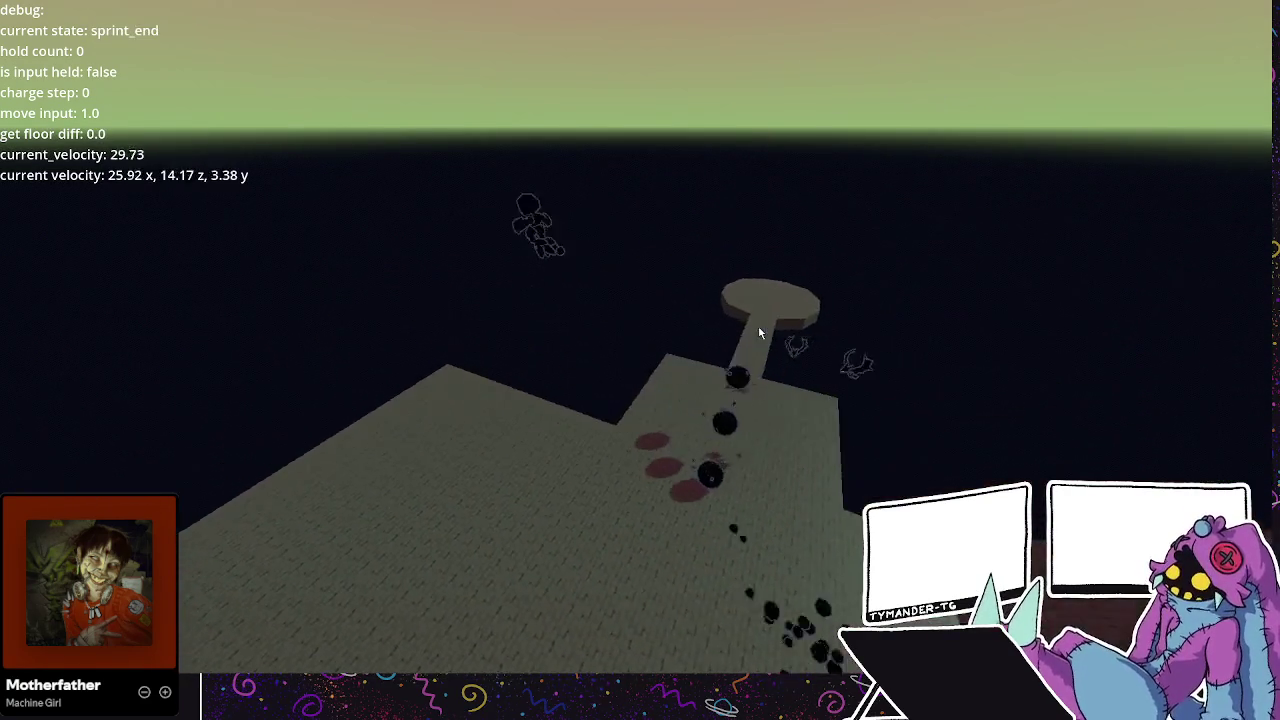
key(space)
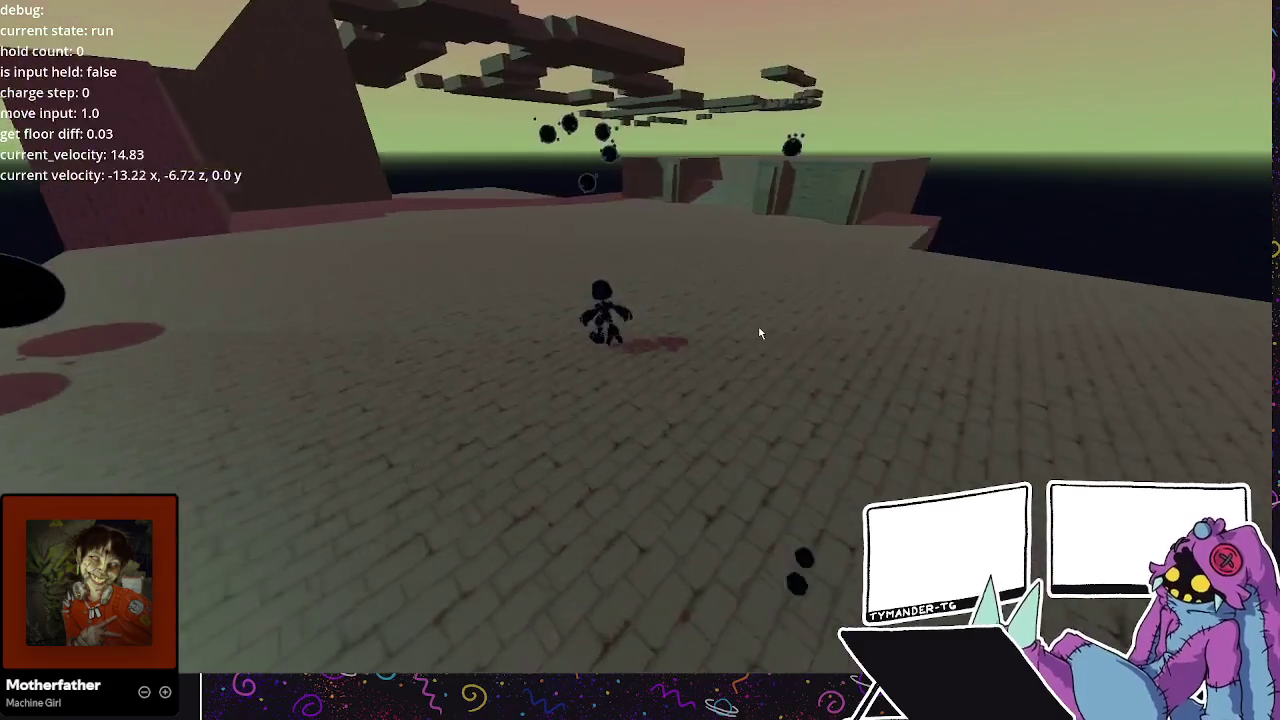
Steer the player up the pink ramp, across the brick bridge and onward with sprint-jumps.
key(a)
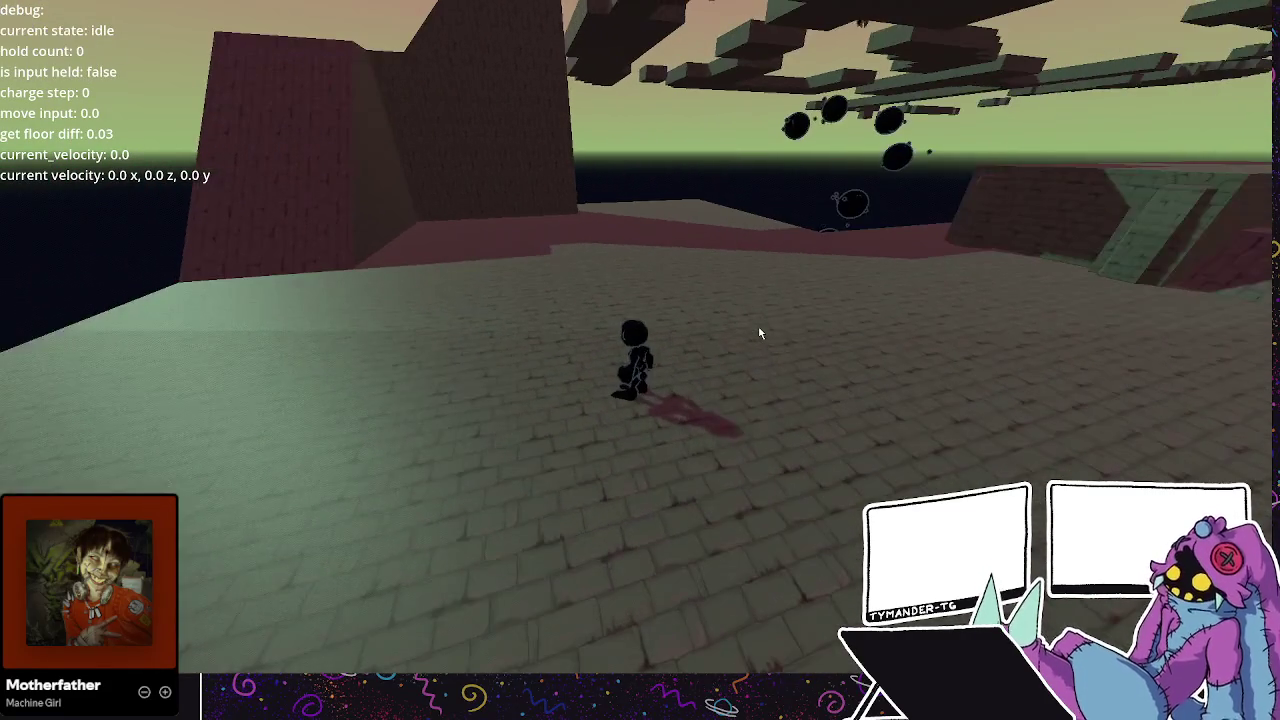
key(w)
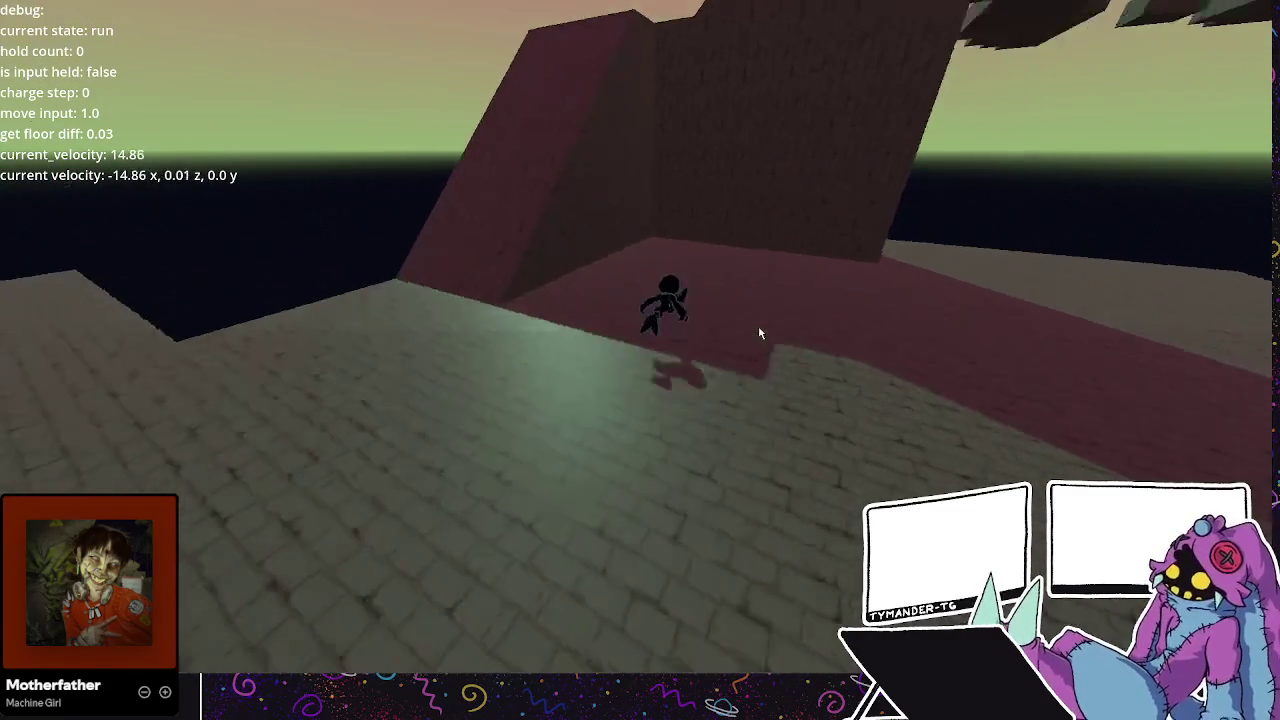
key(space)
key(space)
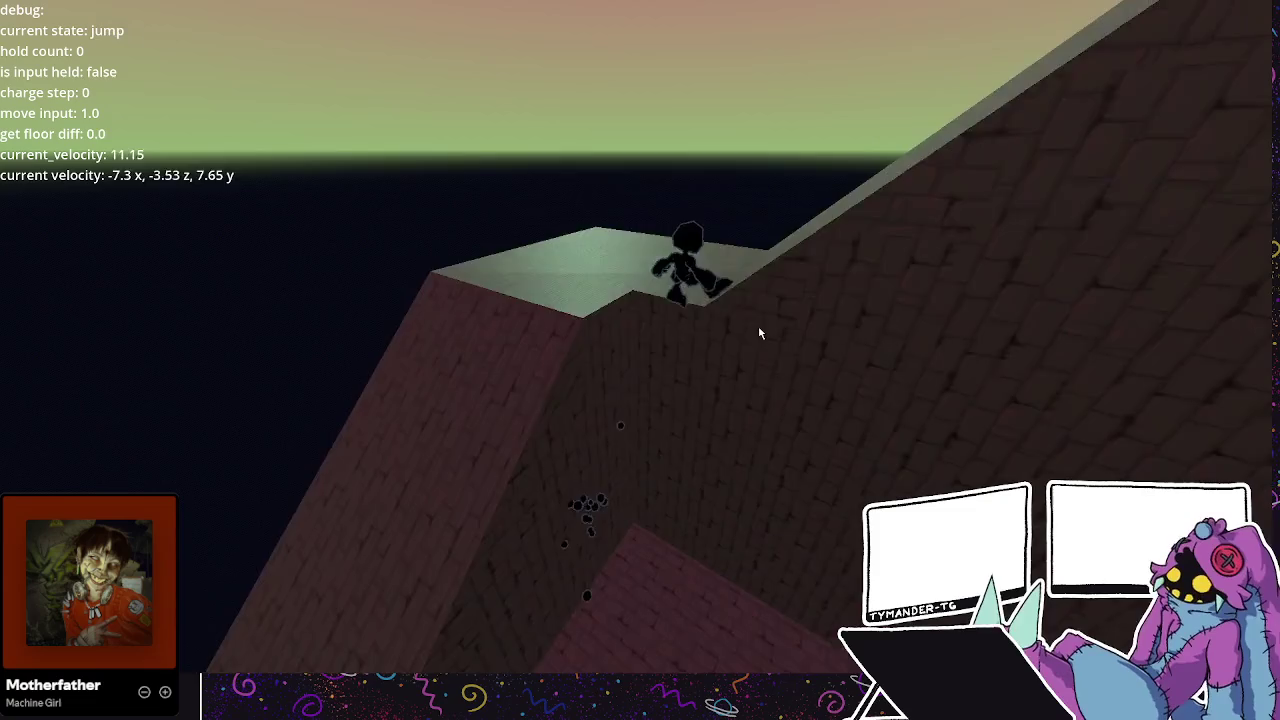
key(a)
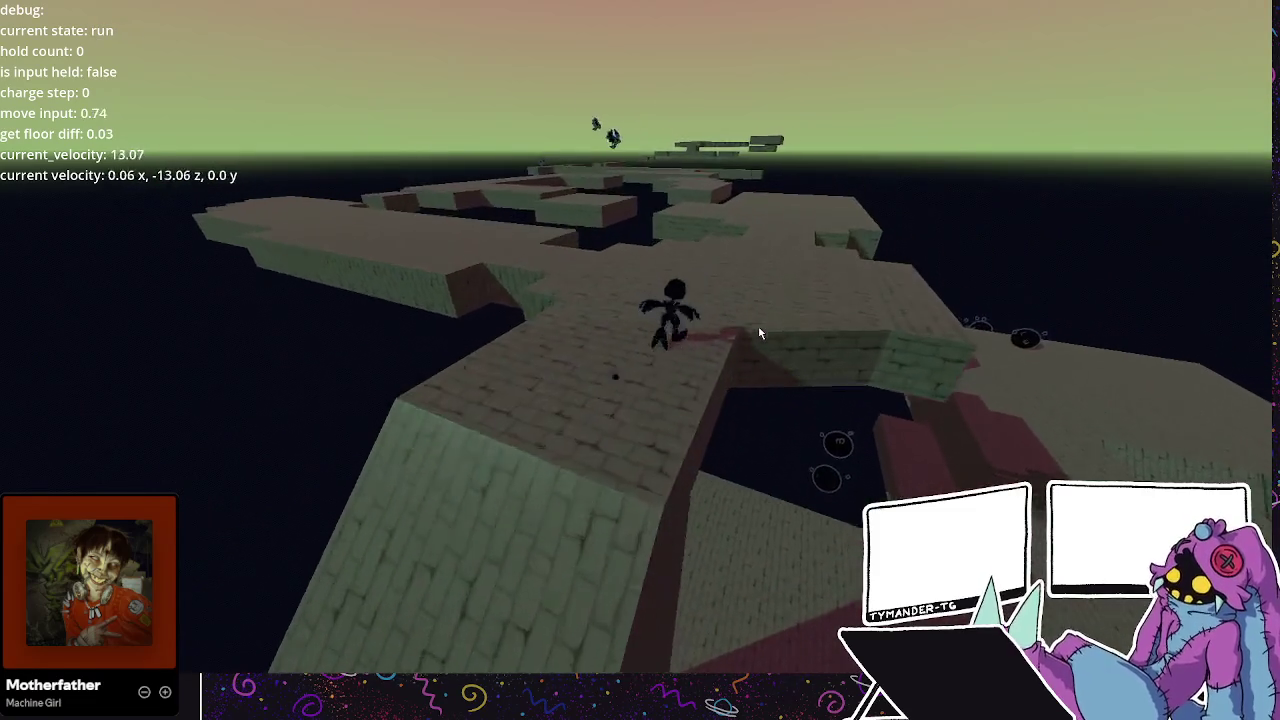
key(w)
key(space)
key(space)
key(space)
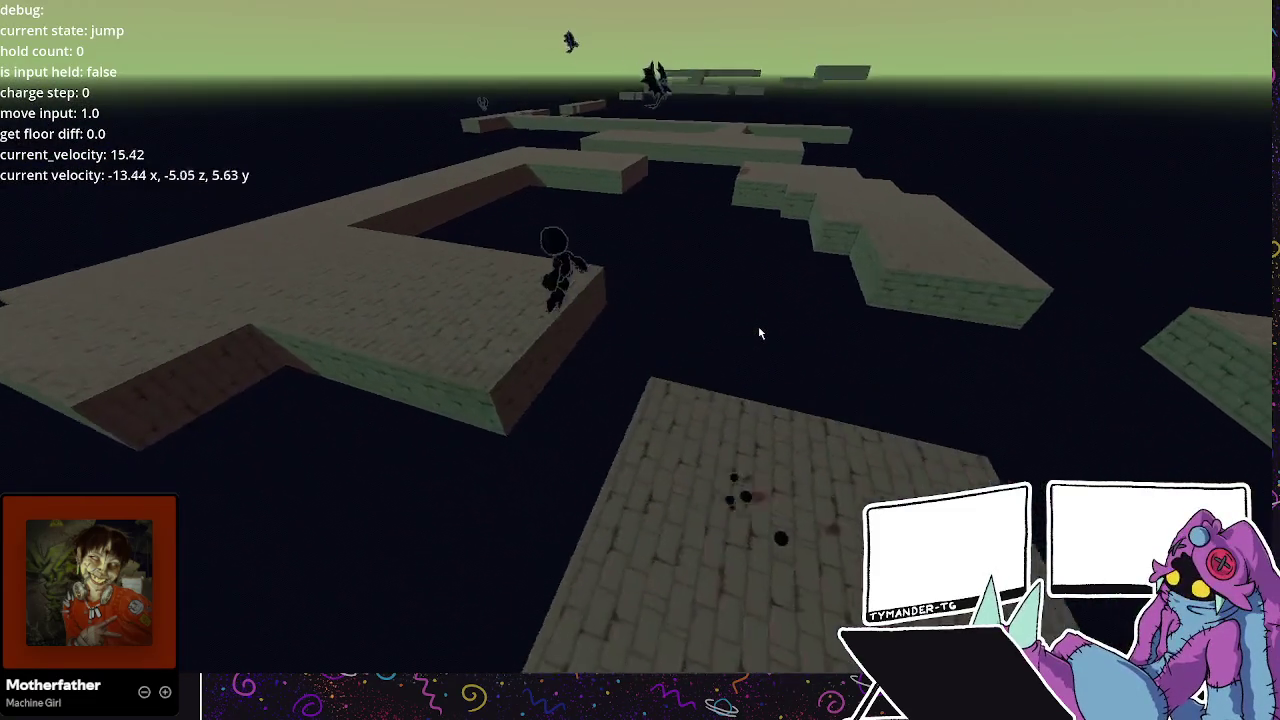
key(d)
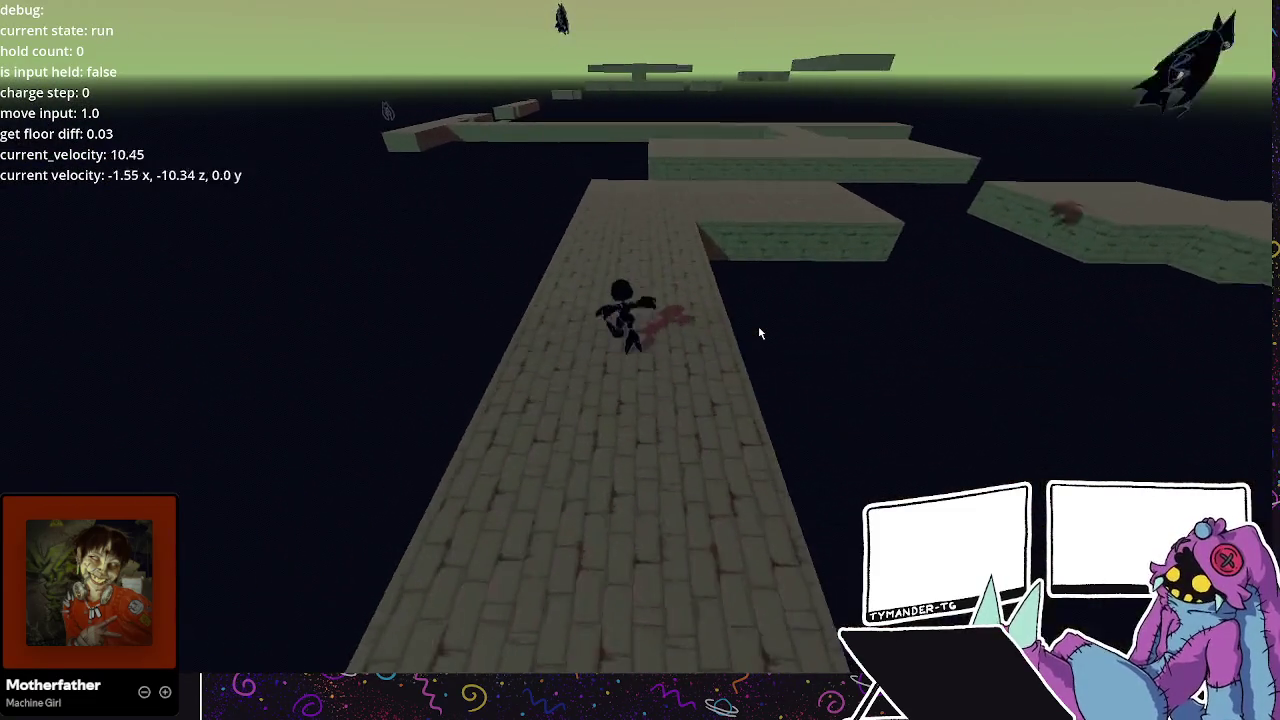
key(space)
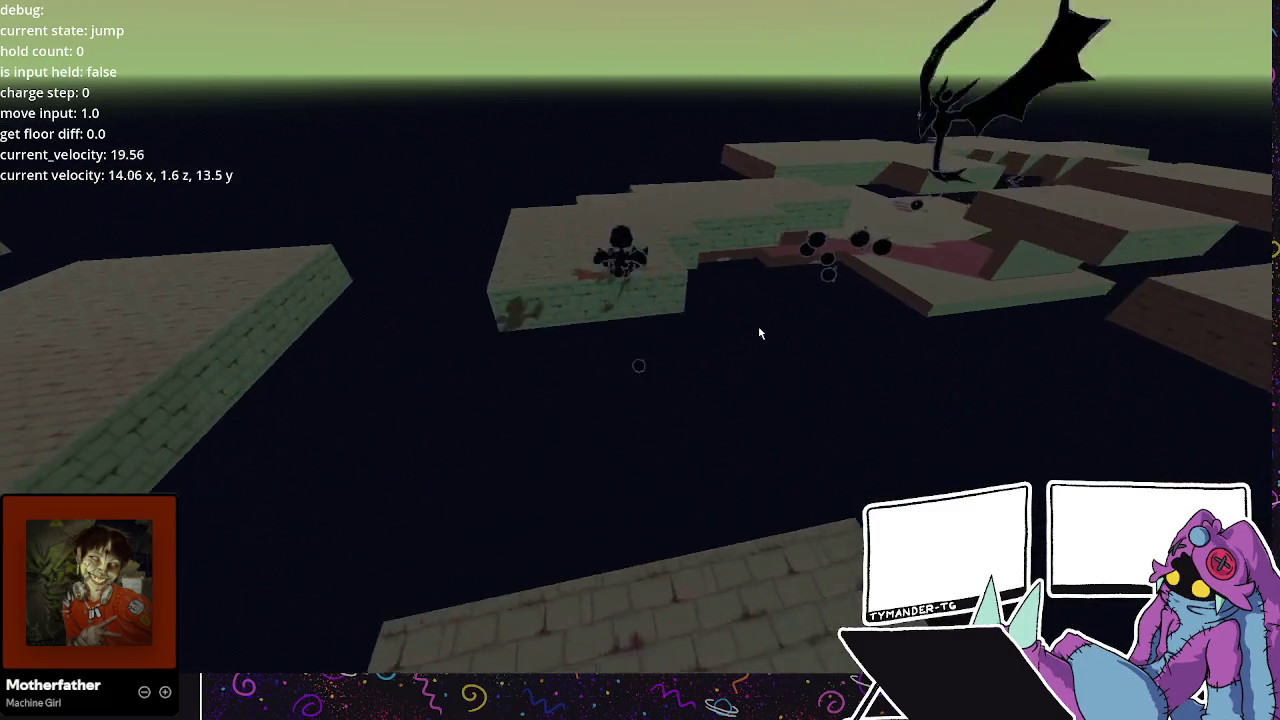
key(space)
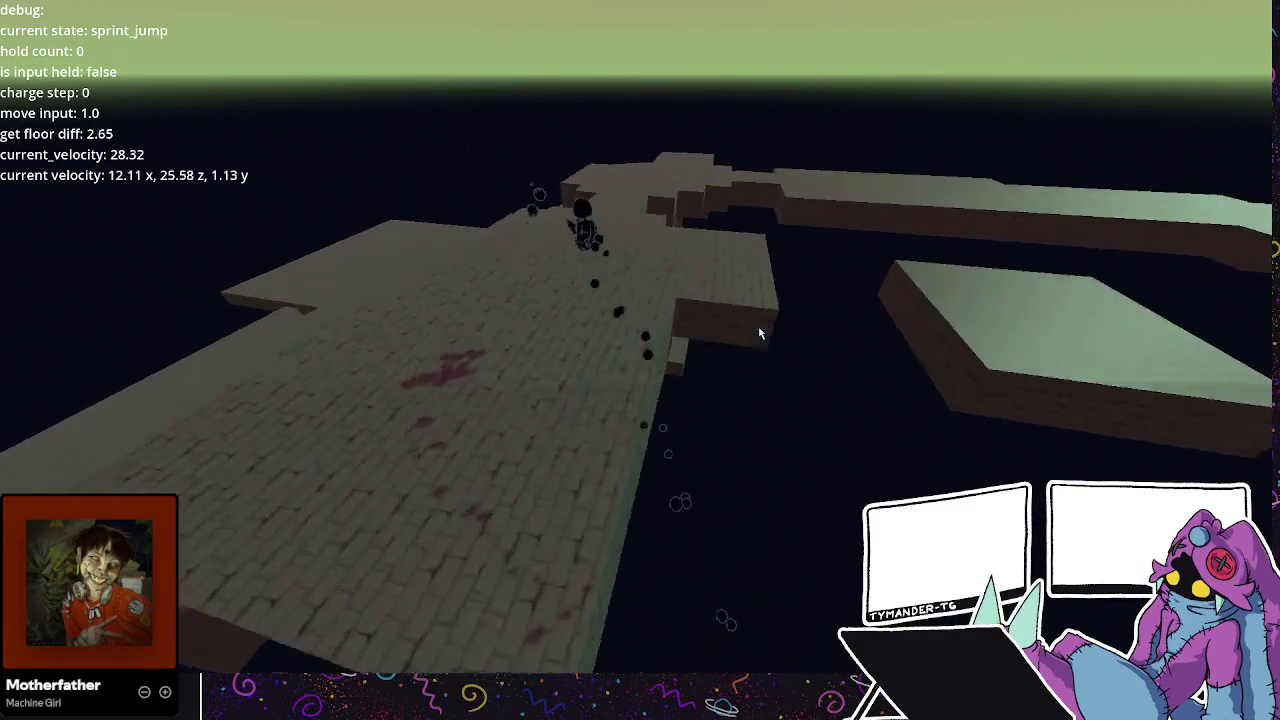
key(space)
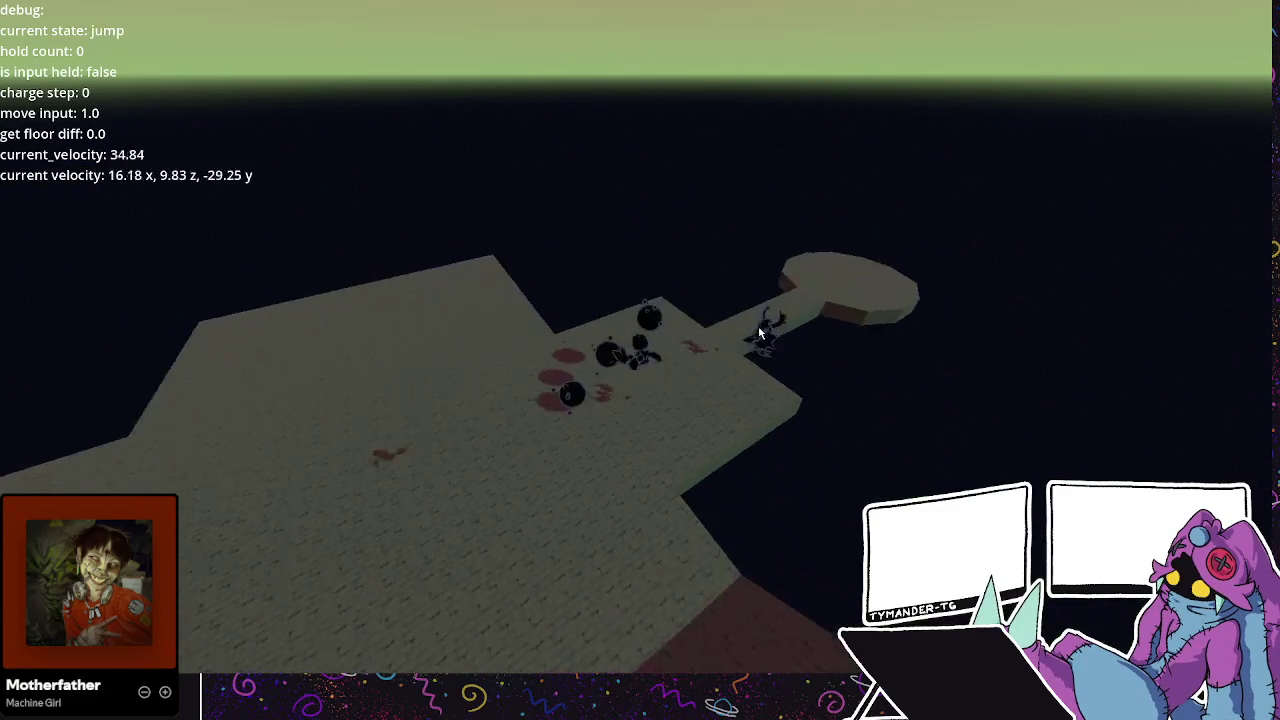
key(space)
key(space)
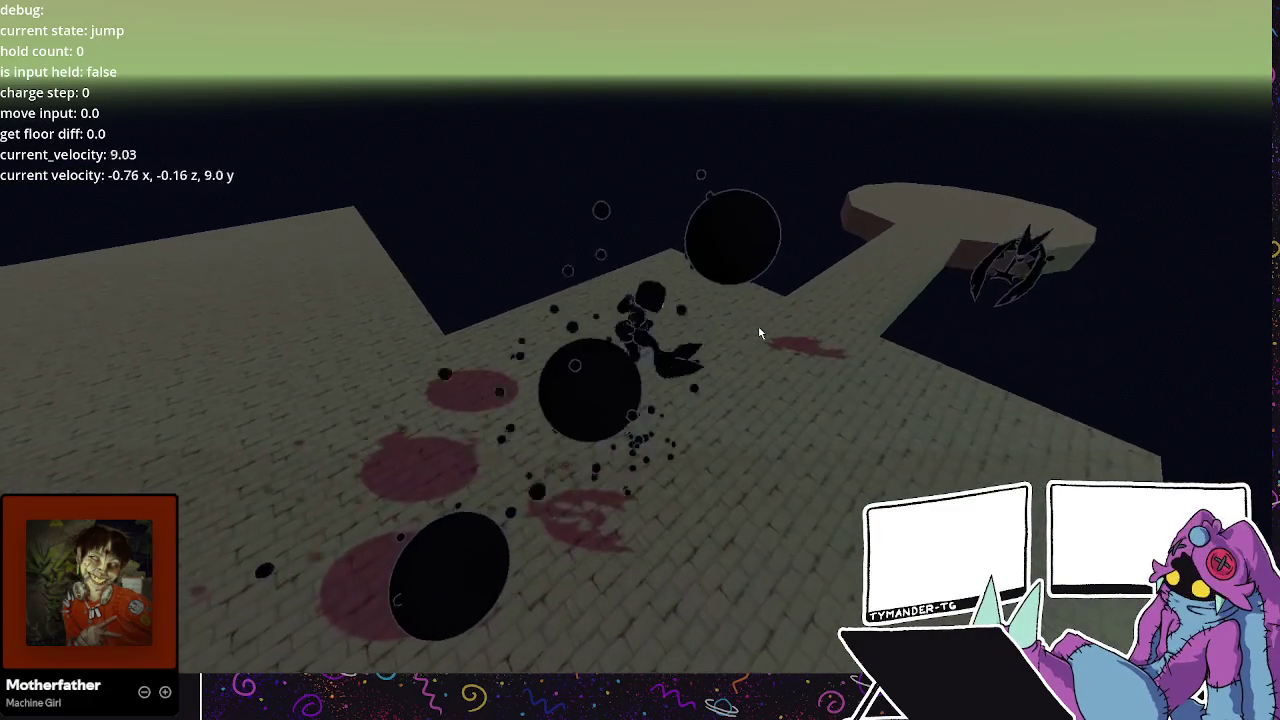
key(space)
Resume running, dashing and sprint-jumping the player to another platform near the Dractyl.
key(w)
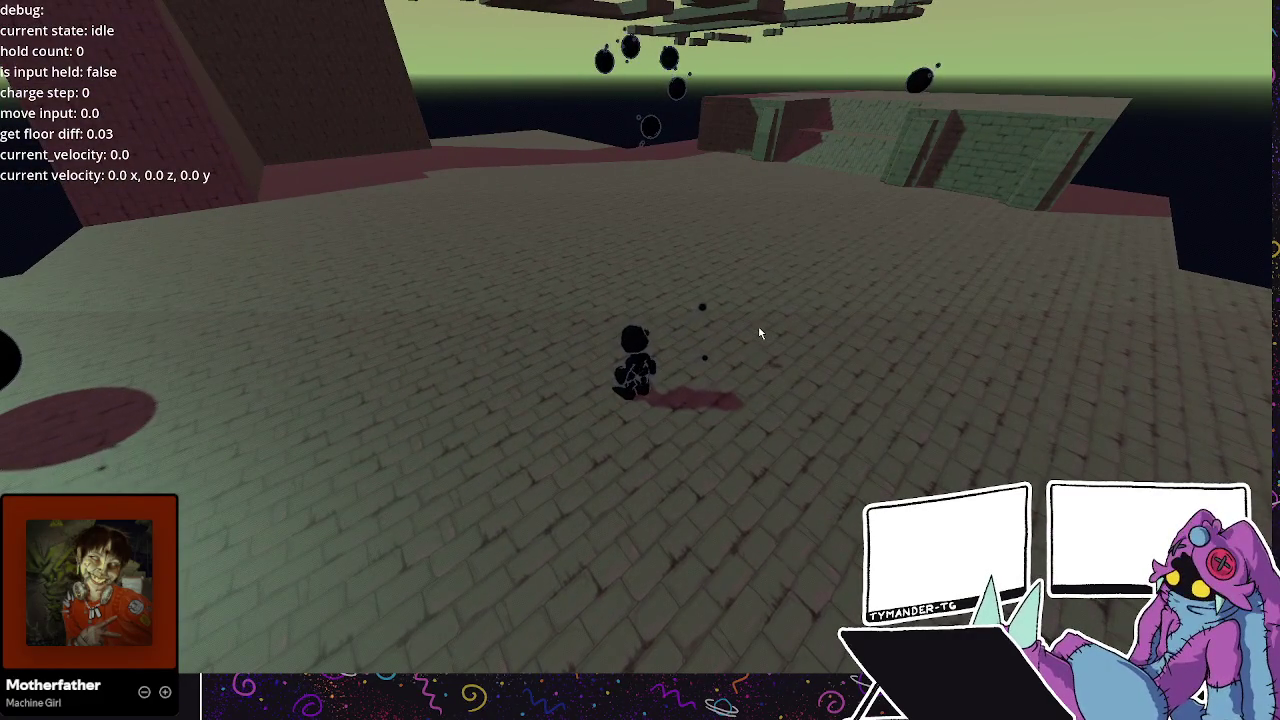
key(a)
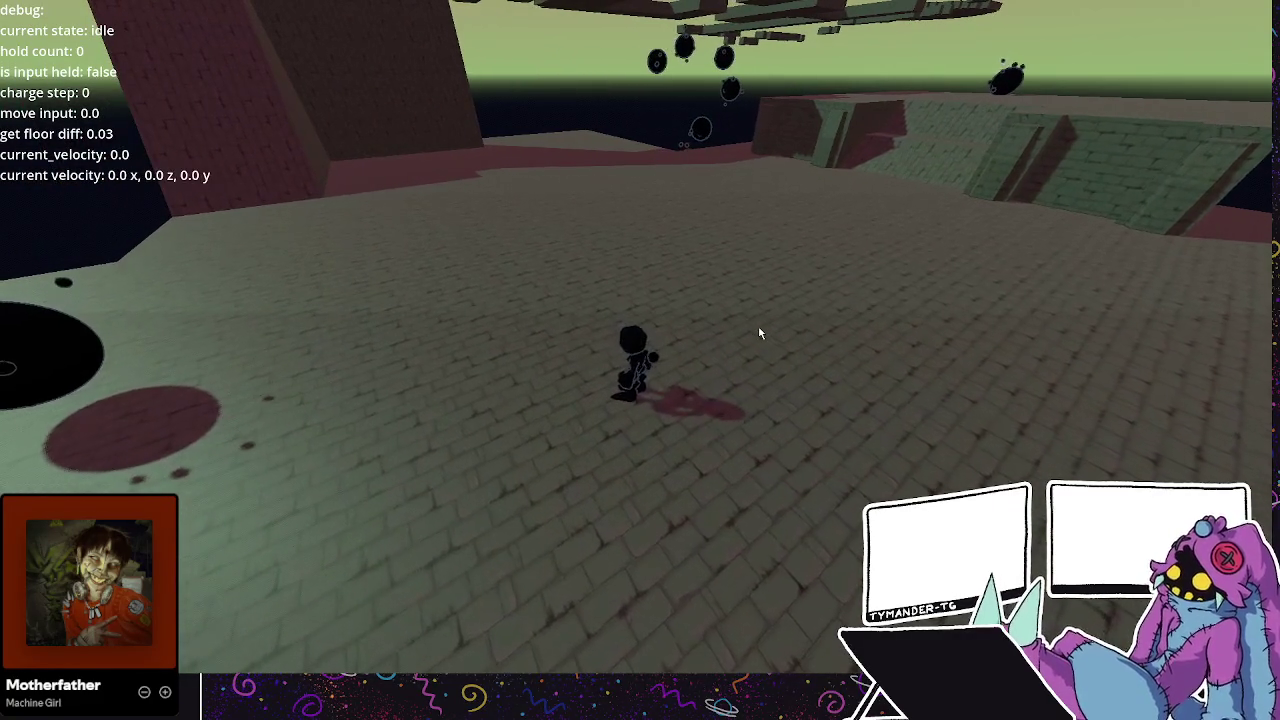
key(w)
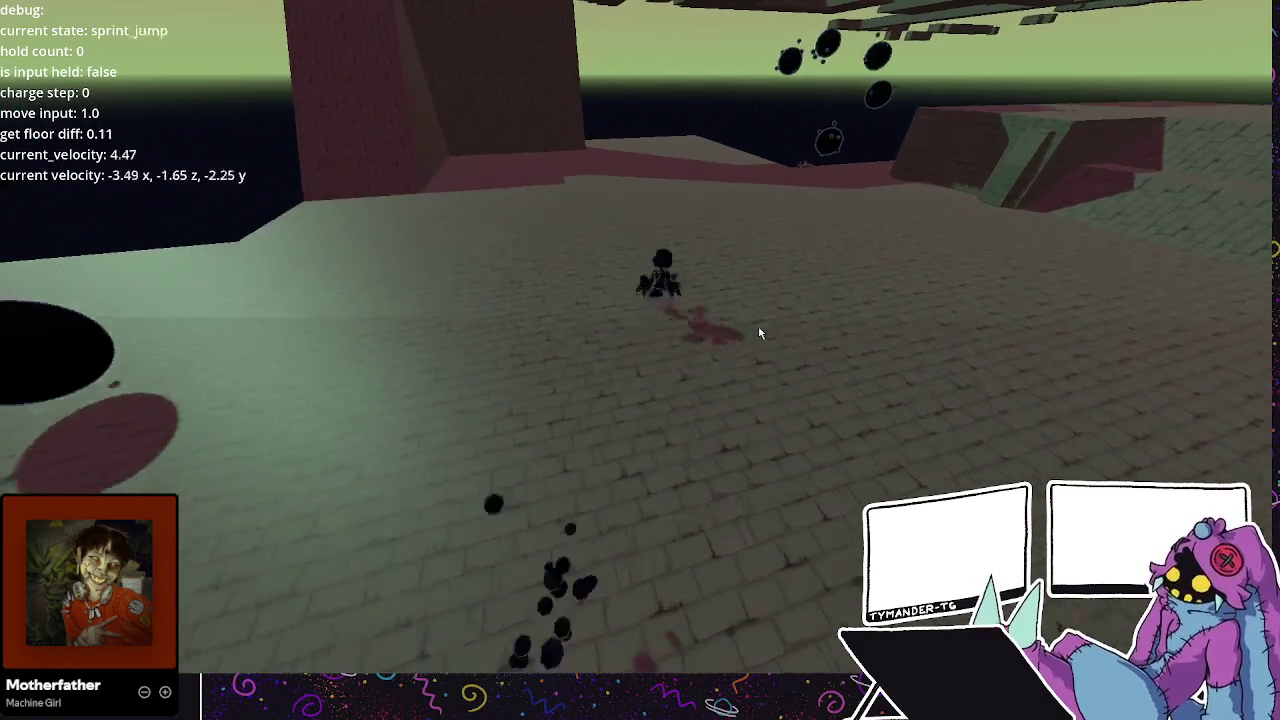
key(space)
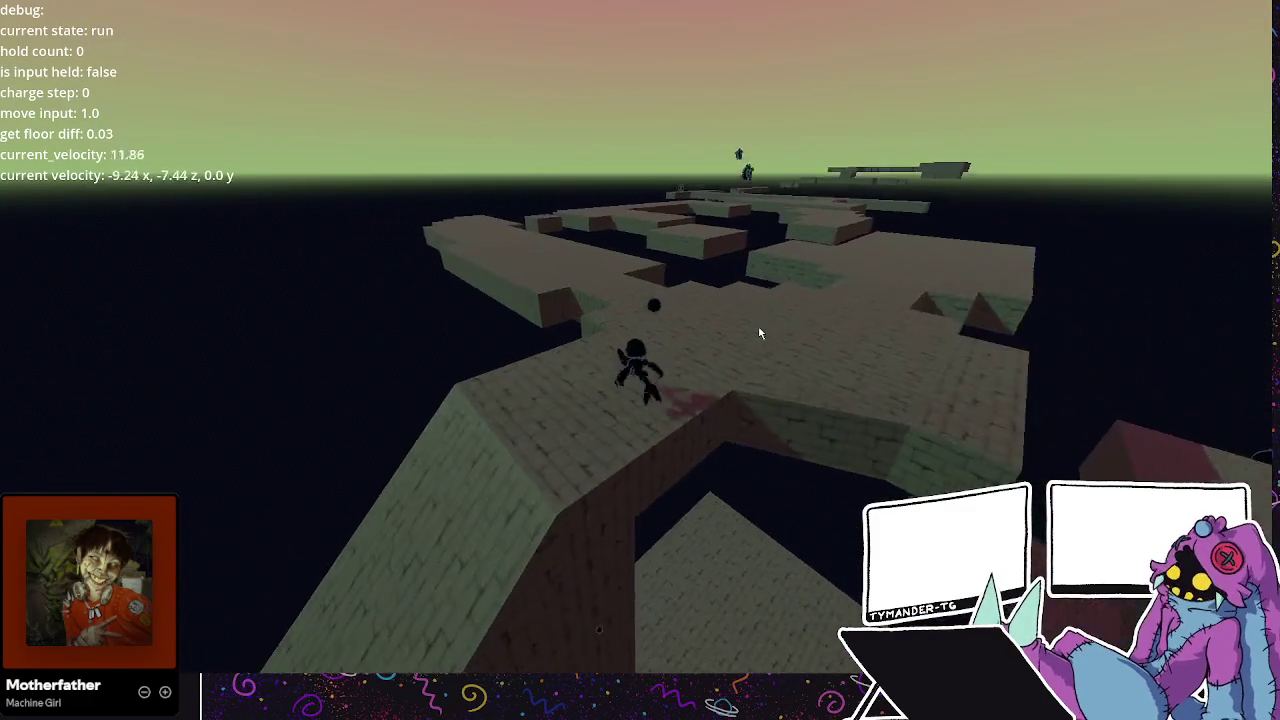
key(w)
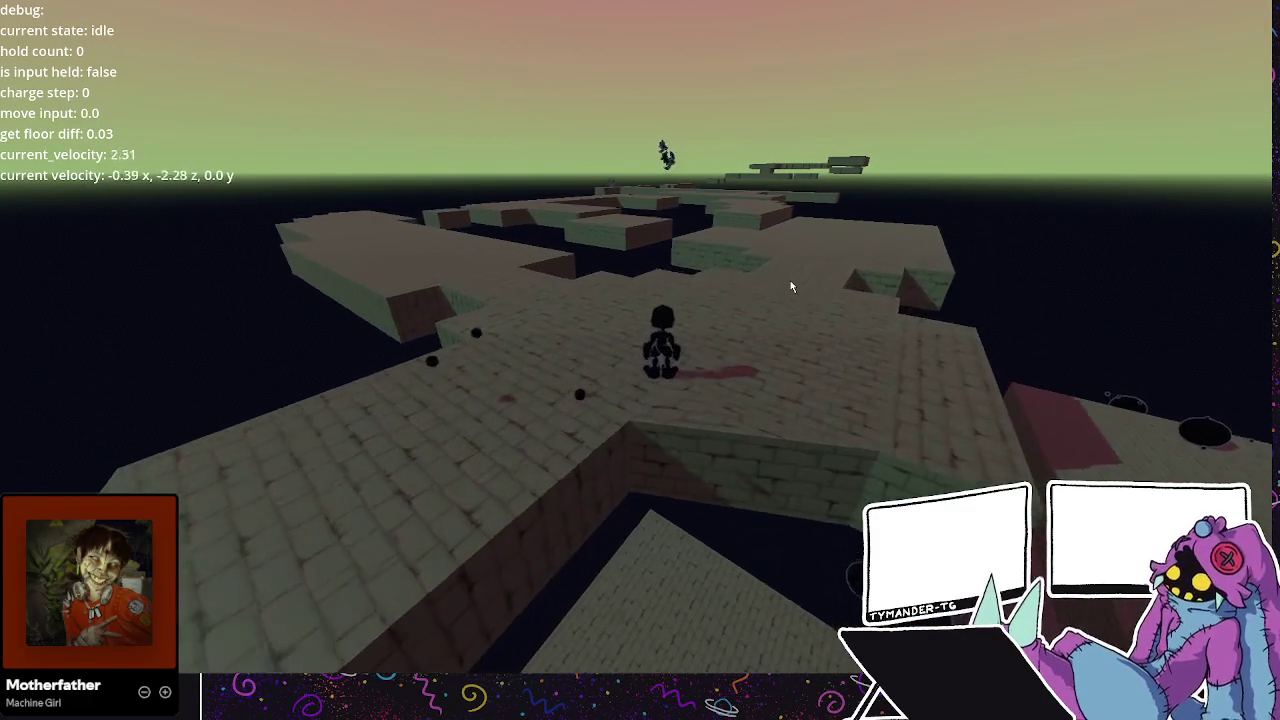
key(w)
key(shift)
key(space)
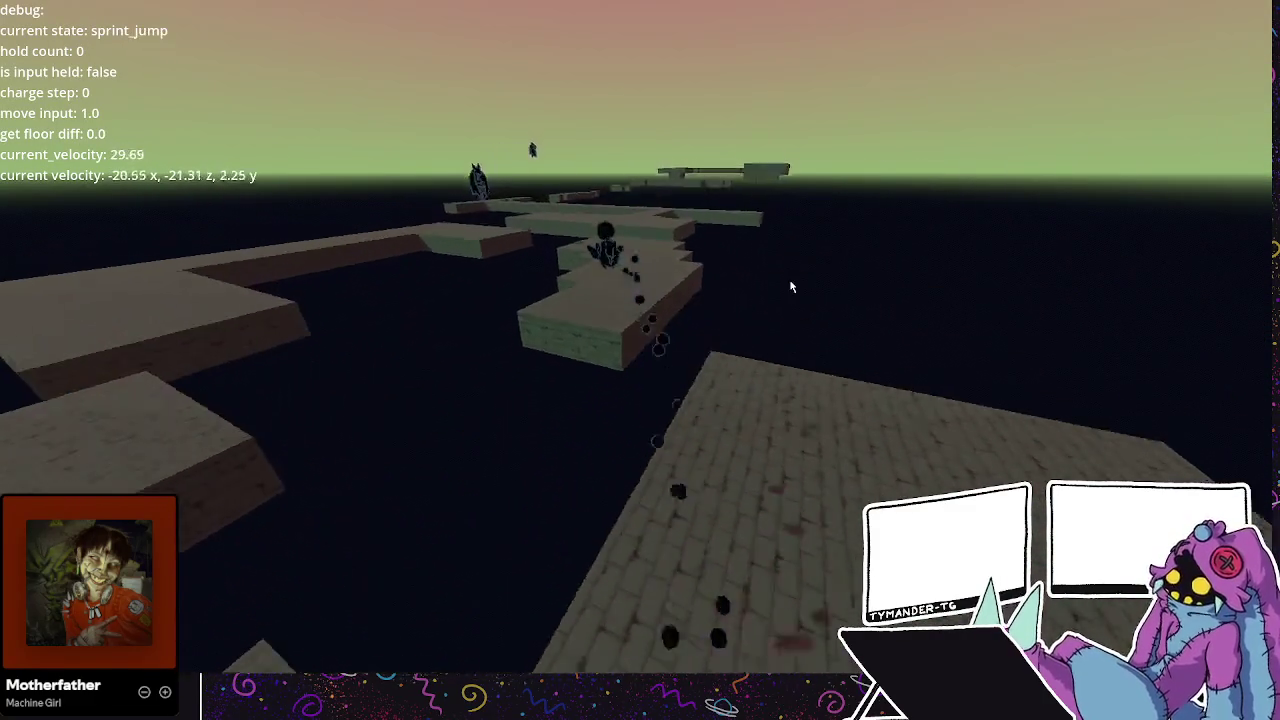
key(w)
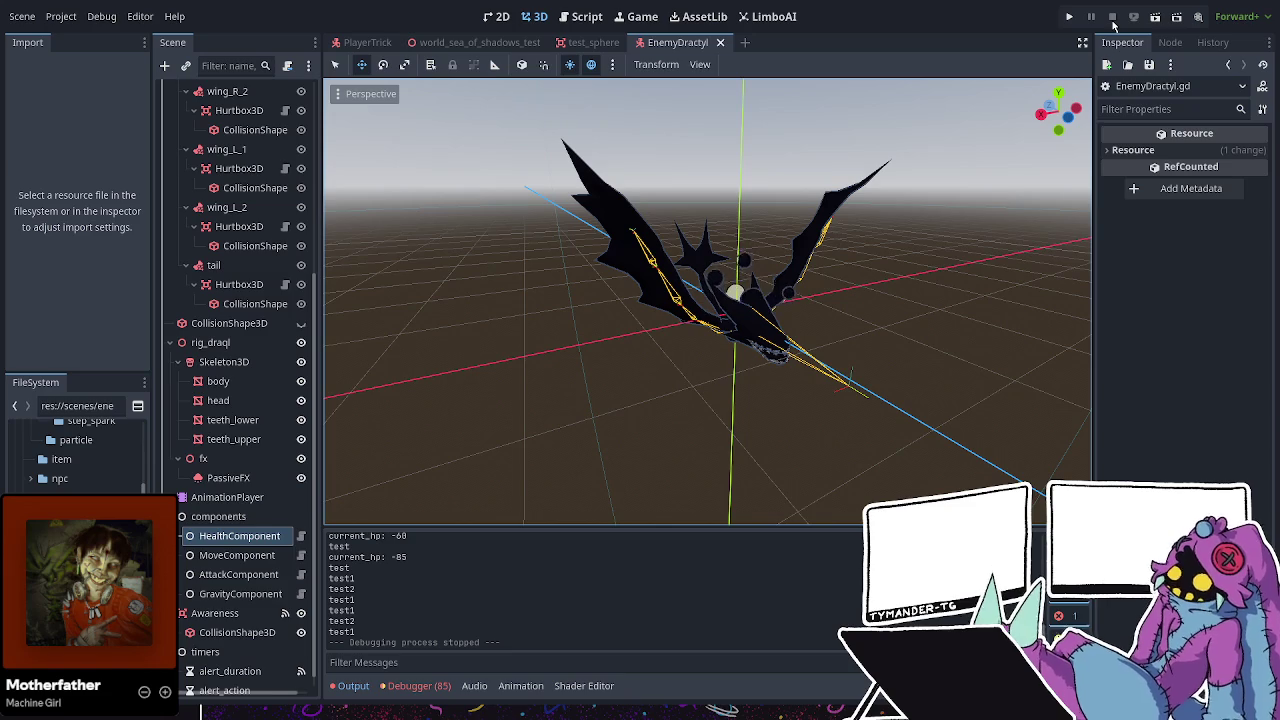
Scroll the EnemyDractyl Scene dock to review its hurtbox, component and Awareness nodes.
scroll(247, 423, up, 5)
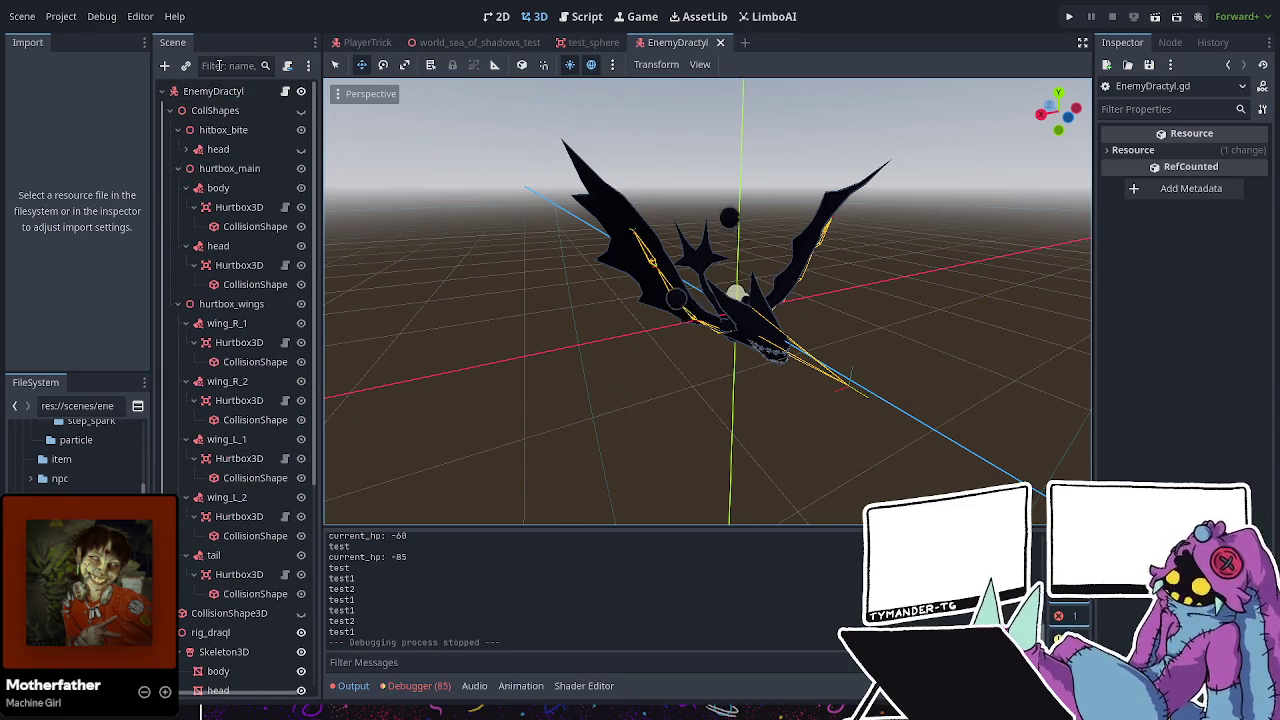
scroll(240, 521, down, 6)
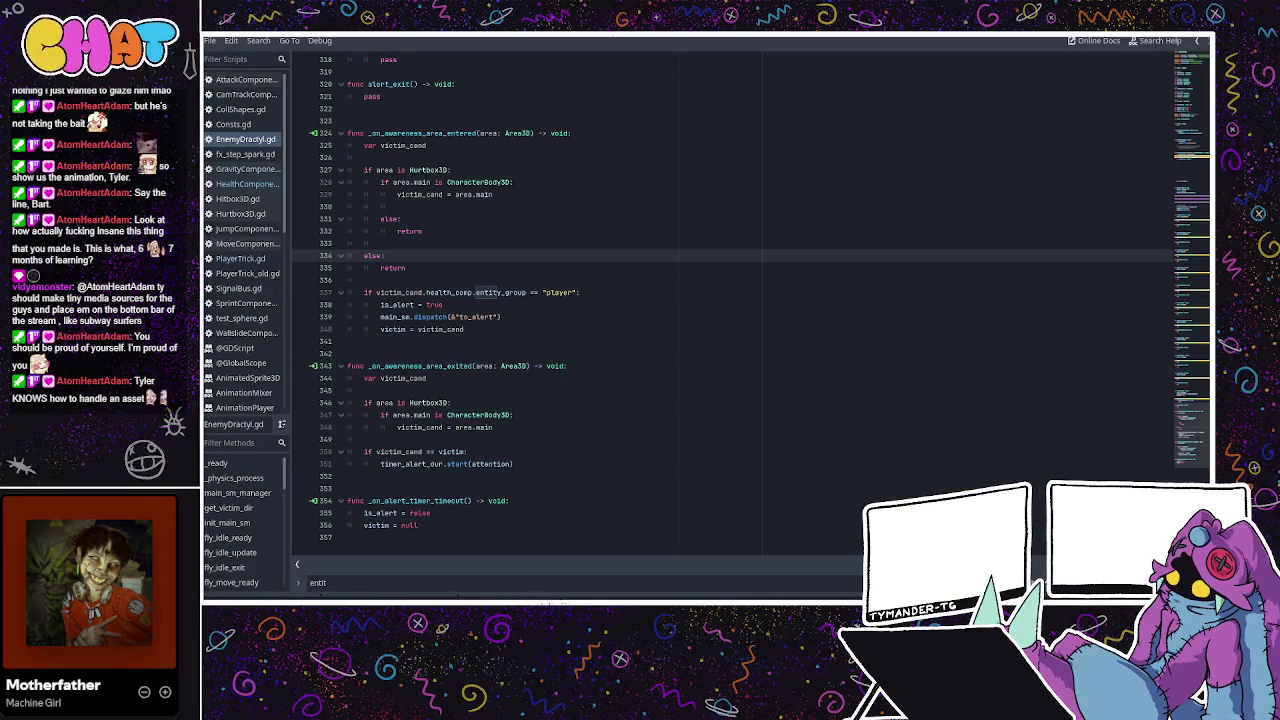
Review the awareness area-entered and area-exited handlers, including the player group check on line 337.
click(795, 366)
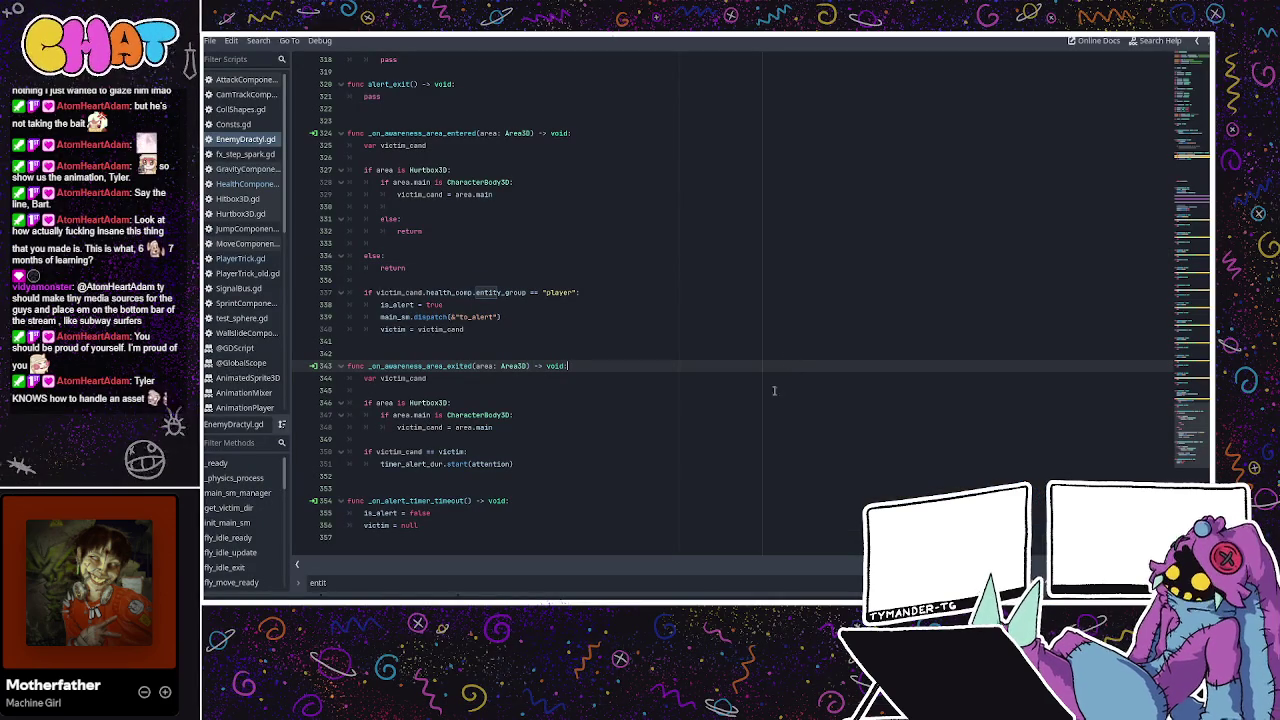
click(661, 299)
click(471, 292)
click(496, 266)
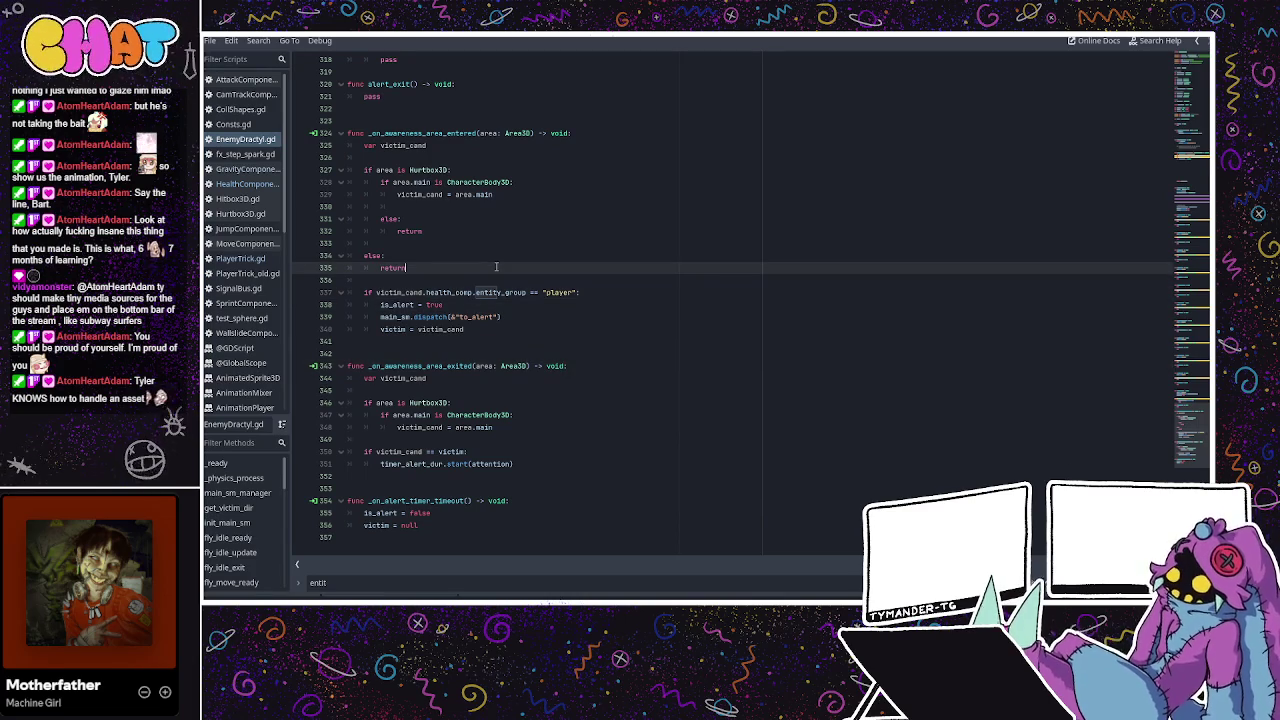
scroll(500, 266, up, 4)
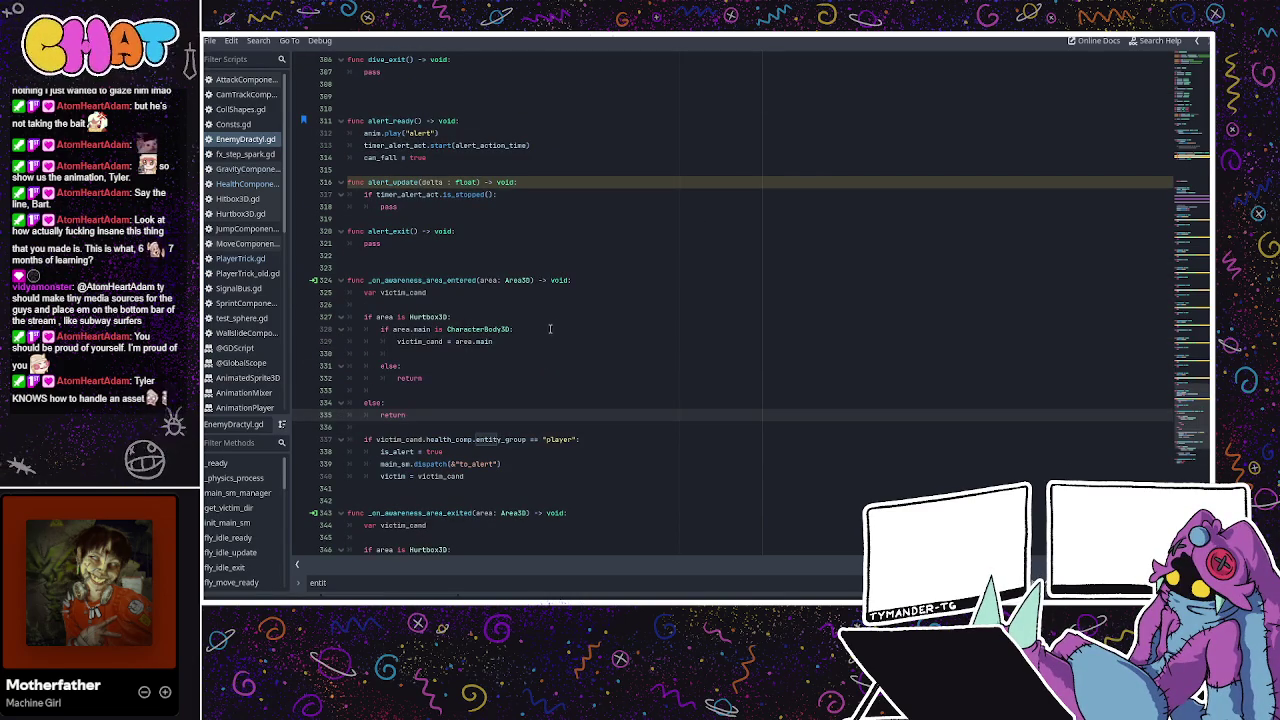
click(498, 346)
scroll(498, 347, down, 1)
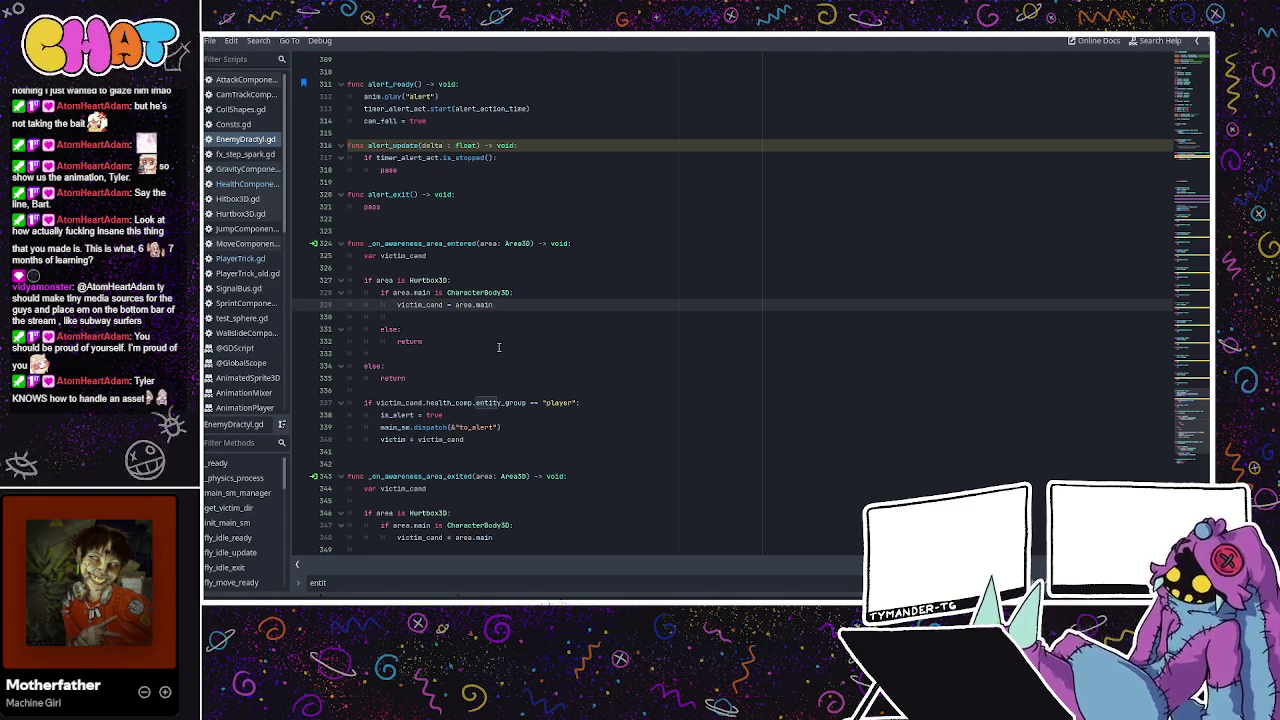
click(494, 402)
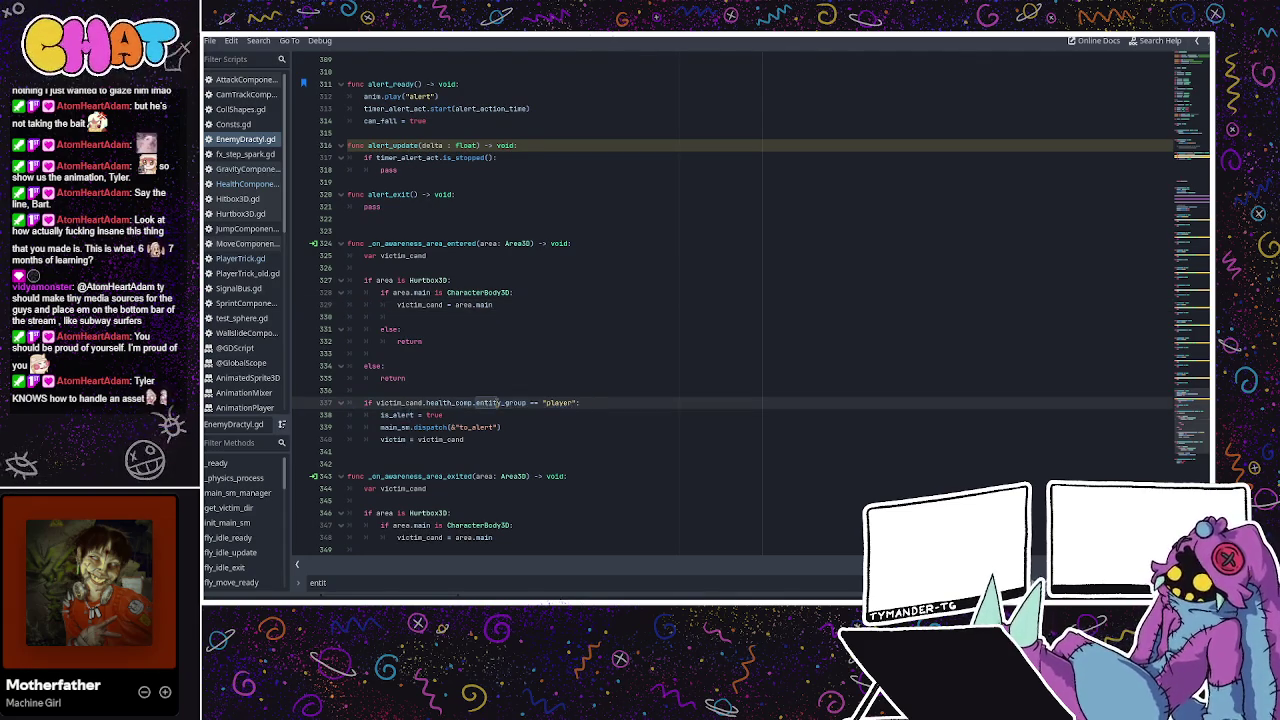
scroll(494, 401, up, 4)
Review the alert_update function and the can_fall = true line in alert_ready.
click(490, 306)
click(483, 289)
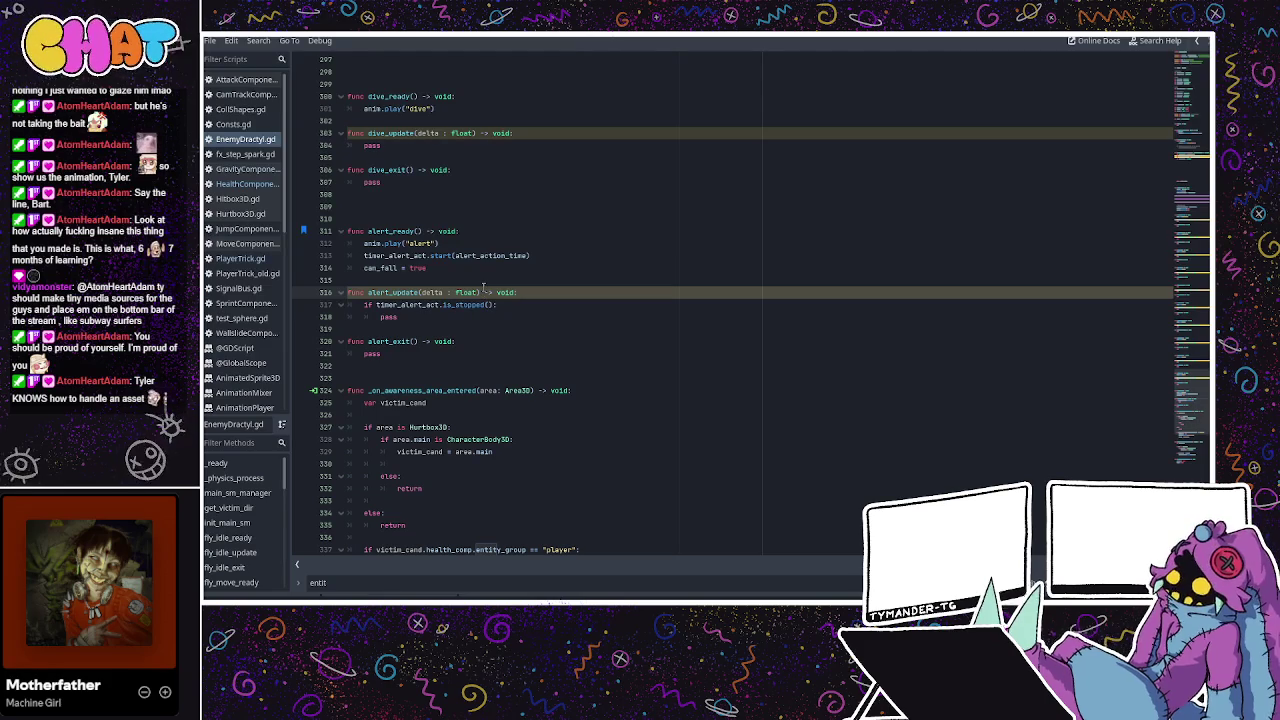
scroll(483, 288, down, 1)
scroll(483, 288, up, 2)
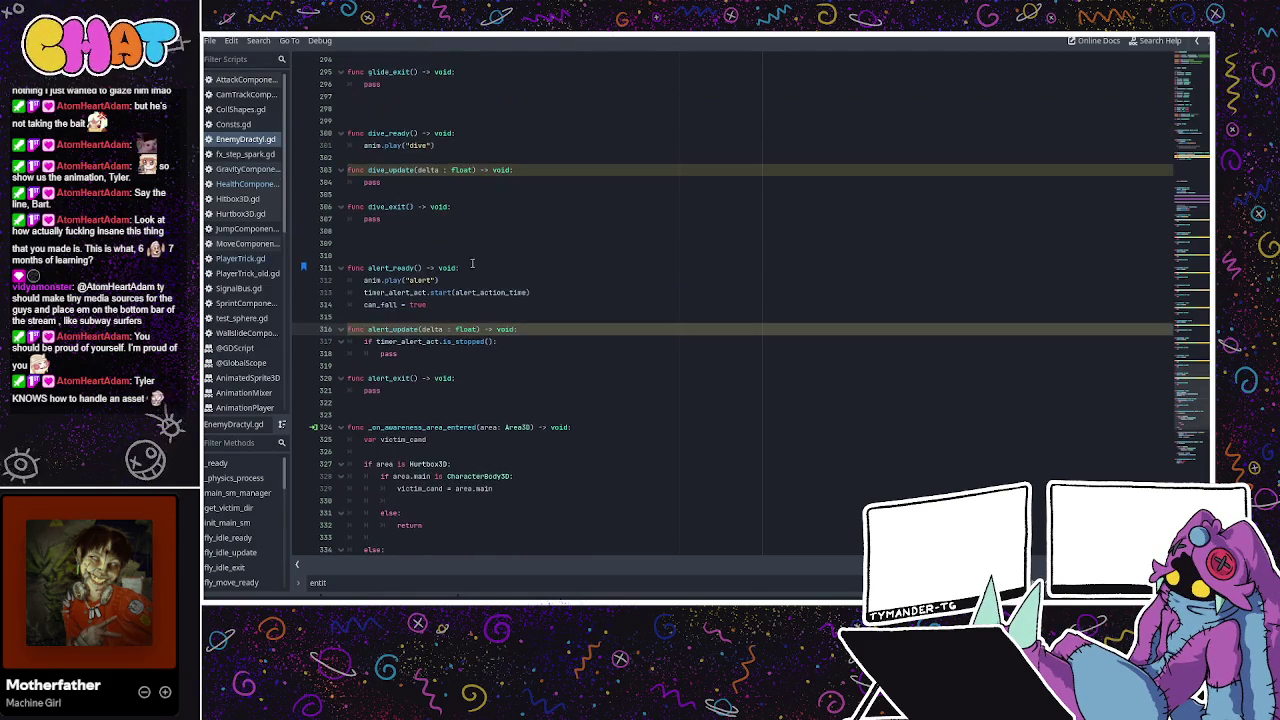
scroll(480, 268, up, 1)
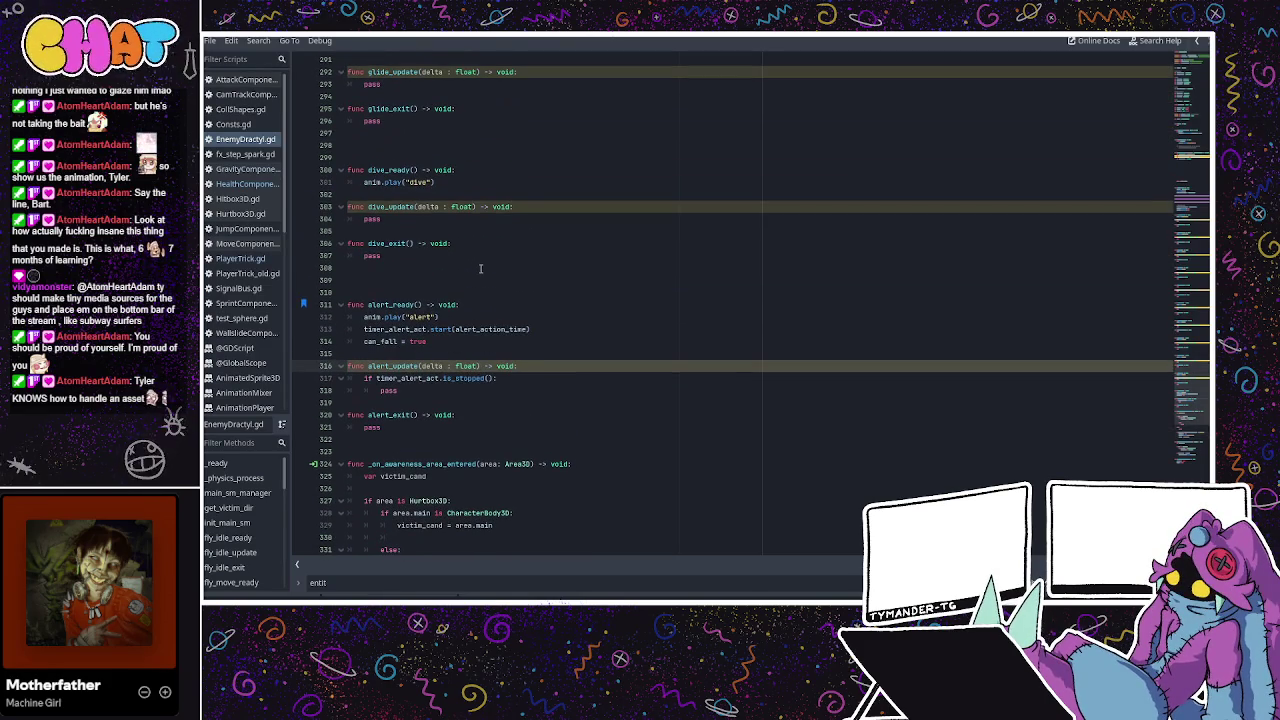
click(476, 318)
click(465, 332)
click(459, 344)
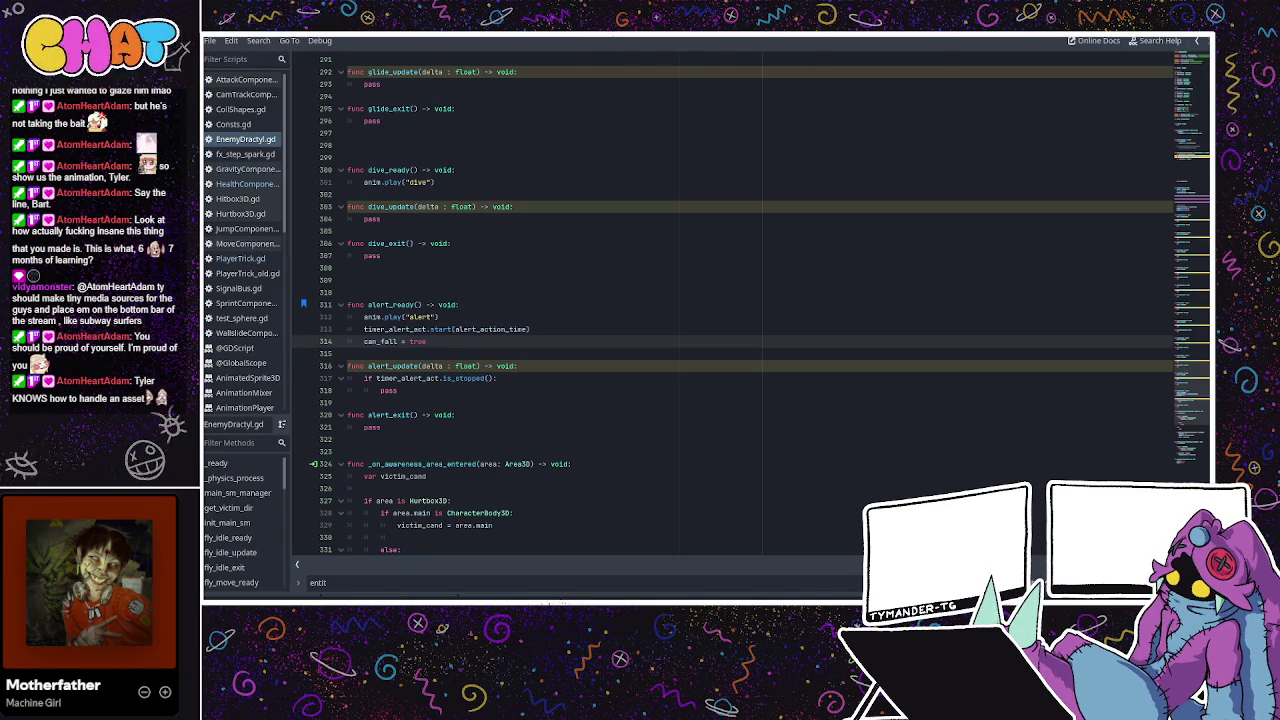
scroll(645, 313, up, 4)
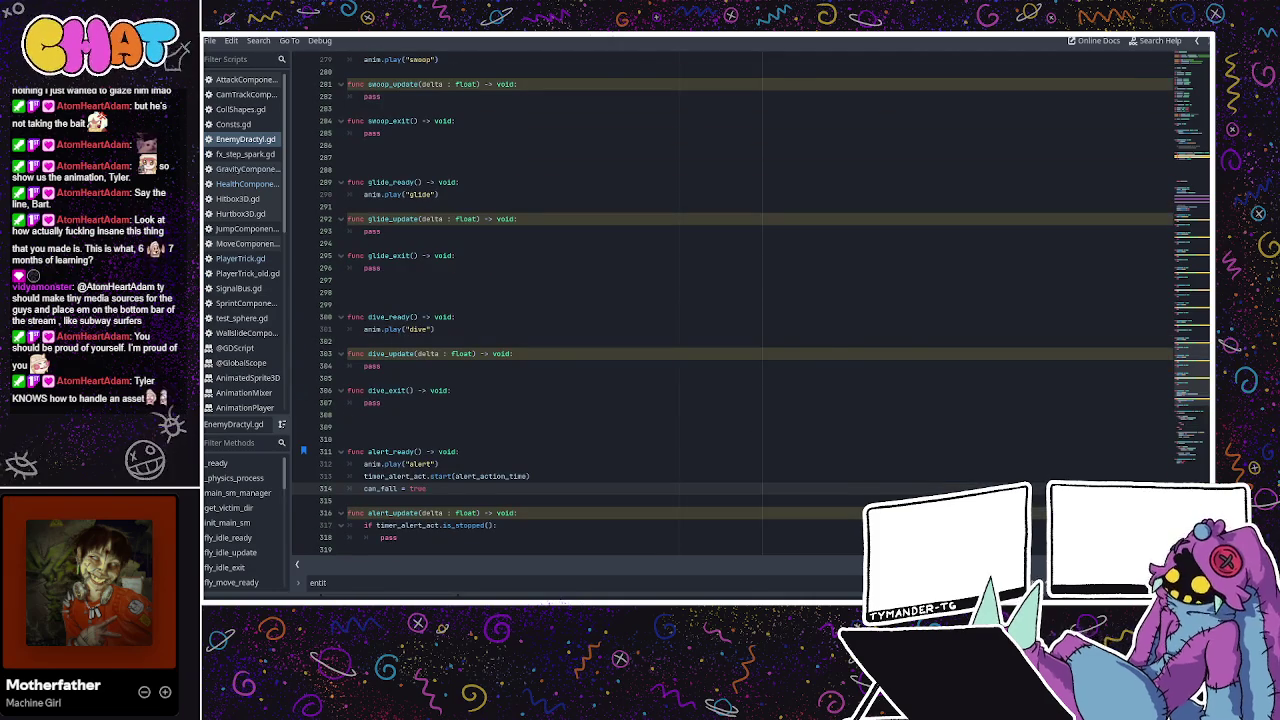
Back in the 3D workspace, add a Label node under the EnemyDractyl root.
key(ctrl+F2)
scroll(393, 113, up, 5)
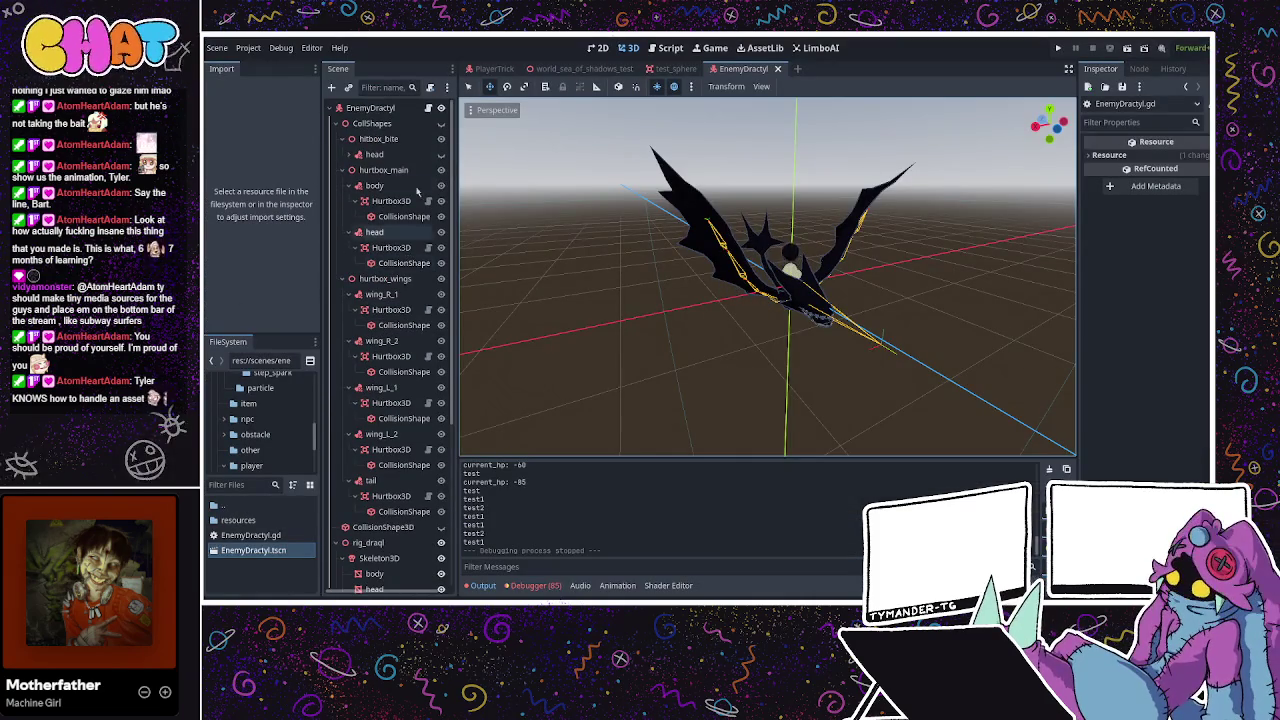
click(365, 108)
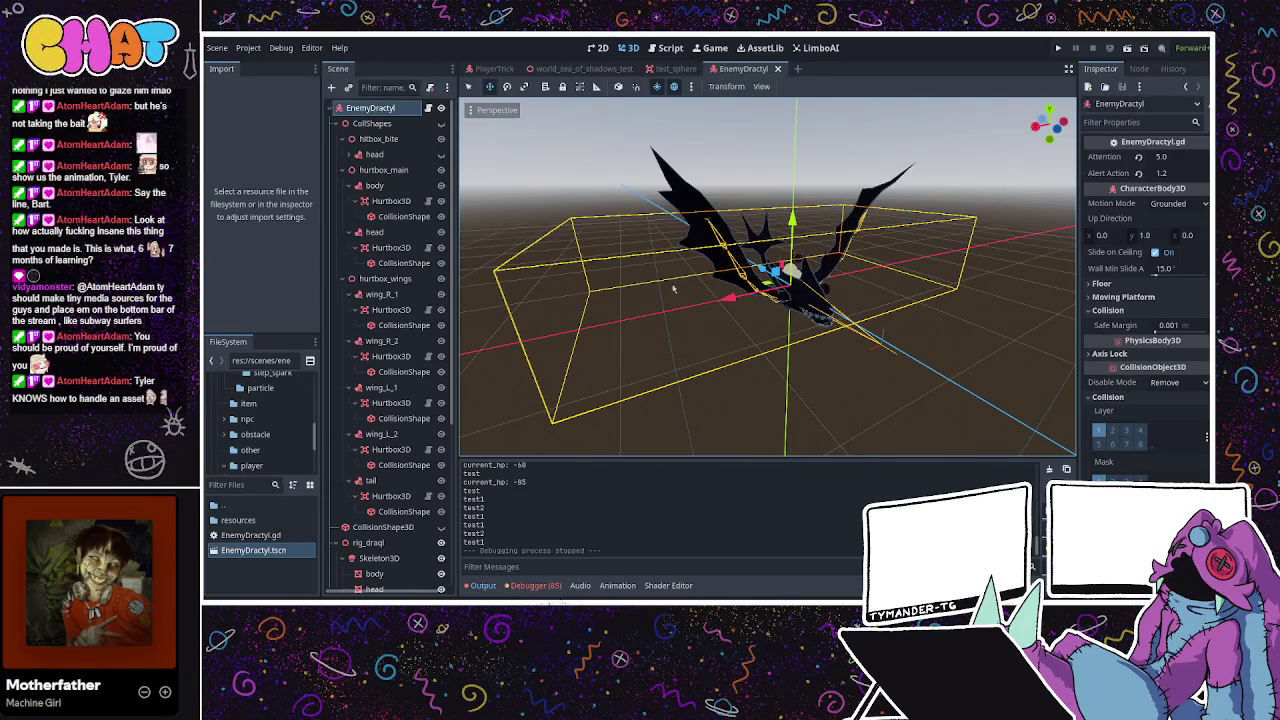
key(ctrl+shift+z)
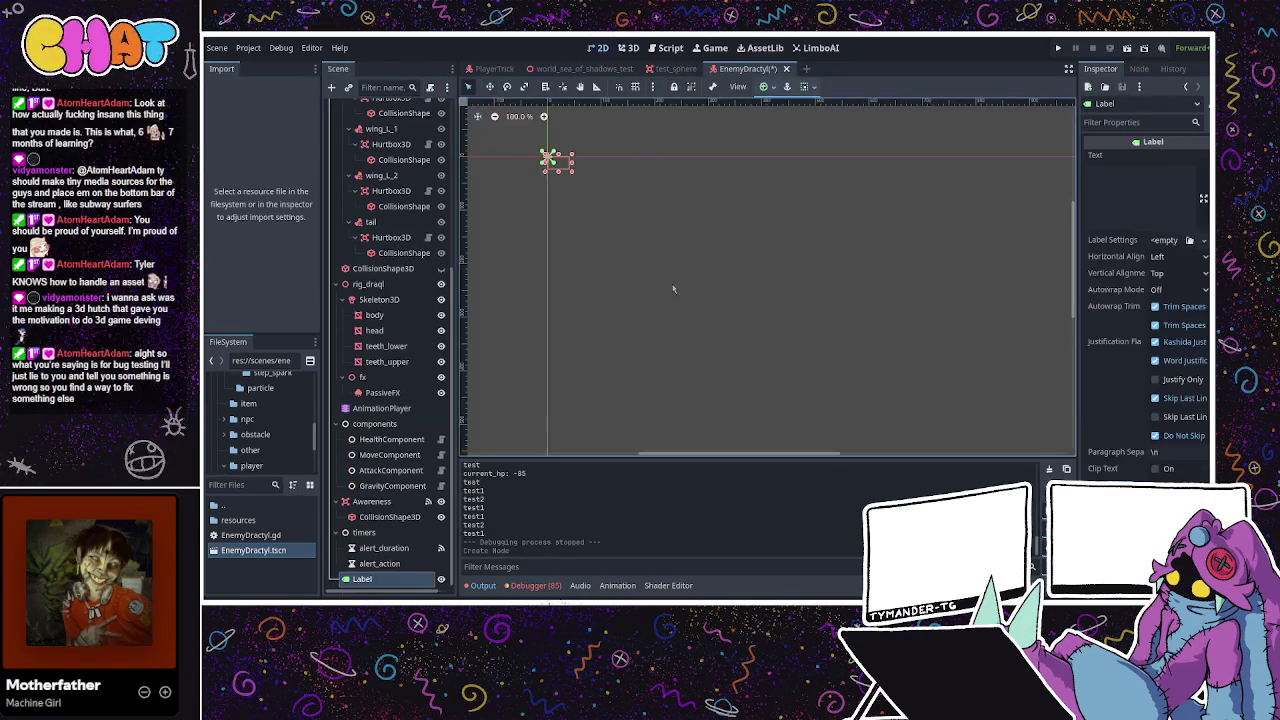
Return to the 3D view and open the PlayerTrick scene.
drag(577, 222, 667, 360)
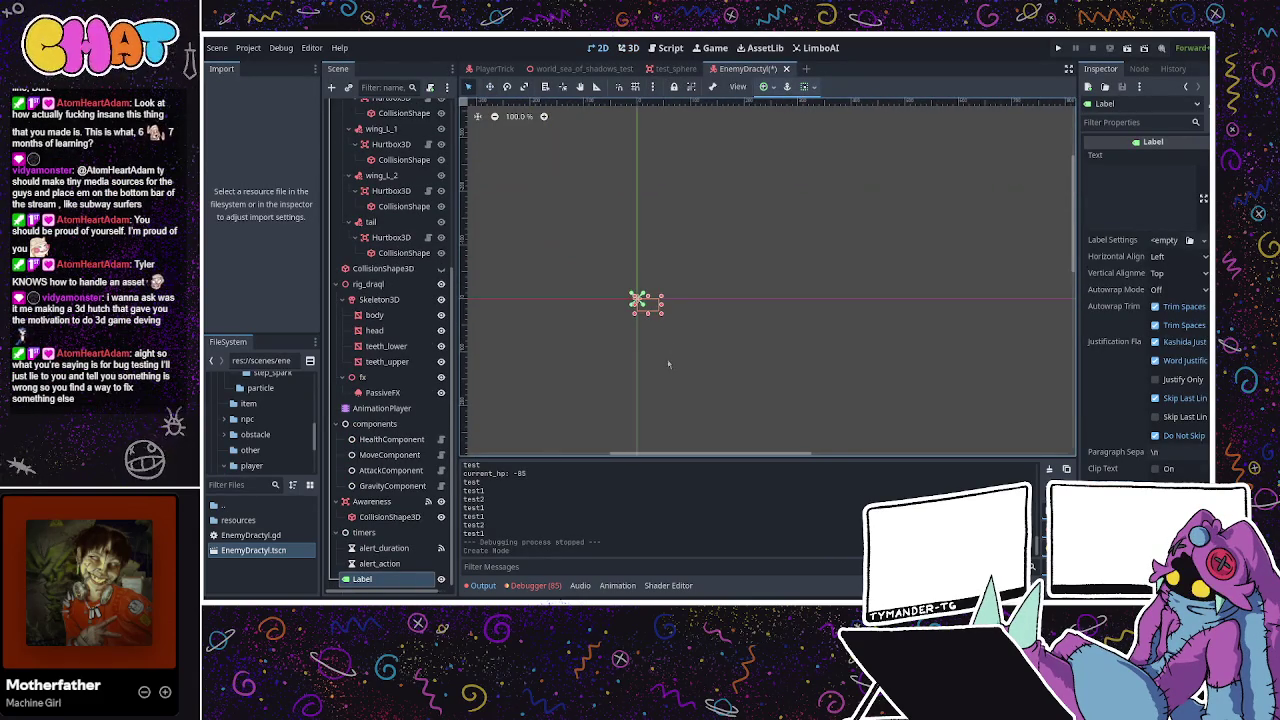
click(628, 47)
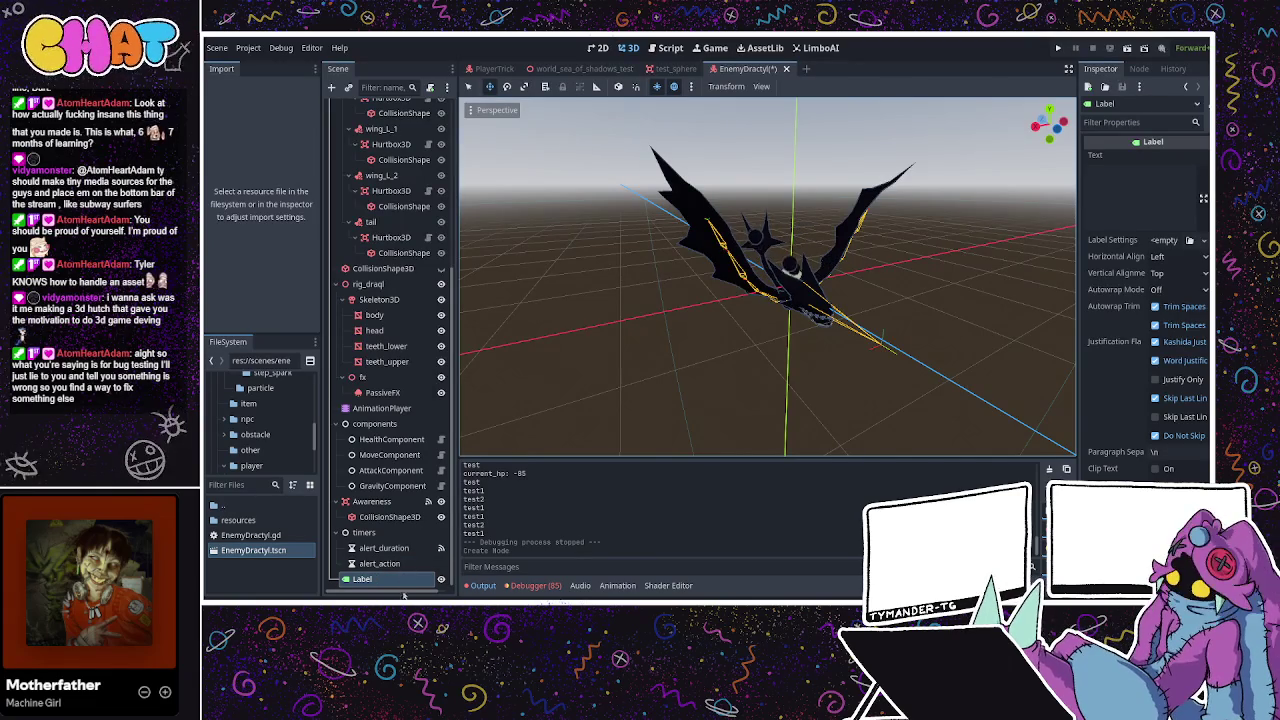
click(494, 68)
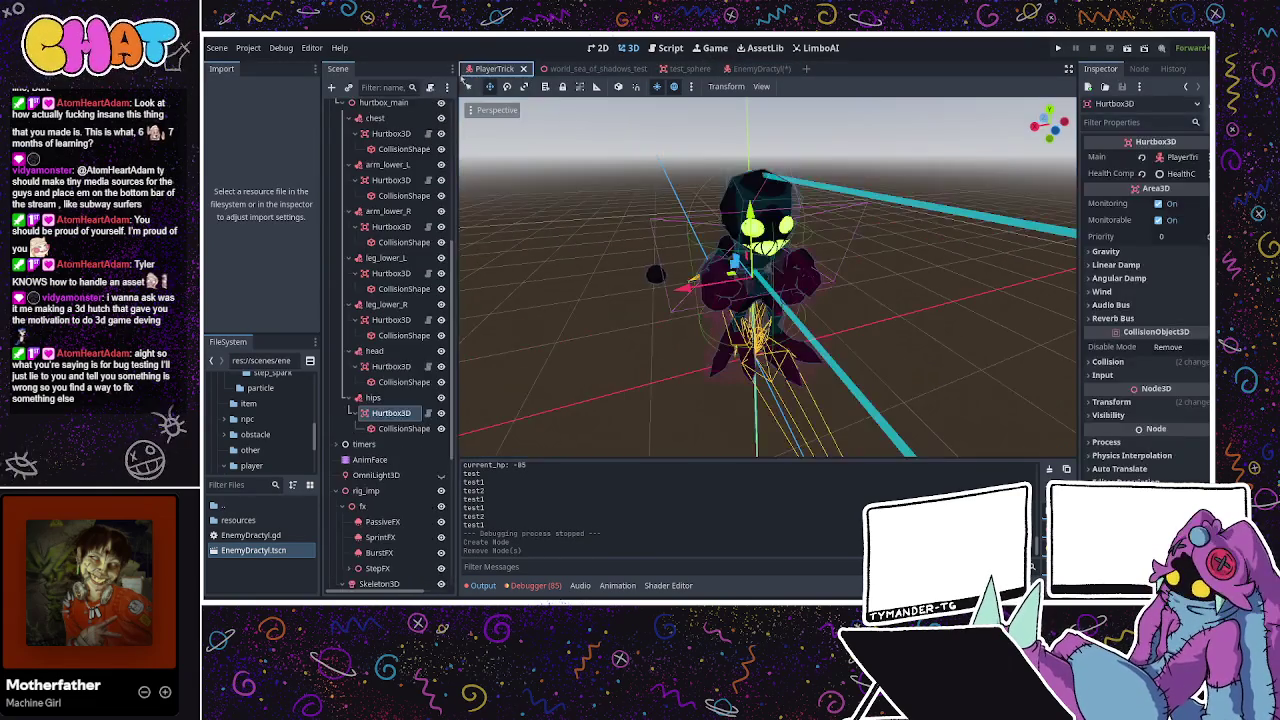
scroll(357, 527, down, 7)
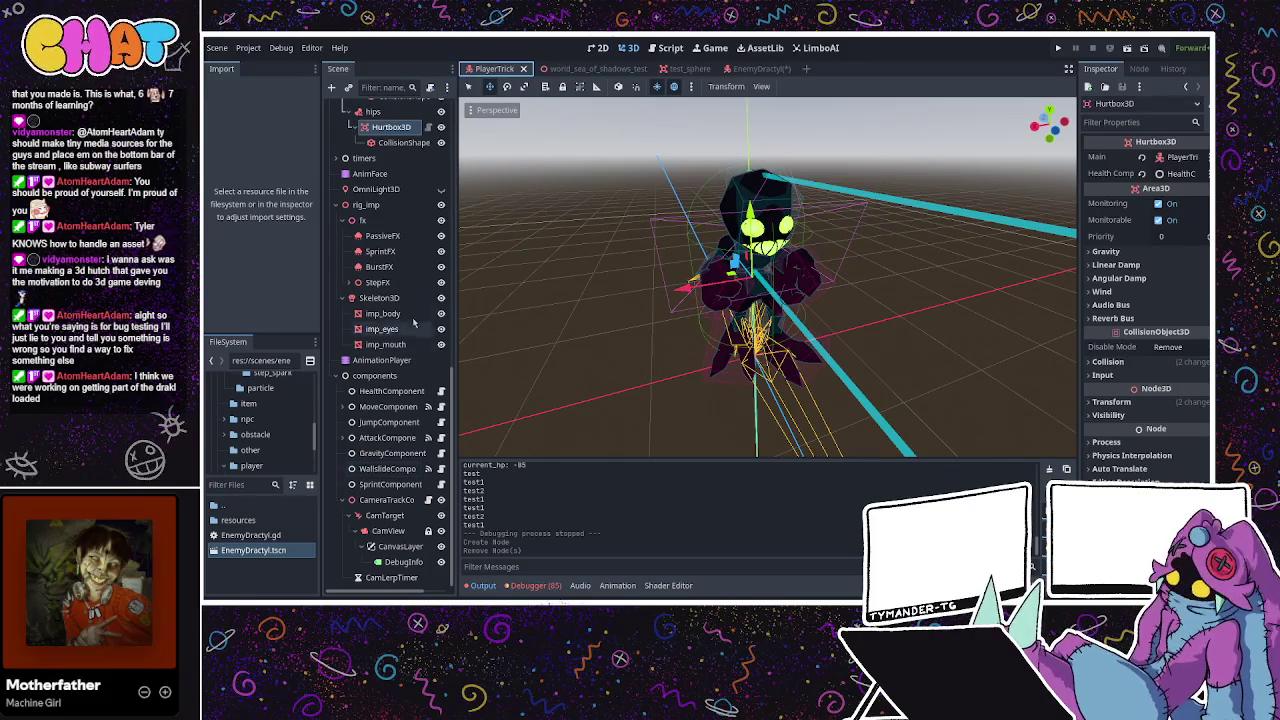
mouse_move(800, 260)
mouse_down()
mouse_move(843, 236)
mouse_move(788, 262)
mouse_move(621, 260)
mouse_move(707, 190)
mouse_up()
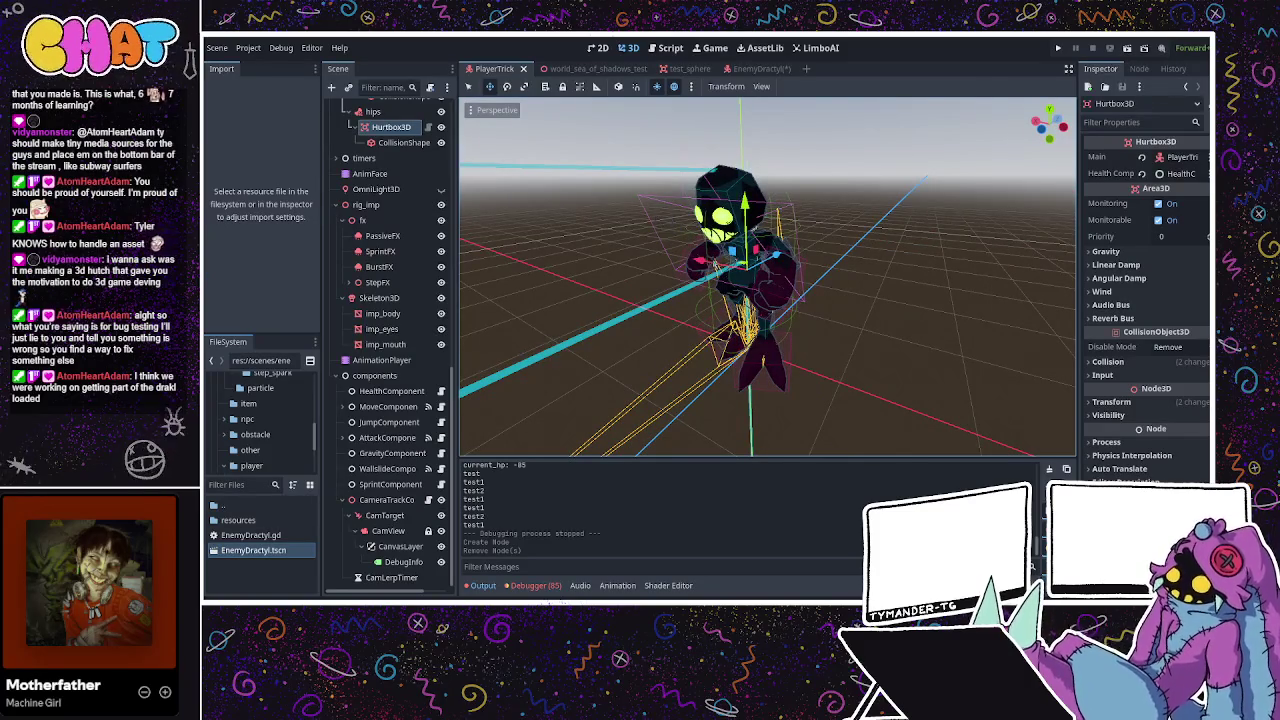
drag(707, 190, 960, 275)
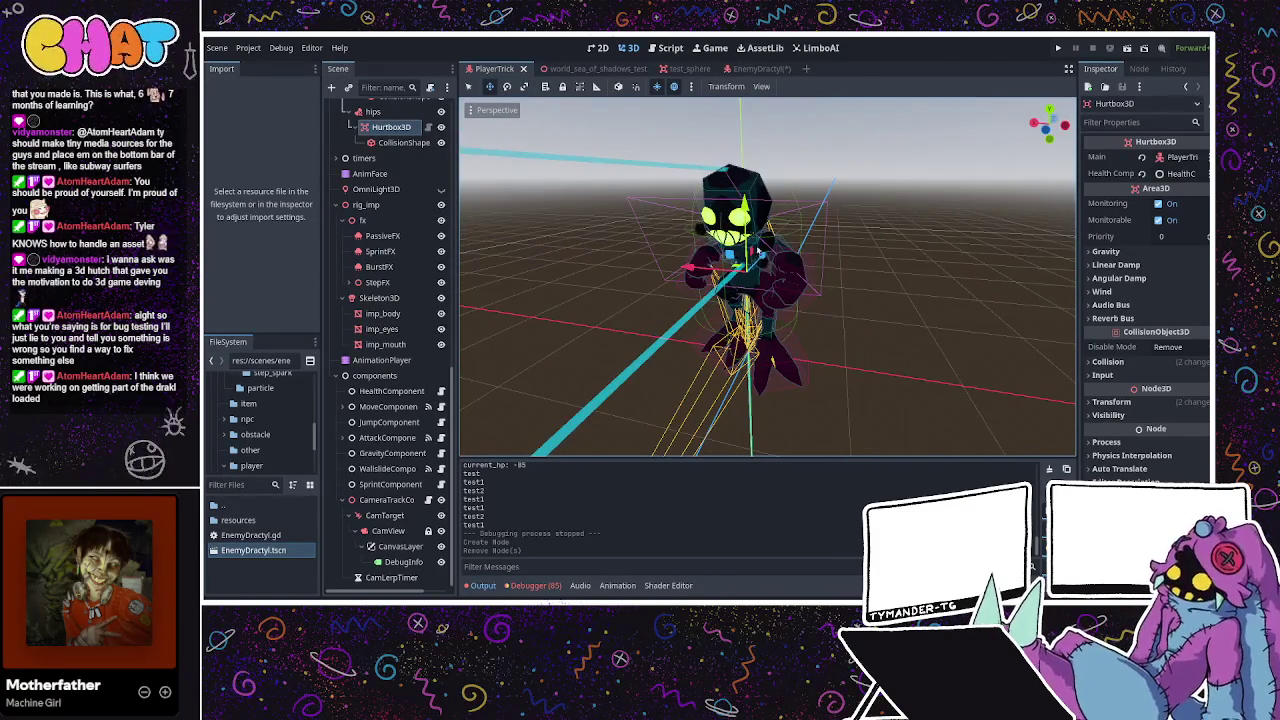
mouse_move(810, 256)
mouse_down()
mouse_move(959, 270)
mouse_move(646, 323)
mouse_move(951, 324)
mouse_up()
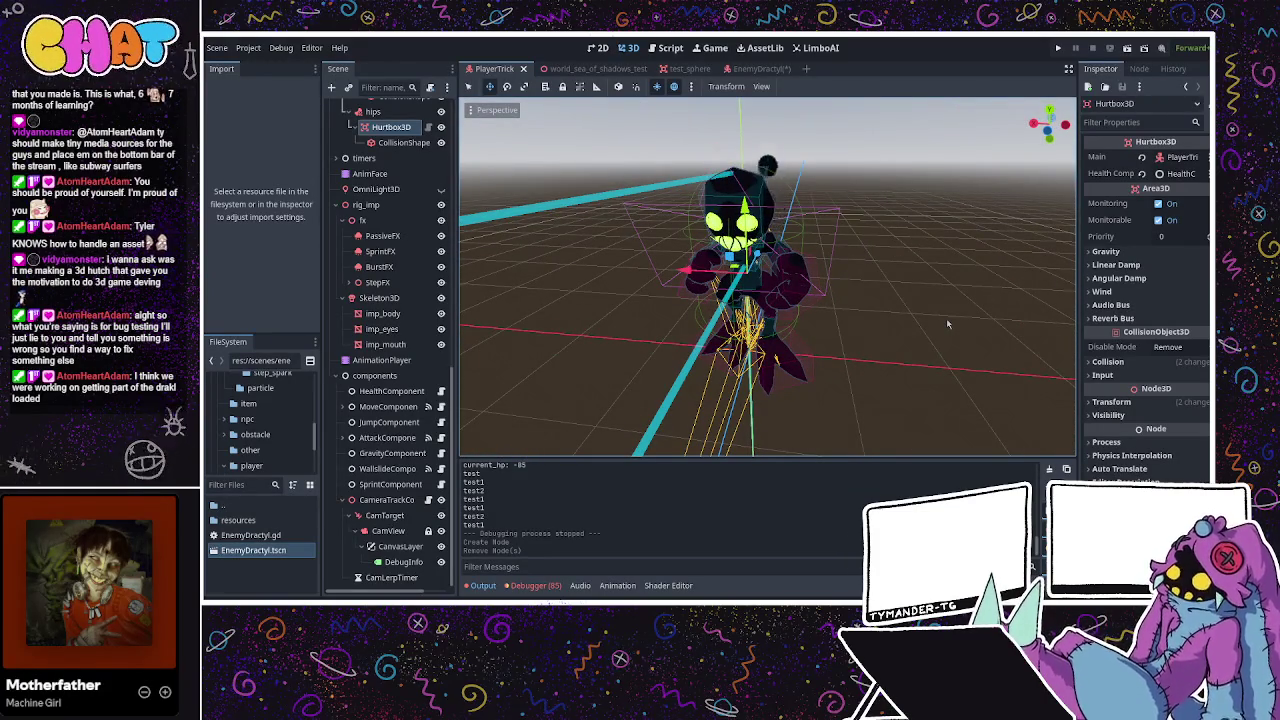
scroll(400, 250, up, 10)
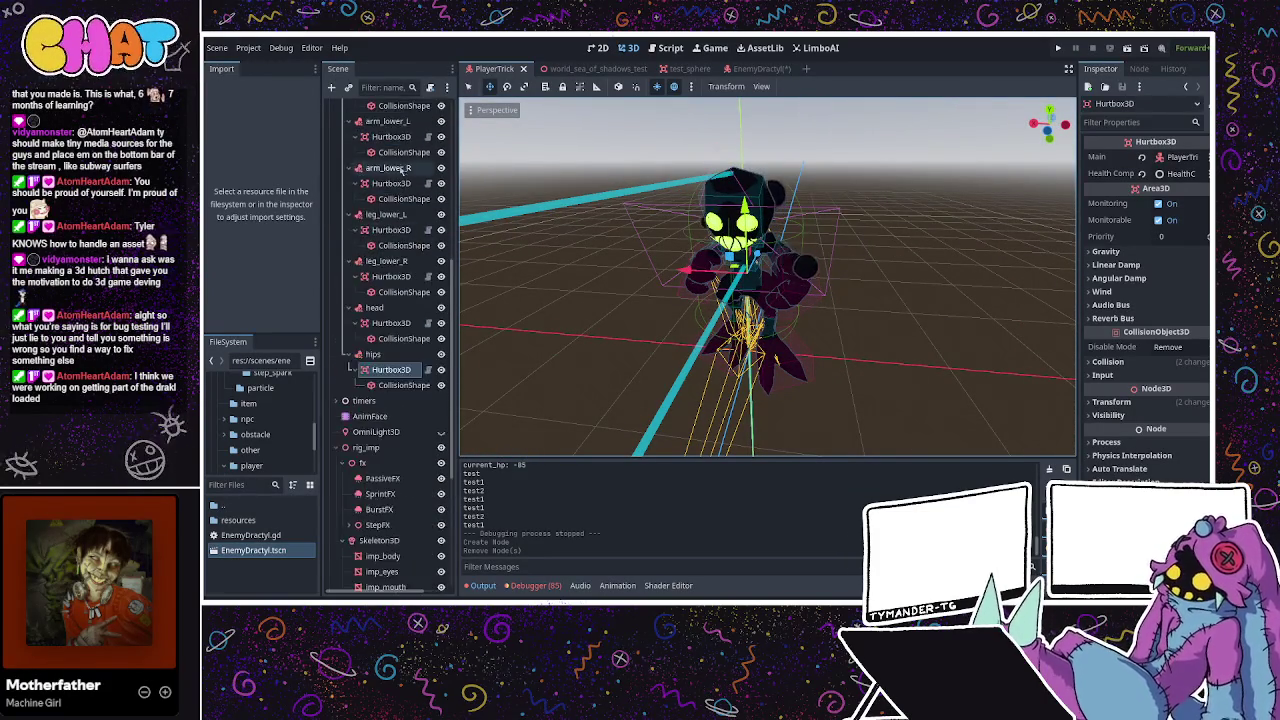
scroll(405, 167, up, 5)
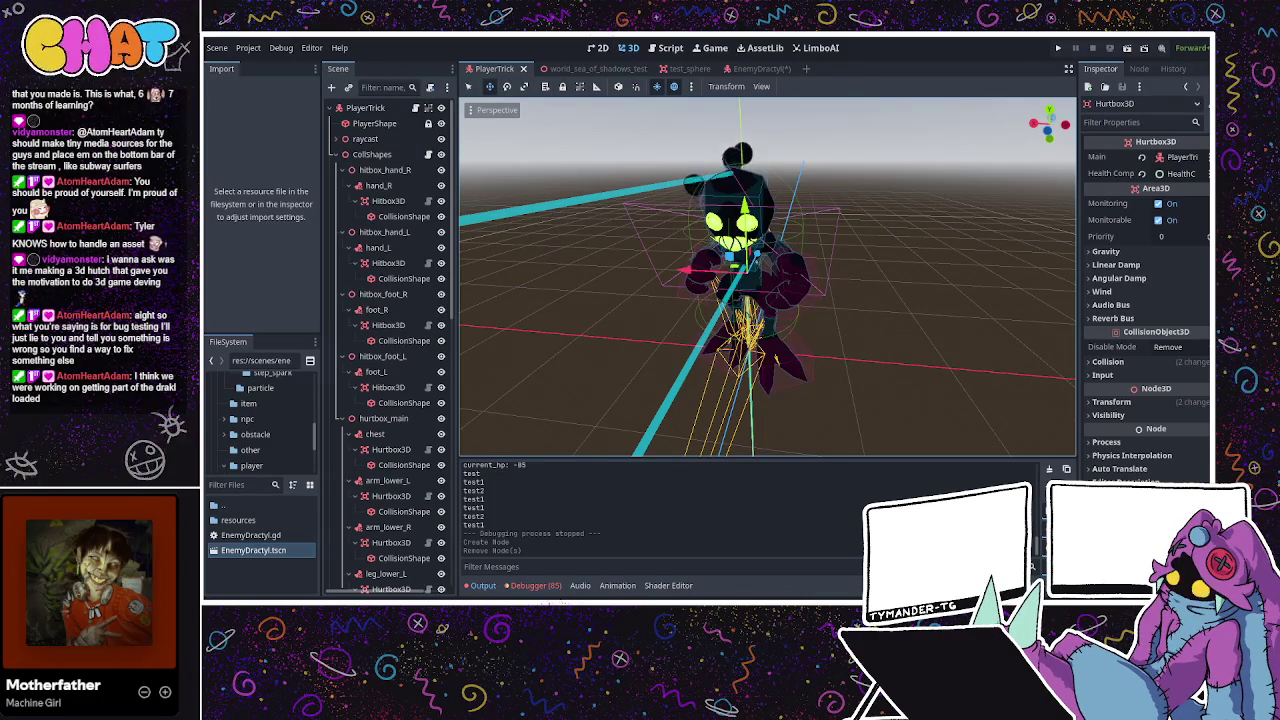
click(748, 68)
Save the EnemyDractyl scene and switch between it and the PlayerTrick scene.
key(ctrl+s)
drag(708, 357, 620, 250)
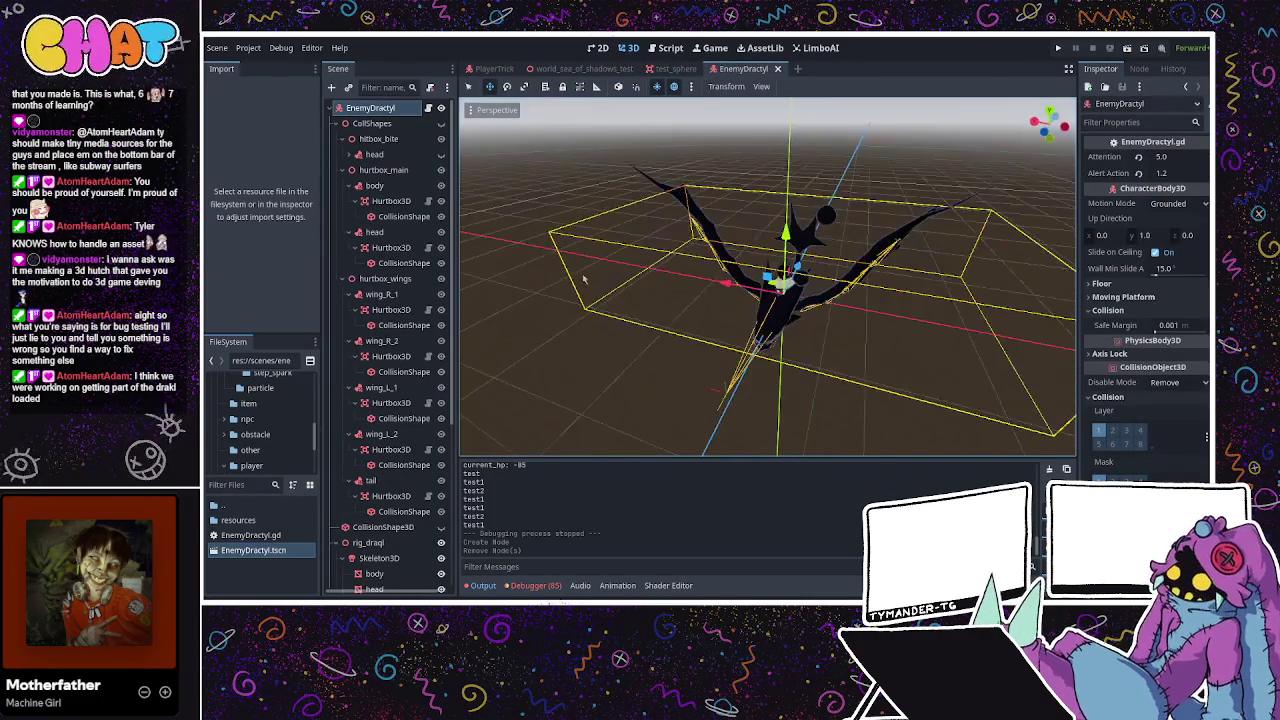
click(480, 68)
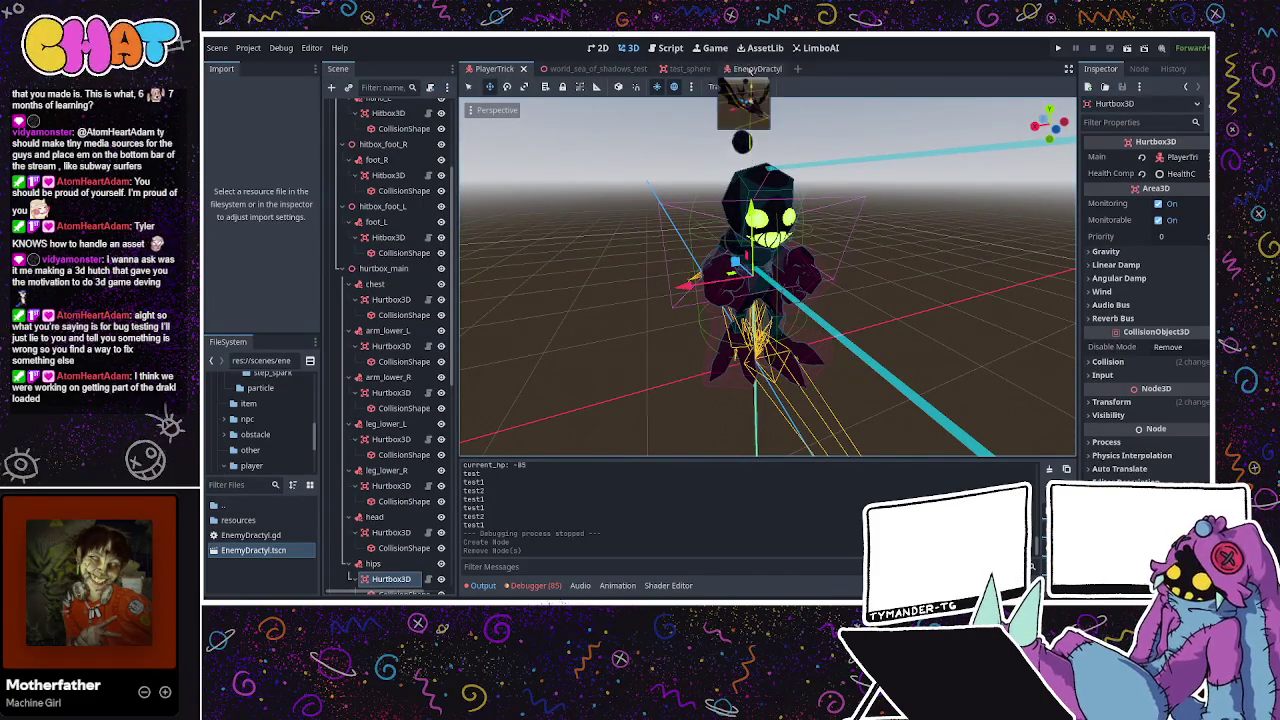
click(743, 68)
scroll(440, 220, down, 5)
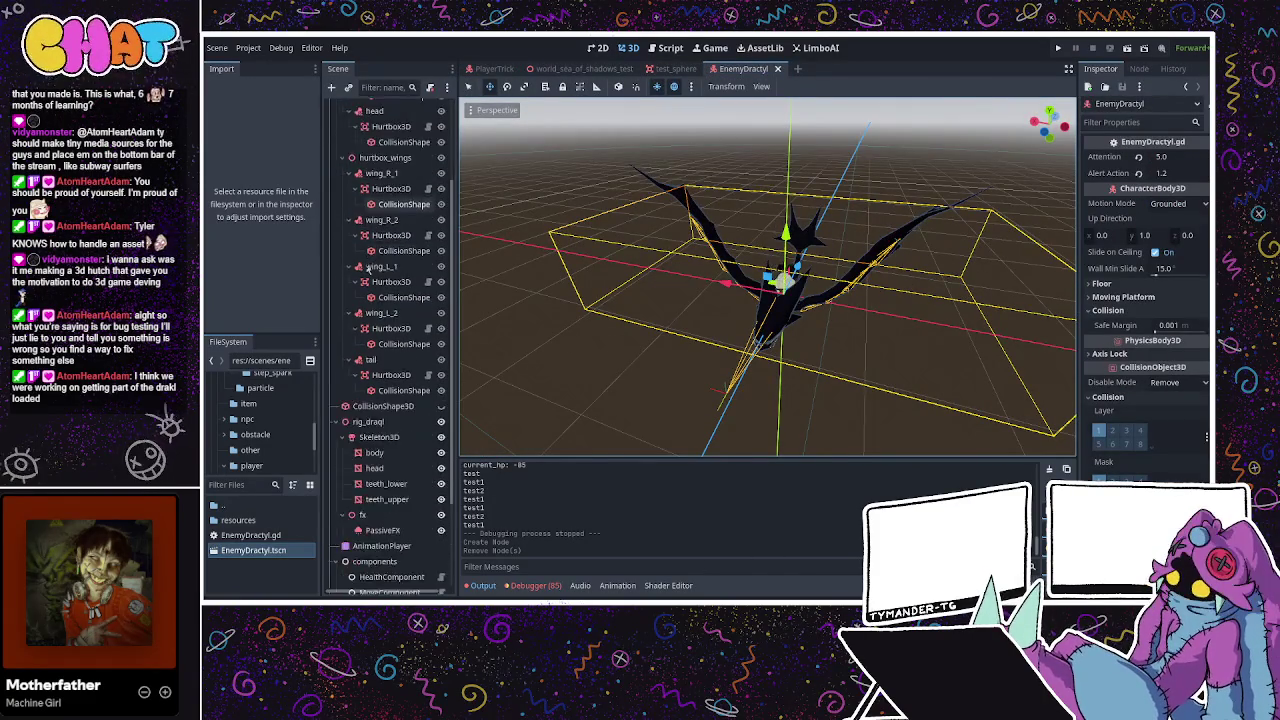
scroll(440, 220, up, 5)
click(494, 68)
scroll(431, 424, down, 8)
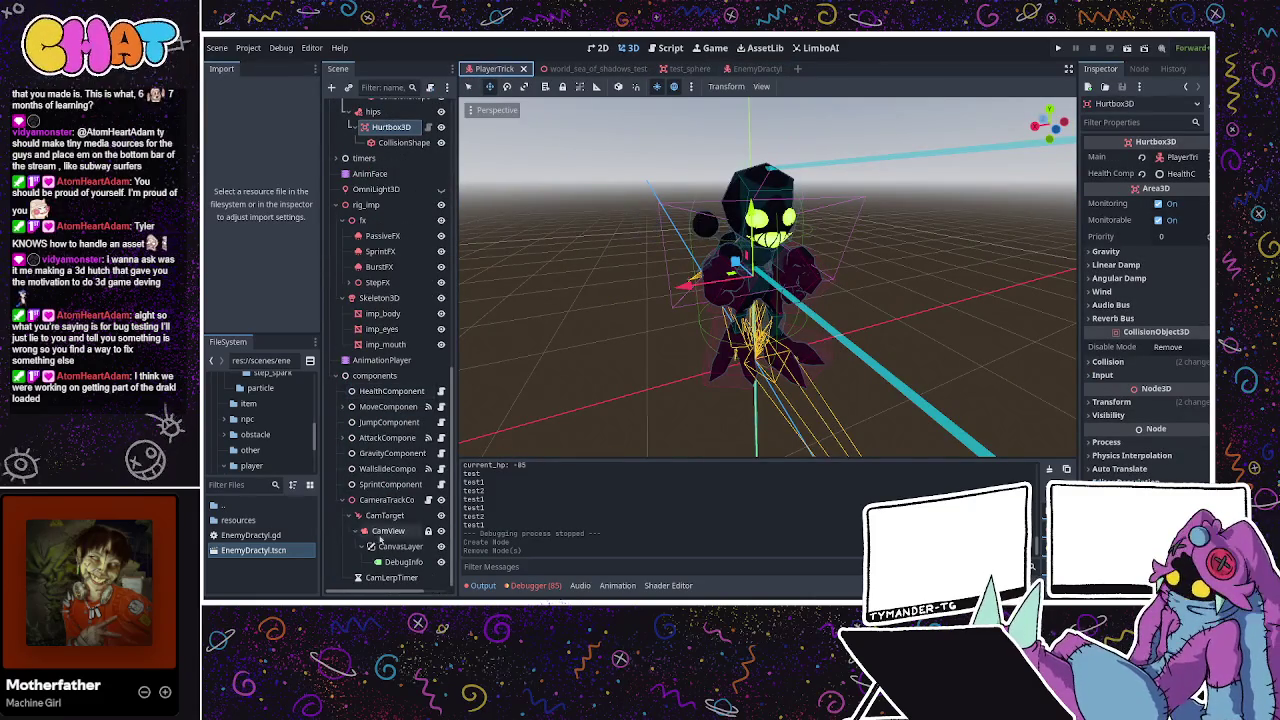
Inspect PlayerTrick's CanvasLayer Layer and Transform sections, then return to EnemyDractyl.
click(391, 562)
click(400, 546)
click(404, 562)
click(388, 530)
click(400, 546)
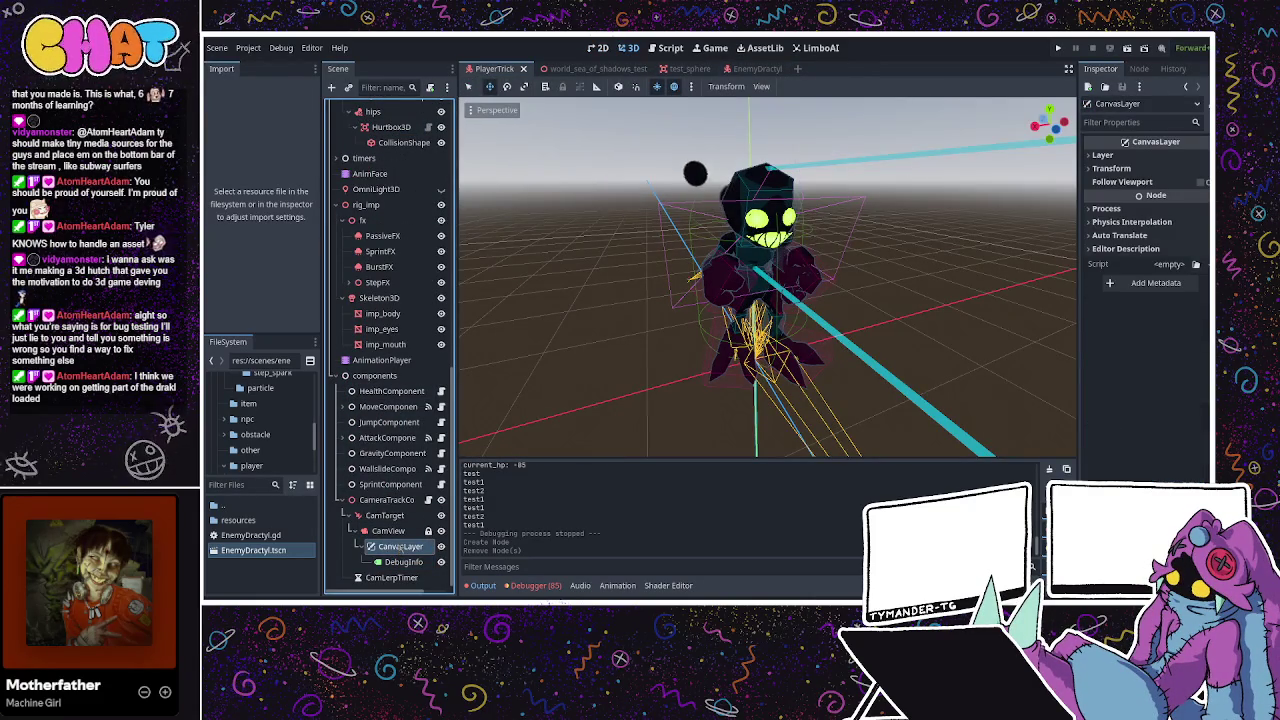
click(1110, 156)
click(1110, 156)
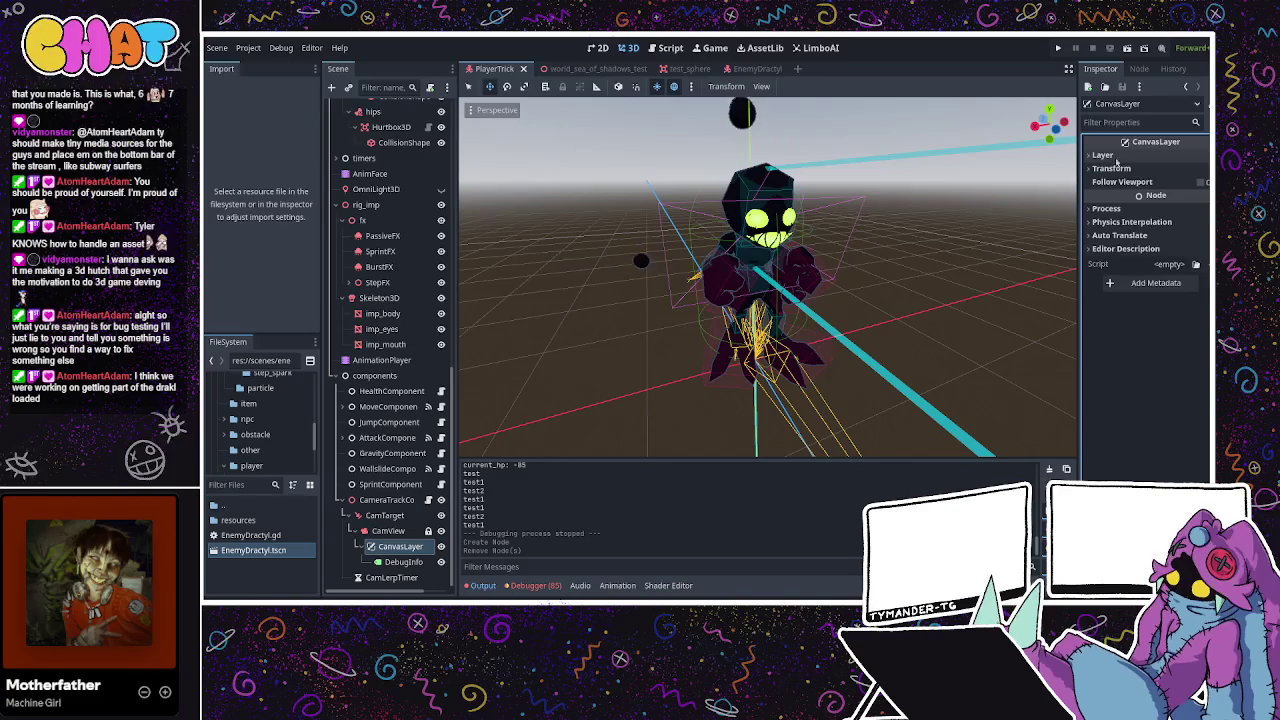
click(1112, 169)
click(1112, 169)
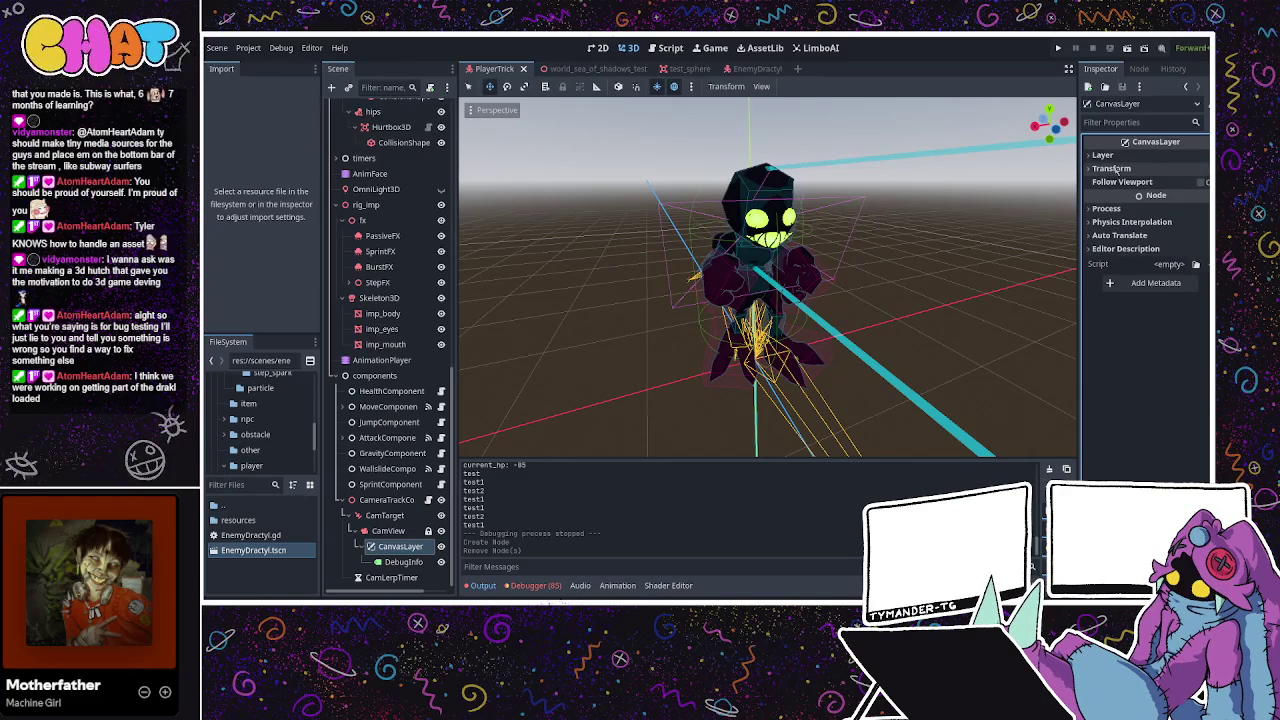
click(757, 70)
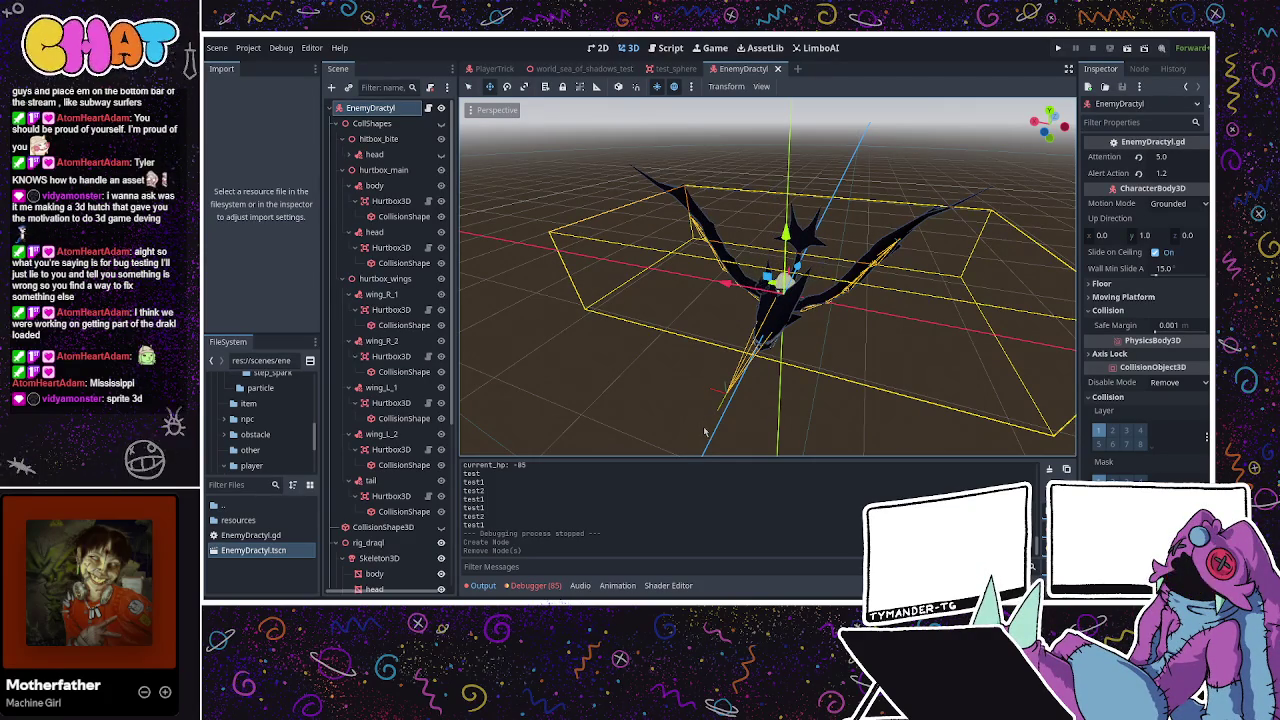
Add a Sprite3D node to EnemyDractyl, check its Animation section, and choose its Texture.
key(ctrl+shift+z)
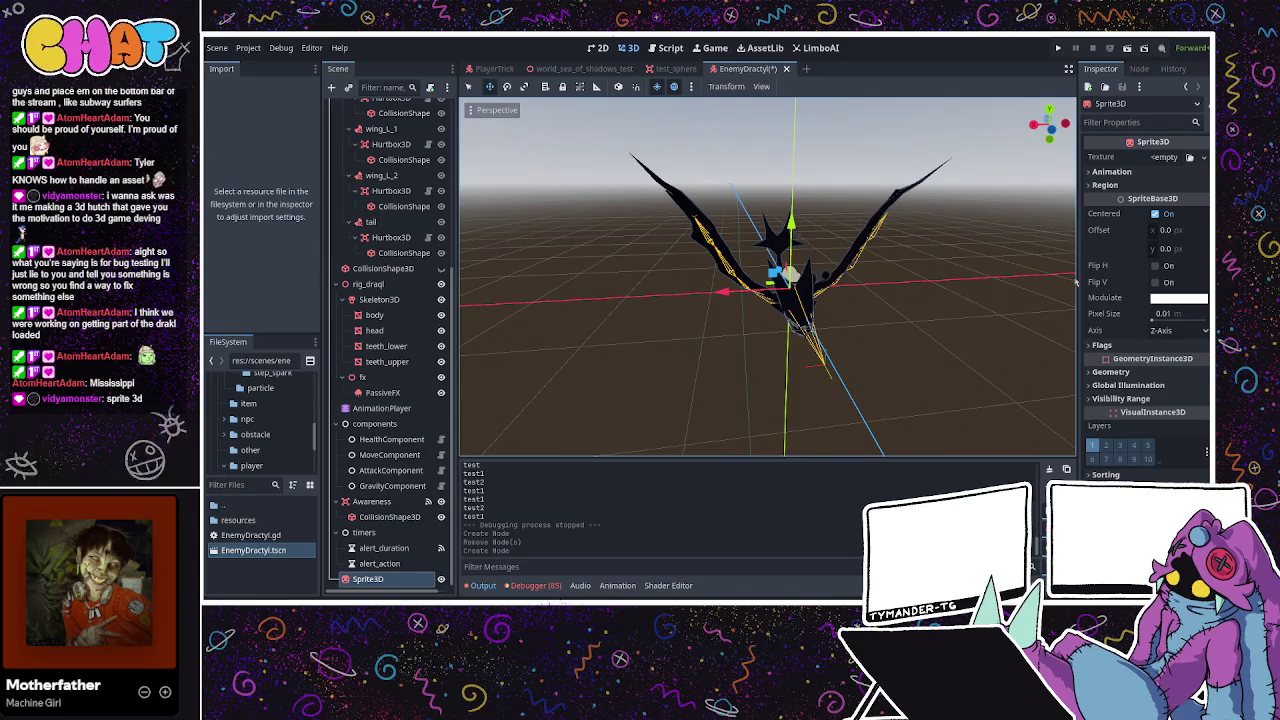
click(1112, 172)
click(1112, 172)
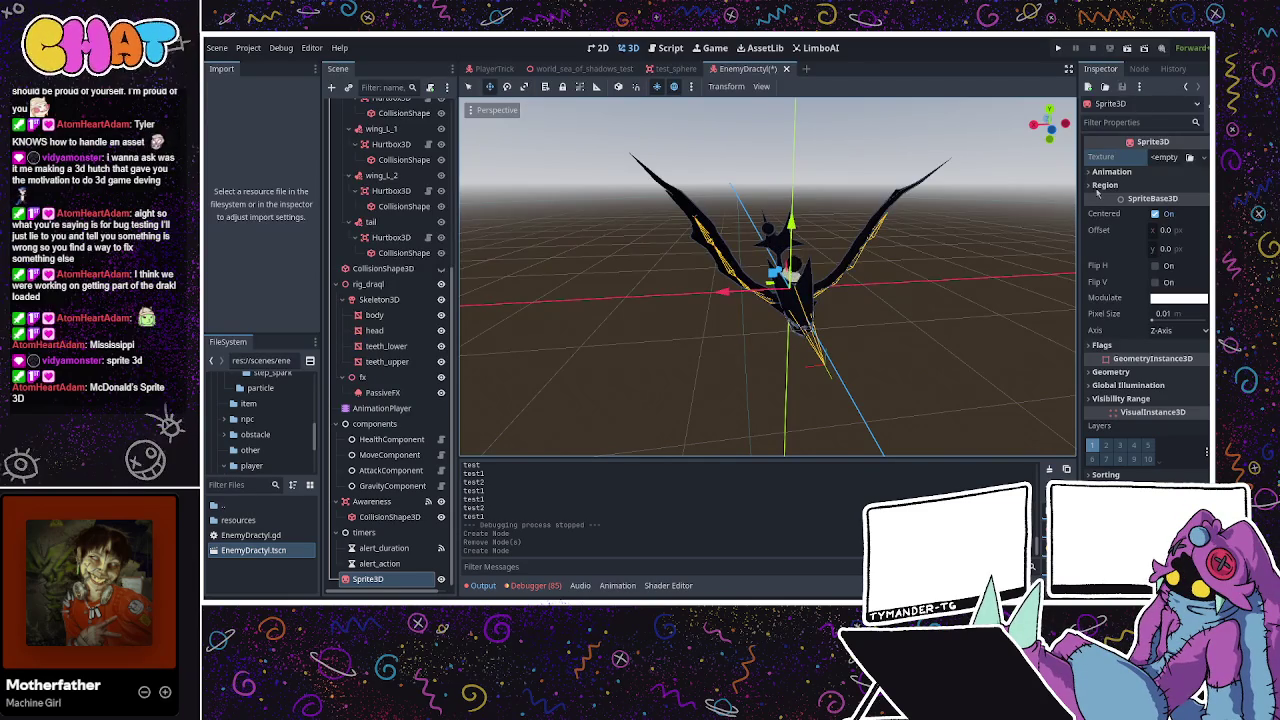
click(1175, 157)
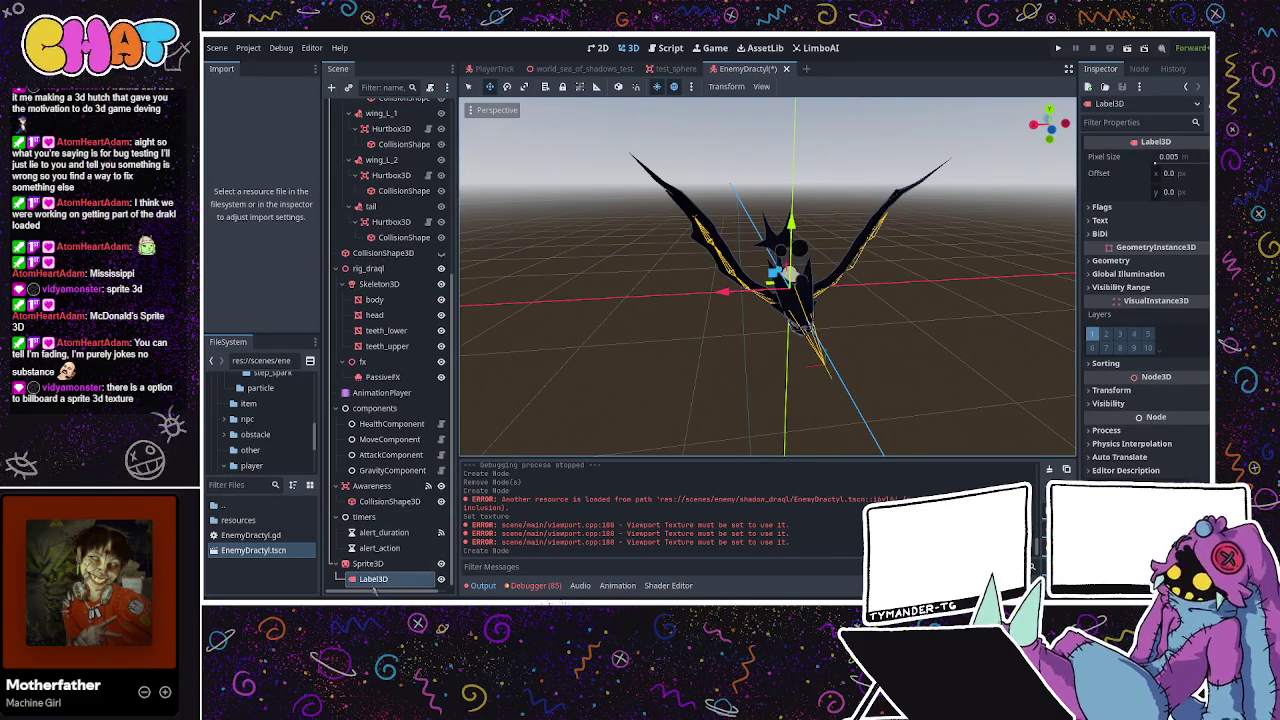
Drag the Label3D out from under the Sprite3D in the scene tree.
drag(373, 579, 380, 563)
Delete the Sprite3D and browse the Label3D's Text, BiDi and Flags sections.
click(370, 579)
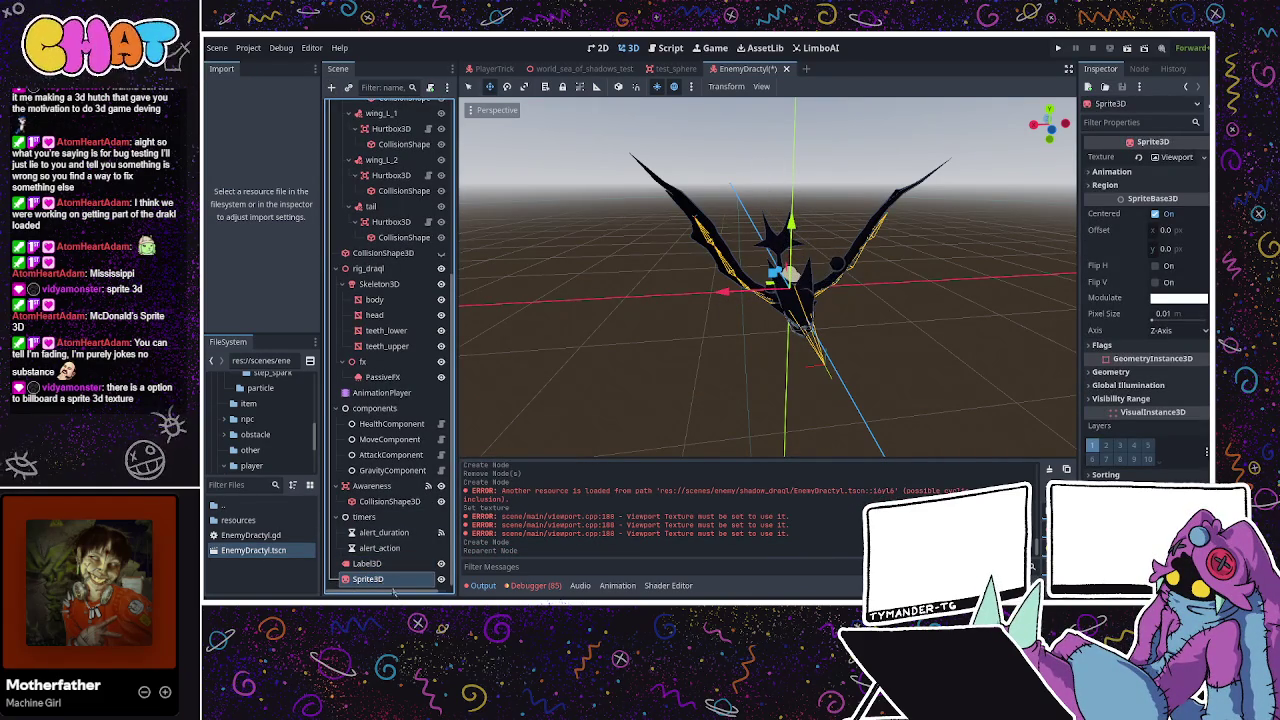
key(Delete)
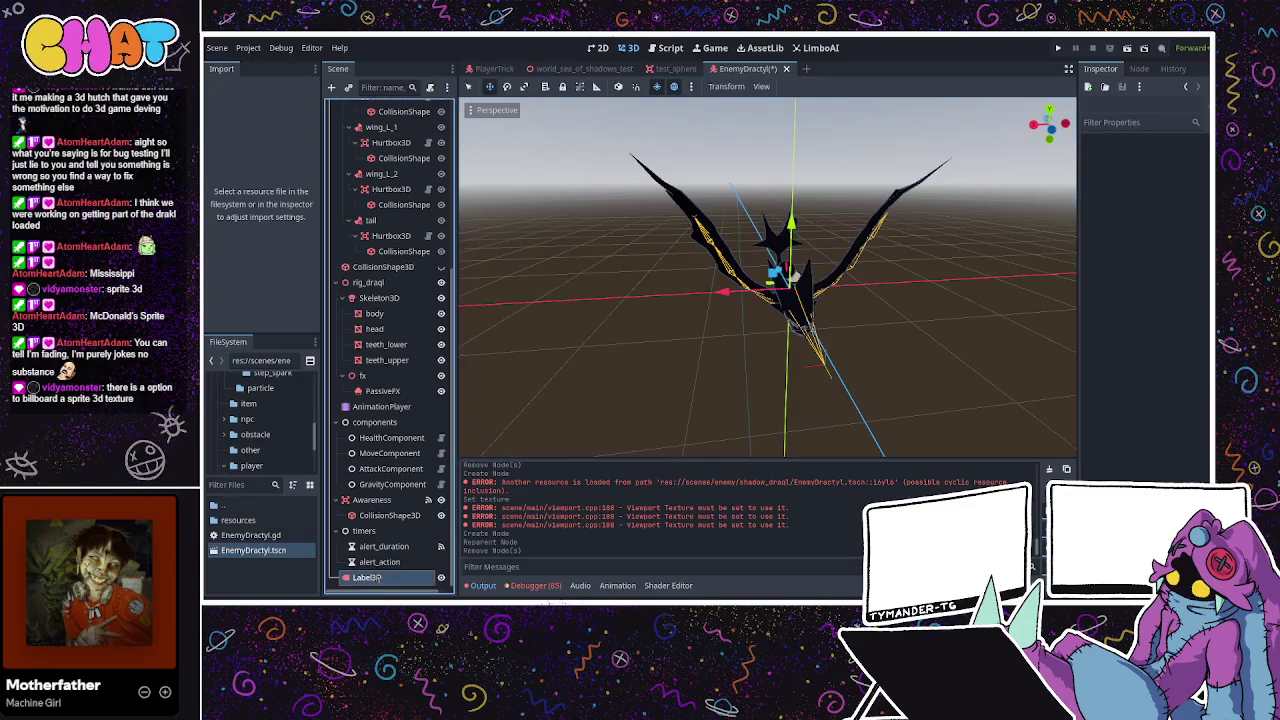
click(370, 578)
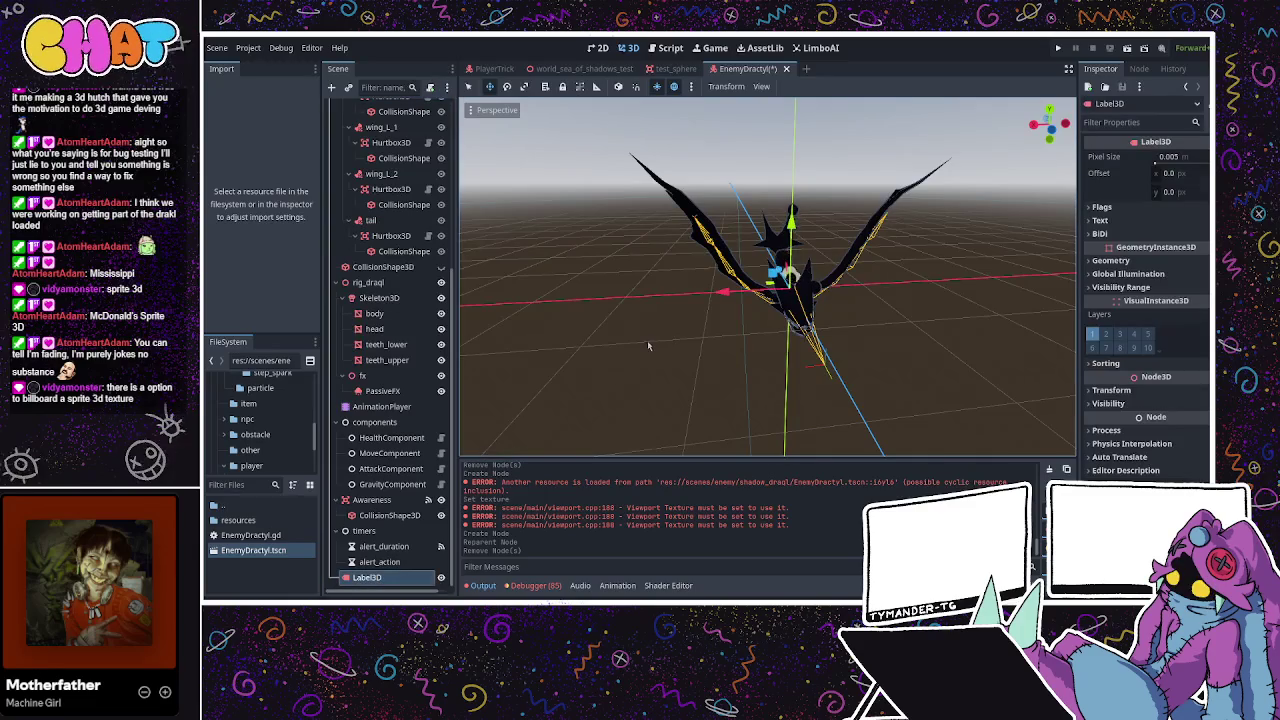
click(1101, 222)
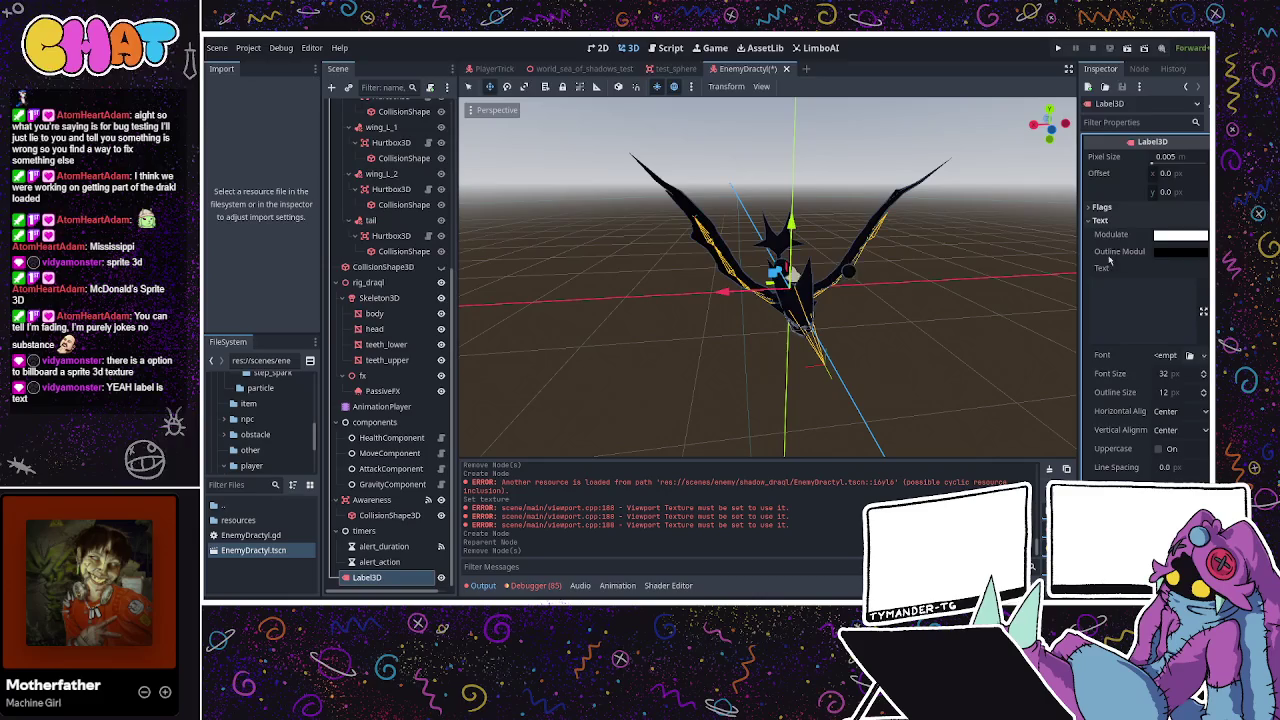
click(1100, 220)
click(1102, 234)
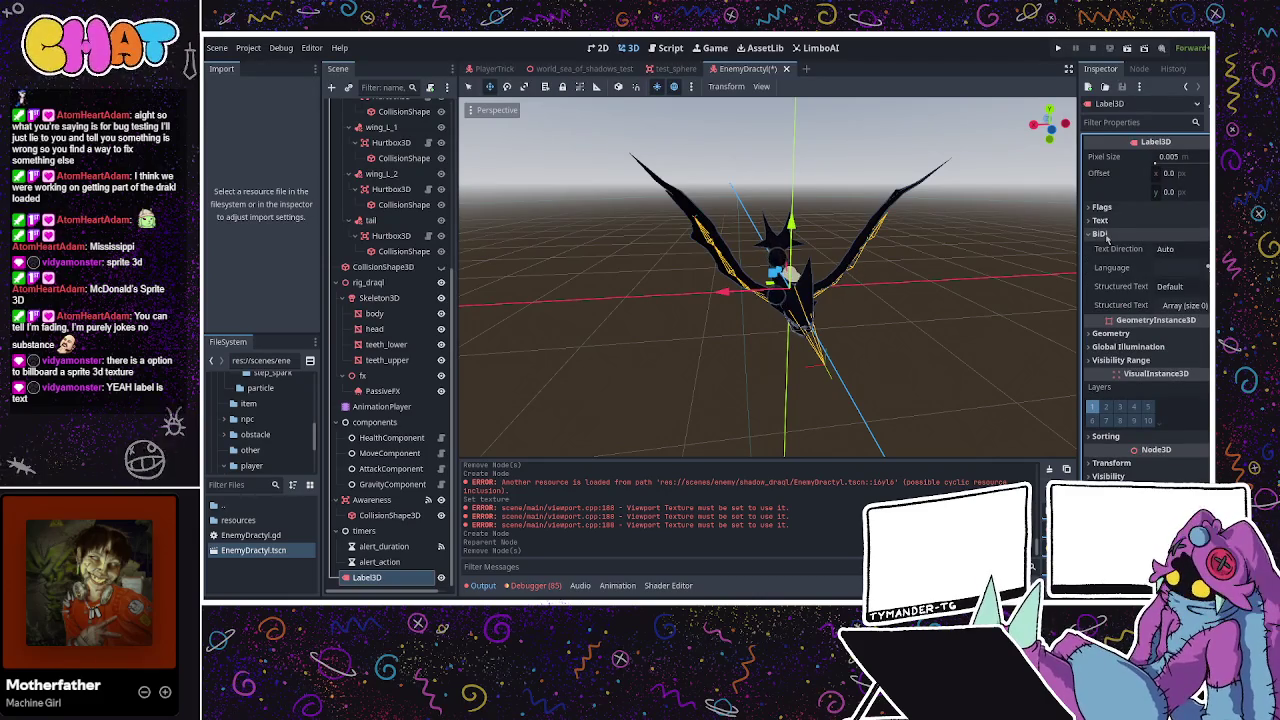
click(1102, 234)
click(1108, 208)
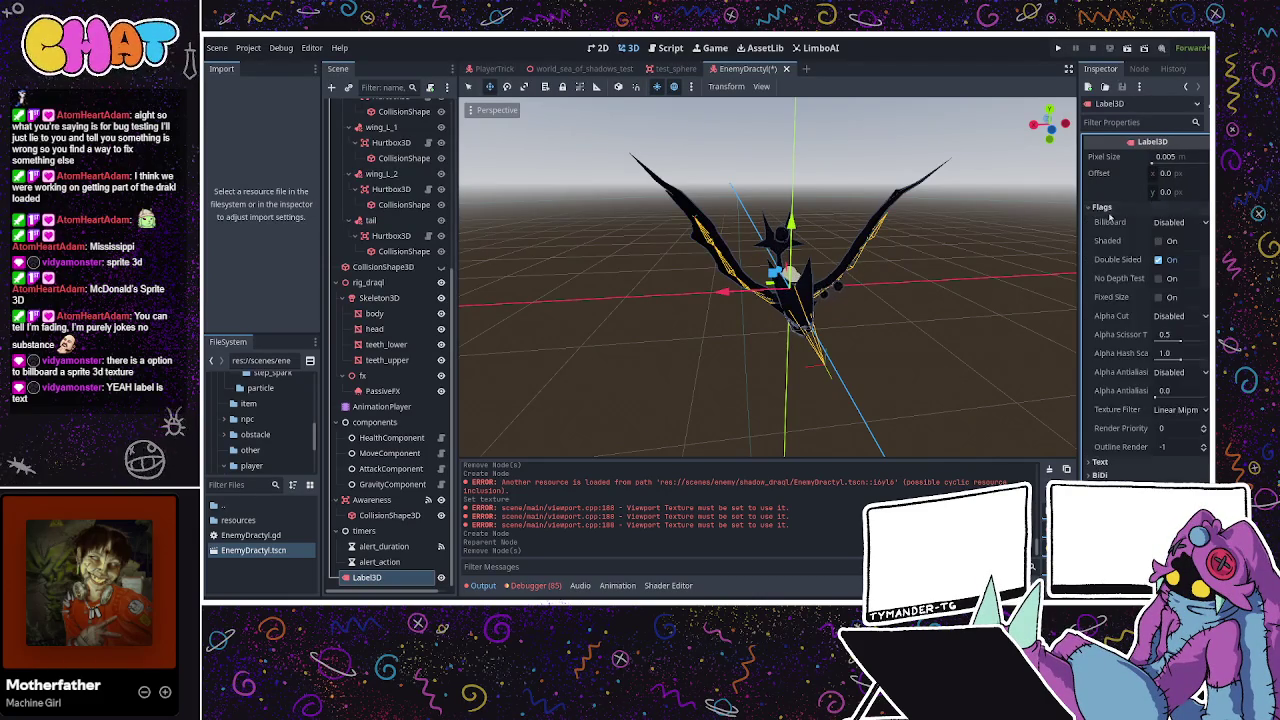
Set the Label3D billboard mode to Y-Billboard and raise it above the enemy.
click(1178, 222)
click(1178, 240)
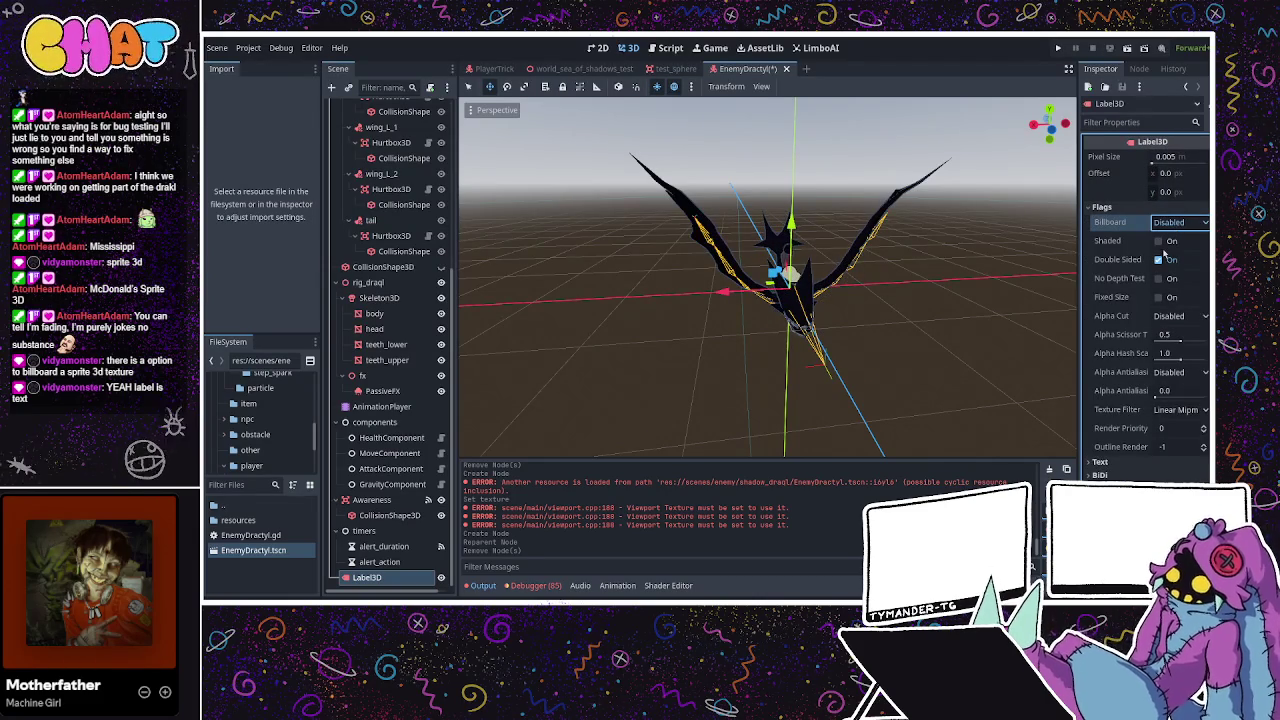
drag(790, 222, 790, 186)
click(1180, 228)
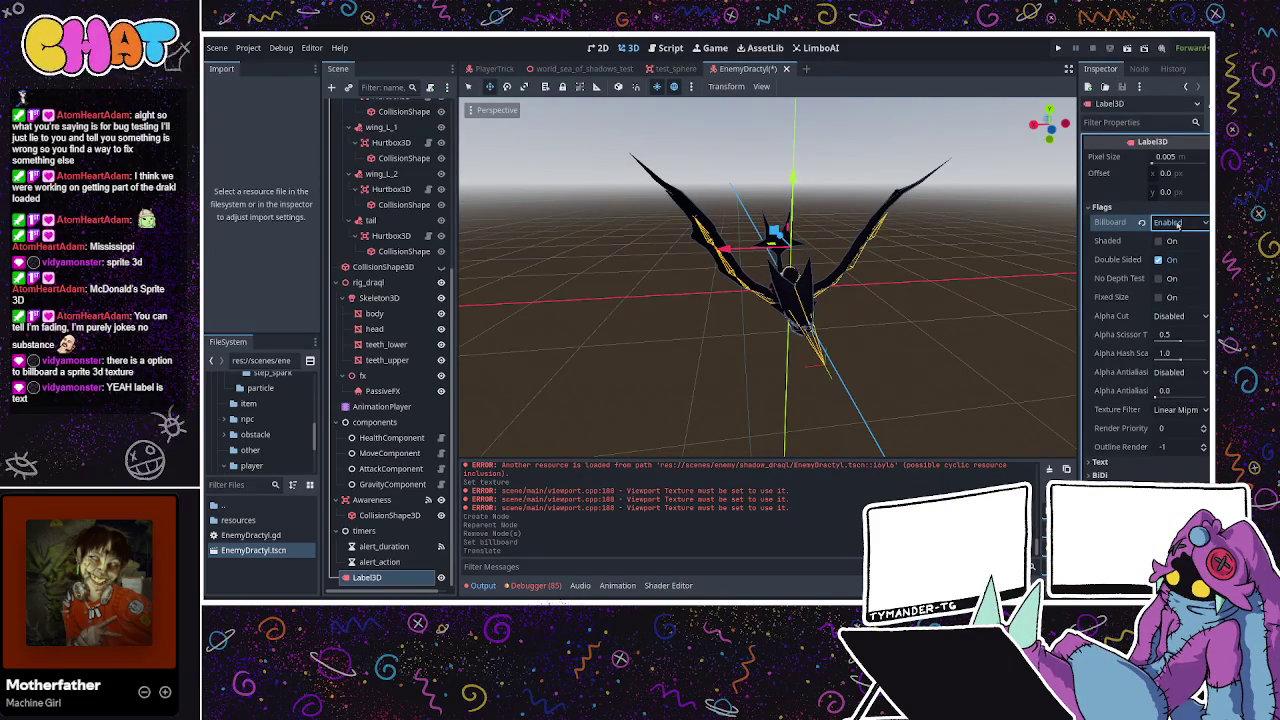
click(1180, 222)
click(1175, 260)
drag(880, 300, 790, 226)
click(787, 179)
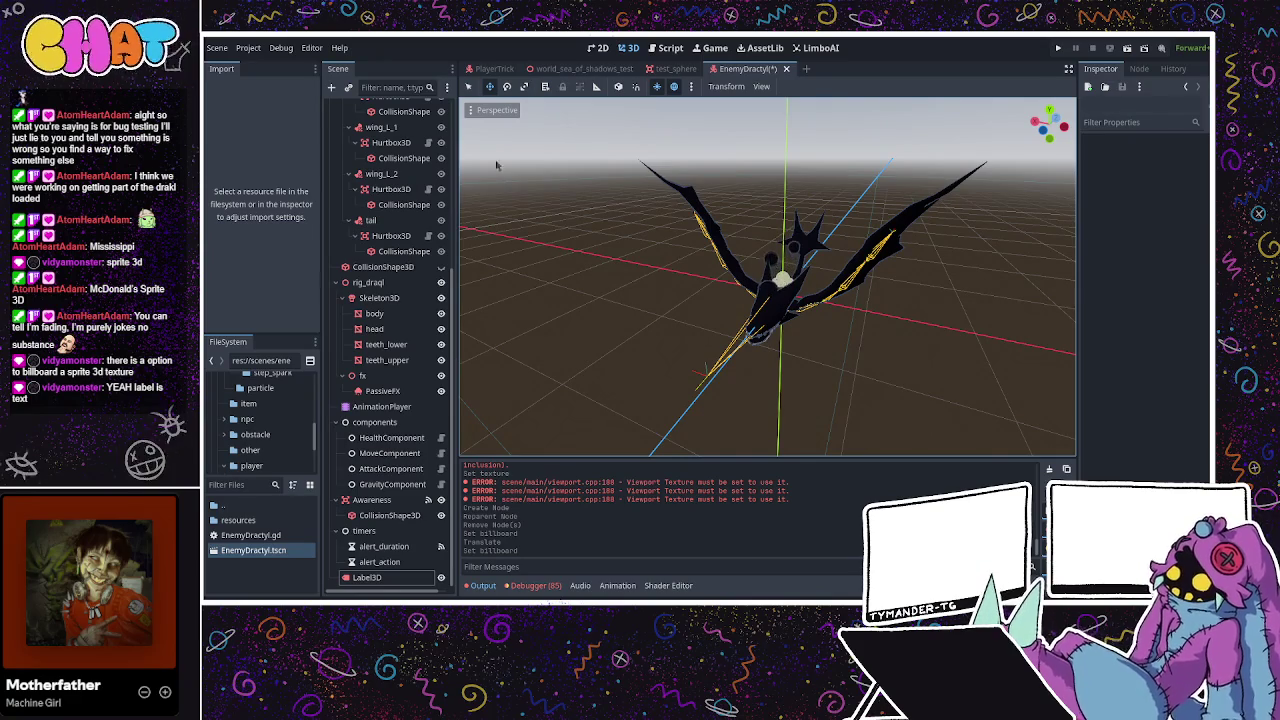
In the PlayerTrick scene, inspect PlayerTrick.gd's debug_info_label node path.
click(490, 68)
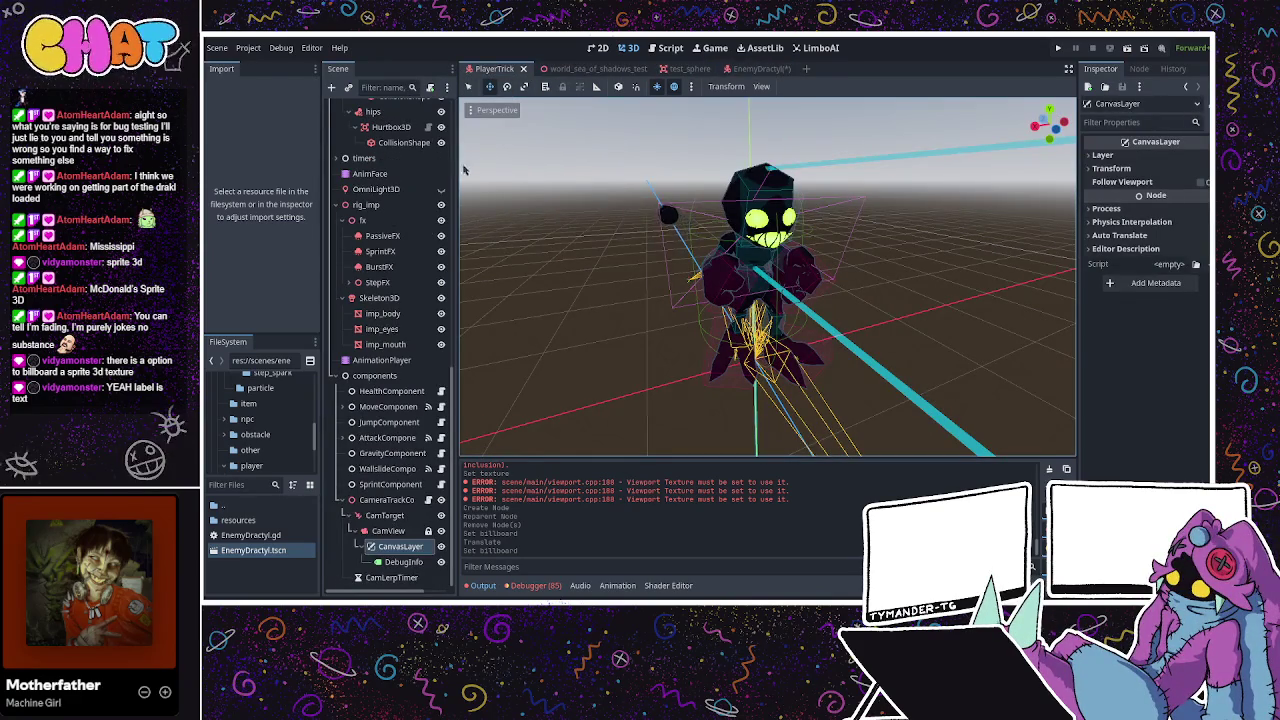
scroll(400, 200, down, 5)
scroll(441, 177, down, 2)
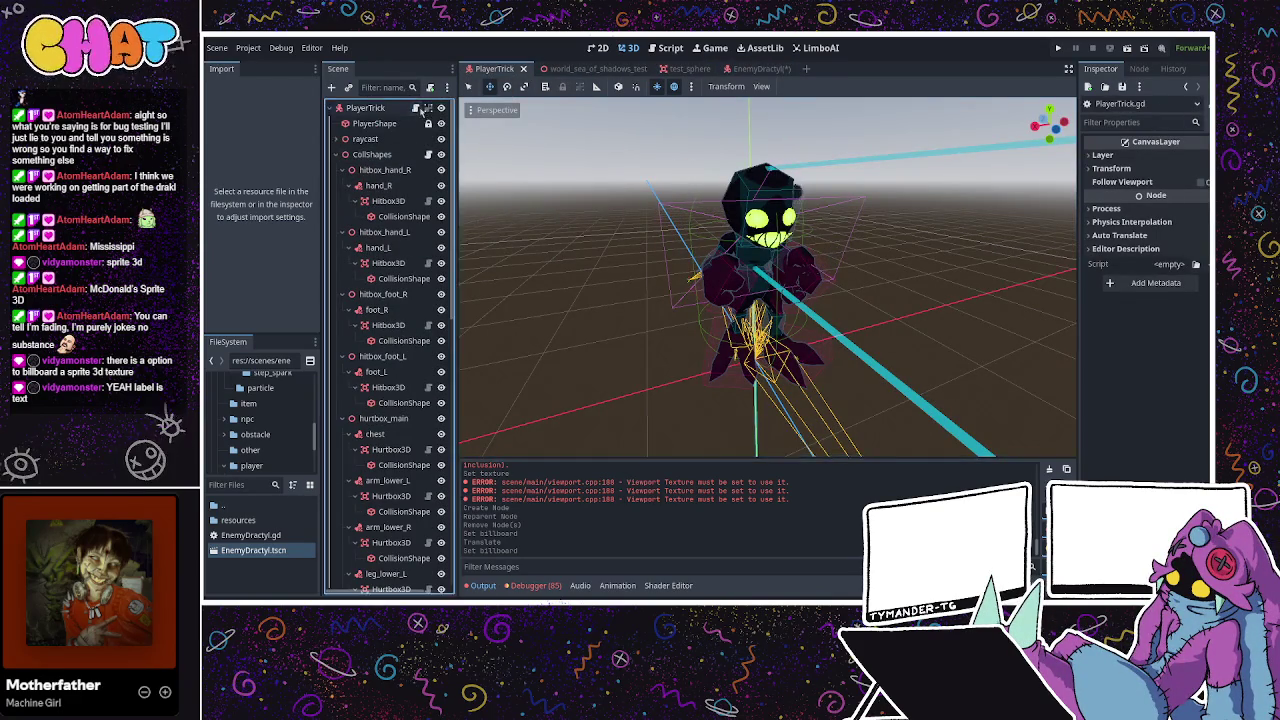
scroll(391, 503, down, 2)
scroll(391, 503, down, 6)
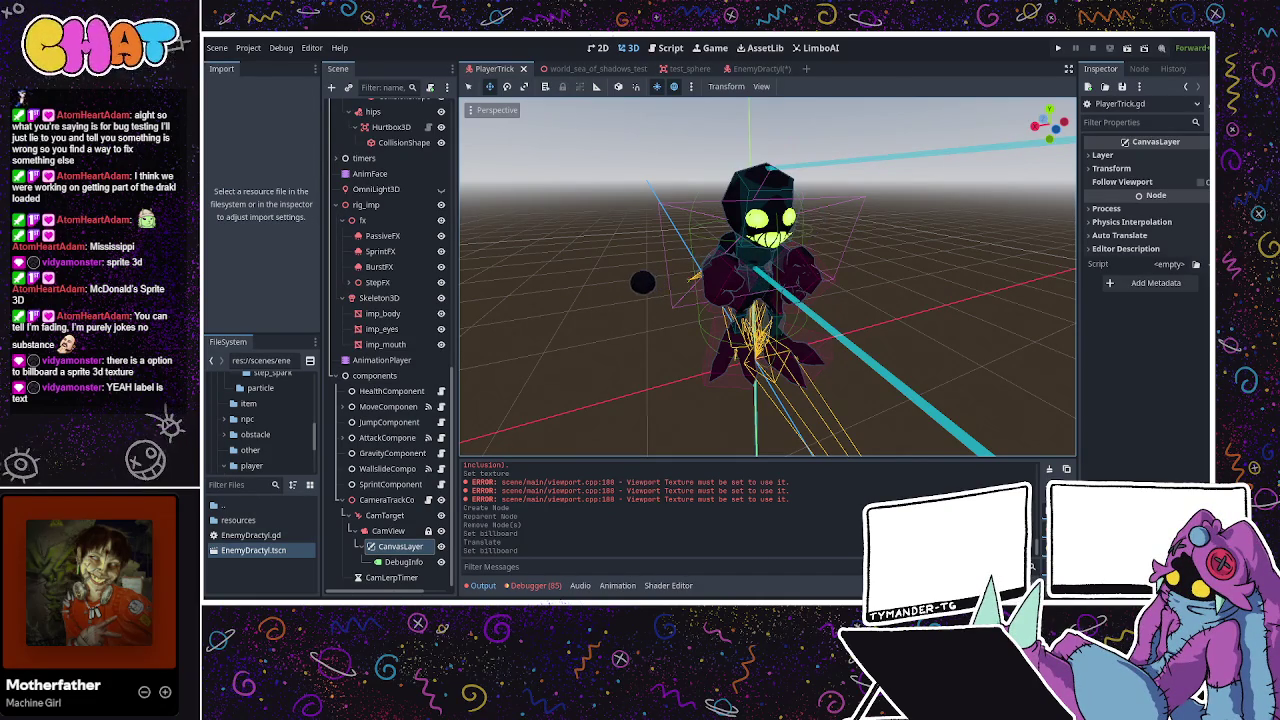
key(ctrl+F3)
scroll(453, 439, up, 3)
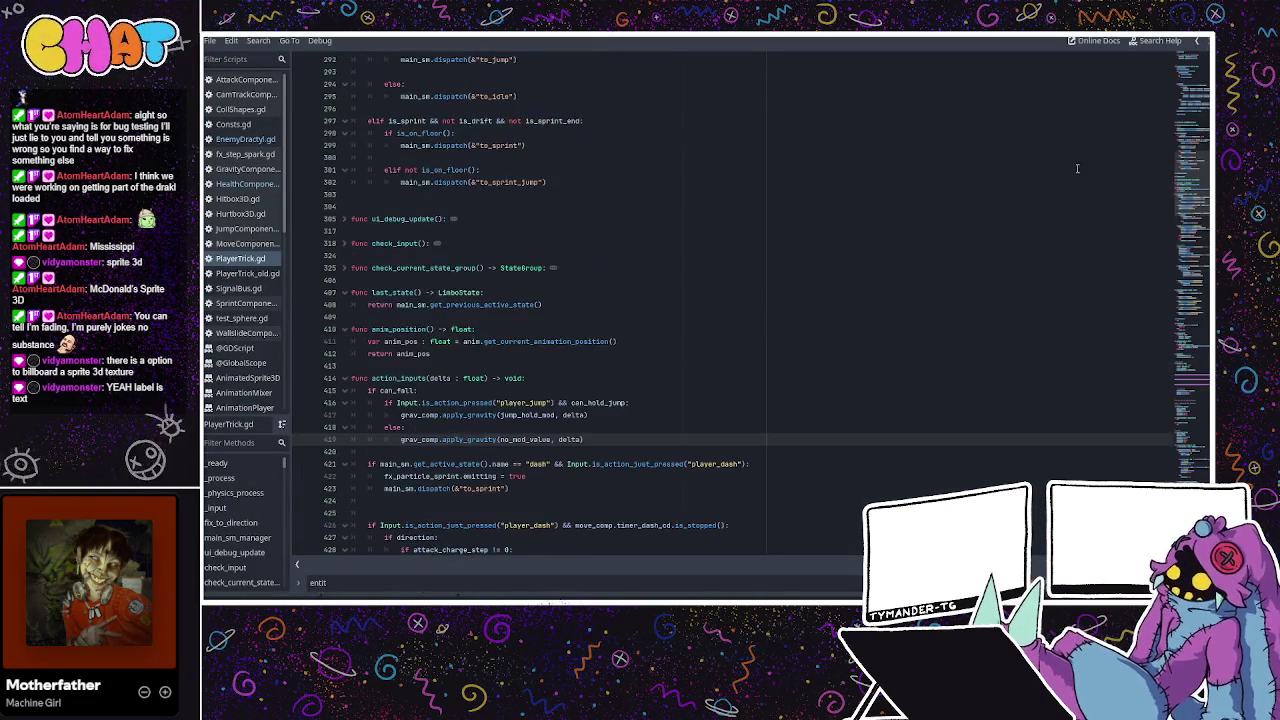
key(ctrl+Home)
scroll(503, 279, down, 4)
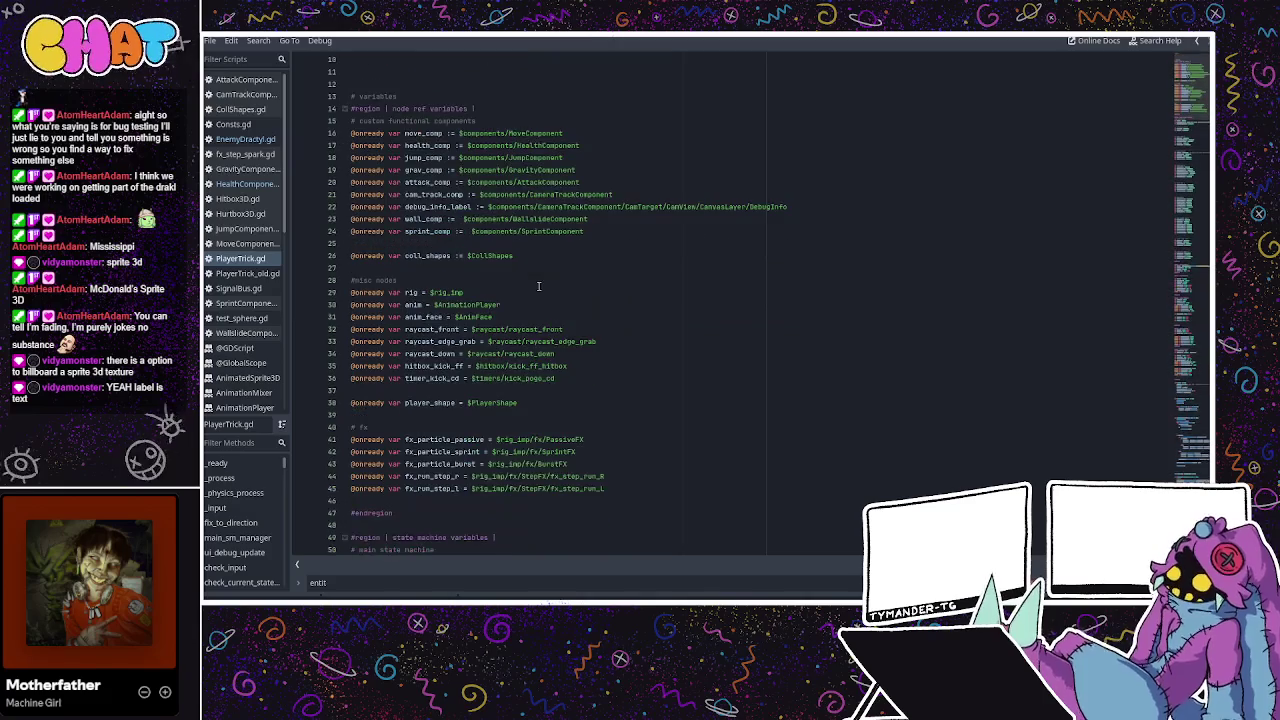
click(467, 170)
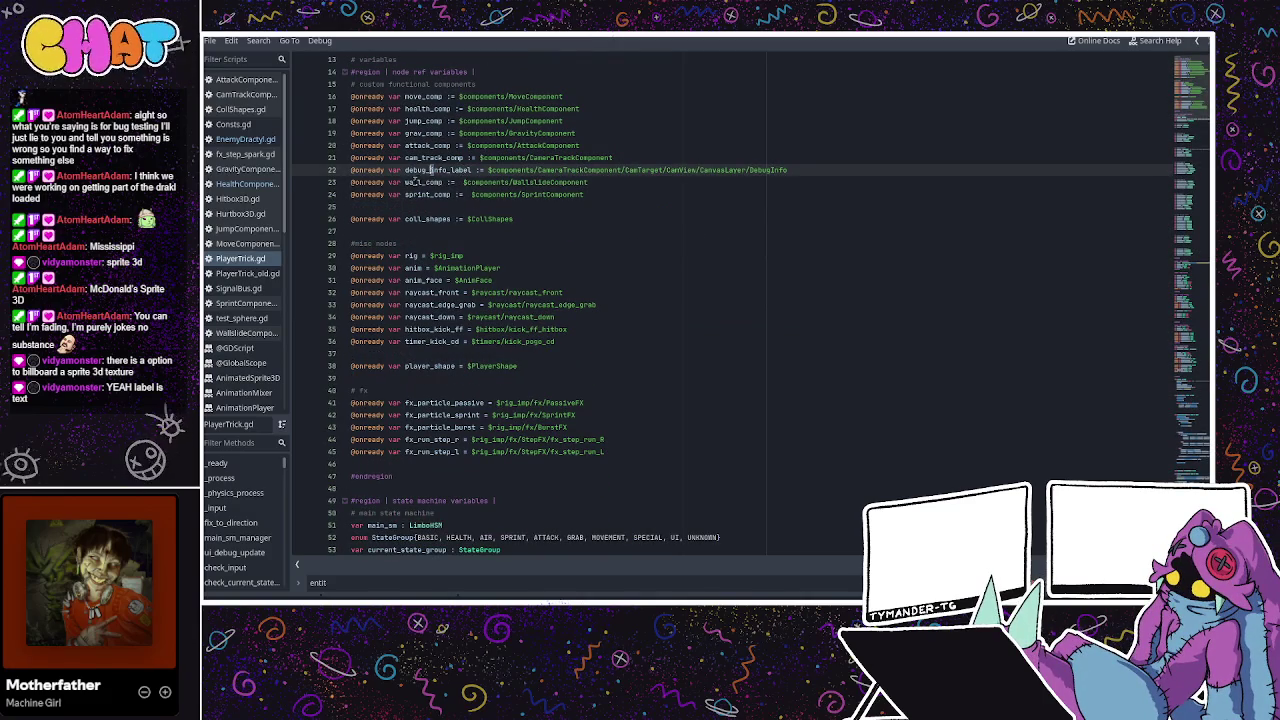
click(538, 170)
scroll(517, 184, down, 2)
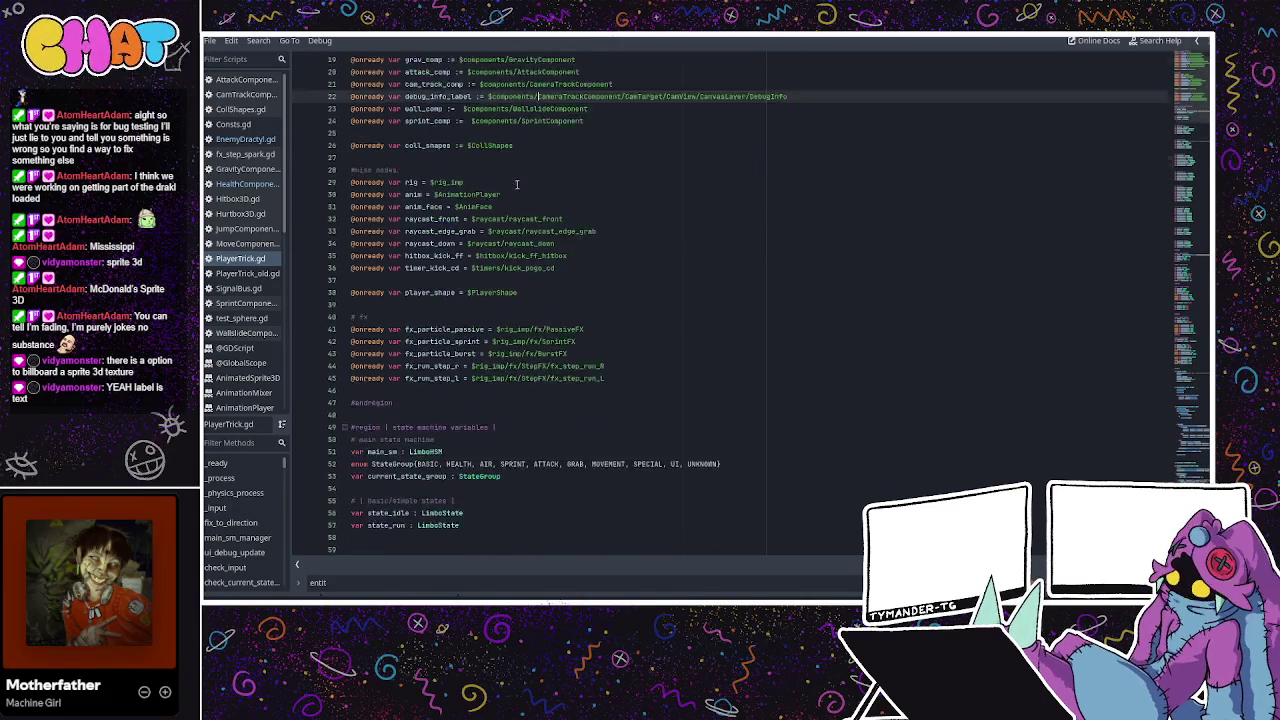
Open EnemyDractyl.gd in the script editor at the top of the file.
key(ctrl+F2)
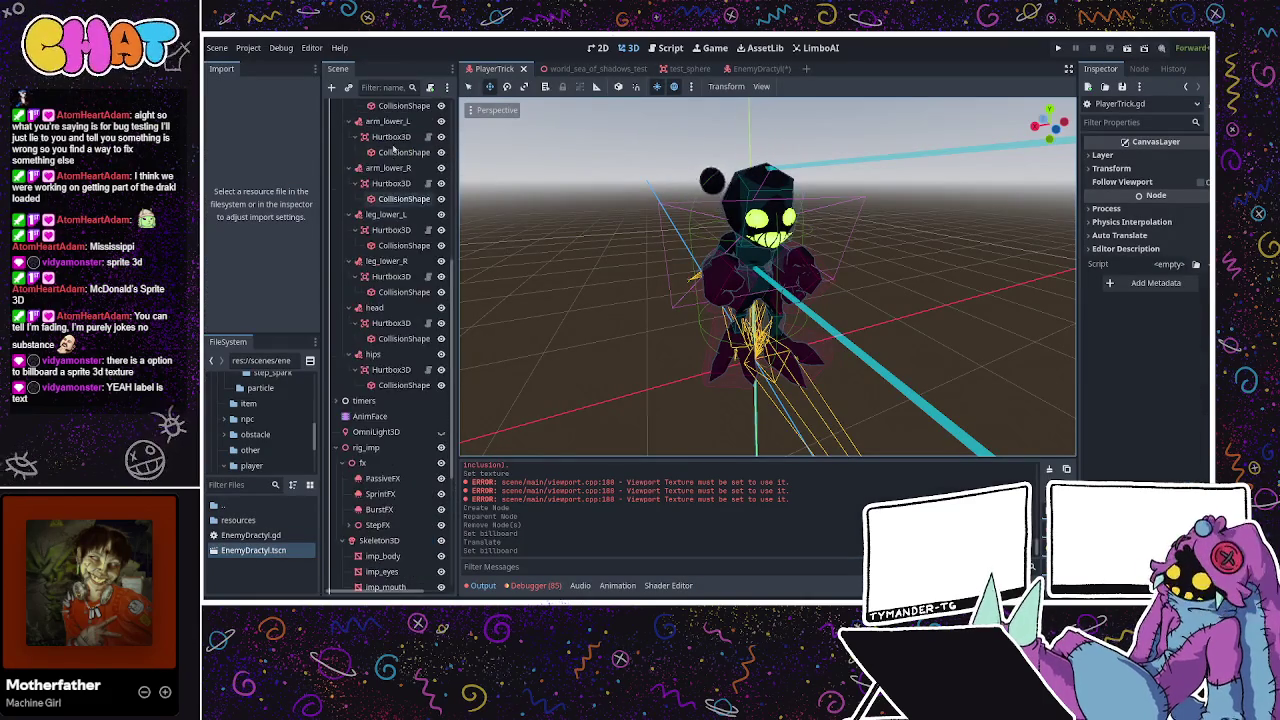
scroll(393, 150, up, 5)
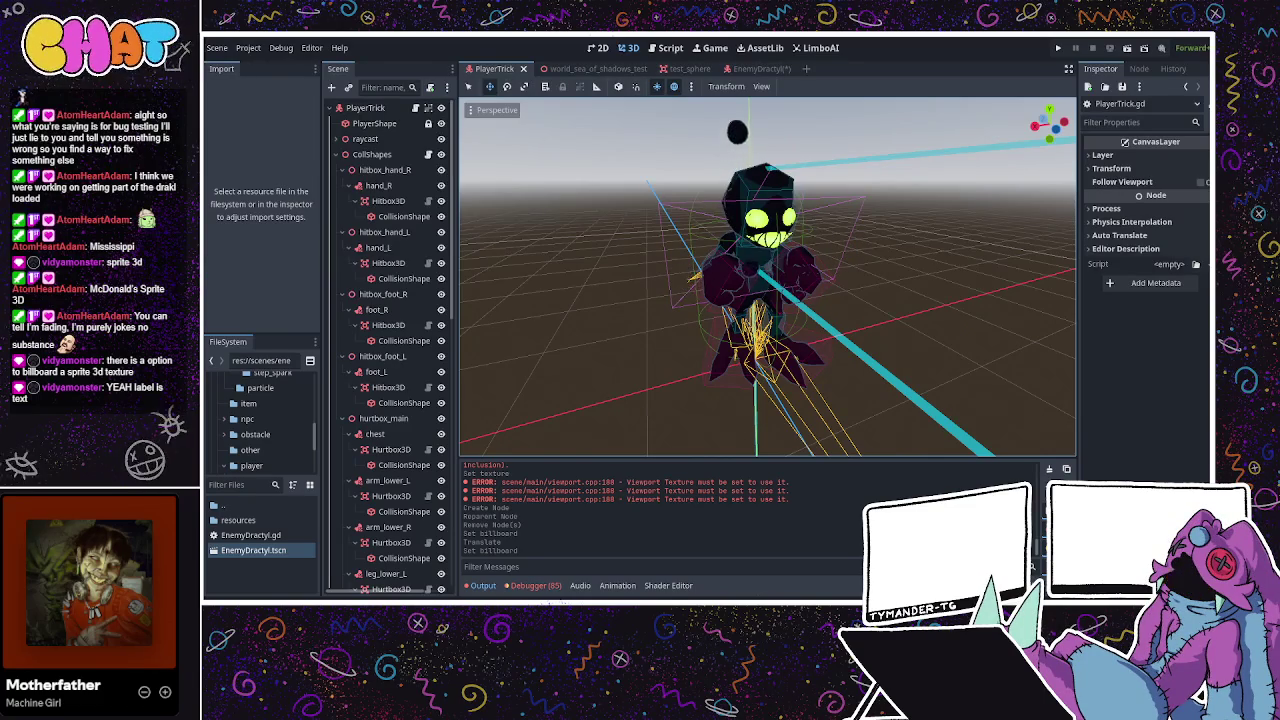
key(ctrl+F3)
click(255, 141)
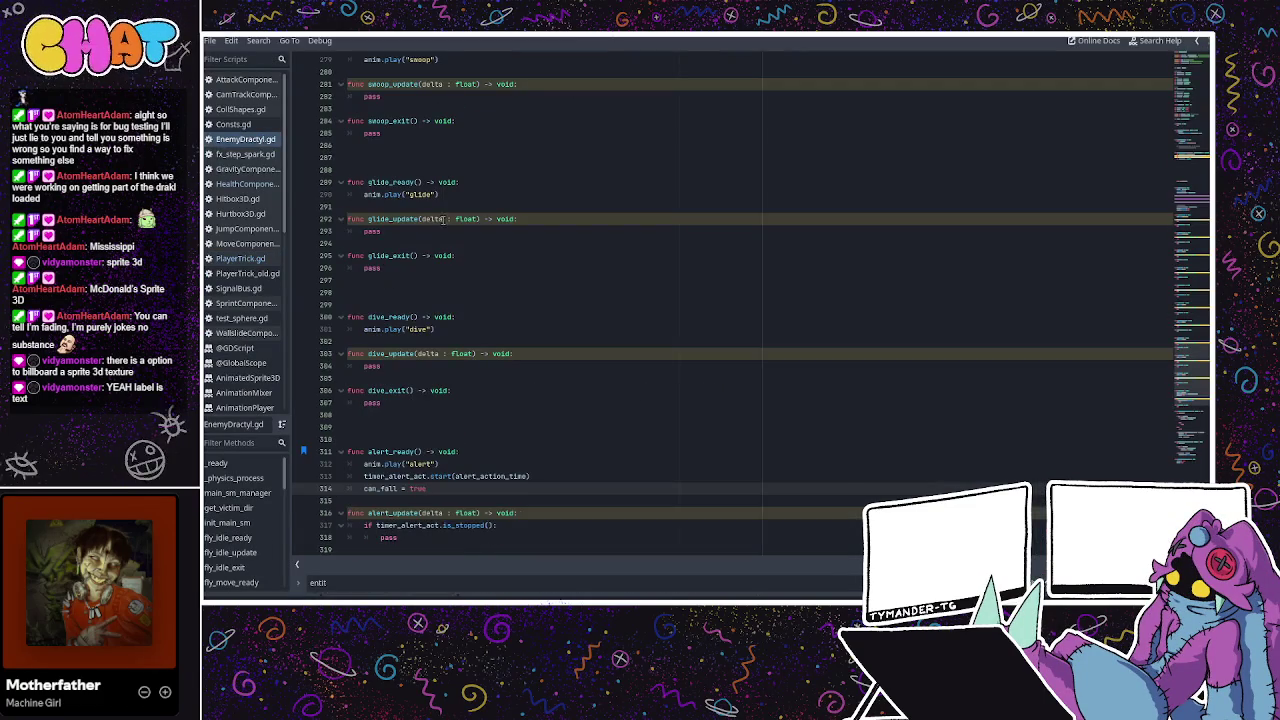
drag(1190, 360, 1190, 70)
click(548, 133)
click(615, 107)
click(699, 94)
click(618, 109)
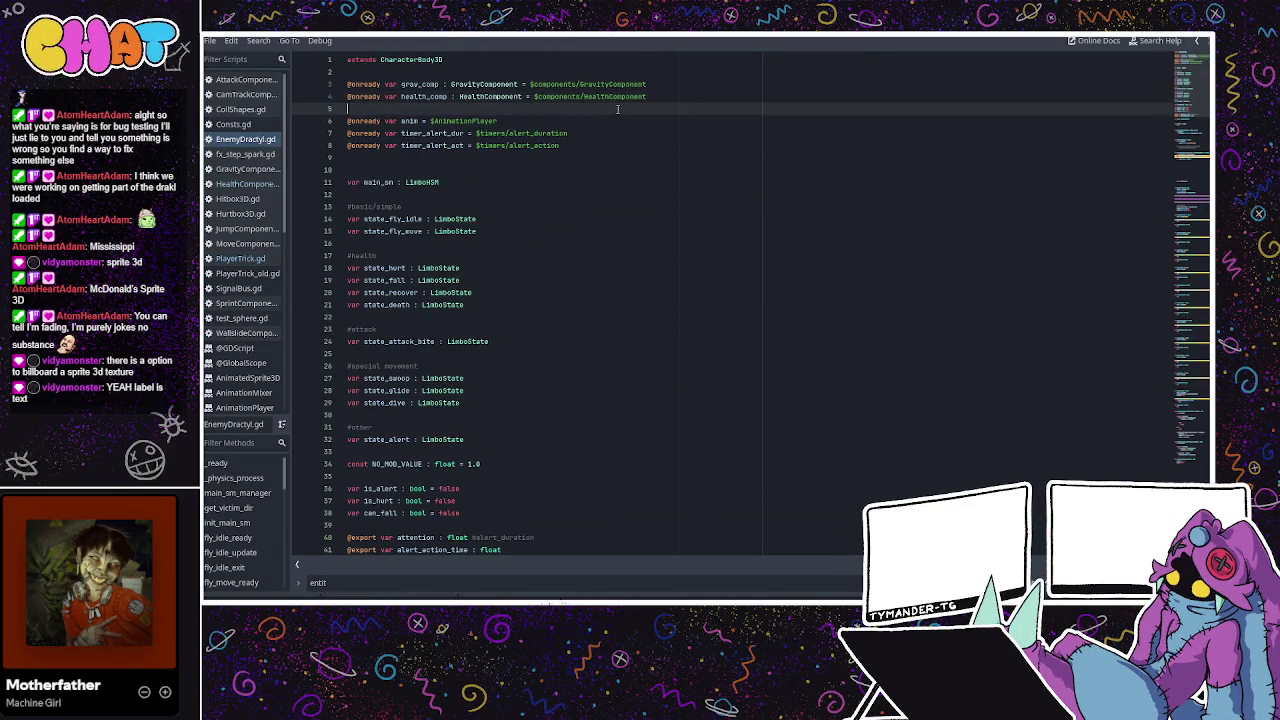
click(617, 131)
click(612, 153)
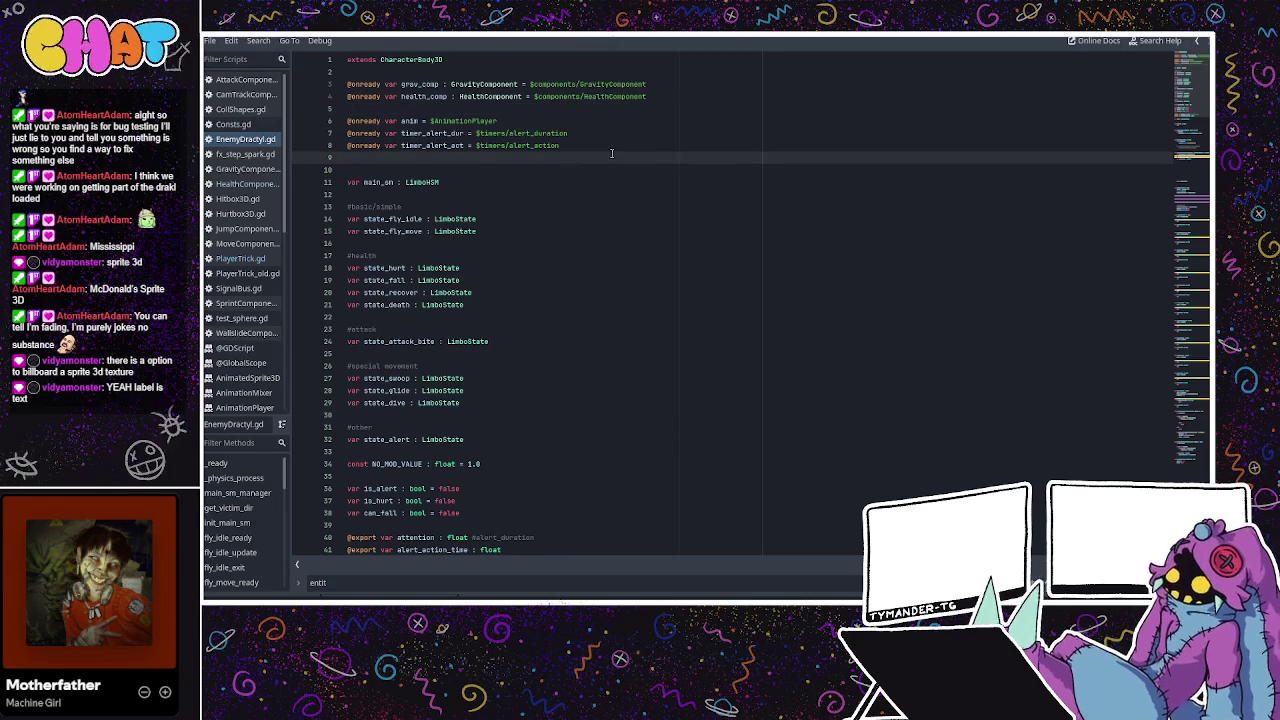
text(@onready var debug)
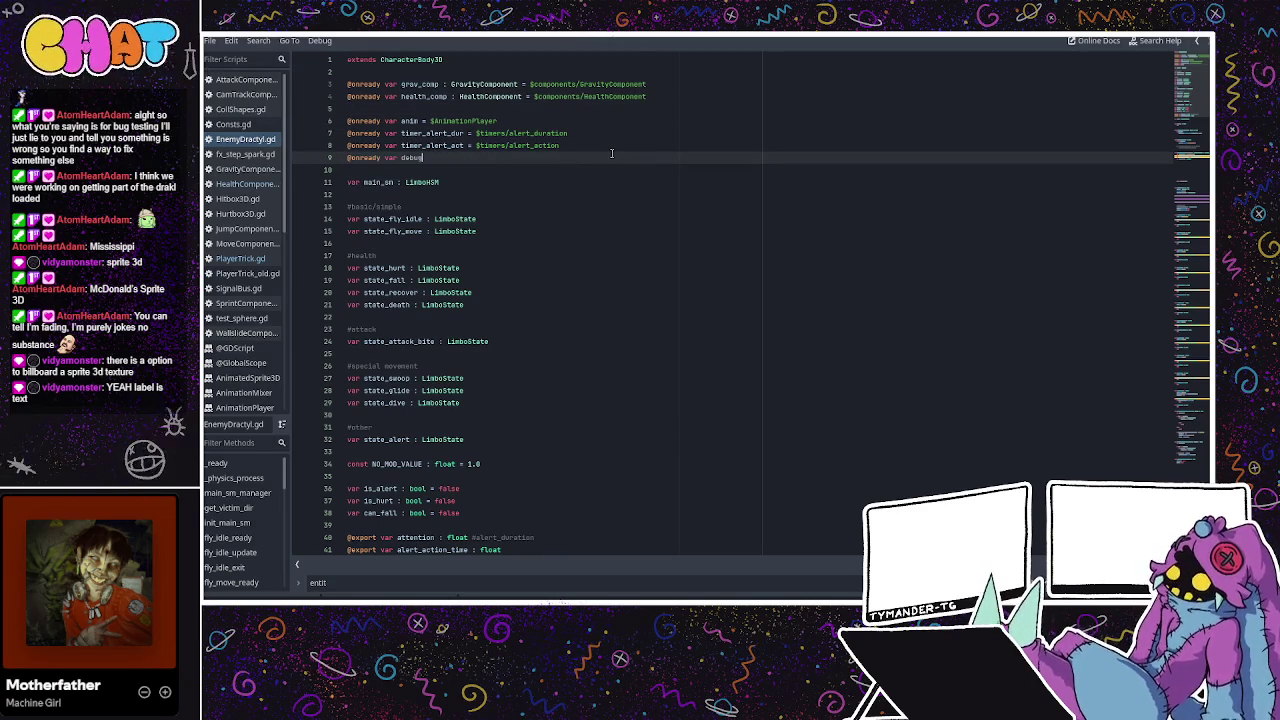
text(_label =)
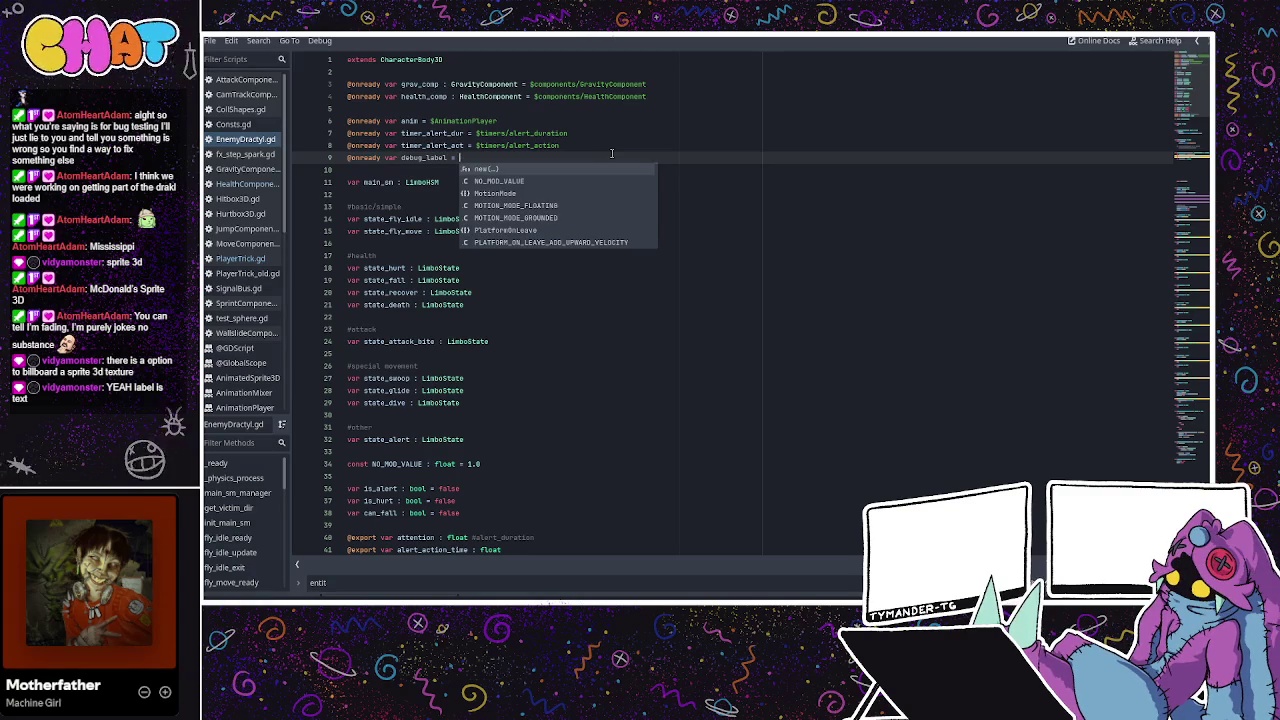
text( $Label)
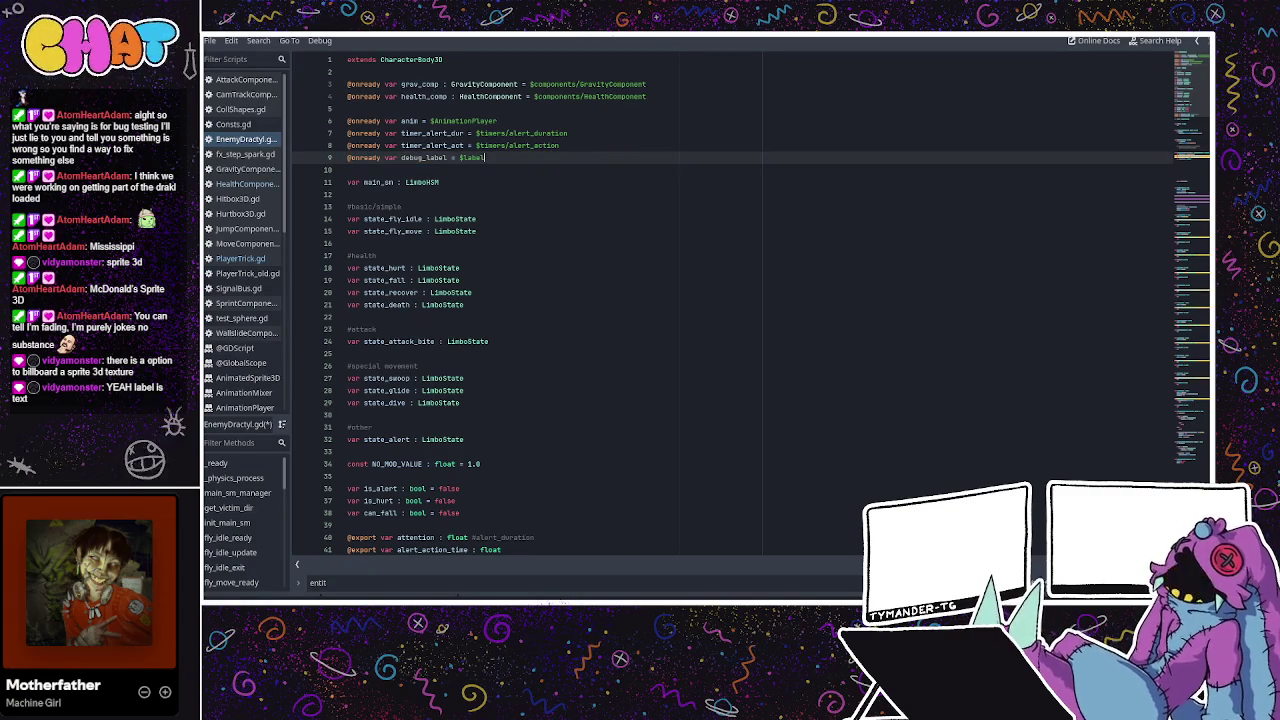
key(ctrl+F2)
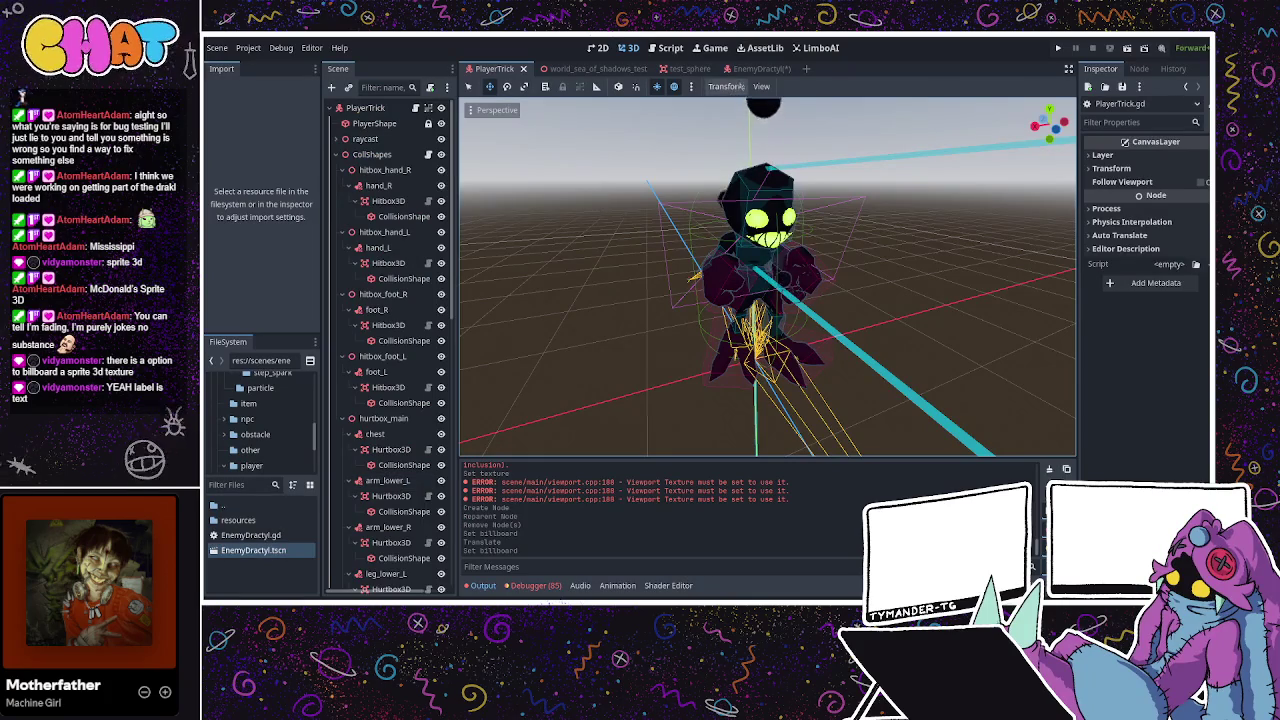
Rename the EnemyDractyl scene's Label3D node to debug_label and return to the script editor.
click(760, 68)
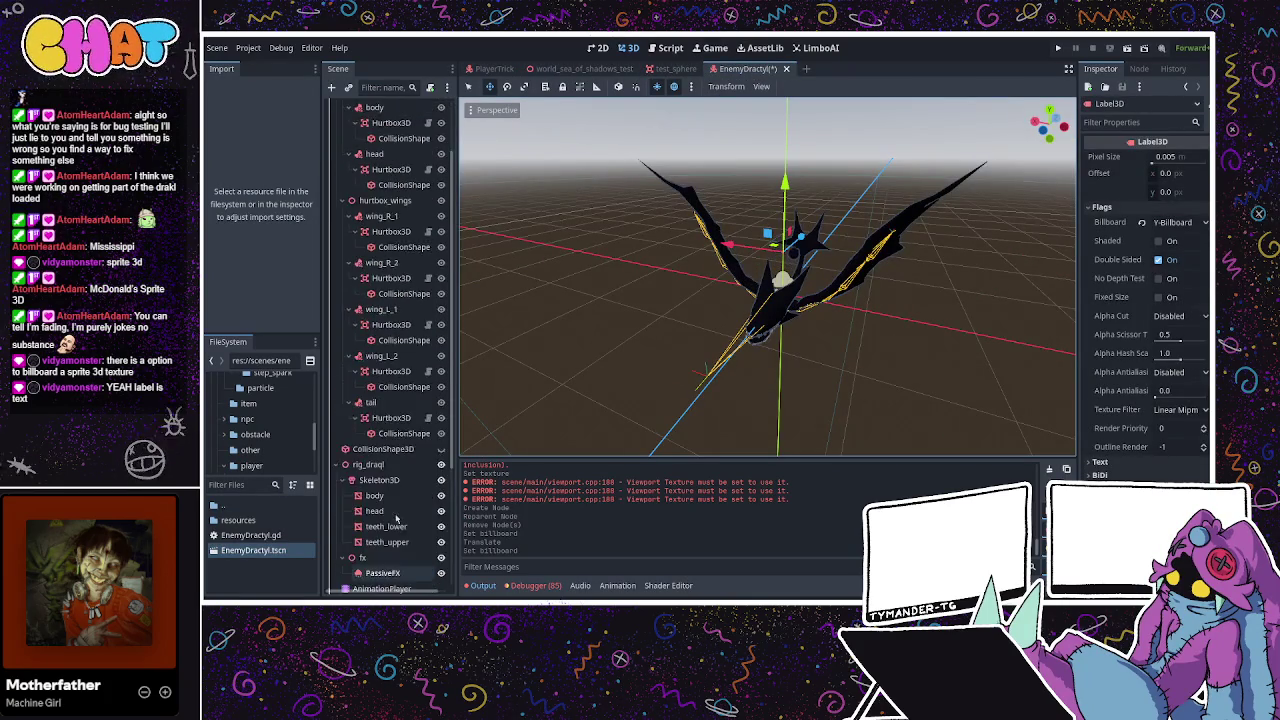
scroll(396, 518, down, 4)
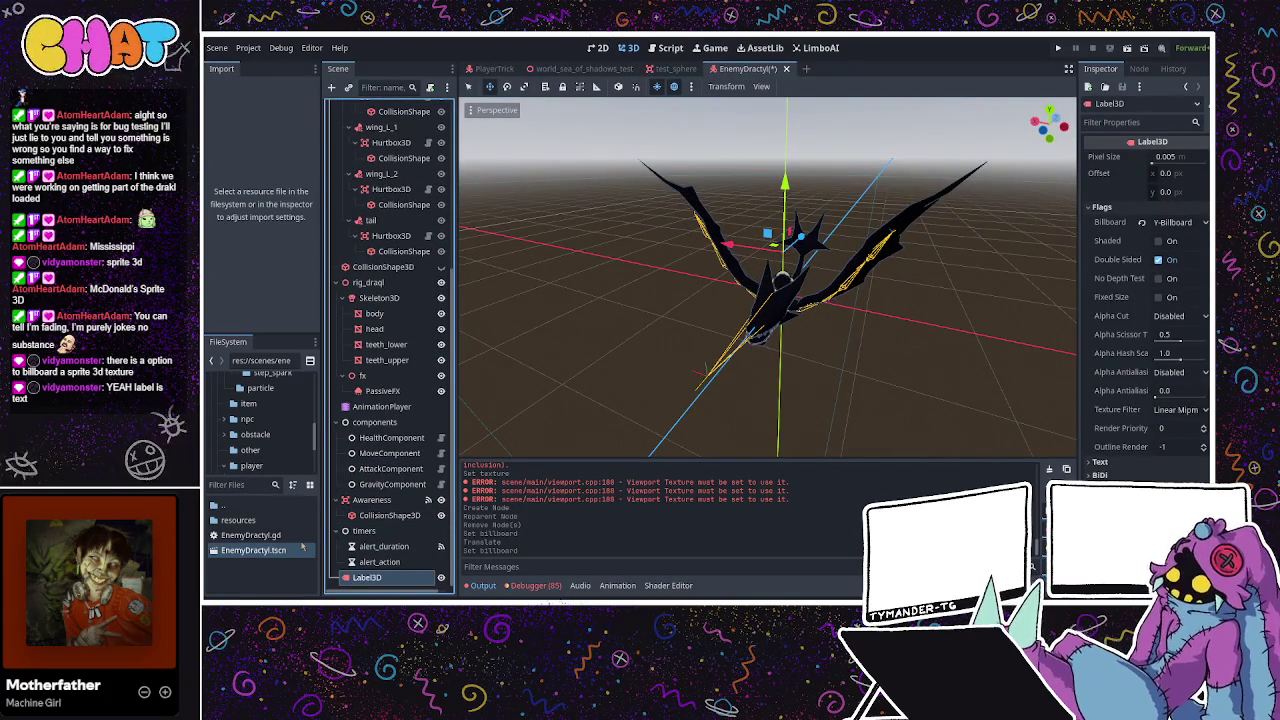
key(F2)
text(debug_label)
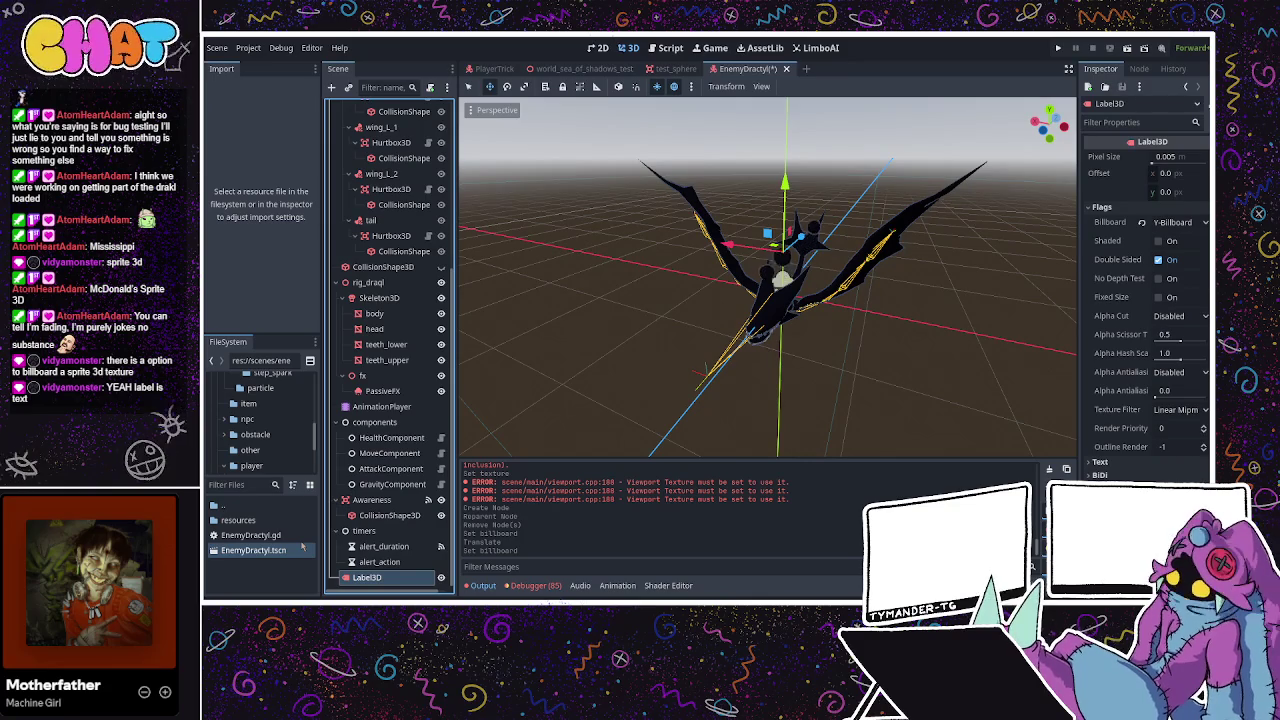
key(Return)
click(302, 548)
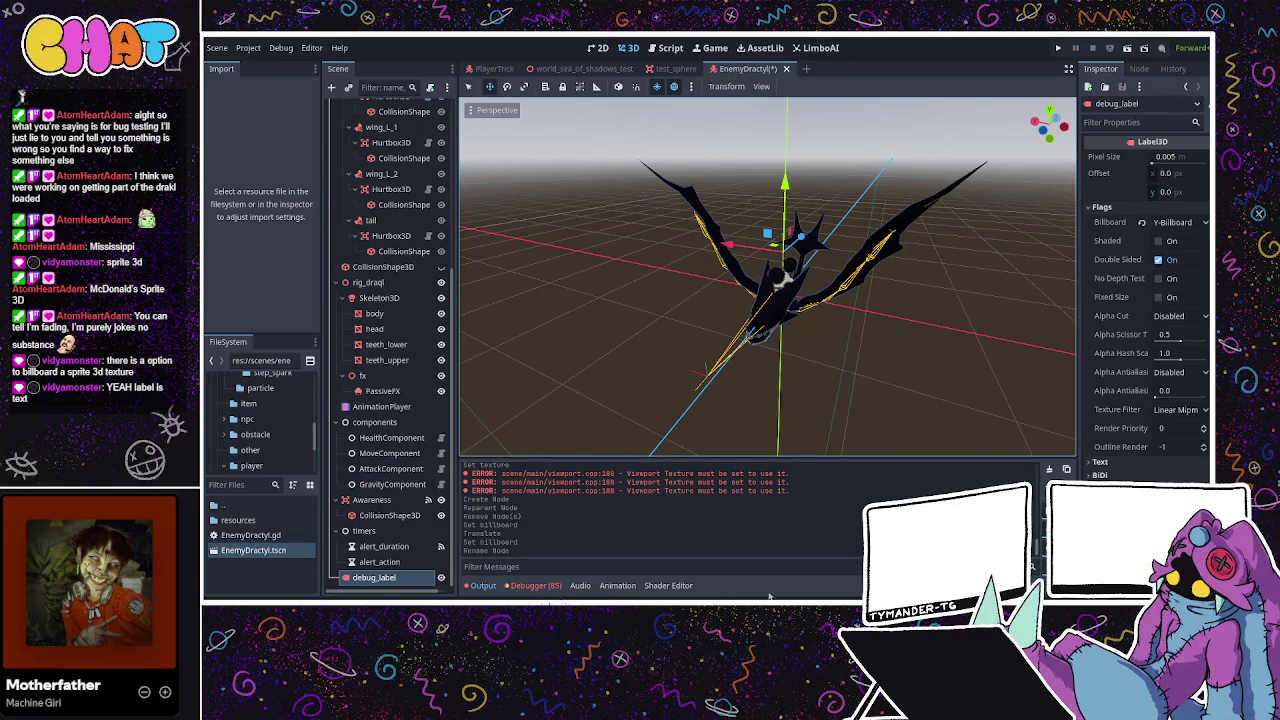
key(ctrl+F3)
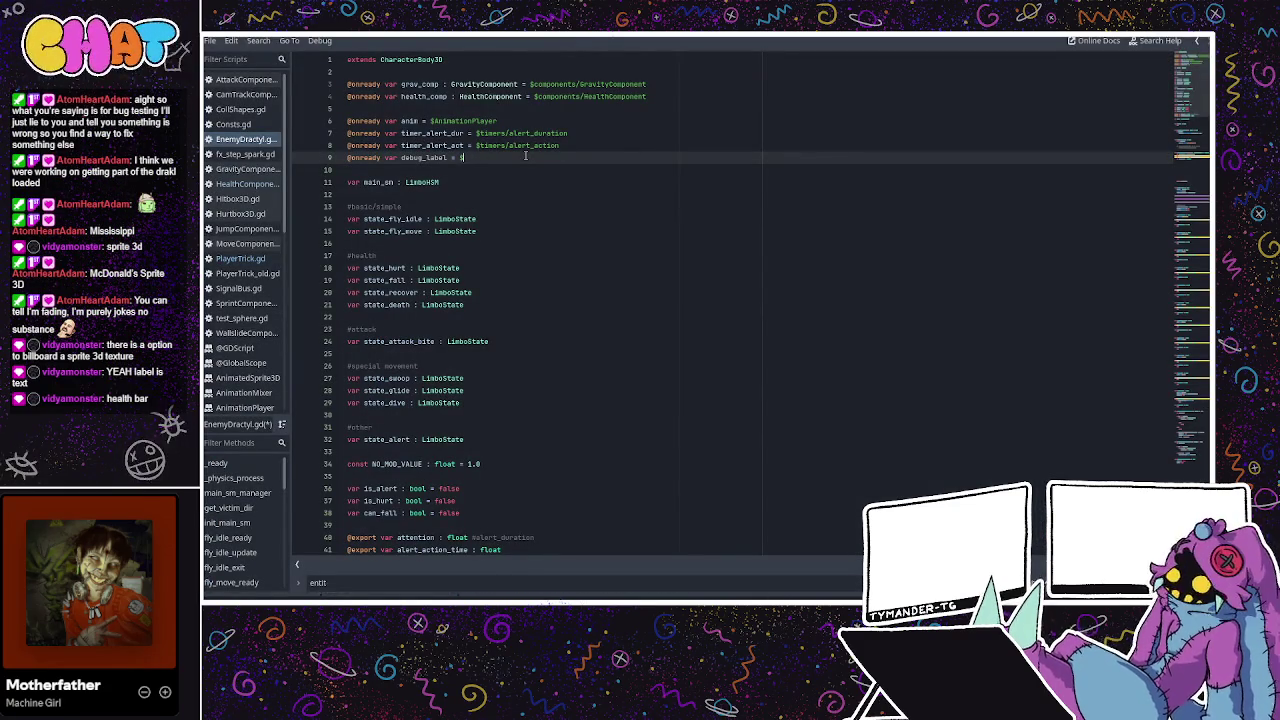
Autocomplete line 9's node path to $debug_label, then review the script.
text(debu)
key(Return)
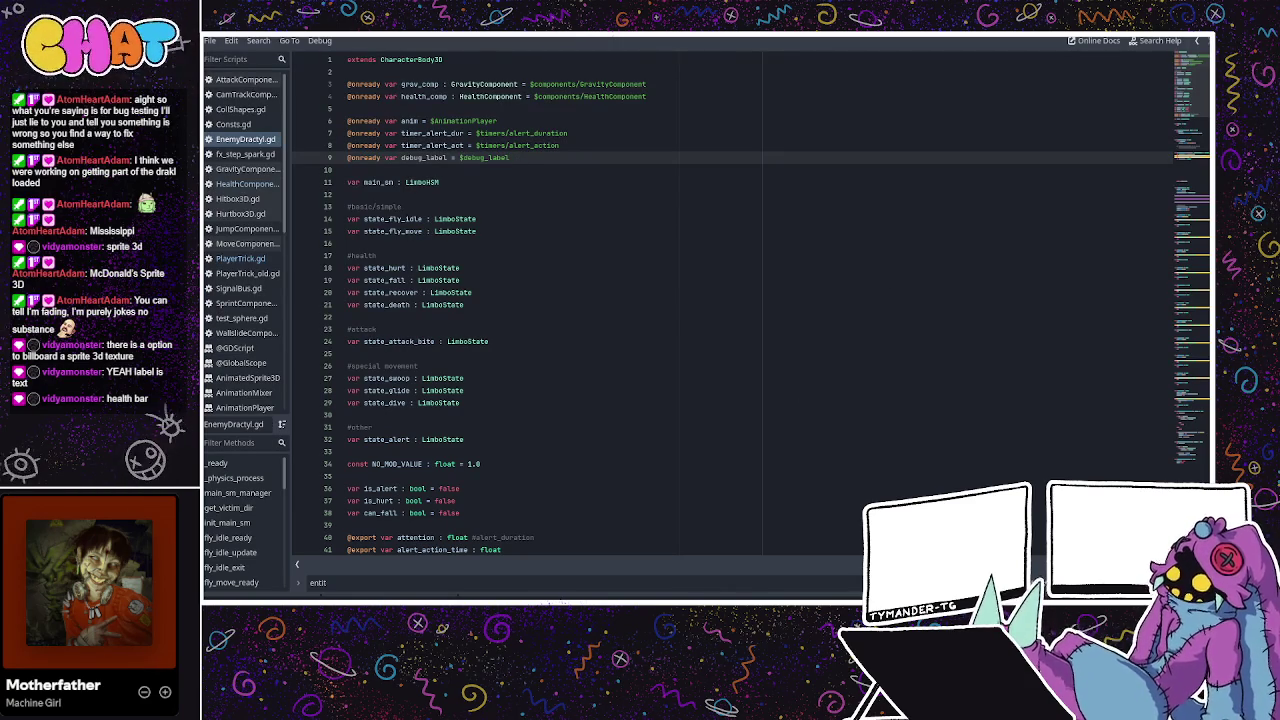
scroll(489, 162, down, 13)
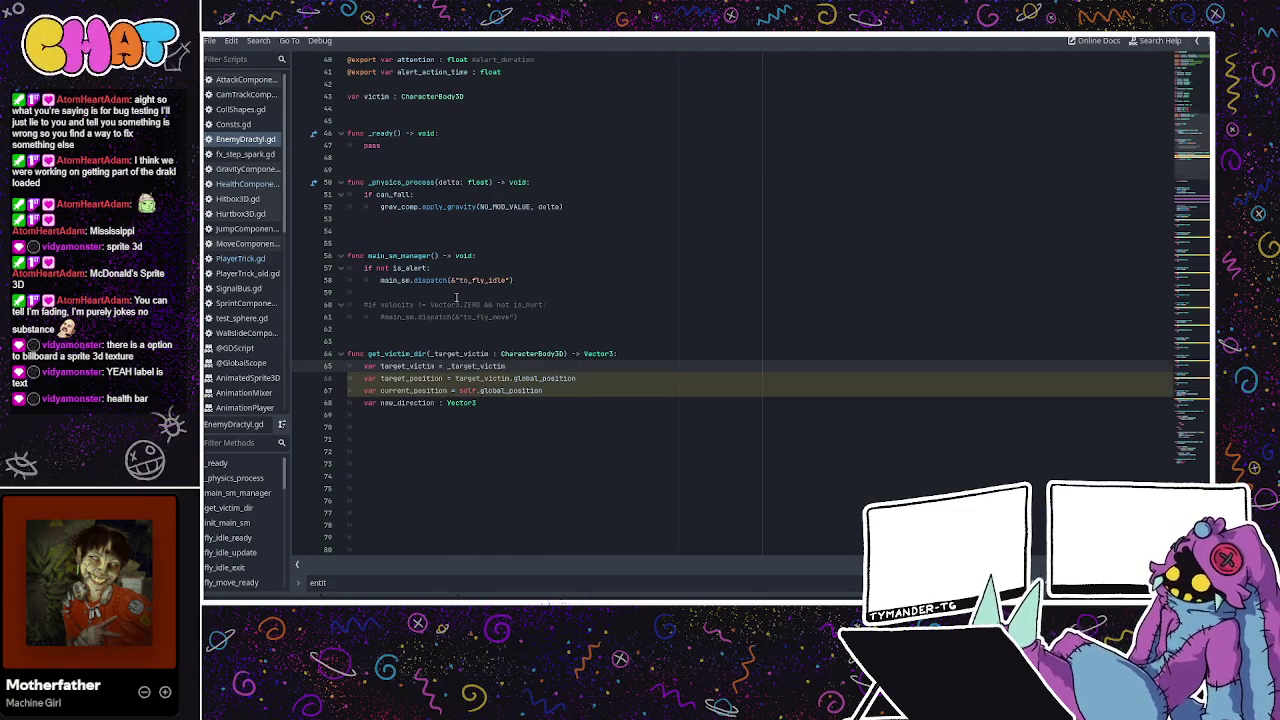
scroll(456, 297, up, 4)
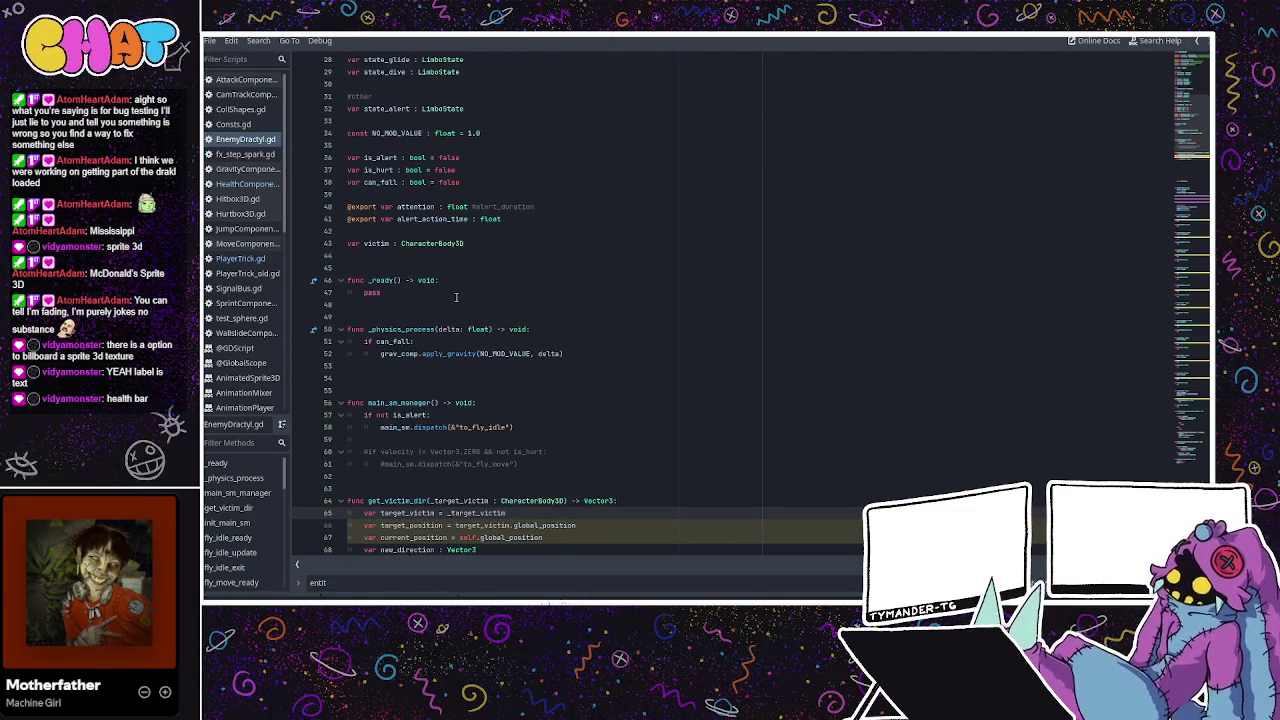
scroll(456, 297, up, 5)
click(240, 258)
Scroll through PlayerTrick.gd to review its code.
scroll(566, 287, down, 4)
scroll(548, 292, down, 20)
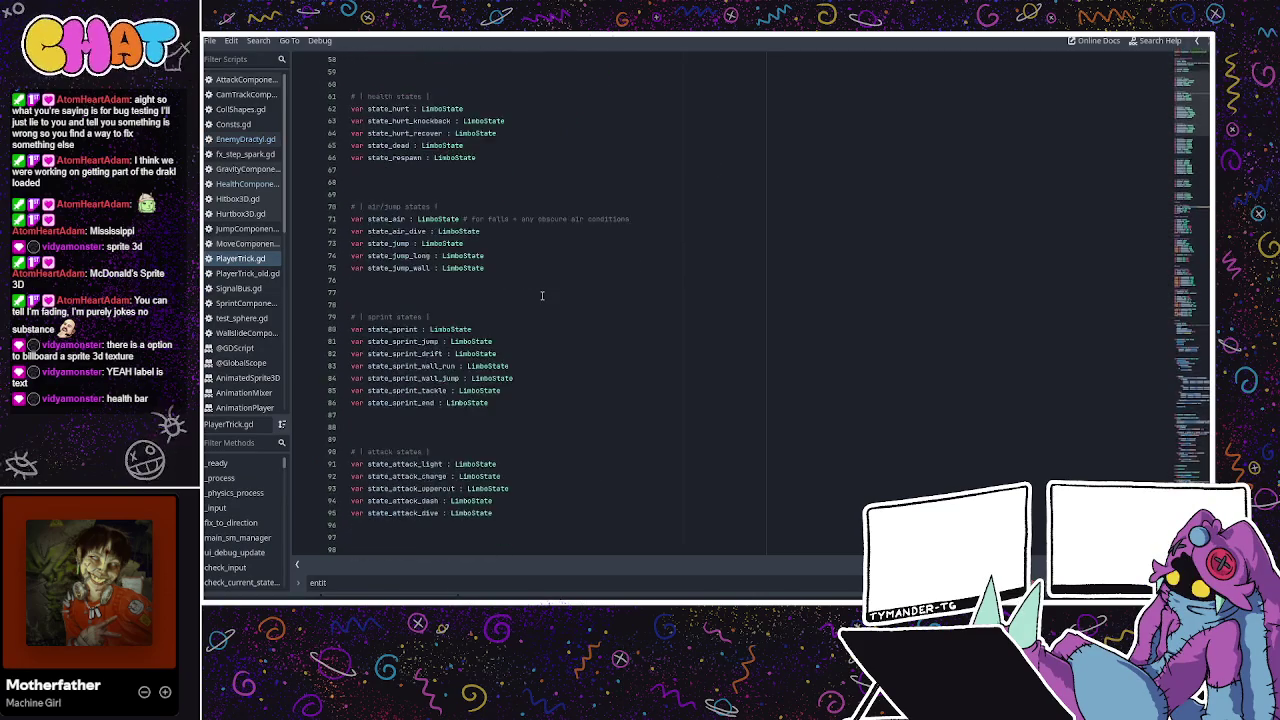
scroll(541, 294, down, 6)
scroll(541, 292, down, 8)
scroll(541, 292, down, 1)
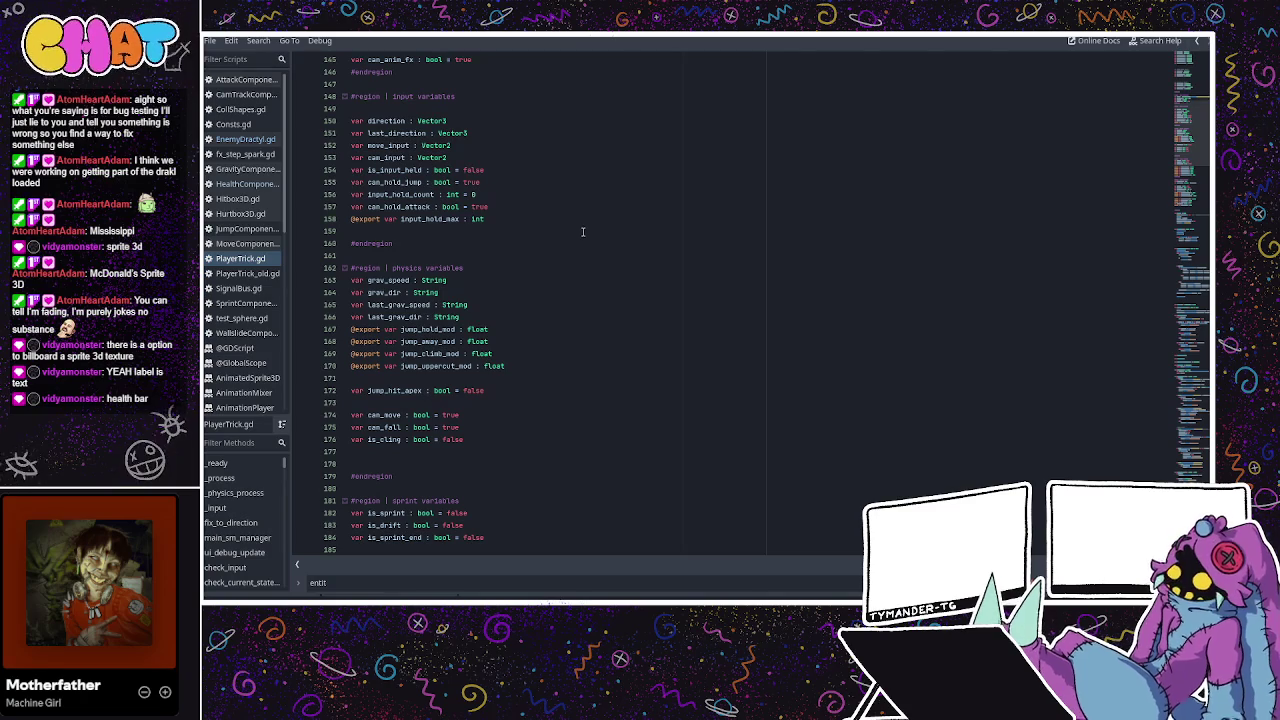
click(494, 190)
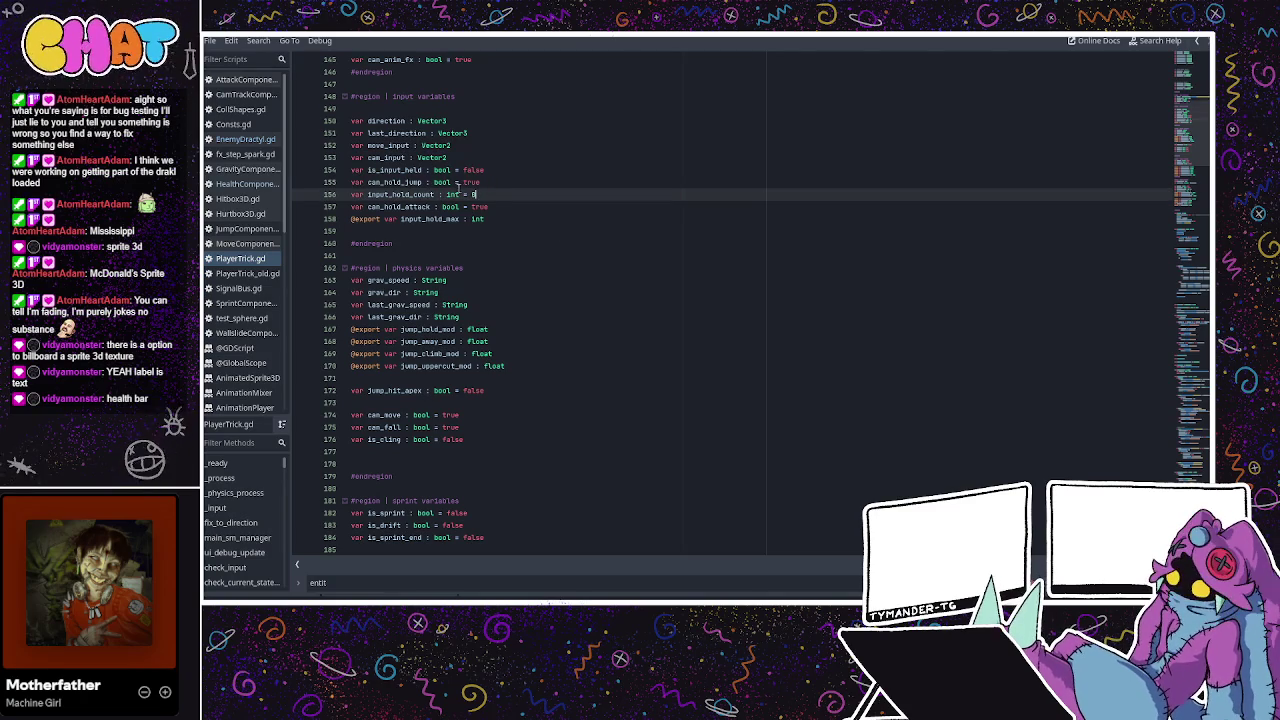
scroll(459, 186, down, 20)
scroll(469, 246, down, 20)
scroll(469, 246, down, 20)
scroll(469, 246, down, 20)
scroll(470, 246, down, 7)
Search PlayerTrick.gd for the debug label and select the debug_info_label.text lines 306–307.
key(ctrl+f)
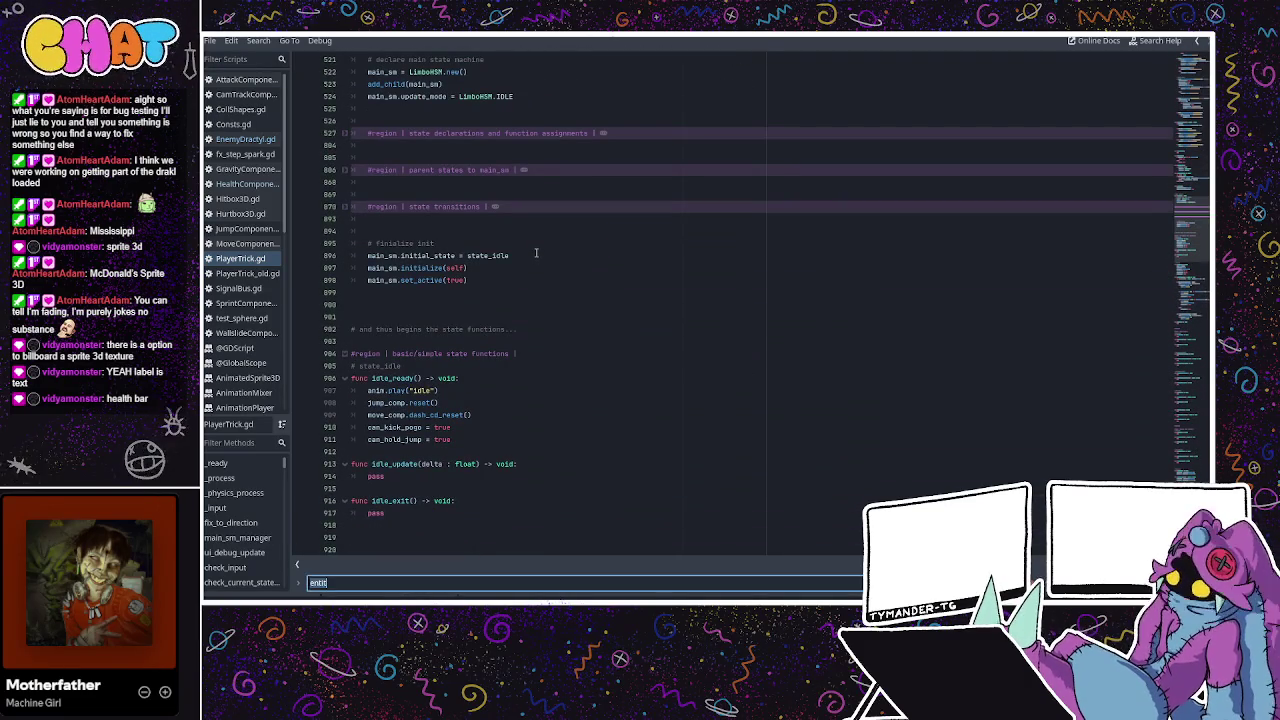
text(debug_la)
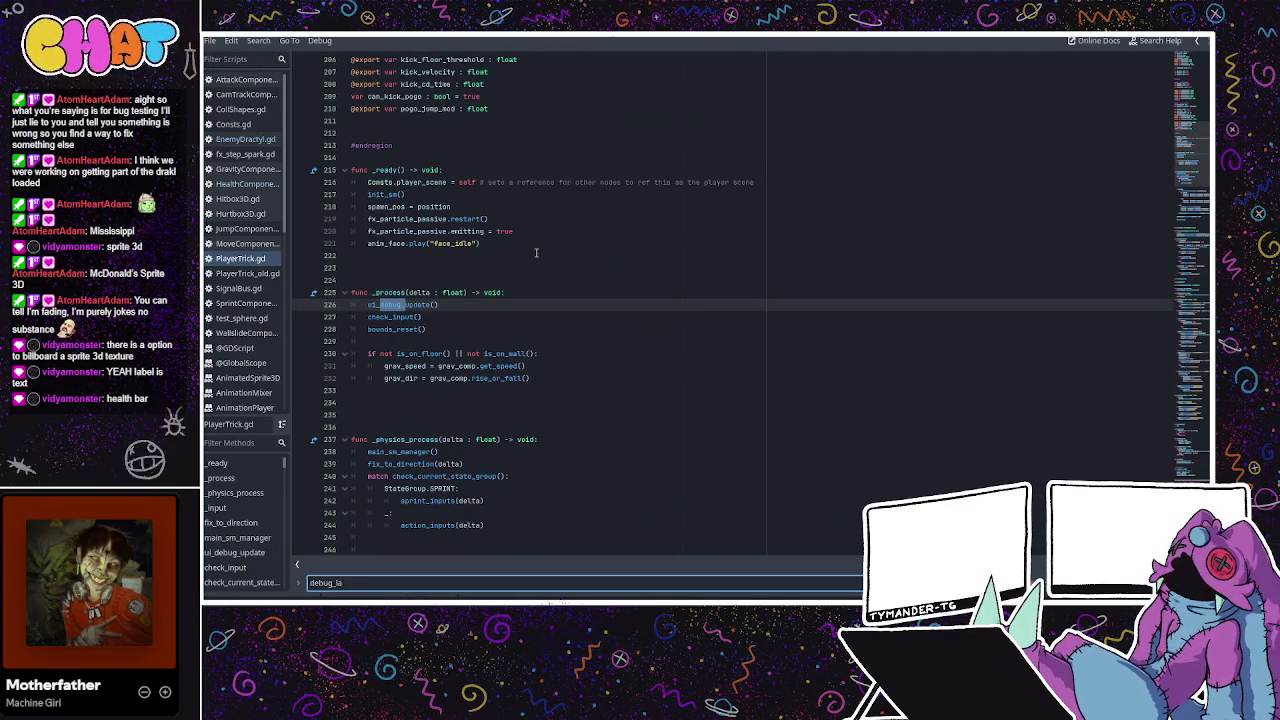
text(bel)
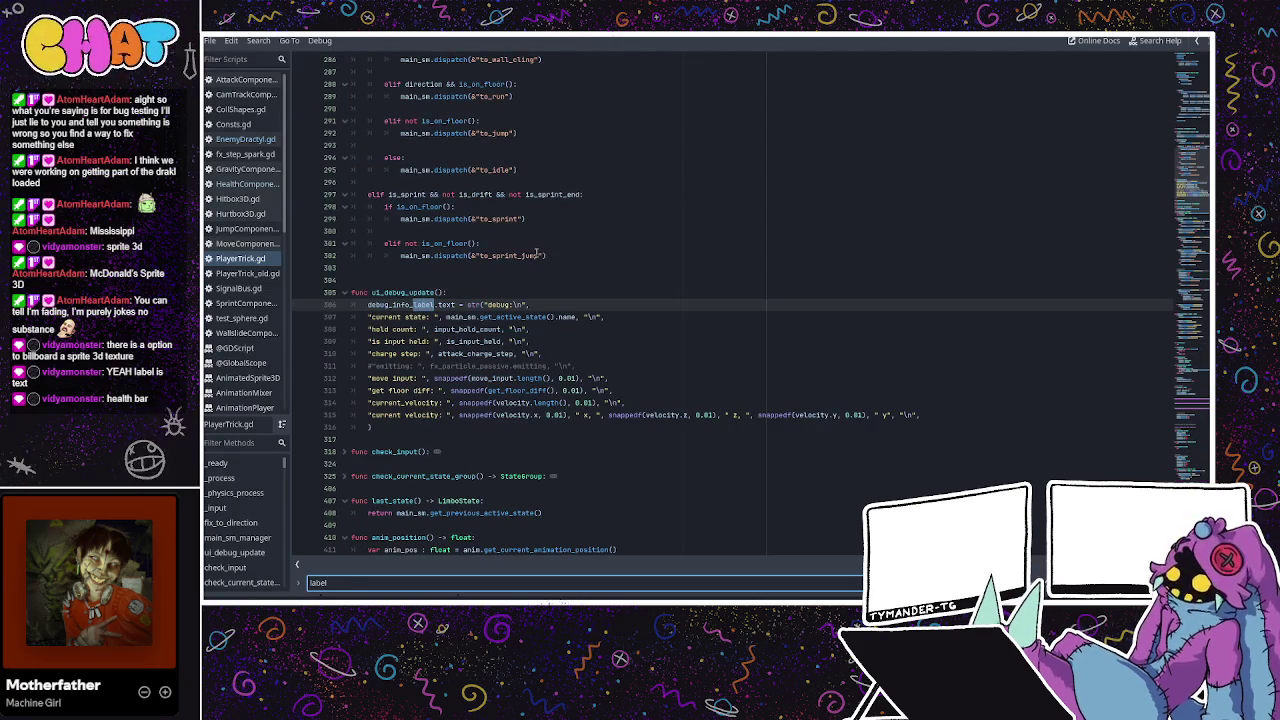
click(544, 327)
click(521, 304)
click(487, 317)
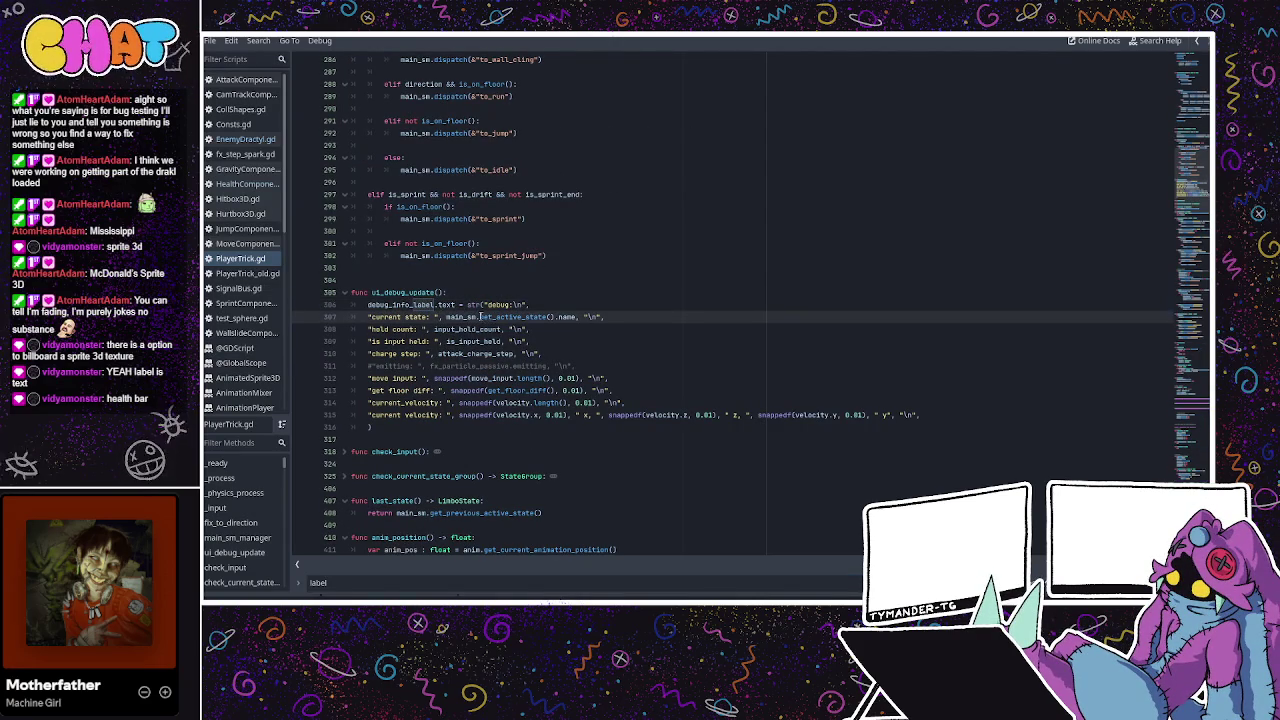
mouse_move(437, 305)
mouse_down()
mouse_move(530, 329)
mouse_move(500, 317)
mouse_move(604, 313)
mouse_up()
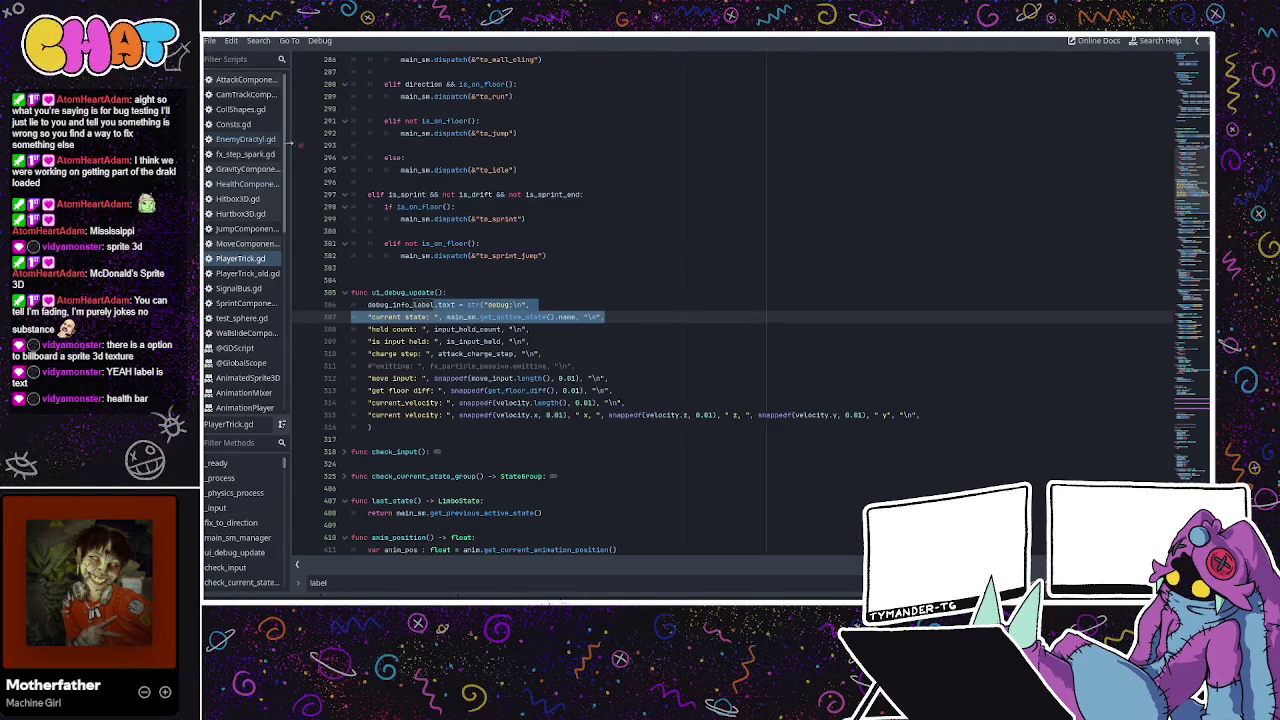
Return to EnemyDractyl.gd at the end of the gravity line in _physics_process.
click(249, 141)
scroll(480, 407, down, 3)
key(ctrl+v)
scroll(460, 345, down, 3)
click(588, 316)
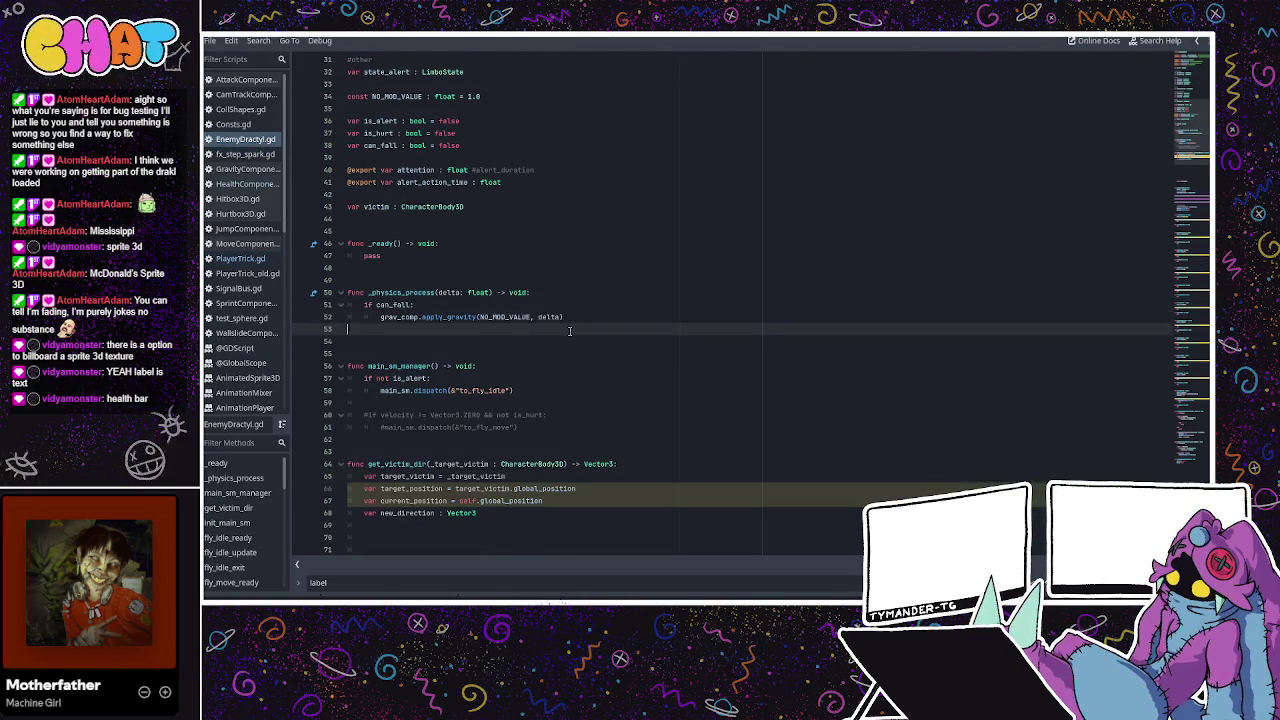
Paste the copied debug text lines below the gravity call in _physics_process.
key(Return)
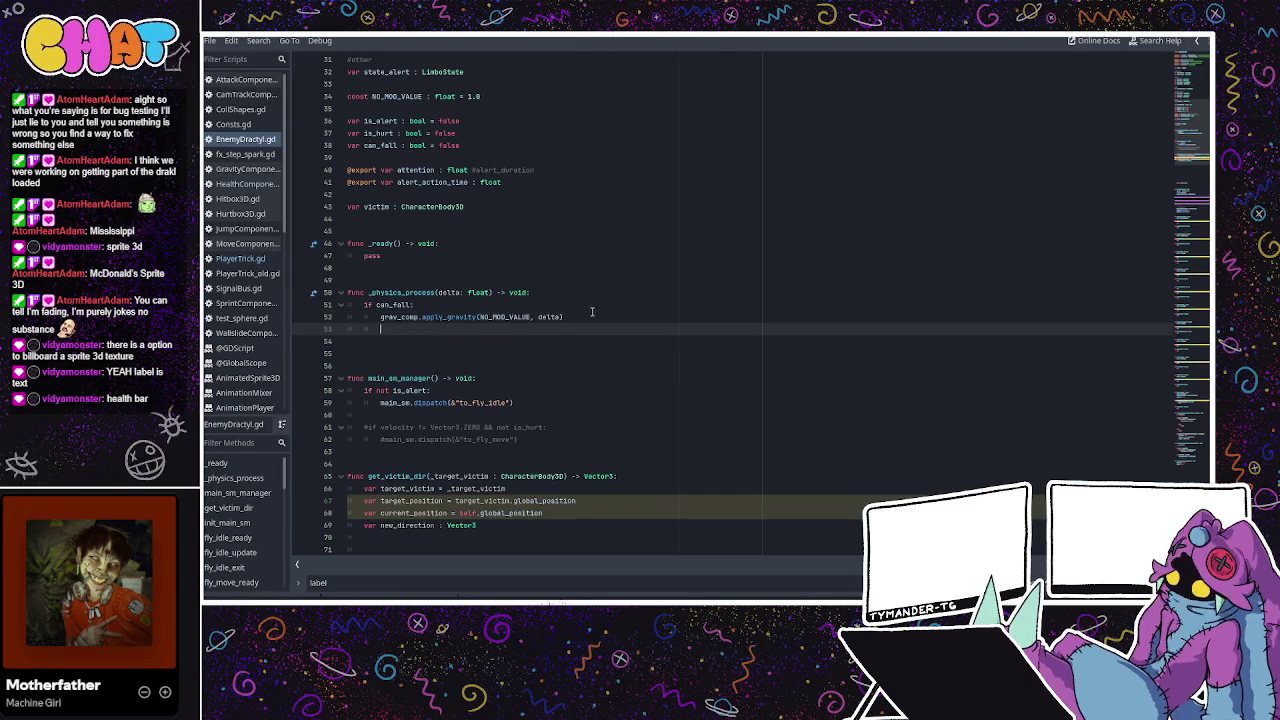
key(Return)
key(ctrl+v)
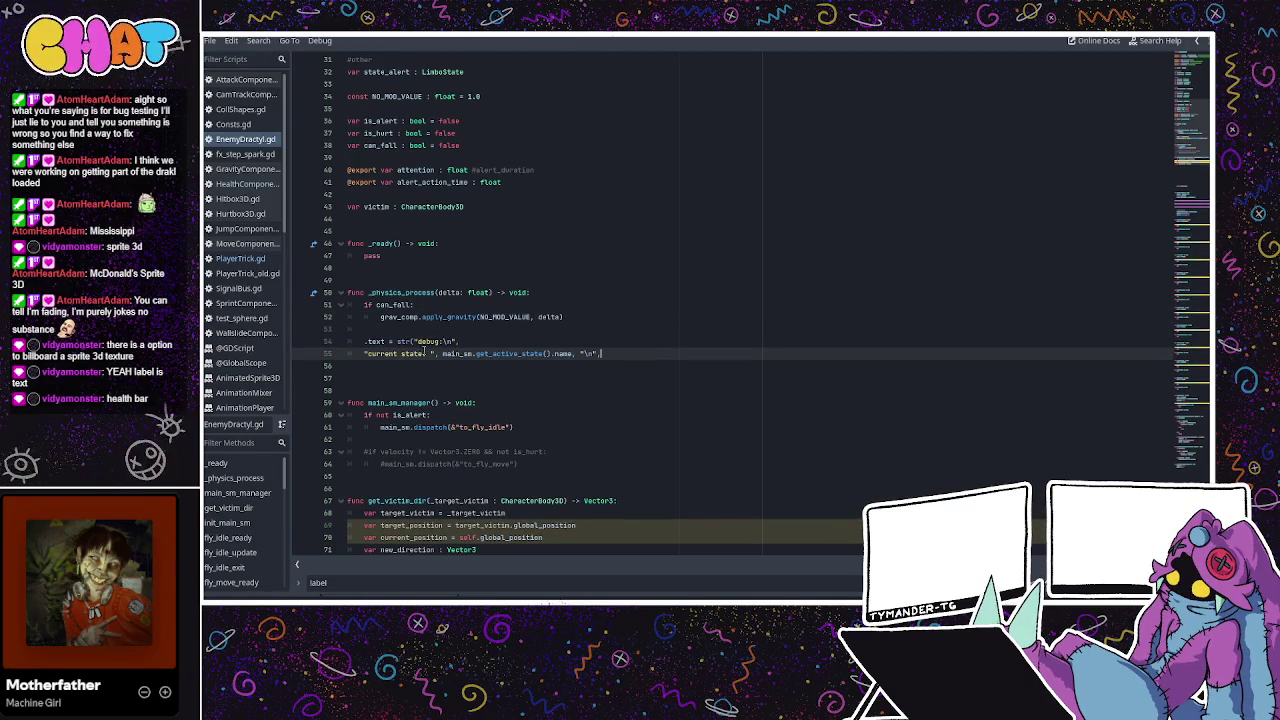
key(Up)
key(Home)
key(Up)
Prefix the pasted line with debug_label, fix the typo and indentation, and add a closing parenthesis.
click(364, 341)
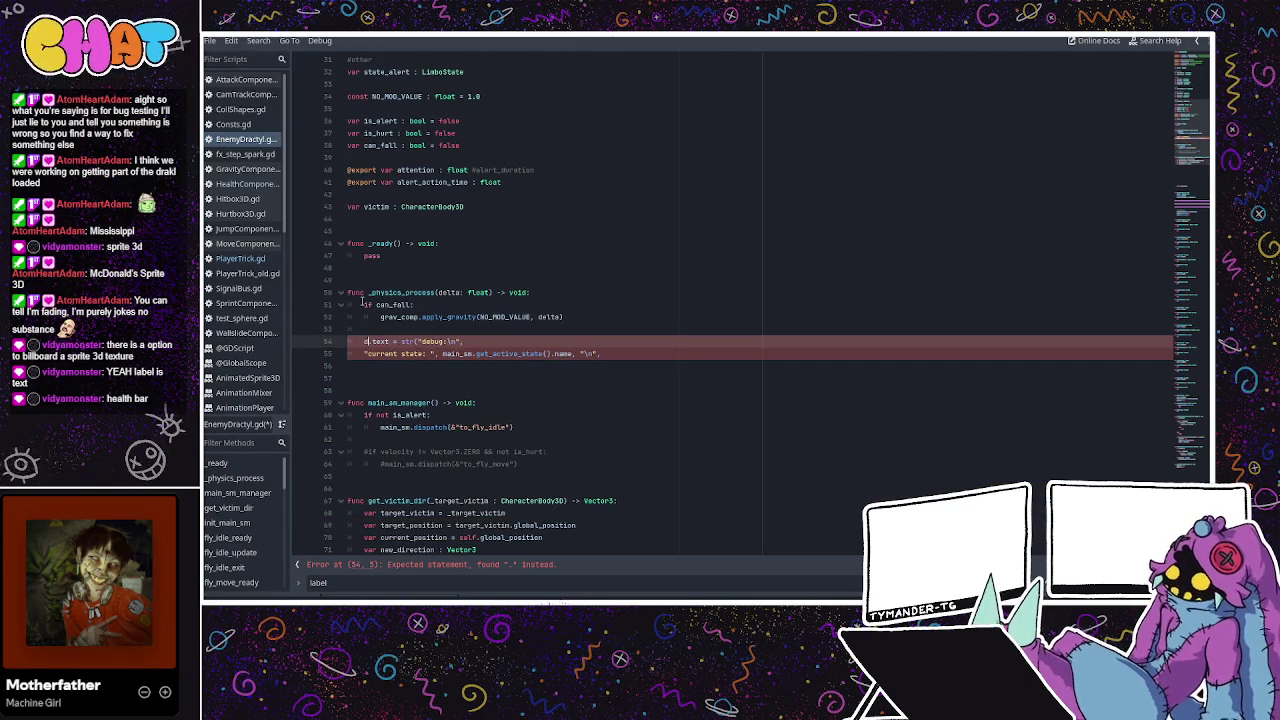
text(debug_label)
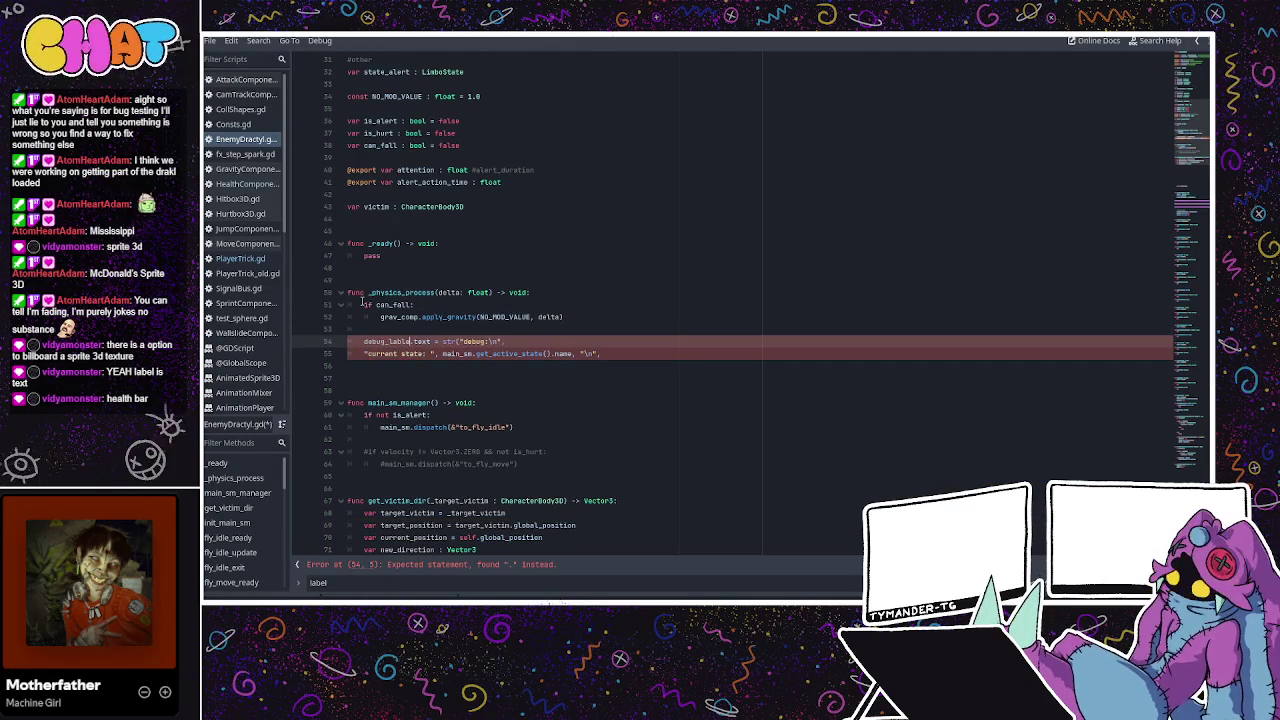
text(ble)
key(BackSpace)
key(BackSpace)
text(el)
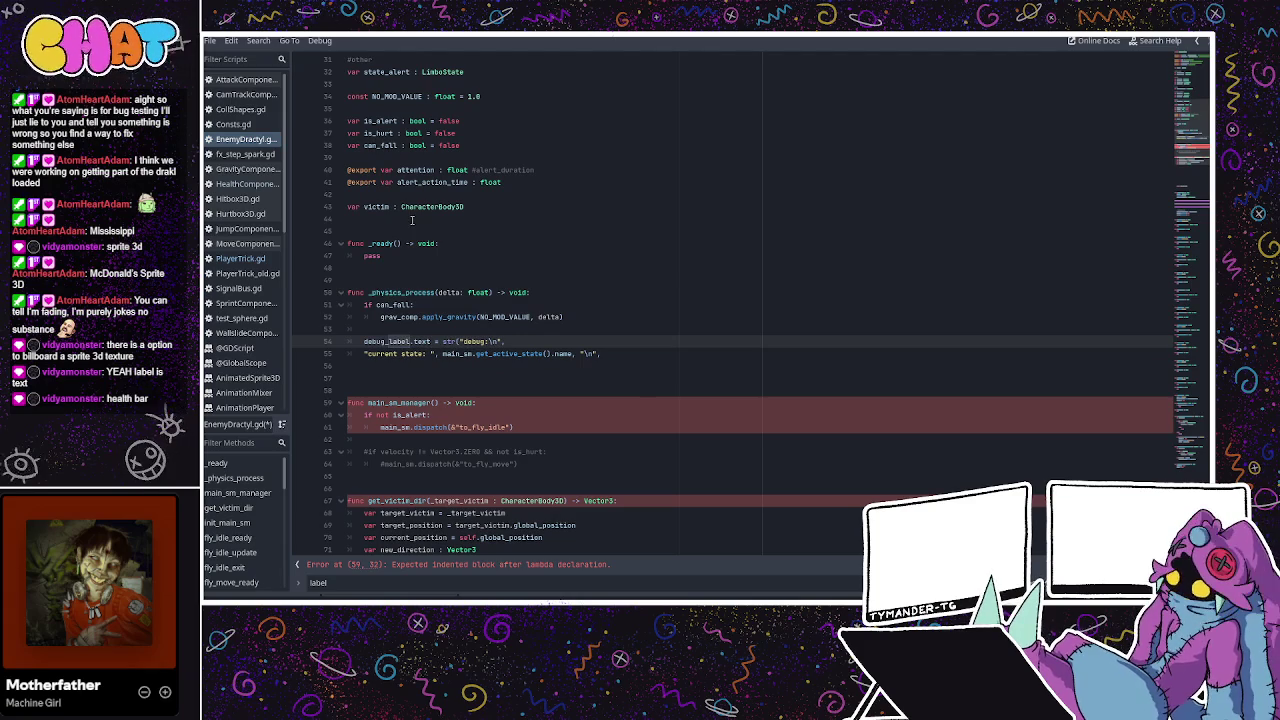
click(364, 354)
key(Tab)
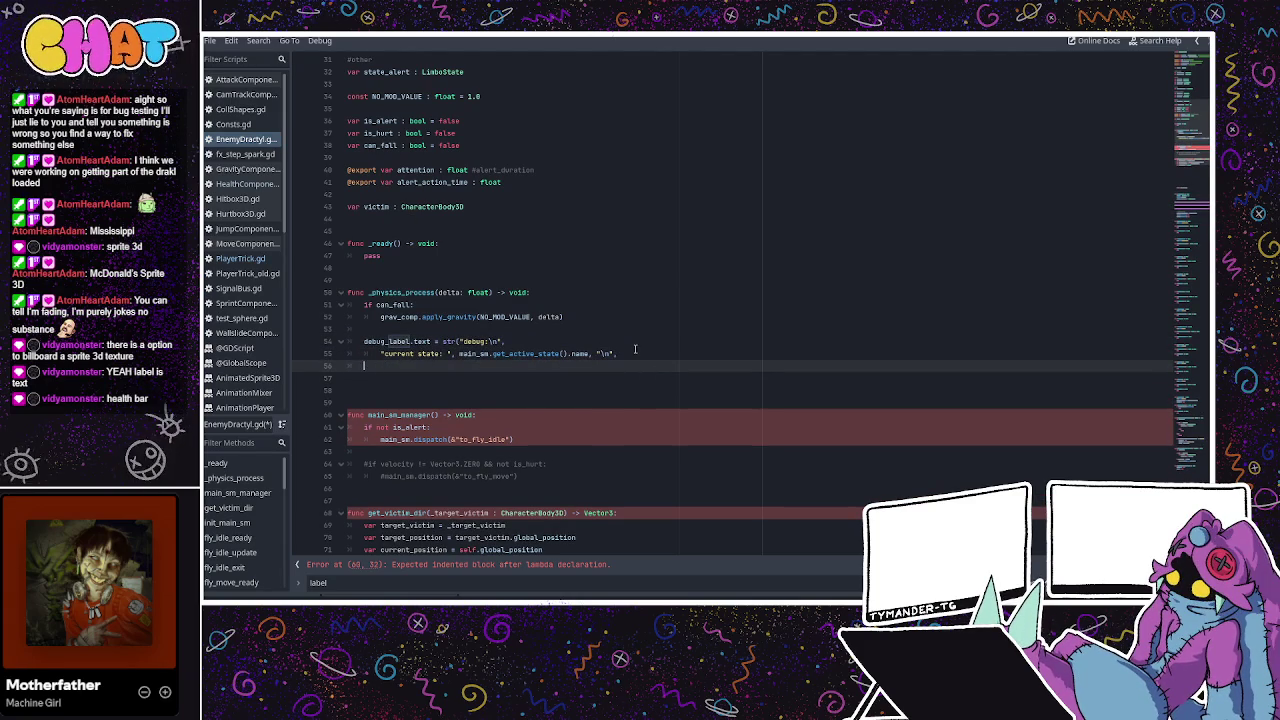
text())
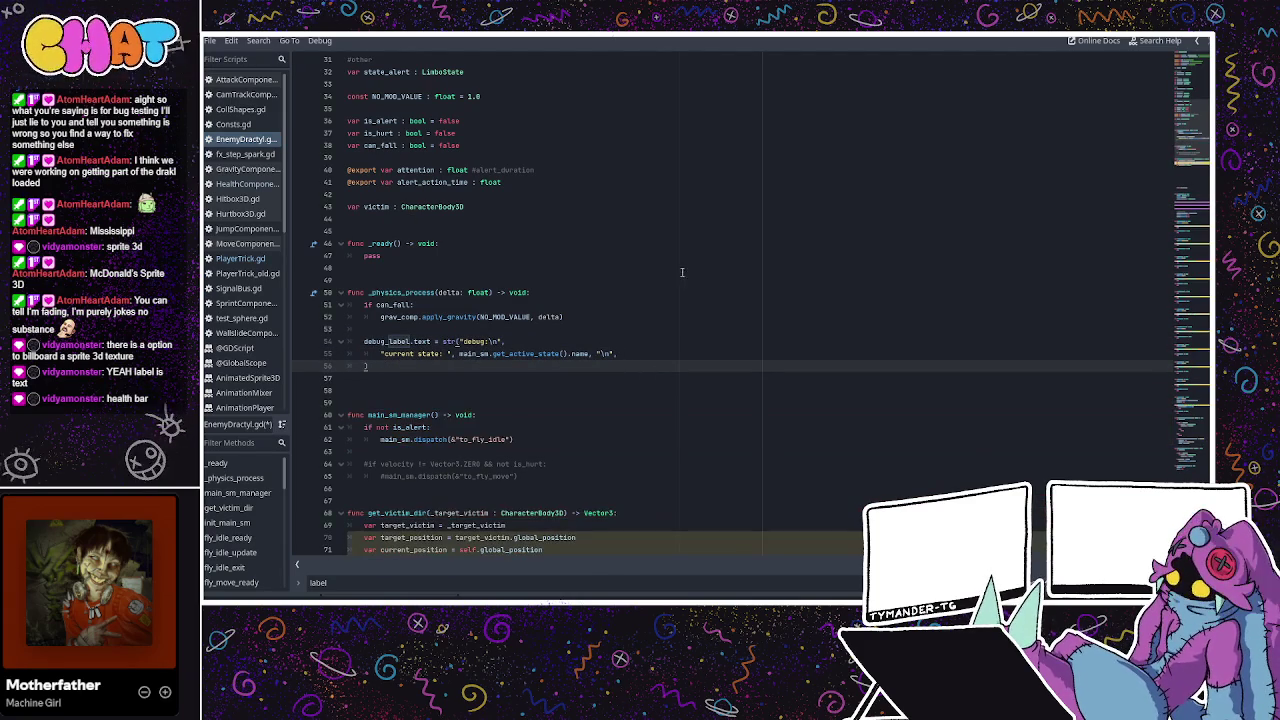
click(378, 354)
key(BackSpace)
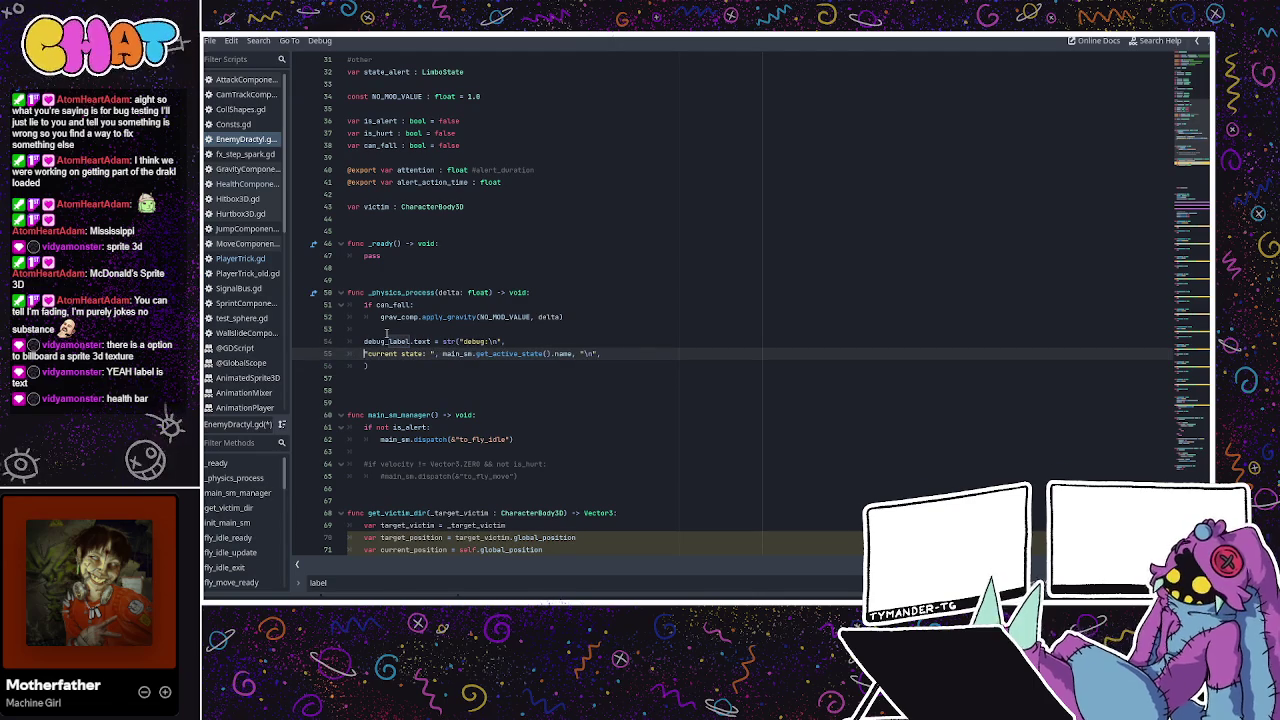
Check the new debug_label lines in _physics_process, then go back to the 3D scene.
click(405, 293)
scroll(413, 310, down, 2)
click(476, 280)
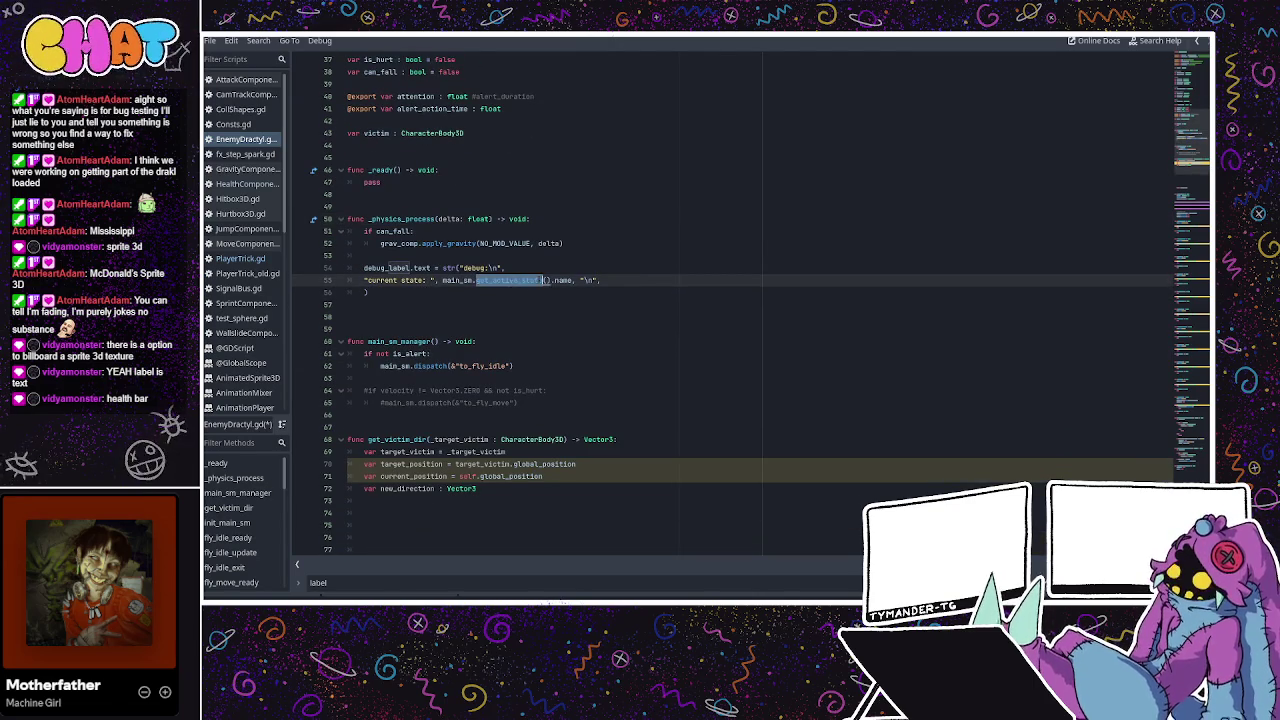
click(628, 246)
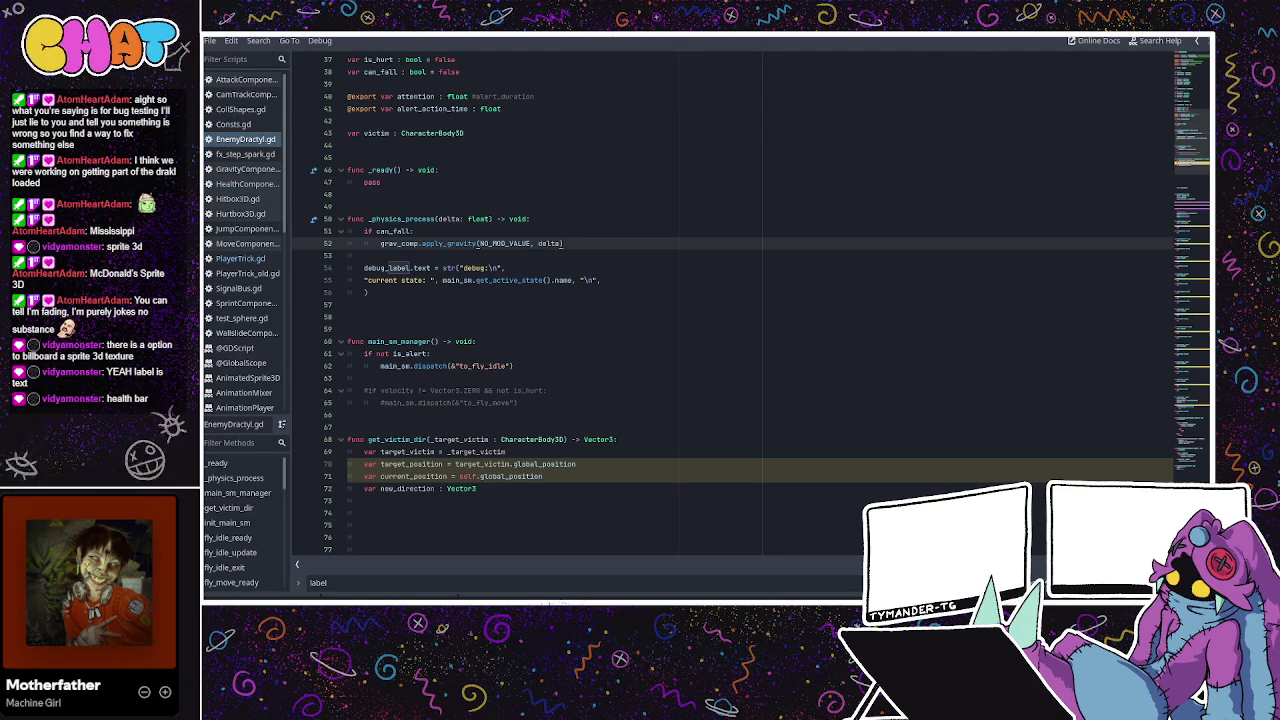
click(486, 268)
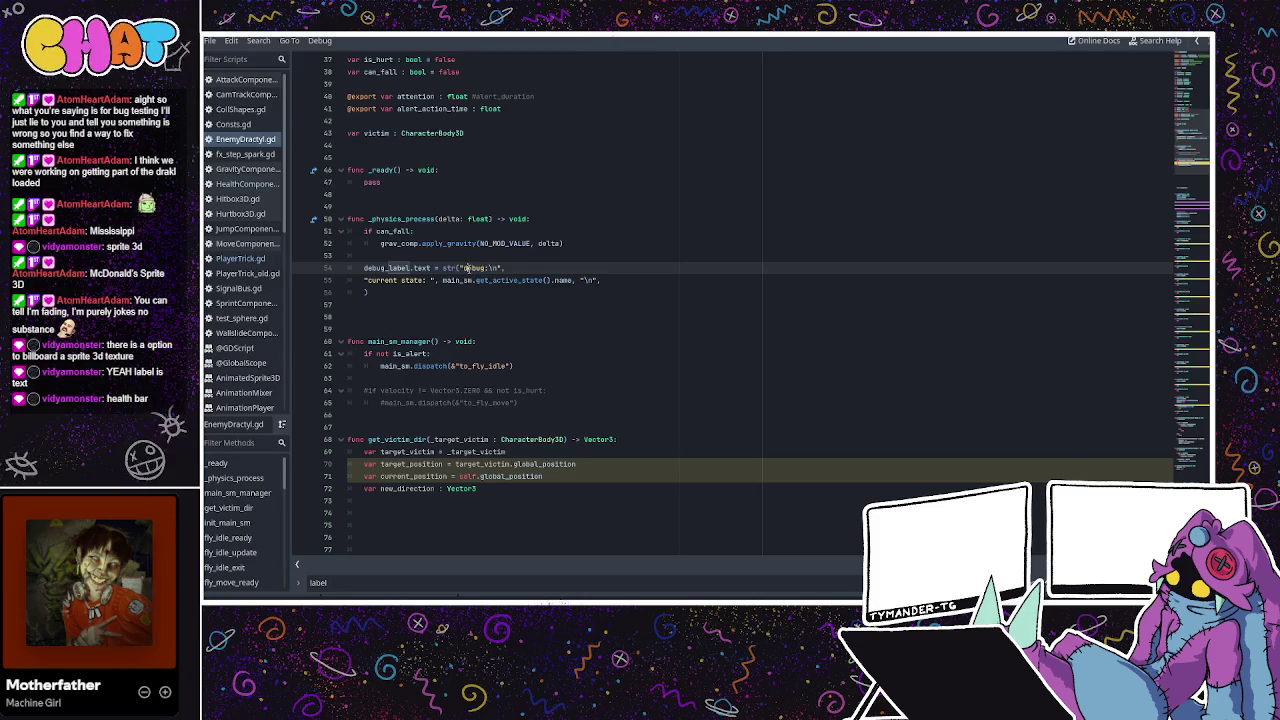
key(ctrl+F2)
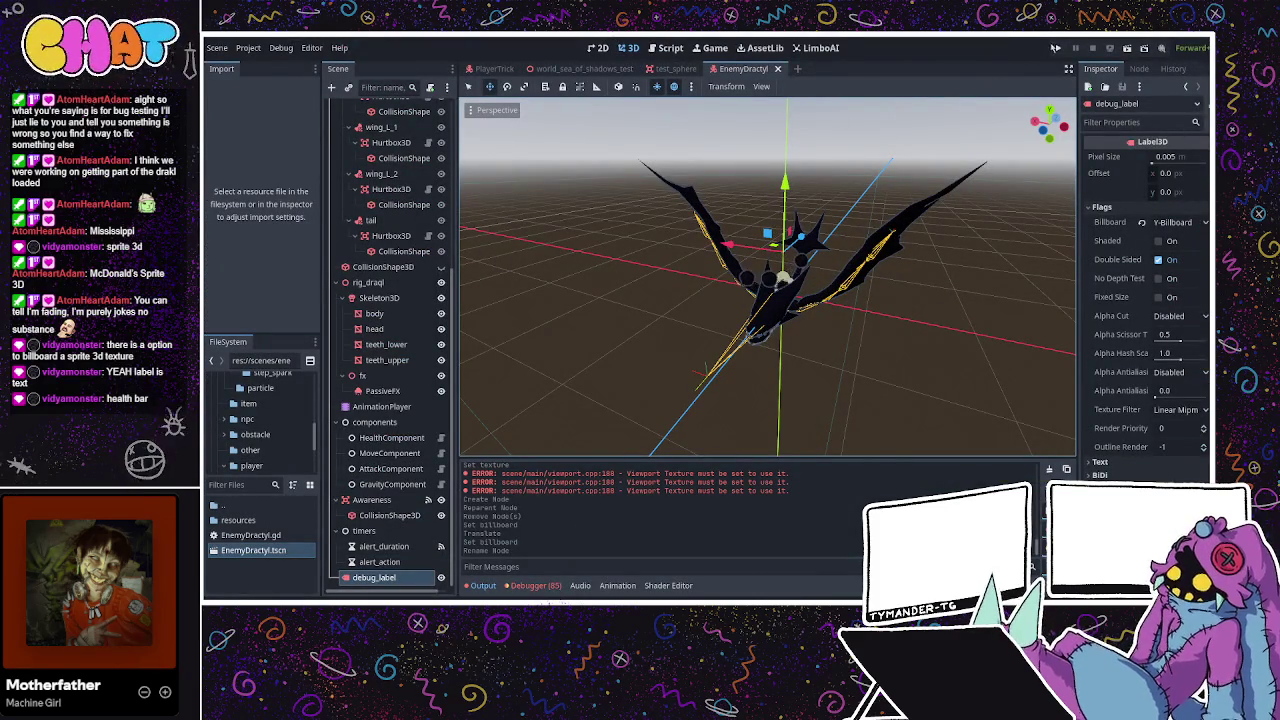
Run the game with F5 and reopen the EnemyDractyl.gd script.
key(F5)
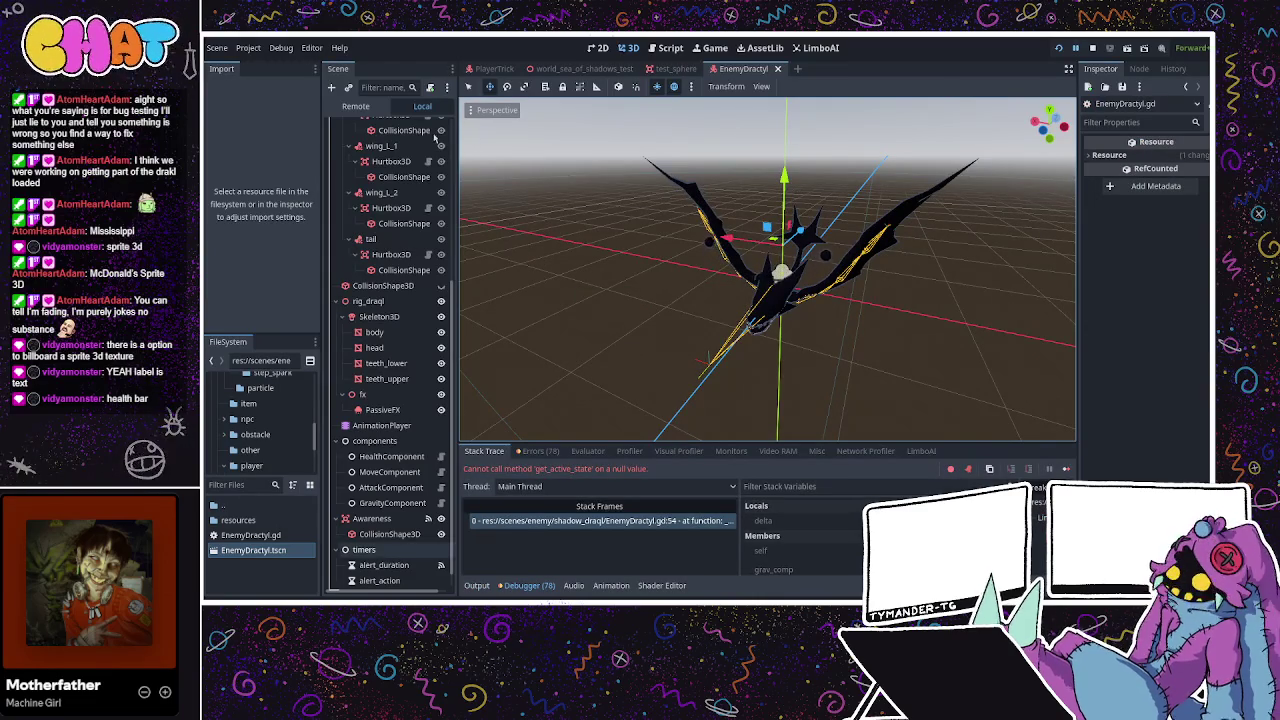
scroll(432, 131, up, 5)
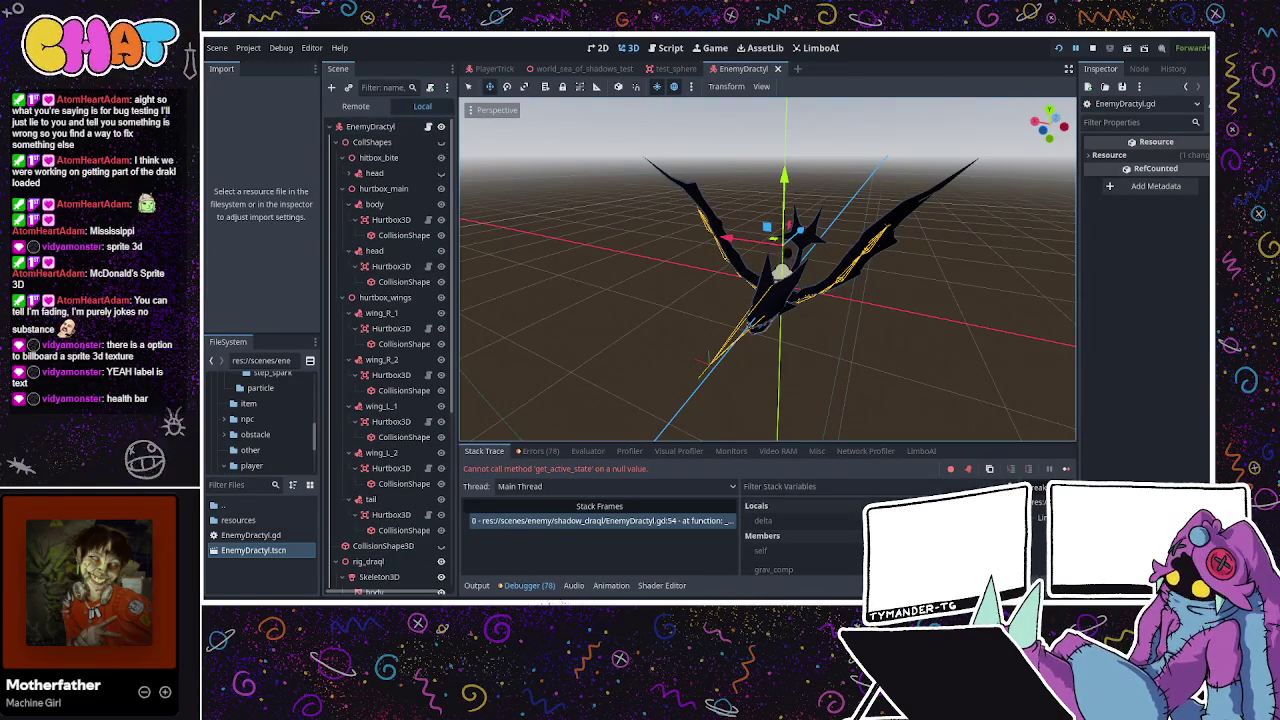
key(ctrl+F3)
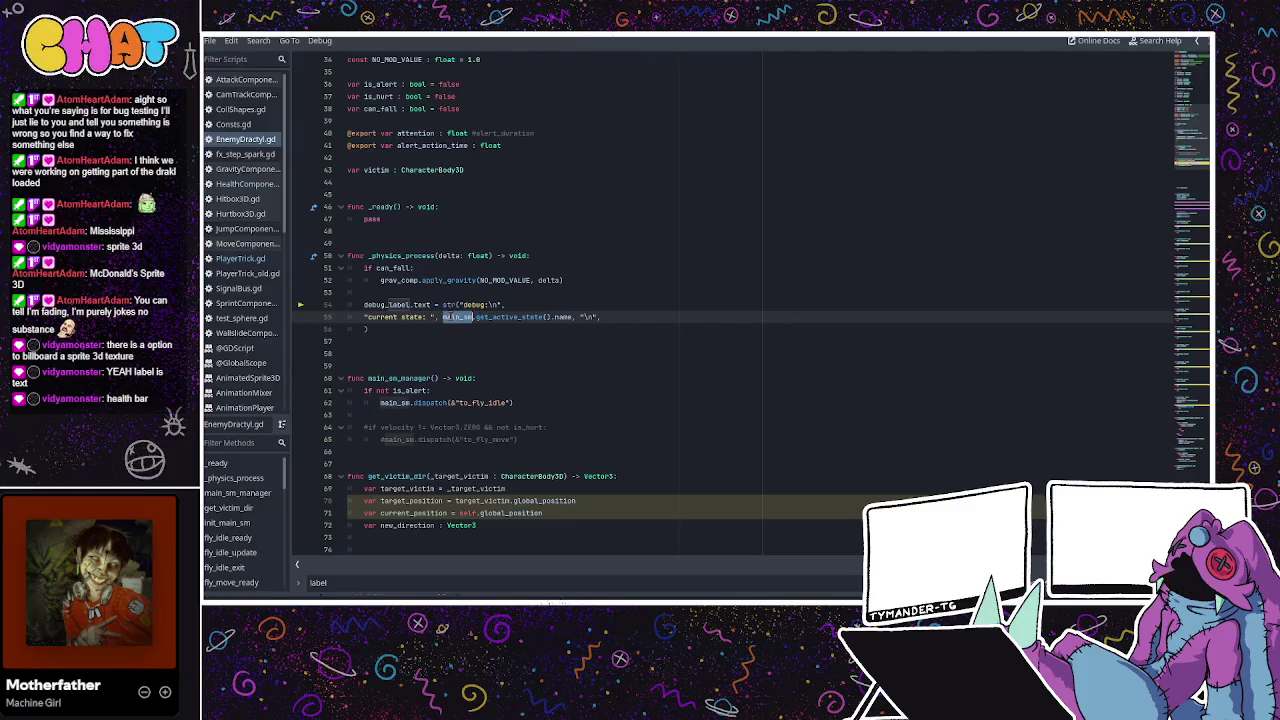
scroll(547, 319, down, 3)
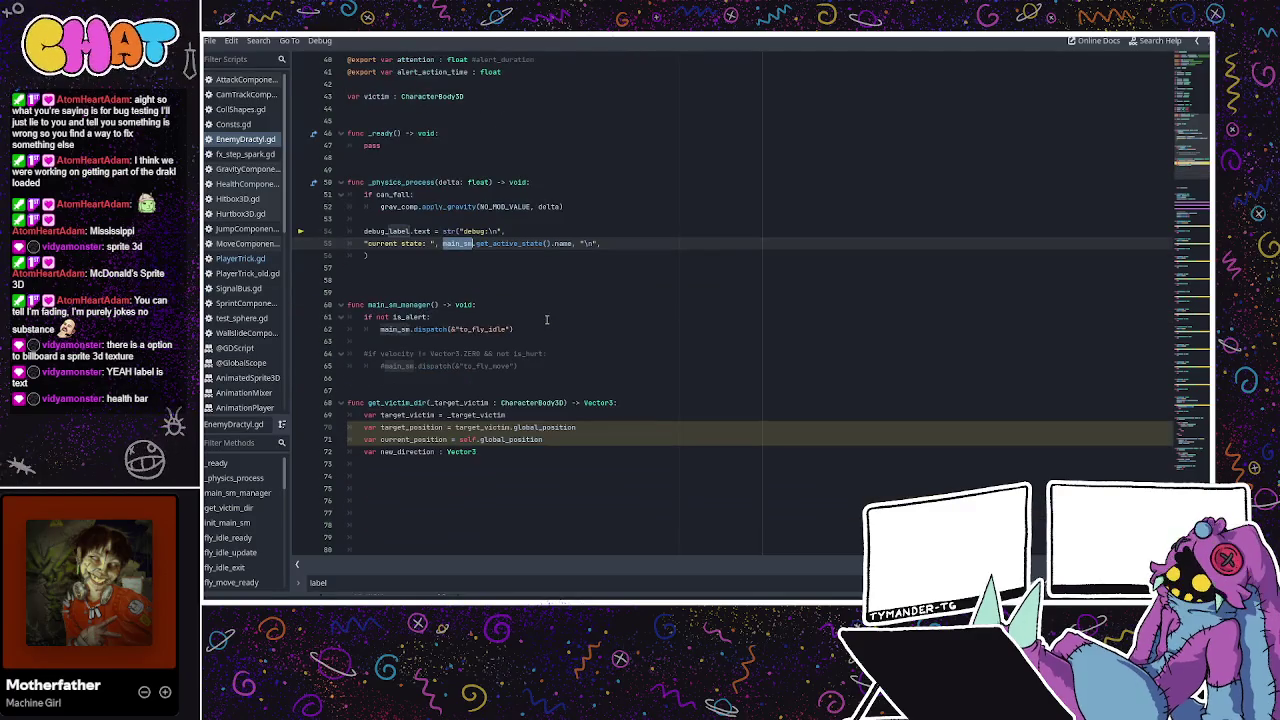
scroll(547, 319, down, 10)
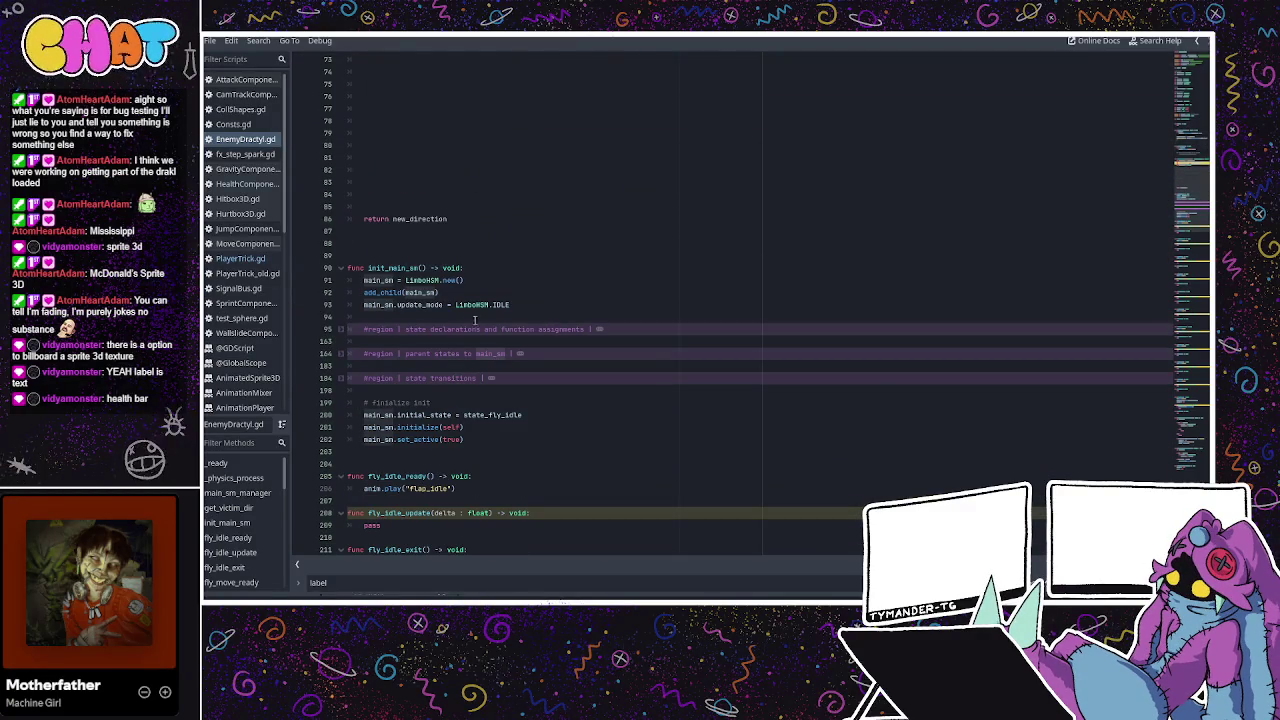
scroll(453, 311, up, 12)
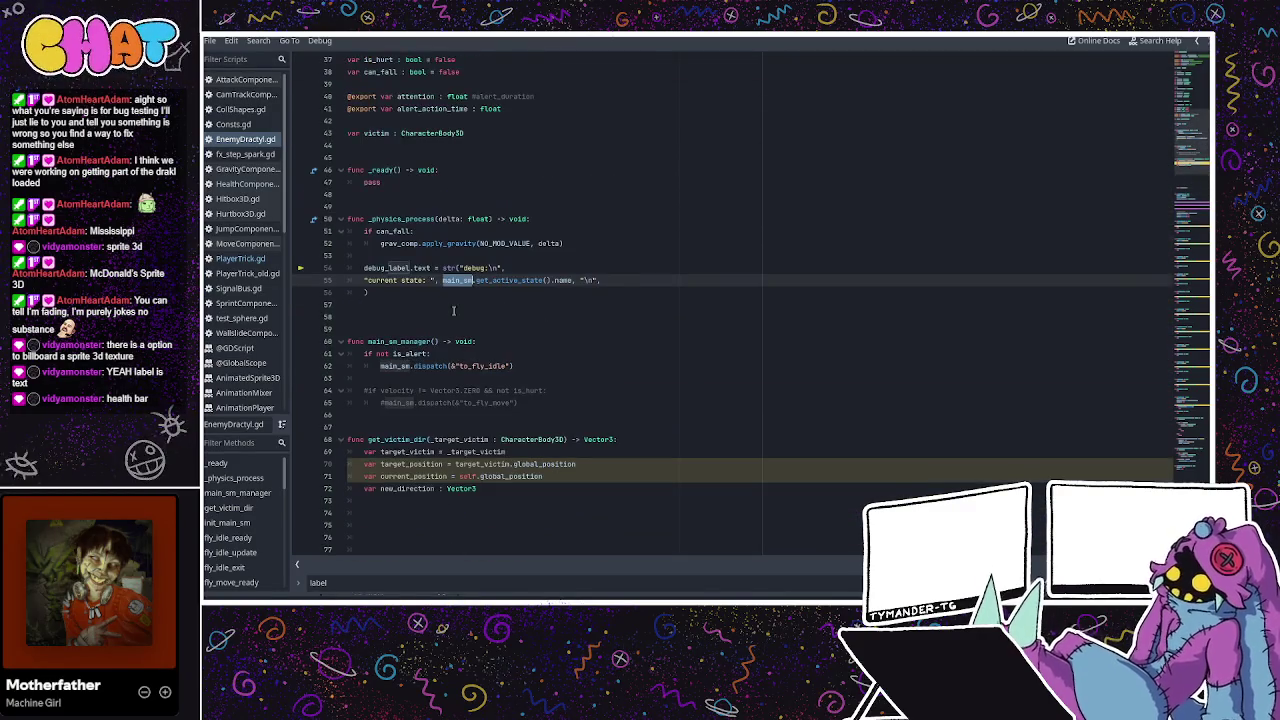
Check PlayerTrick.gd's debug code, then place the caret on blank line 59 of EnemyDractyl.gd.
click(240, 258)
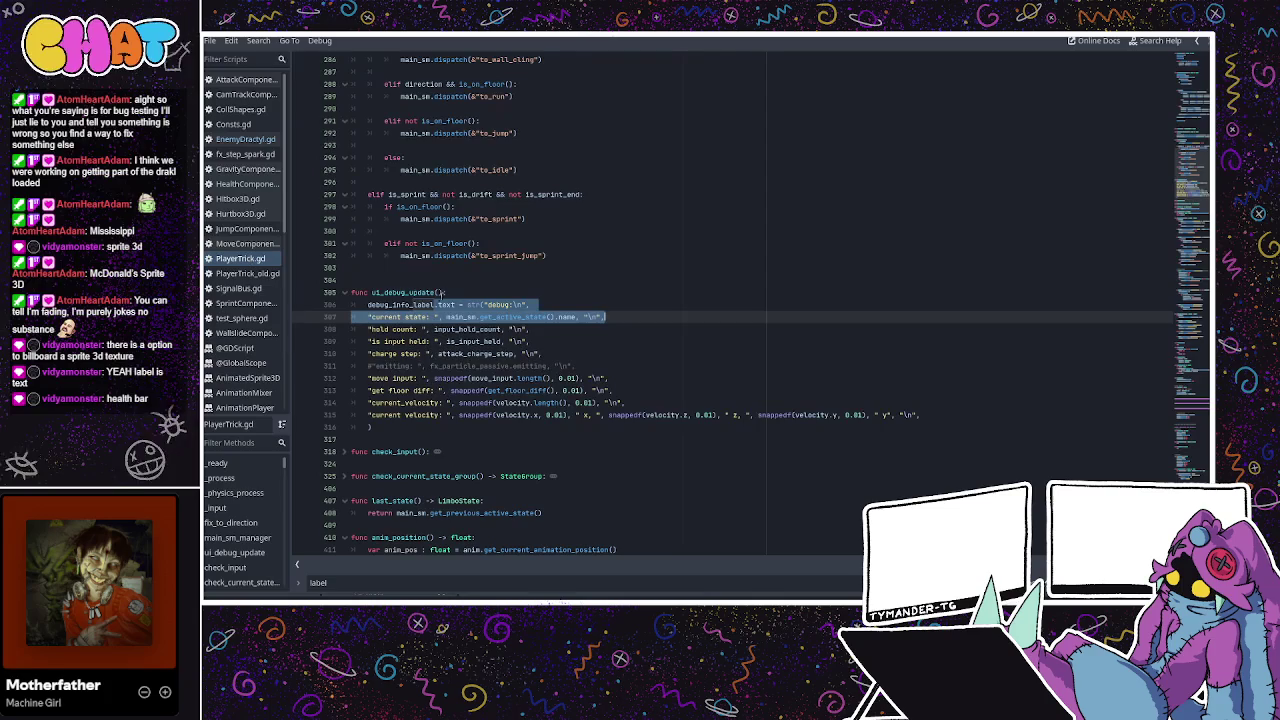
click(466, 316)
scroll(461, 310, up, 2)
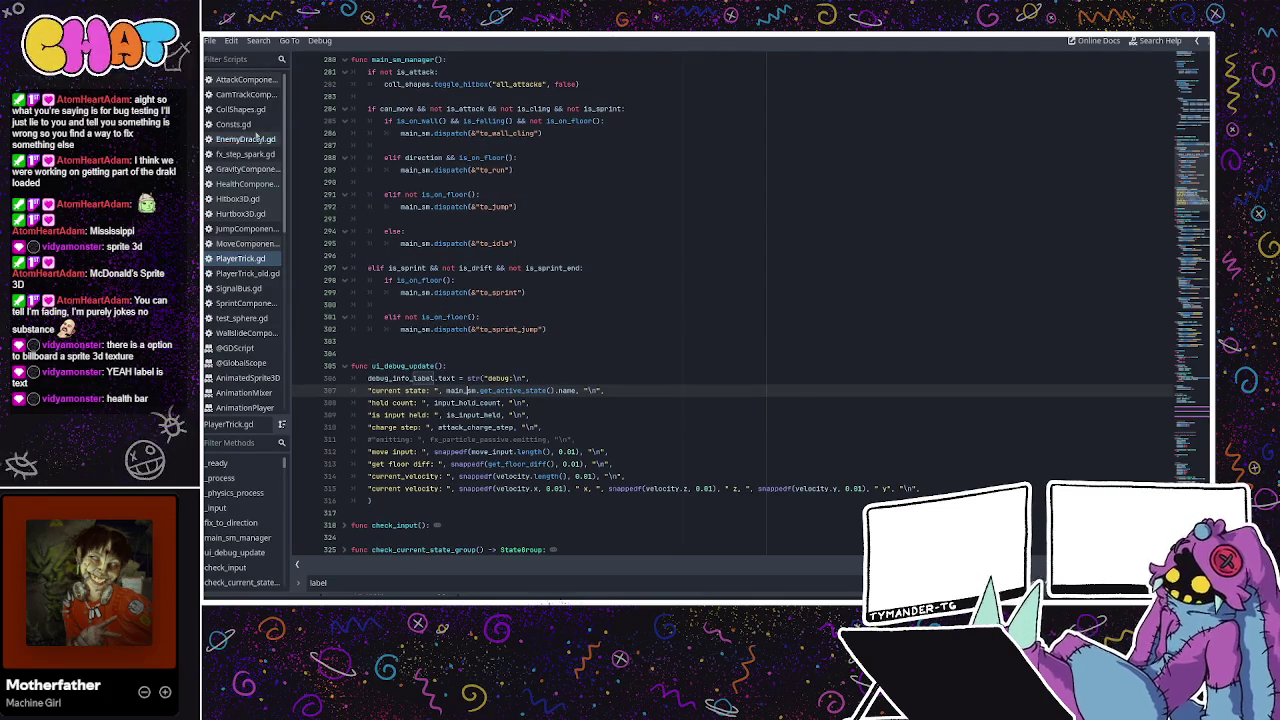
click(245, 139)
click(406, 255)
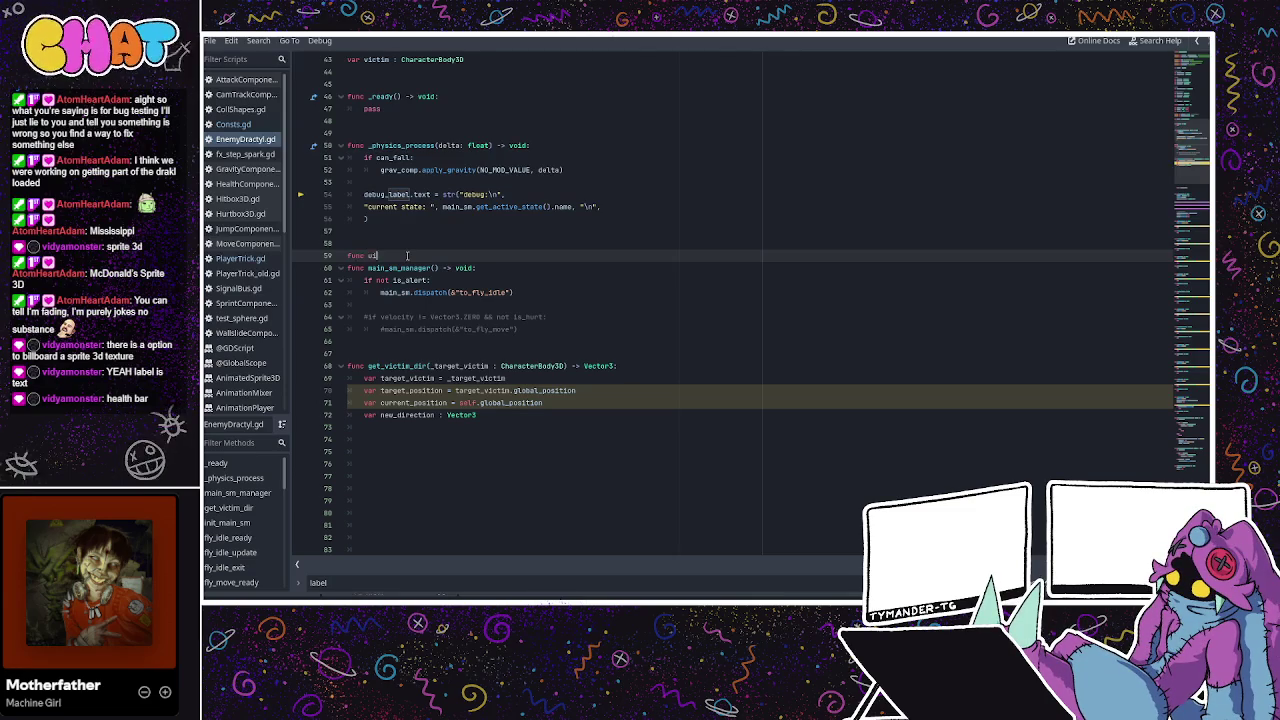
Add a ui_debug_update() function on line 59 and move the debug_label lines into it.
text(_debug_update() -> void:)
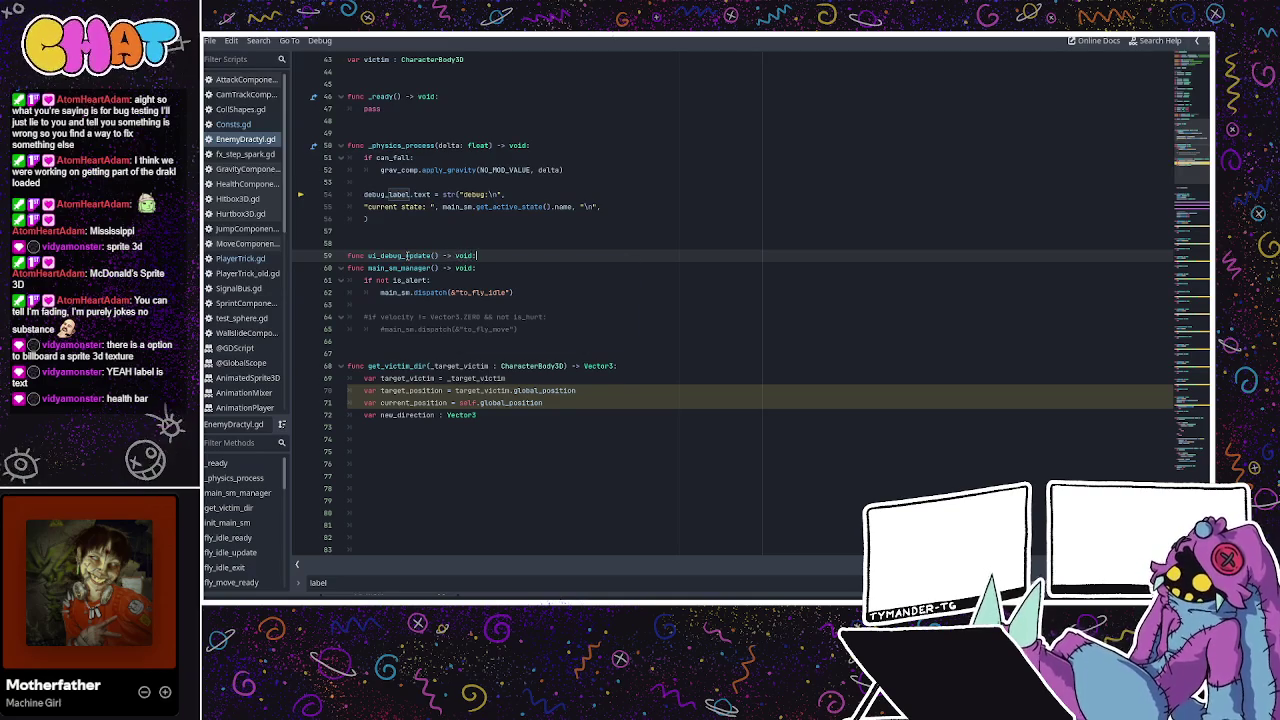
key(Return)
key(Return)
key(Return)
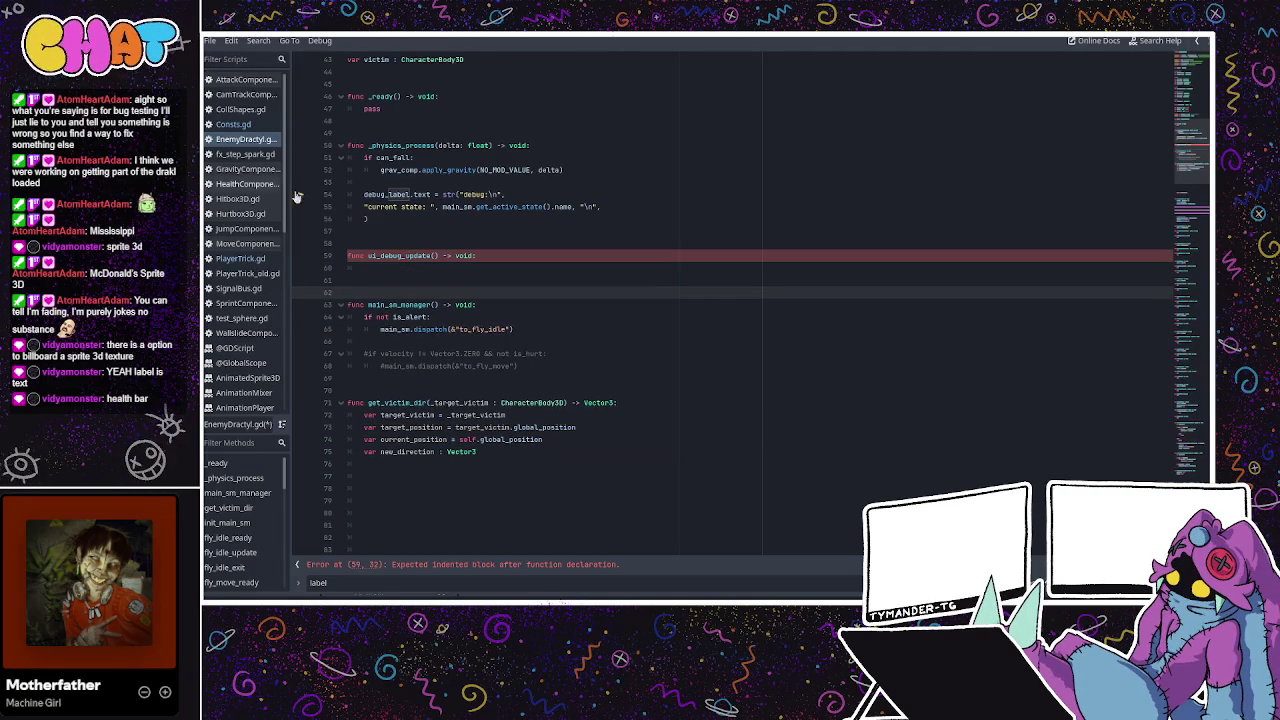
drag(396, 218, 360, 193)
key(ctrl+x)
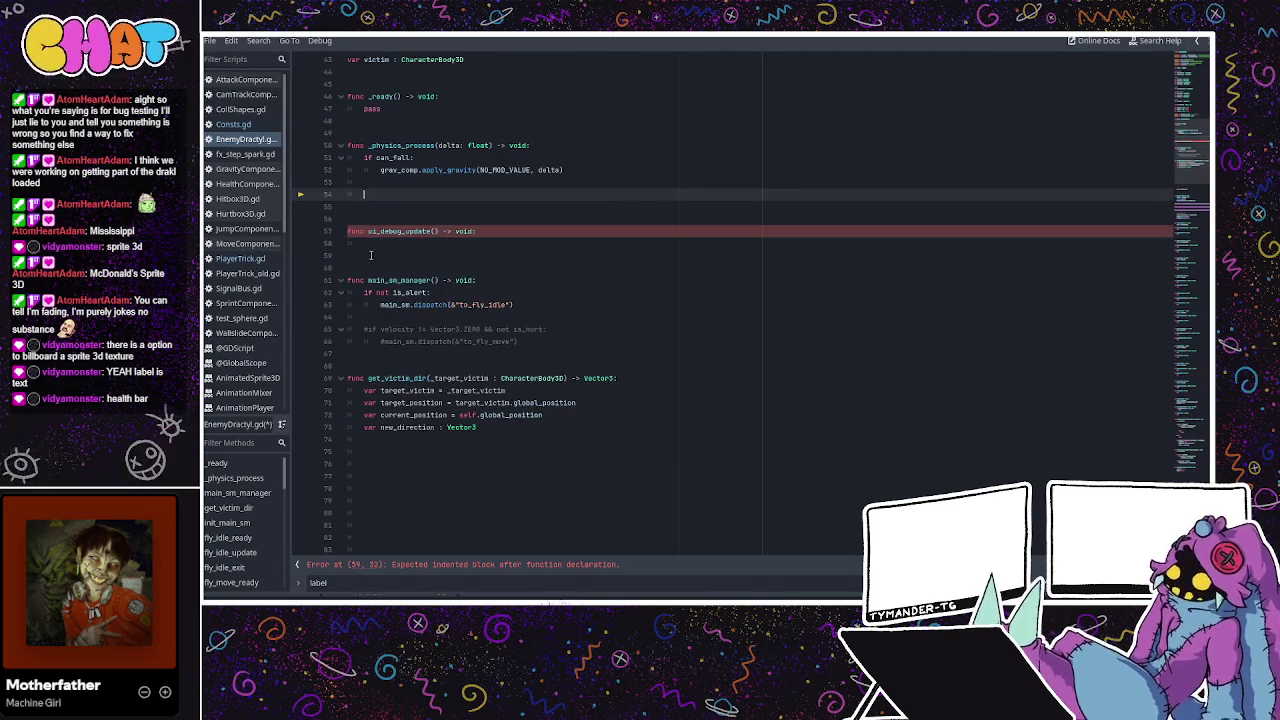
click(420, 245)
key(ctrl+v)
click(428, 244)
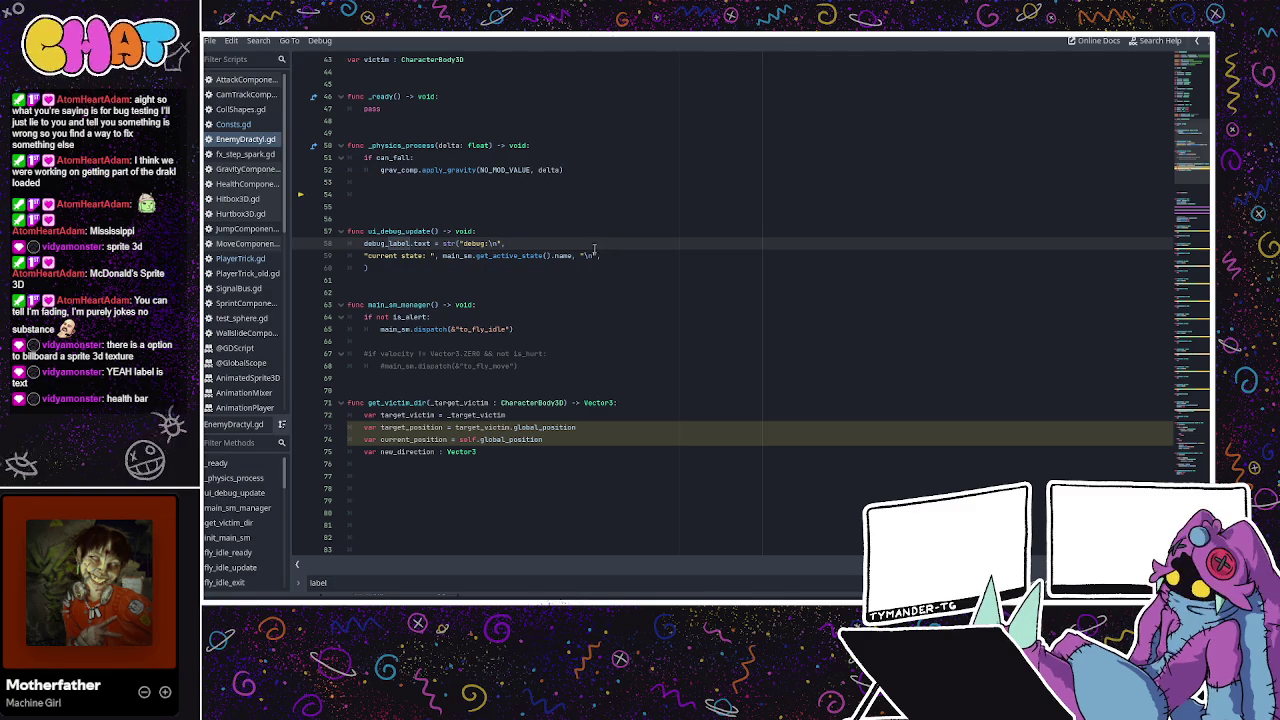
click(500, 256)
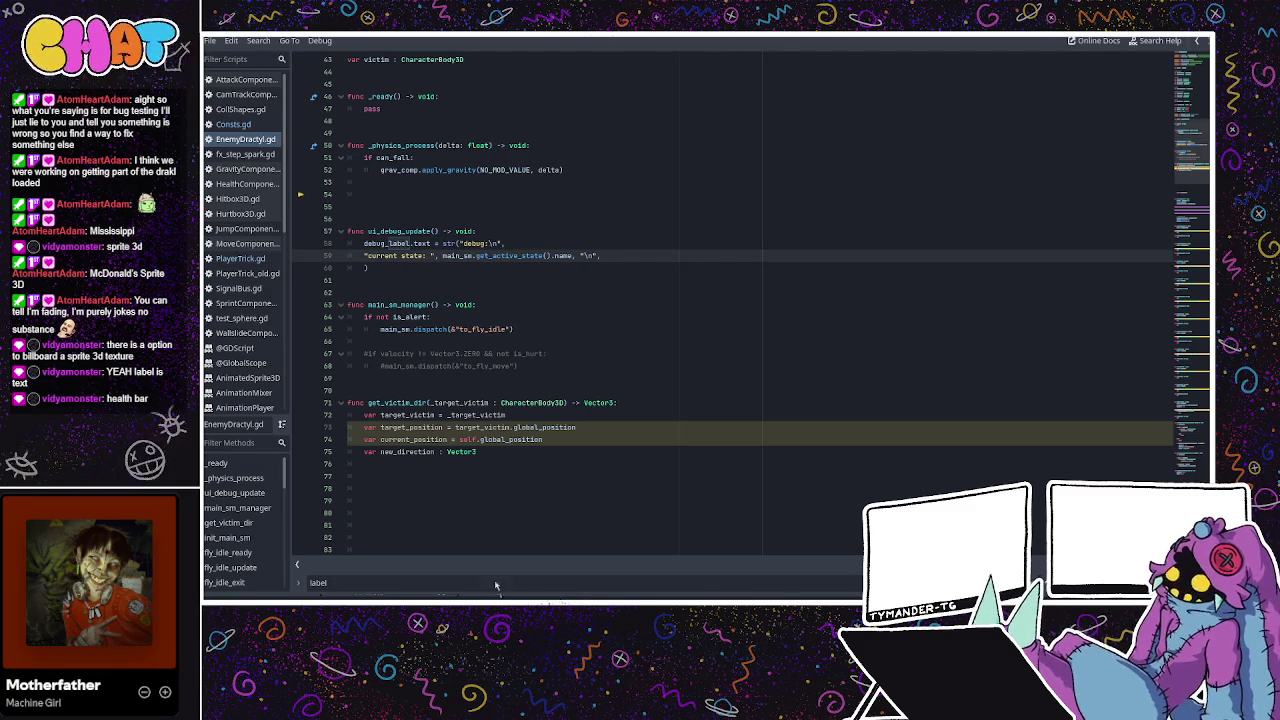
click(240, 258)
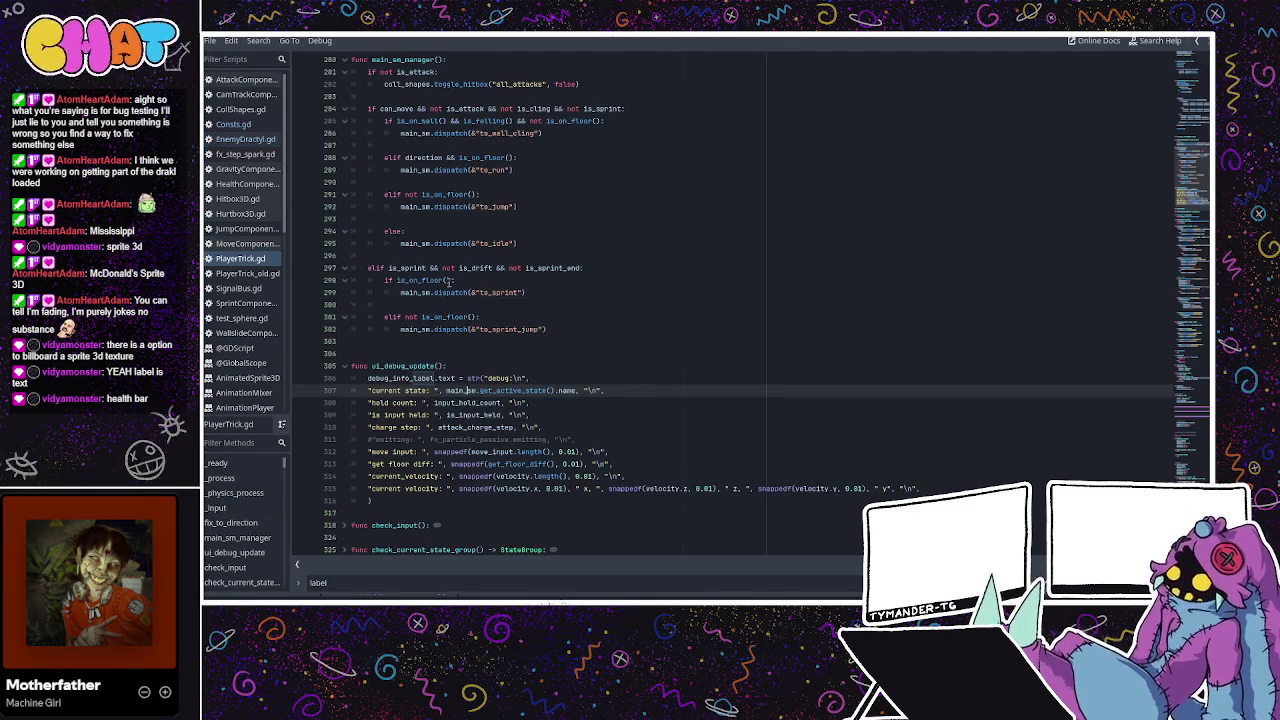
Review PlayerTrick.gd's _ready setup and the Consts.gd script.
scroll(449, 282, up, 3)
scroll(500, 285, up, 18)
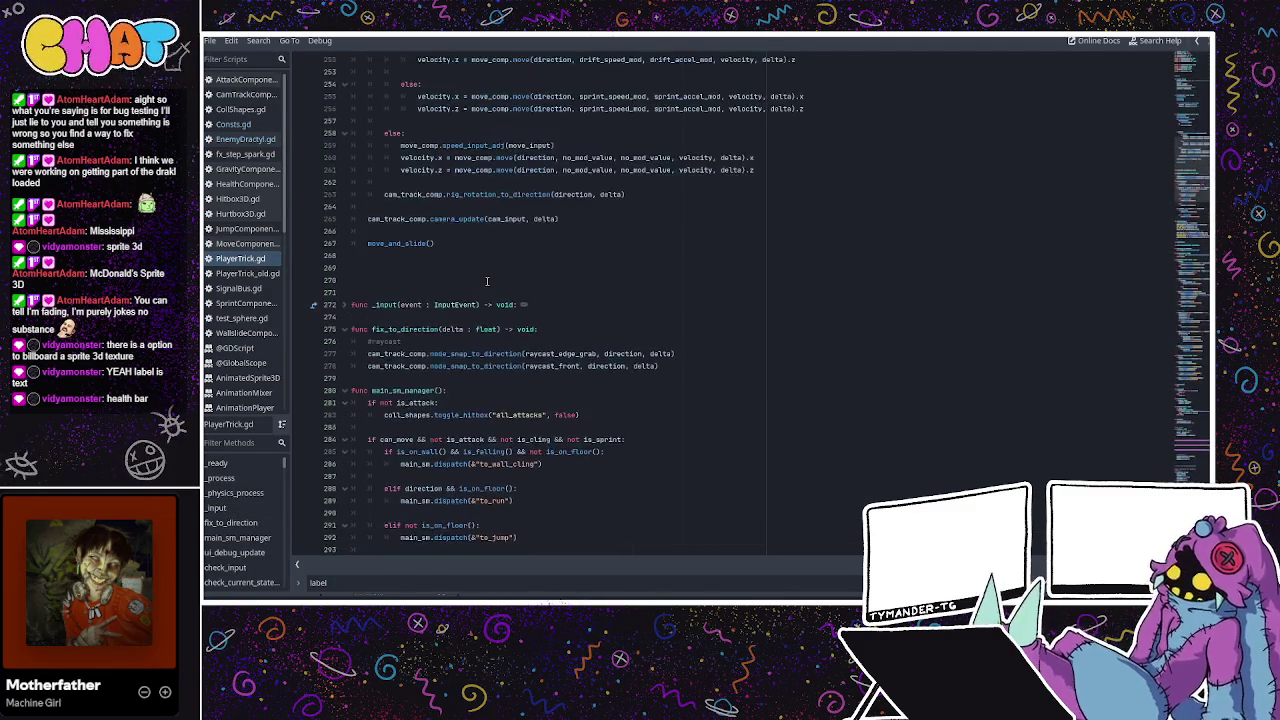
scroll(487, 281, up, 7)
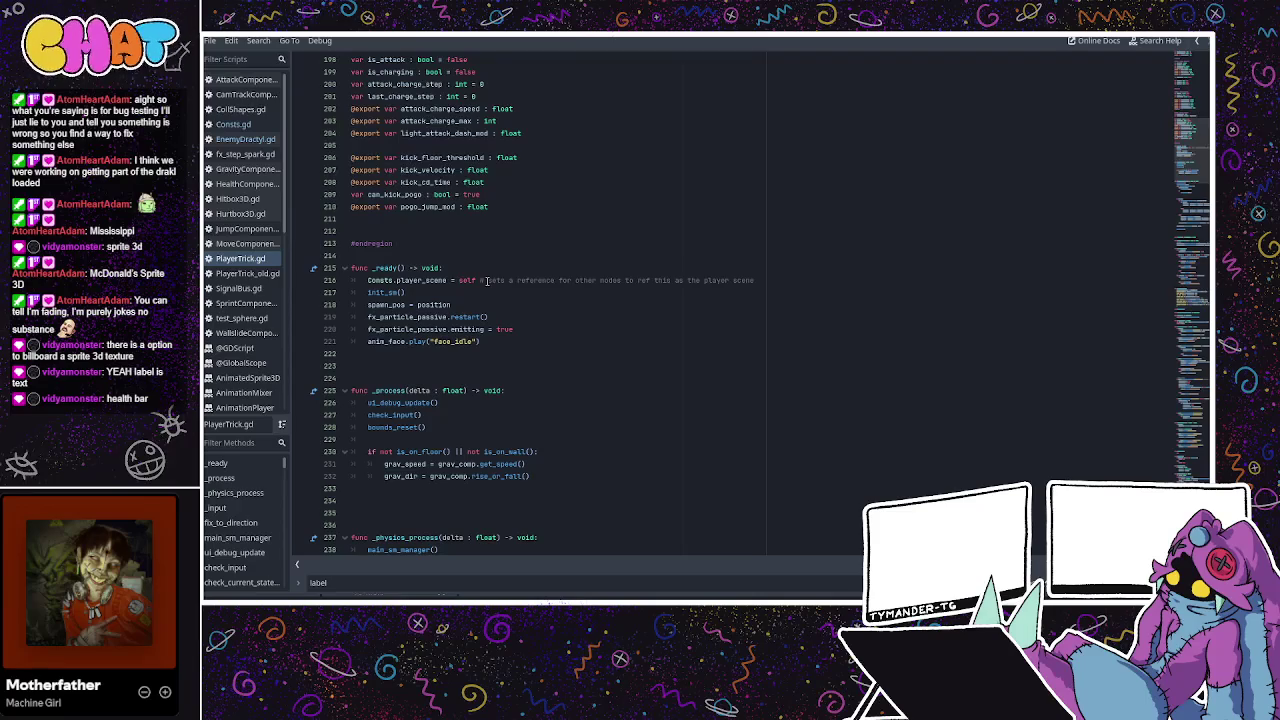
scroll(487, 281, down, 1)
click(441, 268)
double_click(379, 243)
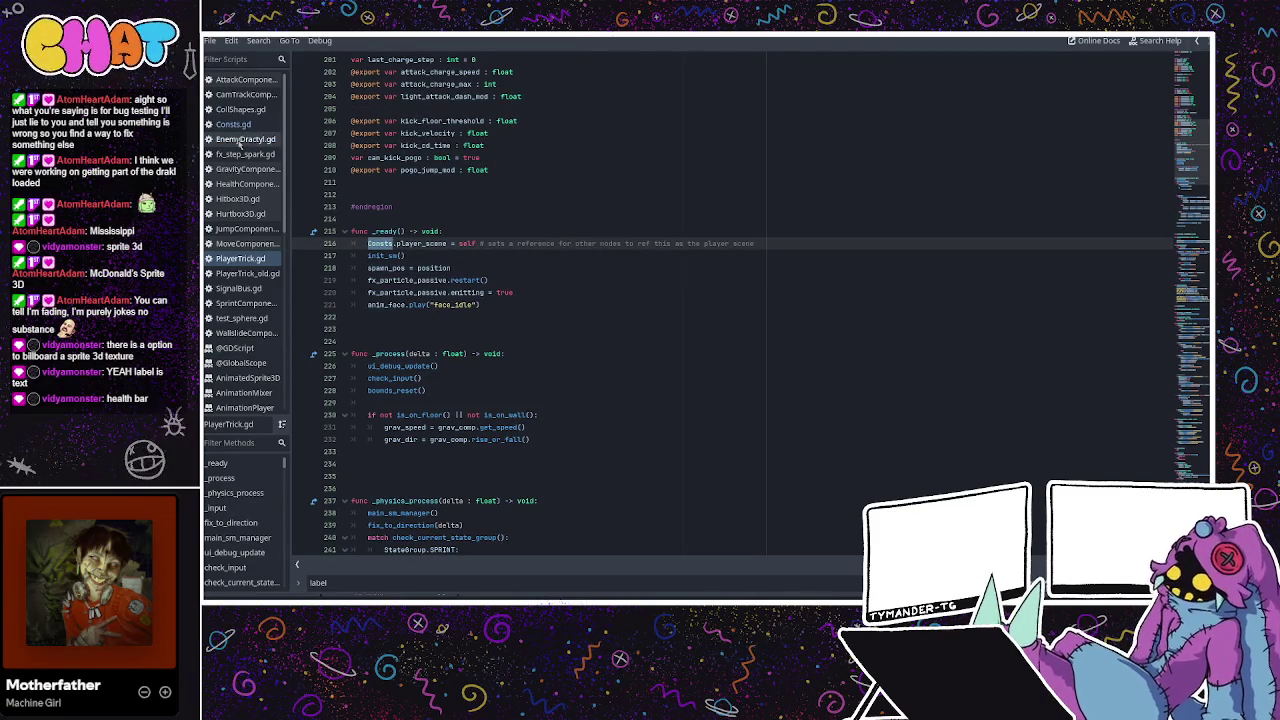
click(240, 140)
click(238, 124)
click(240, 139)
click(238, 124)
click(238, 140)
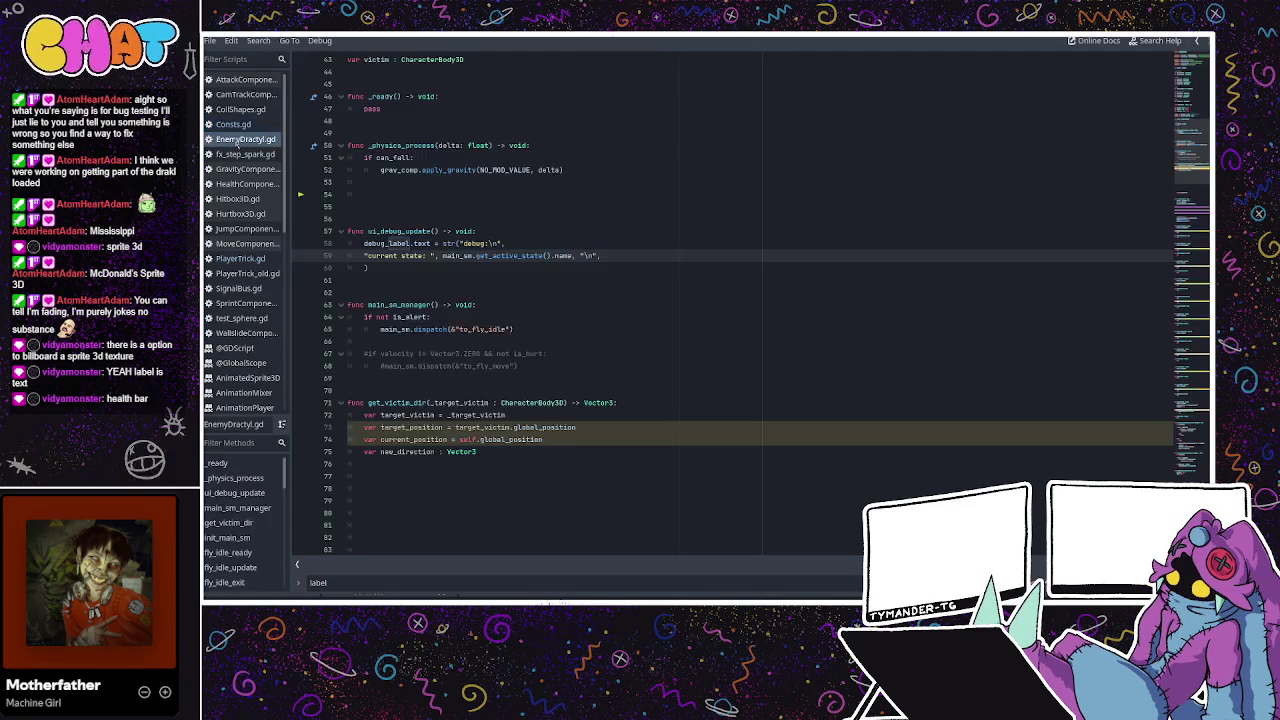
Replace pass in EnemyDractyl's _ready() with a call to init_main_sm().
click(502, 232)
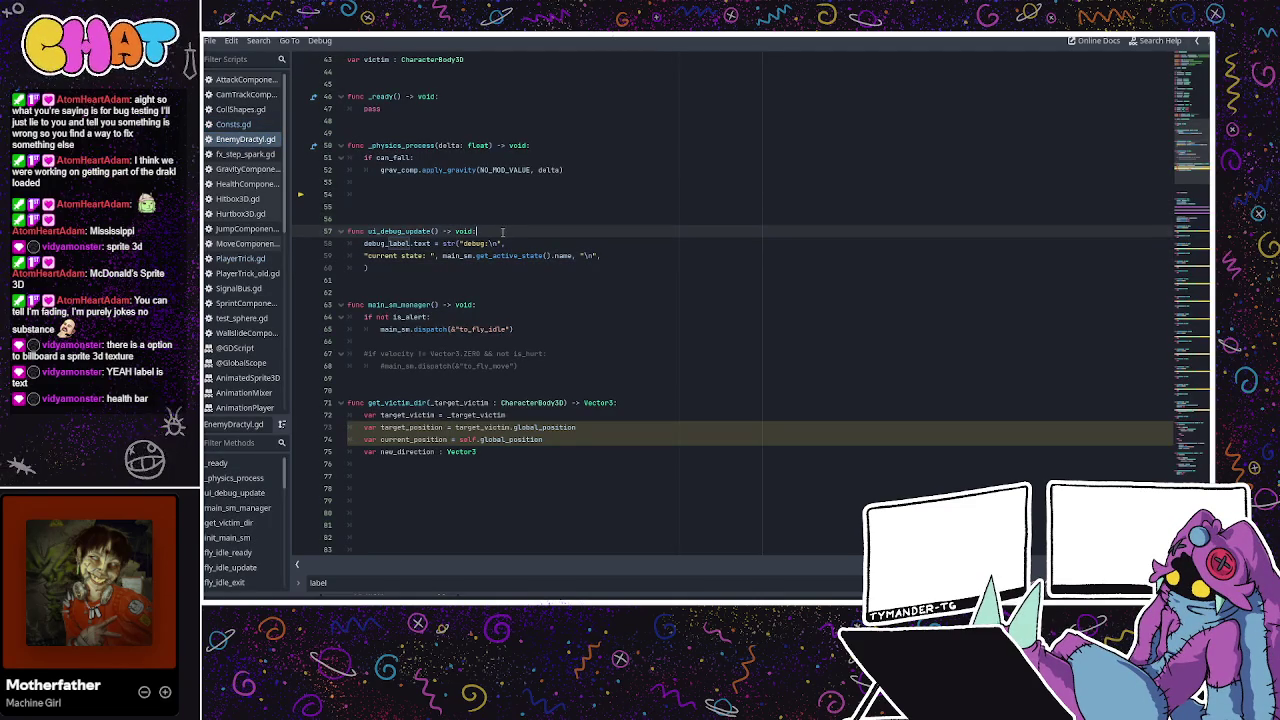
scroll(499, 229, up, 2)
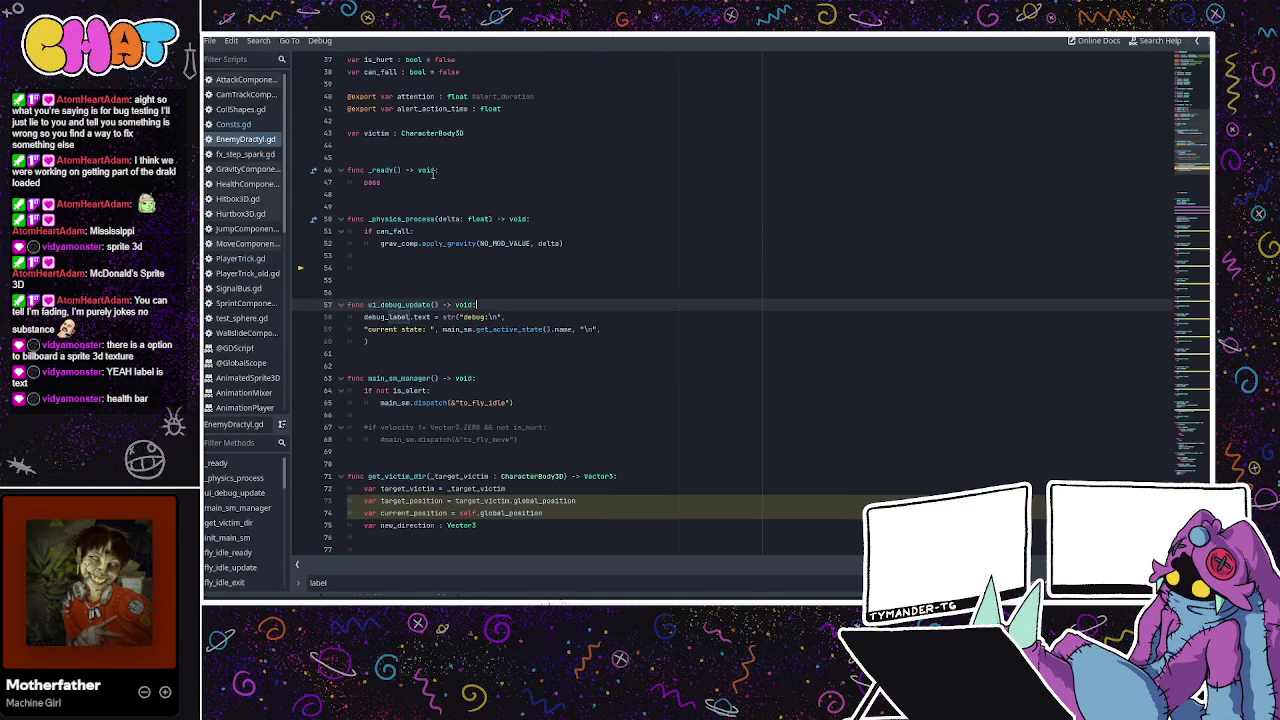
drag(381, 182, 358, 182)
text(init_)
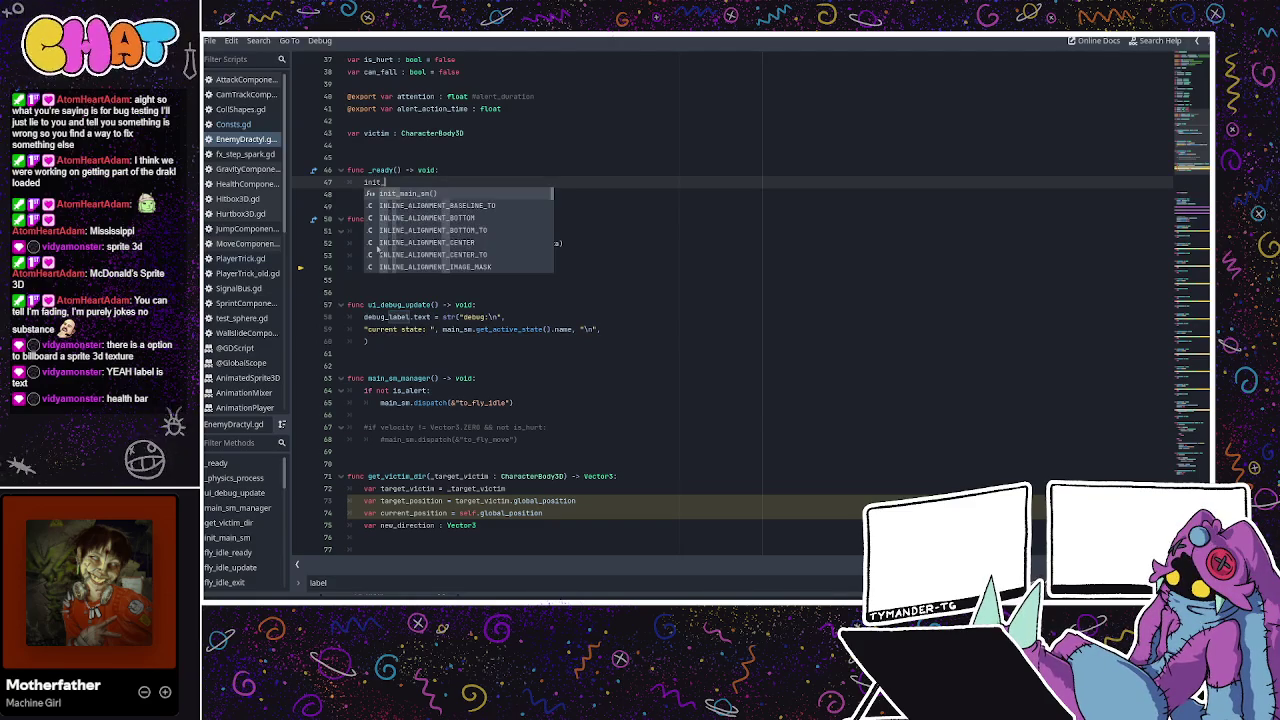
key(Return)
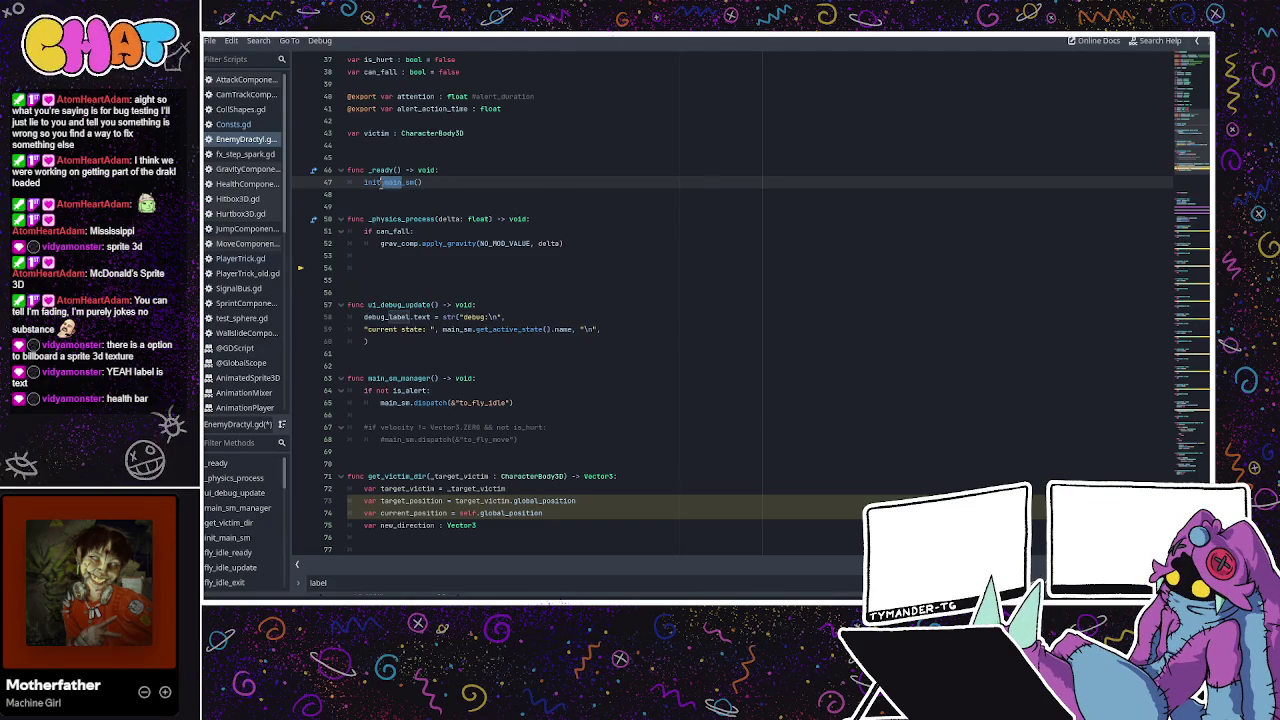
click(455, 195)
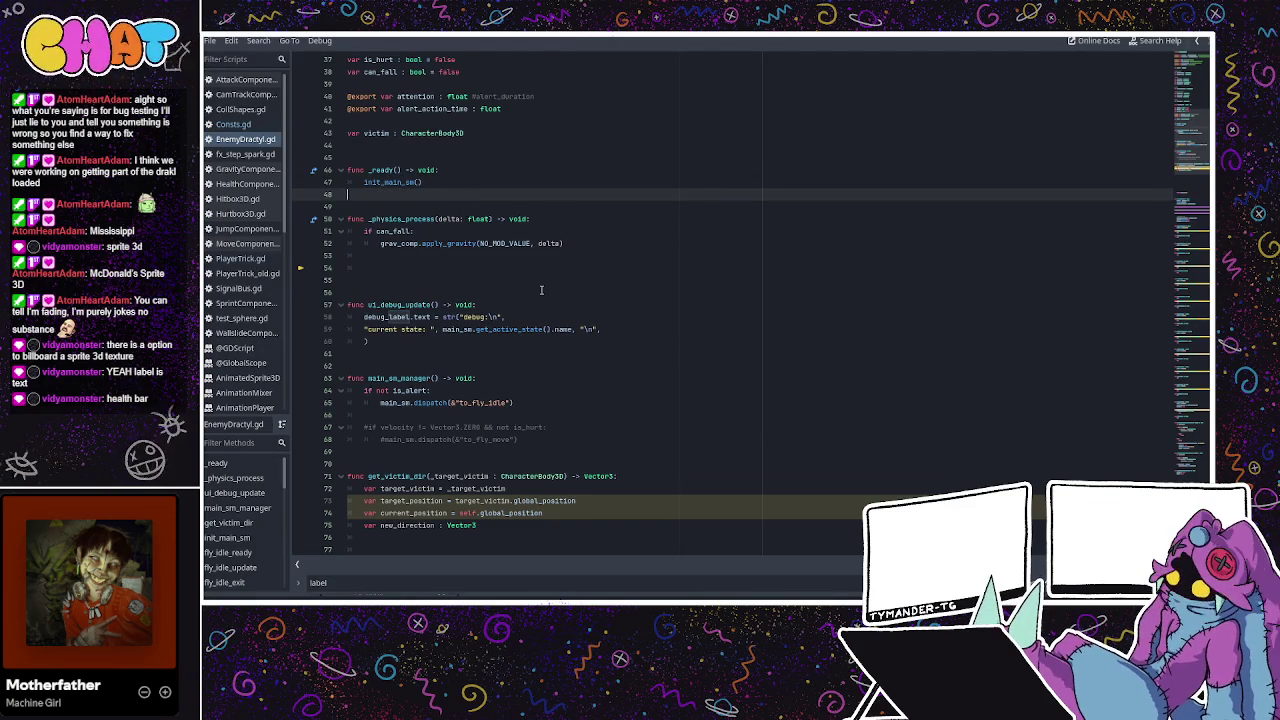
scroll(984, 118, down, 2)
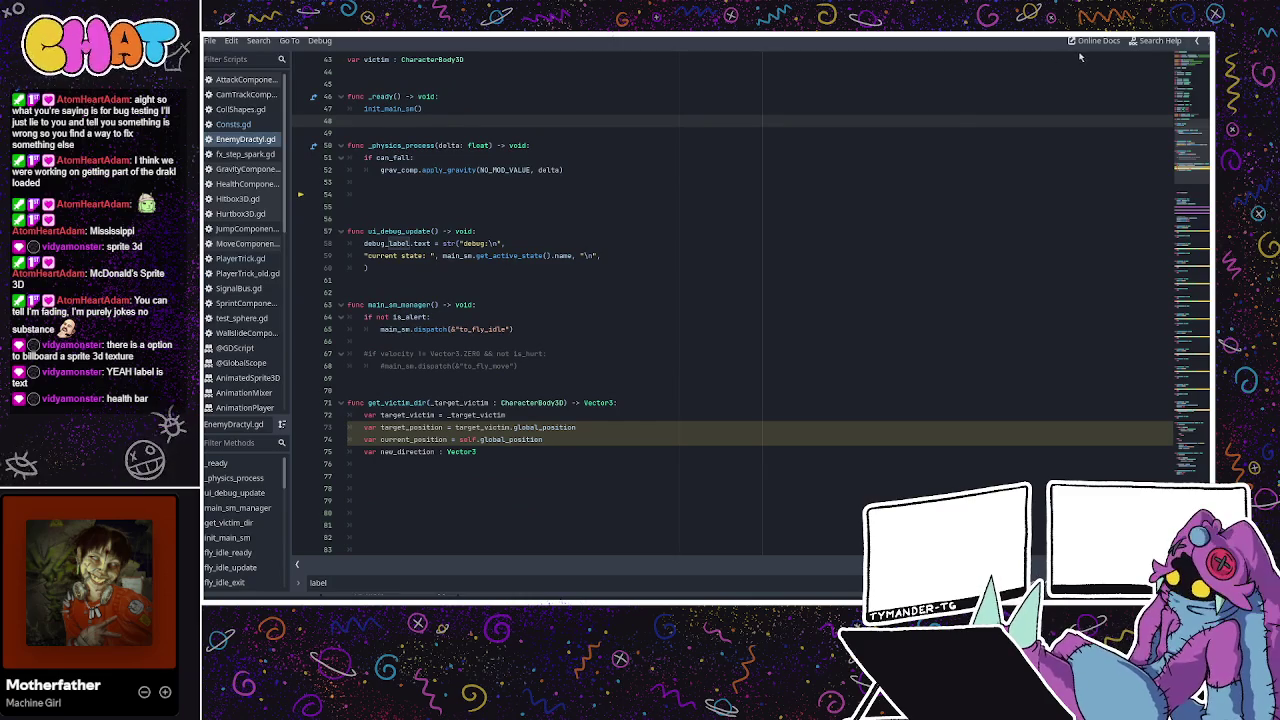
click(1197, 41)
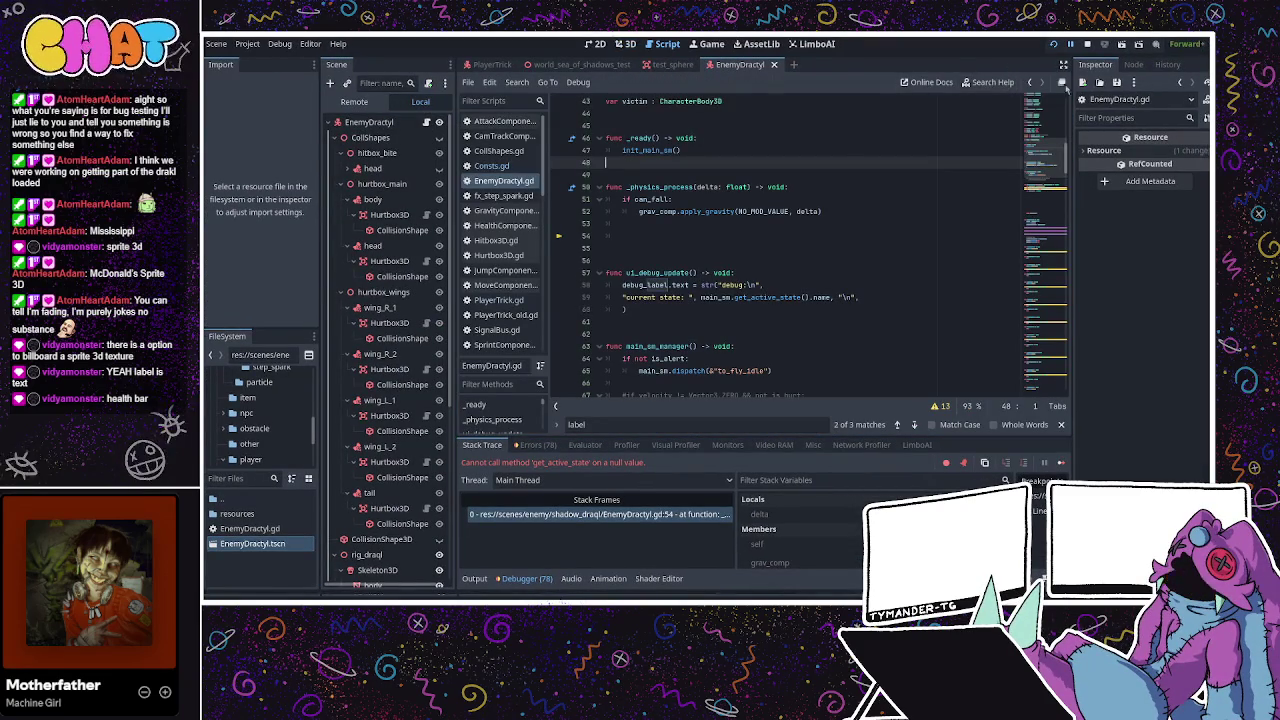
Restart the game for a fresh test run, then stop it with F8.
key(ctrl+F2)
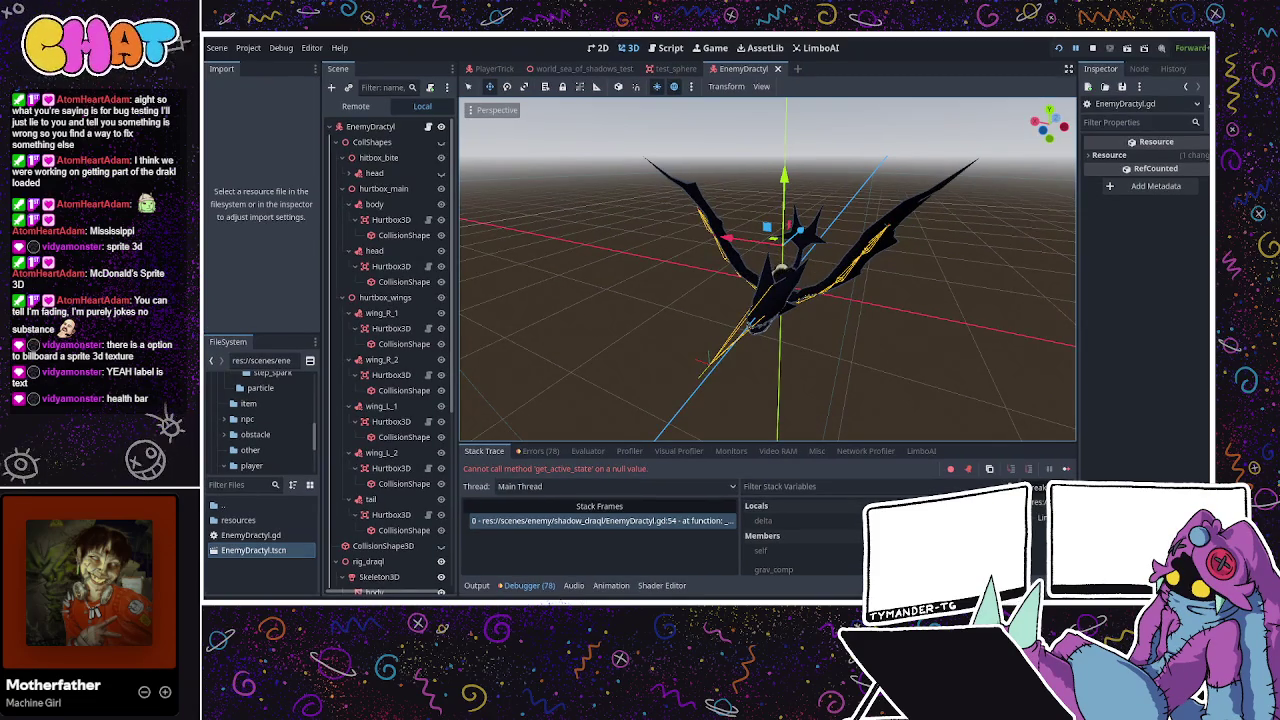
key(ctrl+F3)
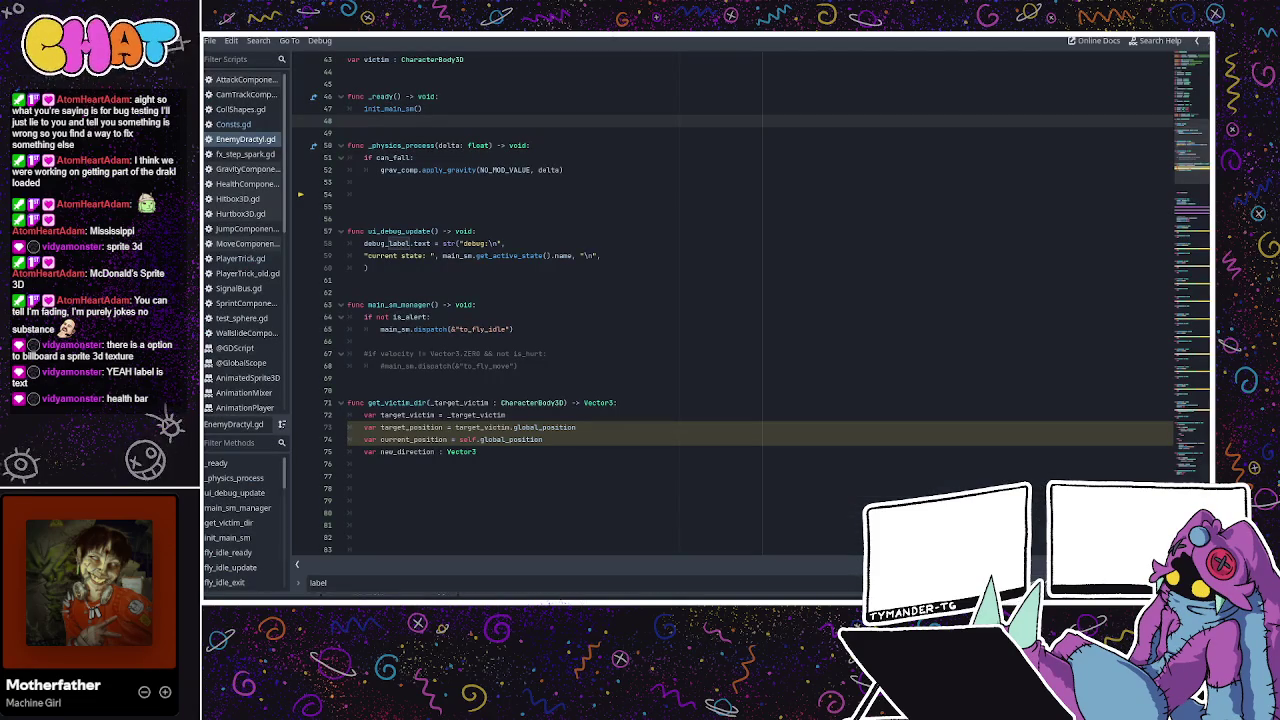
key(ctrl+F2)
click(1093, 47)
click(1058, 49)
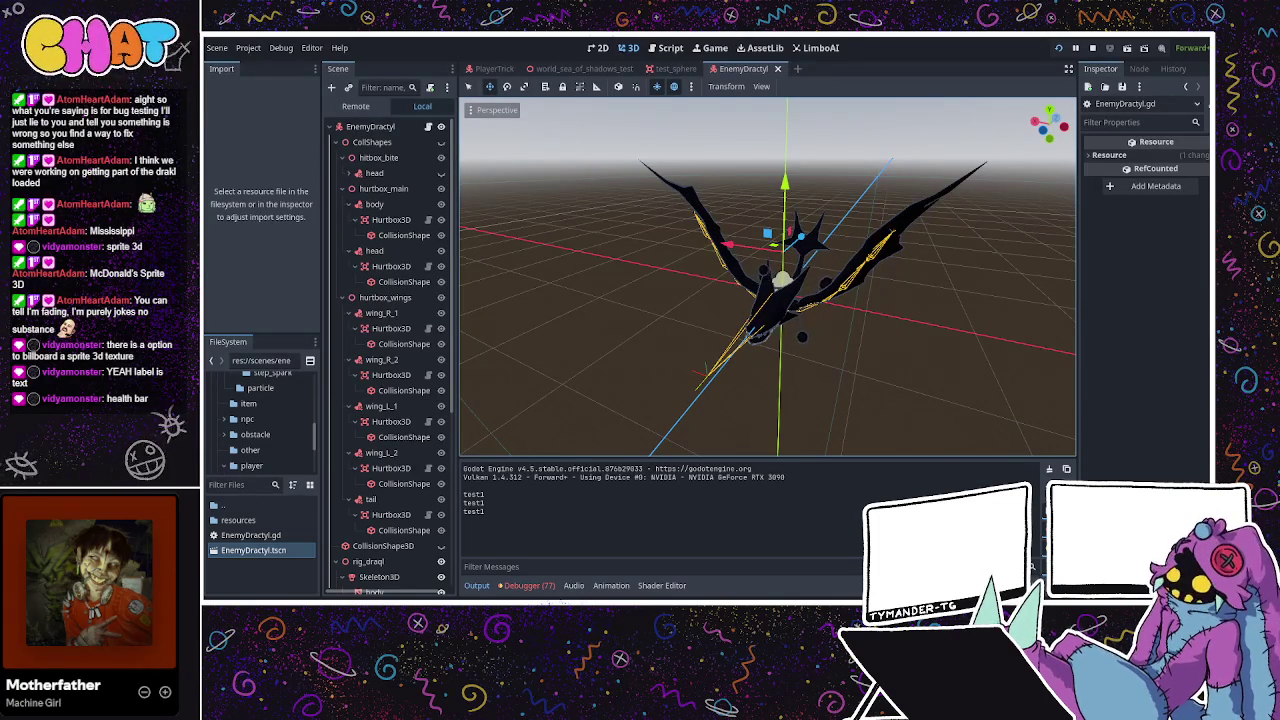
key(F8)
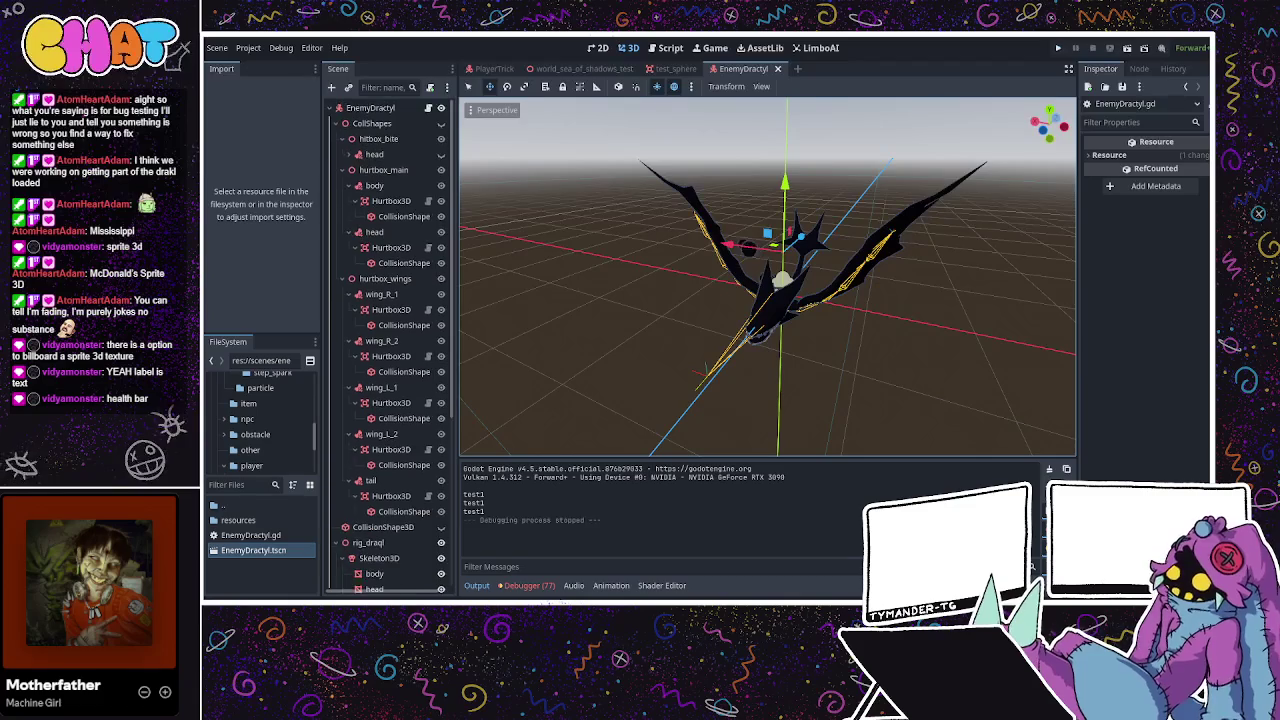
scroll(390, 500, down, 5)
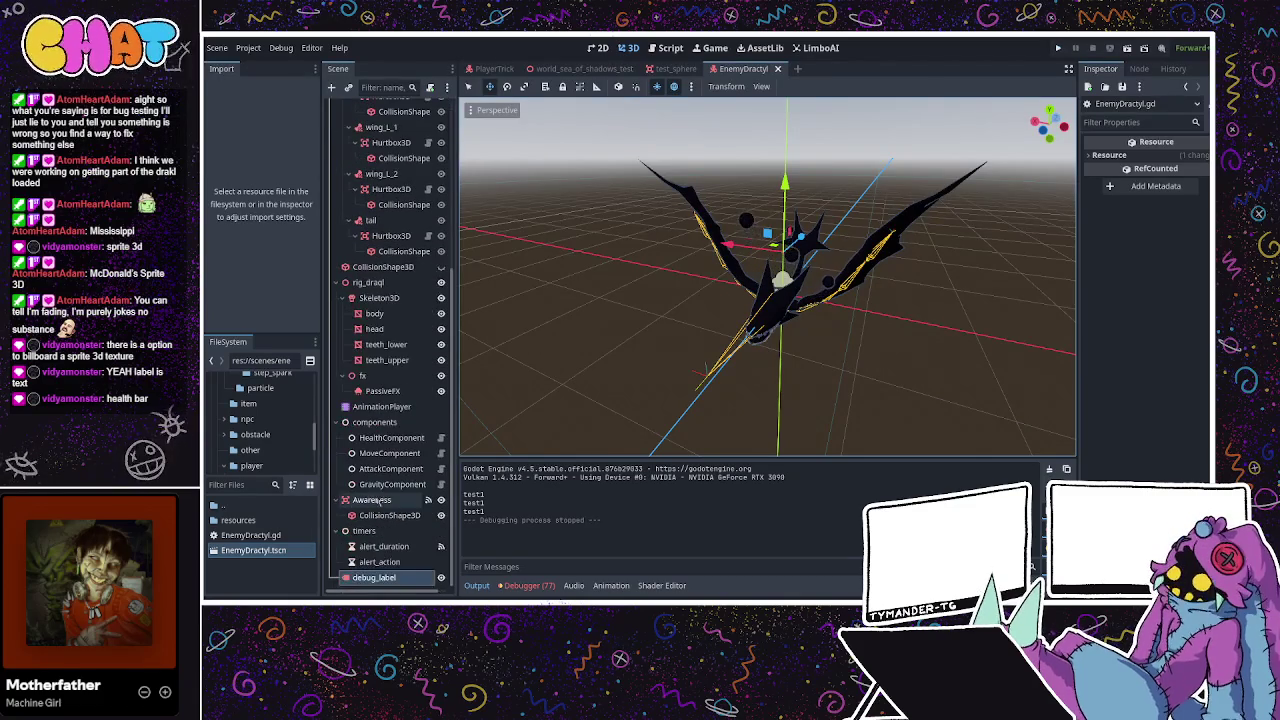
Set the debug_label node's Text to 'test' and check it above the Dractyl model.
click(384, 546)
click(372, 577)
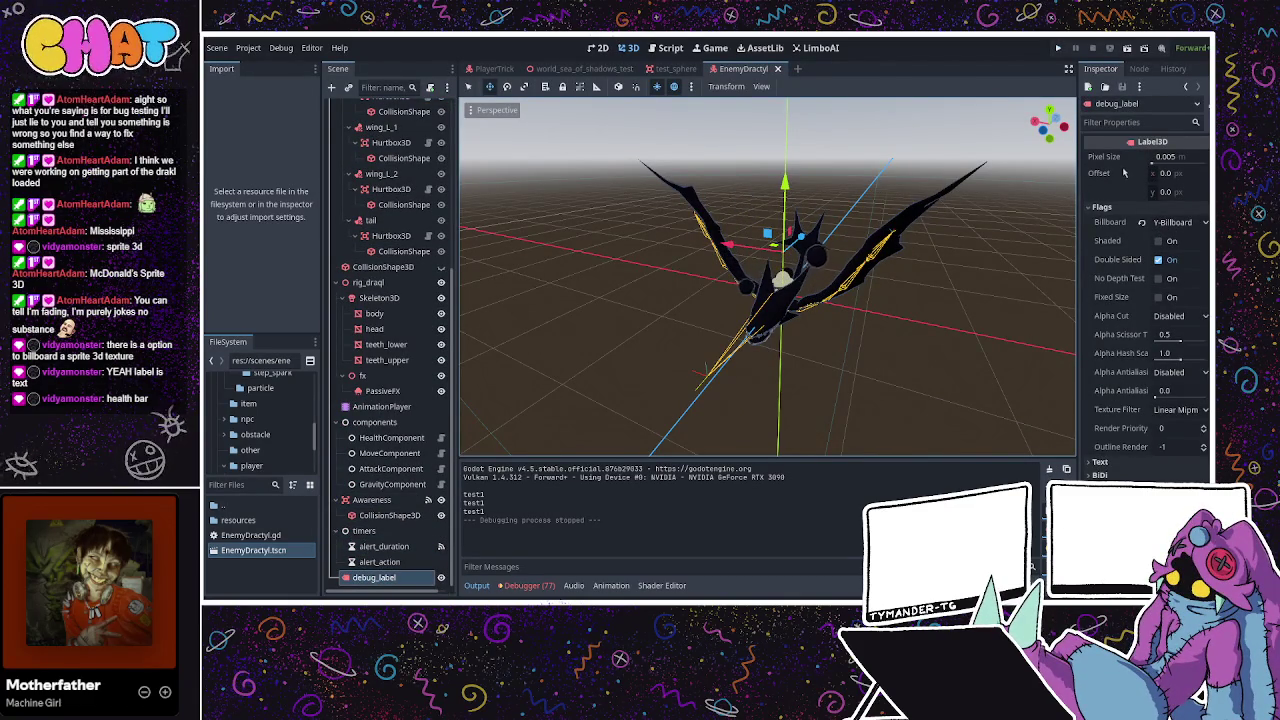
click(1100, 207)
click(1100, 220)
click(1130, 290)
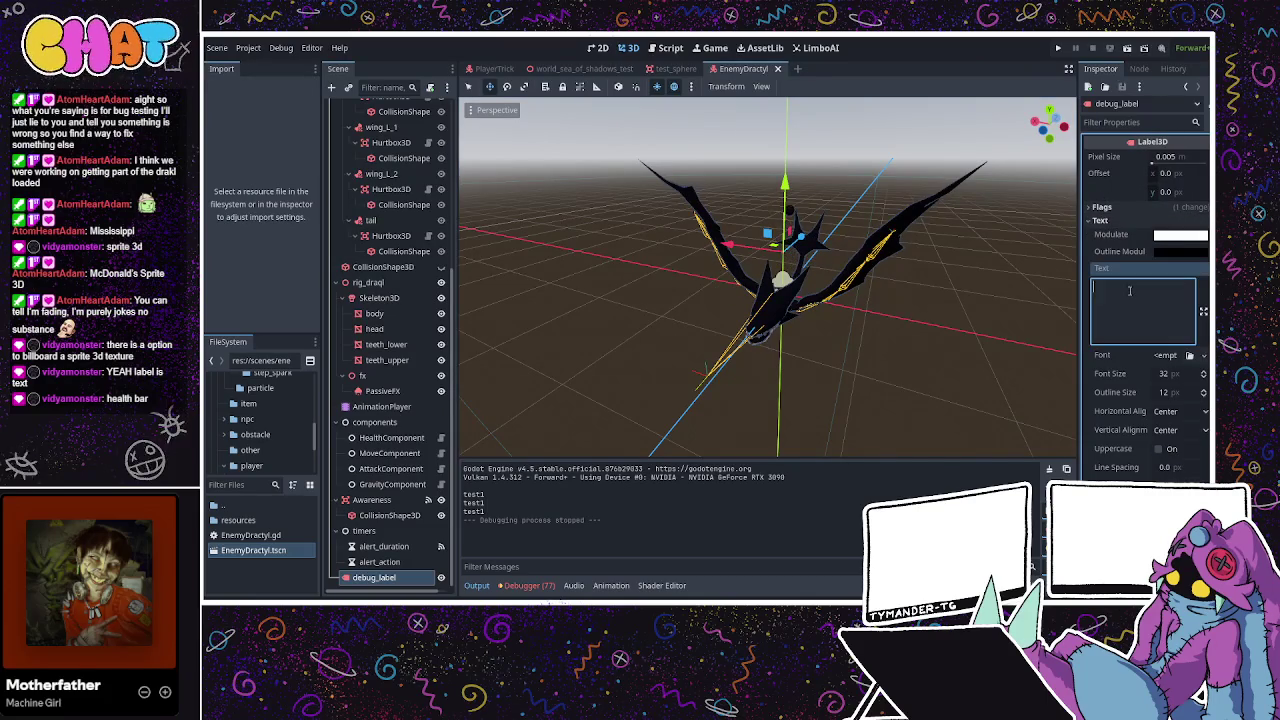
text(test)
mouse_move(860, 250)
mouse_down()
mouse_move(955, 293)
mouse_move(849, 317)
mouse_move(863, 317)
mouse_move(765, 168)
mouse_move(766, 130)
mouse_move(820, 200)
mouse_up()
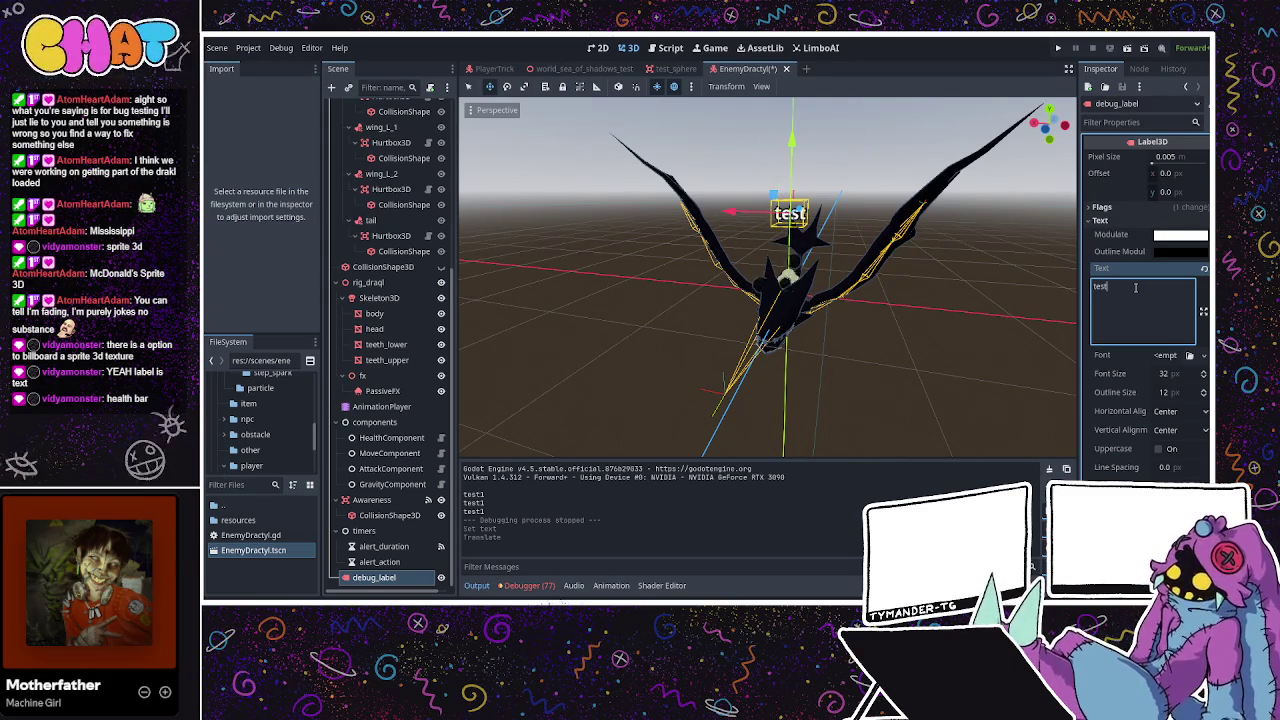
drag(820, 230, 900, 215)
Save the scene, do a quick test run, and reopen EnemyDractyl.gd at ui_debug_update.
key(ctrl+s)
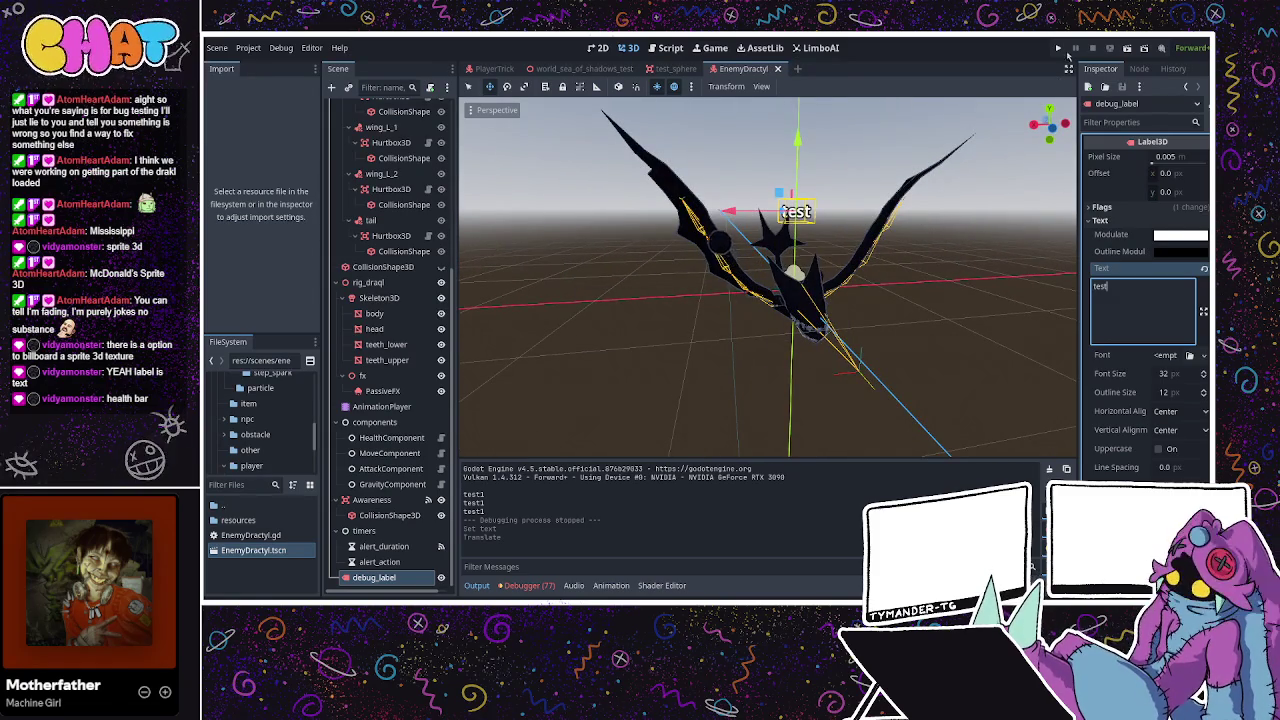
click(1059, 50)
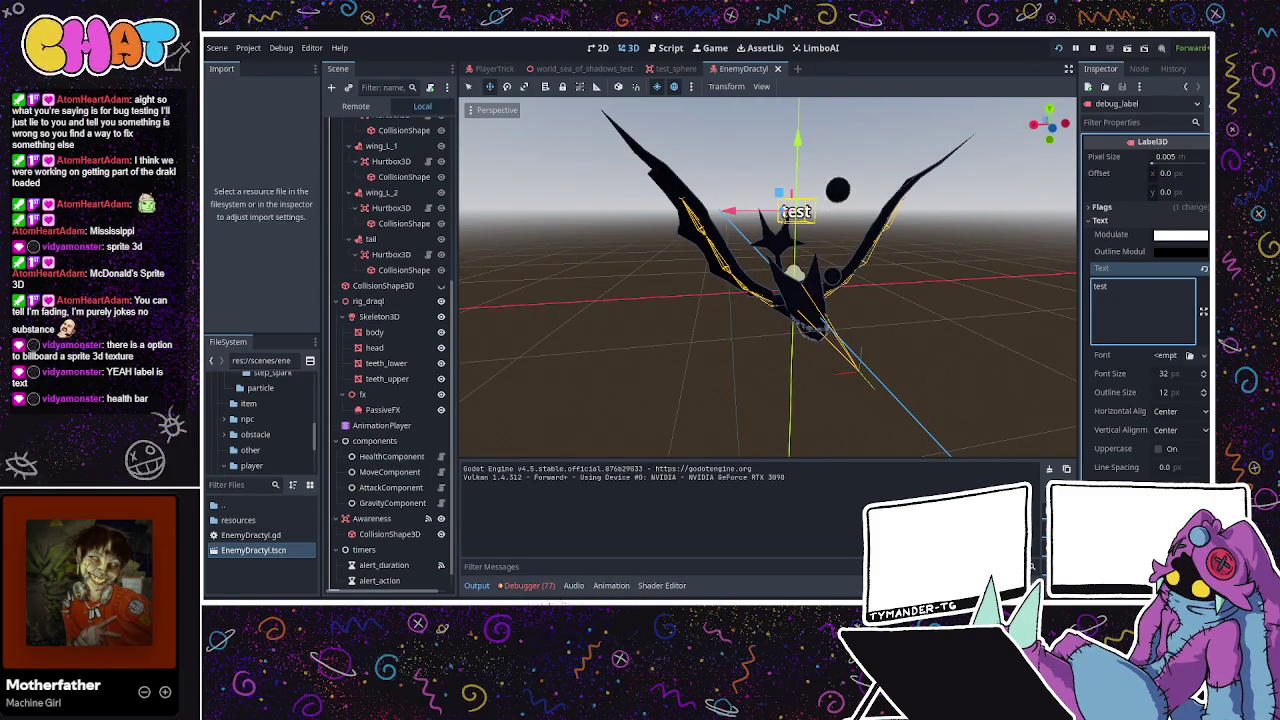
key(F8)
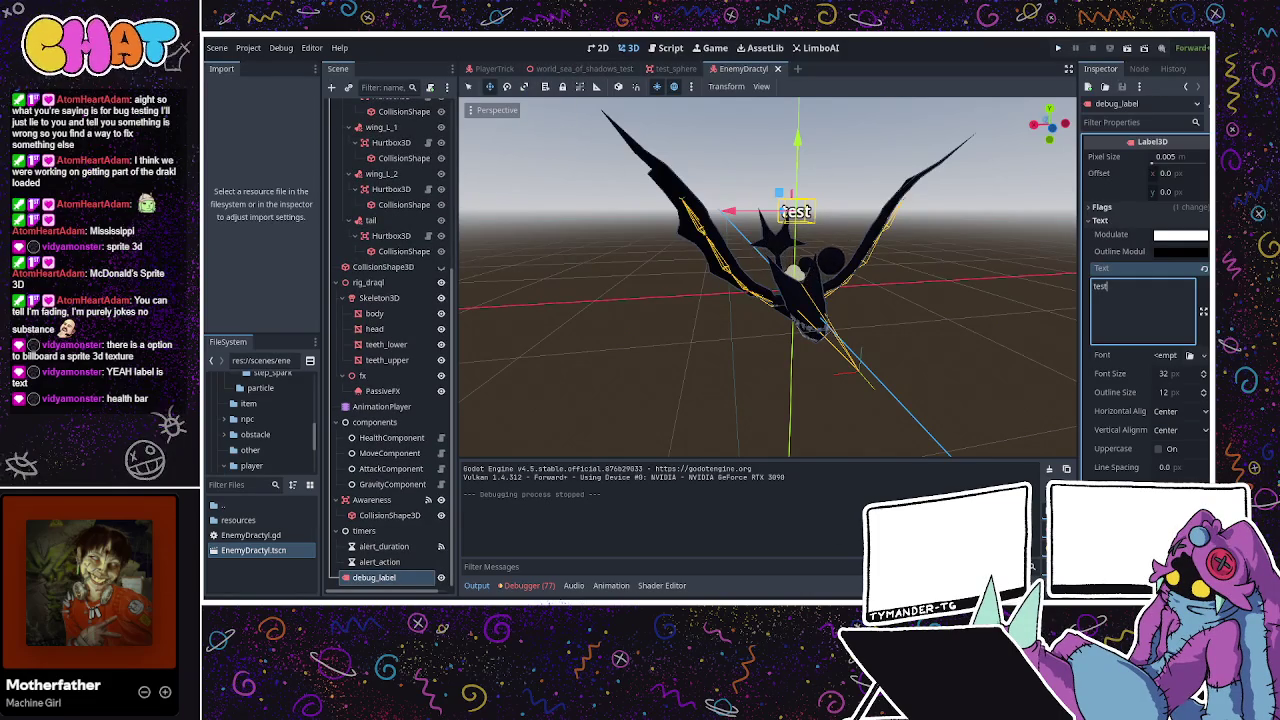
key(ctrl+F3)
drag(515, 366, 513, 355)
click(505, 236)
click(415, 244)
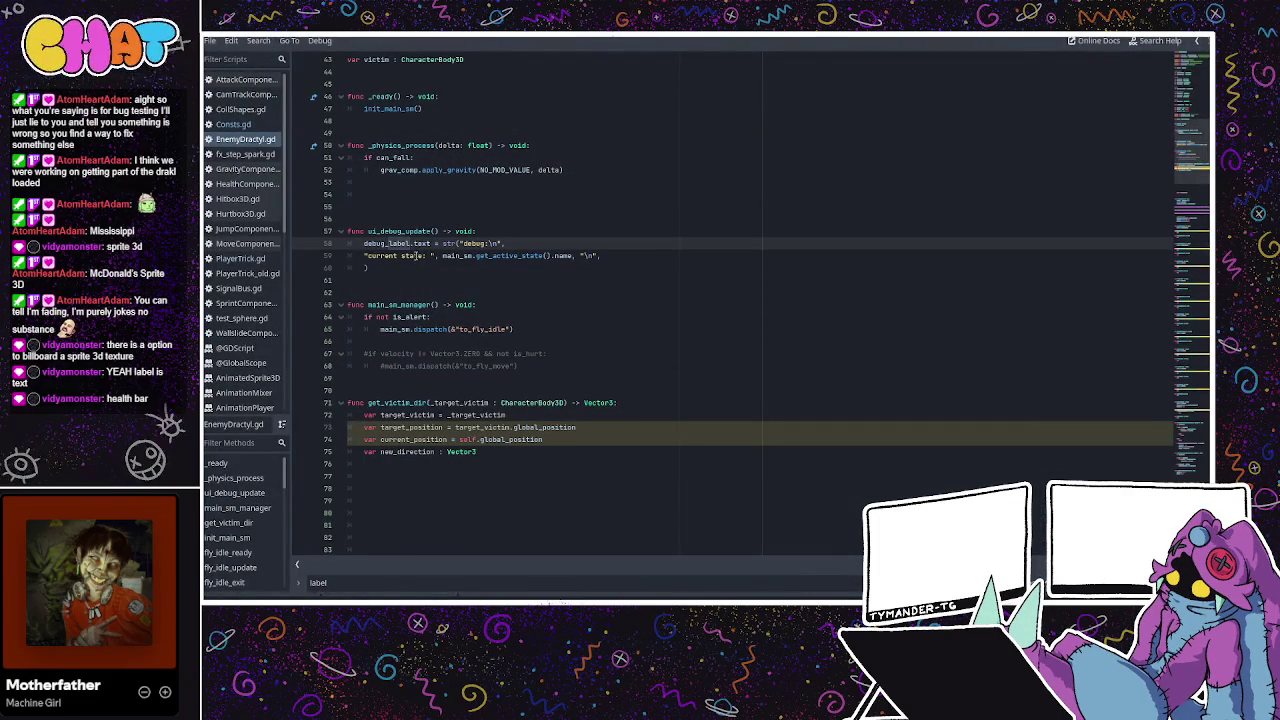
Add a _process(delta: float) function after _ready that calls ui_debug_update() every frame.
scroll(413, 244, up, 10)
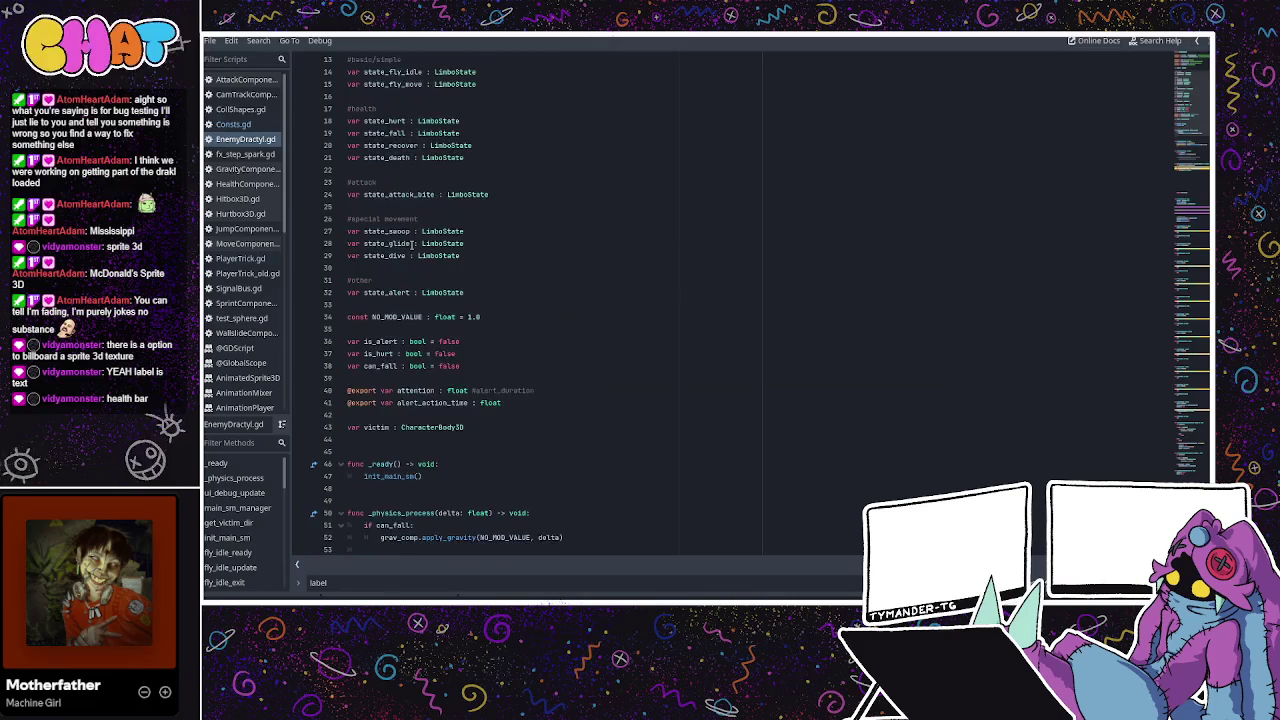
scroll(413, 244, down, 7)
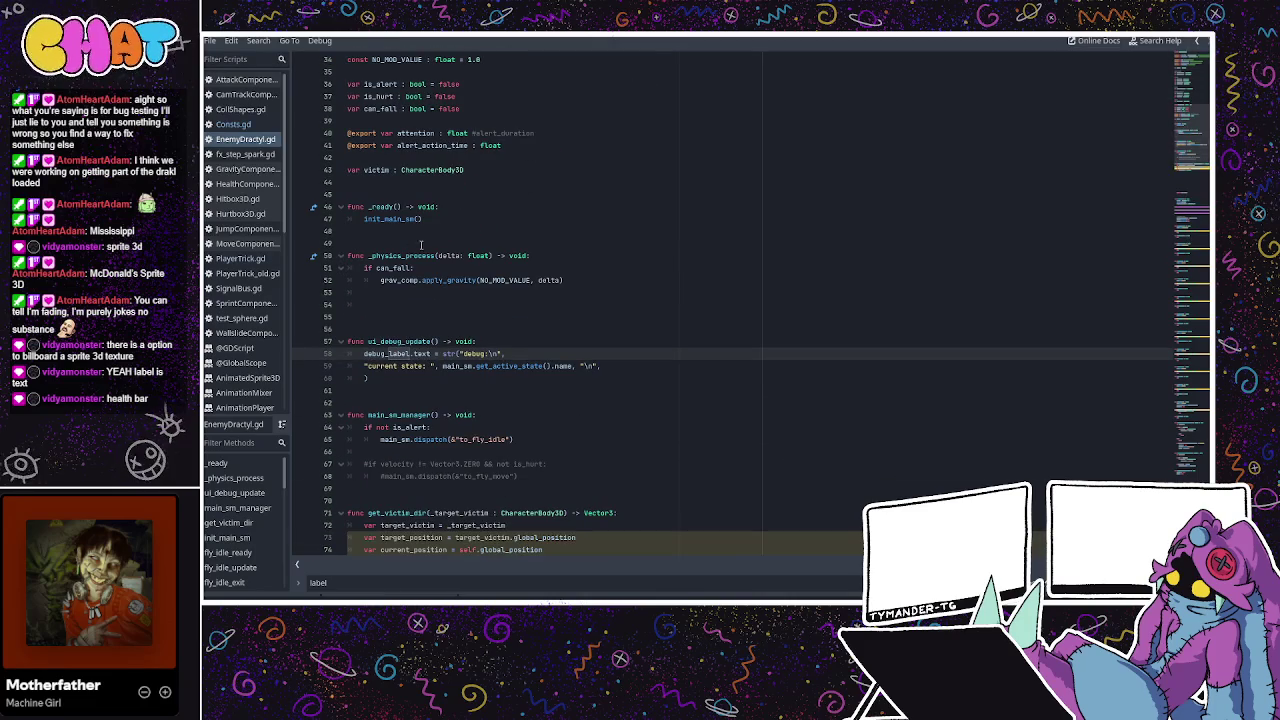
scroll(421, 244, down, 1)
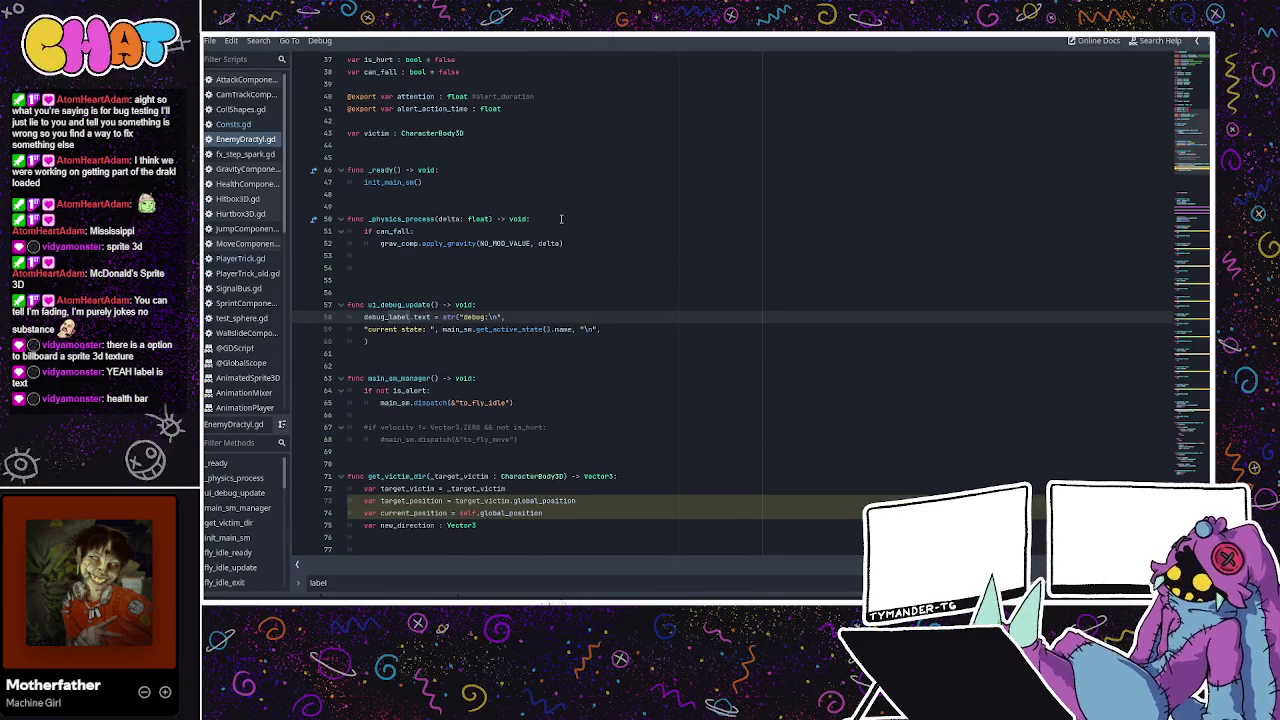
click(534, 200)
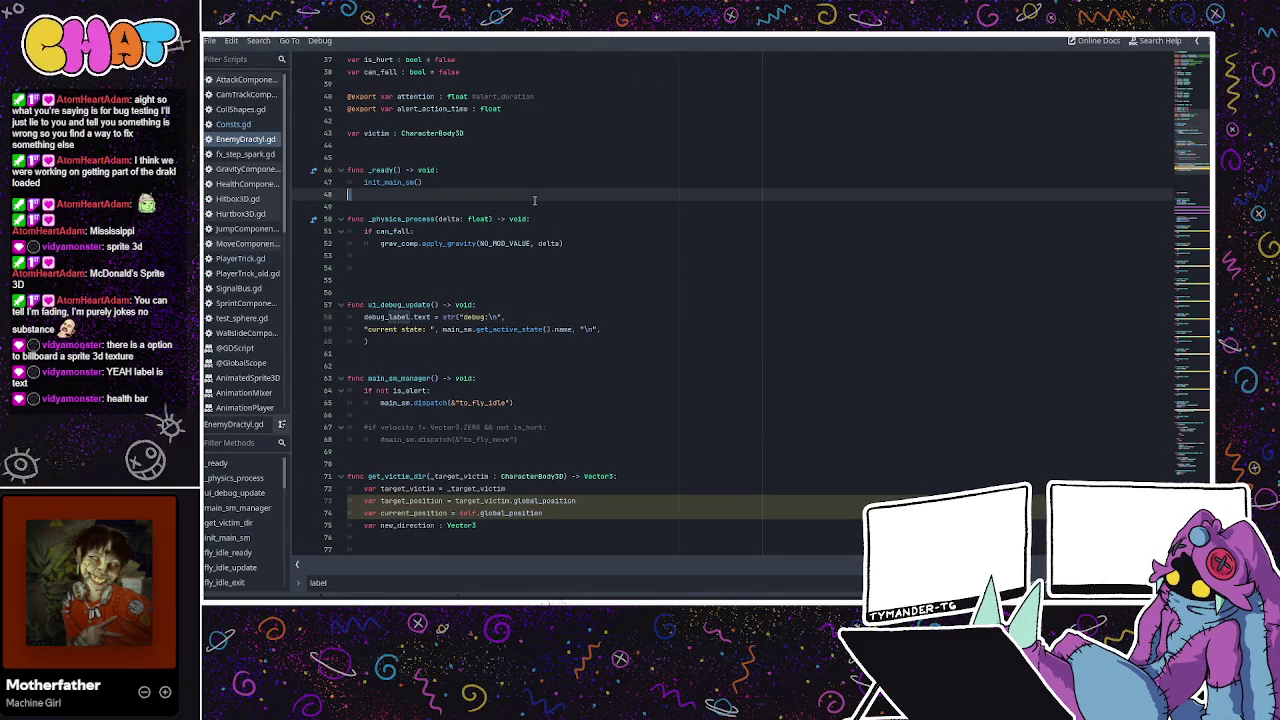
text(f)
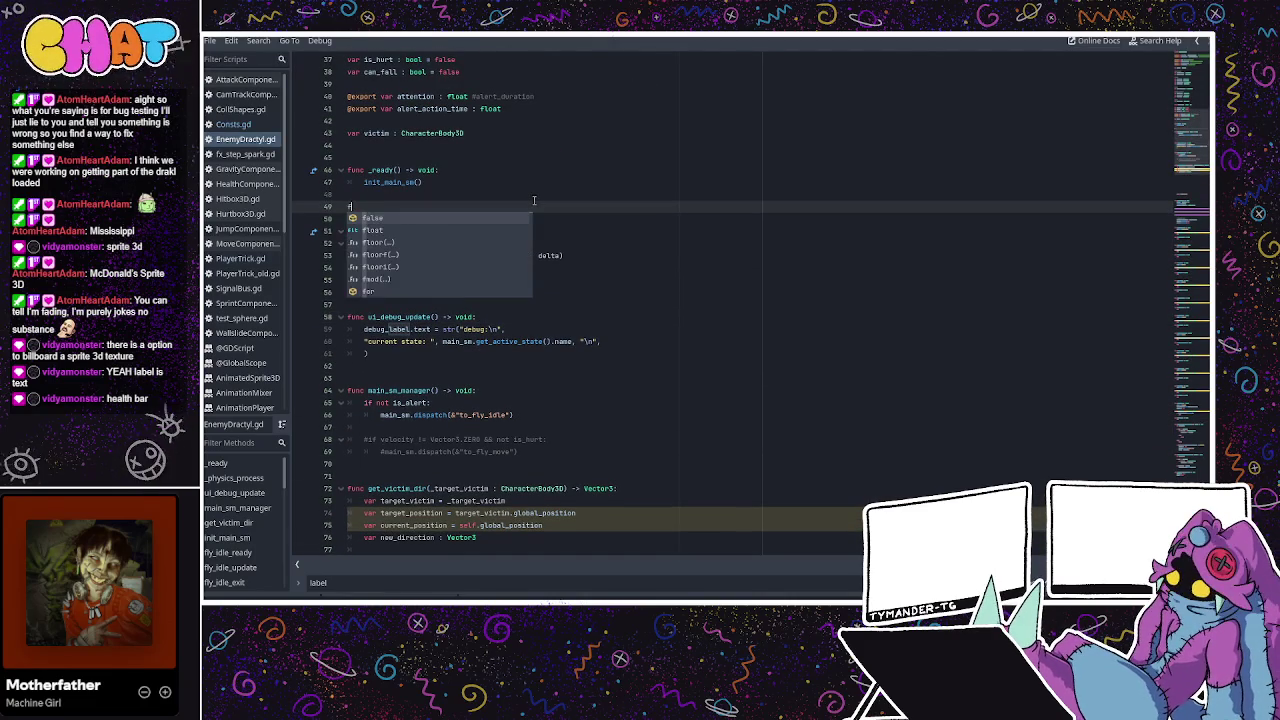
text(unc _process)
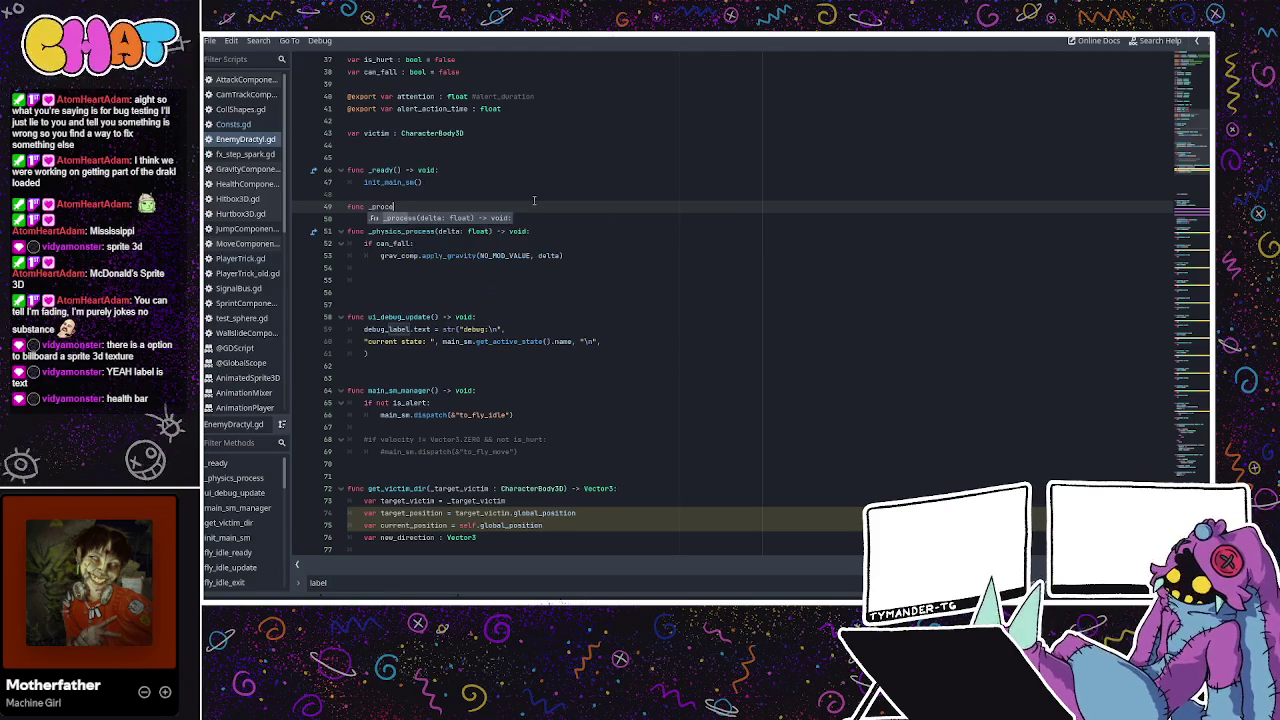
key(Return)
key(Return)
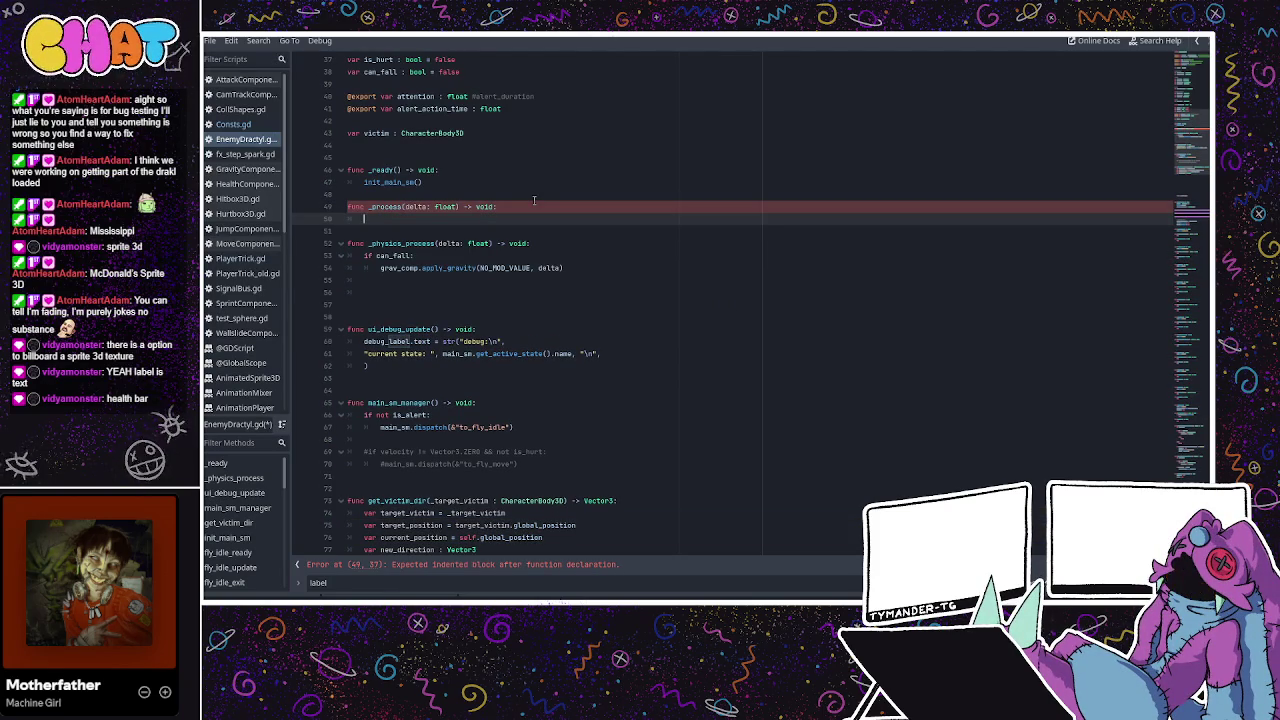
text(ui_debug_)
key(Return)
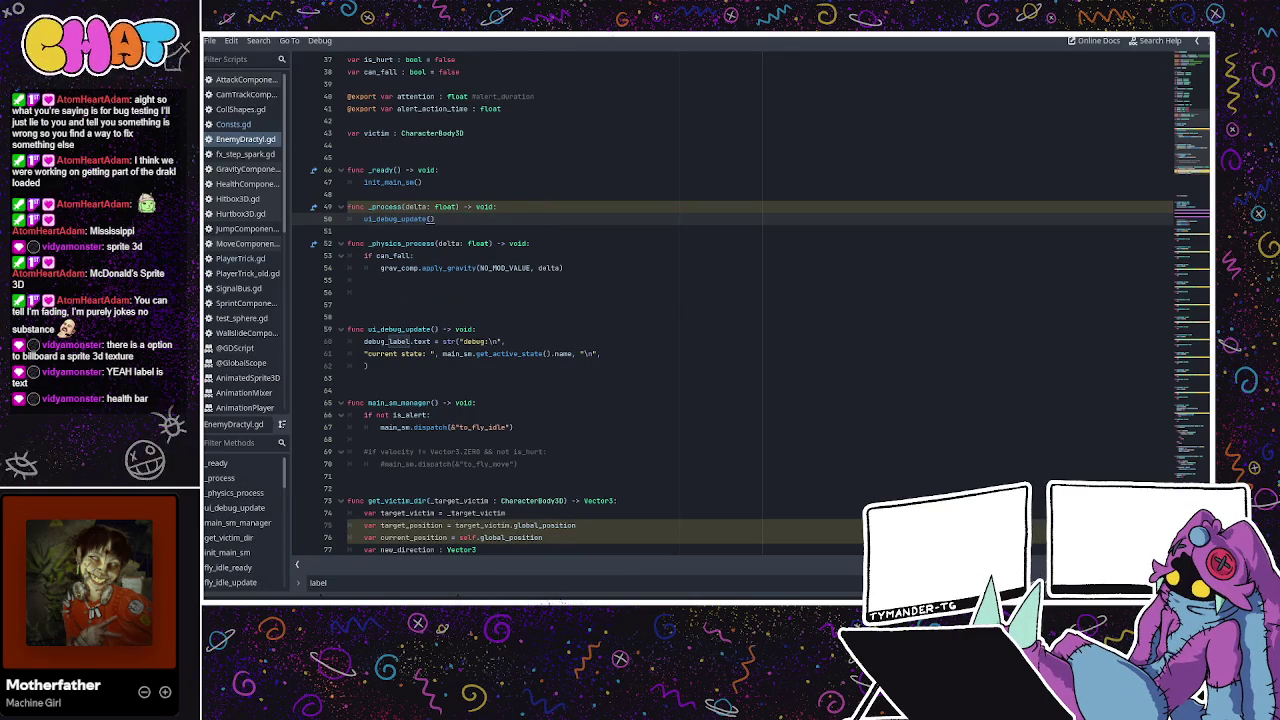
key(ctrl+F2)
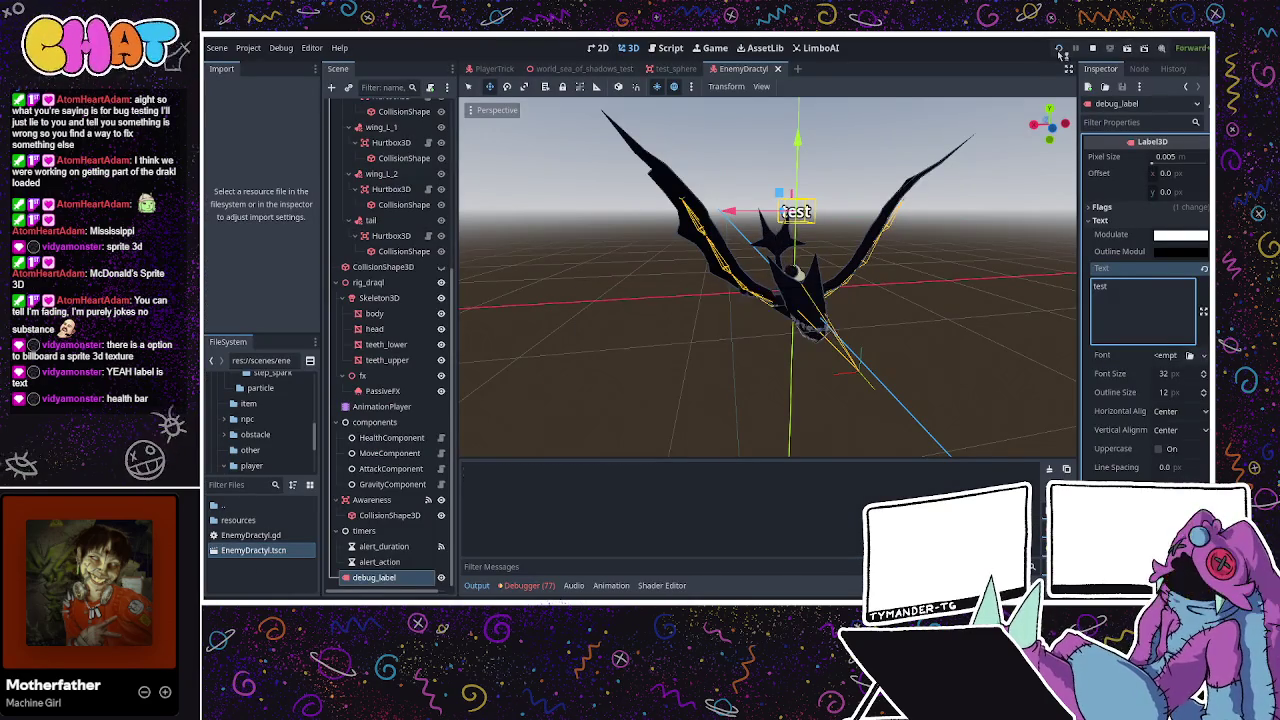
Test-run the game, then raise debug_label higher above the Dractyl and save the scene.
click(1075, 47)
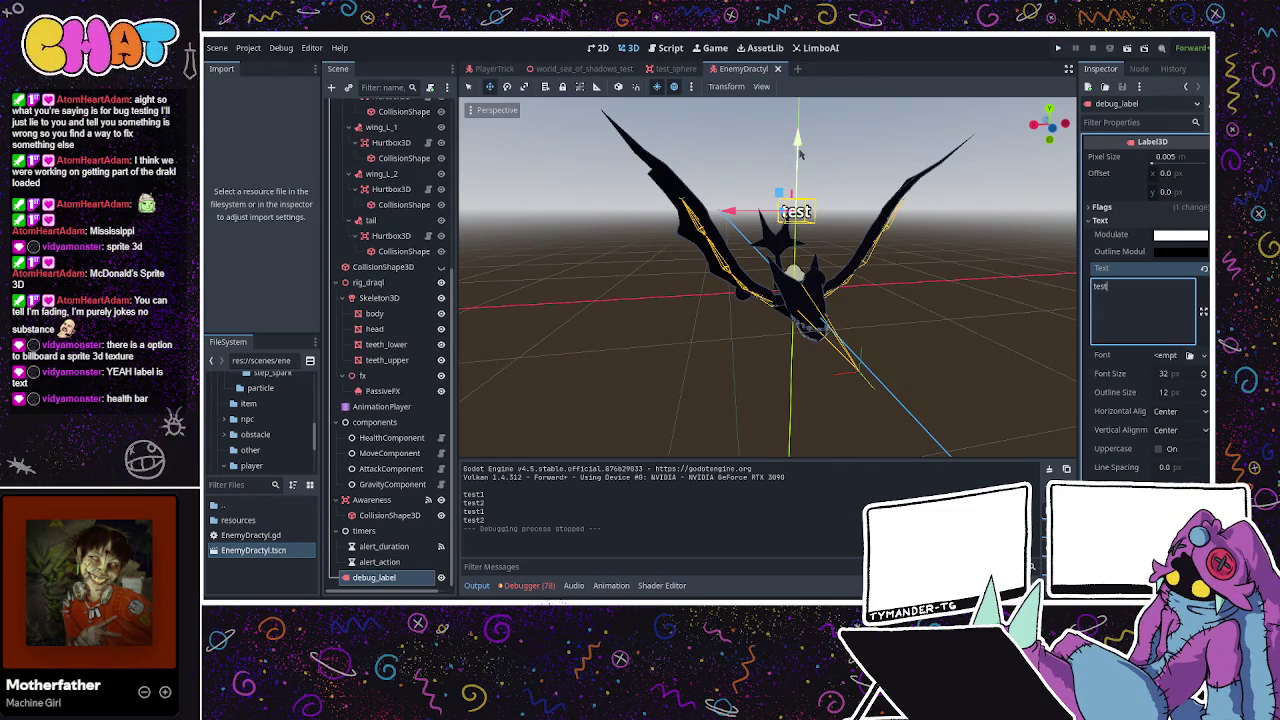
drag(799, 152, 800, 130)
drag(836, 191, 746, 255)
key(ctrl+s)
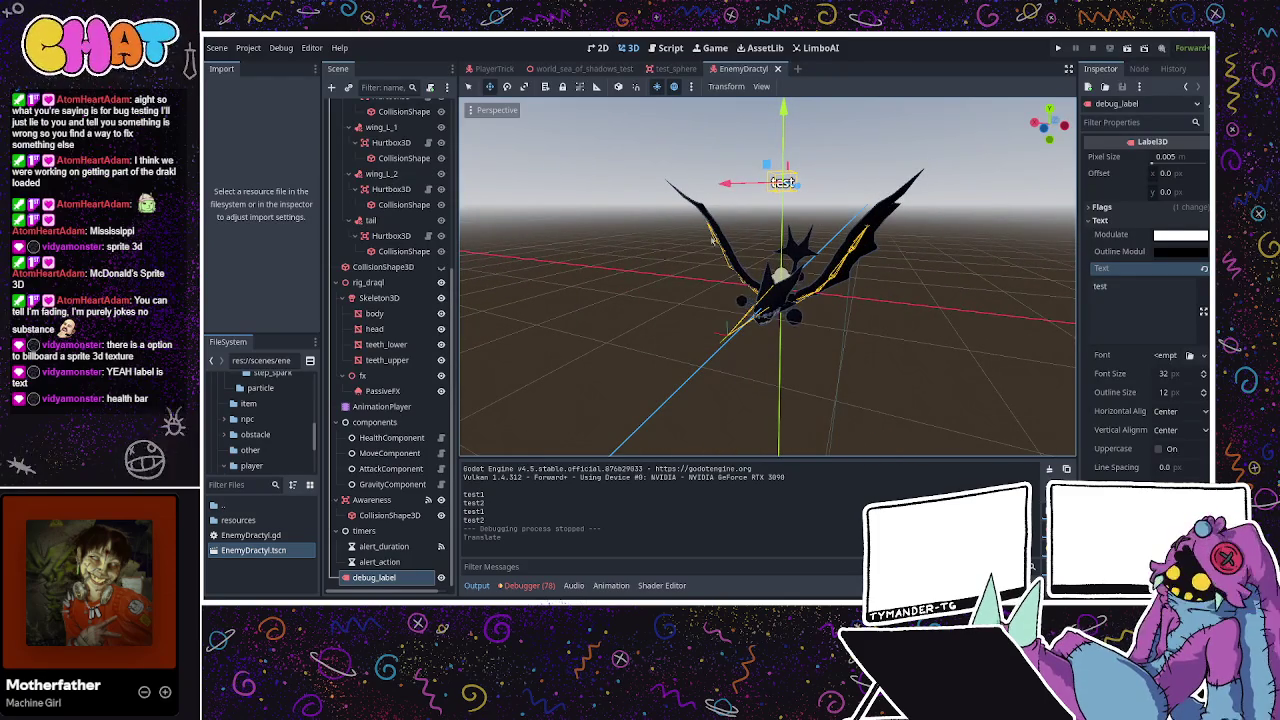
Select the EnemyDractyl root node and reopen its EnemyDractyl.gd script.
scroll(427, 110, up, 6)
click(427, 109)
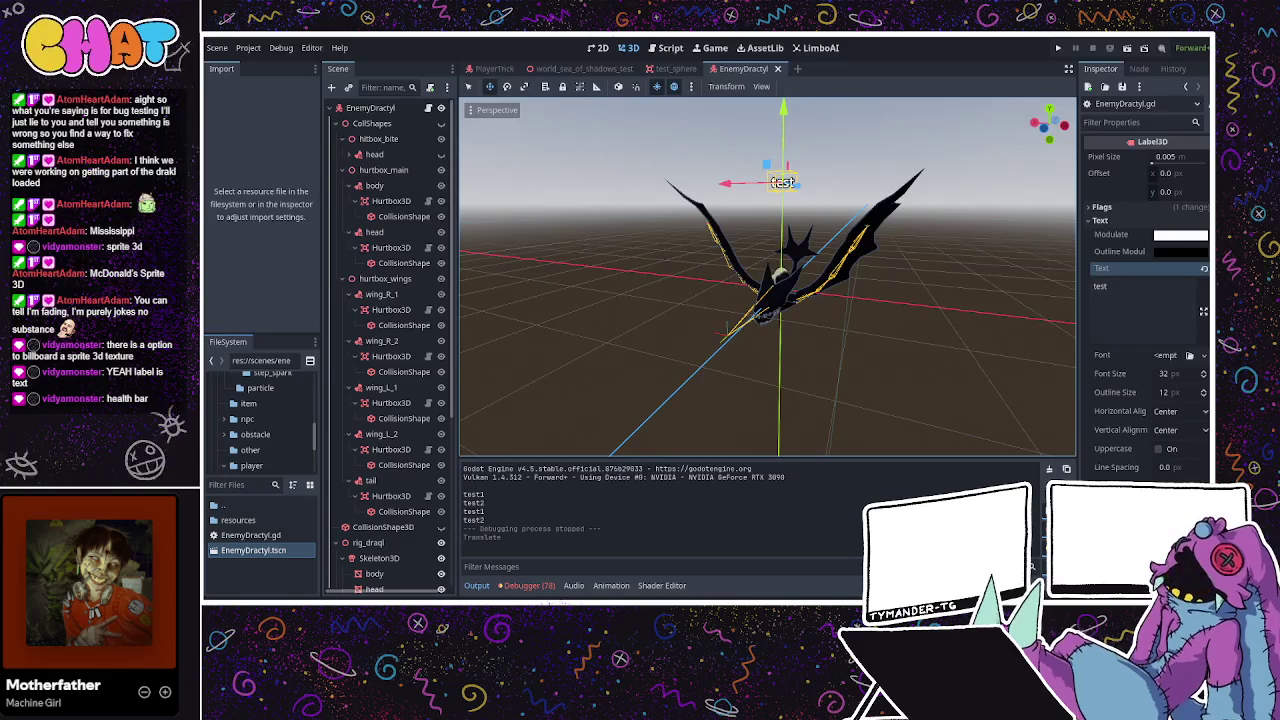
key(ctrl+F3)
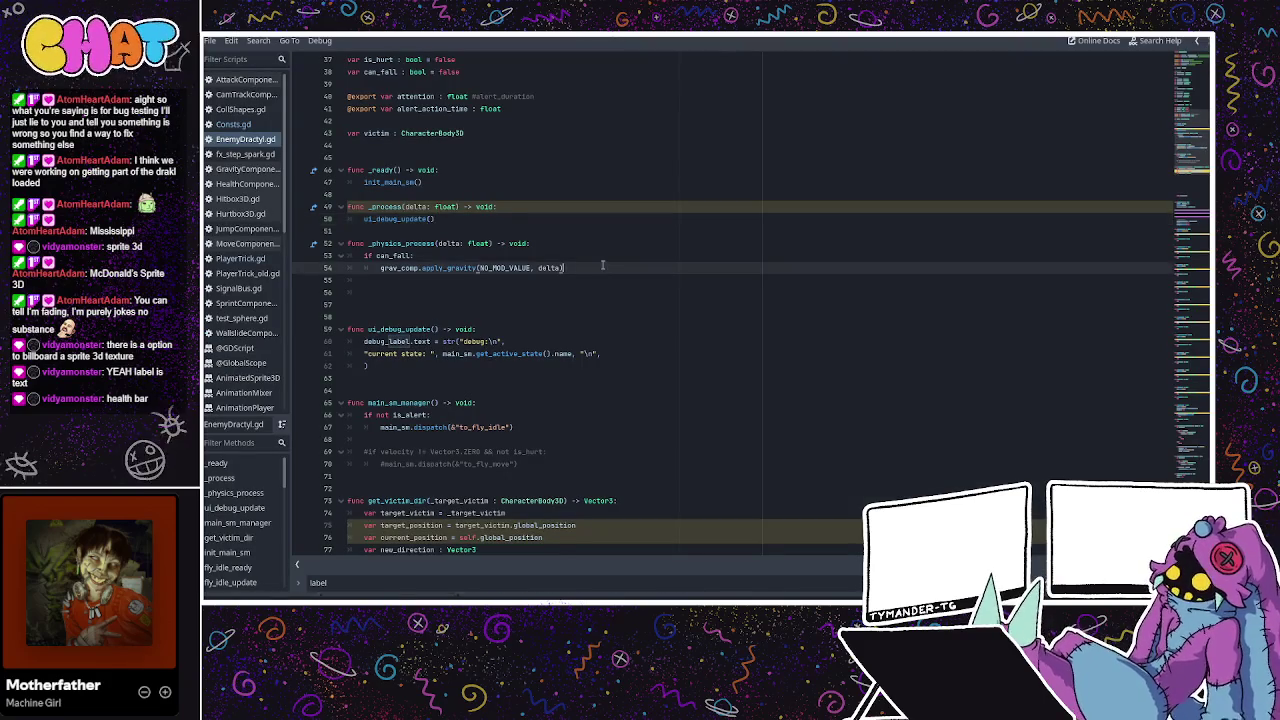
scroll(587, 262, down, 14)
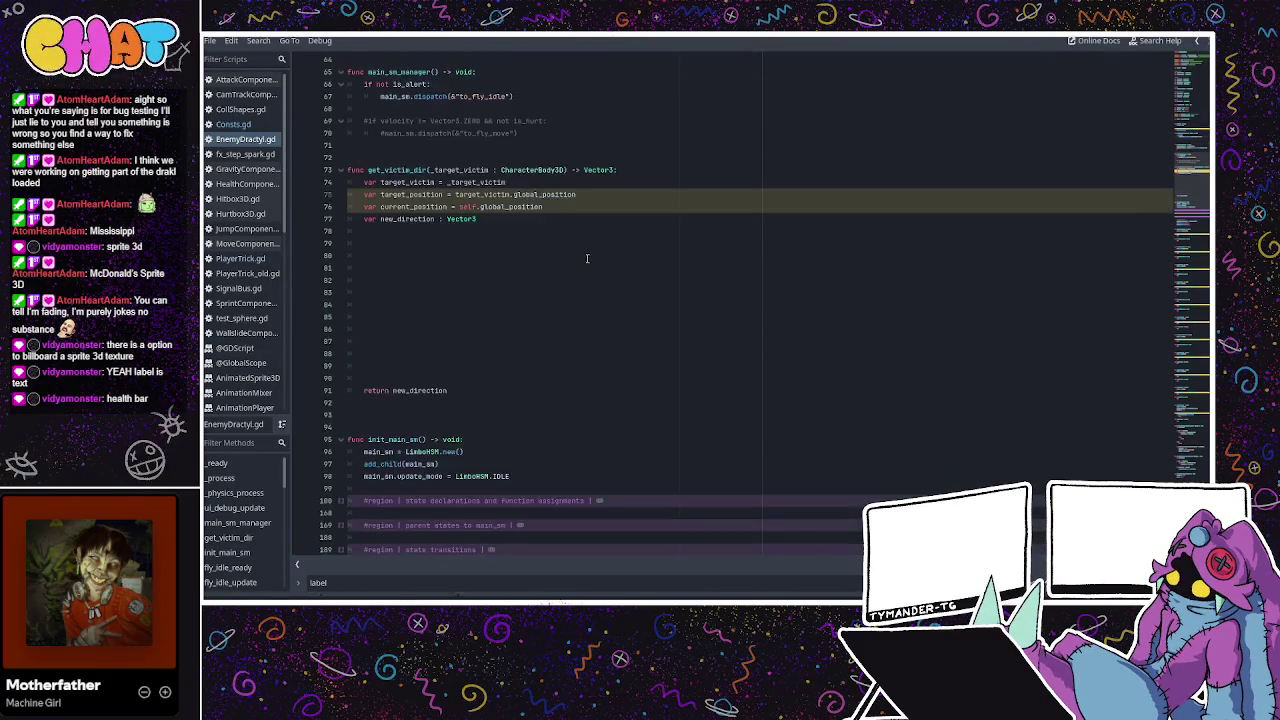
scroll(583, 259, down, 18)
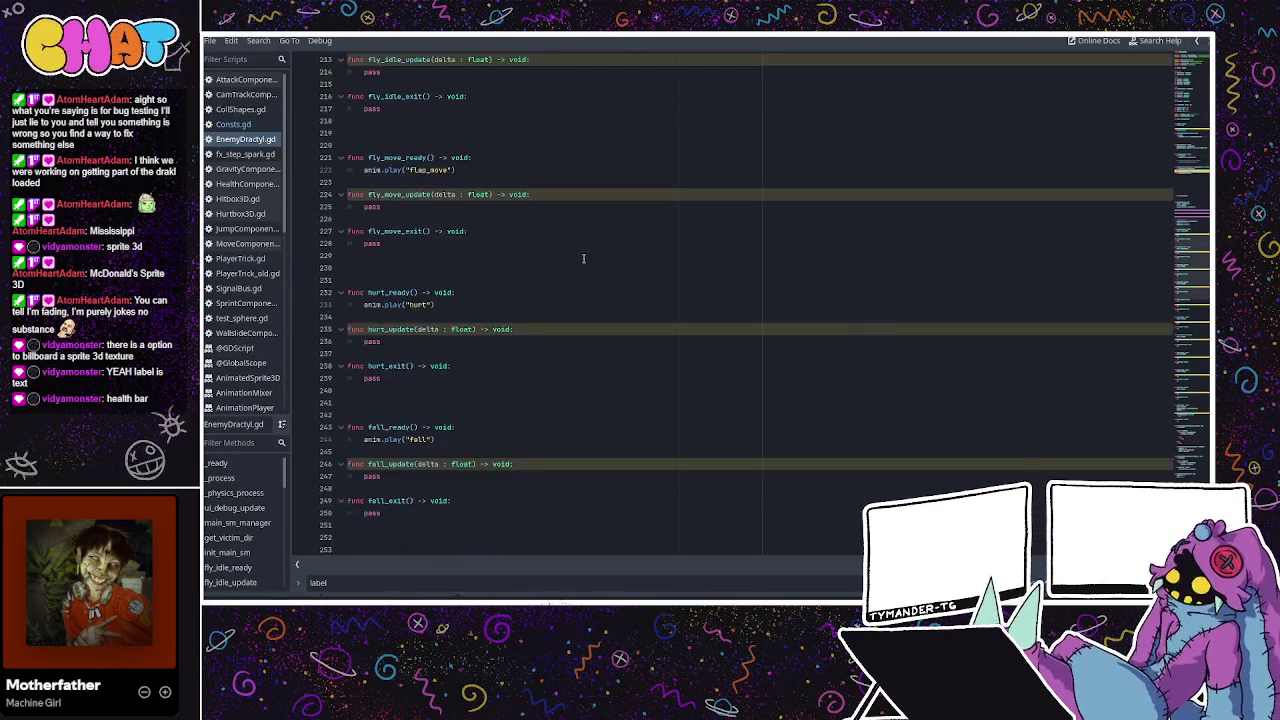
scroll(581, 259, up, 6)
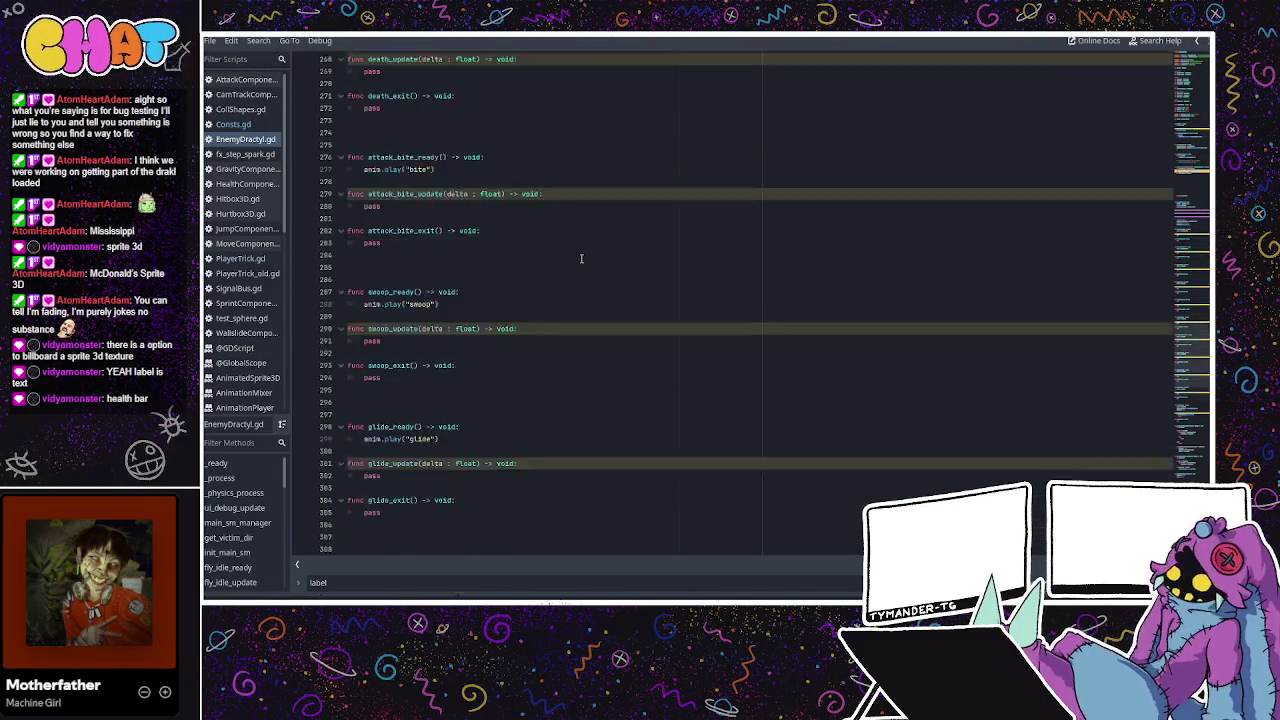
scroll(578, 259, up, 5)
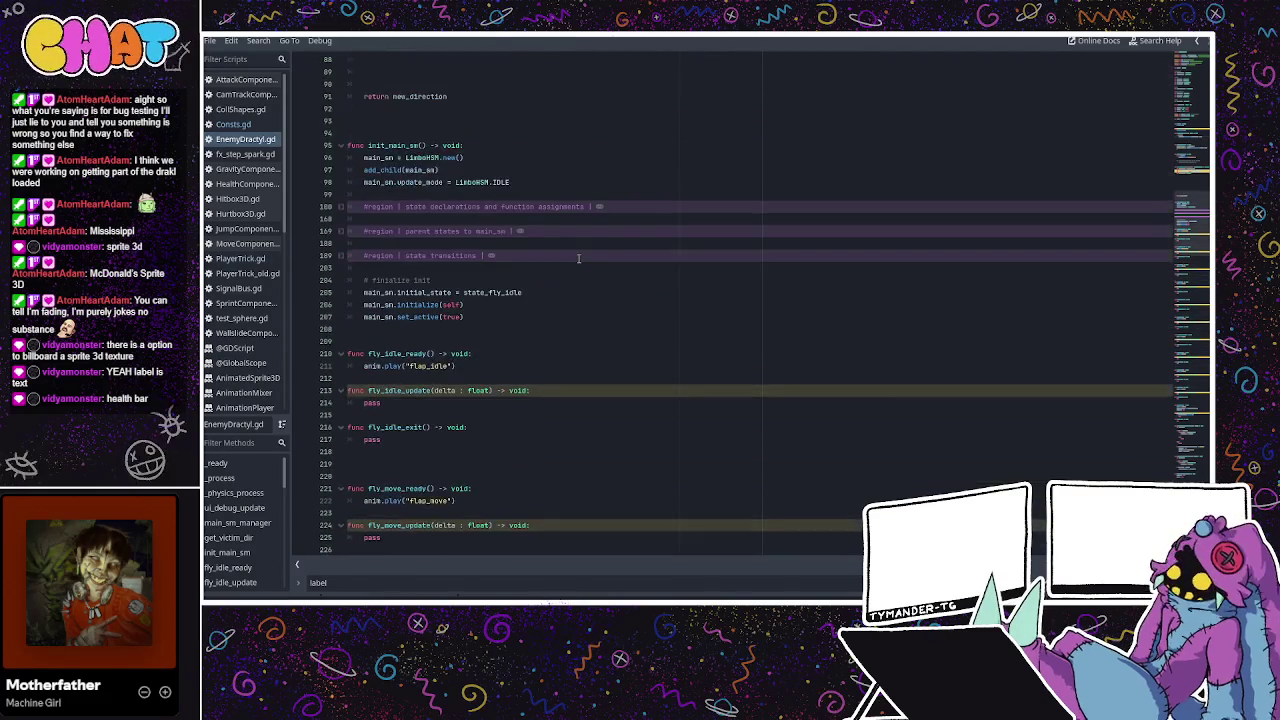
scroll(578, 259, down, 15)
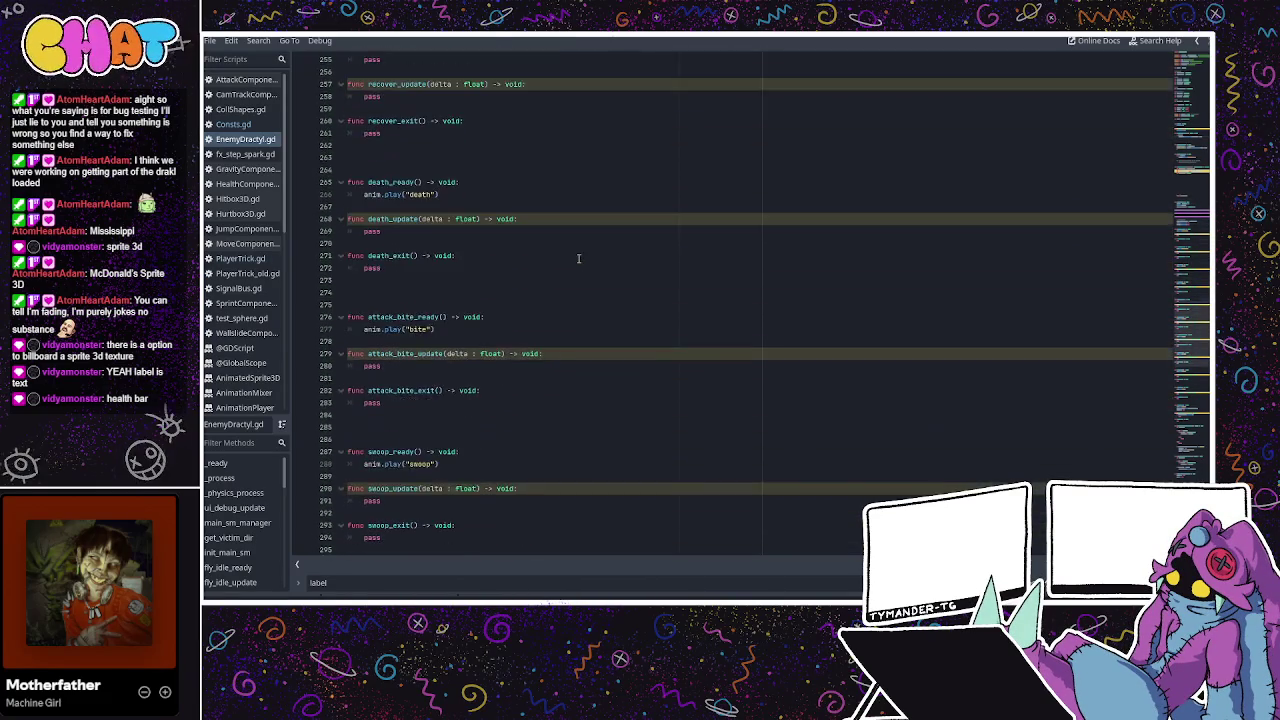
scroll(544, 288, down, 10)
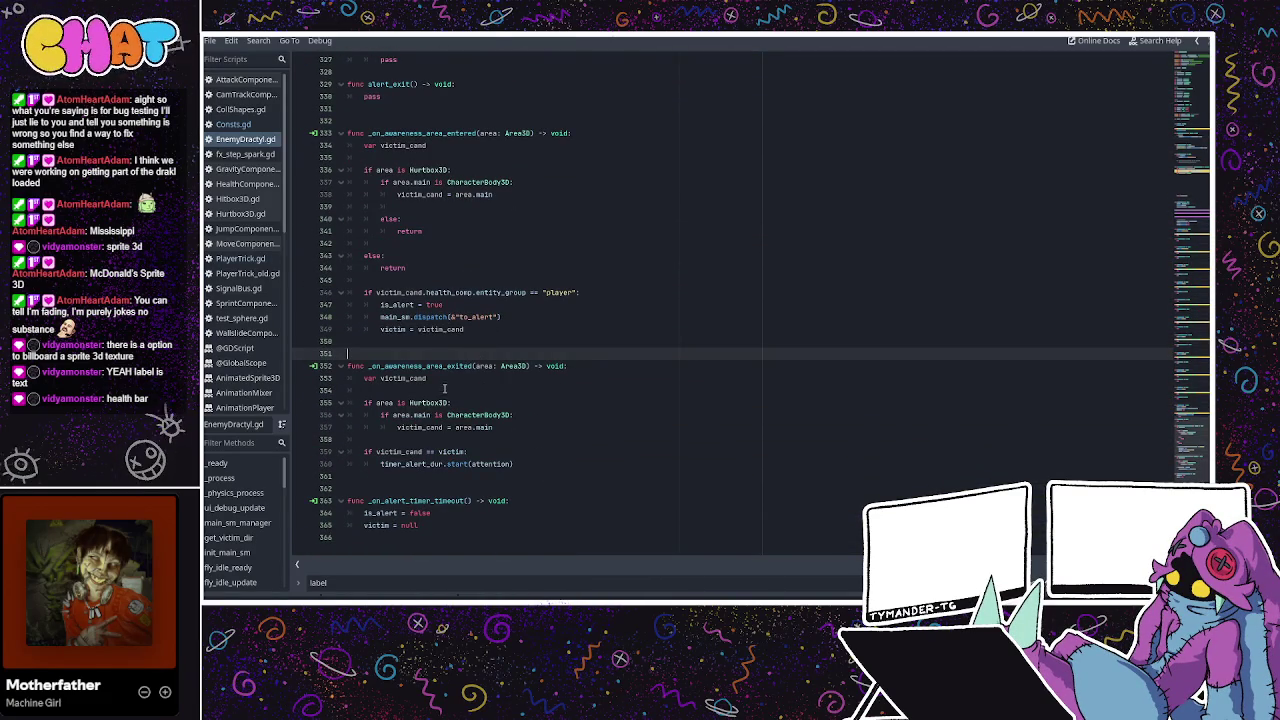
click(444, 378)
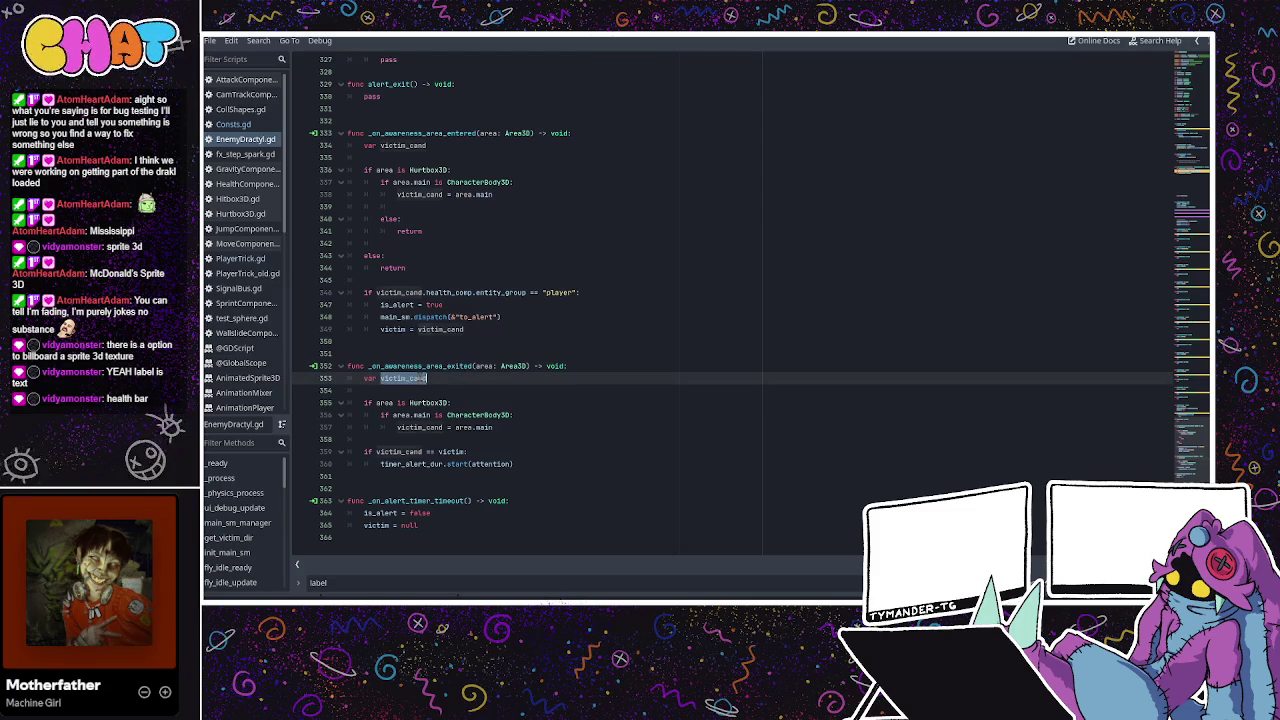
scroll(1124, 287, up, 4)
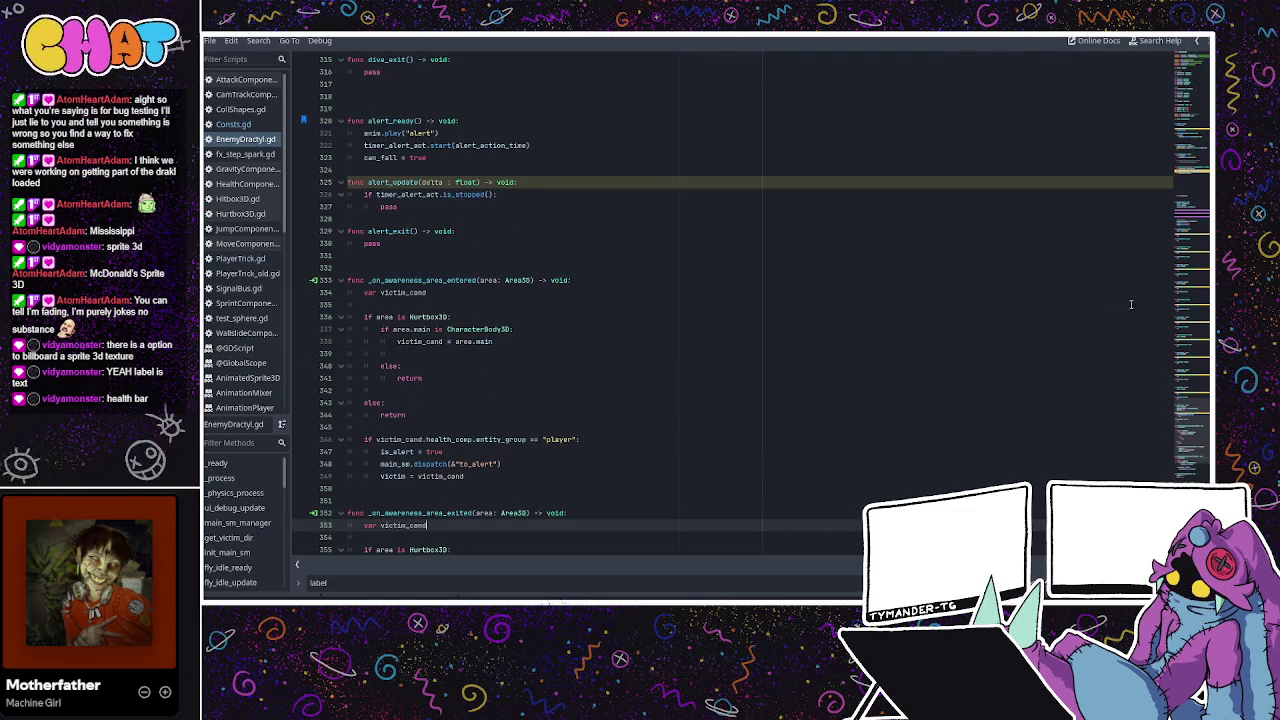
scroll(1165, 136, up, 20)
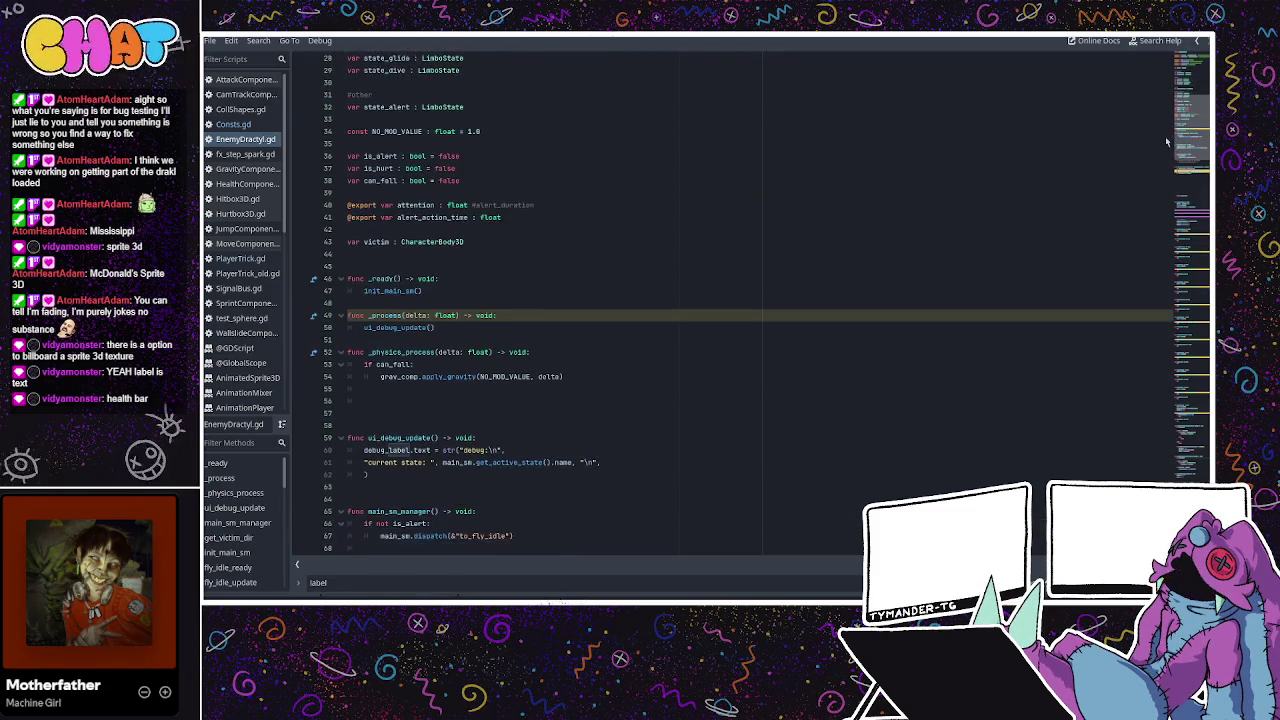
scroll(1165, 136, down, 1)
scroll(472, 277, down, 1)
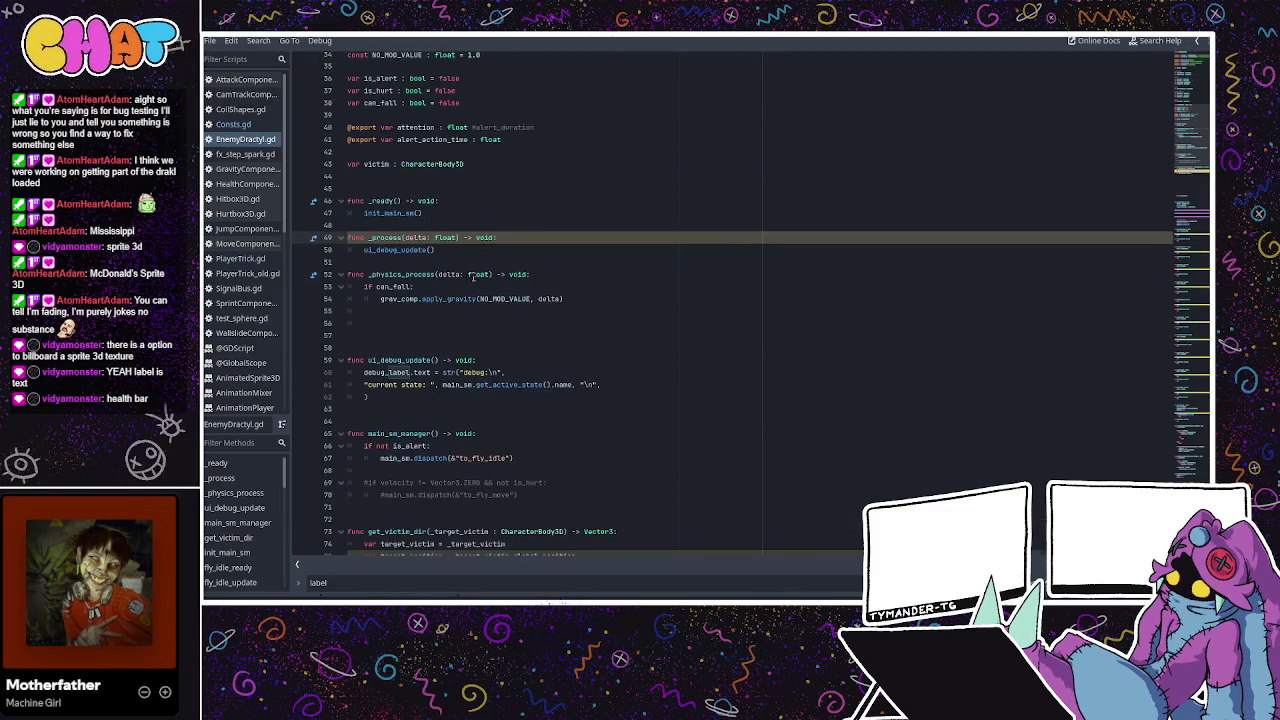
scroll(473, 280, down, 1)
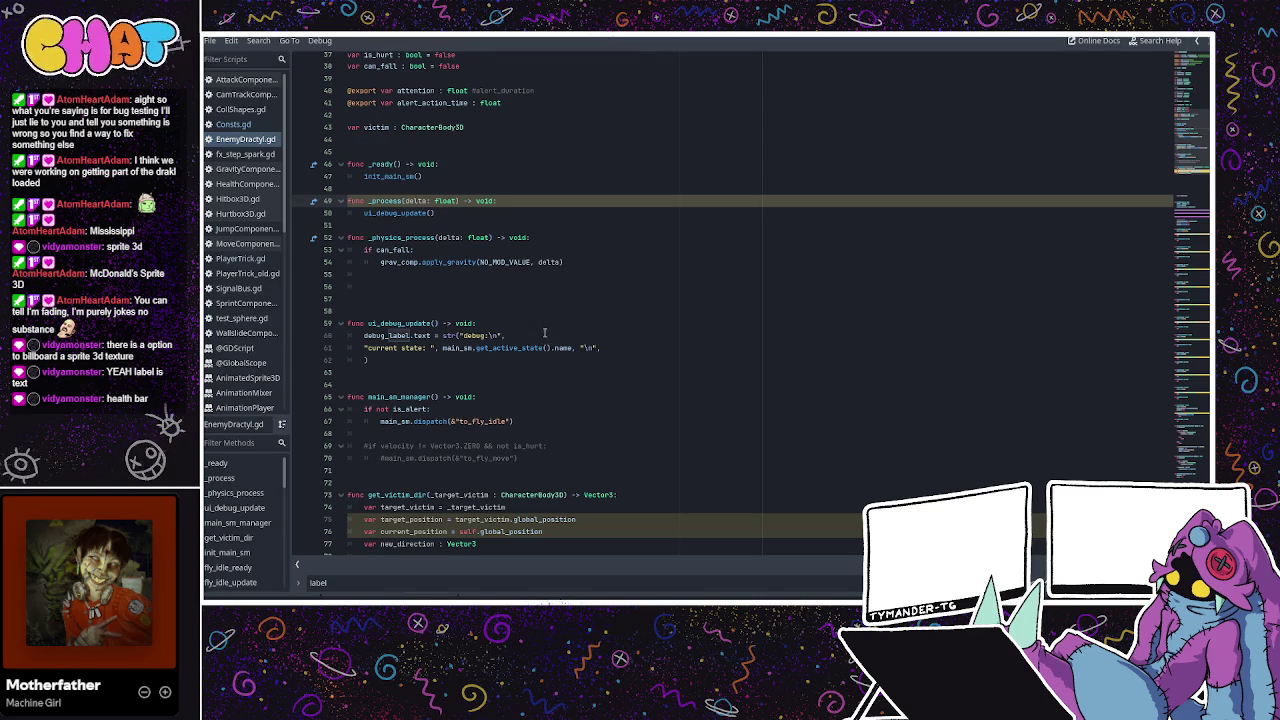
mouse_move(617, 349)
mouse_down()
mouse_move(390, 336)
mouse_move(363, 348)
mouse_up()
key(ctrl+c)
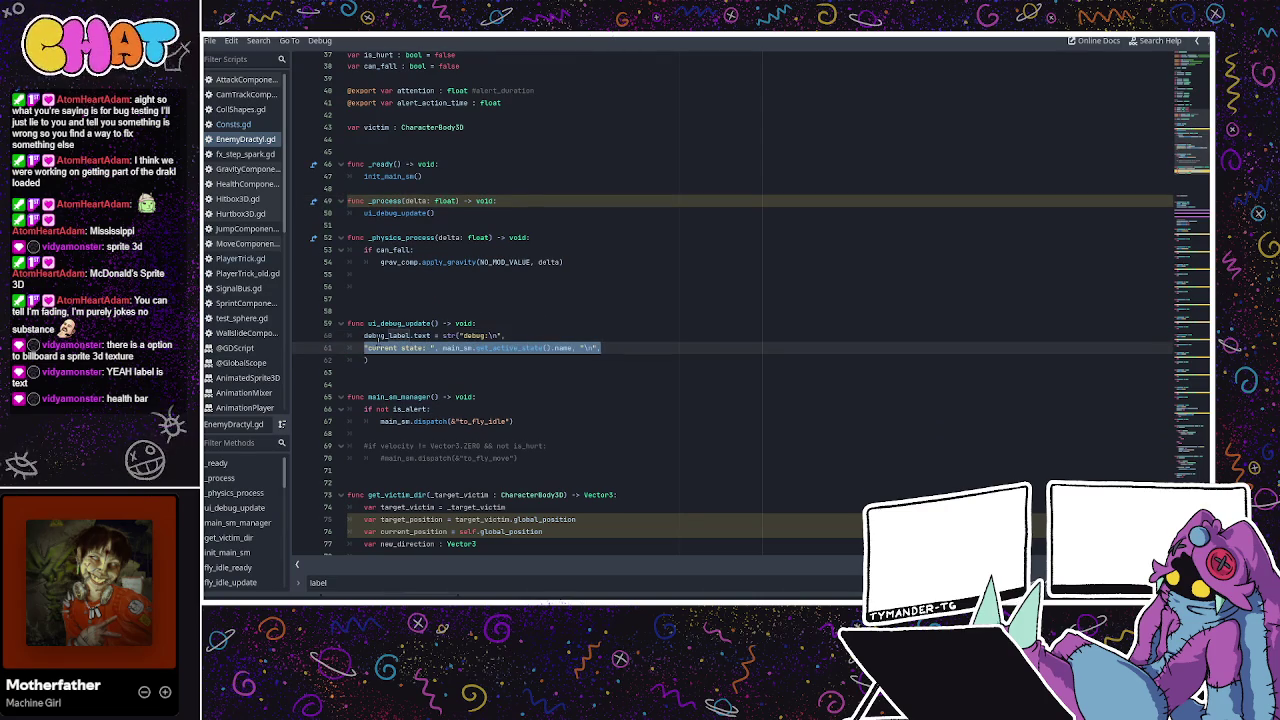
Duplicate the current state debug line and relabel the copy 'victim'.
click(620, 345)
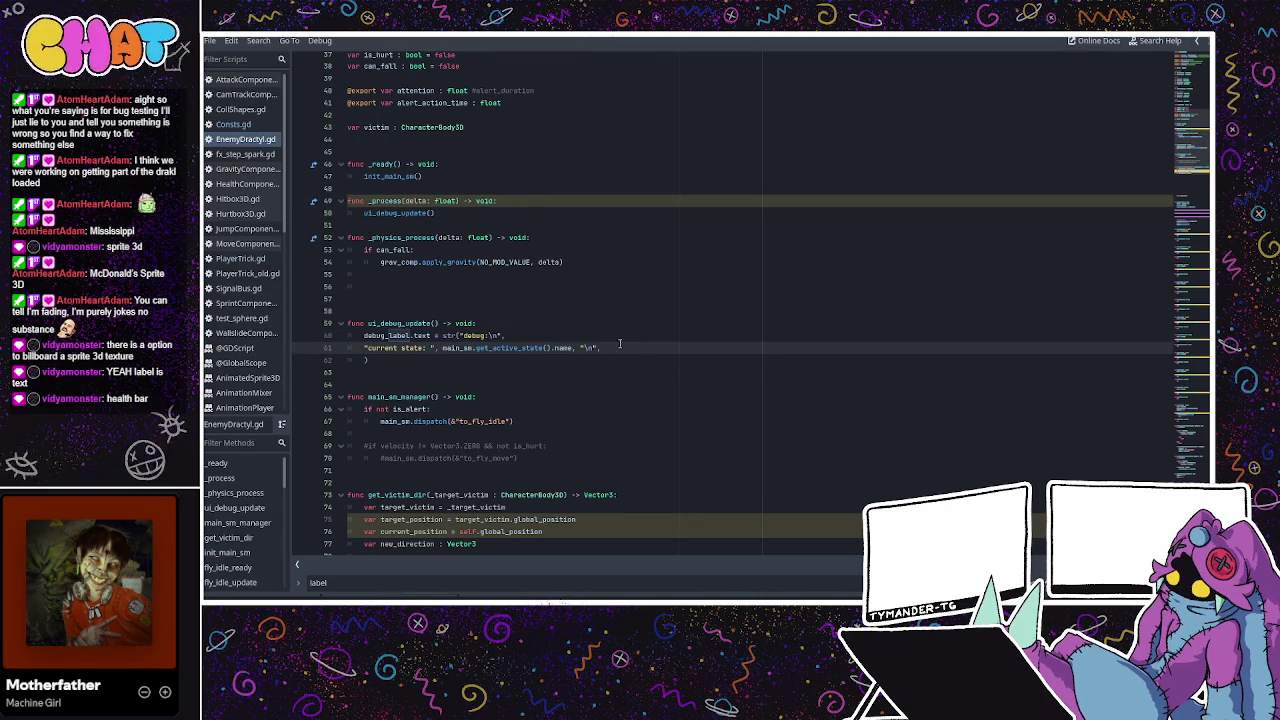
key(Return)
key(ctrl+v)
click(427, 360)
key(BackSpace)
key(BackSpace)
key(BackSpace)
key(BackSpace)
key(BackSpace)
key(BackSpace)
text("current)
key(BackSpace)
key(BackSpace)
key(BackSpace)
text(vic)
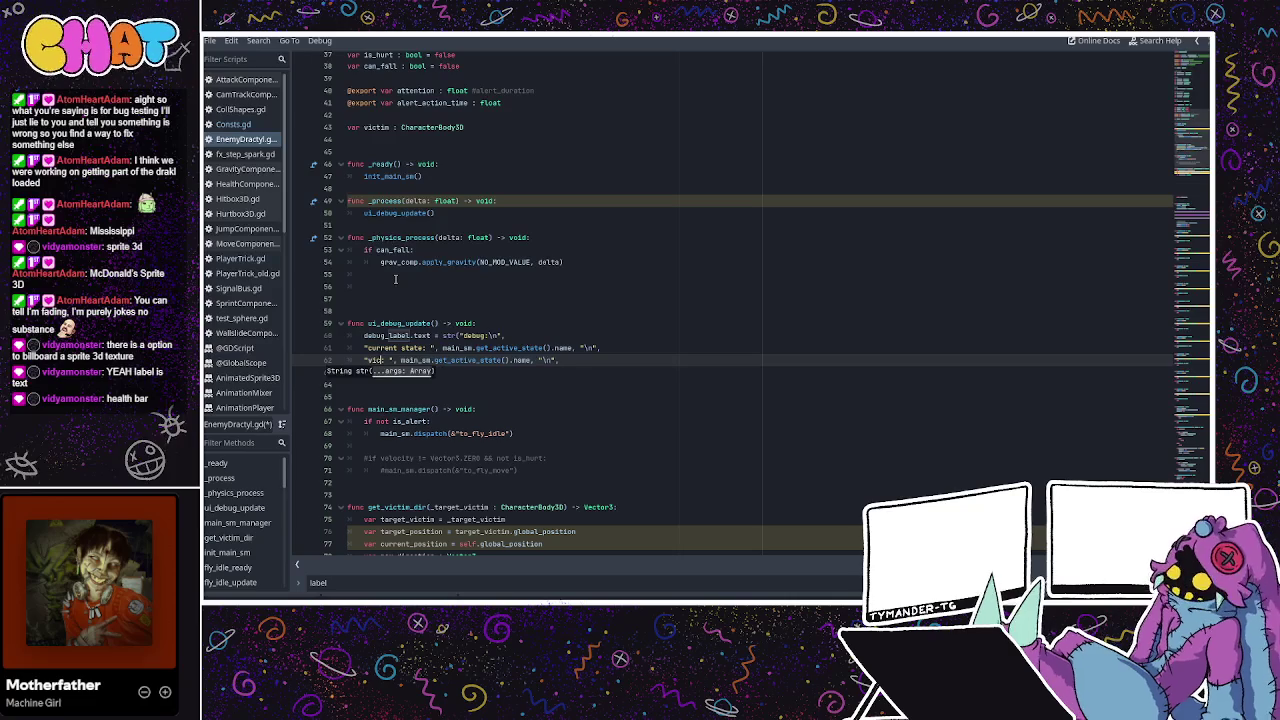
text(tim)
Duplicate the victim line as an 'alert time' line and start its value as timer_alert_dur.
drag(571, 360, 363, 360)
key(ctrl+c)
click(598, 364)
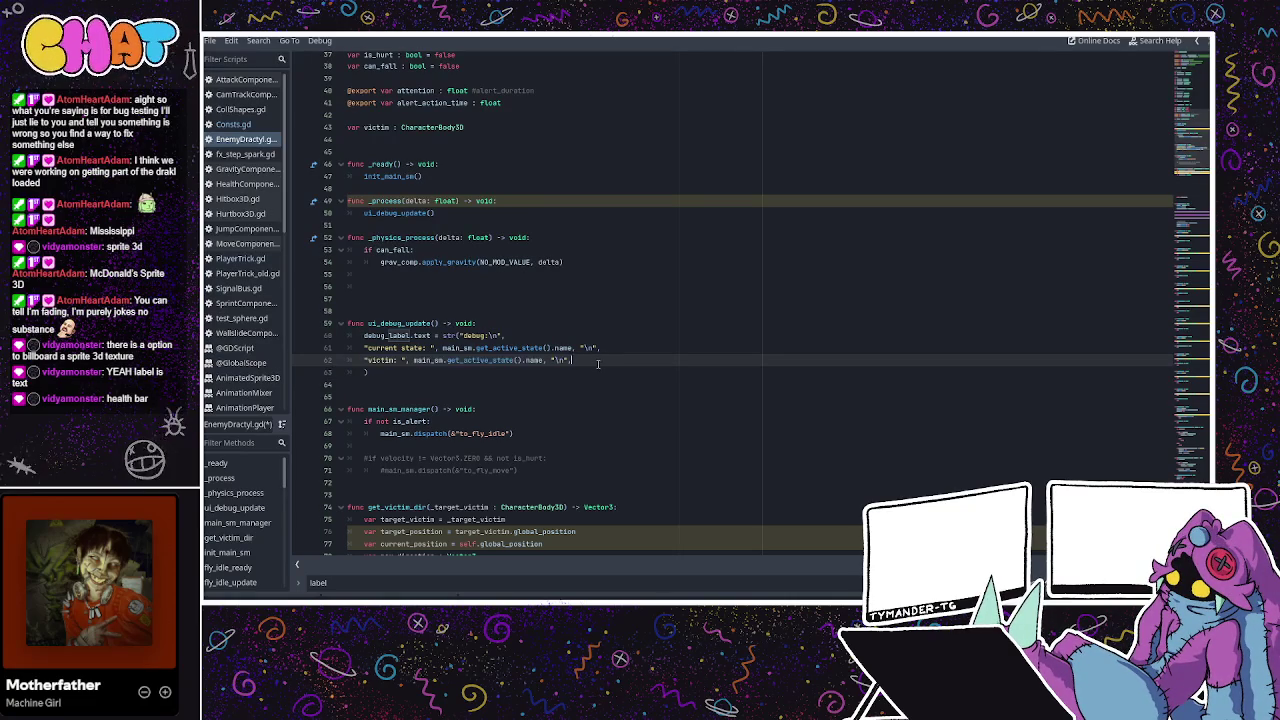
key(Return)
key(ctrl+v)
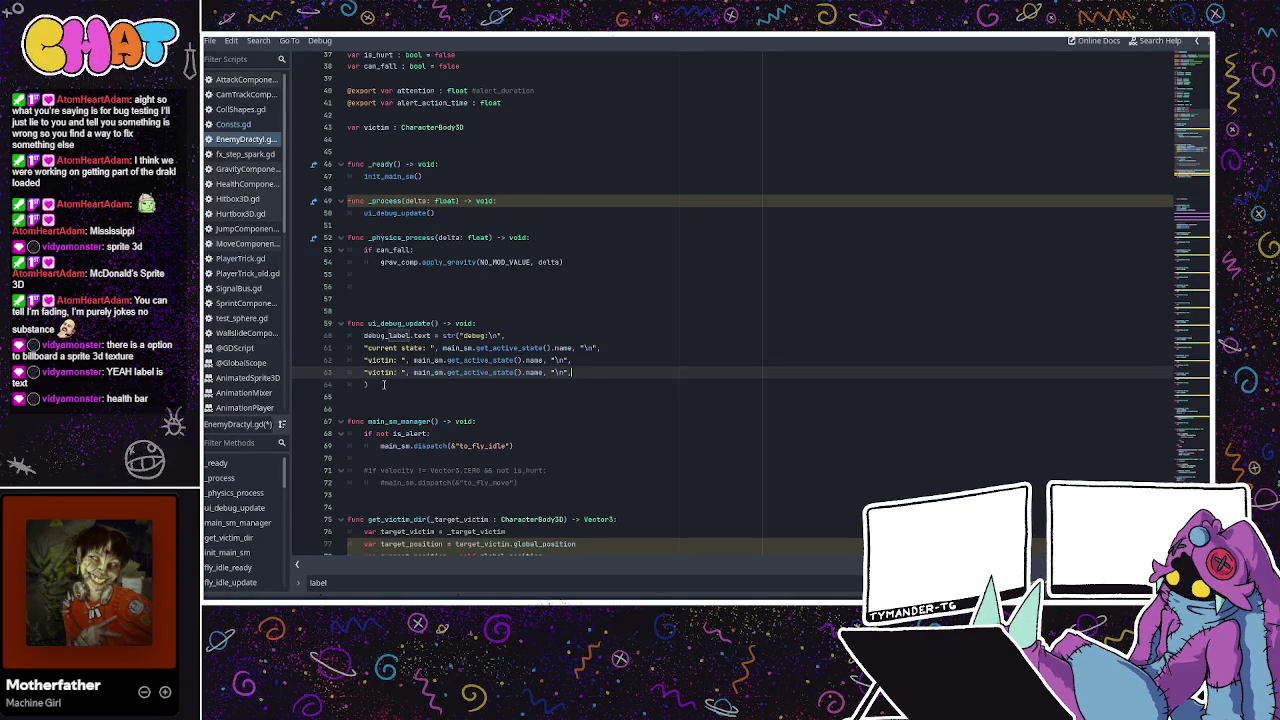
double_click(380, 372)
text(attent)
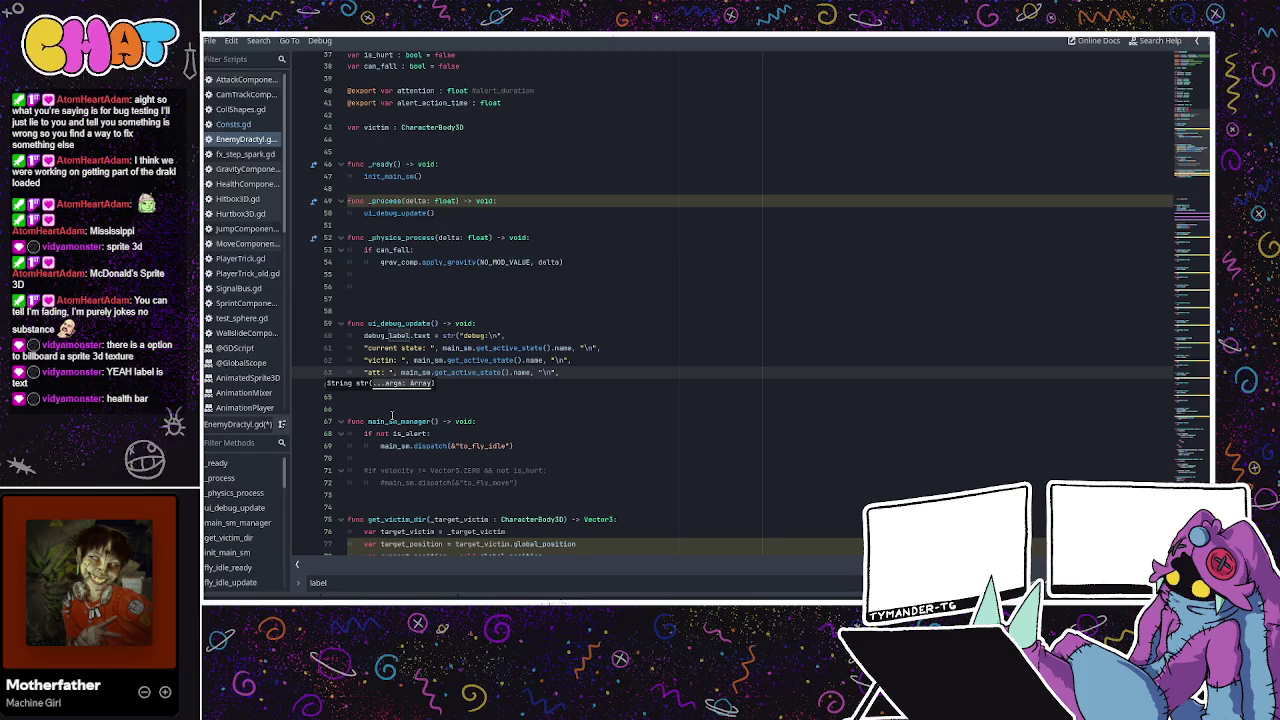
text(ion_time)
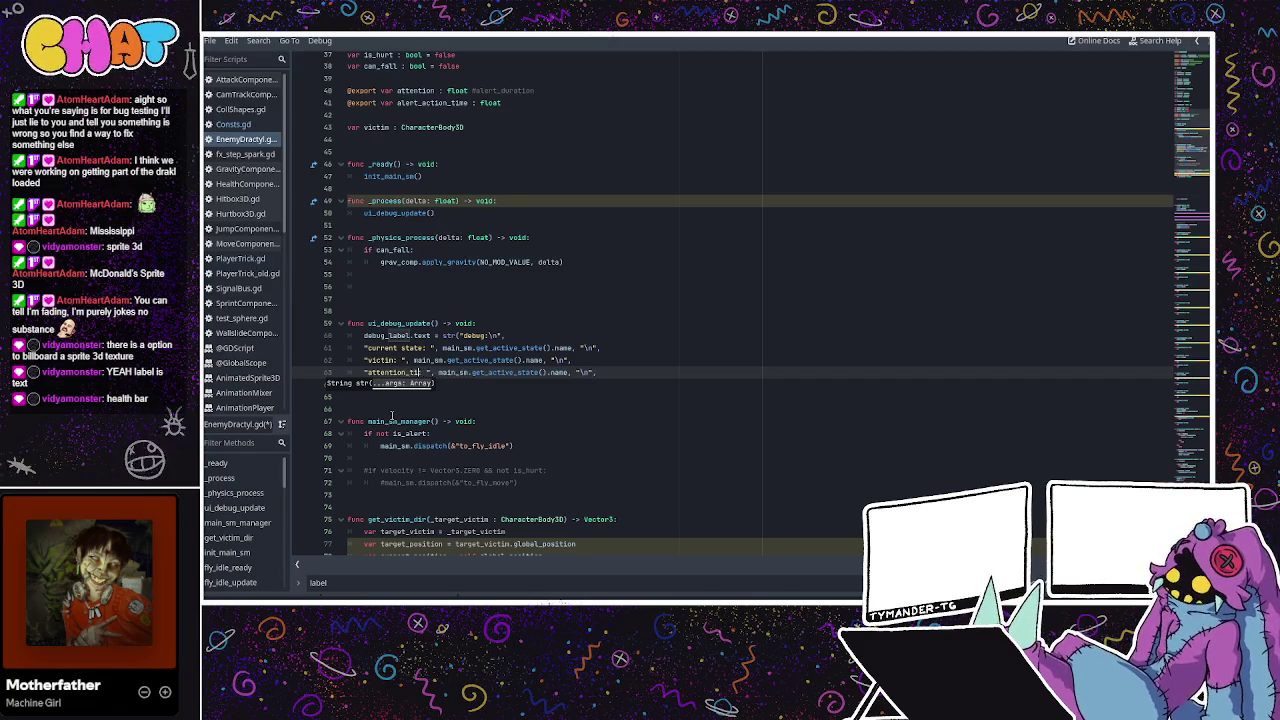
key(BackSpace)
key(BackSpace)
key(BackSpace)
text(lert_time)
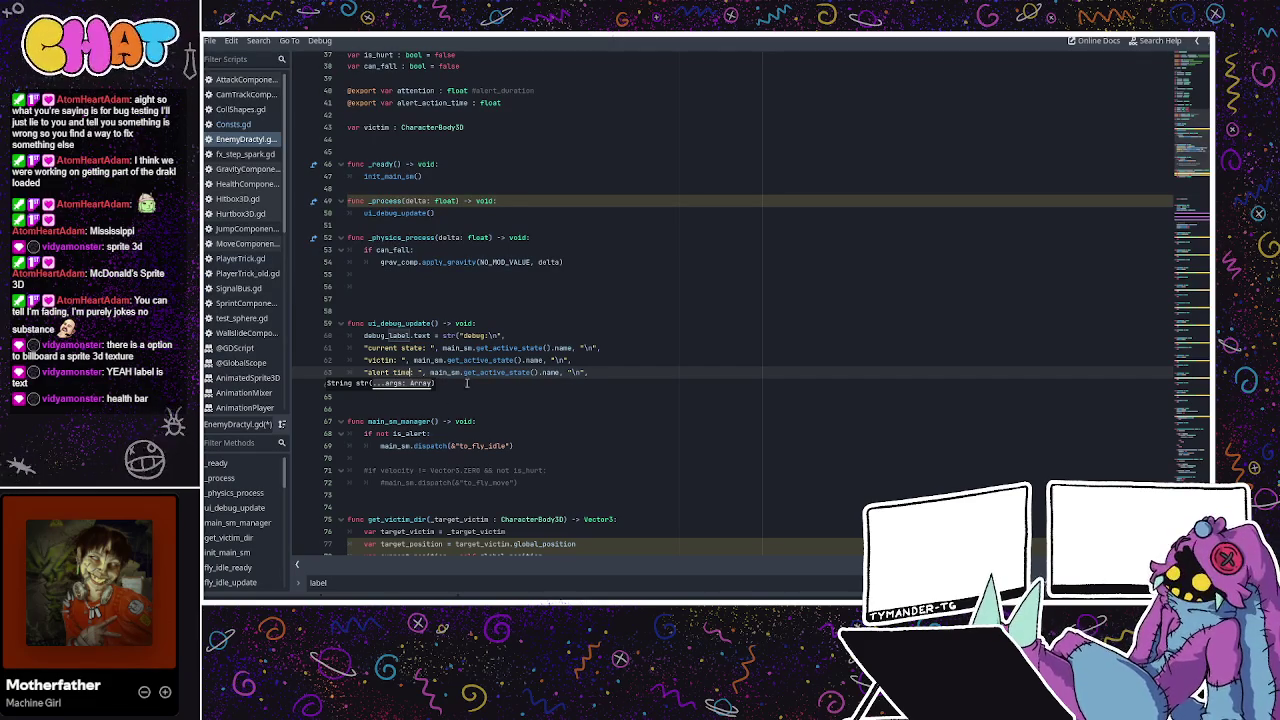
drag(431, 372, 523, 372)
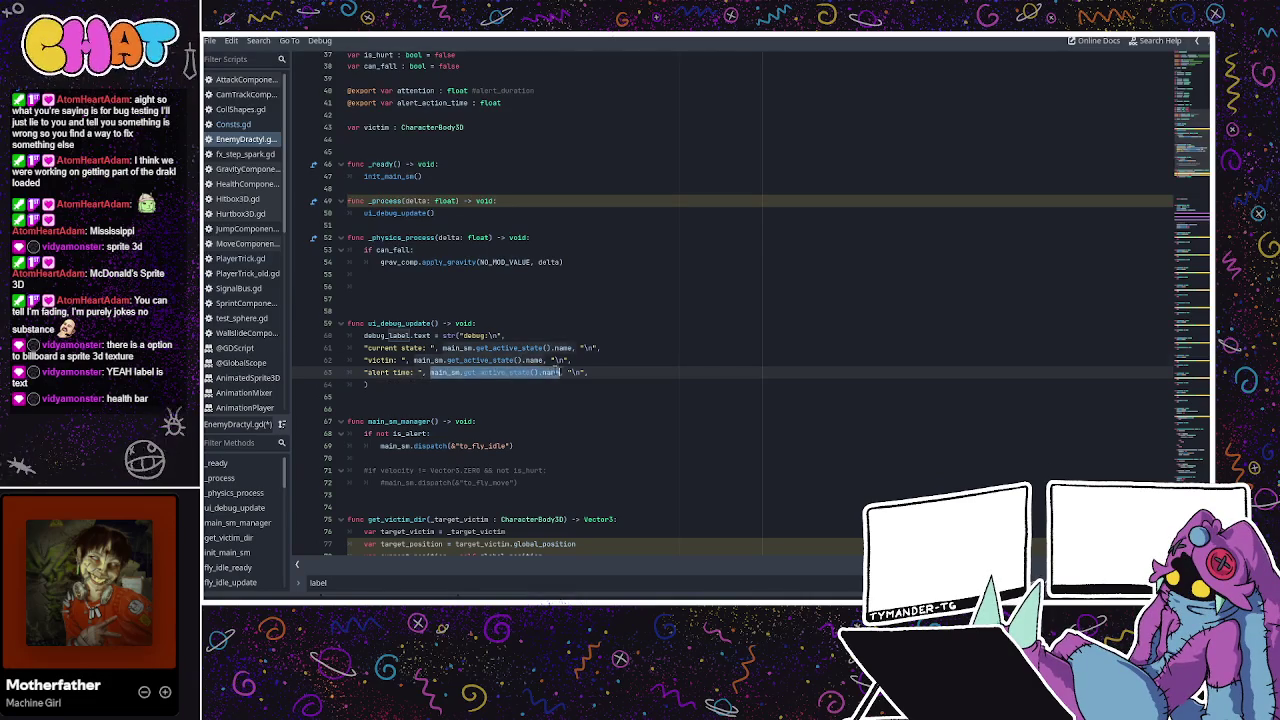
text(timer.)
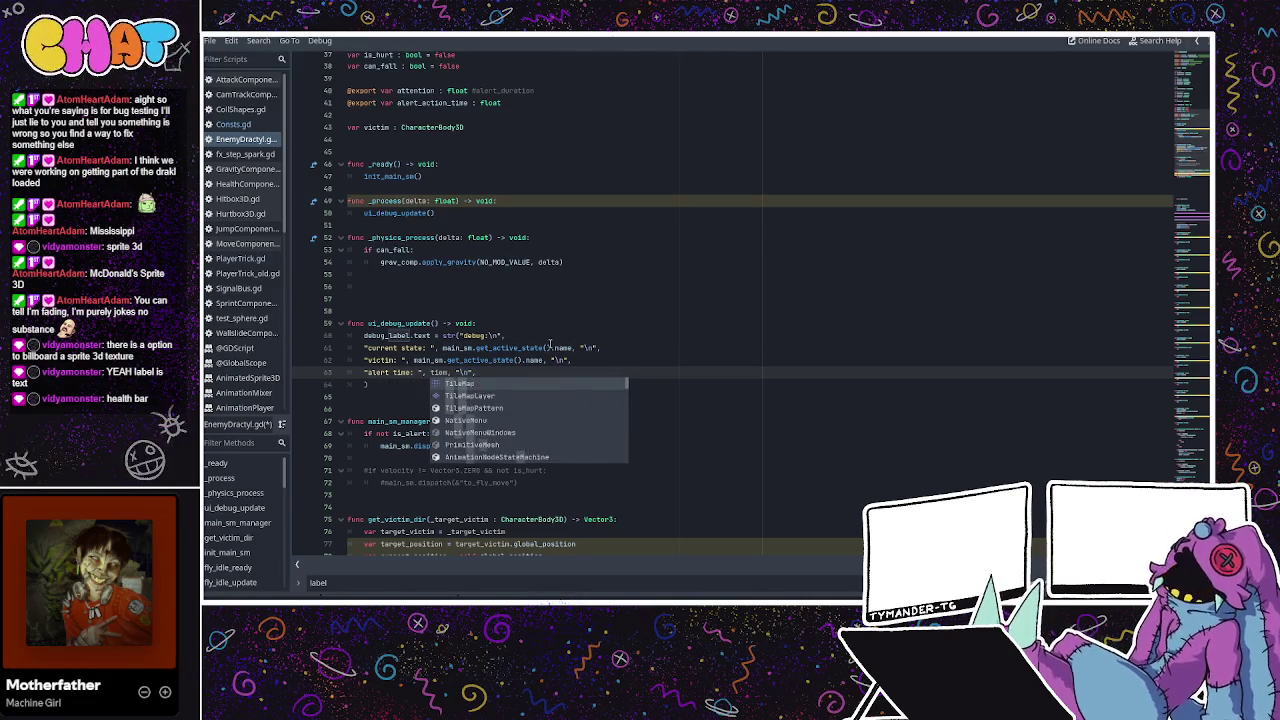
key(Escape)
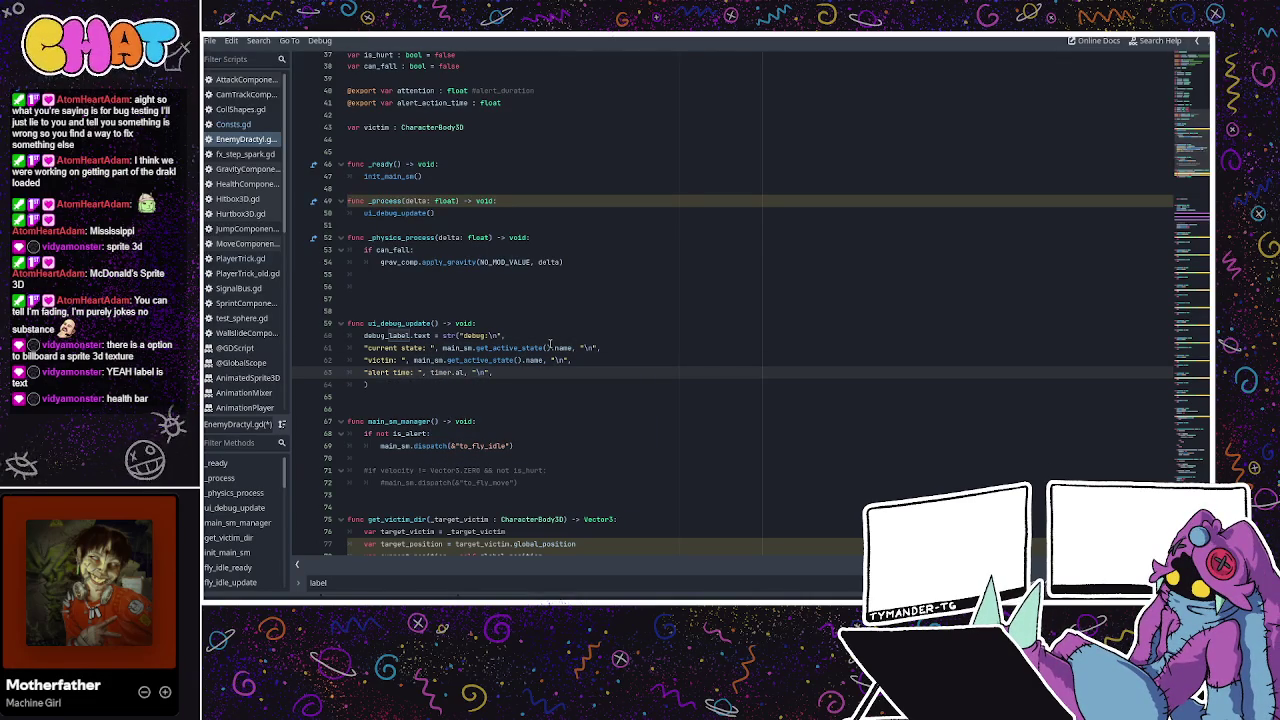
key(BackSpace)
text(_)
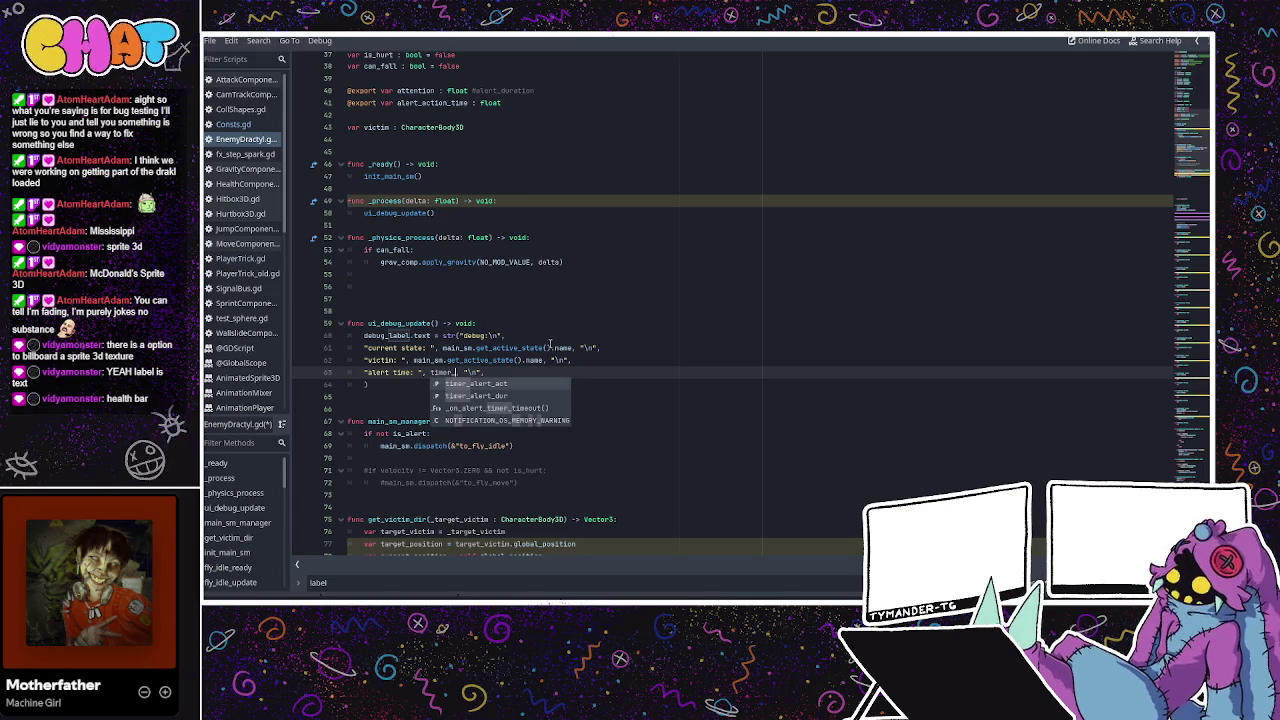
text(alert_o)
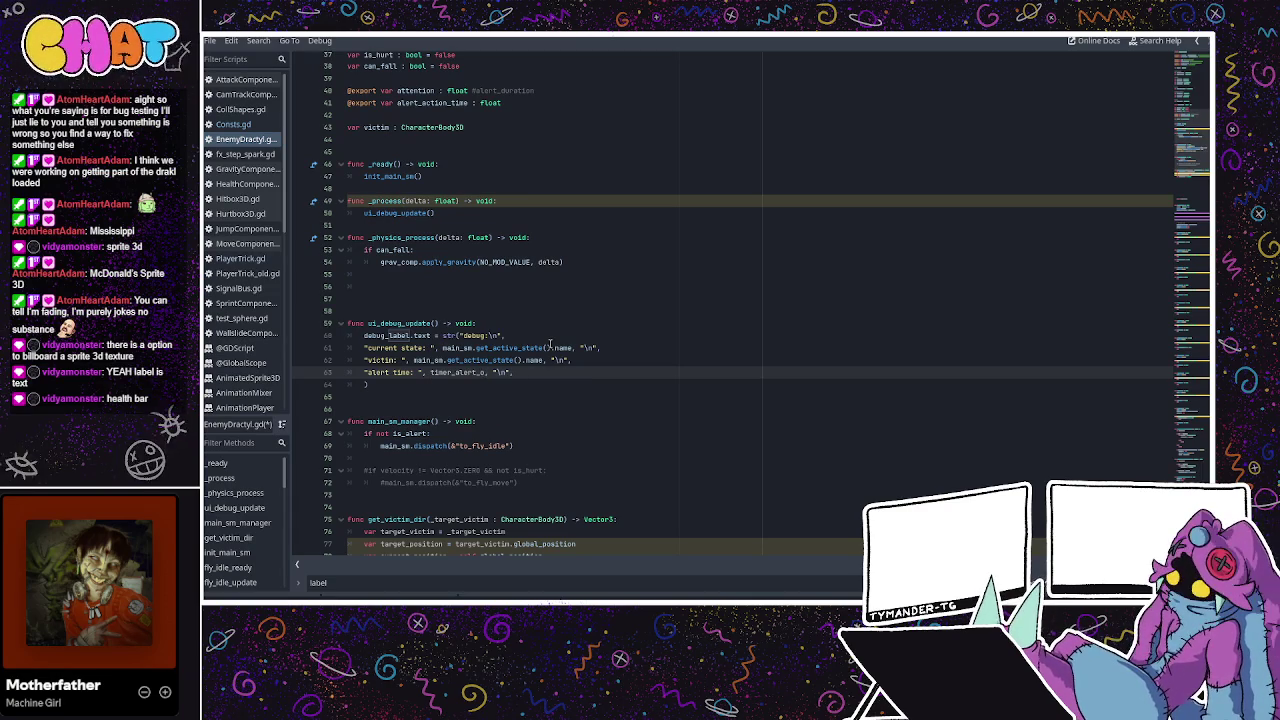
text(a)
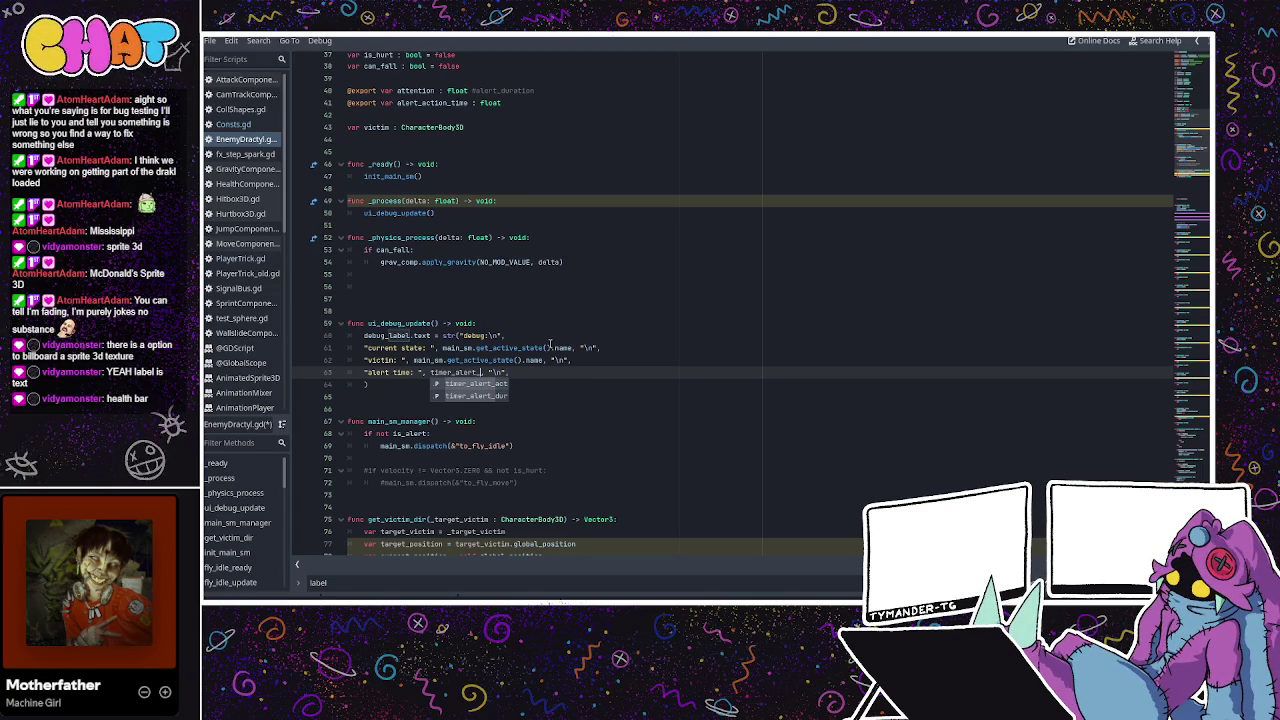
text(dur)
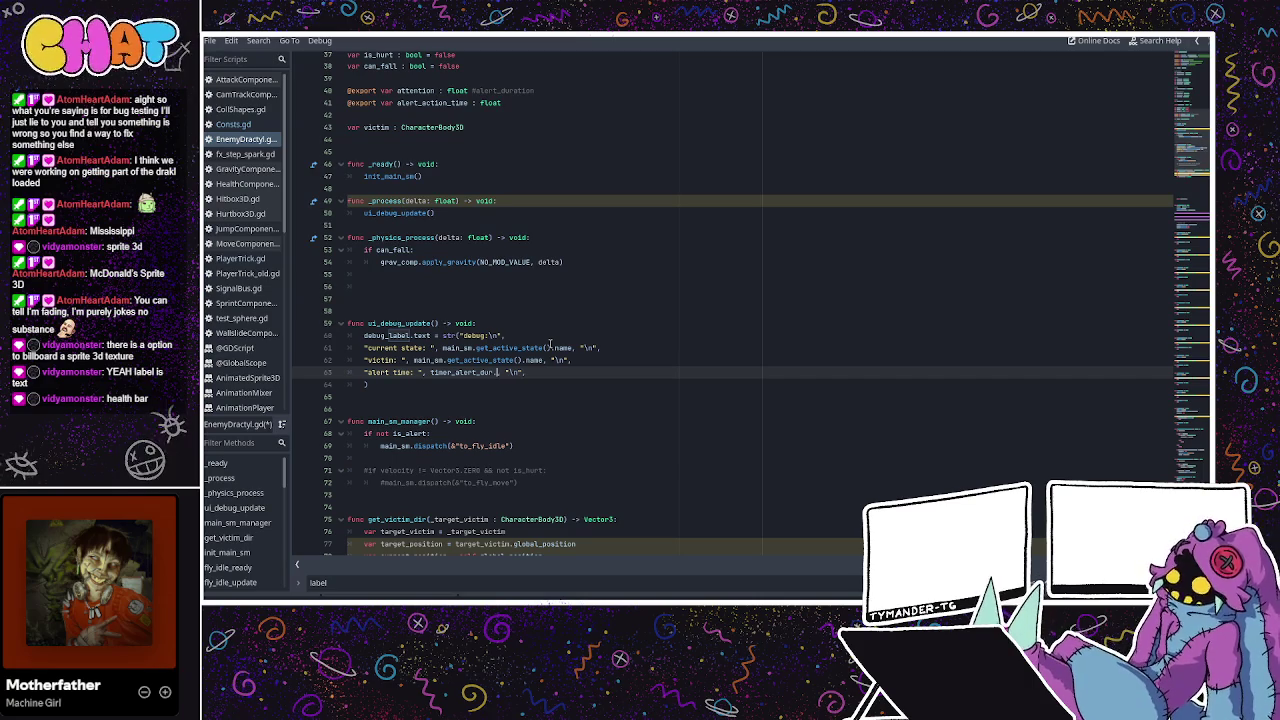
text(.)
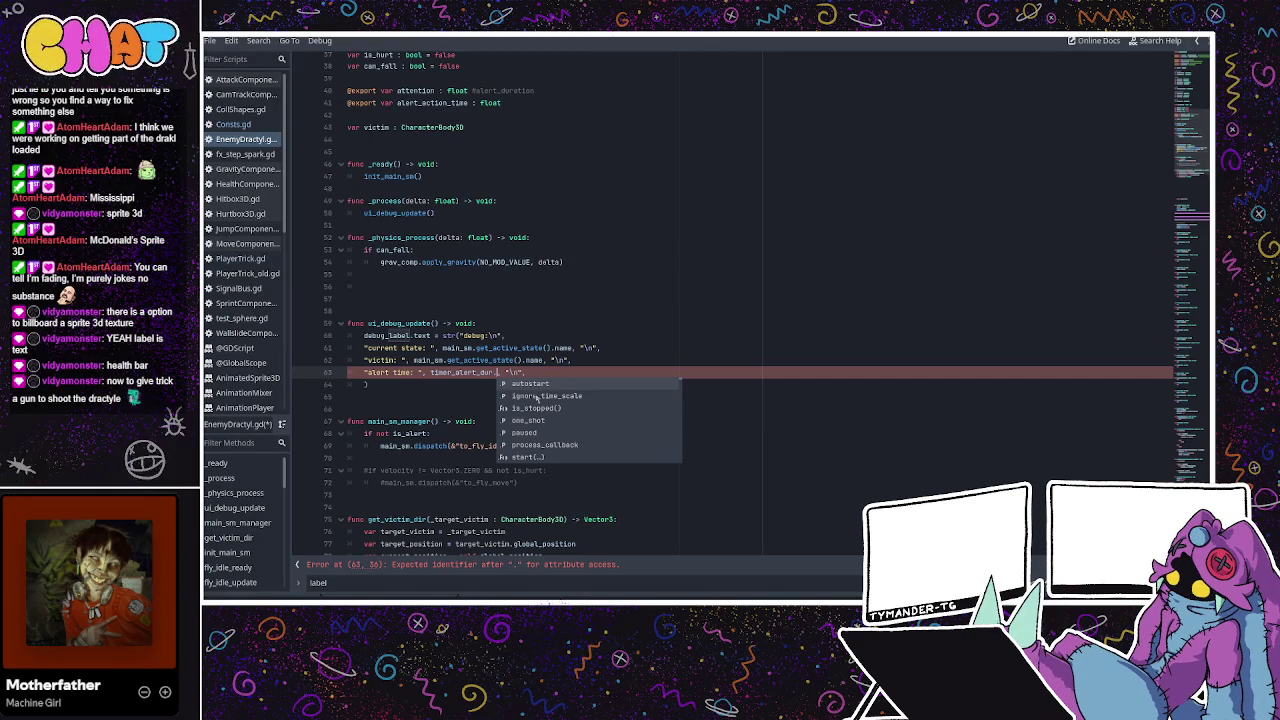
Finish the alert line with time_left and make the victim line print victim.name.
text(time_left)
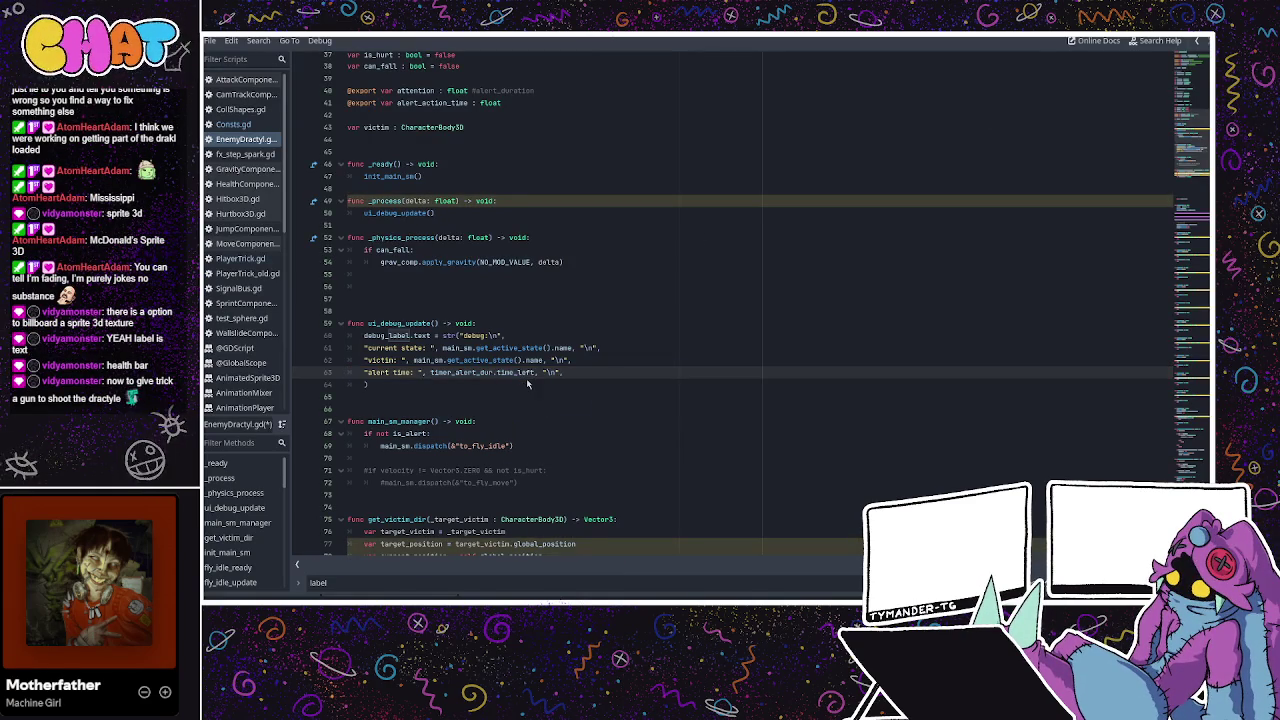
click(527, 384)
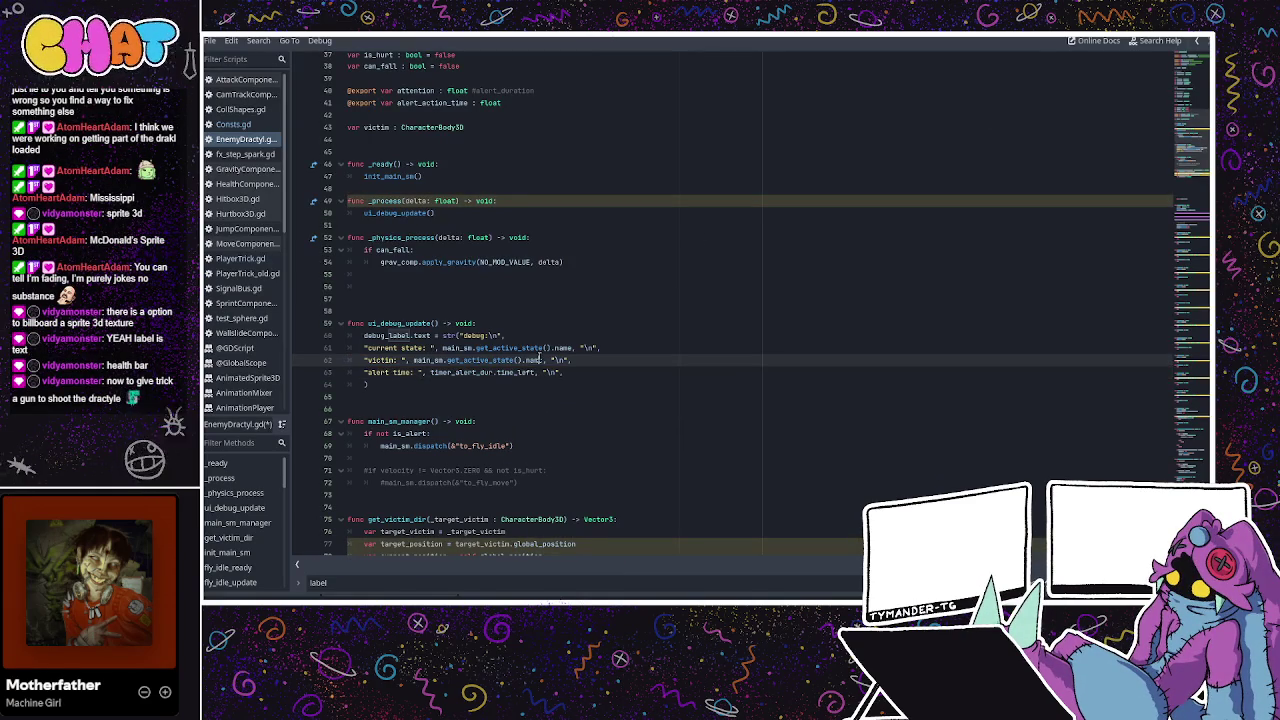
mouse_move(540, 359)
mouse_down()
mouse_move(418, 361)
mouse_move(572, 360)
mouse_move(527, 372)
mouse_move(525, 360)
mouse_up()
text(vict)
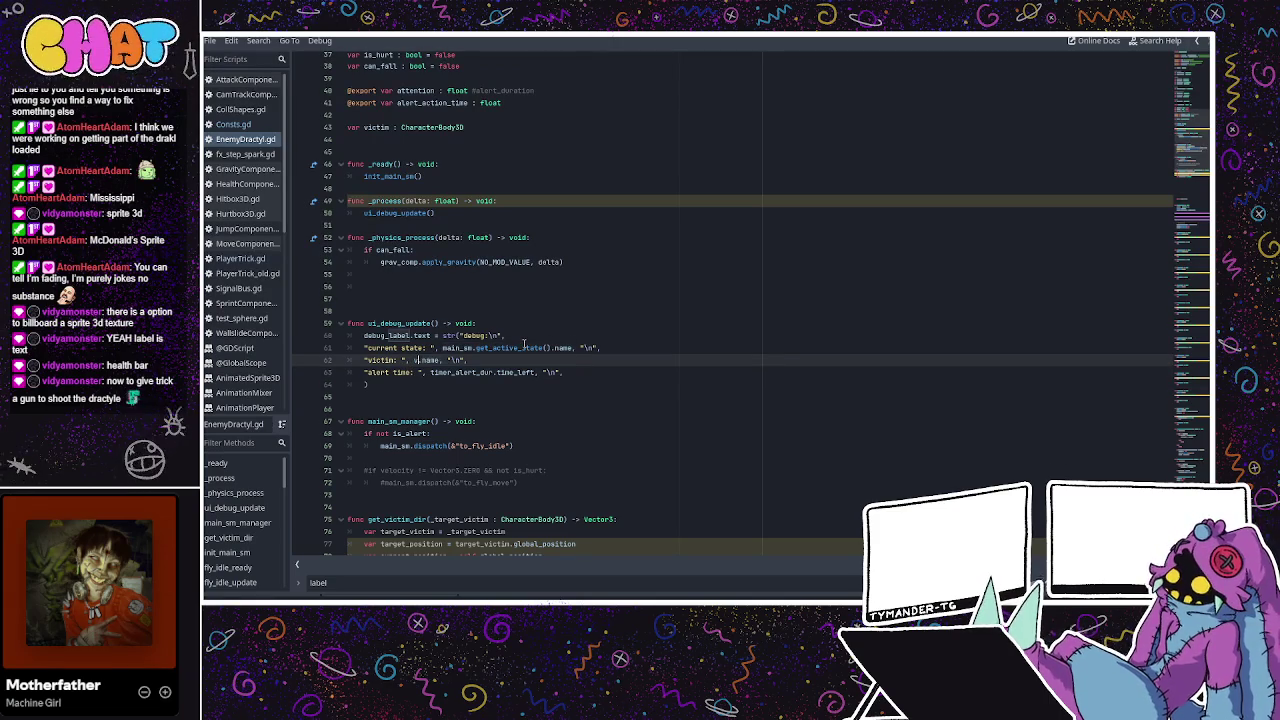
text(im)
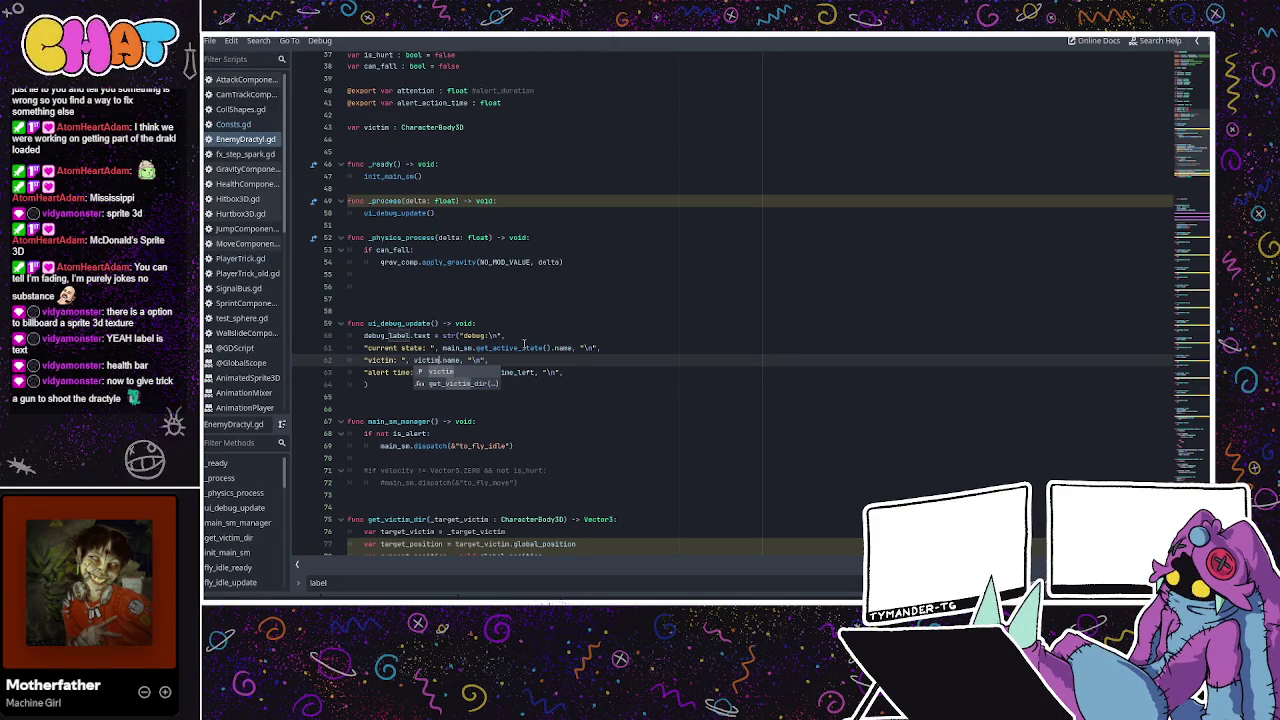
click(523, 347)
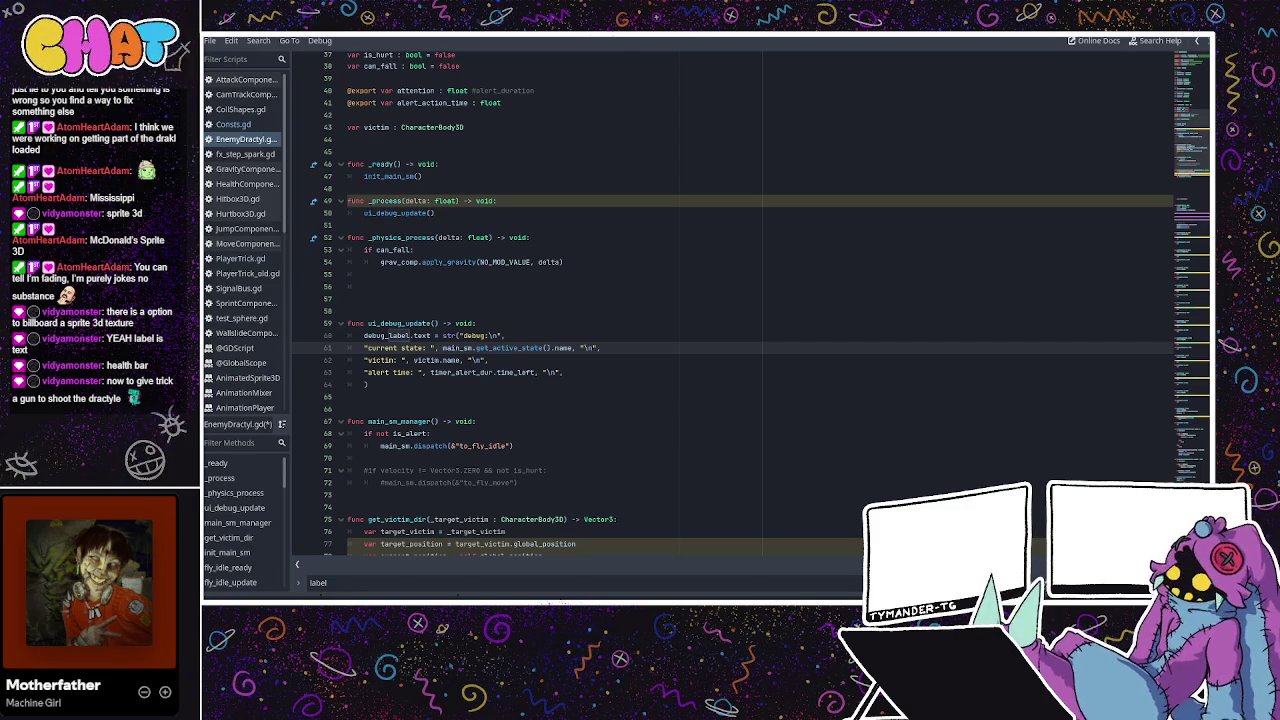
Check the edited debug lines 58–62, then switch to the EnemyDractyl 3D view.
key(Up)
key(Up)
key(Up)
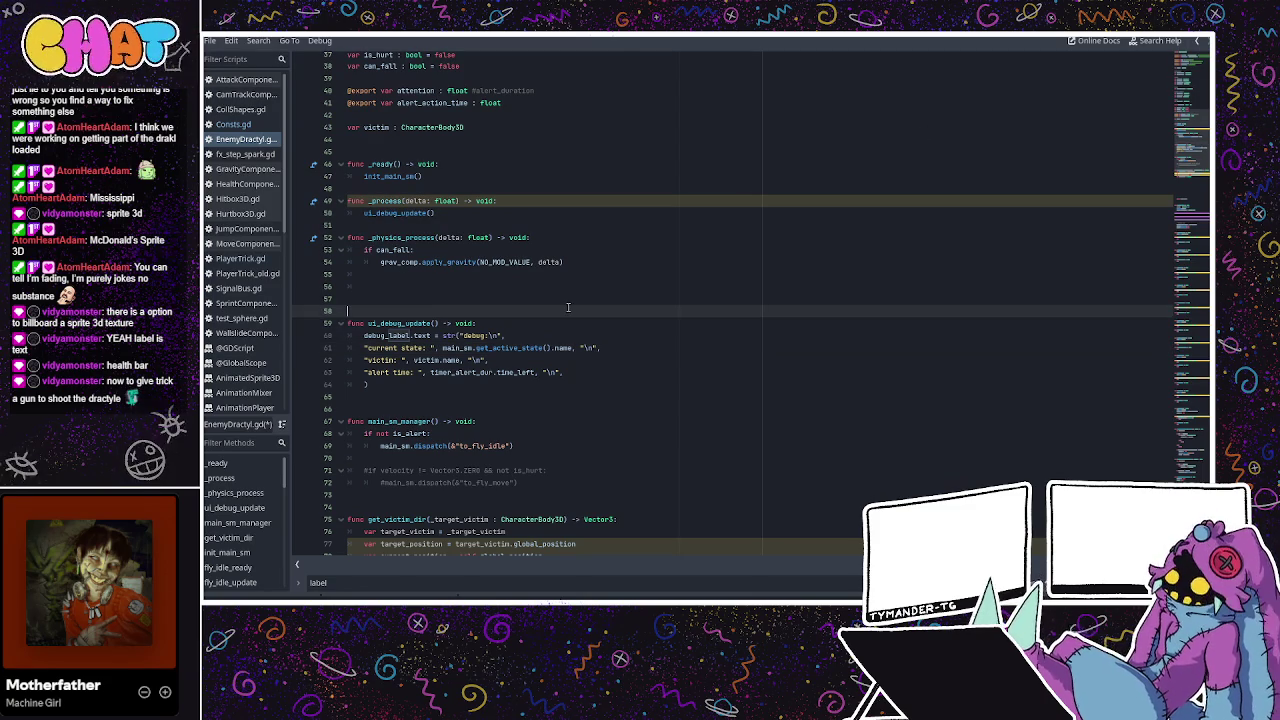
click(535, 337)
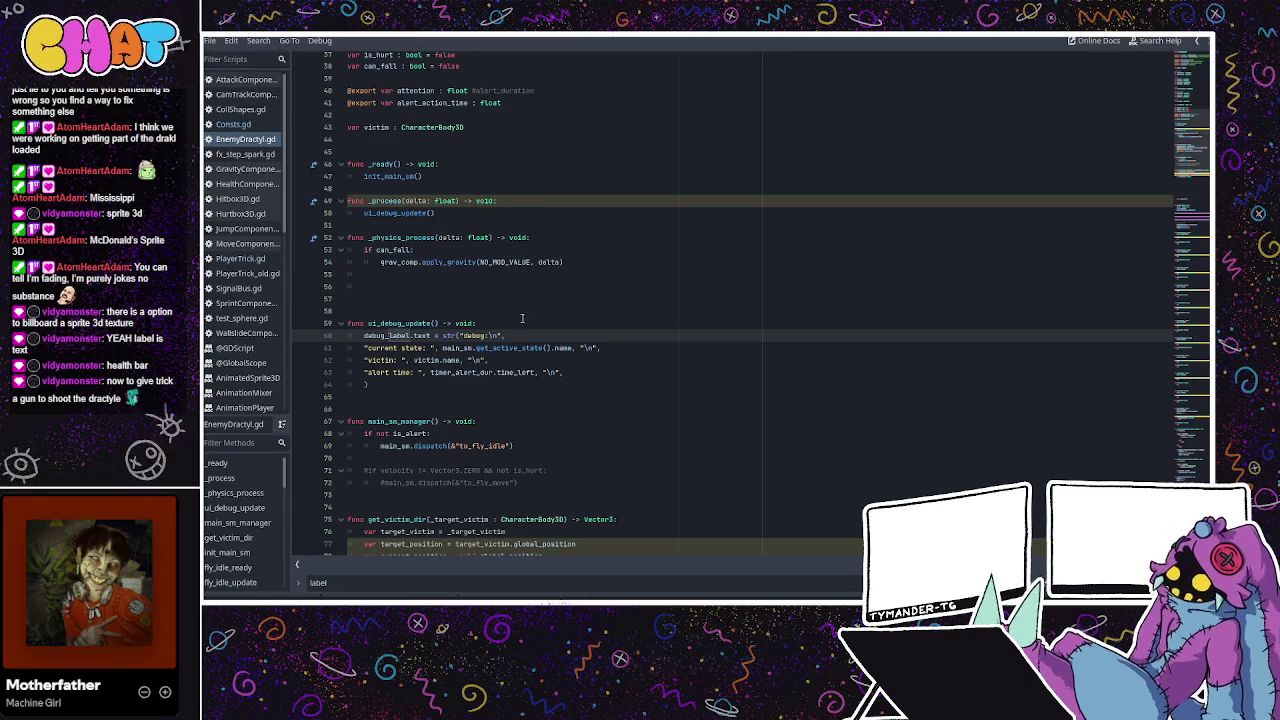
click(537, 359)
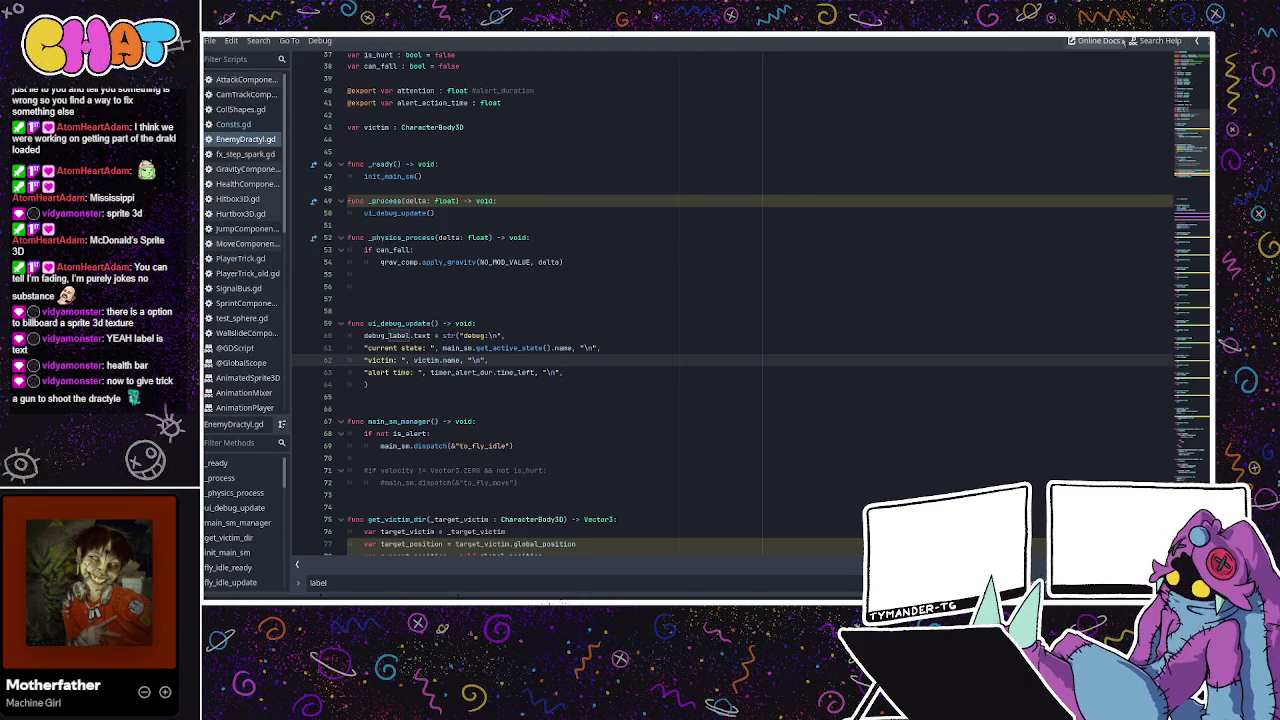
key(ctrl+F2)
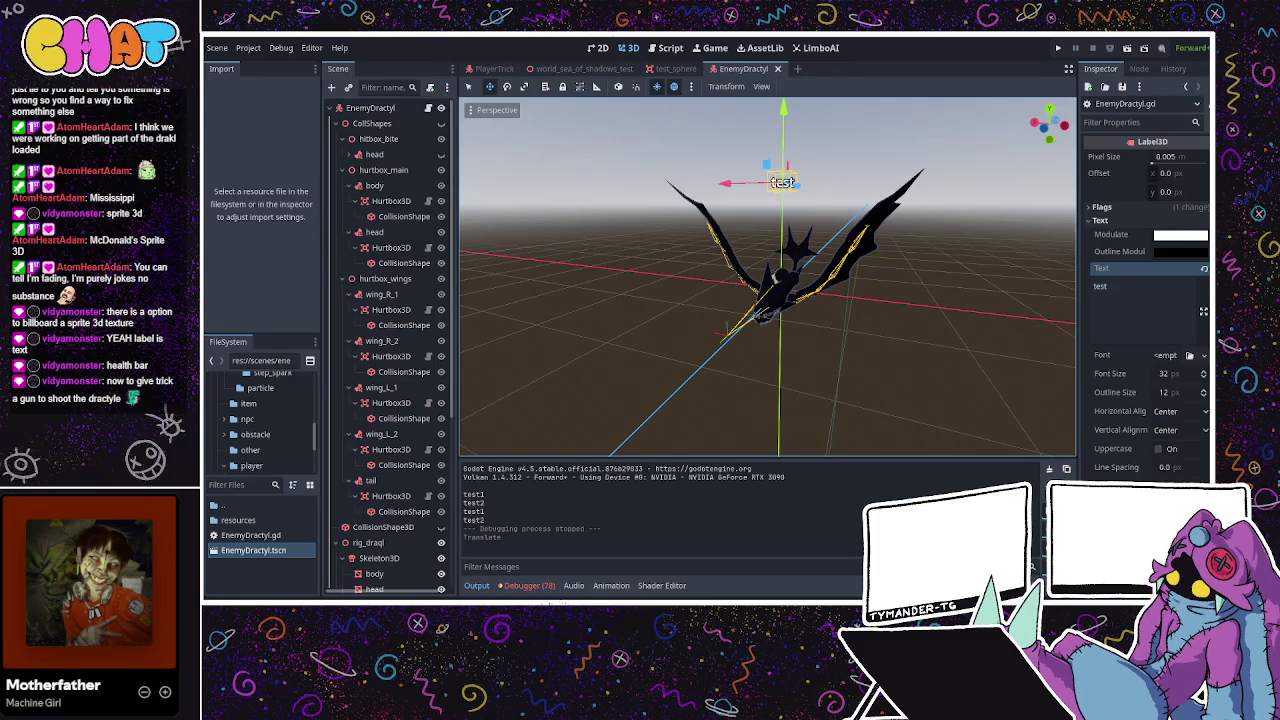
Run the project with F5, hit the Nil 'name' access error, and return to line 62.
key(ctrl+F3)
key(ctrl+F2)
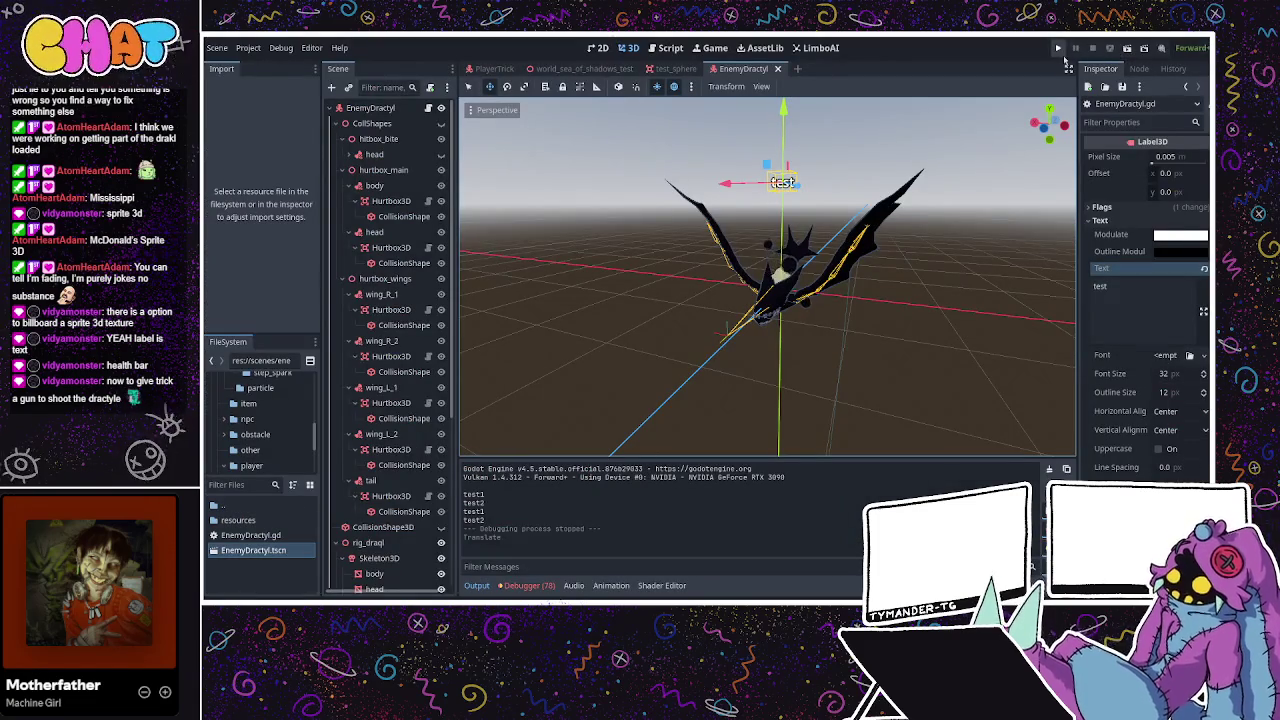
key(F5)
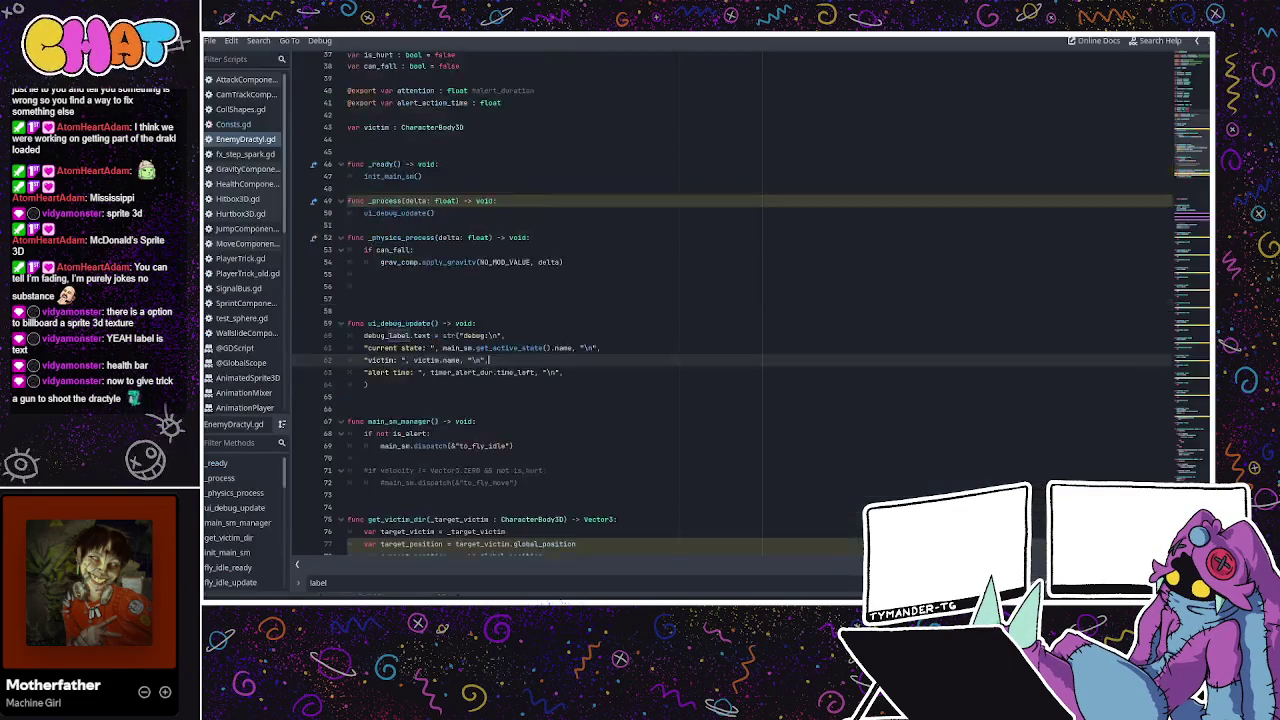
key(ctrl+F3)
click(433, 341)
click(457, 330)
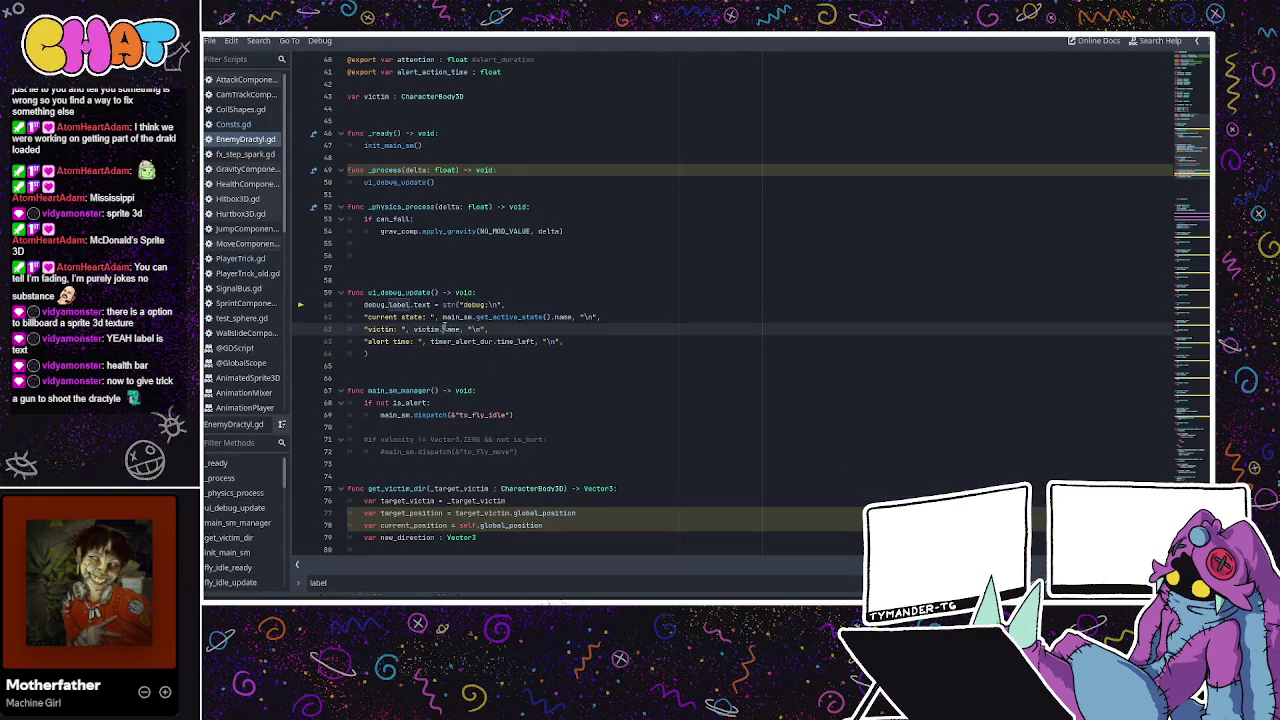
Declare var victim_name in ui_debug_update and print victim_name instead of victim.name.
double_click(425, 329)
click(445, 329)
double_click(425, 329)
double_click(452, 329)
click(420, 329)
double_click(425, 329)
click(488, 292)
key(Return)
text(var victim_name)
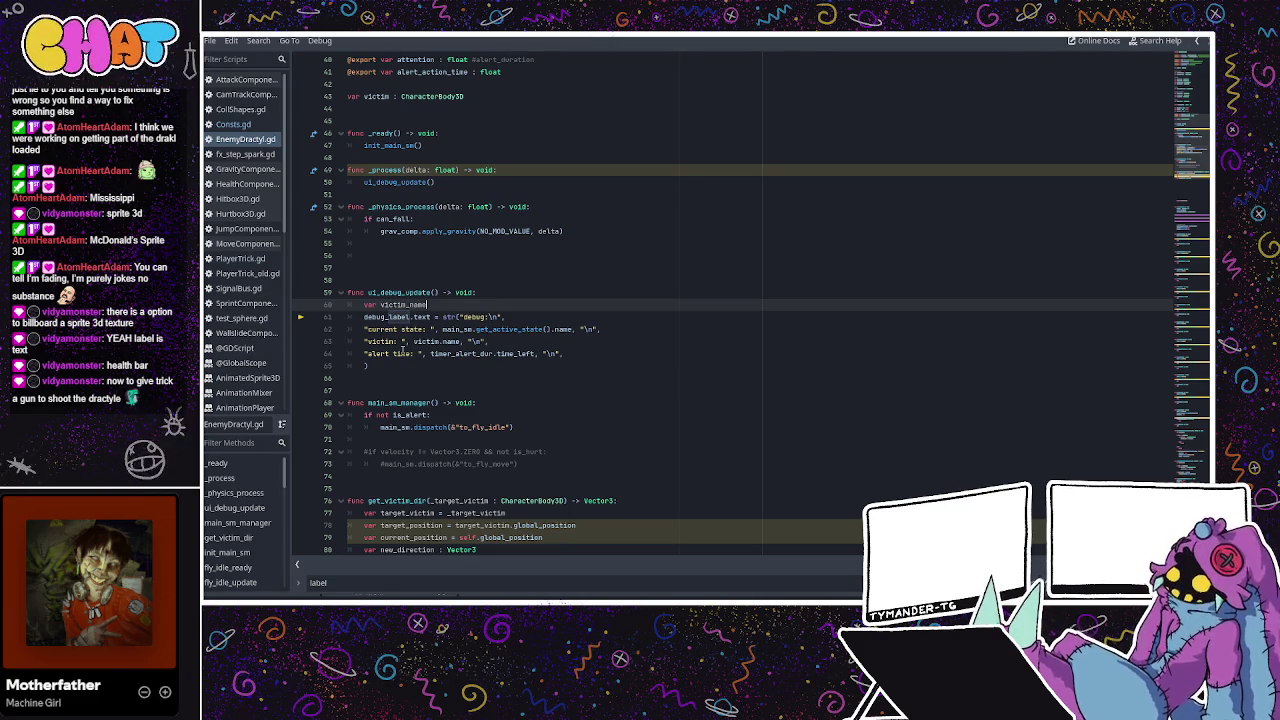
click(441, 341)
key(BackSpace)
text(_)
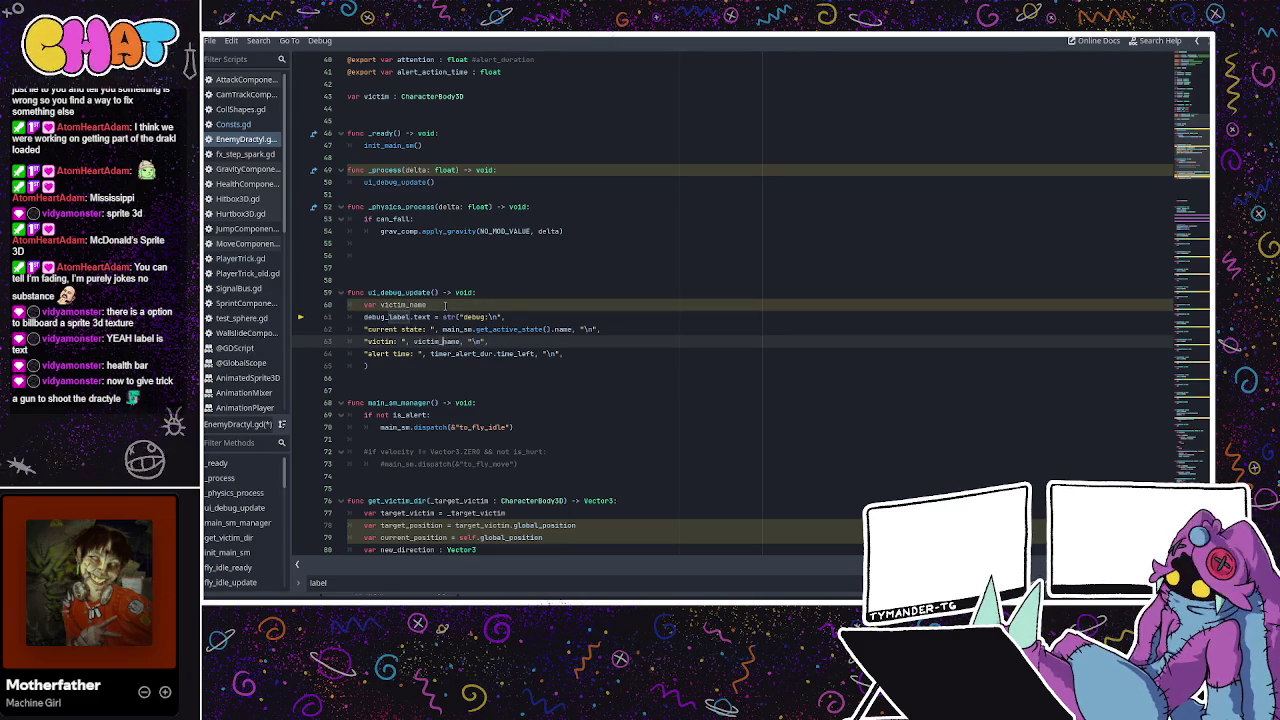
Add an if victim != null block setting victim_name = victim.name.
click(445, 304)
key(Return)
key(Return)
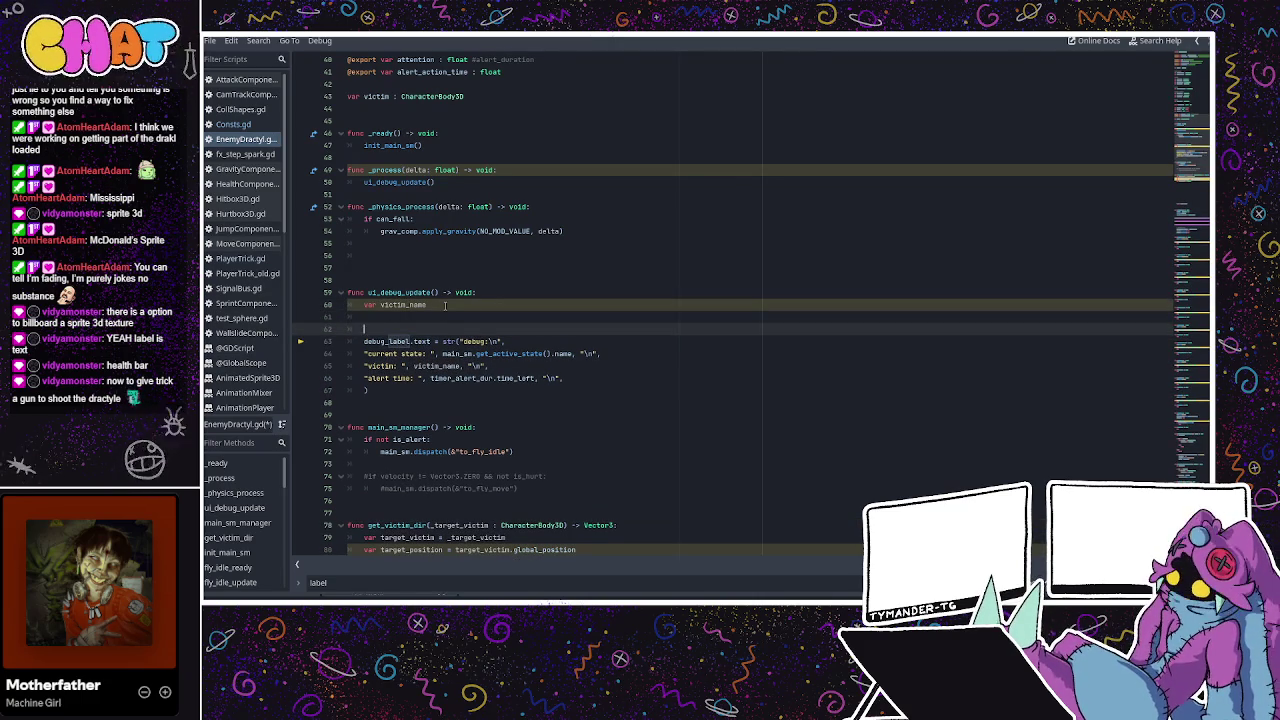
text(if victim)
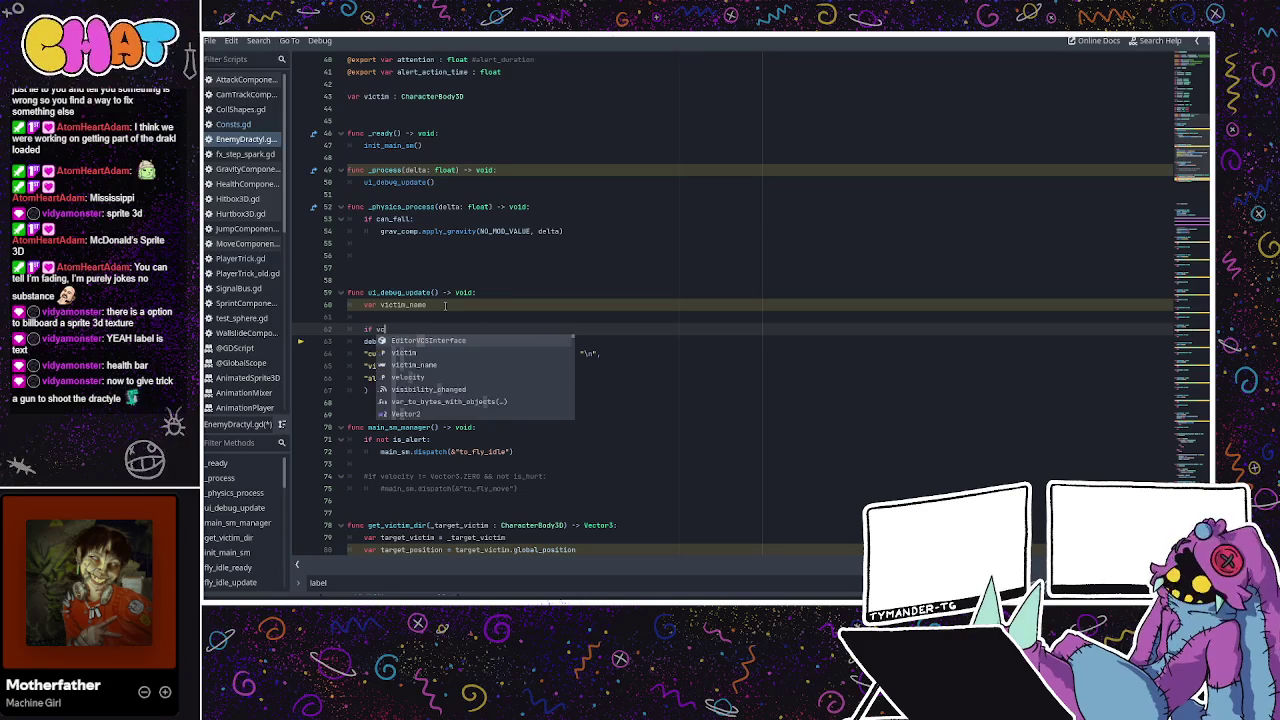
text( != )
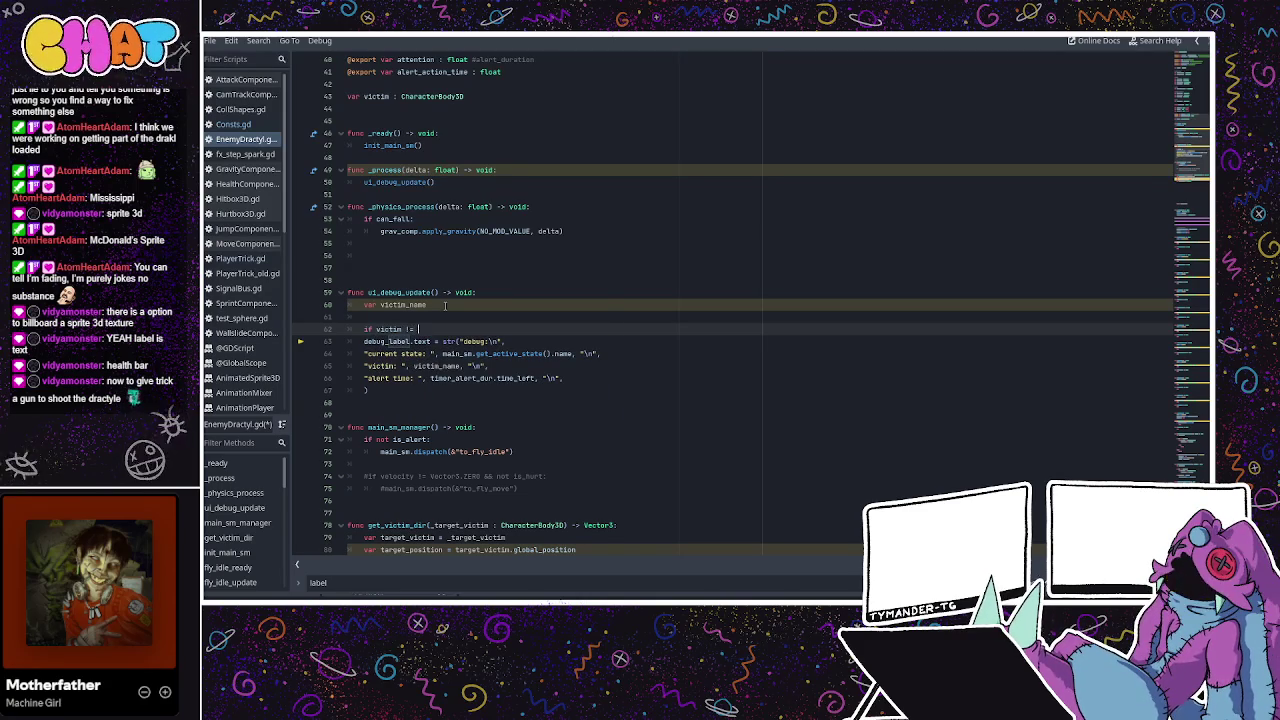
text(no)
key(BackSpace)
text(ull:)
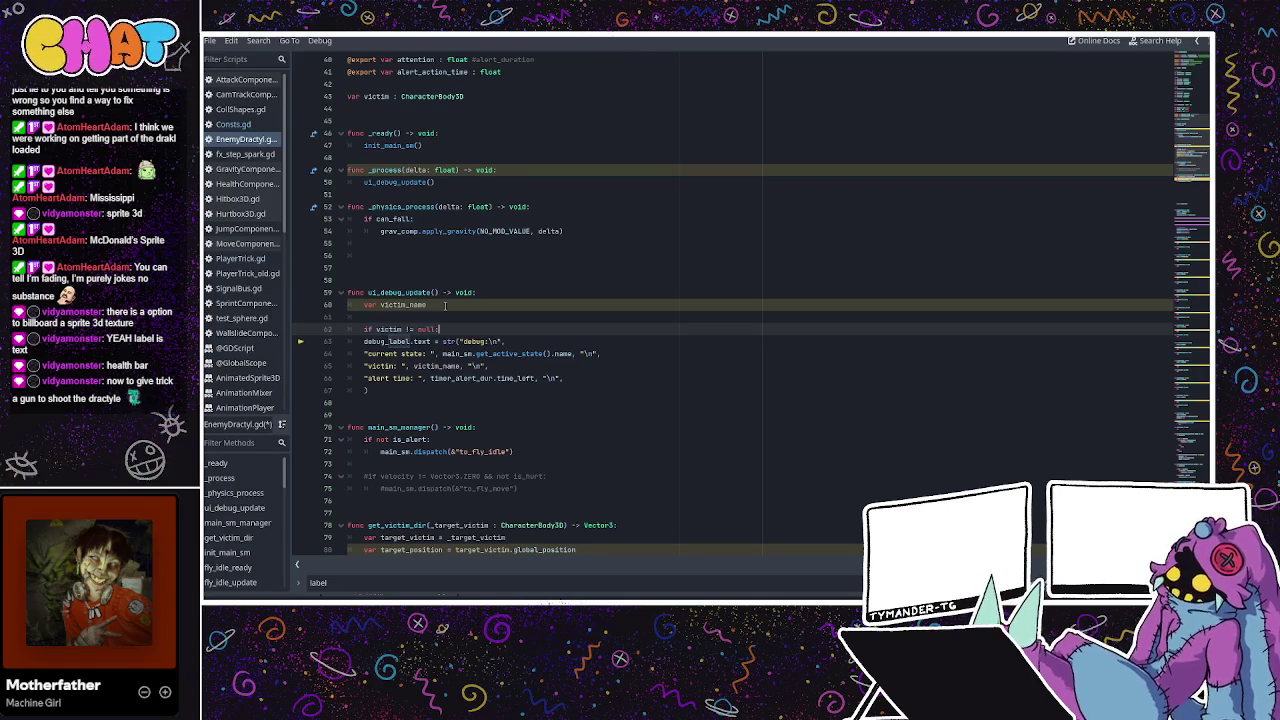
key(Return)
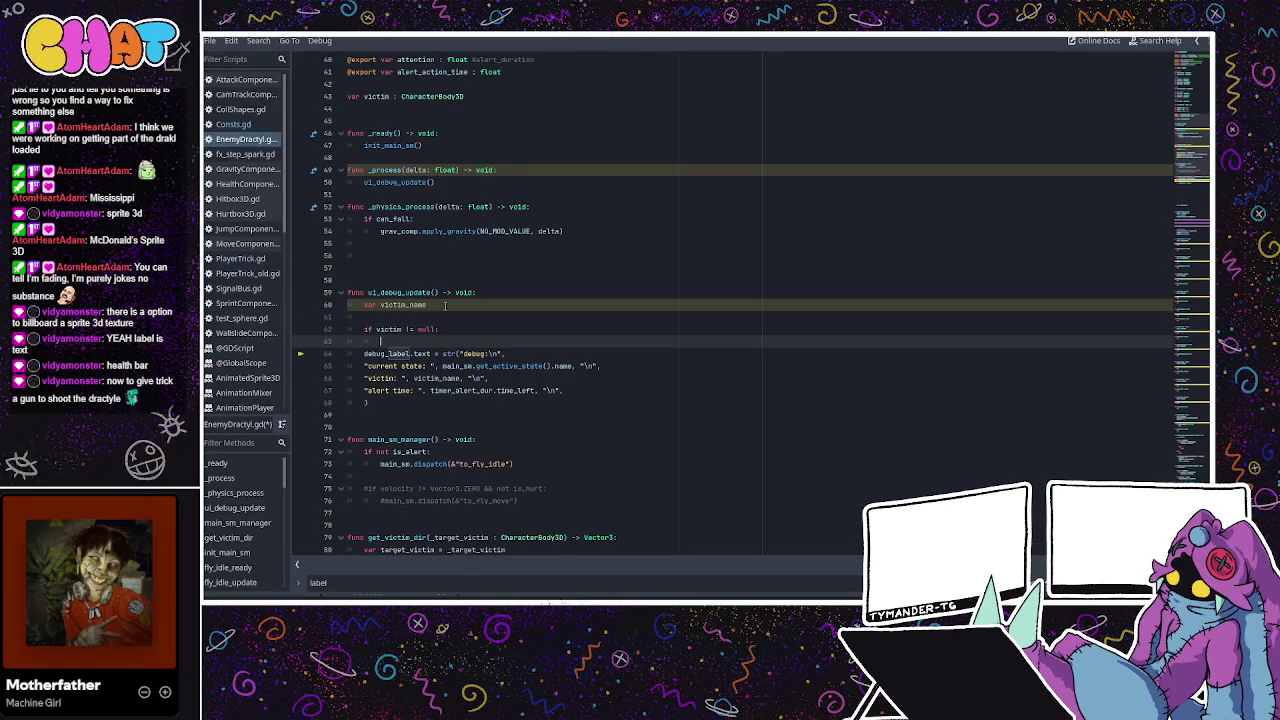
key(Down)
key(Down)
key(Down)
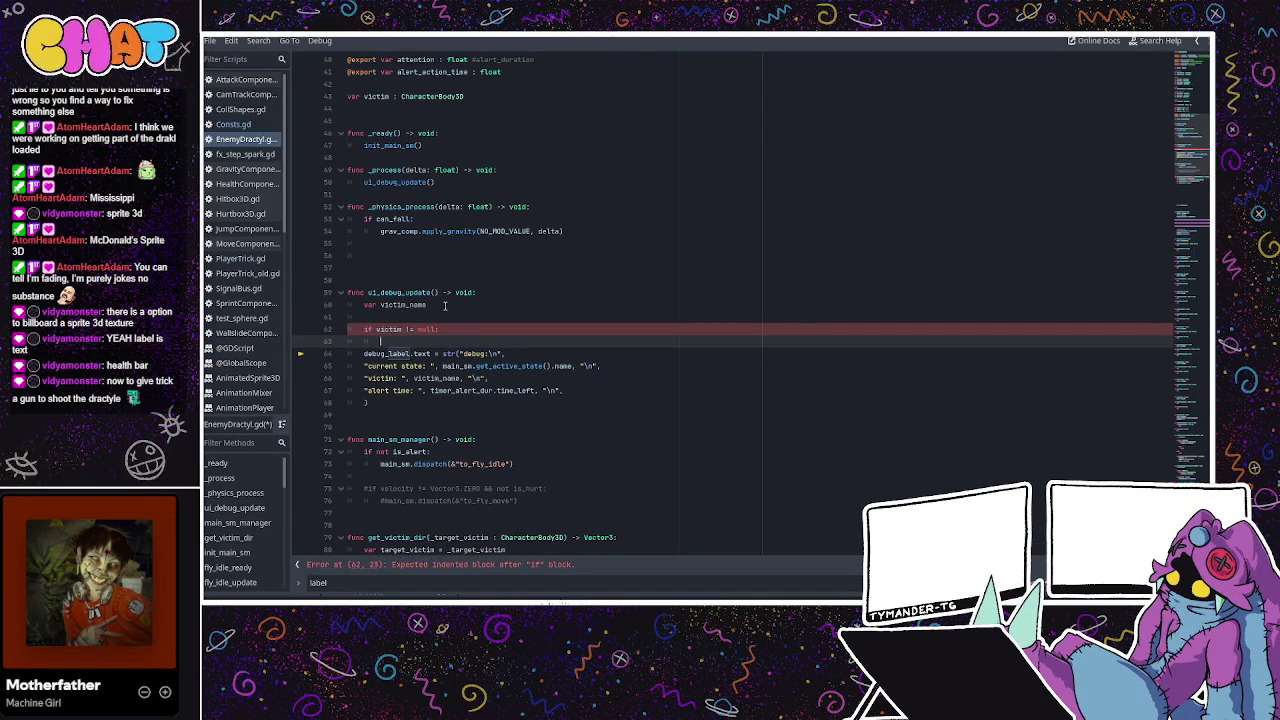
text(victim_name = )
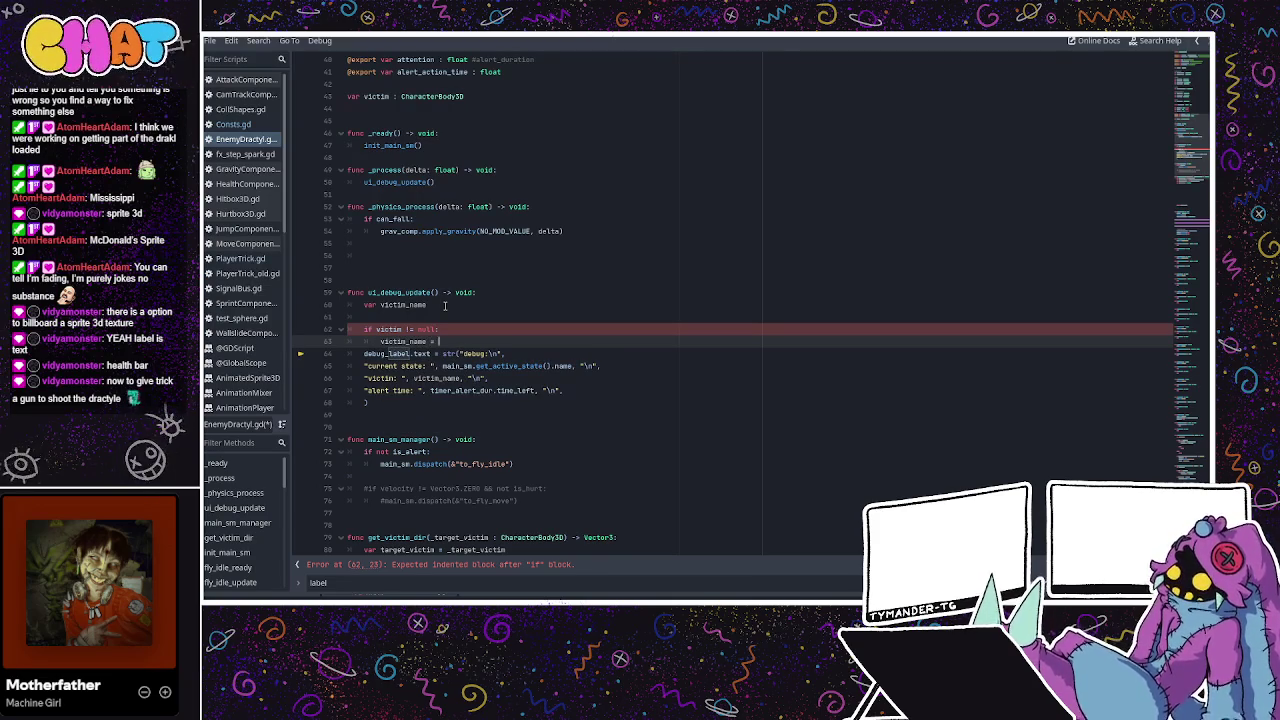
text(victim.name)
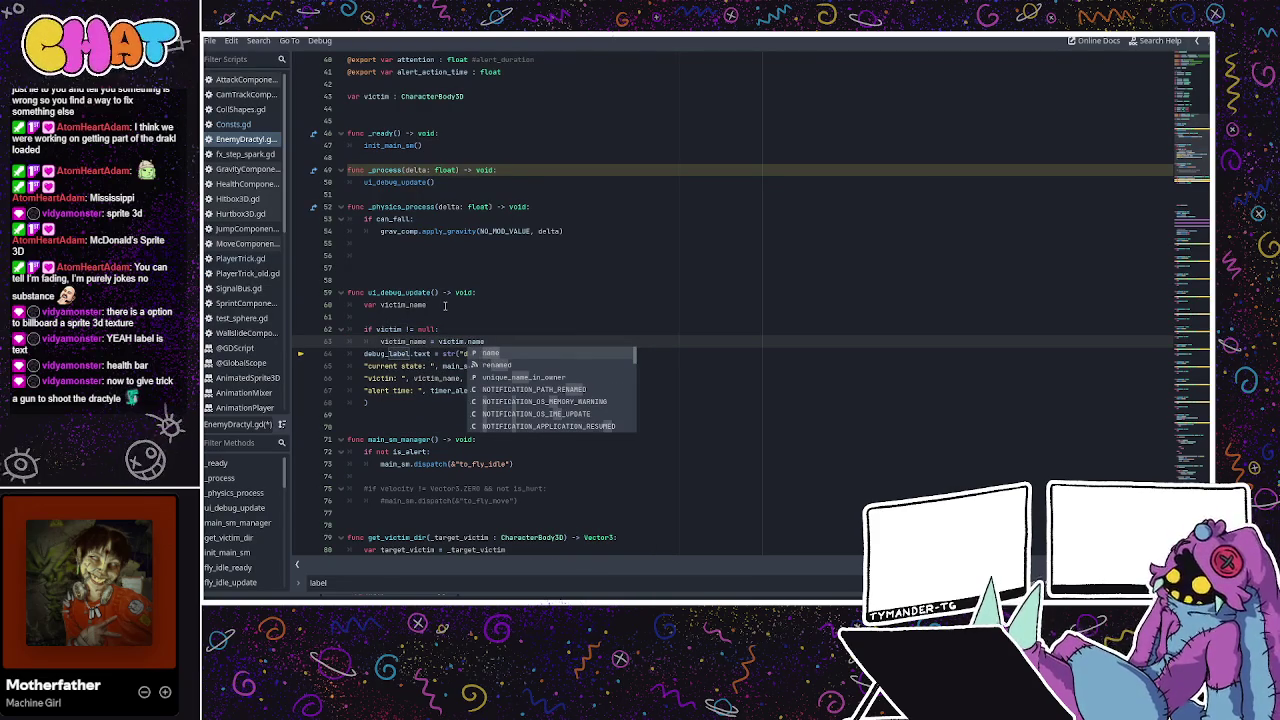
key(Escape)
key(Return)
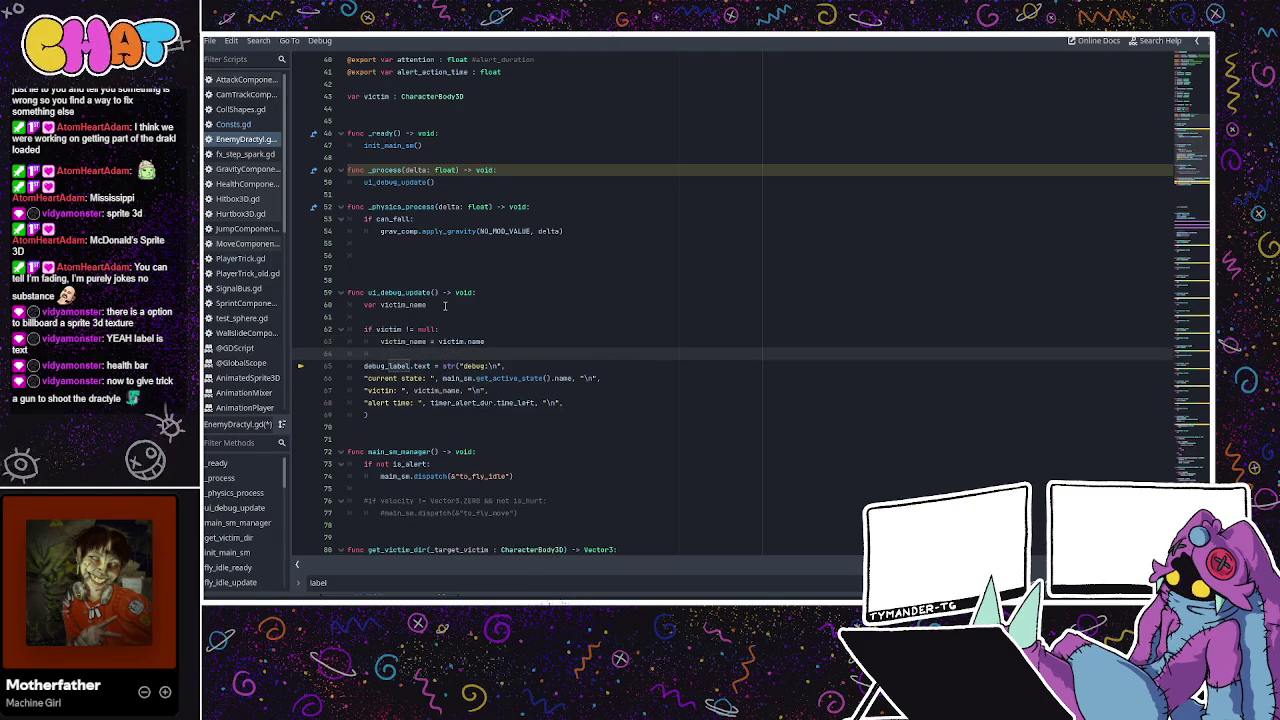
key(Return)
text(else:)
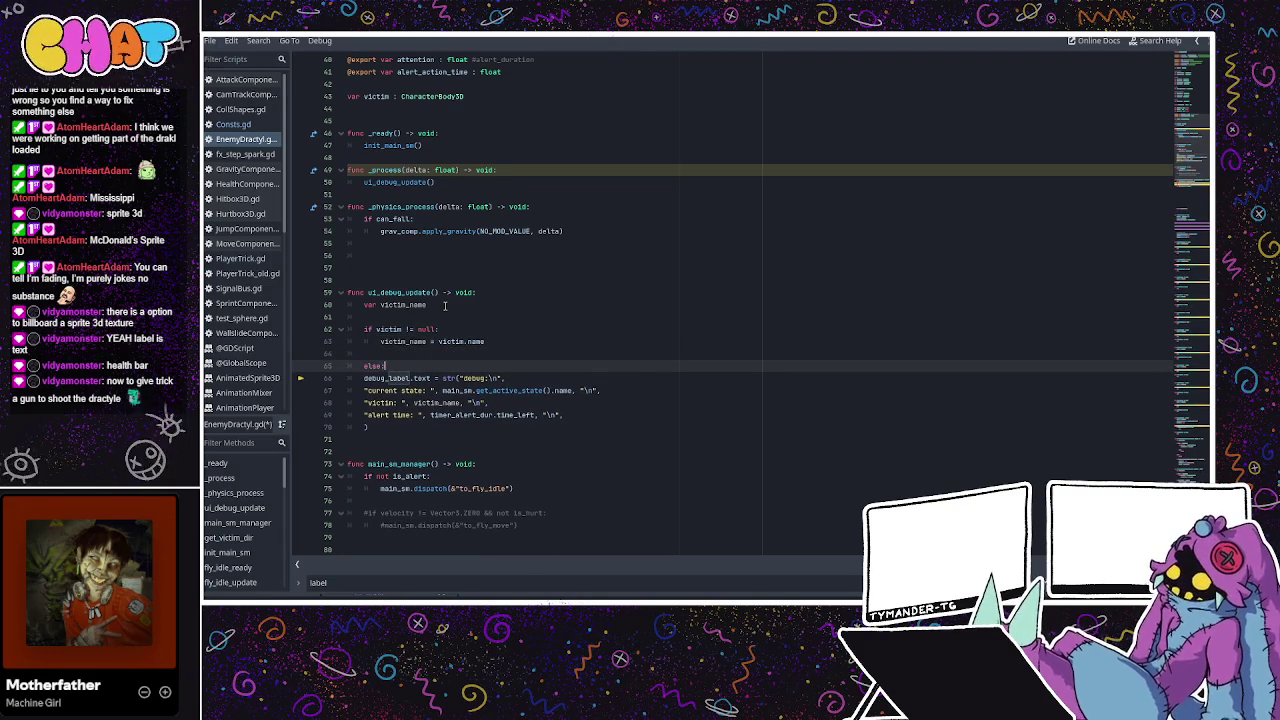
Set victim_name to "none" in the else branch and save EnemyDractyl.gd.
key(Return)
text(ictim_n)
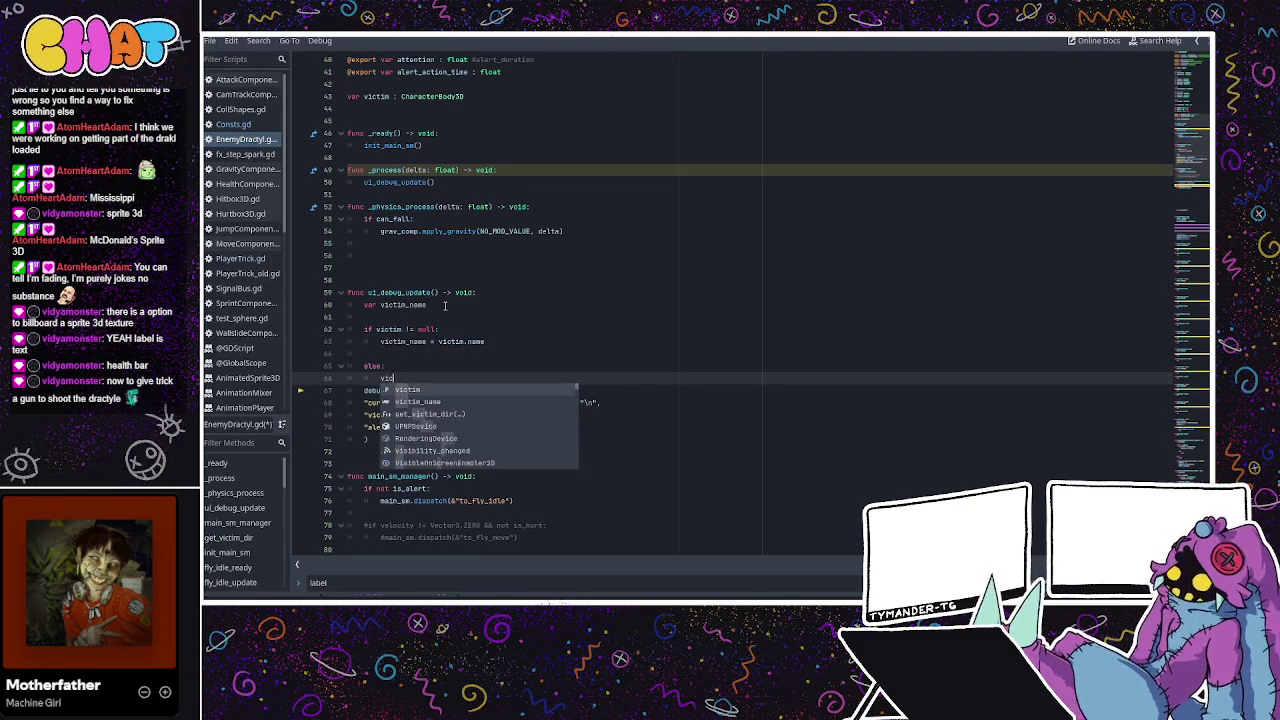
key(Return)
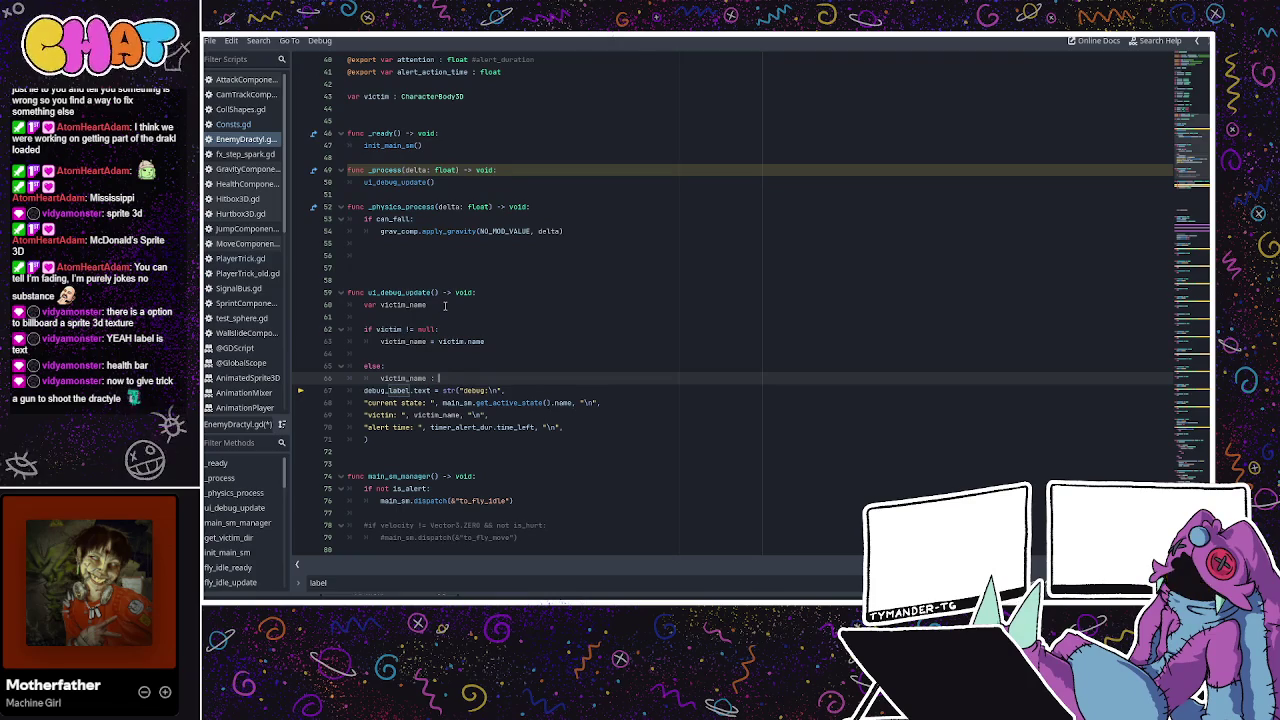
text(")
key(Return)
key(Return)
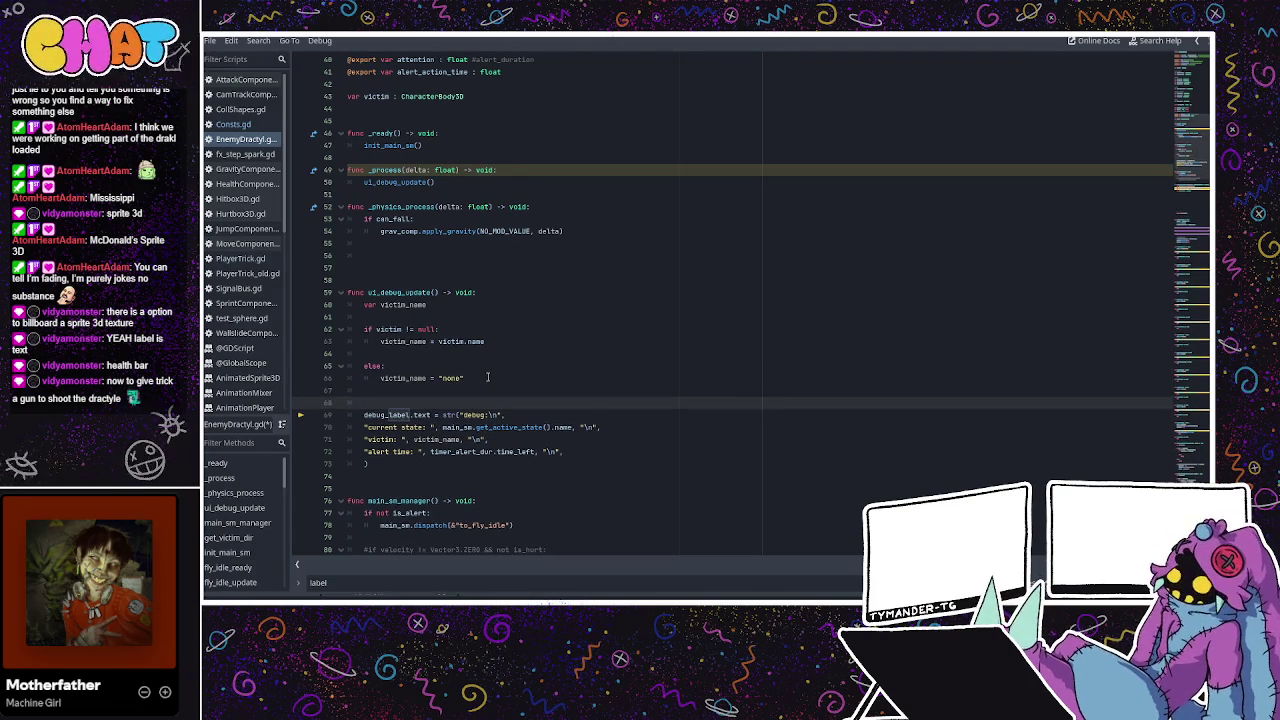
click(510, 270)
key(ctrl+s)
scroll(556, 378, down, 2)
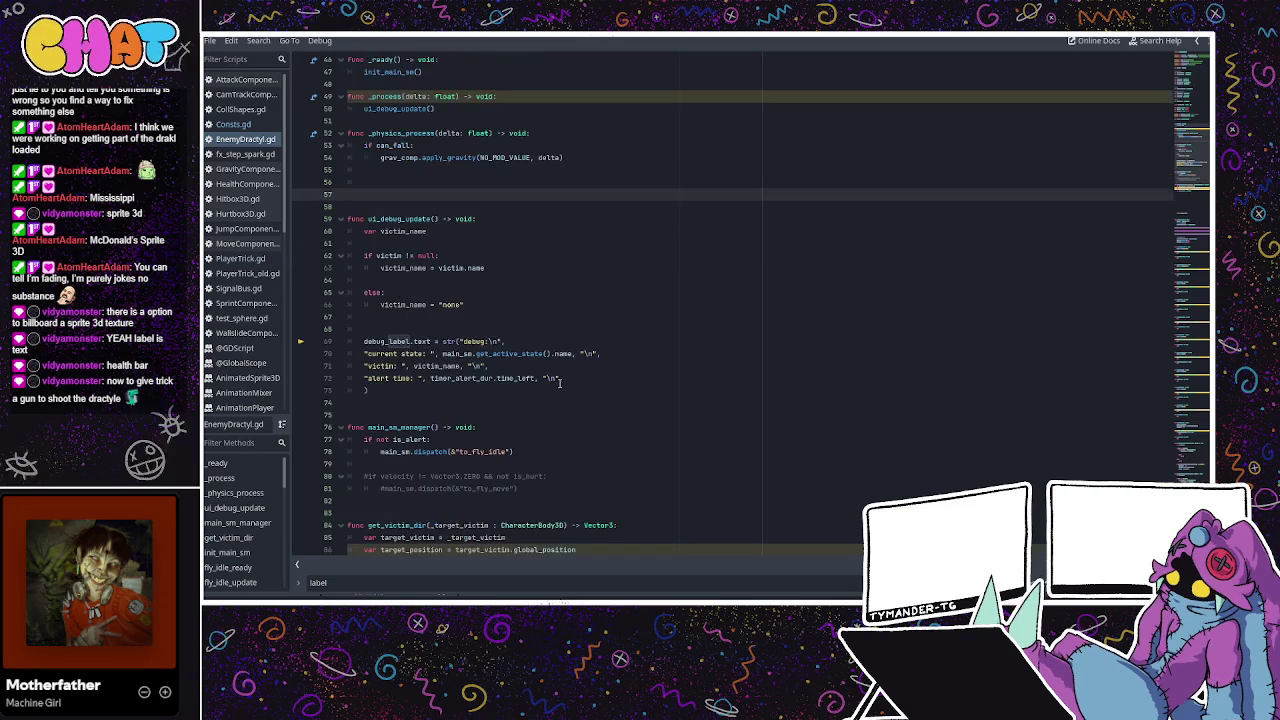
Default the victim variable on line 43 to null, then run with F5.
scroll(491, 363, up, 10)
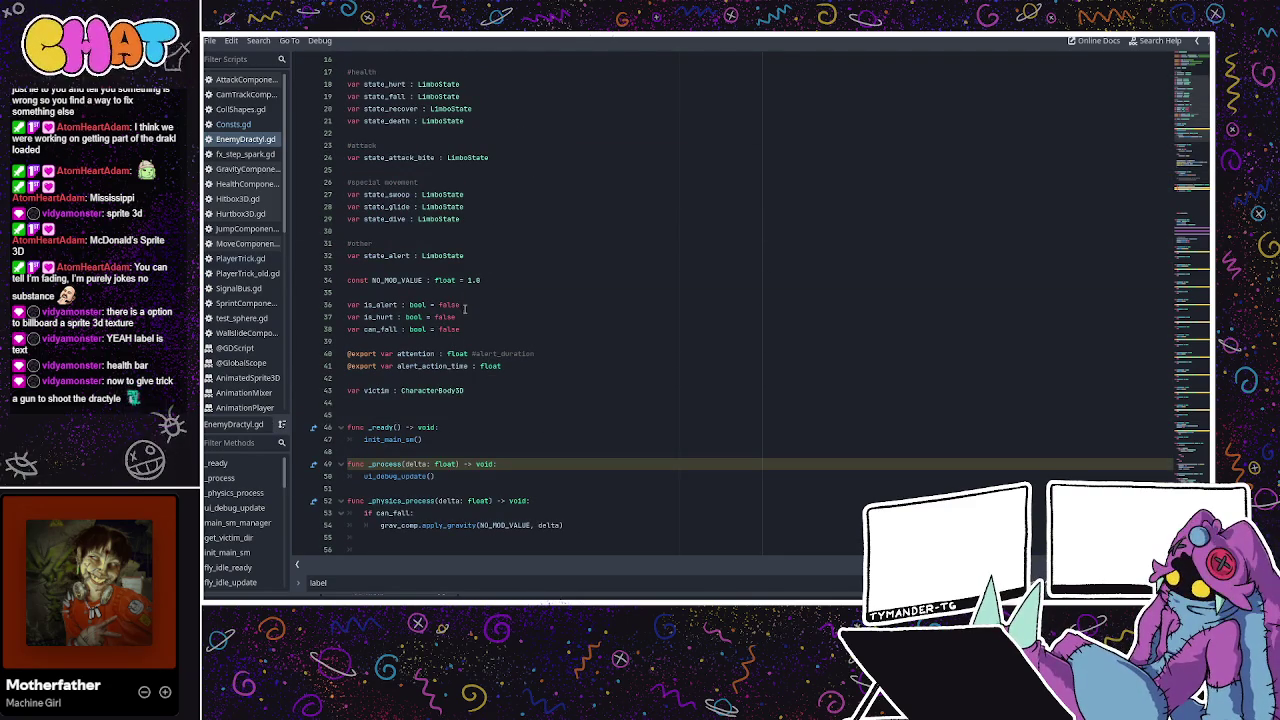
click(470, 304)
click(466, 328)
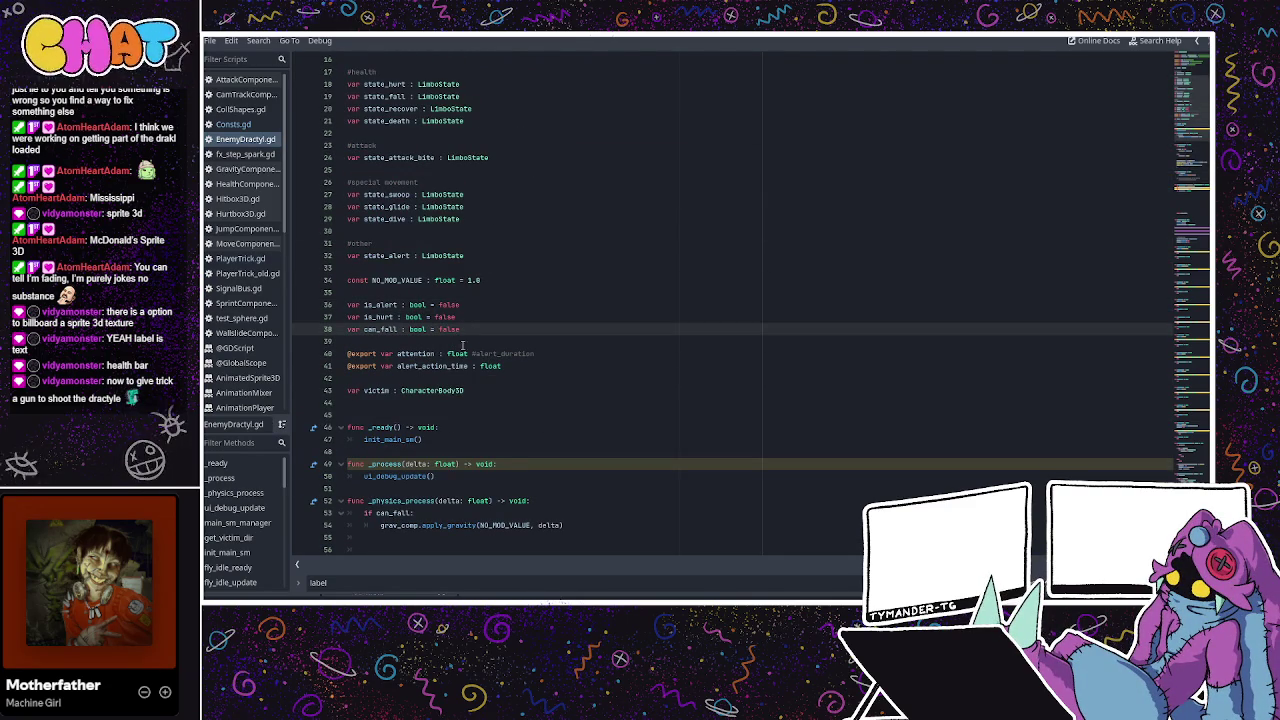
click(472, 390)
text(= m)
text(ll)
key(Return)
key(F5)
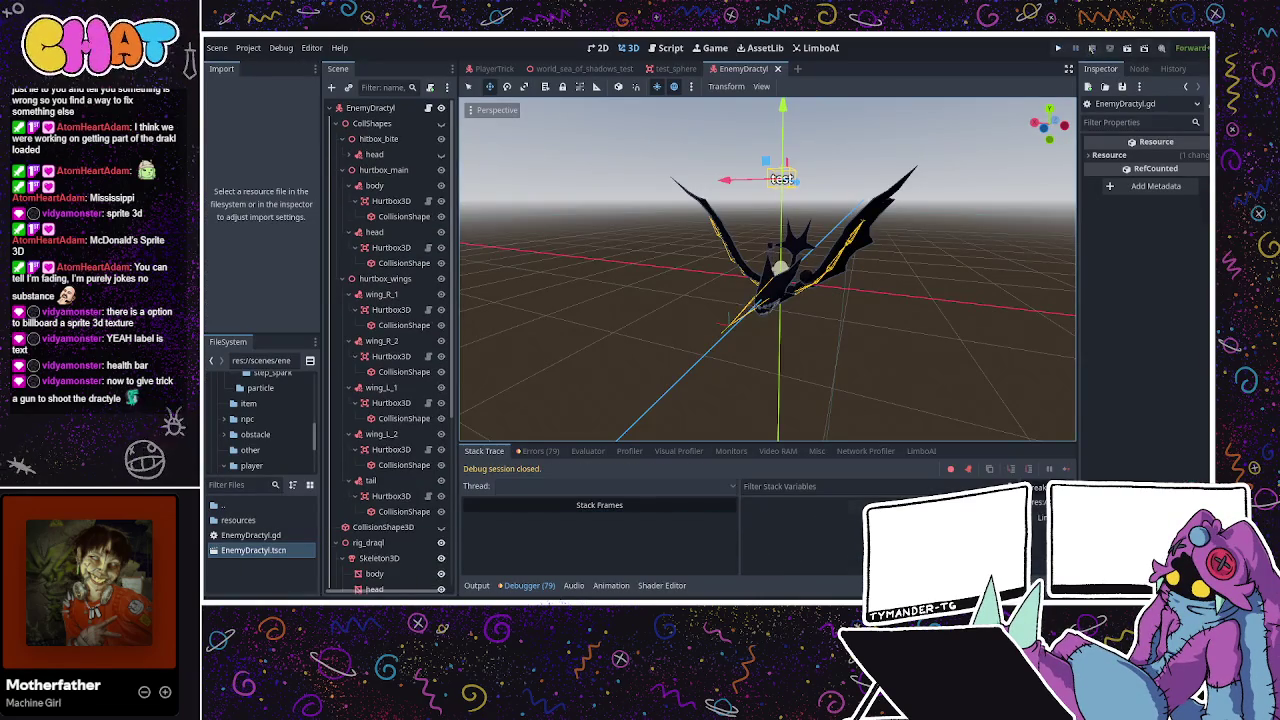
Run the scene, stop it after the test2, test1, test2 prints, and inspect the model.
click(1060, 49)
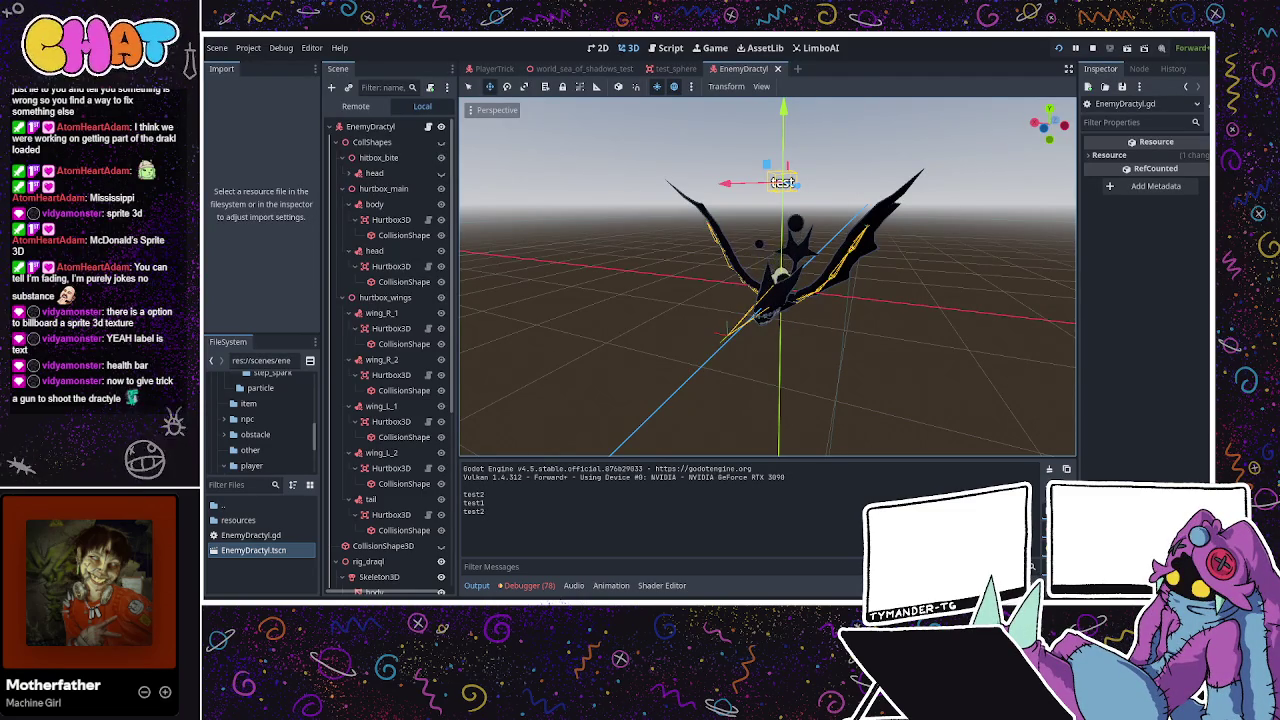
key(F8)
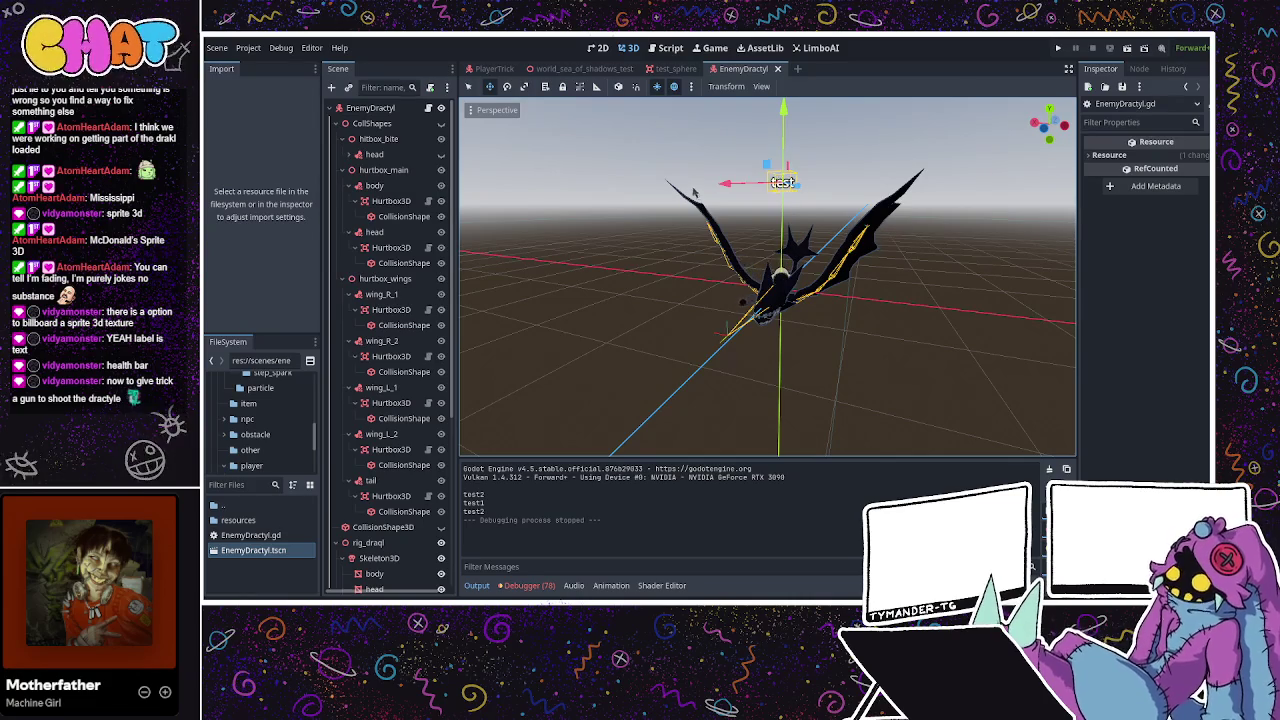
drag(700, 250, 612, 244)
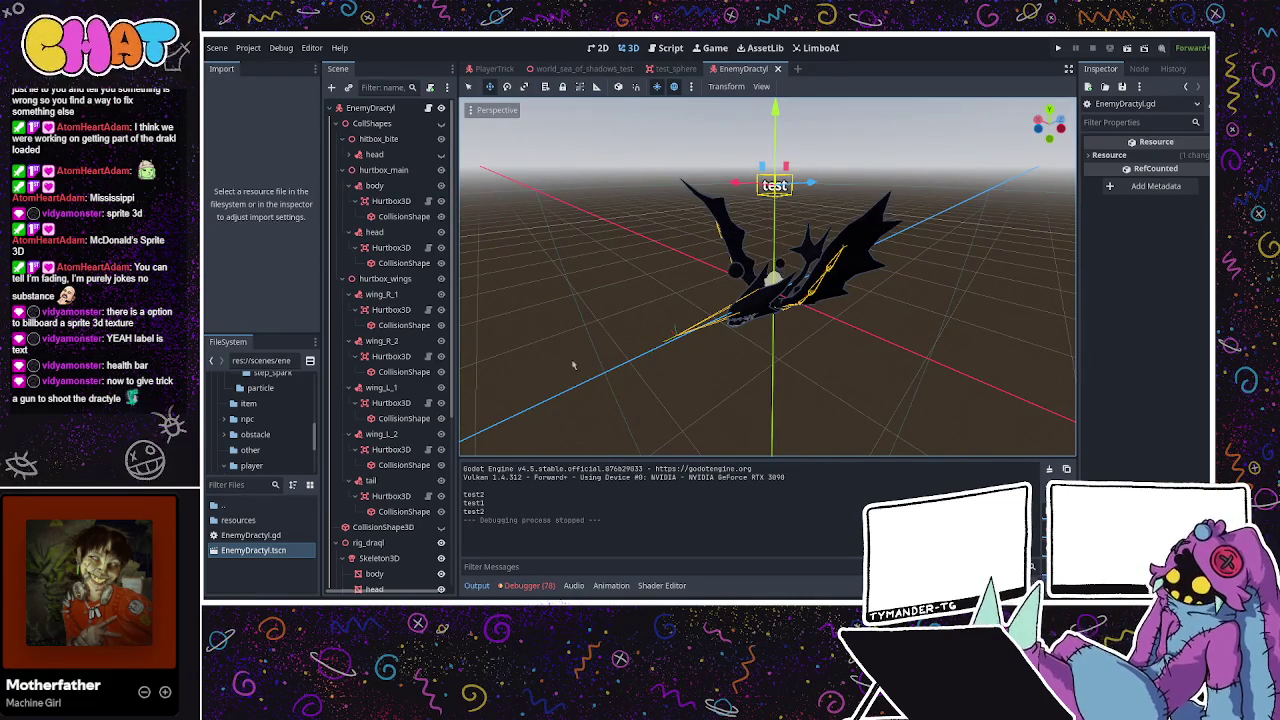
scroll(383, 403, down, 2)
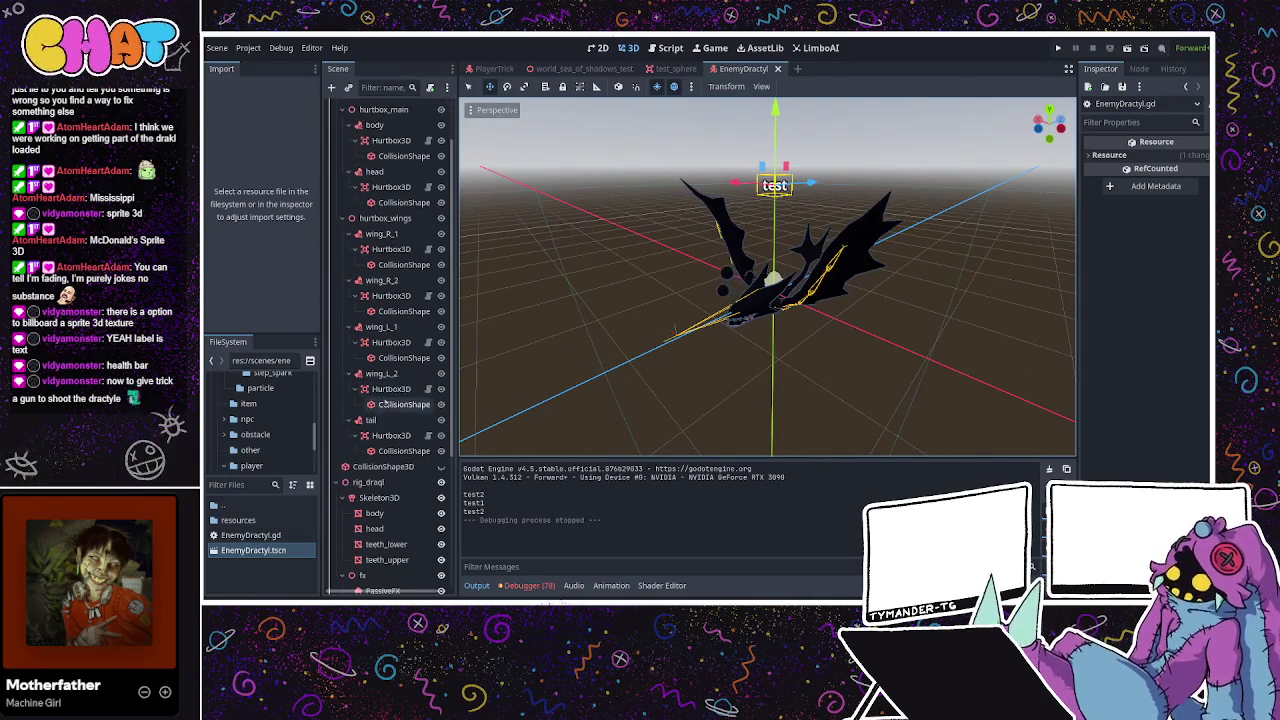
scroll(390, 395, down, 6)
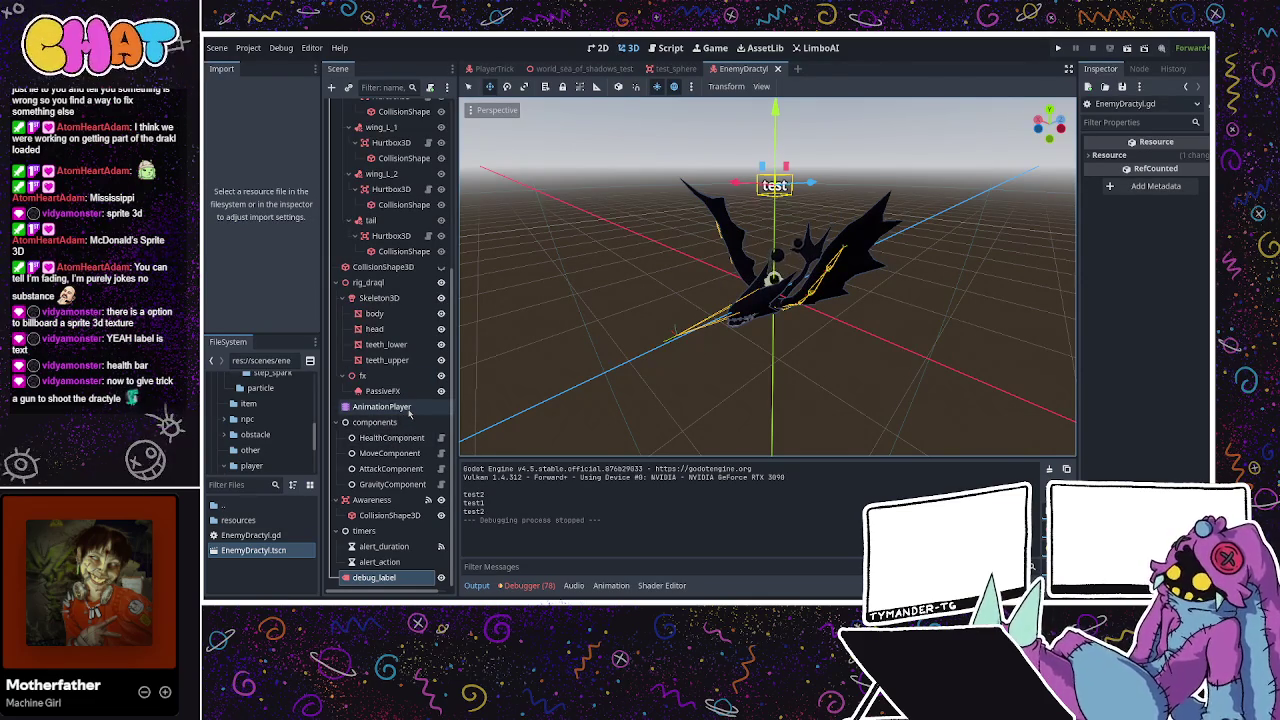
drag(627, 291, 730, 282)
Inspect the alert_duration, Awareness and rig_draql nodes, then reopen EnemyDractyl.gd.
click(387, 545)
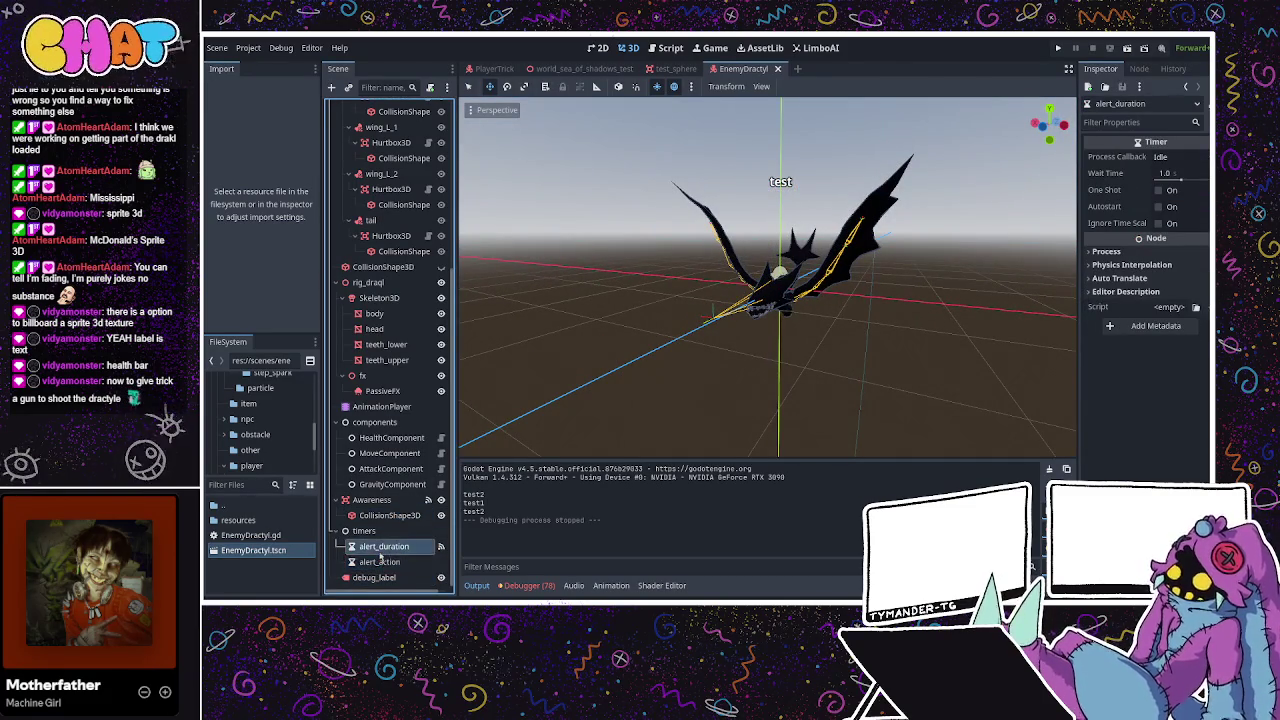
click(383, 514)
click(383, 502)
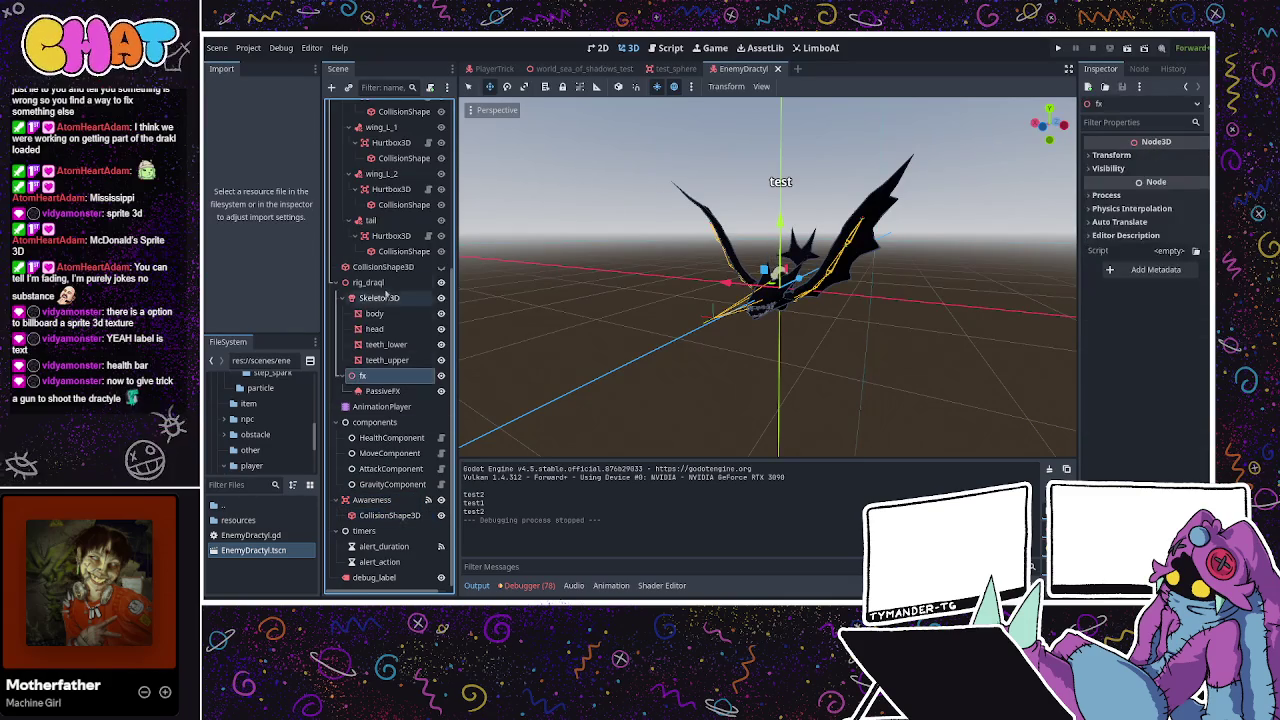
click(368, 283)
scroll(386, 294, up, 5)
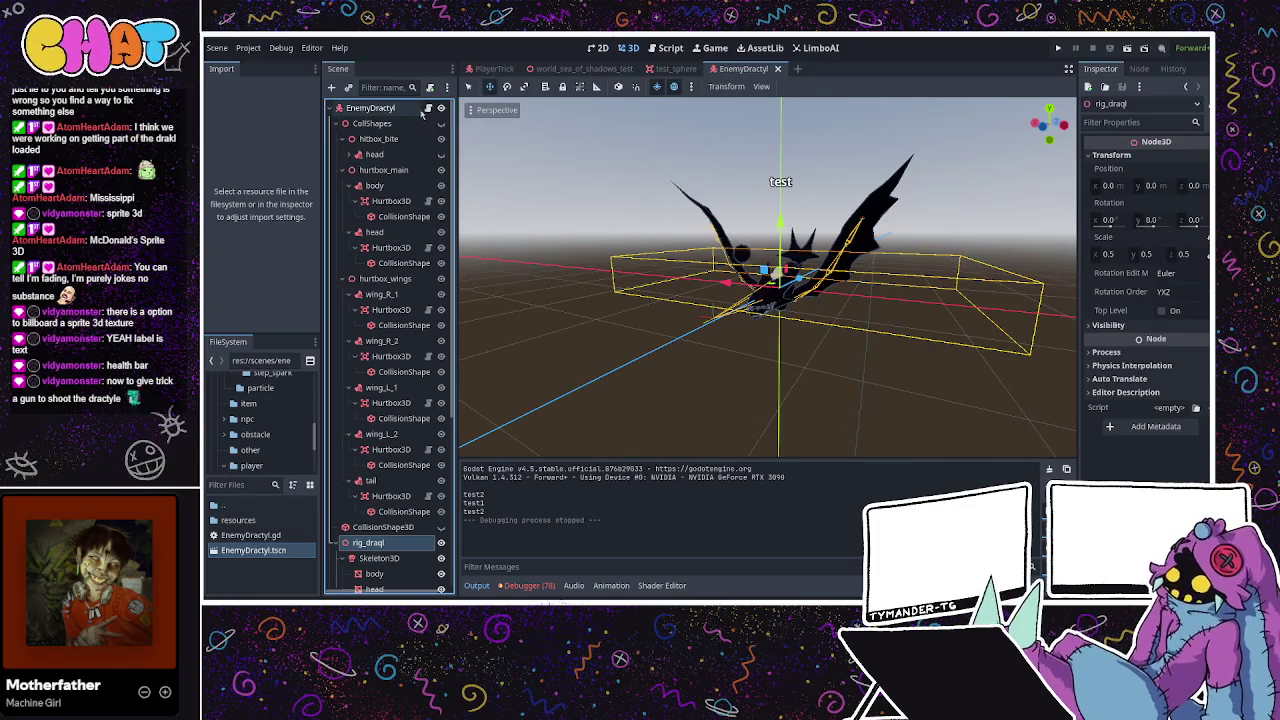
click(428, 108)
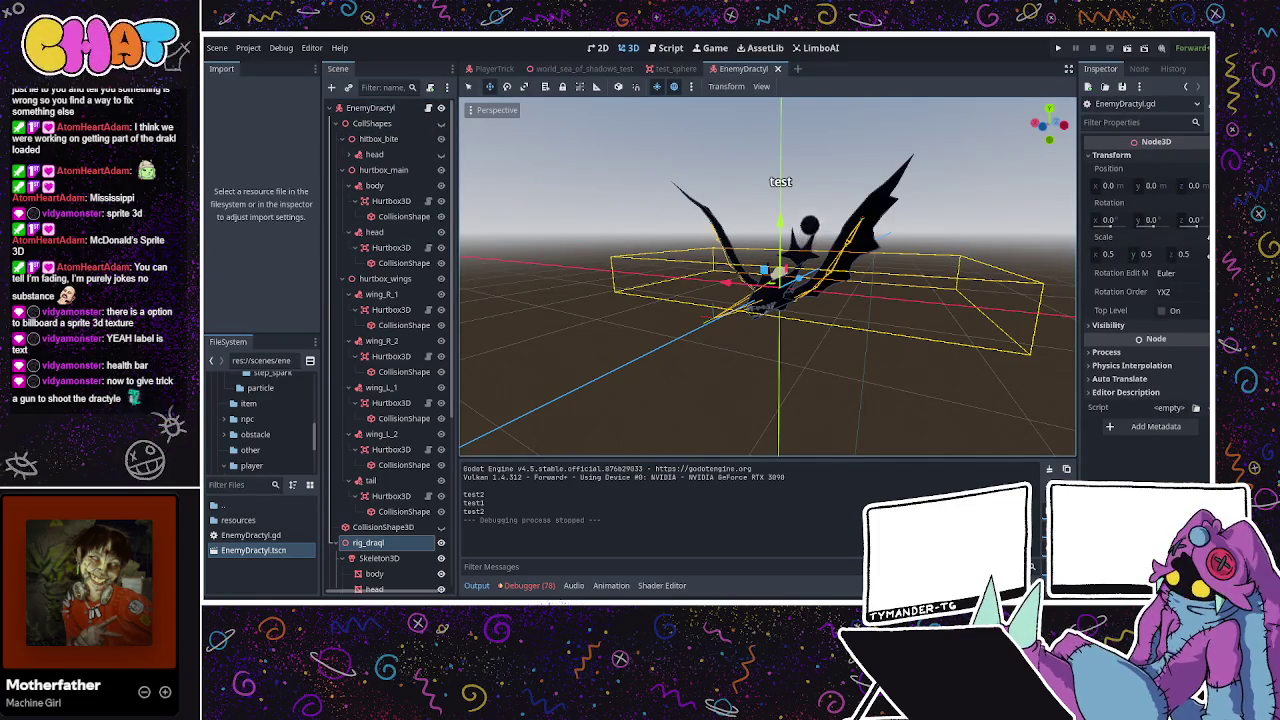
scroll(600, 345, down, 8)
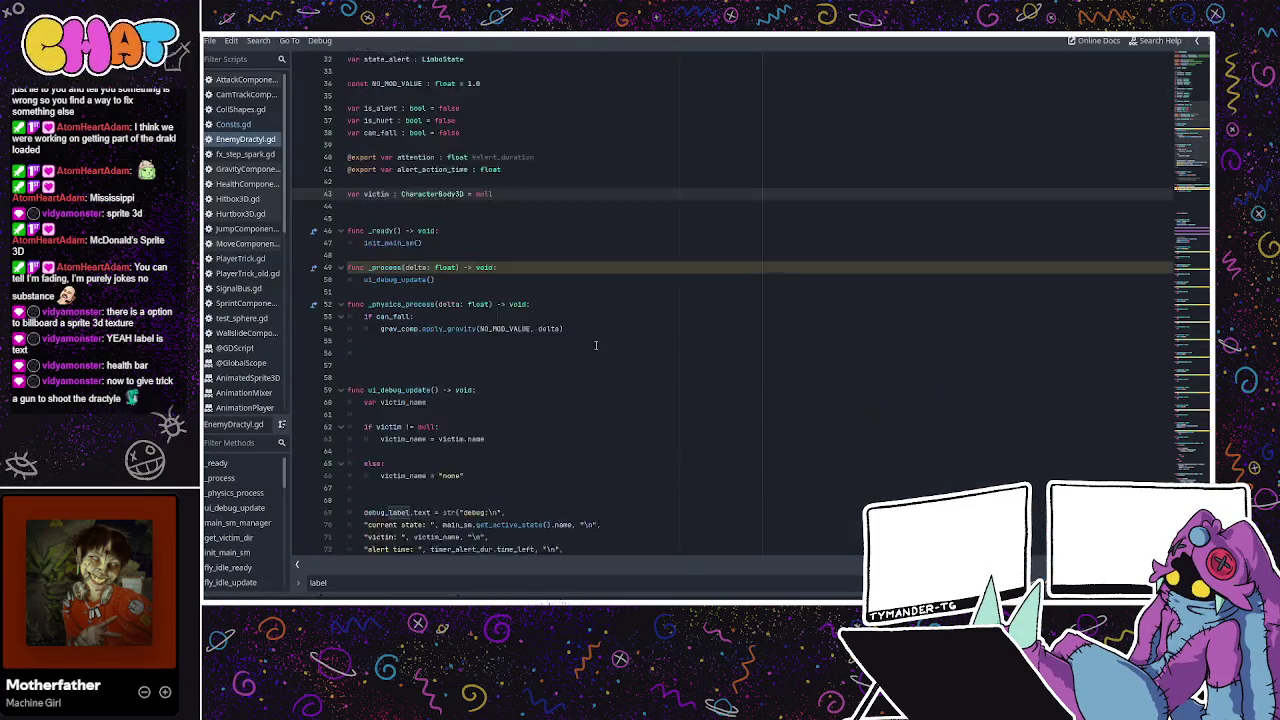
Review _on_awareness_area_entered's victim_cand and Hurtbox3D check, then open HealthComponent.gd.
scroll(646, 334, down, 20)
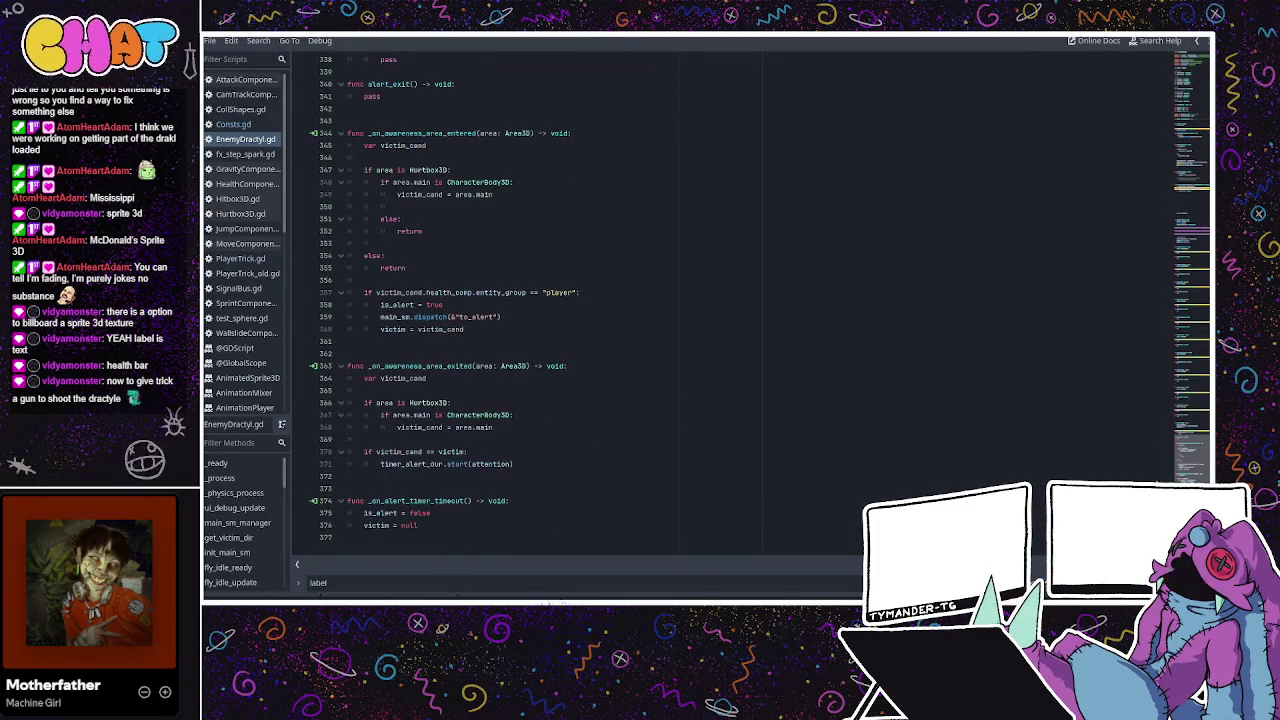
scroll(451, 340, up, 2)
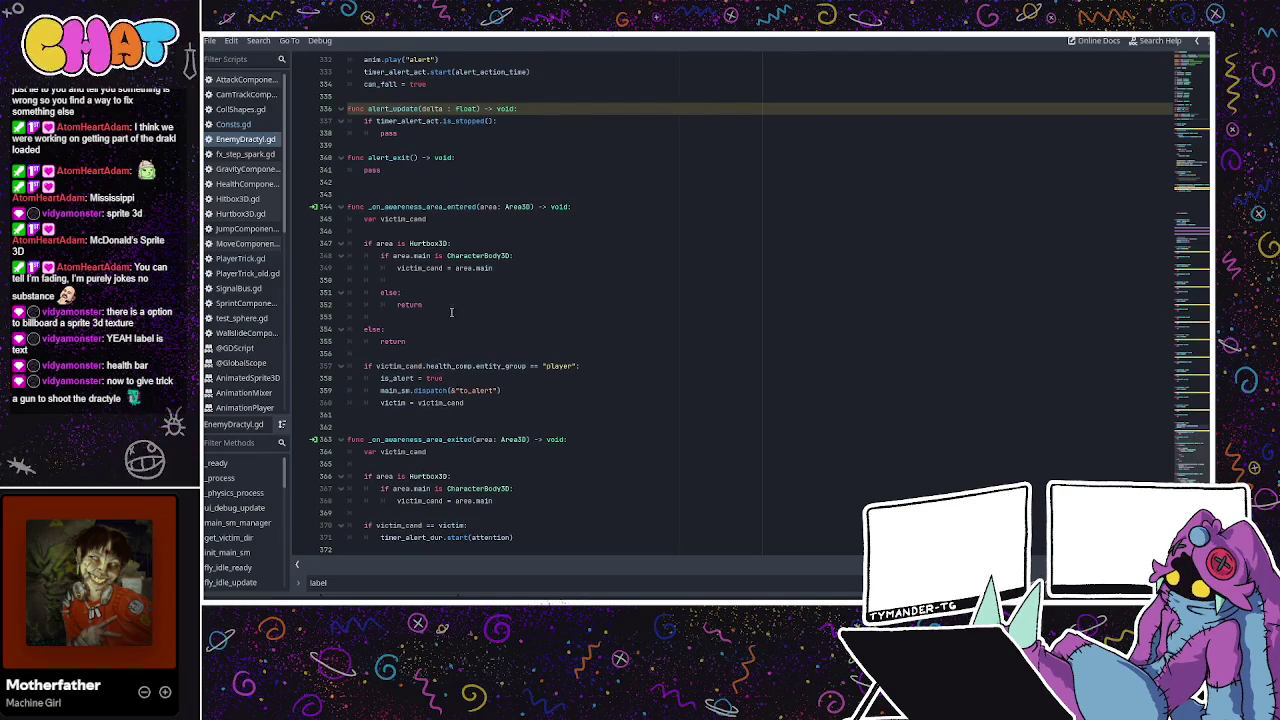
double_click(440, 207)
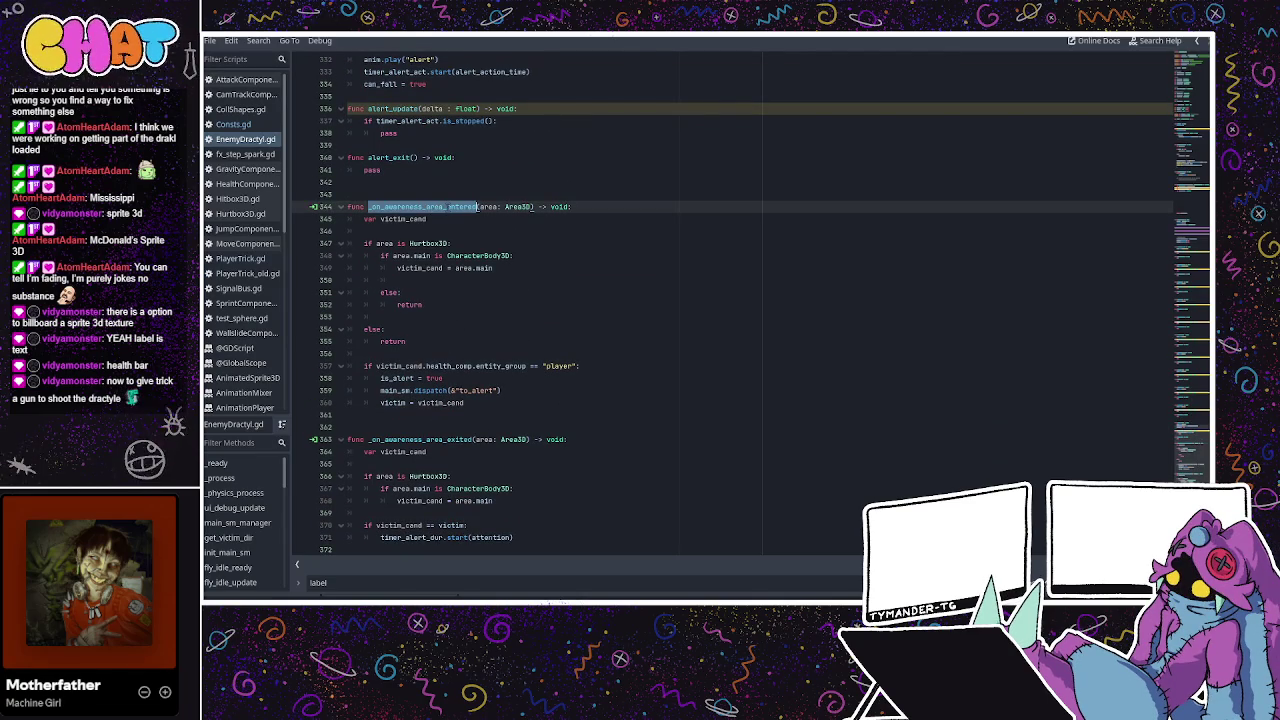
click(401, 230)
double_click(405, 219)
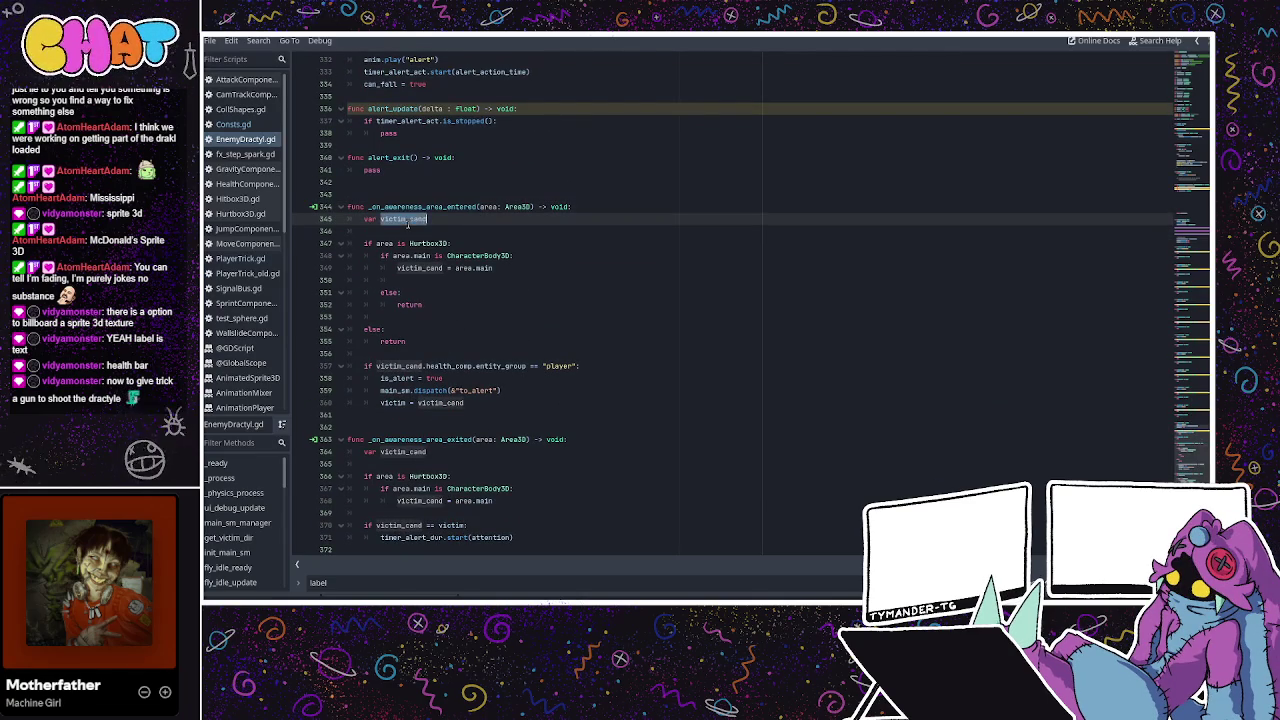
double_click(429, 207)
click(540, 182)
double_click(466, 207)
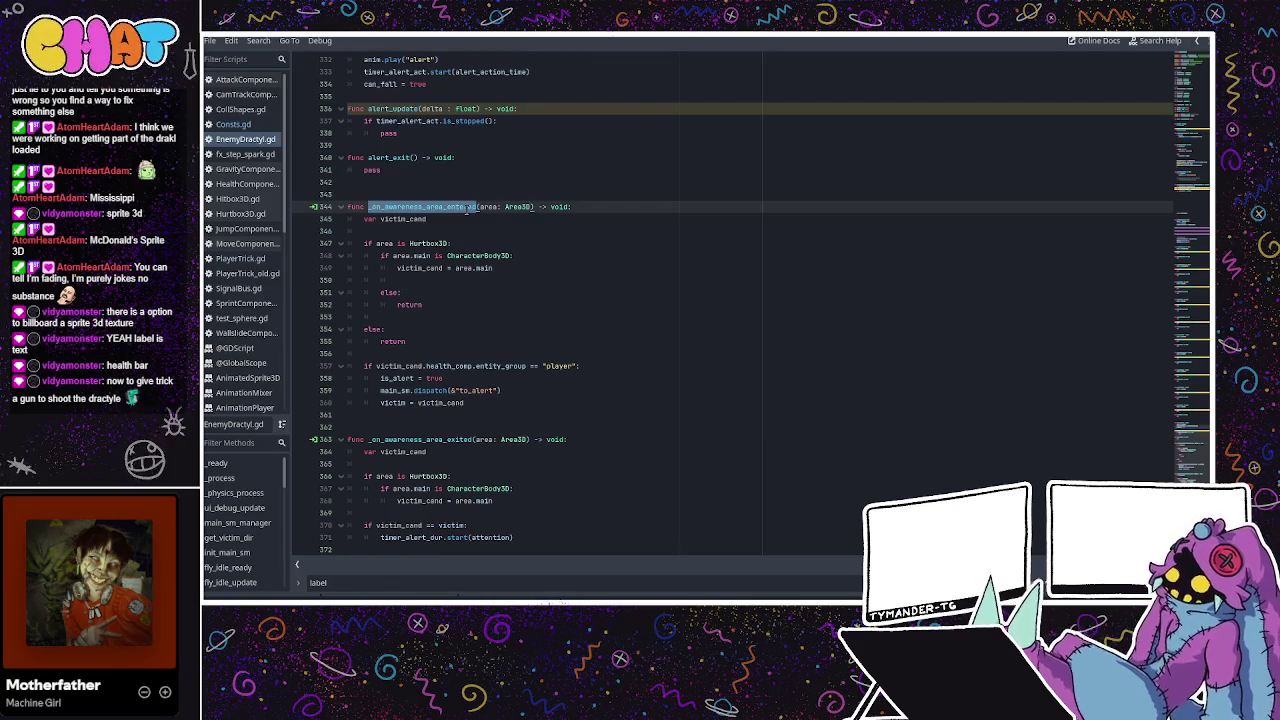
double_click(429, 243)
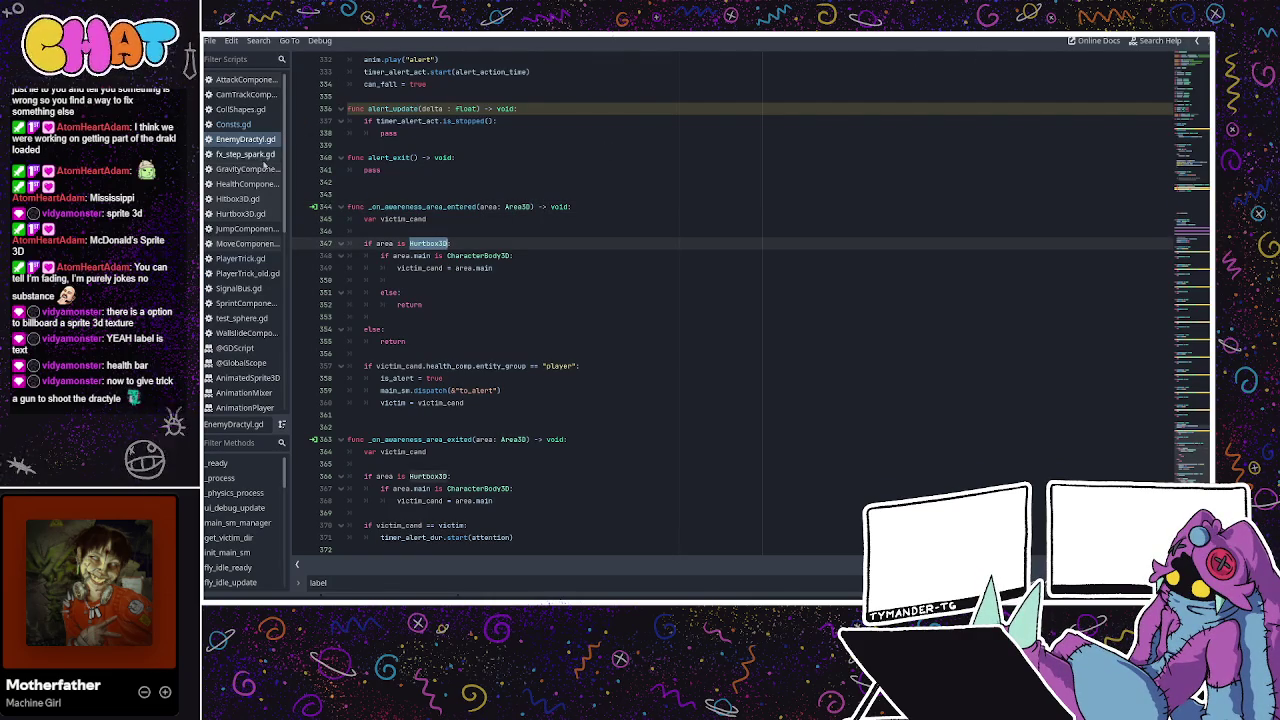
click(447, 229)
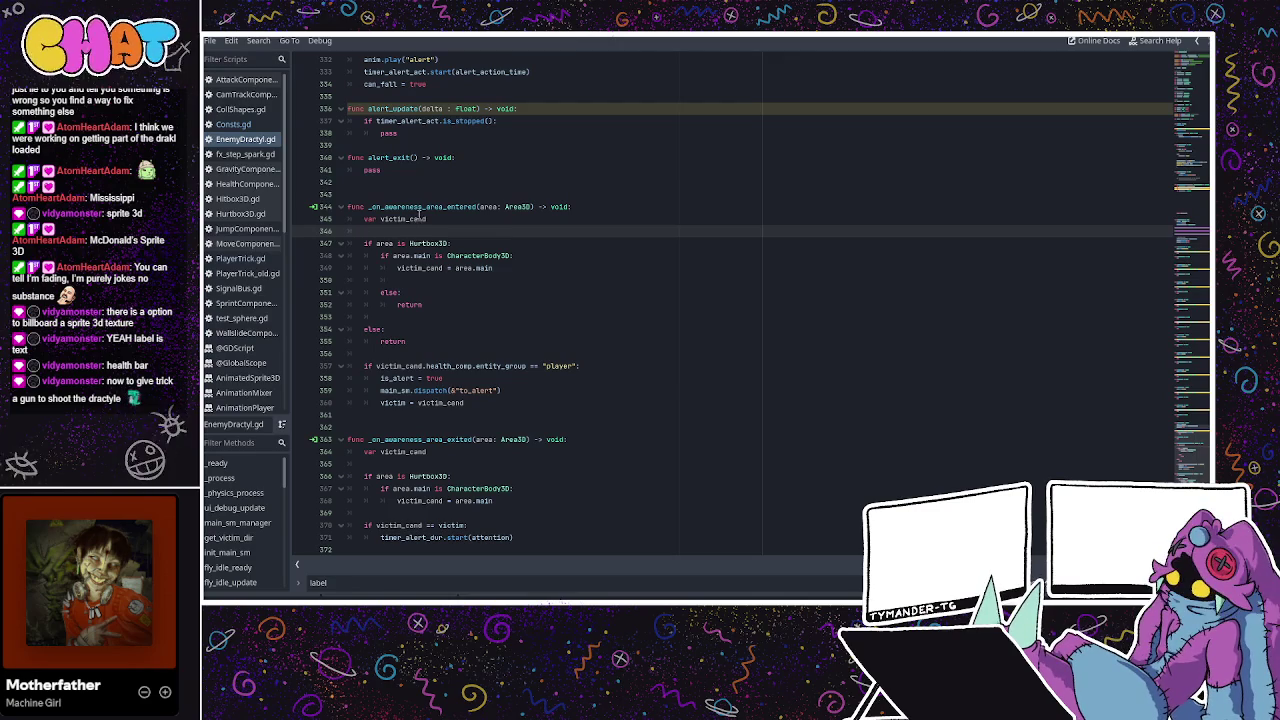
click(240, 198)
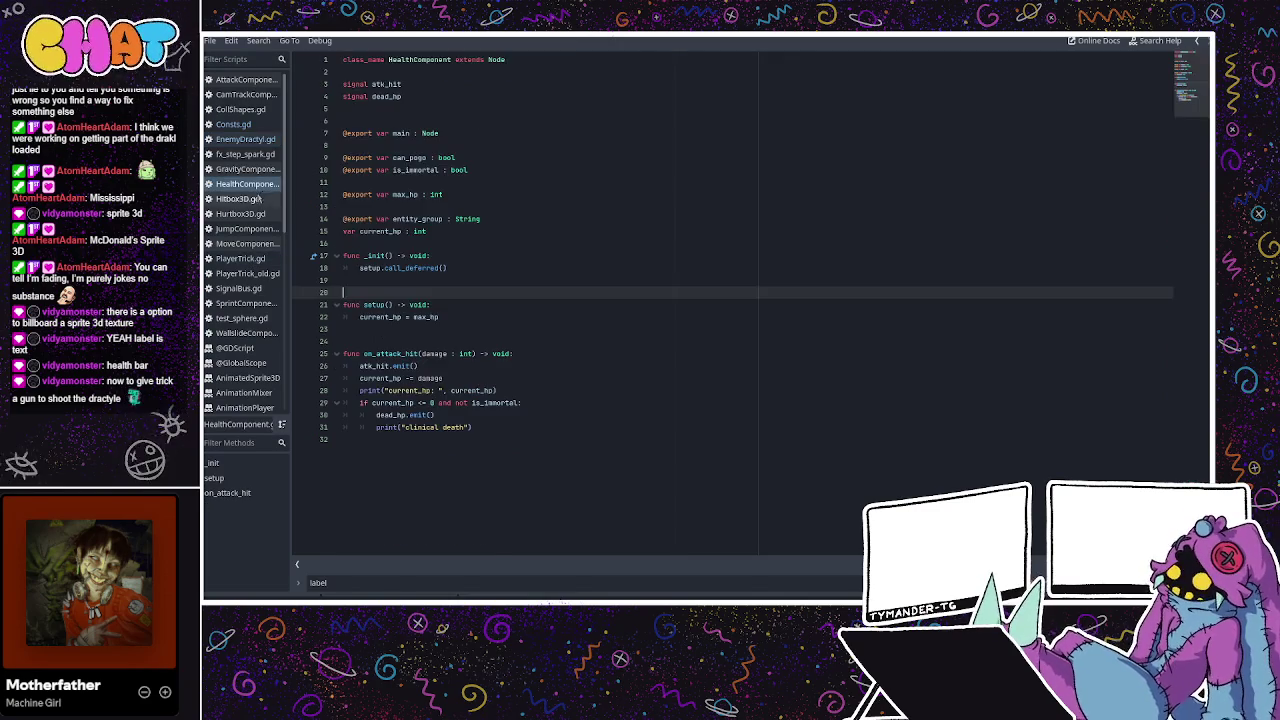
Check Hitbox3D.gd's _on_area_entered, then return to EnemyDractyl.gd's _on_awareness_area_entered.
click(462, 305)
click(431, 329)
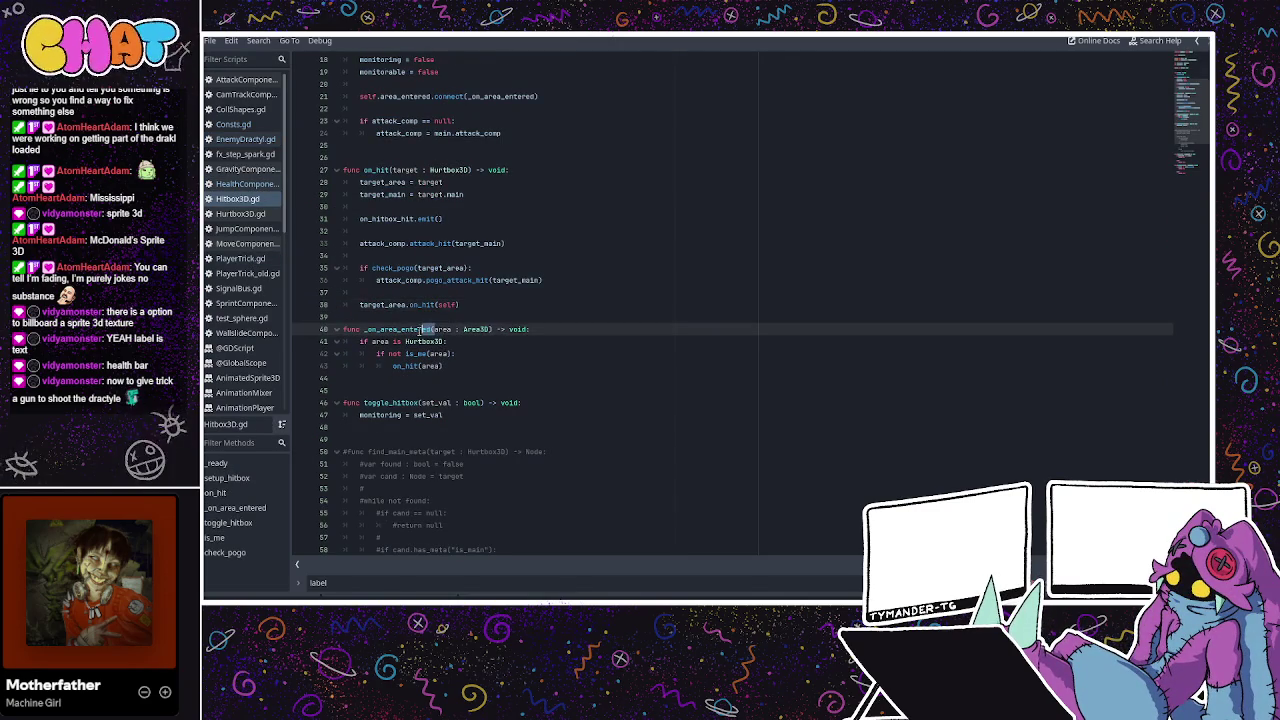
click(258, 140)
click(575, 243)
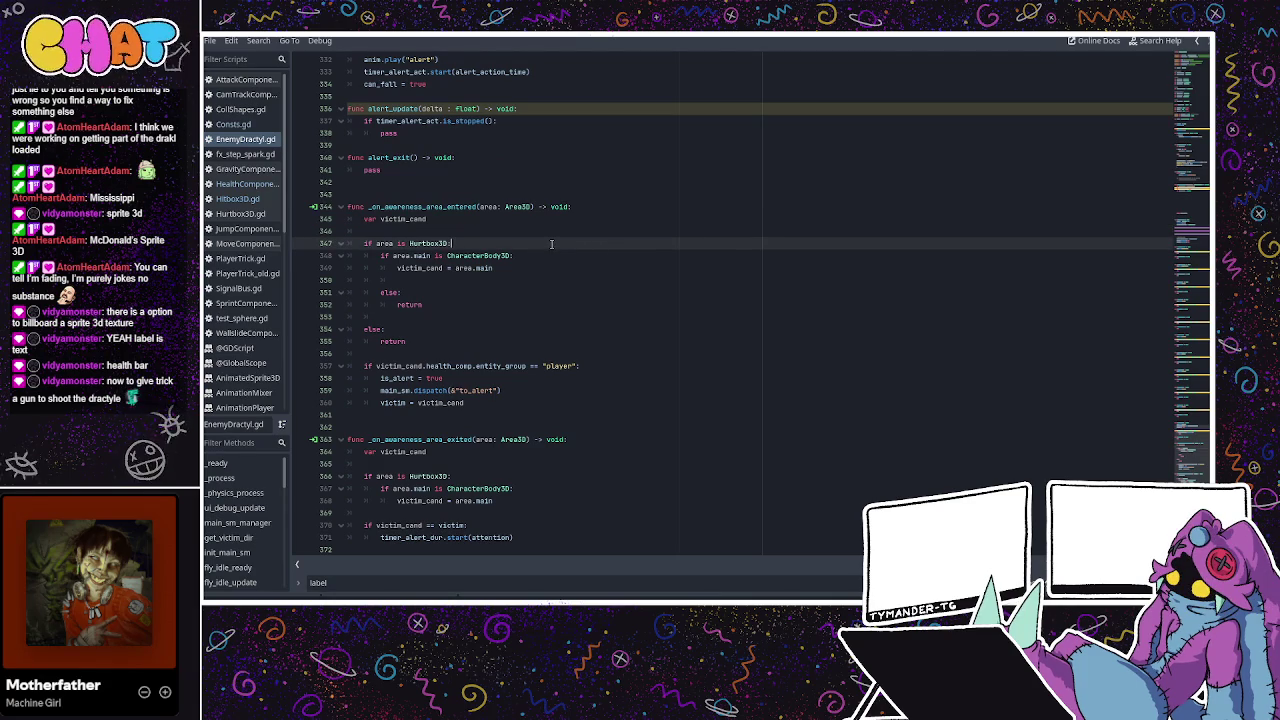
click(586, 210)
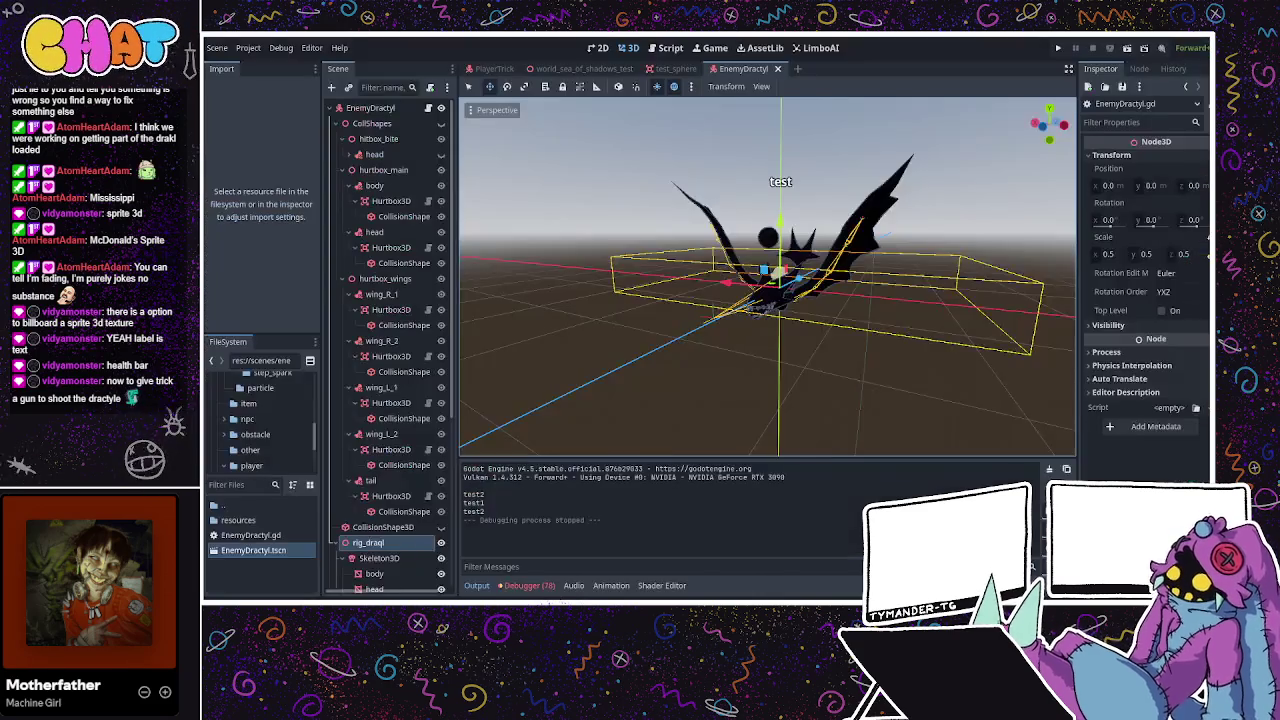
key(ctrl+F2)
Test-run the project, watching test1/test2 output, then return to EnemyDractyl.gd.
click(1059, 47)
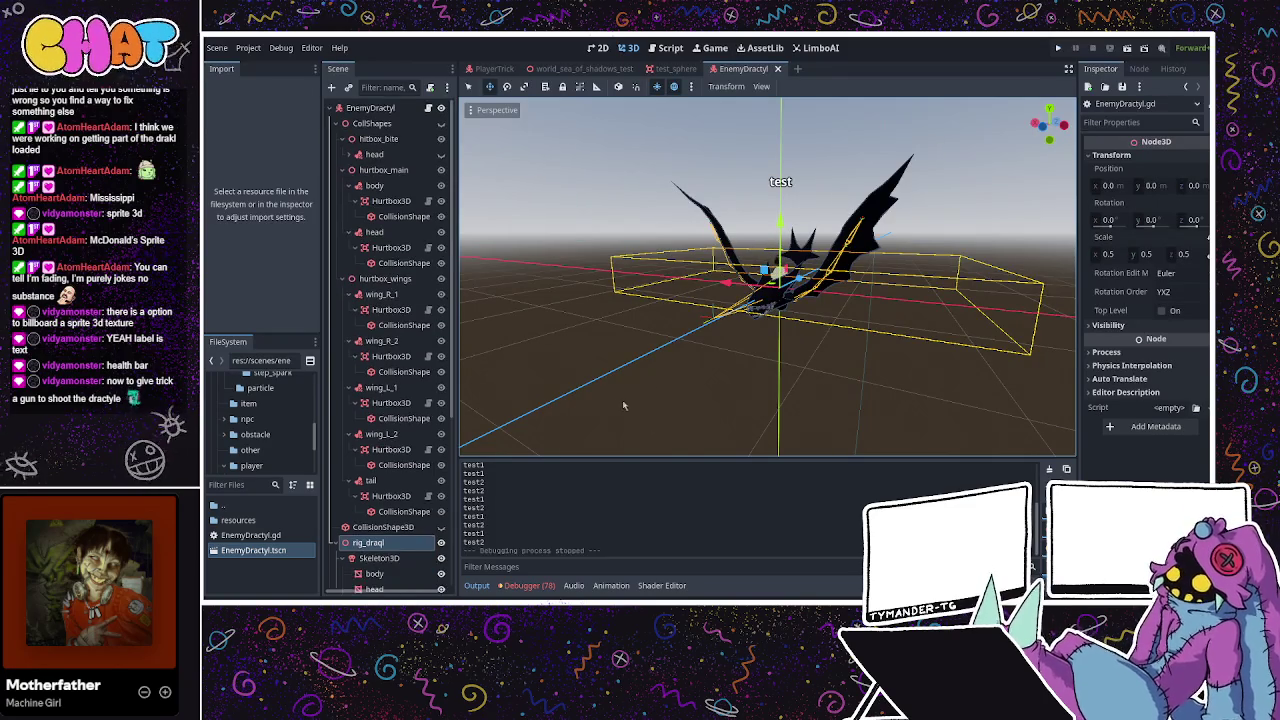
scroll(729, 291, down, 5)
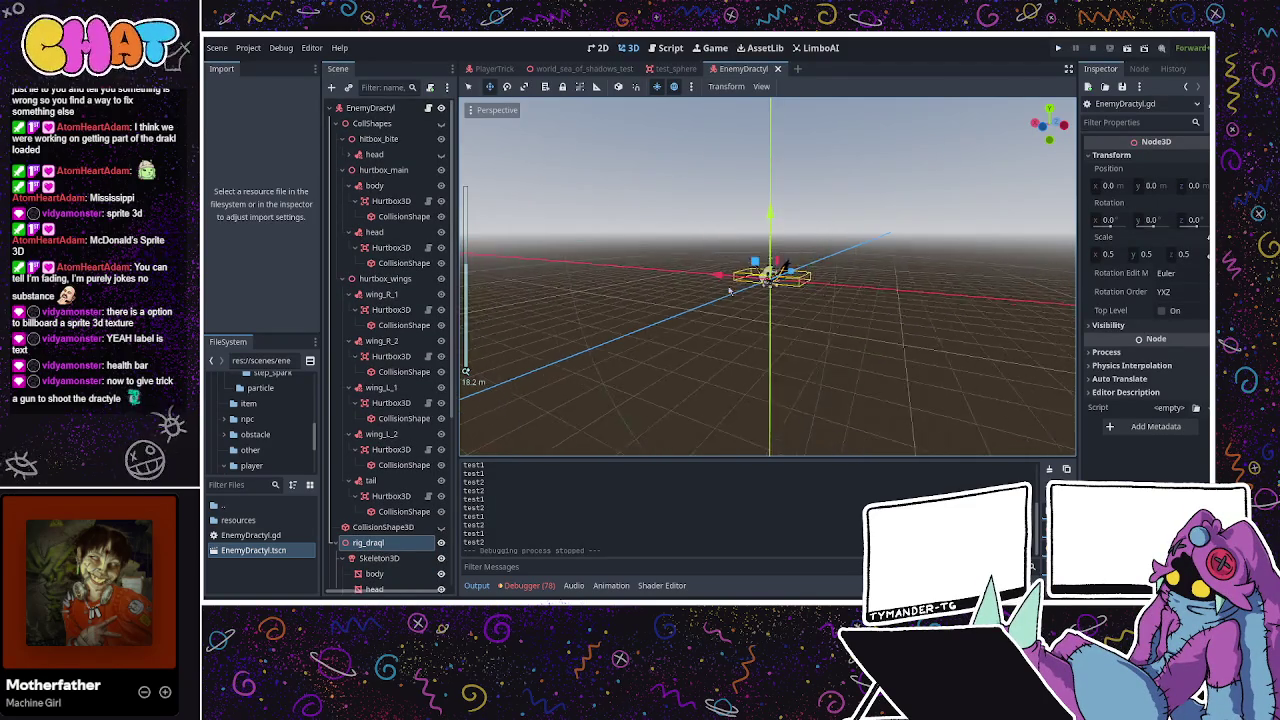
scroll(729, 291, up, 2)
scroll(729, 291, up, 1)
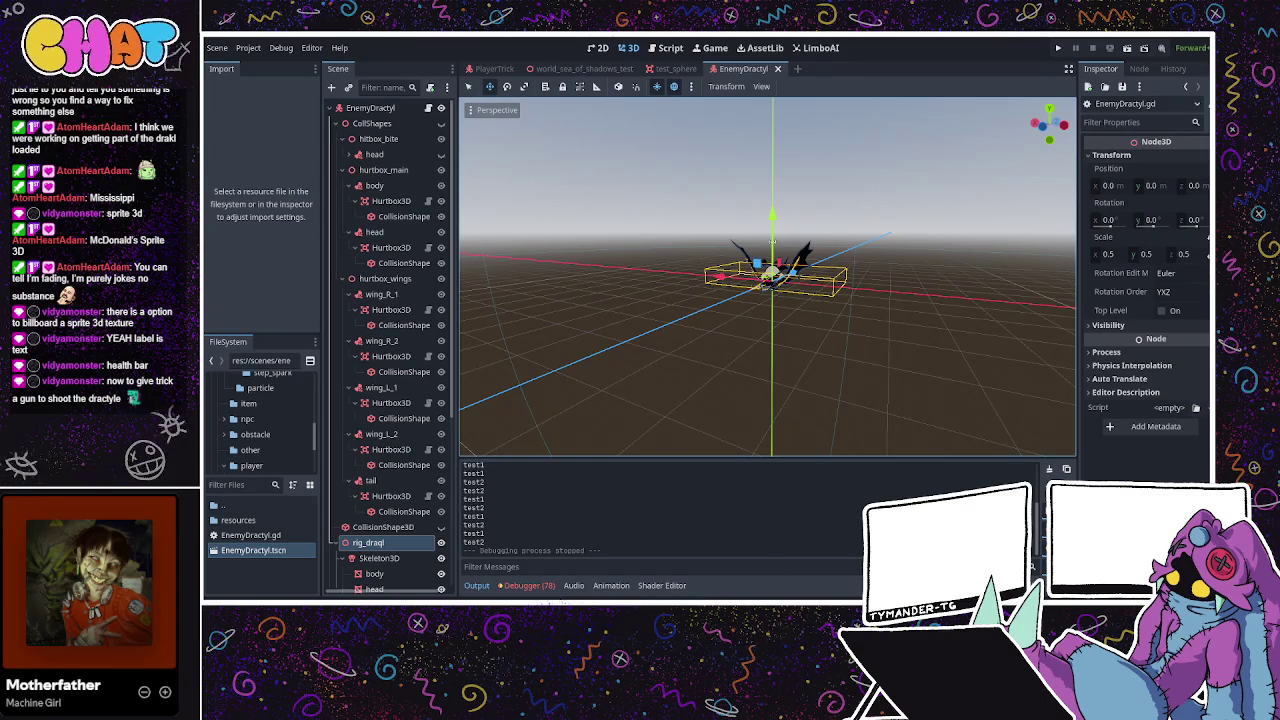
key(ctrl+F3)
scroll(493, 341, up, 3)
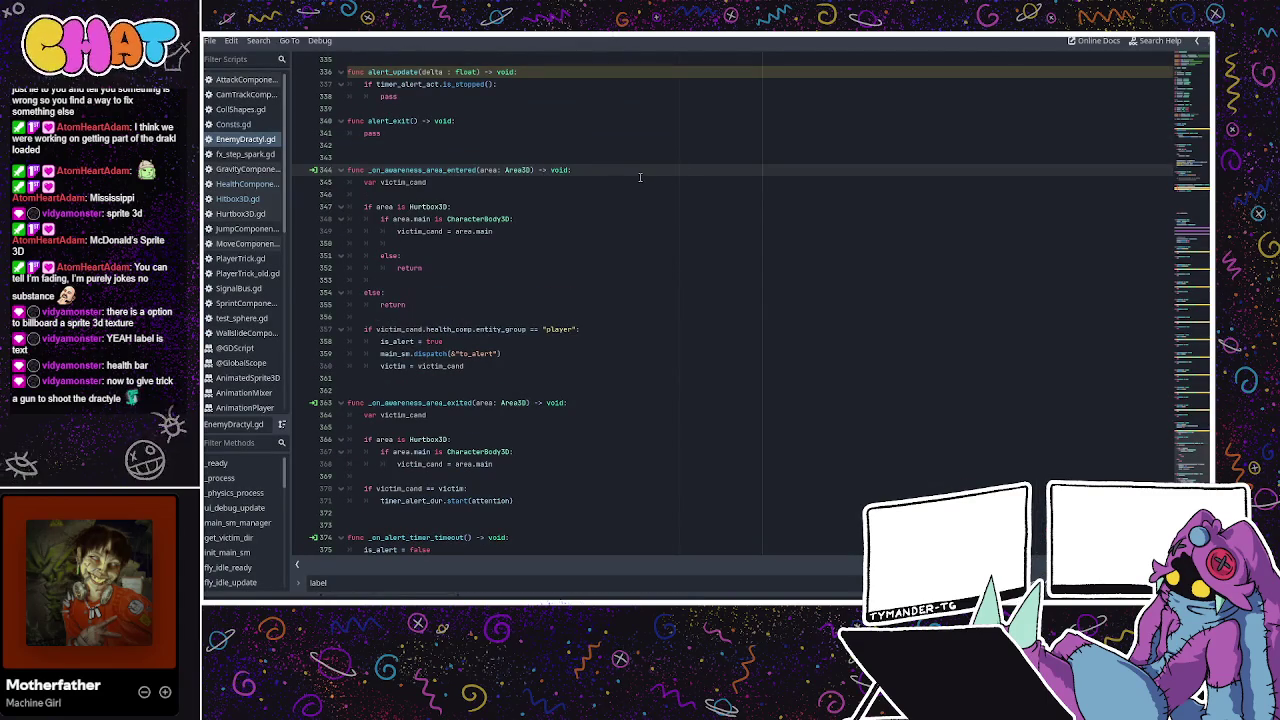
Insert print("area entered") as the first line of _on_awareness_area_entered, then return to the 3D view.
key(Return)
text(print)
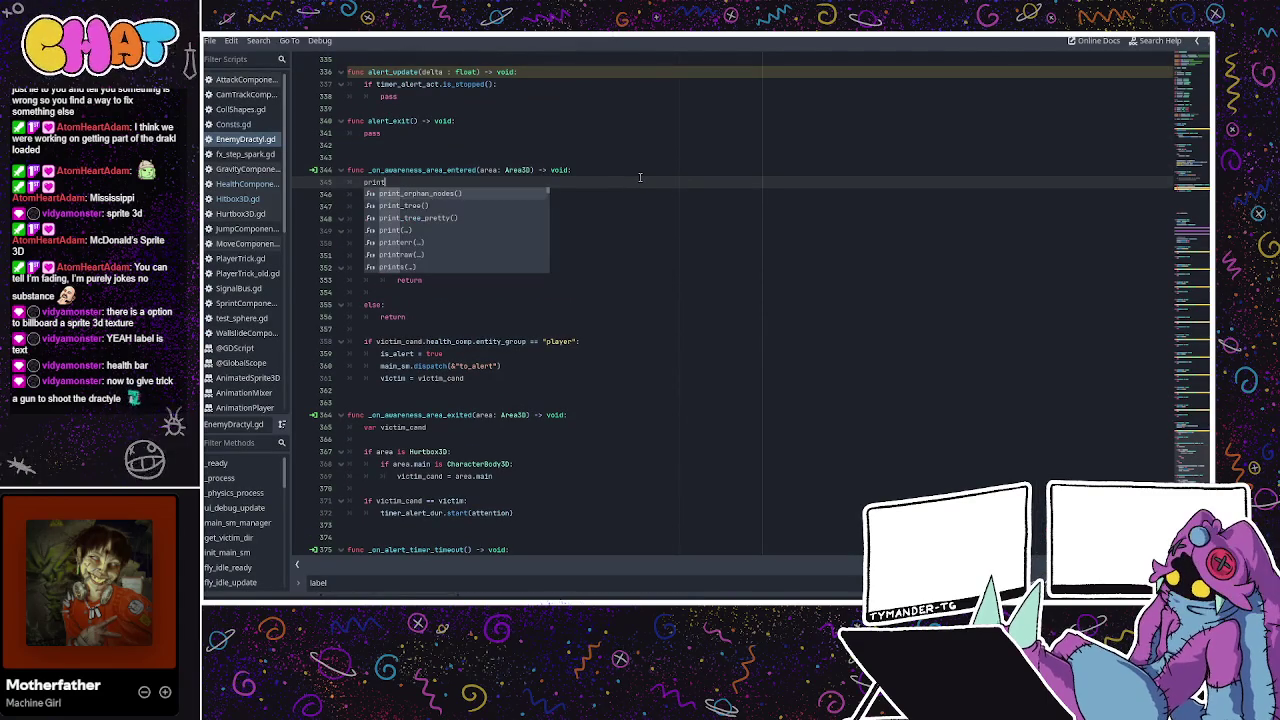
text(("area)
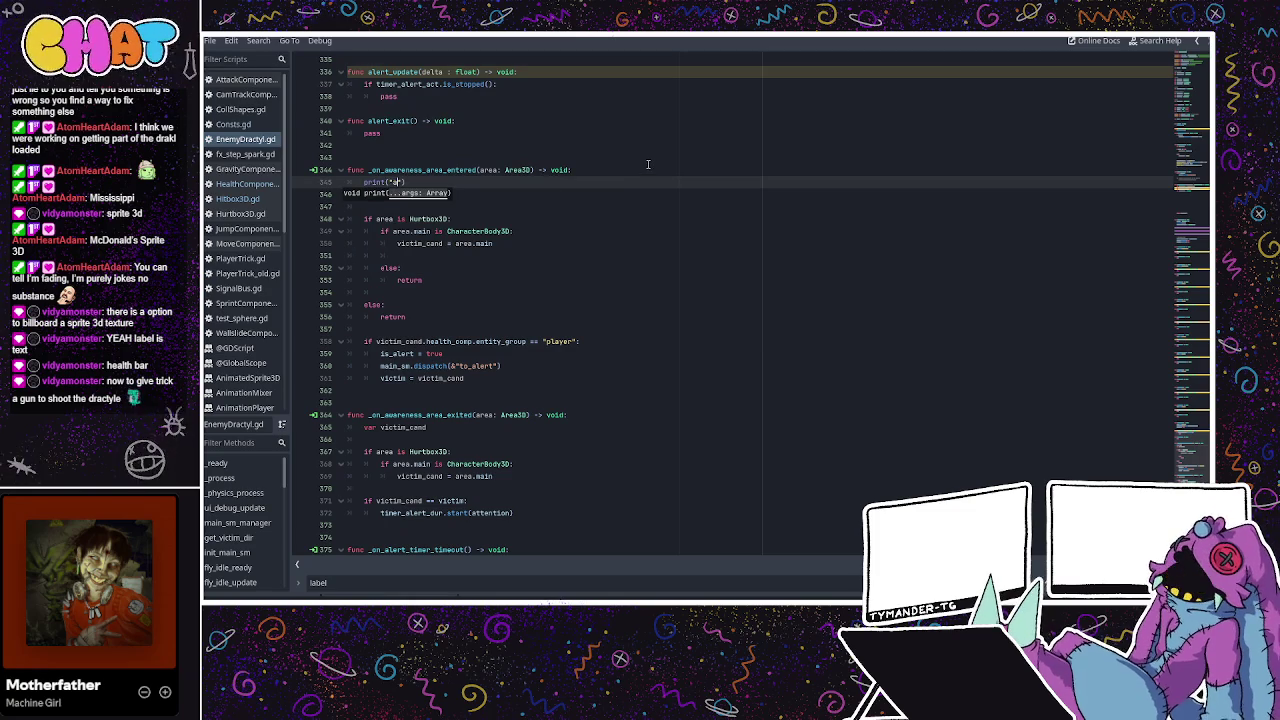
text( entered)
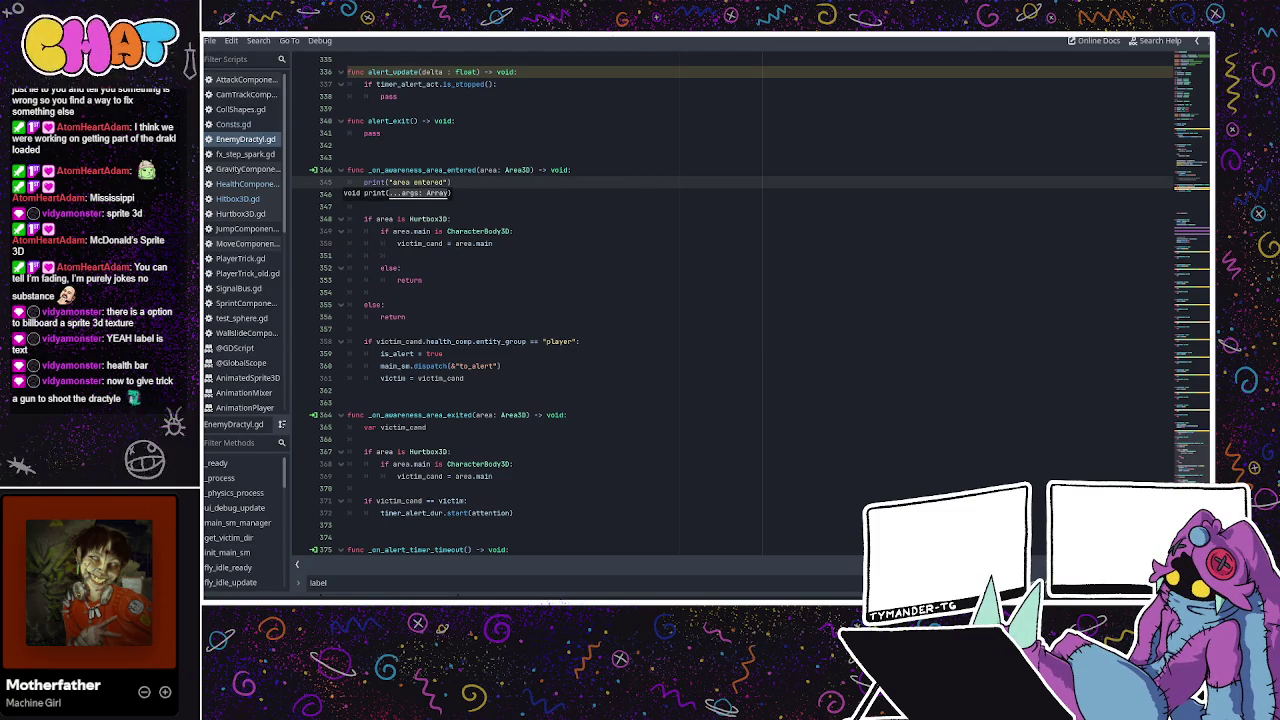
key(ctrl+F2)
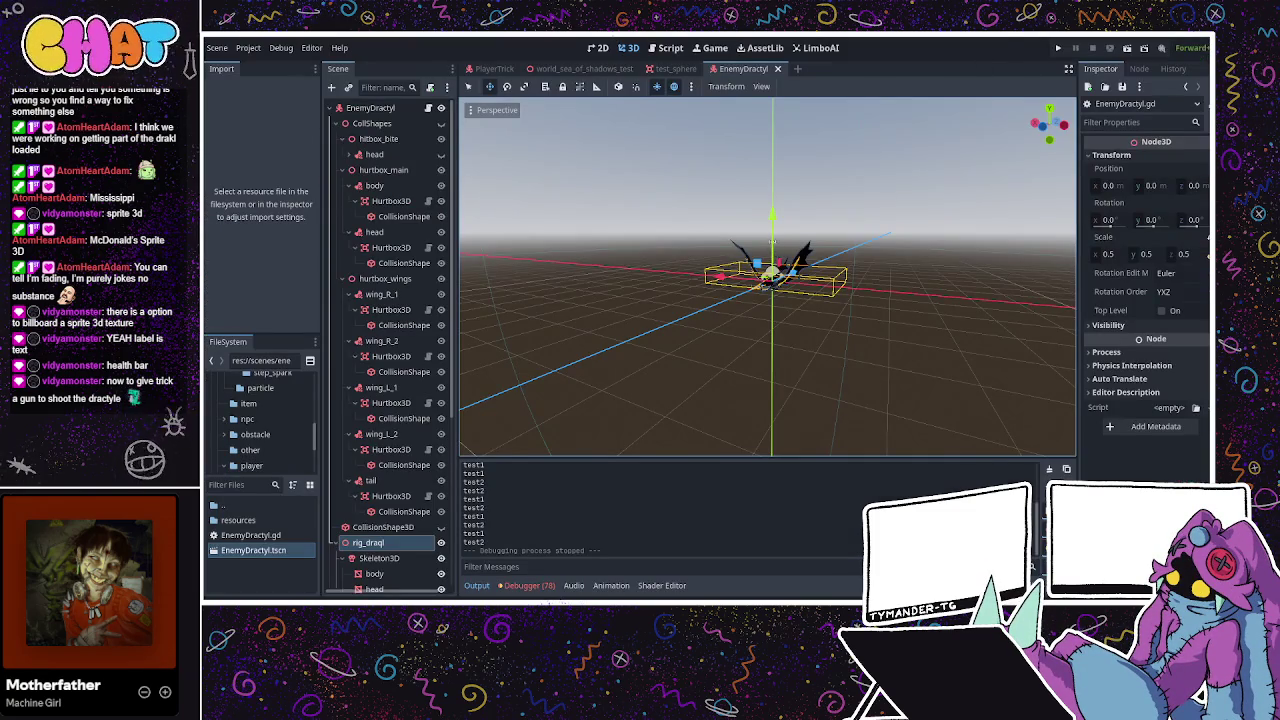
Run the project to confirm the "area entered" prints, stop it, and return to EnemyDractyl.gd.
key(F5)
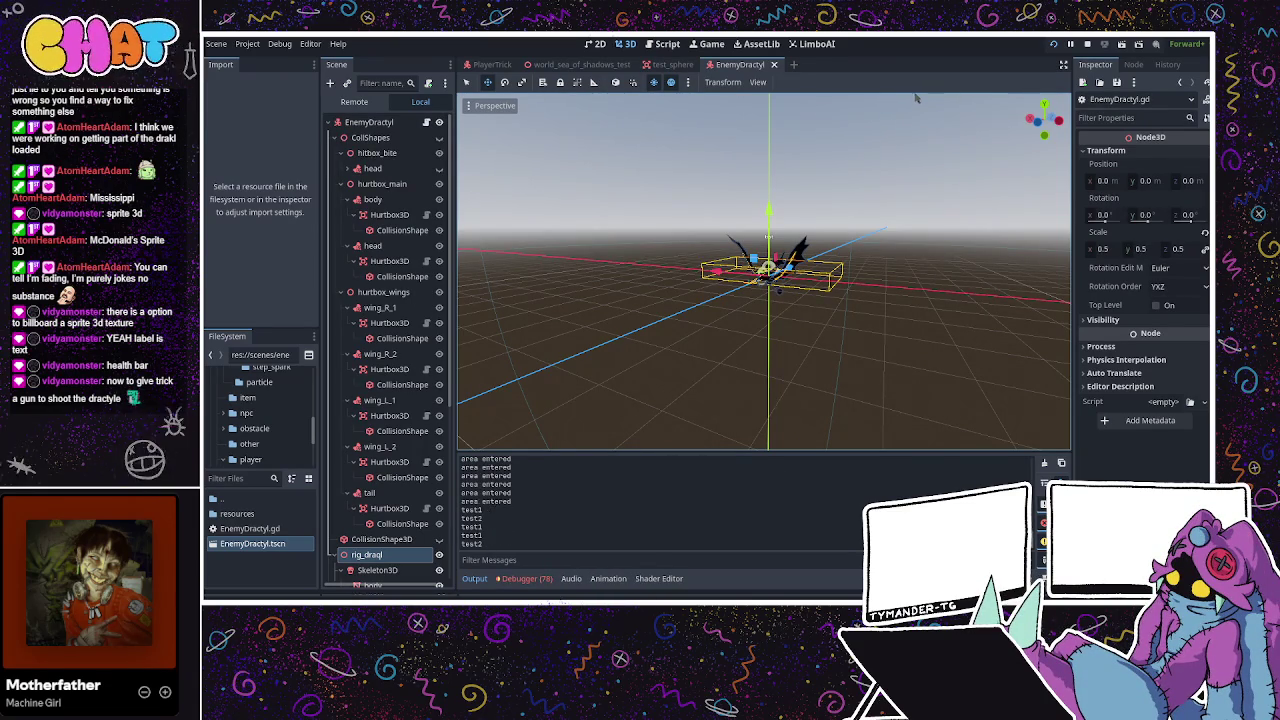
key(F8)
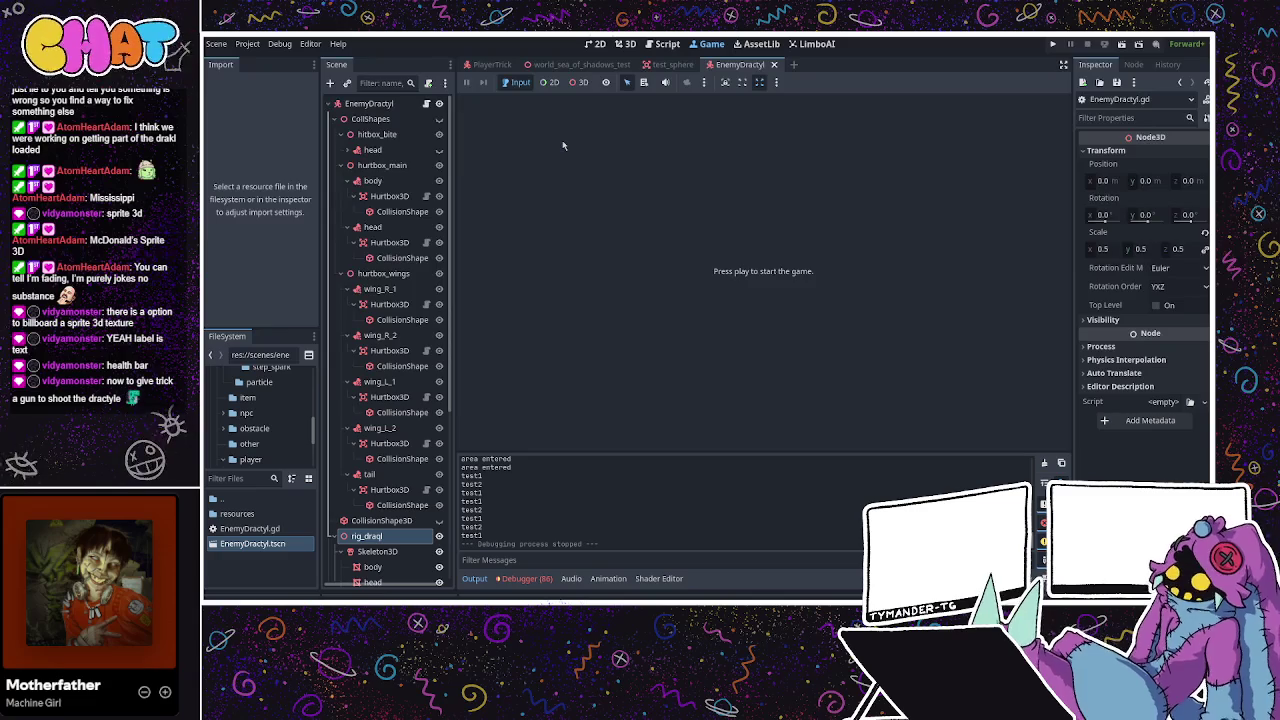
click(426, 103)
click(630, 44)
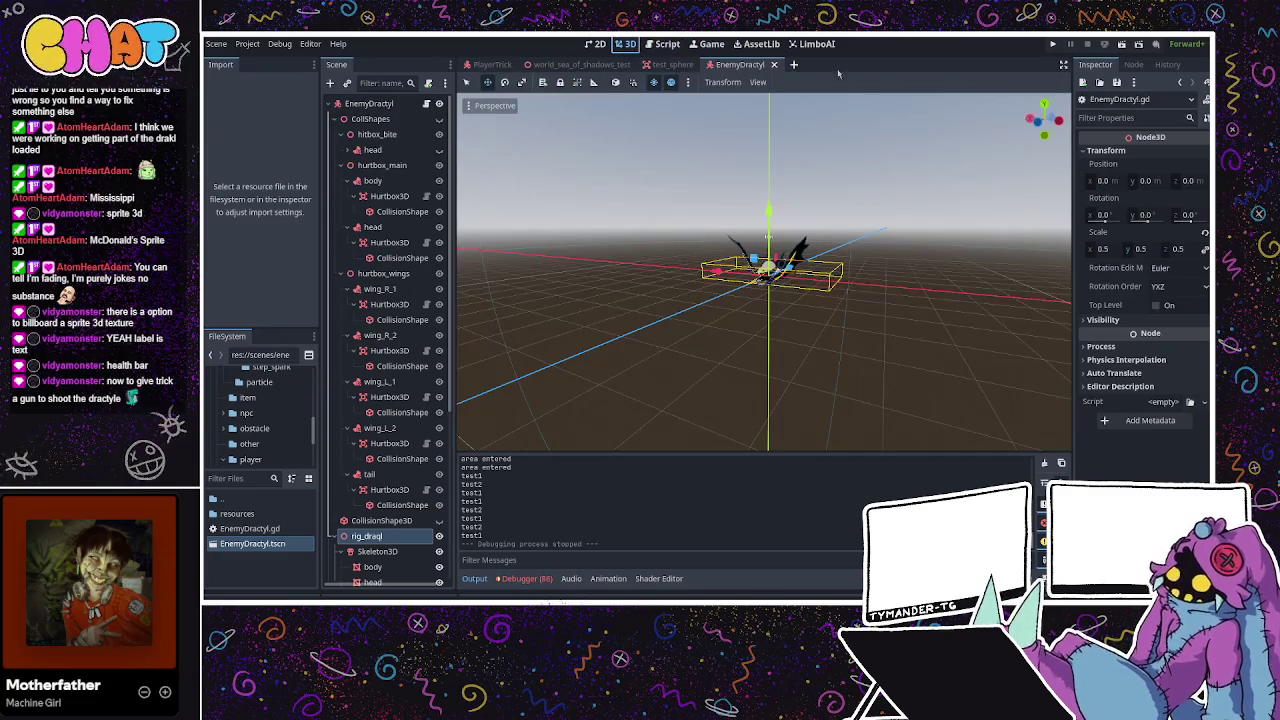
key(ctrl+F3)
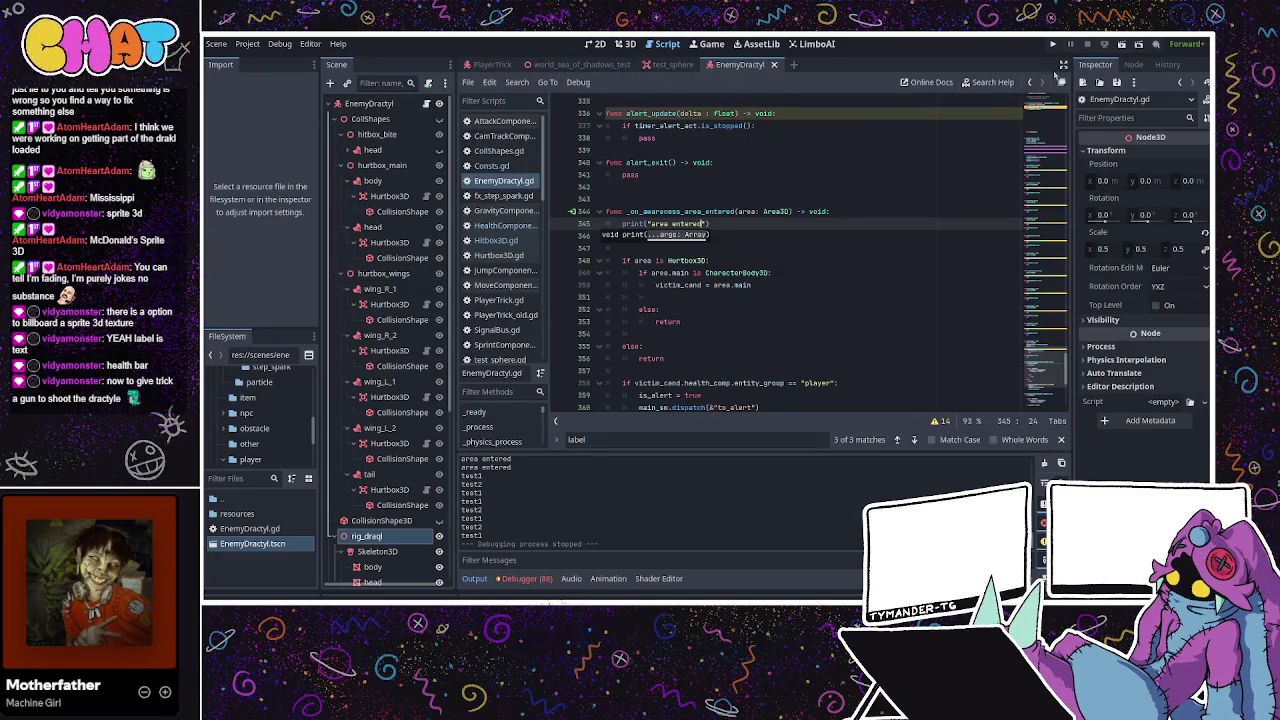
key(ctrl+F2)
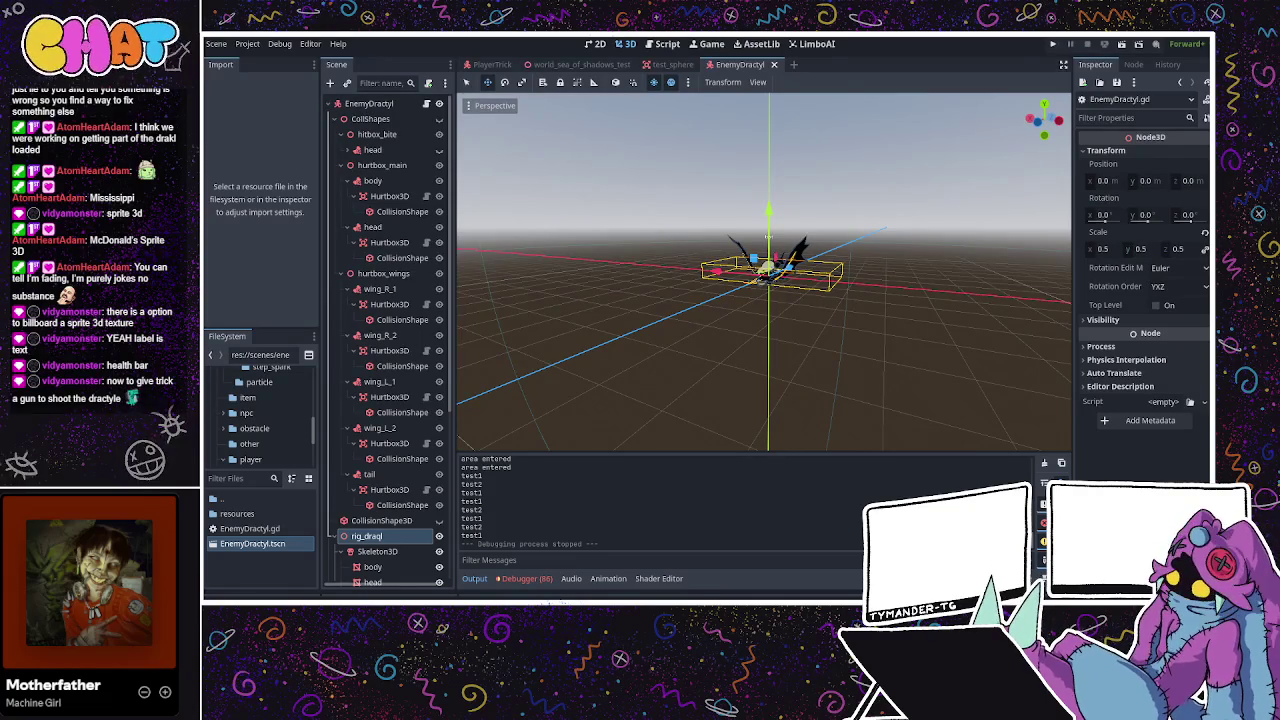
key(ctrl+F3)
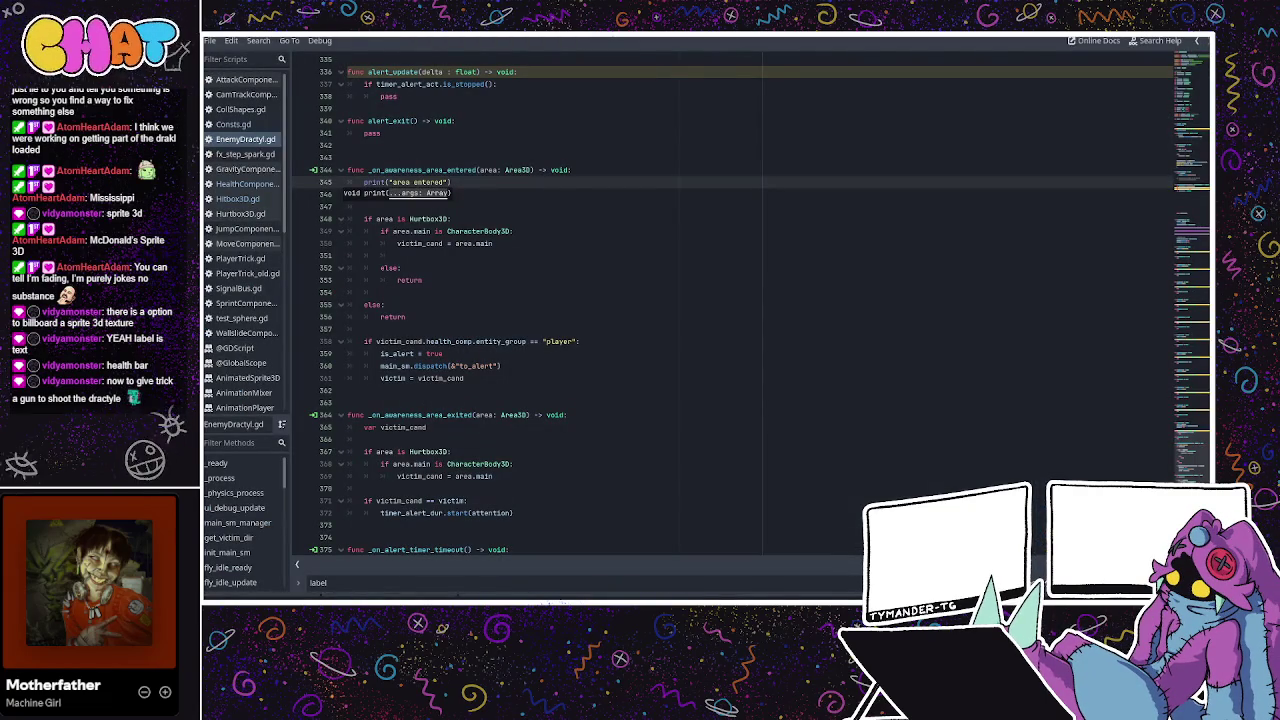
Delete the print("area entered") line from _on_awareness_area_entered.
click(655, 132)
click(557, 199)
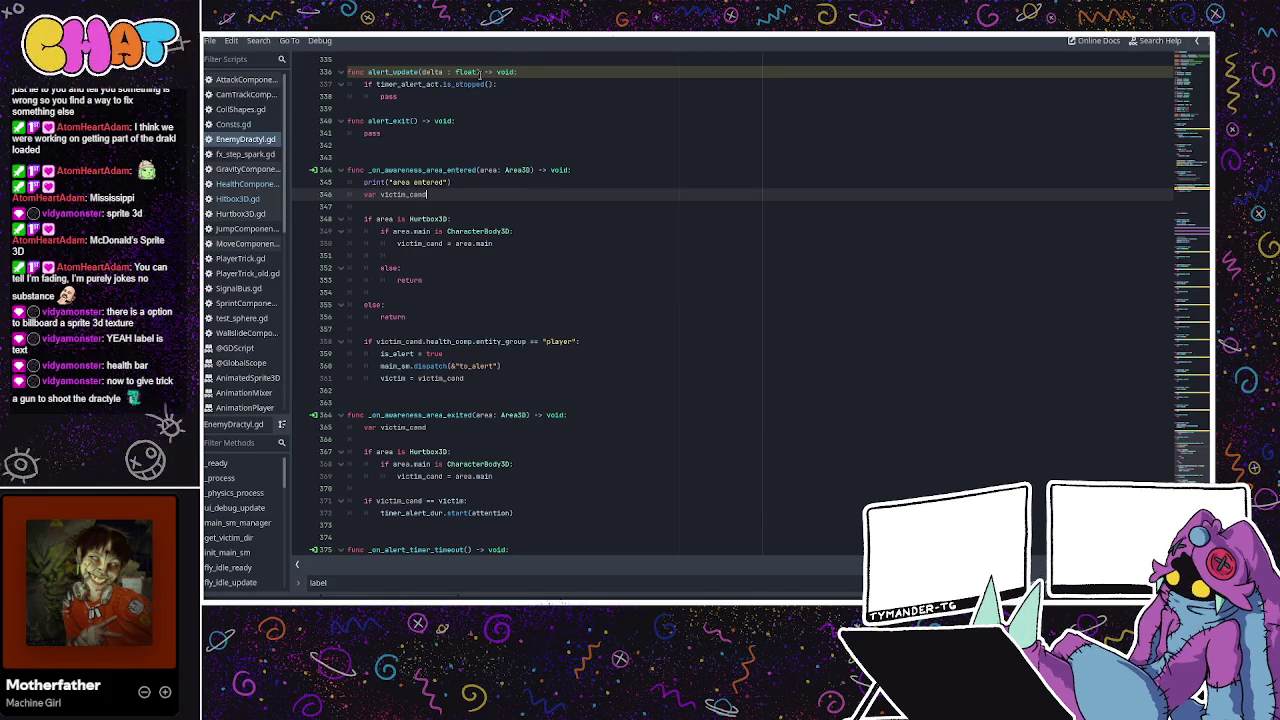
drag(451, 182, 365, 182)
key(BackSpace)
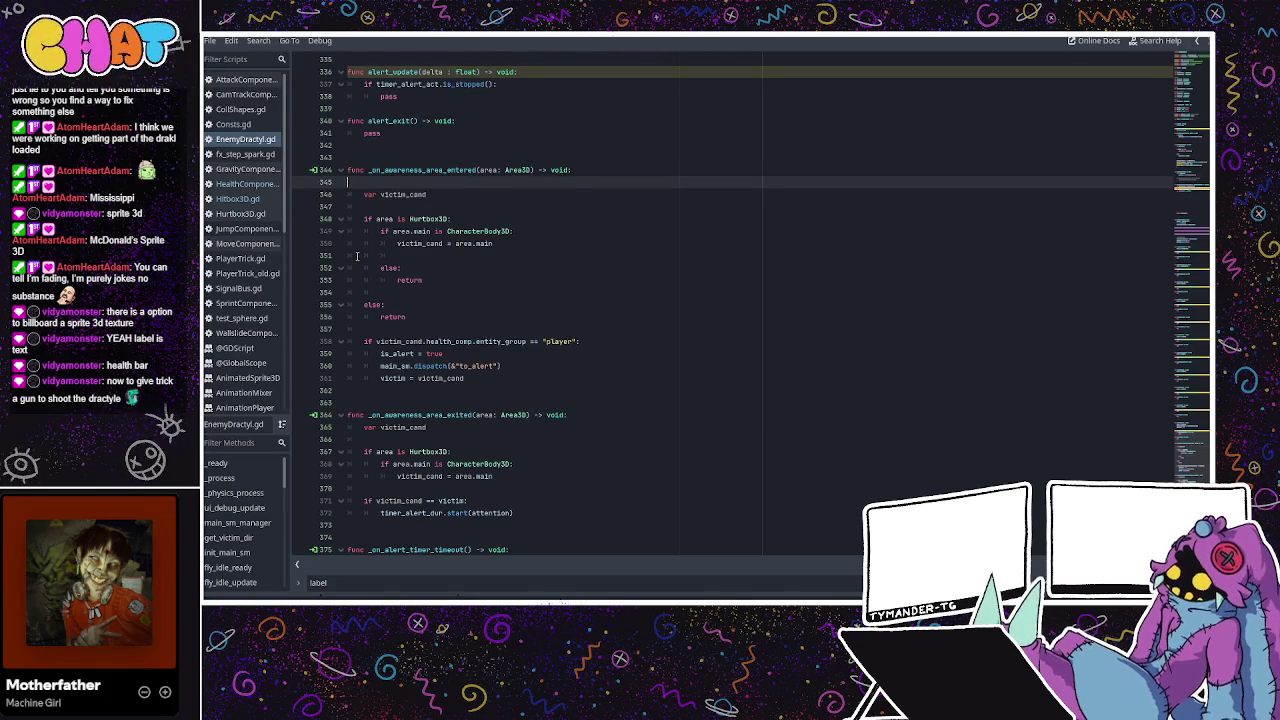
key(BackSpace)
key(BackSpace)
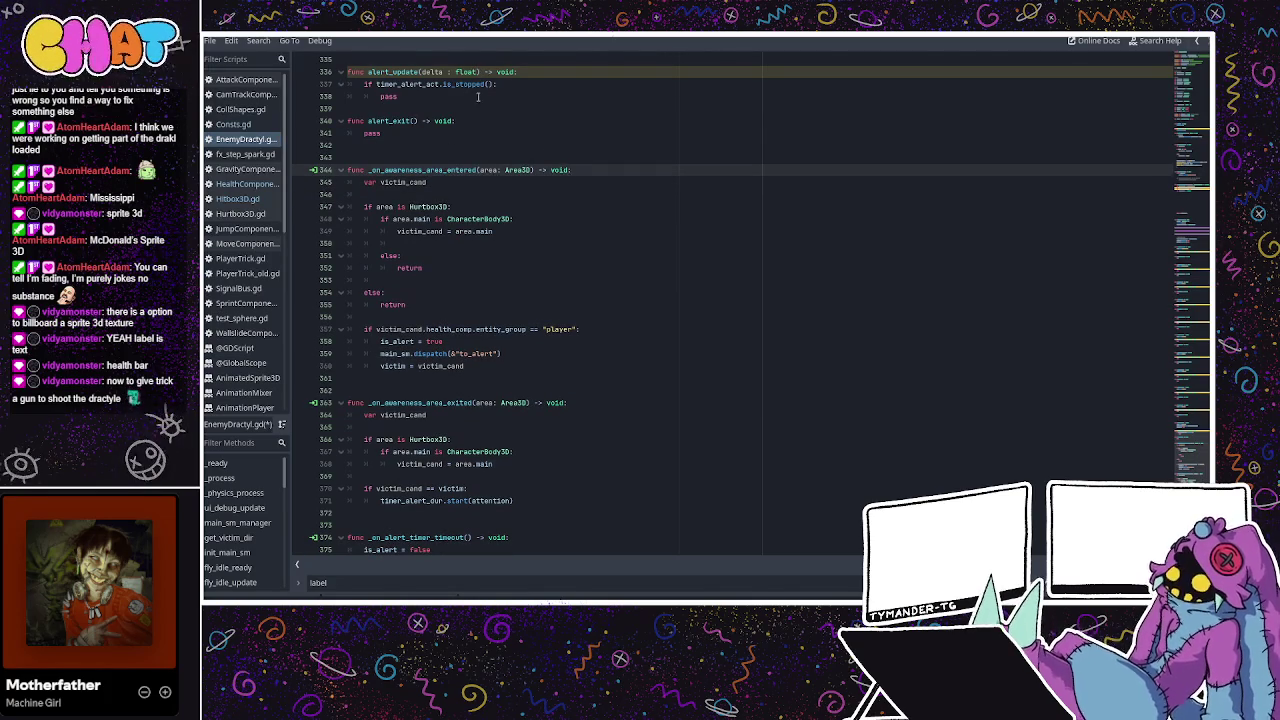
key(Down)
key(Down)
Add print(area.owner.name) after the victim_cand declaration, using autocomplete.
click(428, 220)
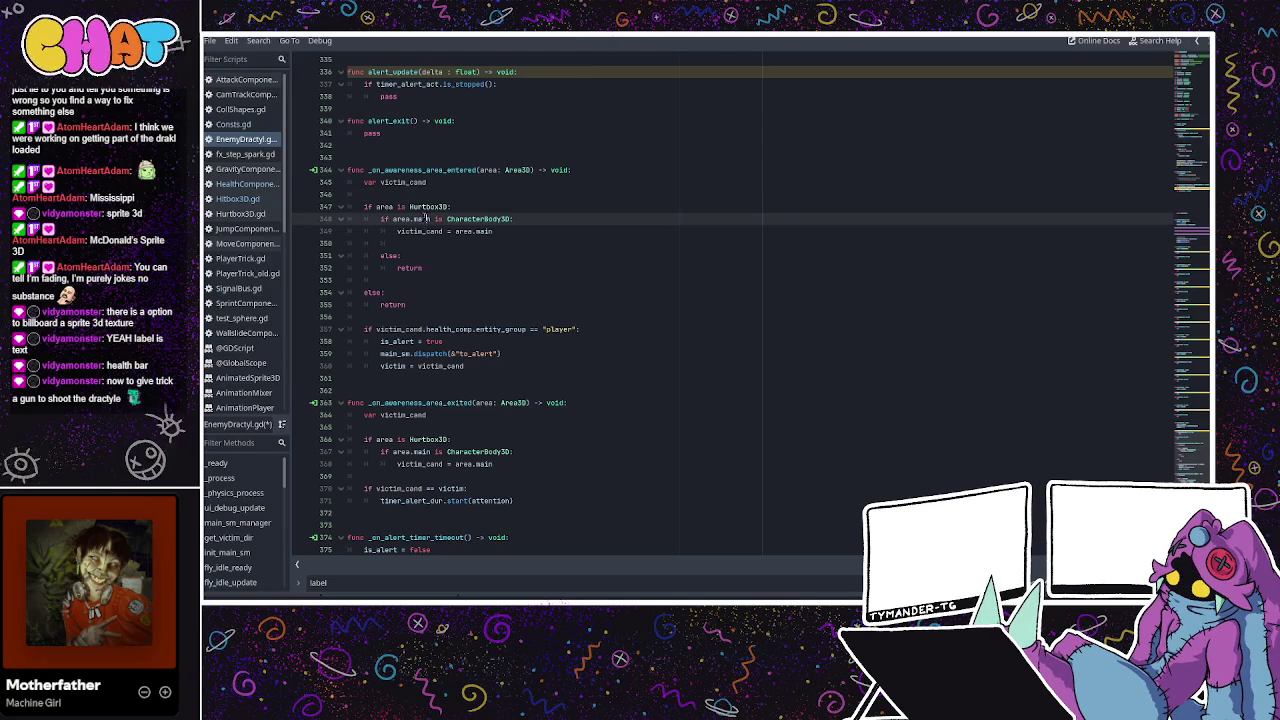
double_click(425, 207)
click(455, 210)
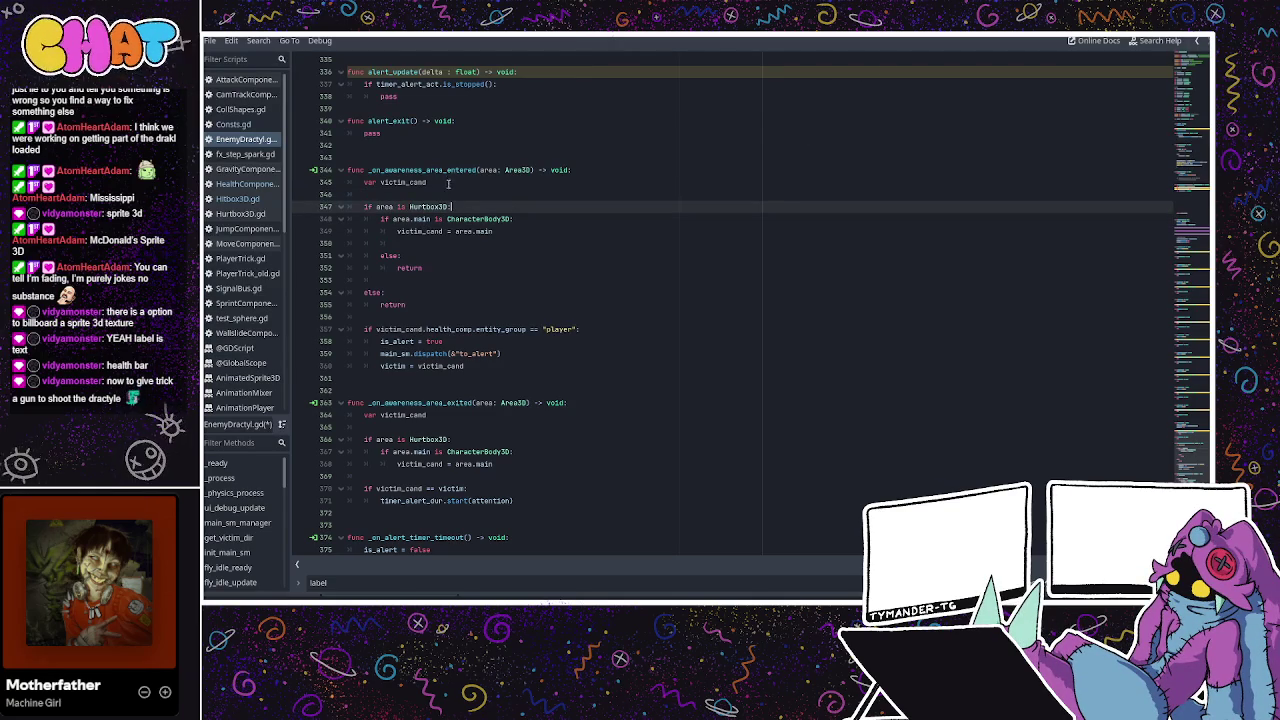
key(Up)
key(Return)
key(Up)
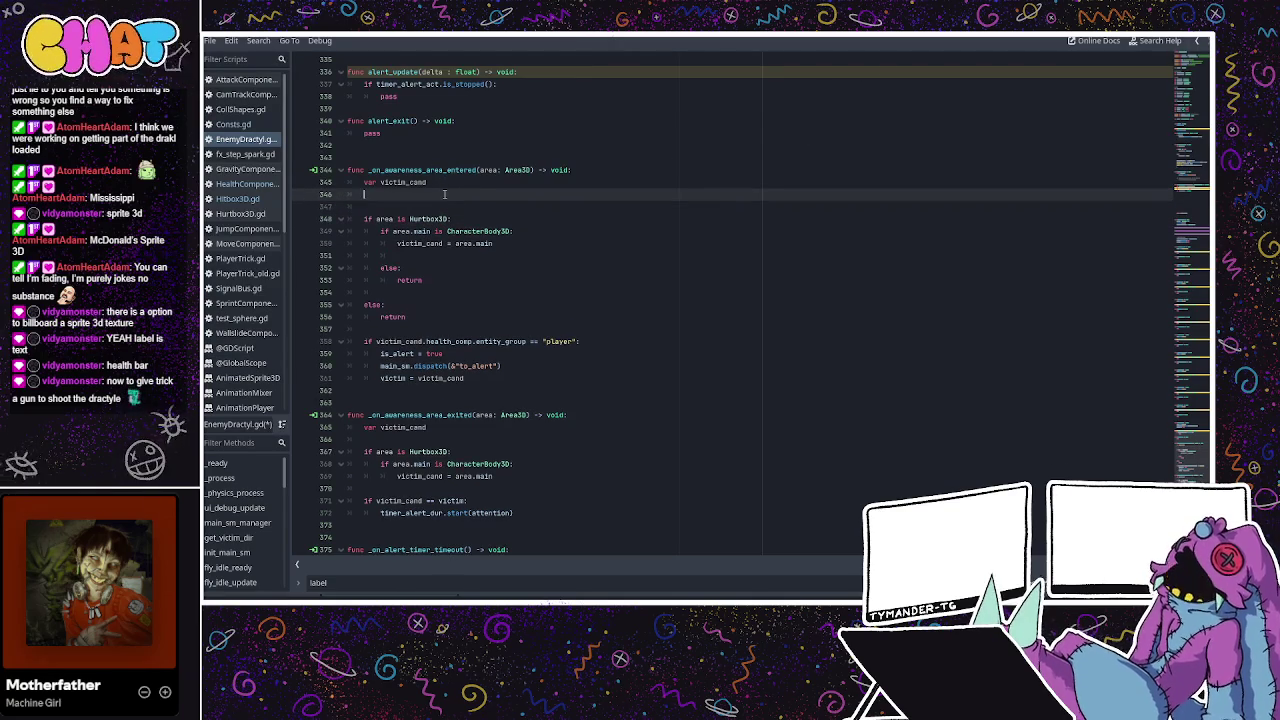
text(priount)
key(BackSpace)
key(BackSpace)
key(BackSpace)
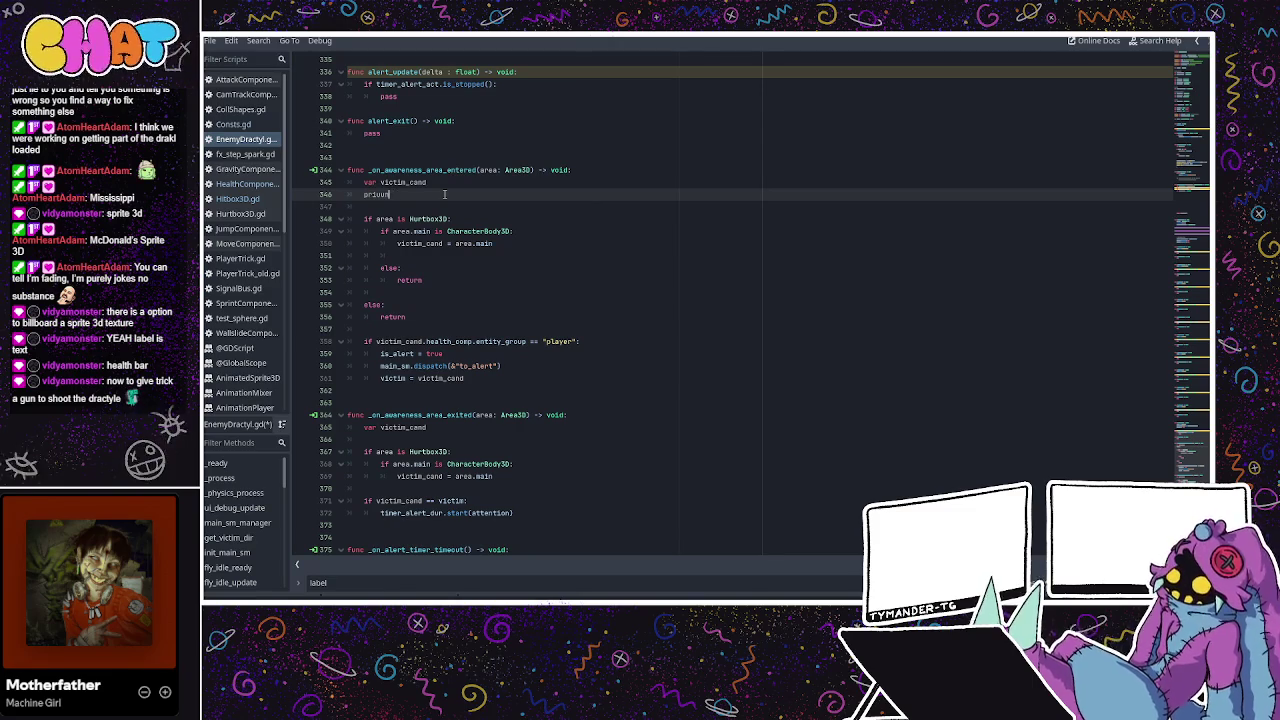
text(nt)
text(("area)
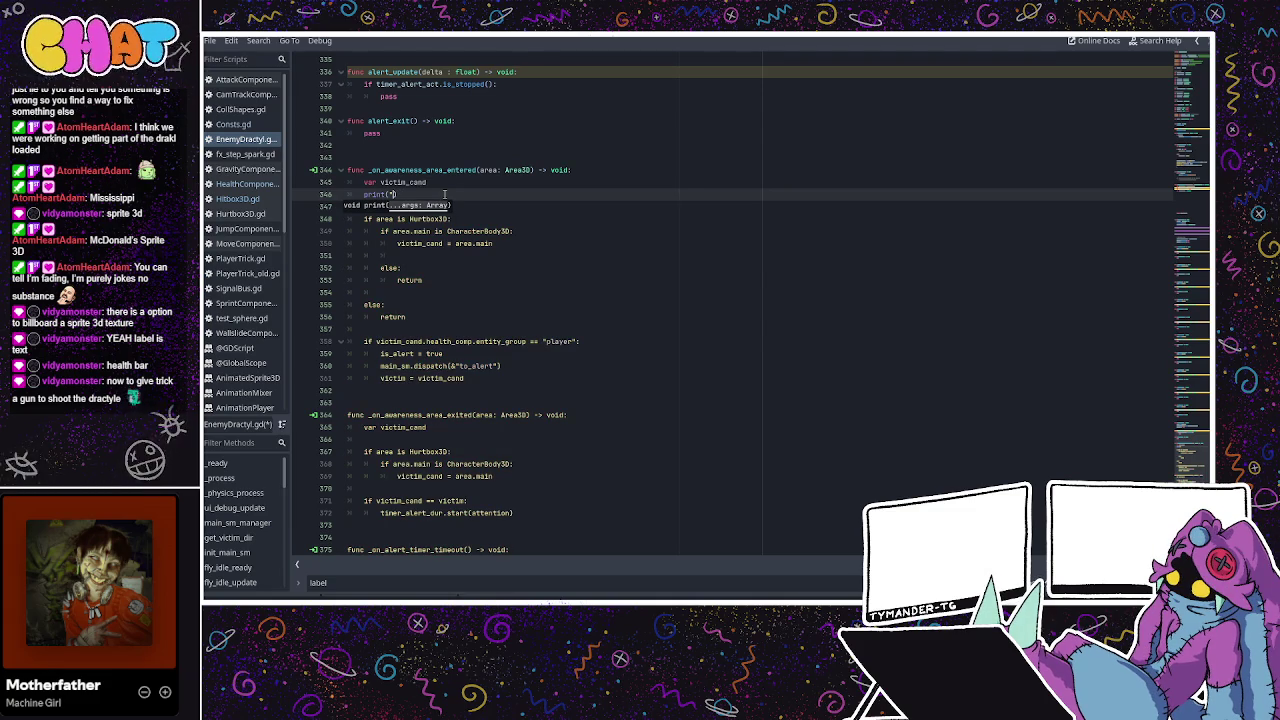
key(BackSpace)
key(BackSpace)
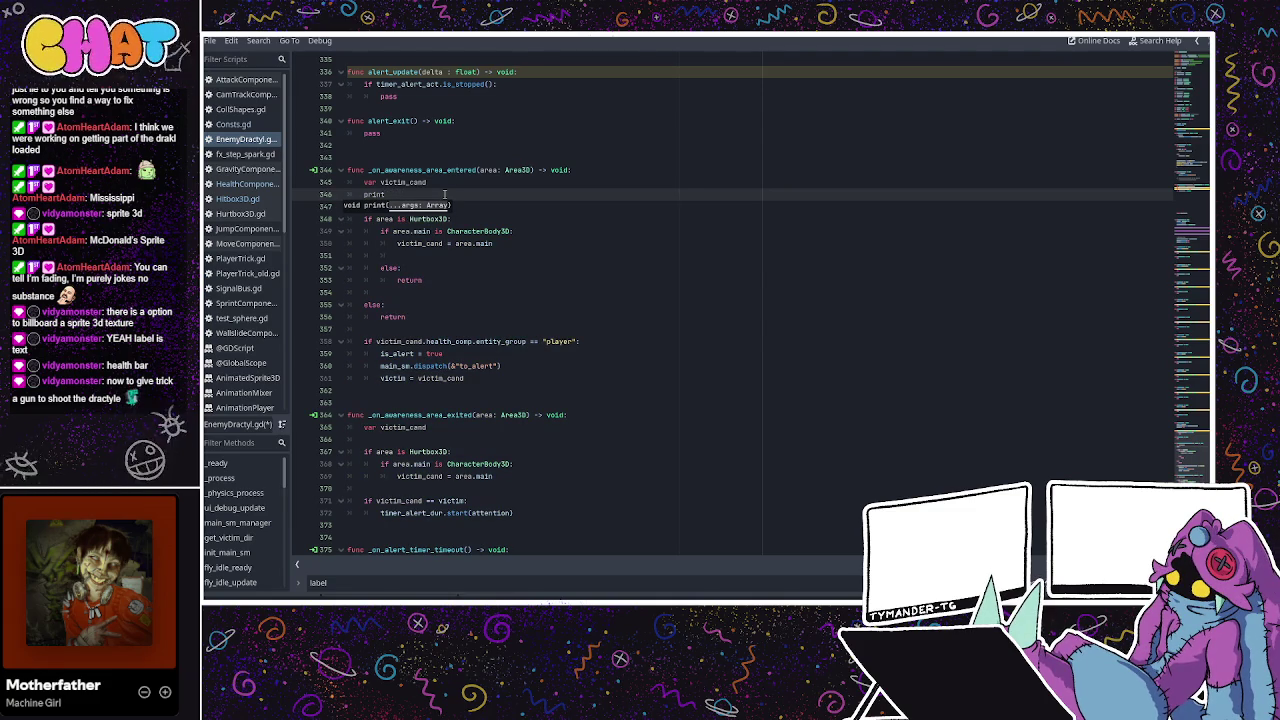
text((area)
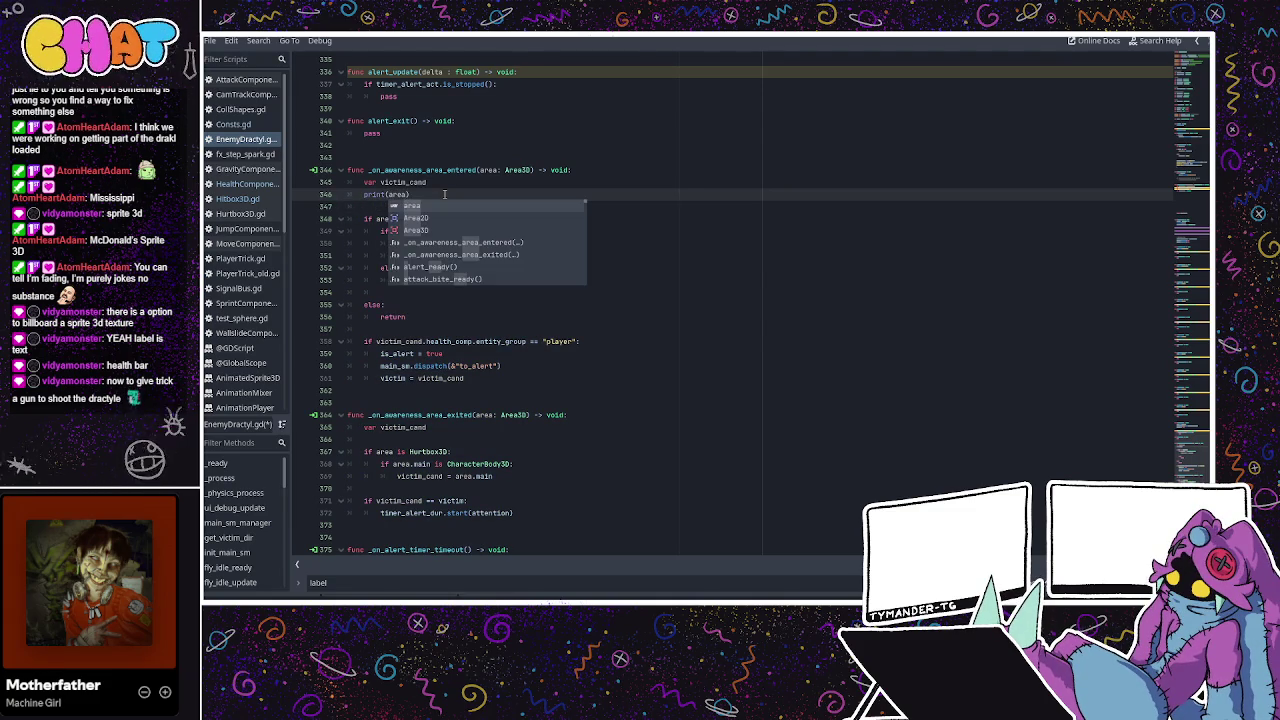
text(.name)
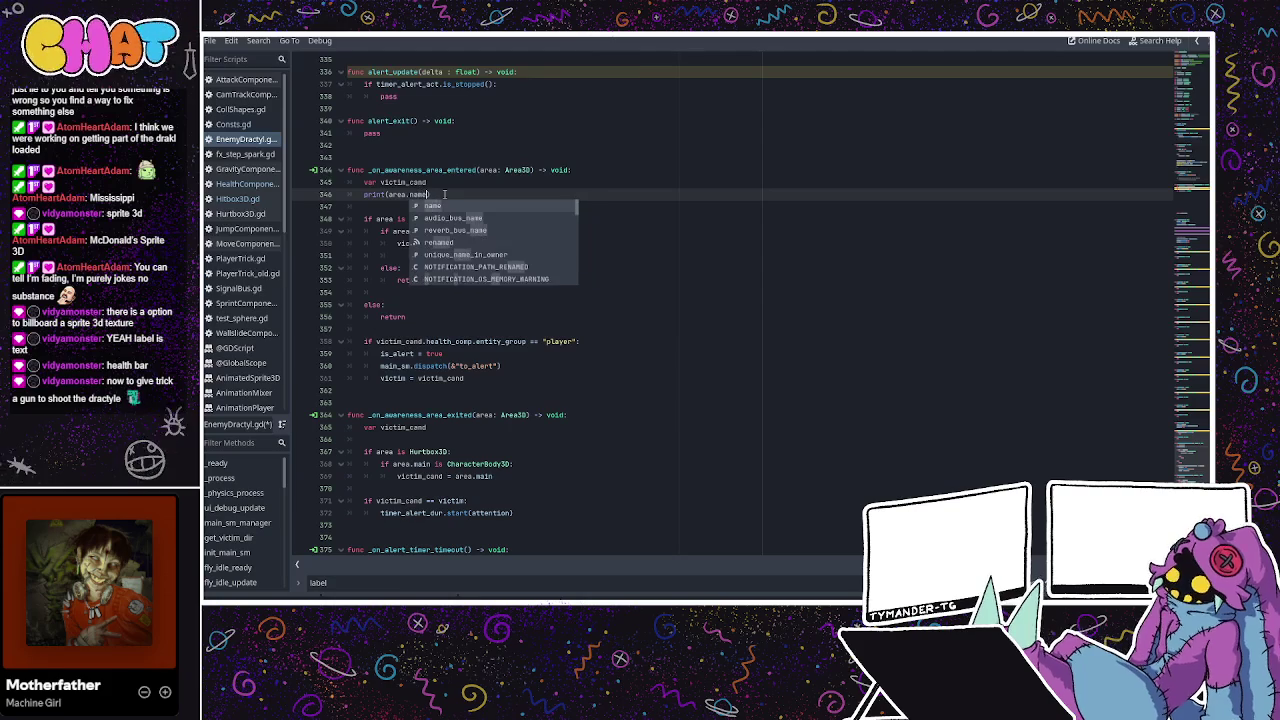
key(BackSpace)
key(BackSpace)
key(BackSpace)
text(owner.na)
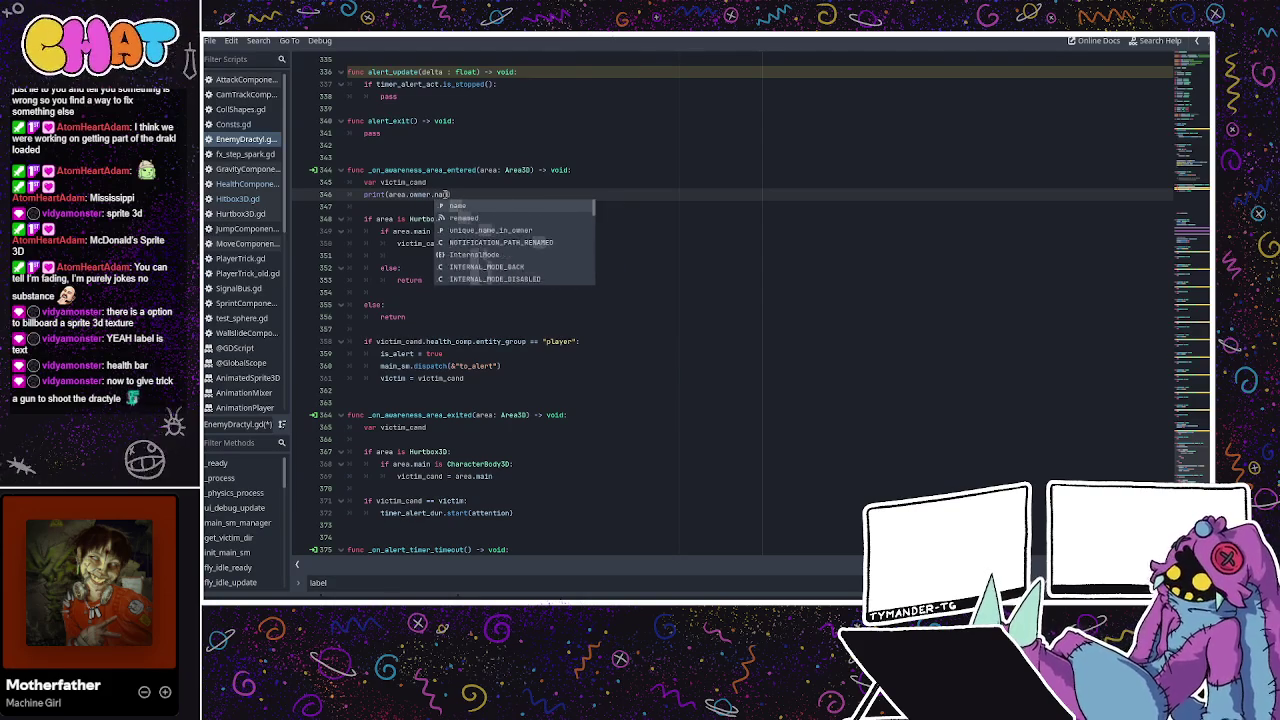
key(Return)
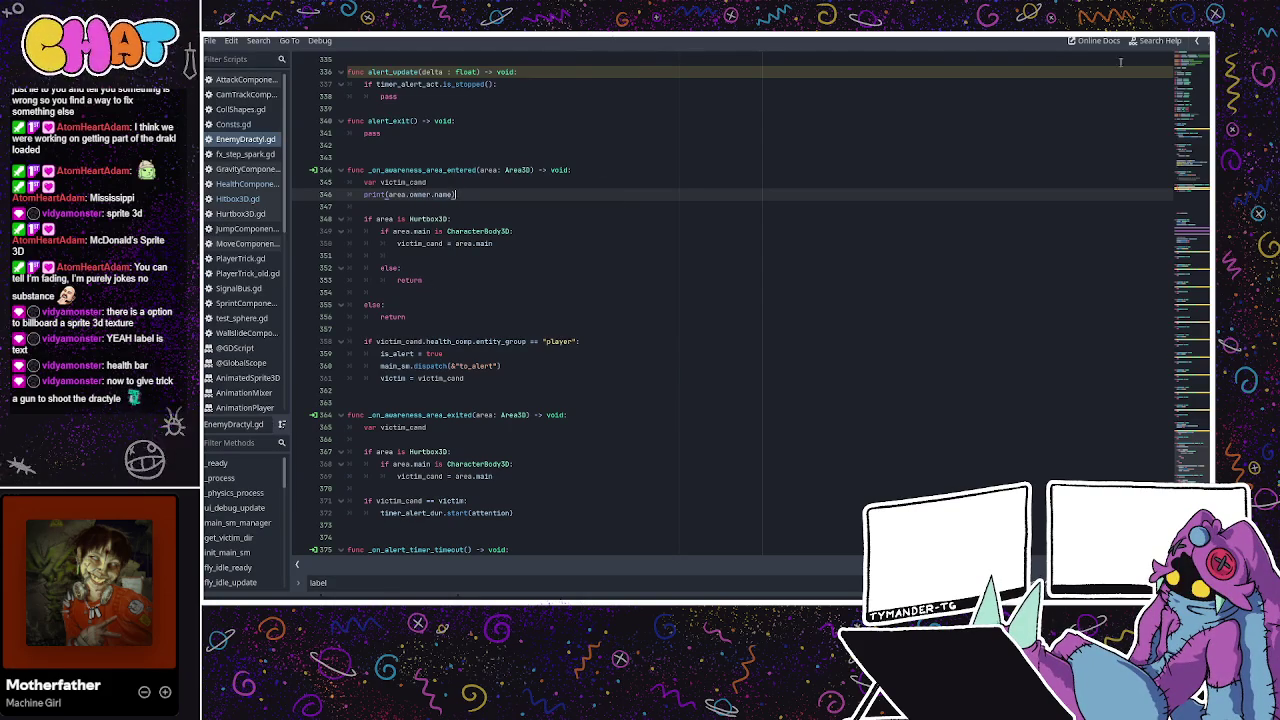
key(alt+Tab)
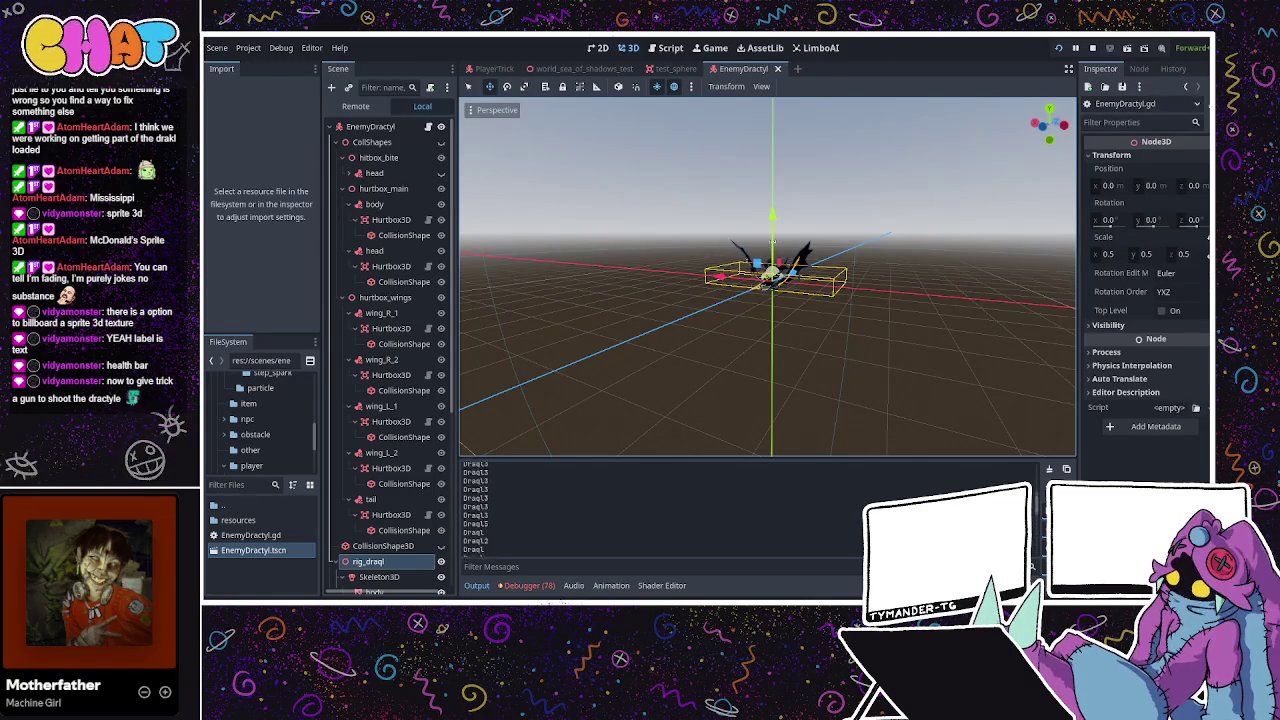
Run the game to check the new debug prints, then stop it.
key(F6)
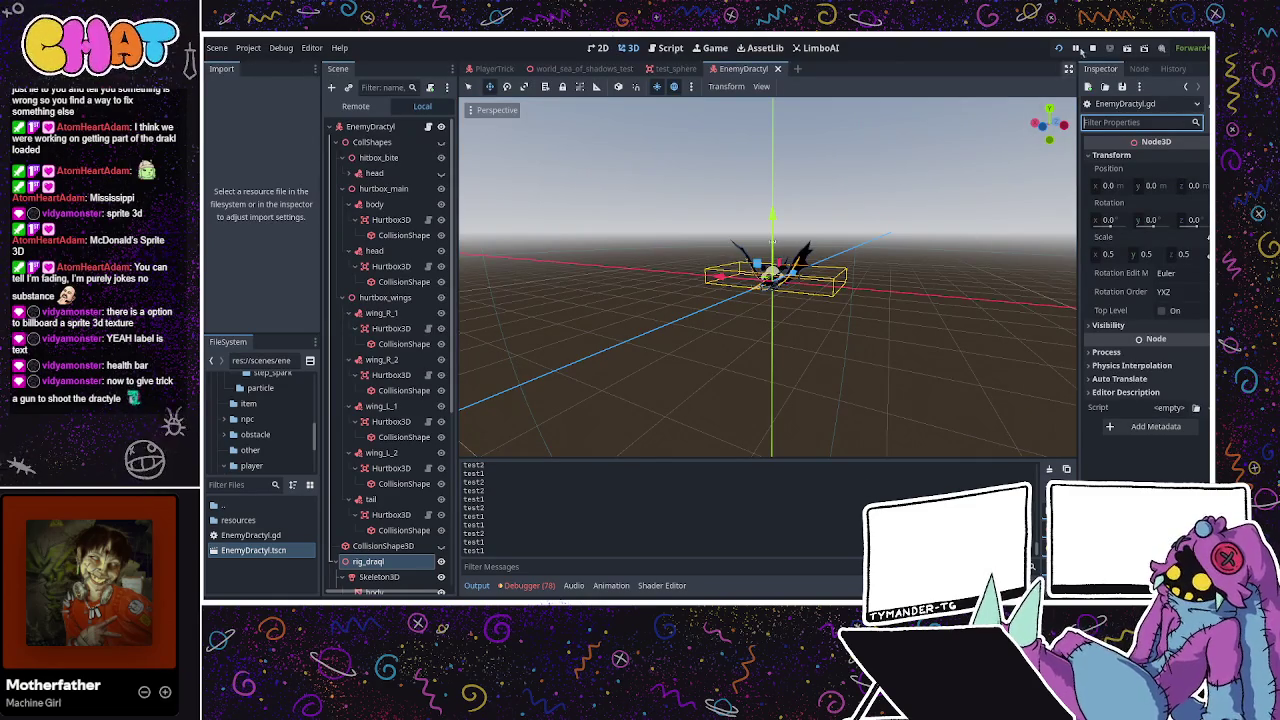
key(F5)
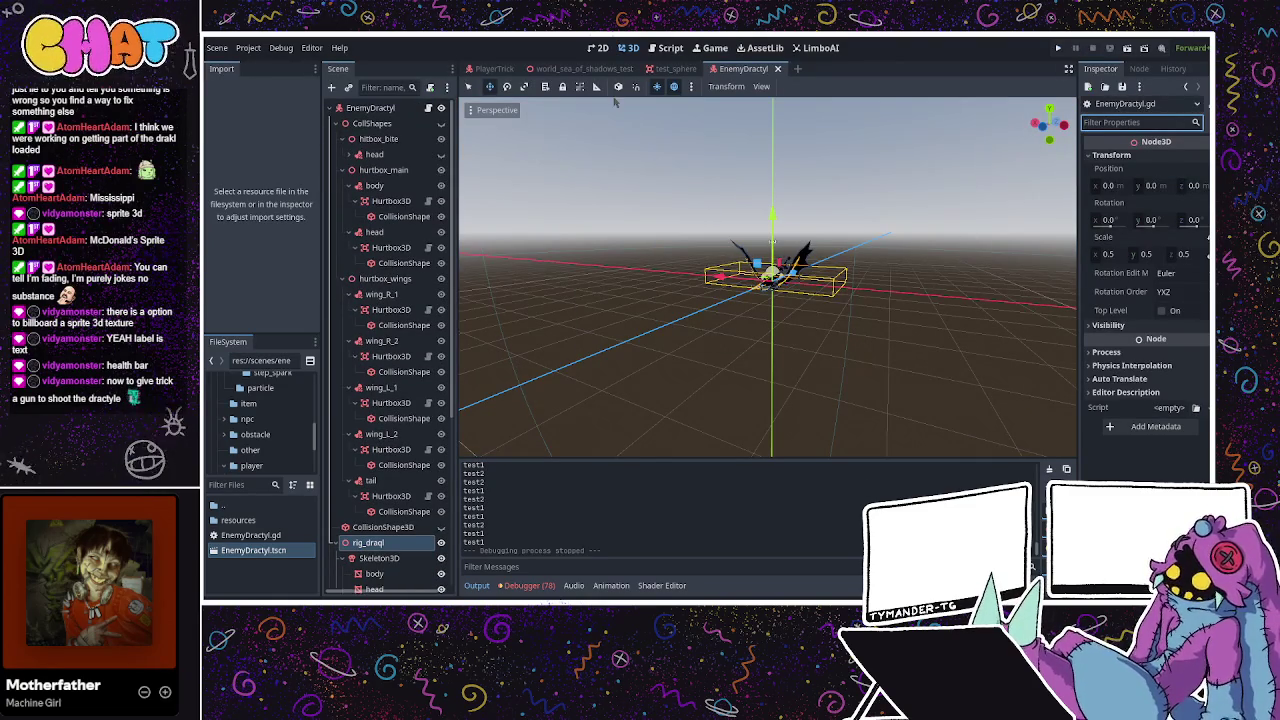
click(494, 68)
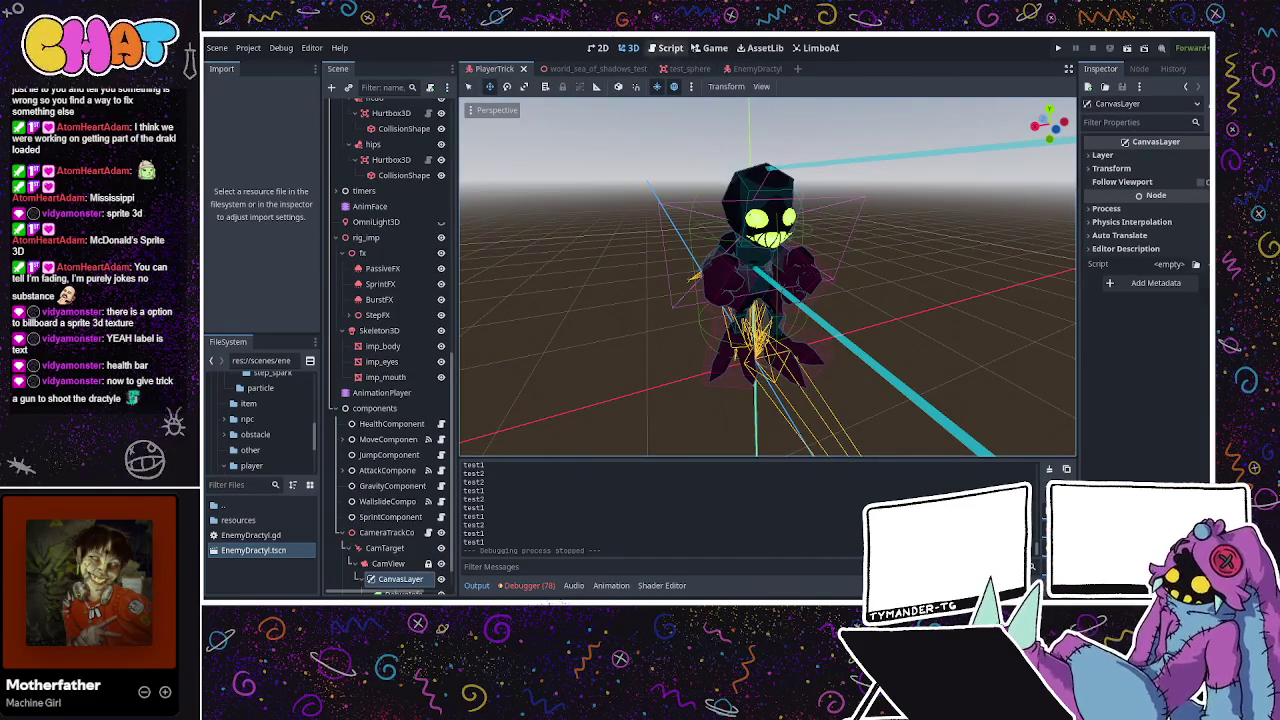
click(745, 68)
click(429, 108)
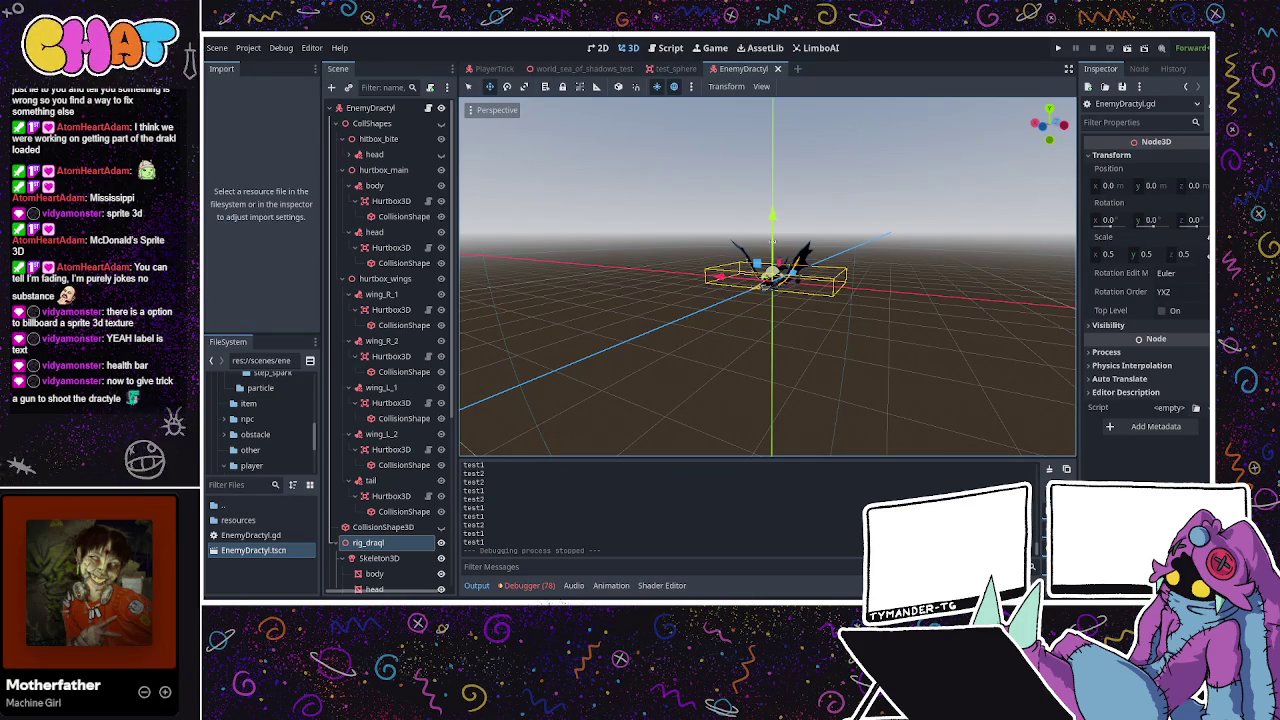
scroll(727, 305, down, 3)
drag(727, 305, 829, 352)
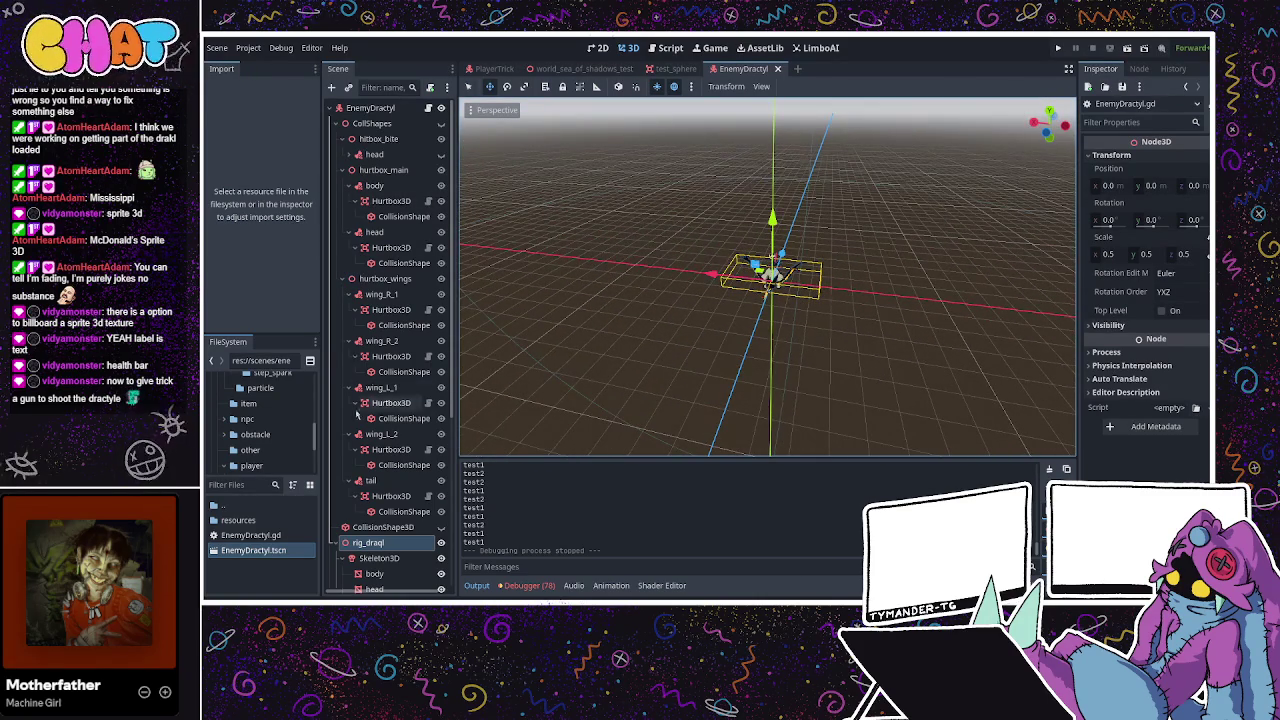
scroll(366, 430, down, 5)
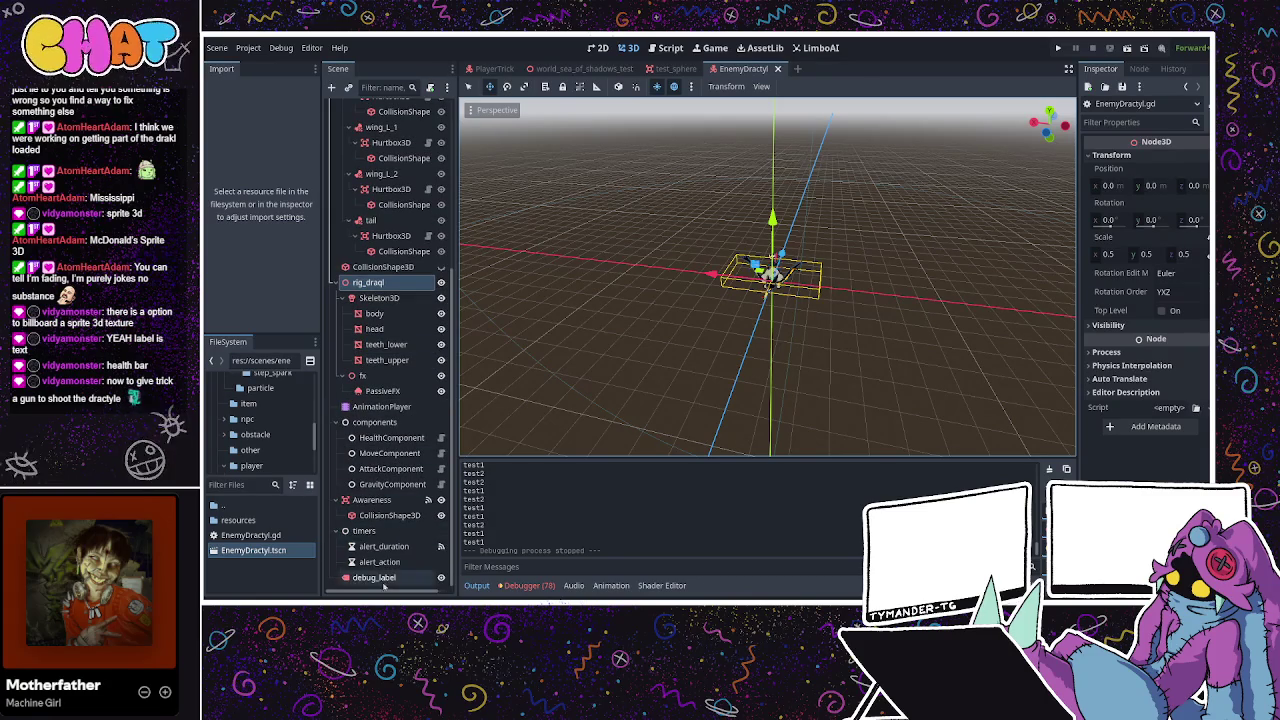
Take the Awareness area off collision layer 1 and stop it masking layer 1.
click(374, 577)
click(380, 561)
click(398, 547)
click(390, 515)
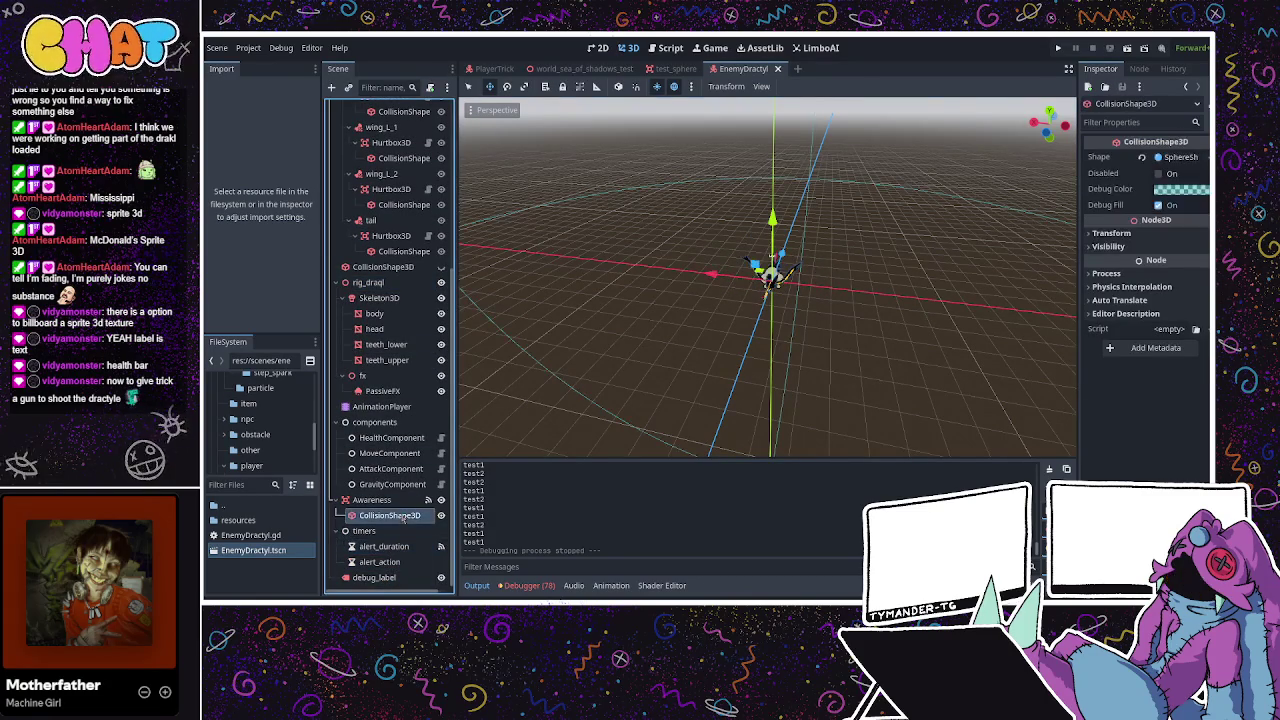
click(372, 500)
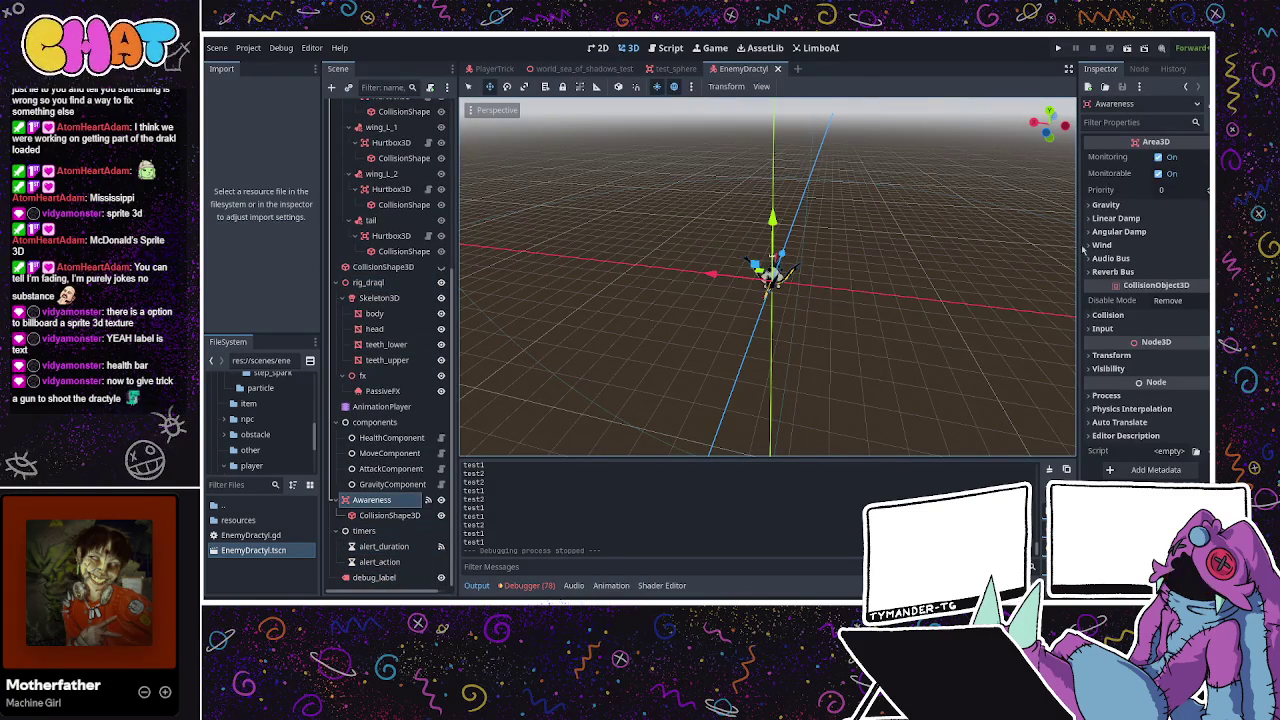
click(1107, 314)
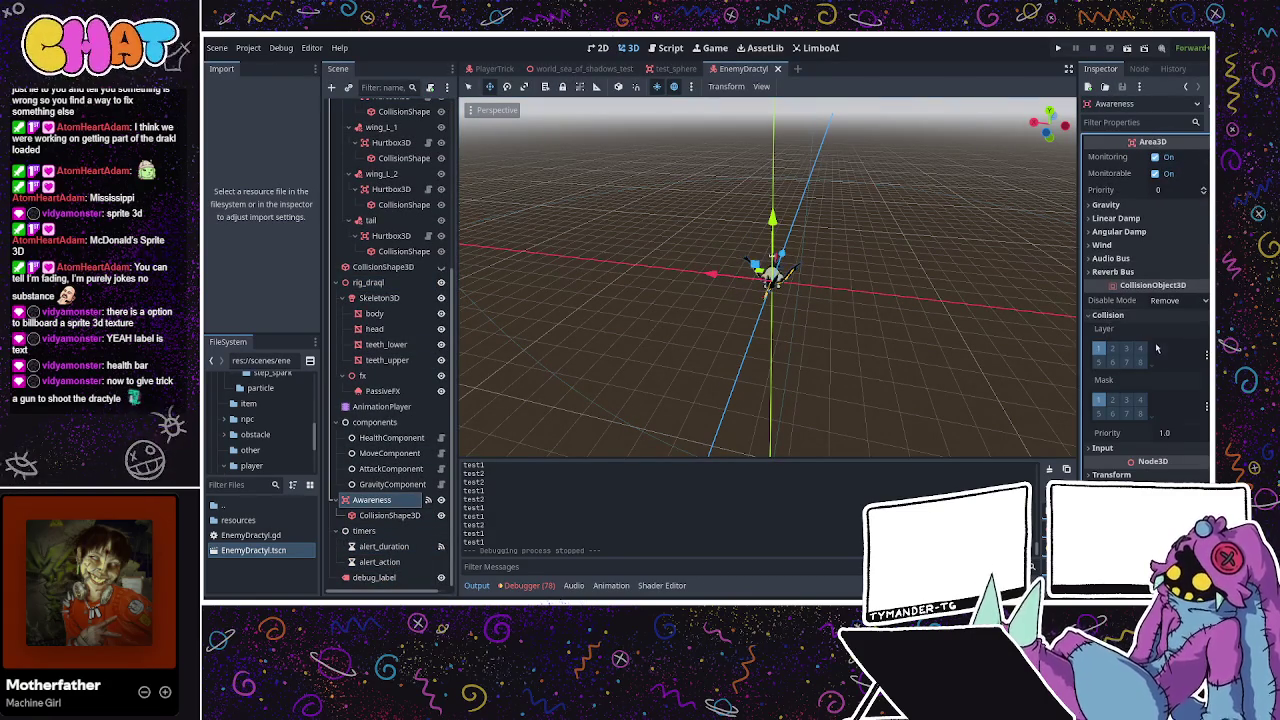
click(1111, 348)
click(1099, 348)
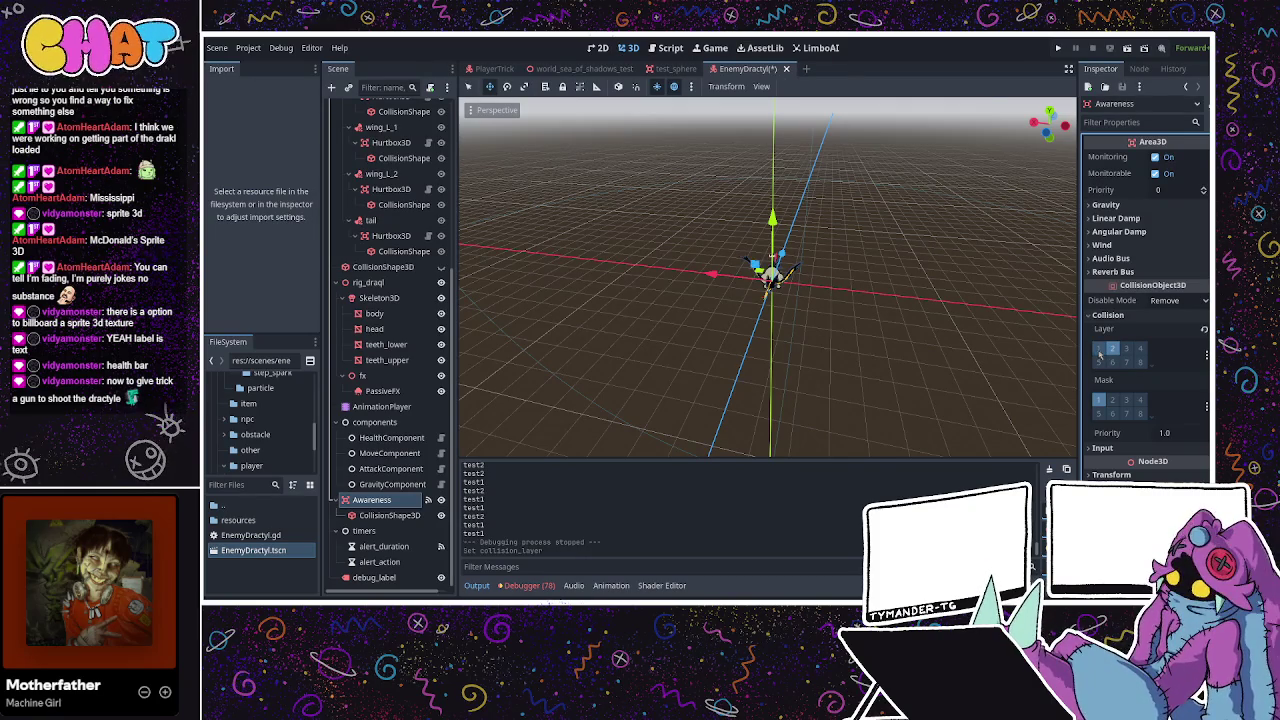
click(1113, 404)
click(1099, 404)
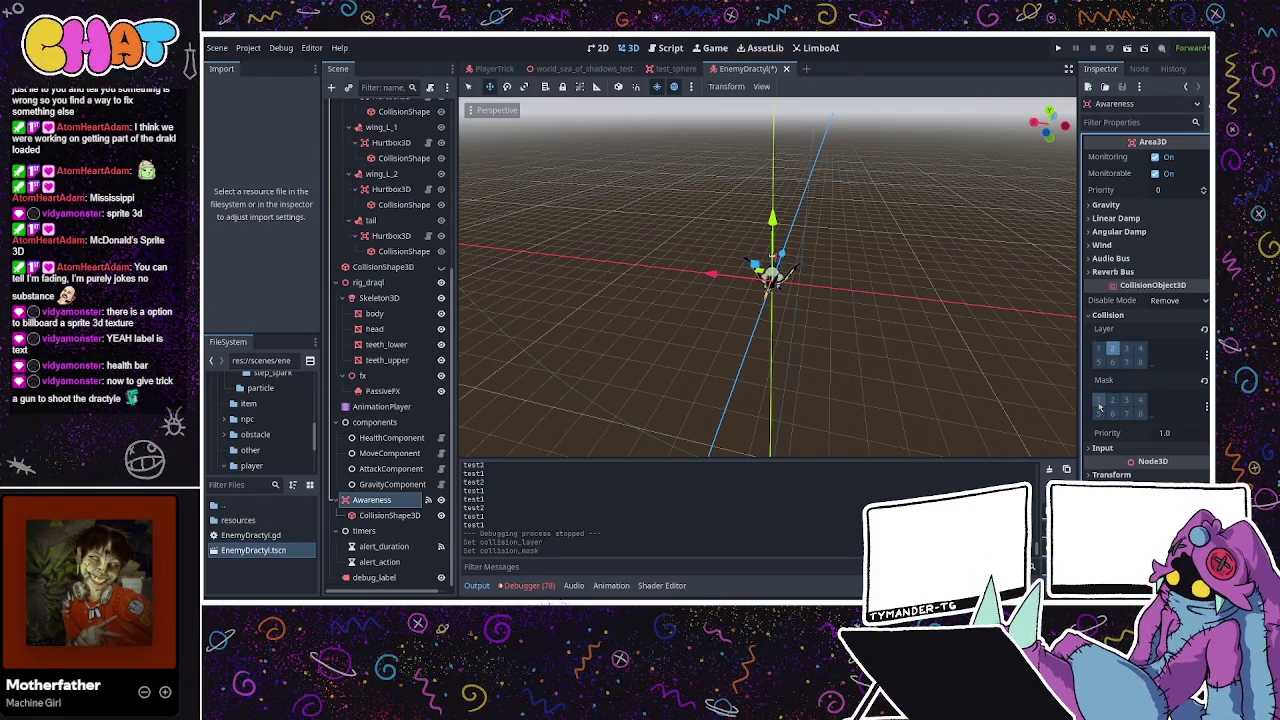
Compare the wing hurtbox's collision settings with the PlayerTrick hurtbox's layers.
click(388, 190)
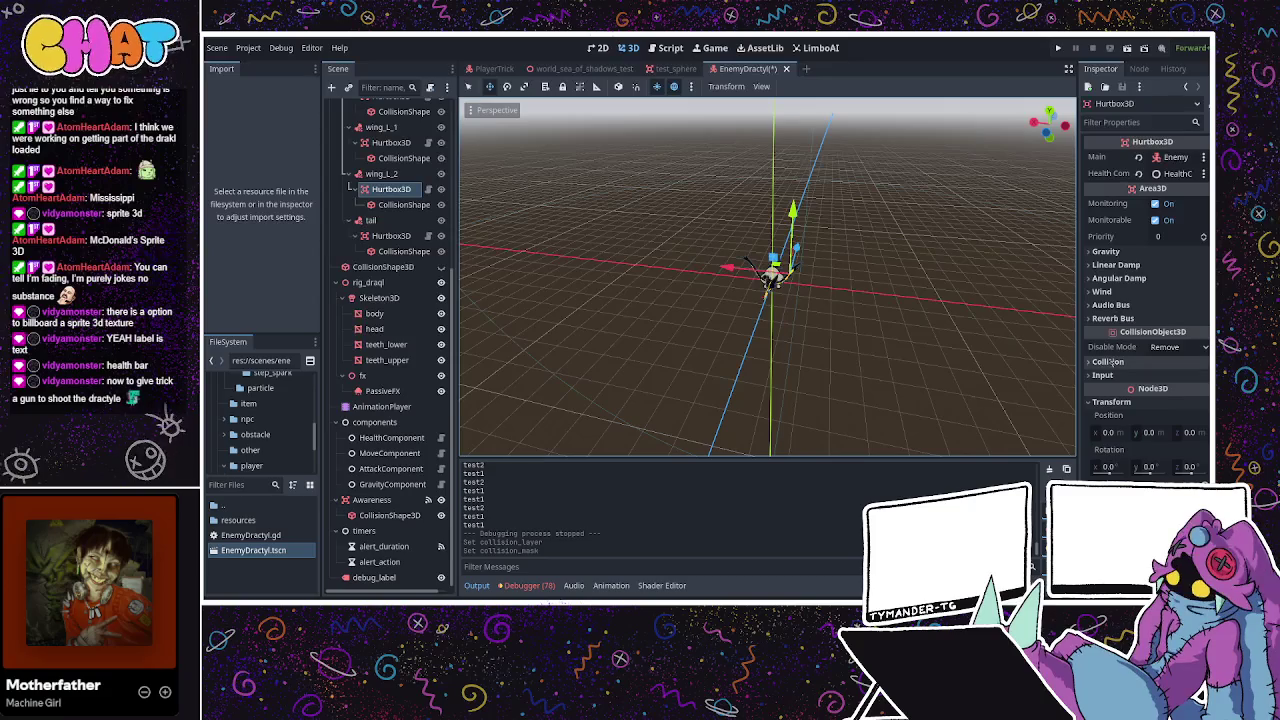
click(487, 68)
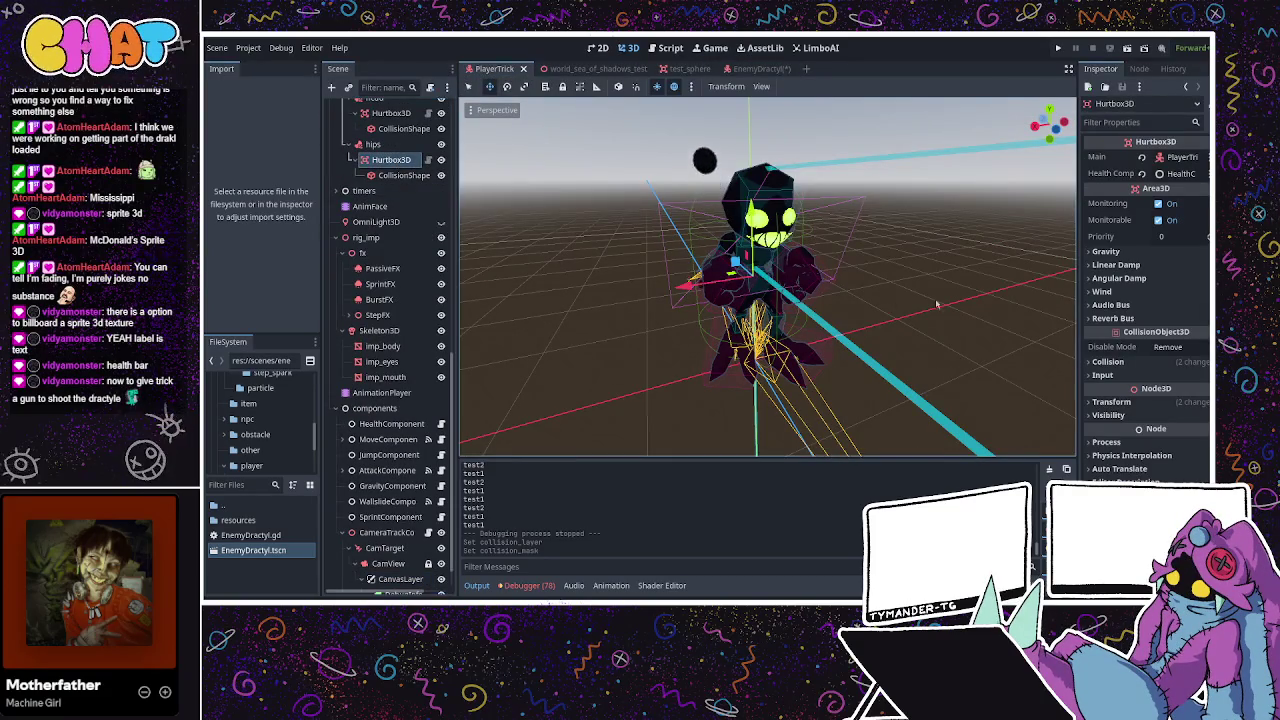
click(1103, 362)
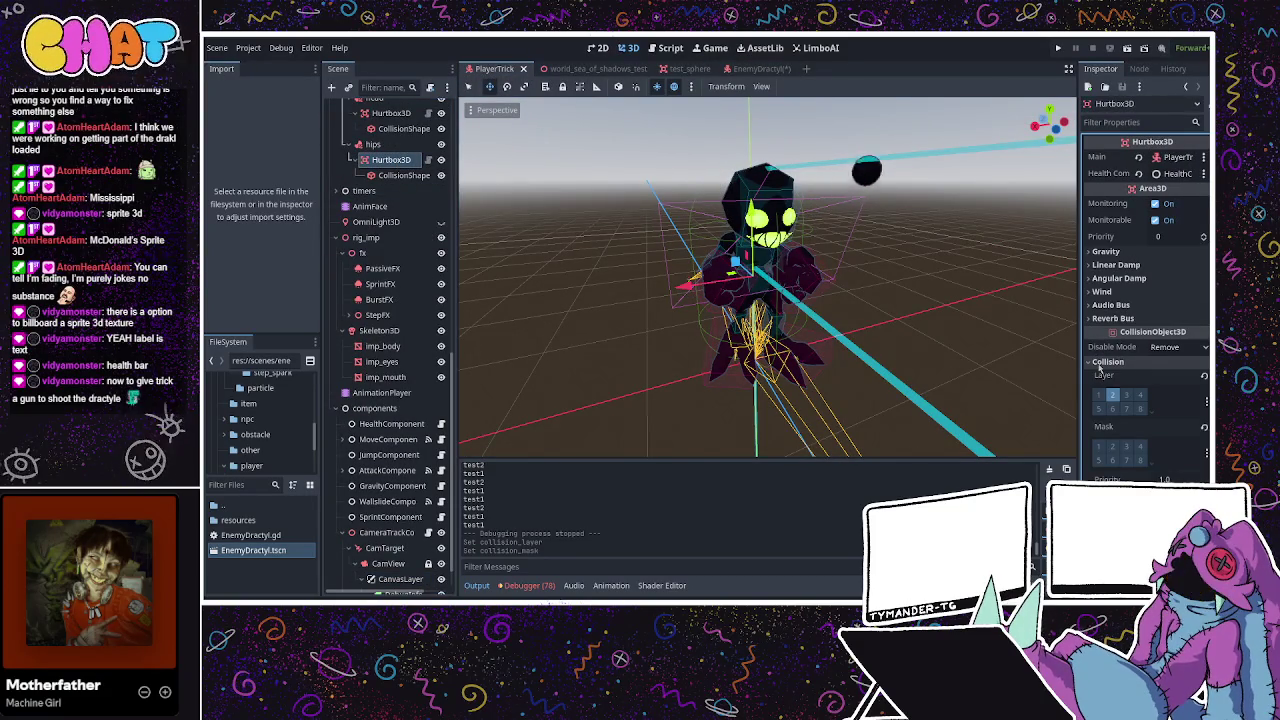
click(747, 68)
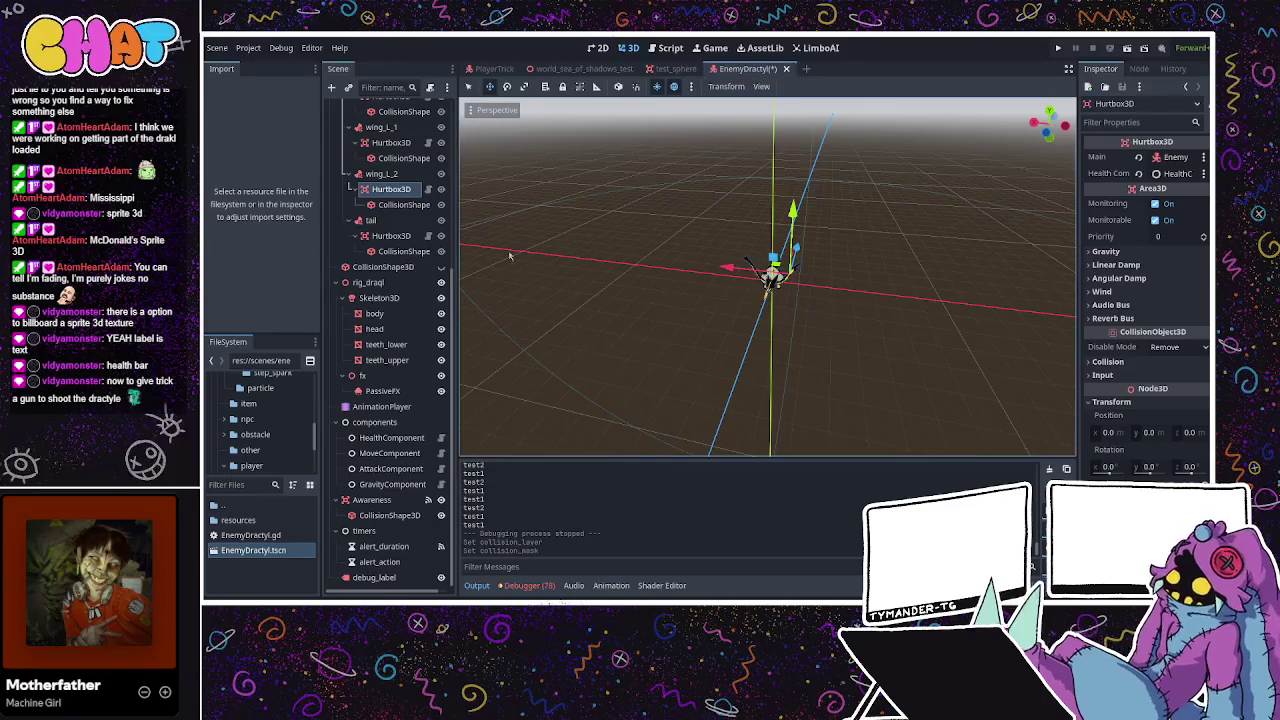
Set Awareness to mask only layer 2 on no layer, and run the game.
click(372, 500)
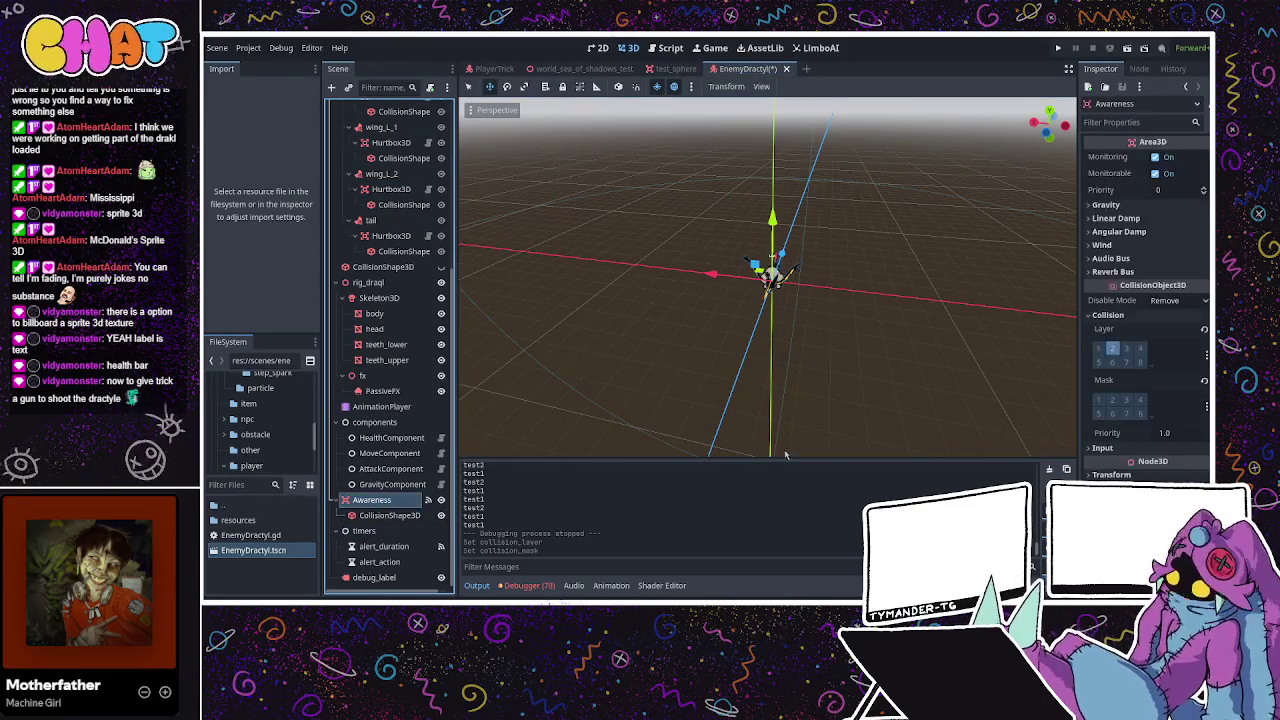
click(1112, 400)
click(1112, 350)
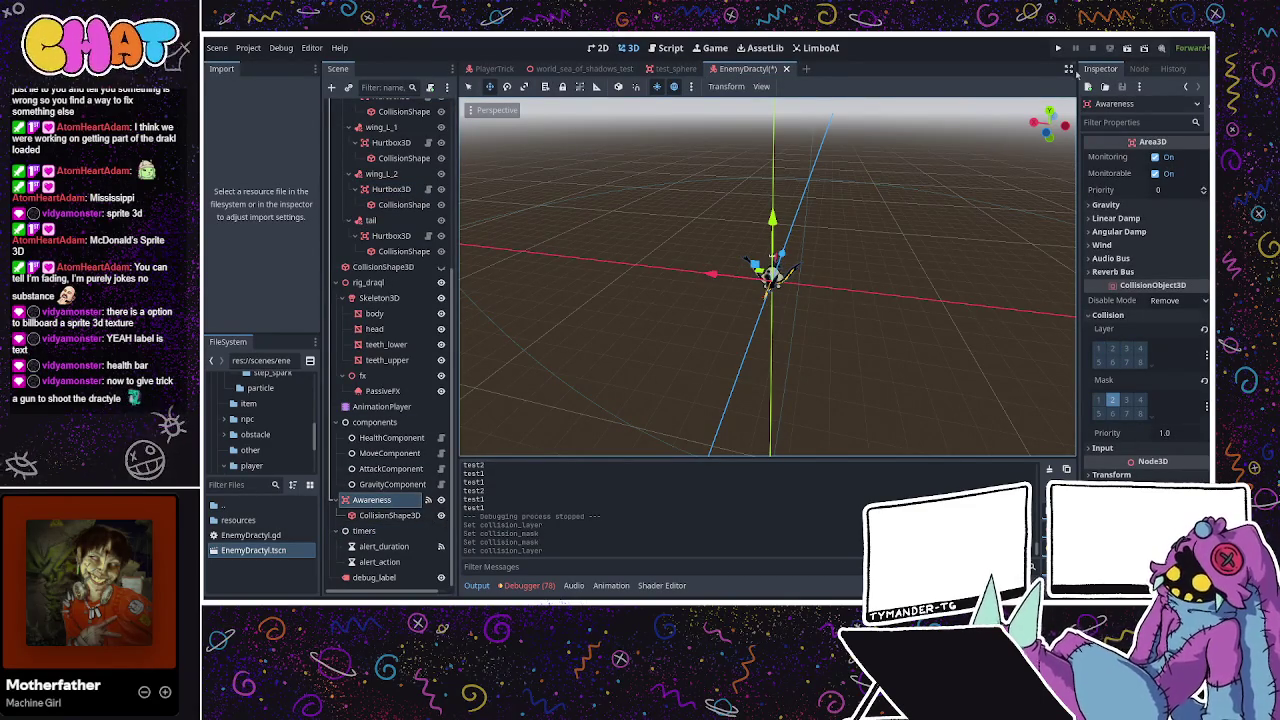
click(1058, 48)
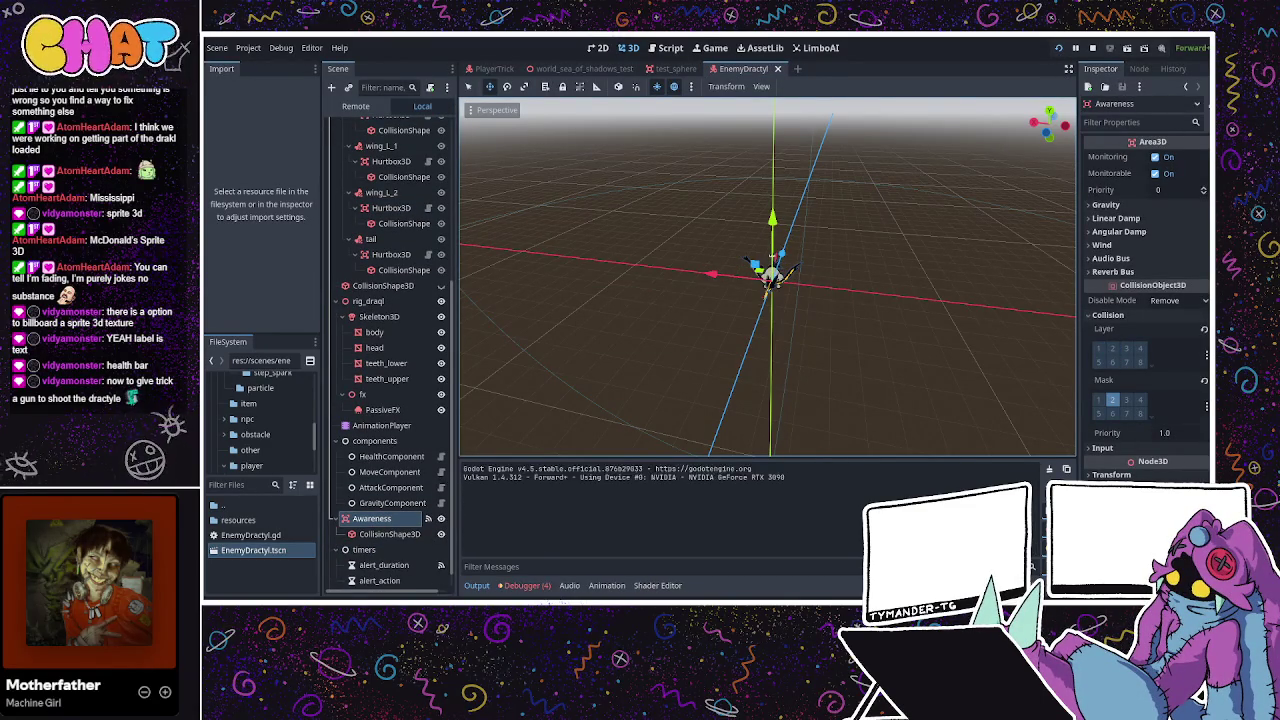
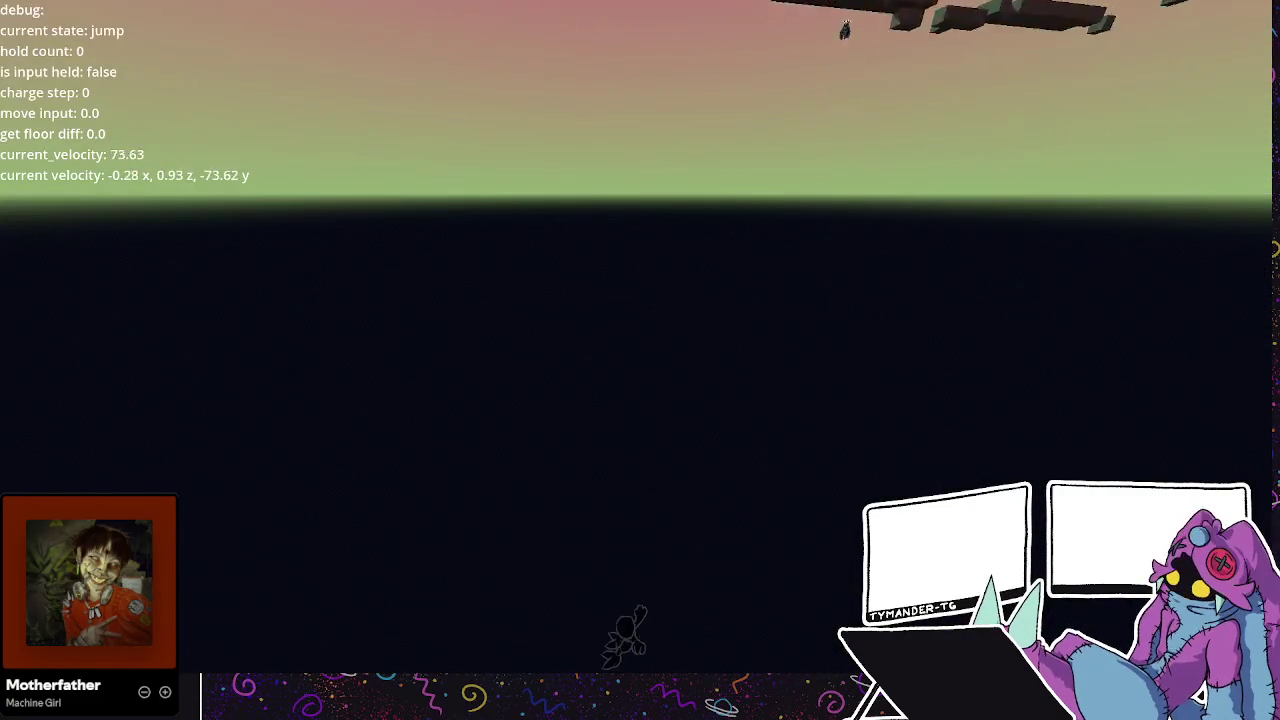
Stop the running game with F8 to return to the EnemyDactyl scene in the editor.
key(F8)
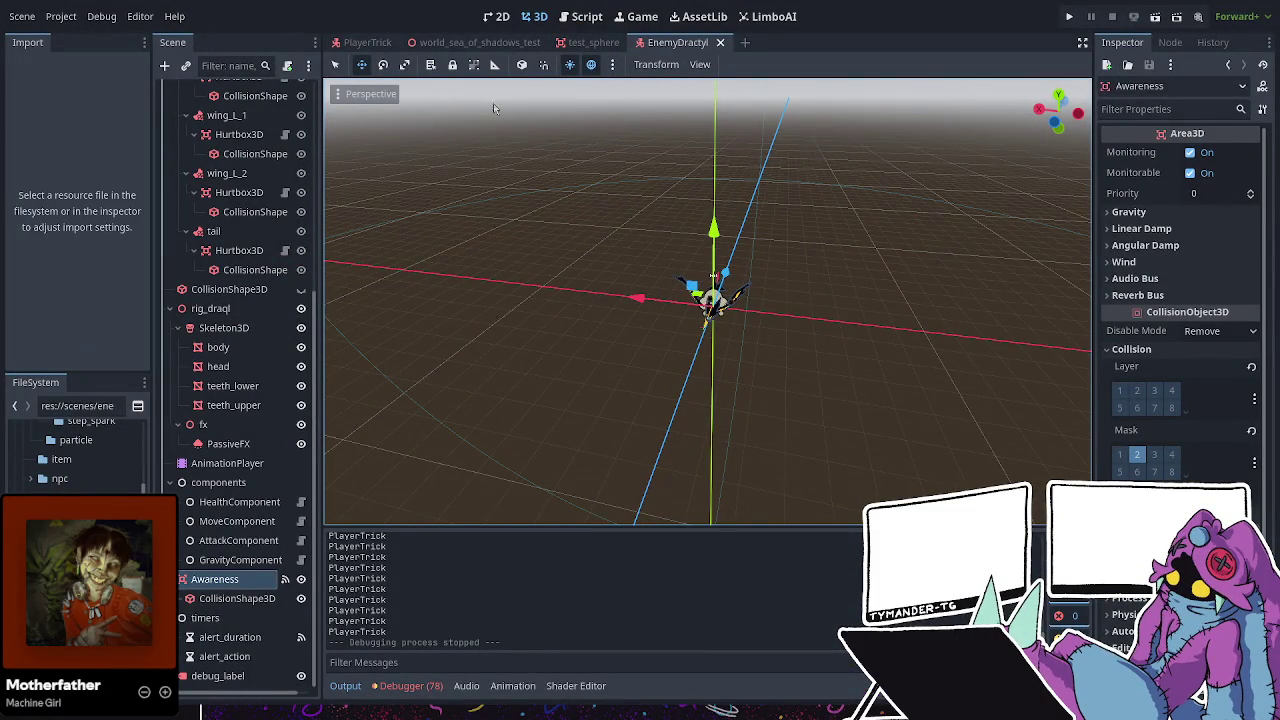
Save the EnemyDactyl scene with Ctrl+S.
key(ctrl+s)
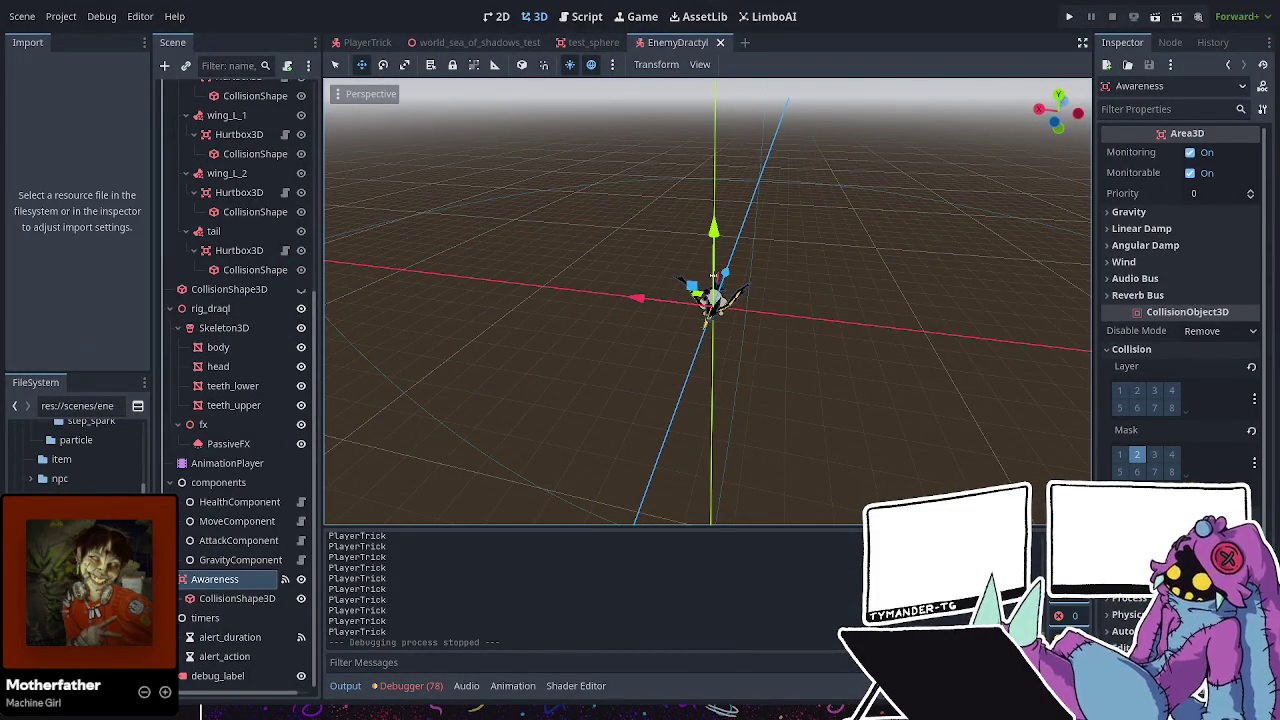